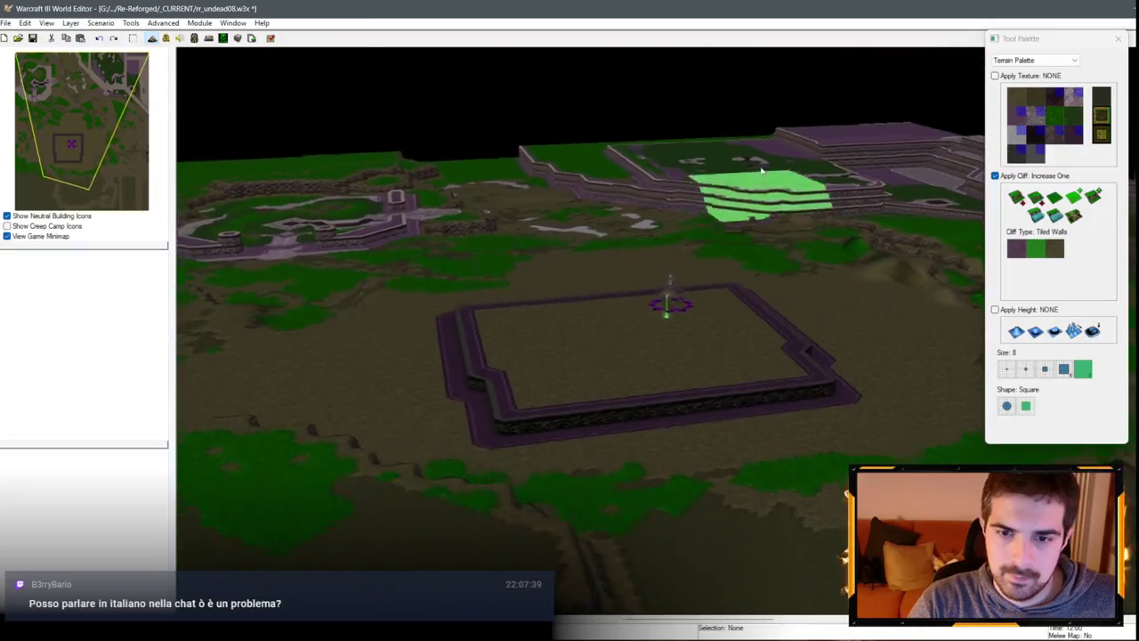
Step: Carve a stepped, indented edge into the base's bottom wall with a size-2 Same Level brush
{"action": "scroll", "coordinate": [673, 294], "scroll_direction": "up", "scroll_amount": 5}
{"action": "left_click", "coordinate": [592, 381]}
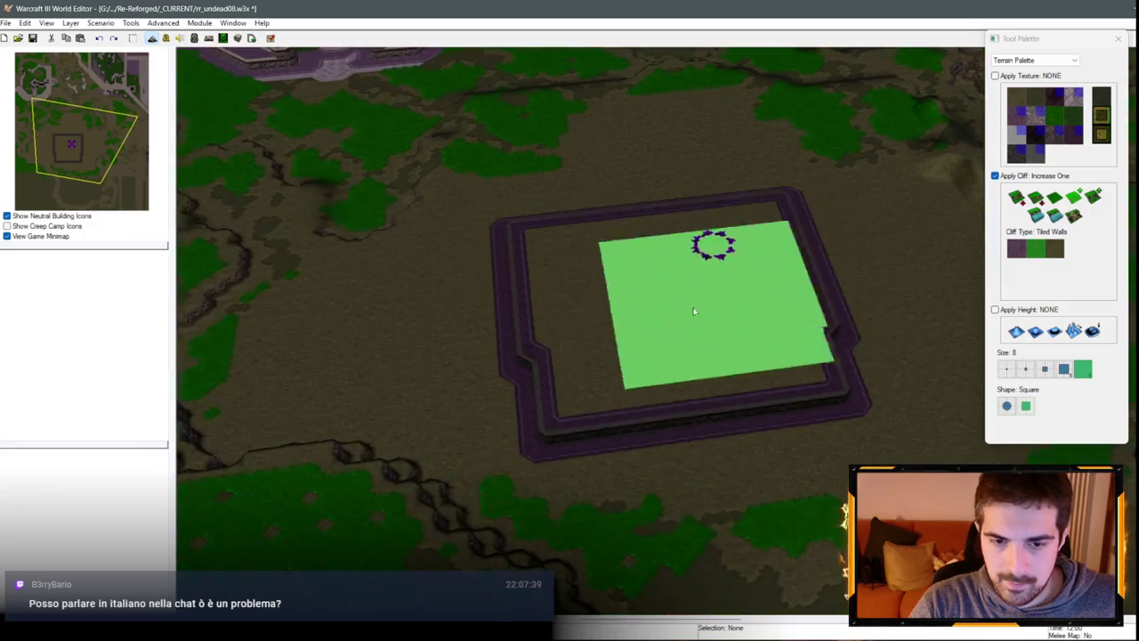
{"action": "left_click", "coordinate": [1059, 200]}
{"action": "left_click", "coordinate": [1025, 368]}
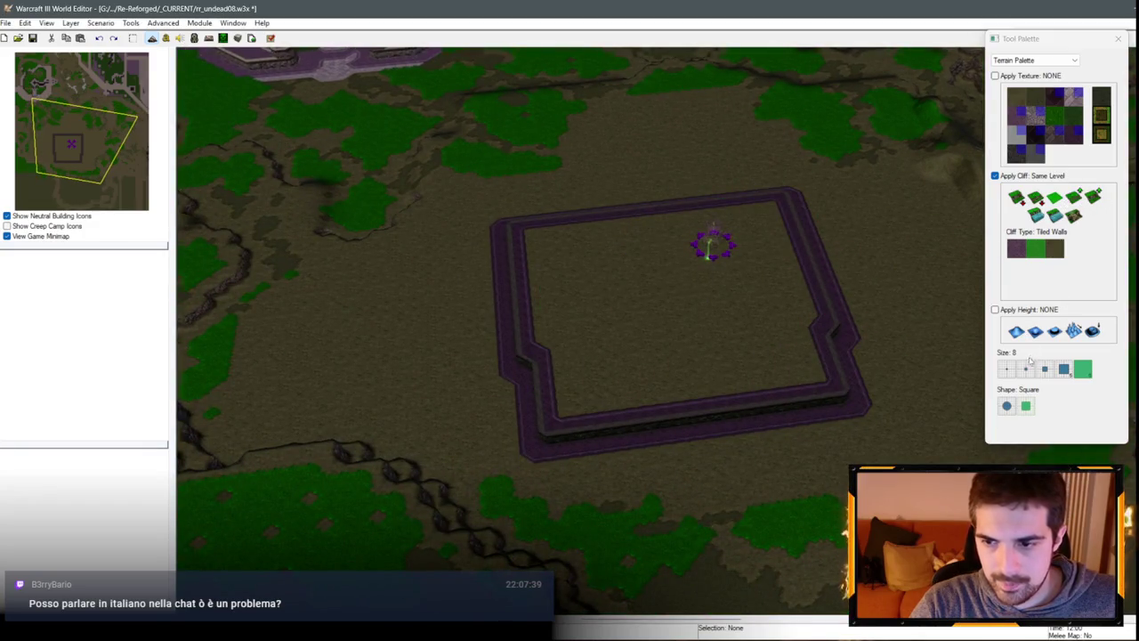
{"action": "mouse_move", "coordinate": [776, 417]}
{"action": "left_mouse_down"}
{"action": "mouse_move", "coordinate": [544, 436]}
{"action": "mouse_move", "coordinate": [528, 403]}
{"action": "mouse_move", "coordinate": [750, 427]}
{"action": "left_mouse_up"}
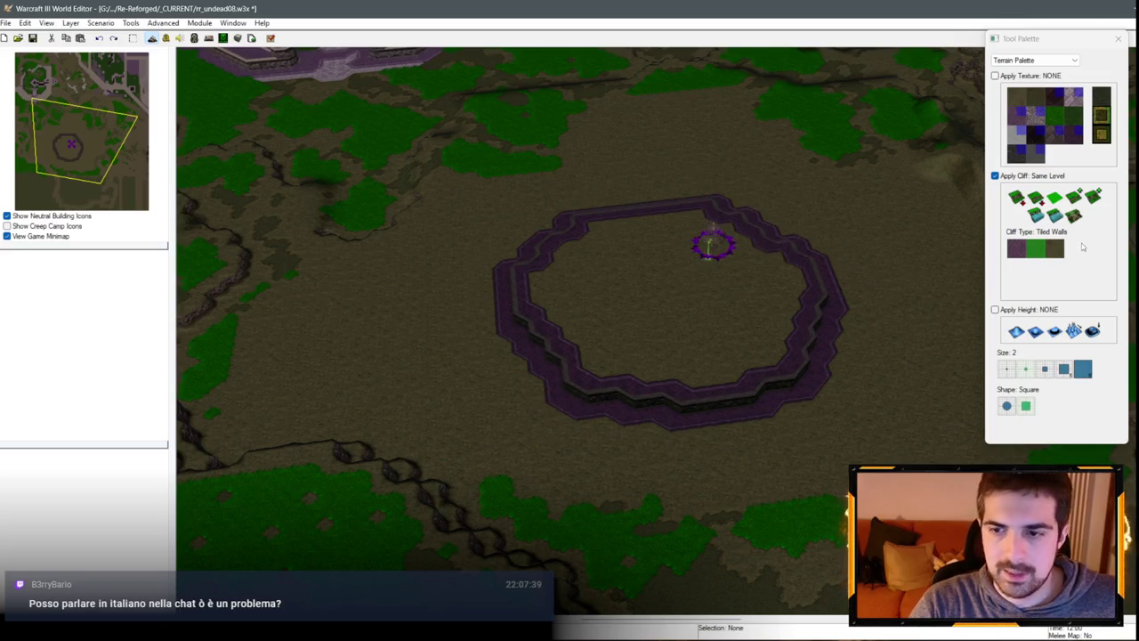
Step: Raise stepped cliffs two levels across the base's centre, adding an inner ring on the plateau
{"action": "left_click", "coordinate": [1093, 196]}
{"action": "mouse_move", "coordinate": [650, 267]}
{"action": "left_mouse_down"}
{"action": "mouse_move", "coordinate": [738, 270]}
{"action": "mouse_move", "coordinate": [677, 265]}
{"action": "mouse_move", "coordinate": [625, 329]}
{"action": "left_mouse_up"}
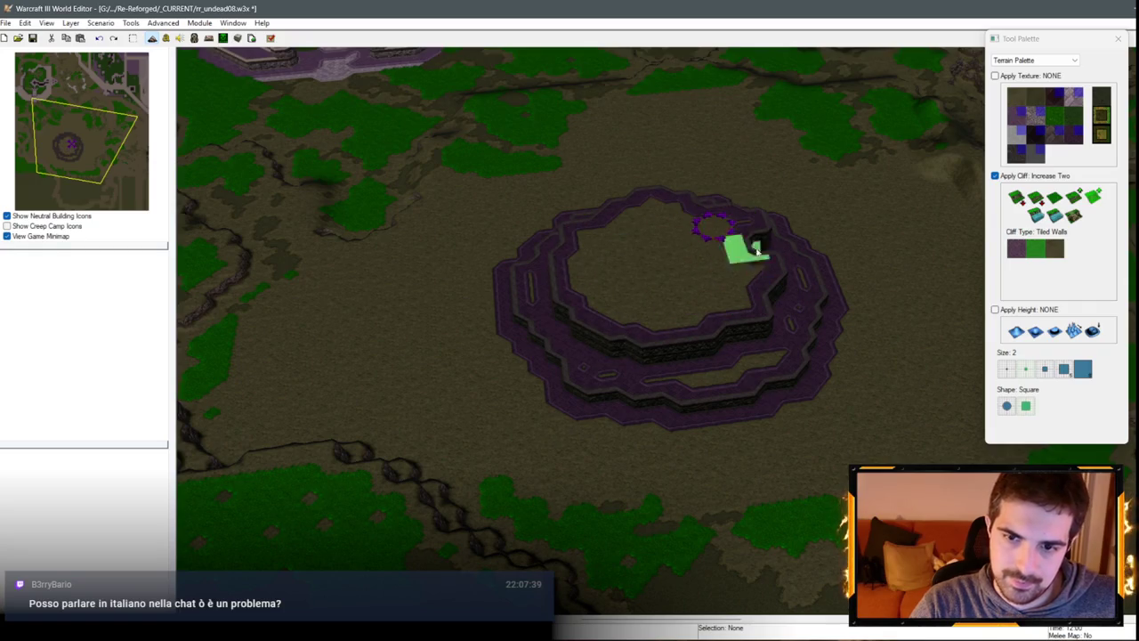
{"action": "left_click_drag", "start_coordinate": [758, 252], "coordinate": [642, 311]}
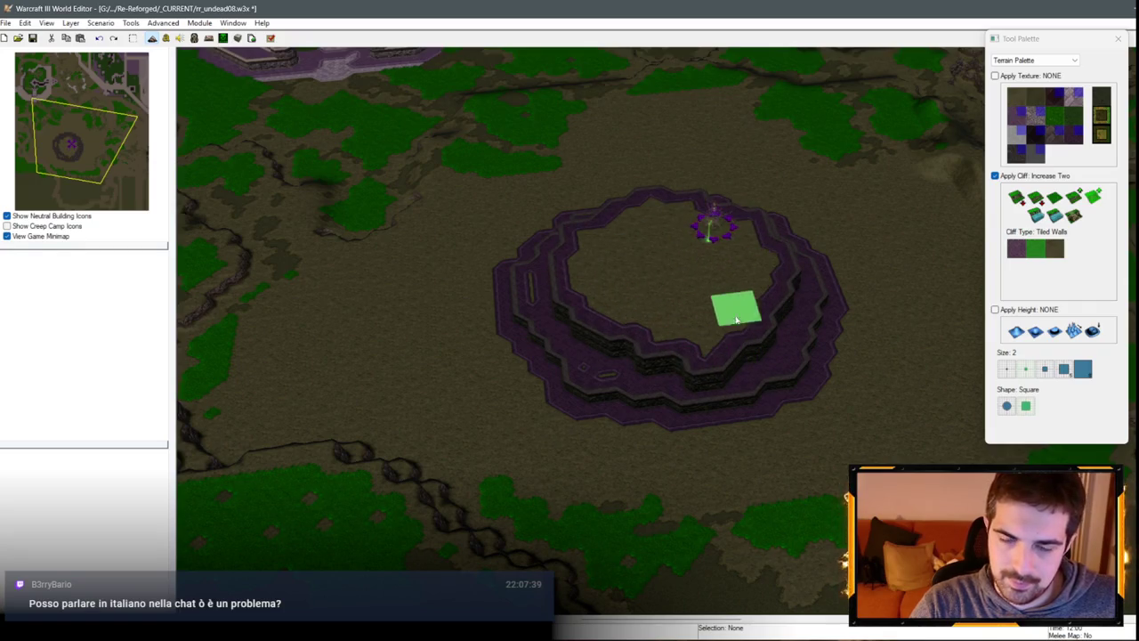
{"action": "scroll", "coordinate": [736, 319], "scroll_direction": "up", "scroll_amount": 5}
{"action": "scroll", "coordinate": [796, 348], "scroll_direction": "down", "scroll_amount": 3}
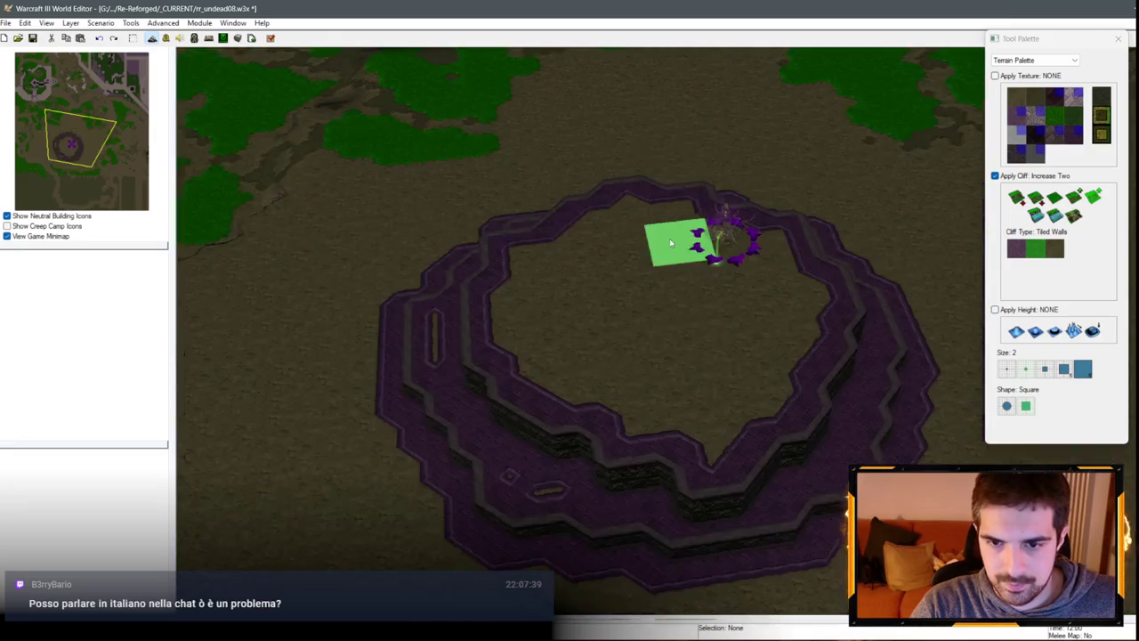
{"action": "mouse_move", "coordinate": [616, 250]}
{"action": "left_mouse_down"}
{"action": "mouse_move", "coordinate": [692, 356]}
{"action": "mouse_move", "coordinate": [618, 305]}
{"action": "mouse_move", "coordinate": [666, 374]}
{"action": "mouse_move", "coordinate": [610, 231]}
{"action": "left_mouse_up"}
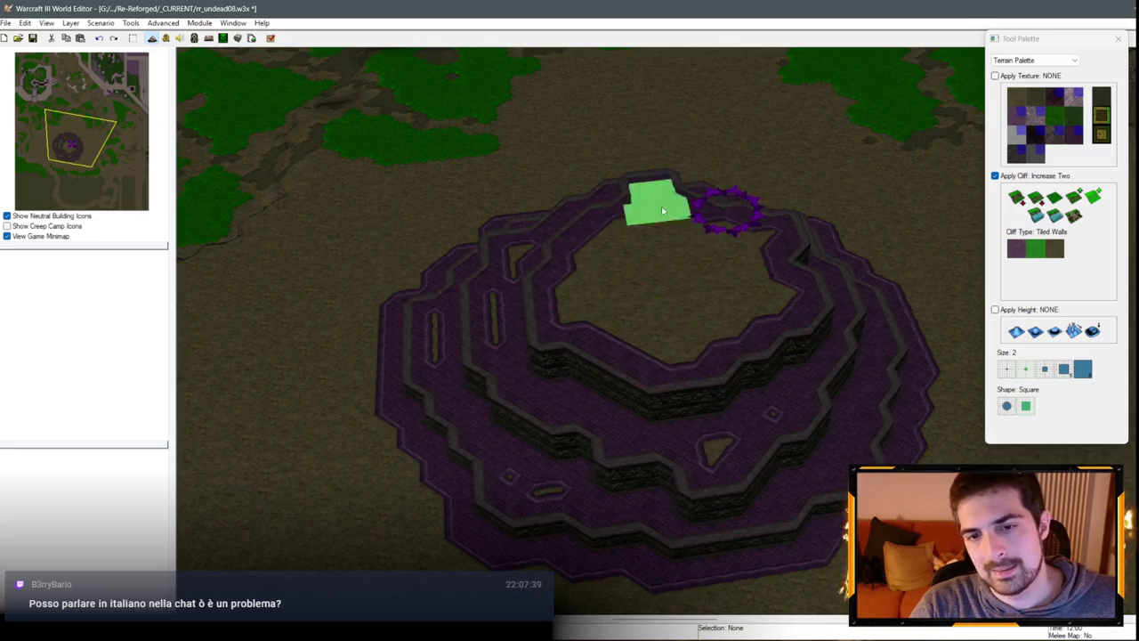
{"action": "scroll", "coordinate": [789, 317], "scroll_direction": "down", "scroll_amount": 1}
{"action": "scroll", "coordinate": [788, 317], "scroll_direction": "down", "scroll_amount": 3}
{"action": "scroll", "coordinate": [670, 260], "scroll_direction": "up", "scroll_amount": 4}
{"action": "scroll", "coordinate": [670, 259], "scroll_direction": "down", "scroll_amount": 4}
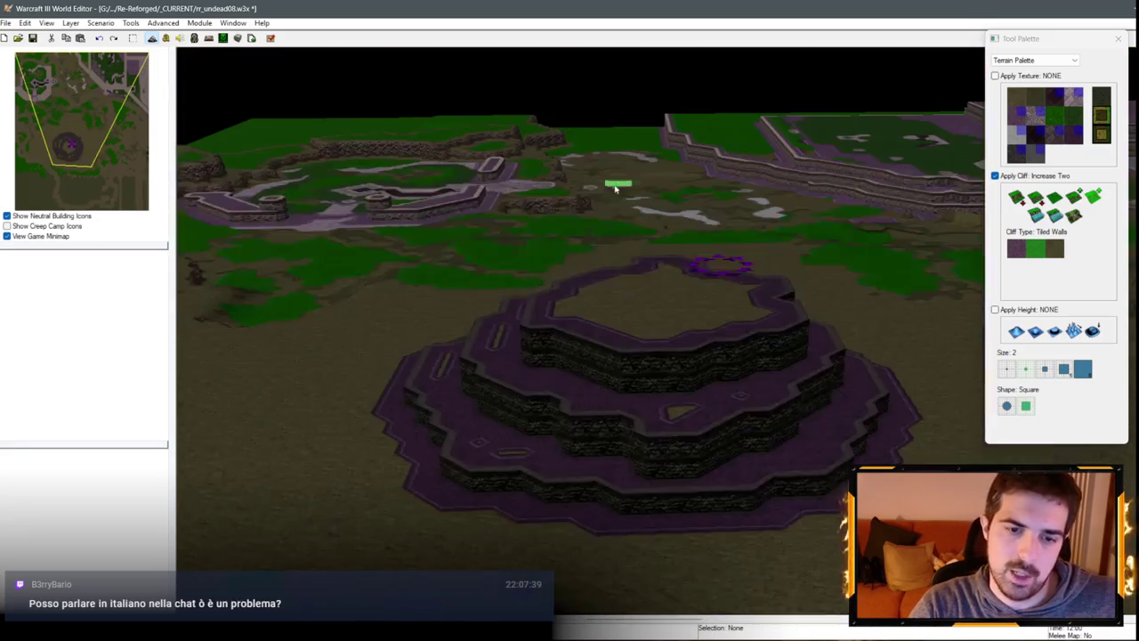
{"action": "scroll", "coordinate": [640, 332], "scroll_direction": "up", "scroll_amount": 1}
{"action": "scroll", "coordinate": [640, 332], "scroll_direction": "up", "scroll_amount": 2}
{"action": "scroll", "coordinate": [673, 471], "scroll_direction": "down", "scroll_amount": 1}
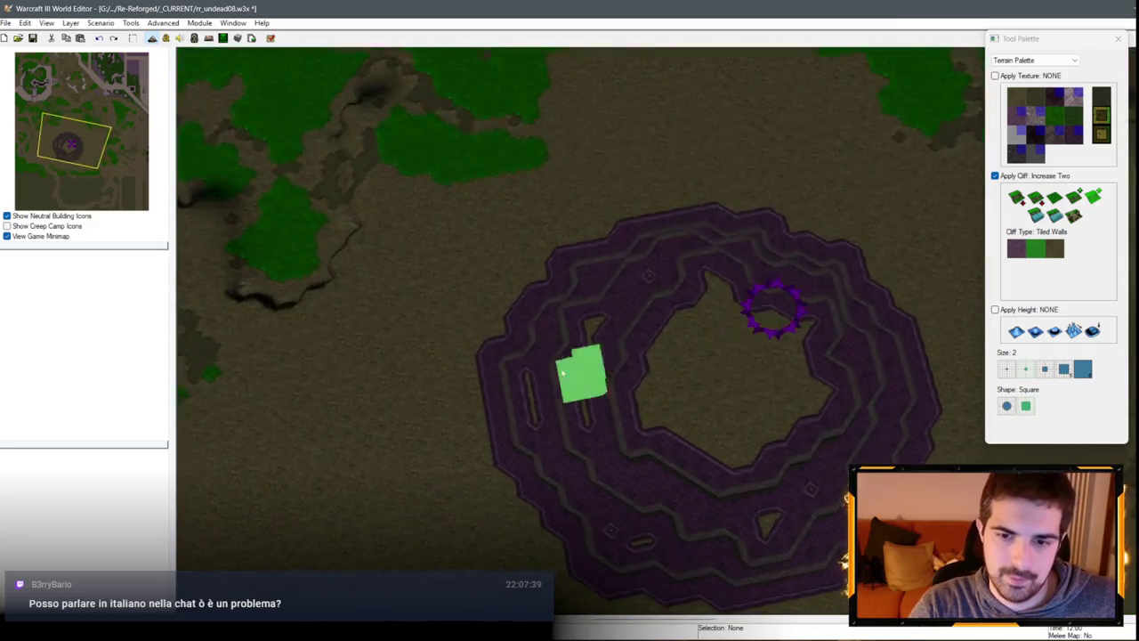
{"action": "scroll", "coordinate": [582, 373], "scroll_direction": "down", "scroll_amount": 1}
{"action": "scroll", "coordinate": [702, 264], "scroll_direction": "down", "scroll_amount": 2}
{"action": "scroll", "coordinate": [717, 216], "scroll_direction": "down", "scroll_amount": 1}
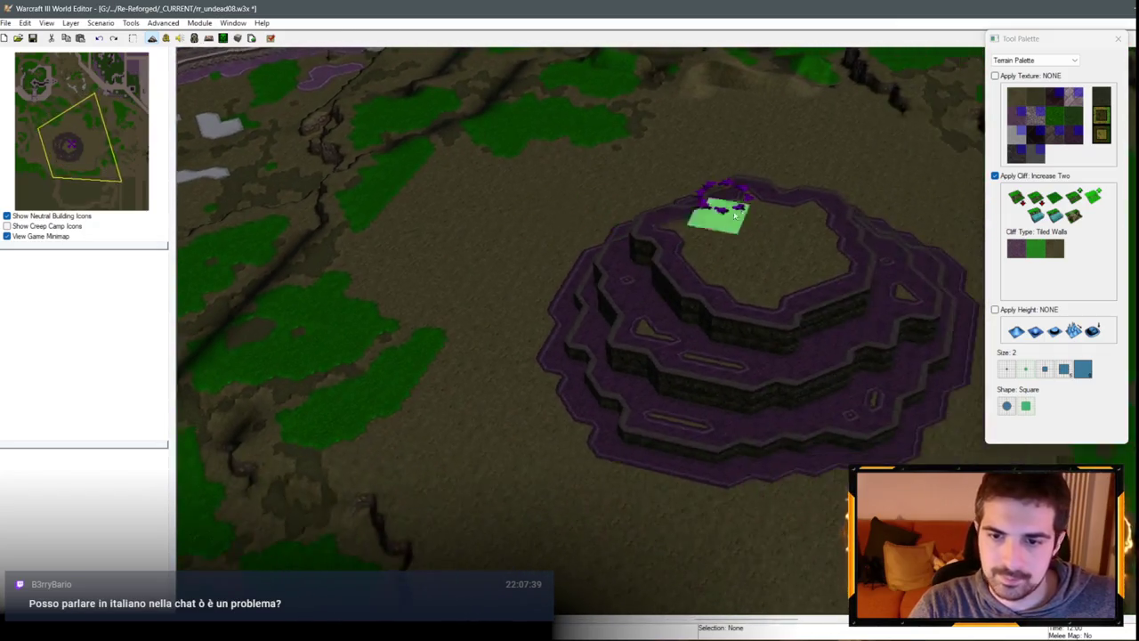
{"action": "scroll", "coordinate": [596, 367], "scroll_direction": "up", "scroll_amount": 1}
{"action": "scroll", "coordinate": [827, 237], "scroll_direction": "down", "scroll_amount": 2}
{"action": "scroll", "coordinate": [819, 267], "scroll_direction": "up", "scroll_amount": 1}
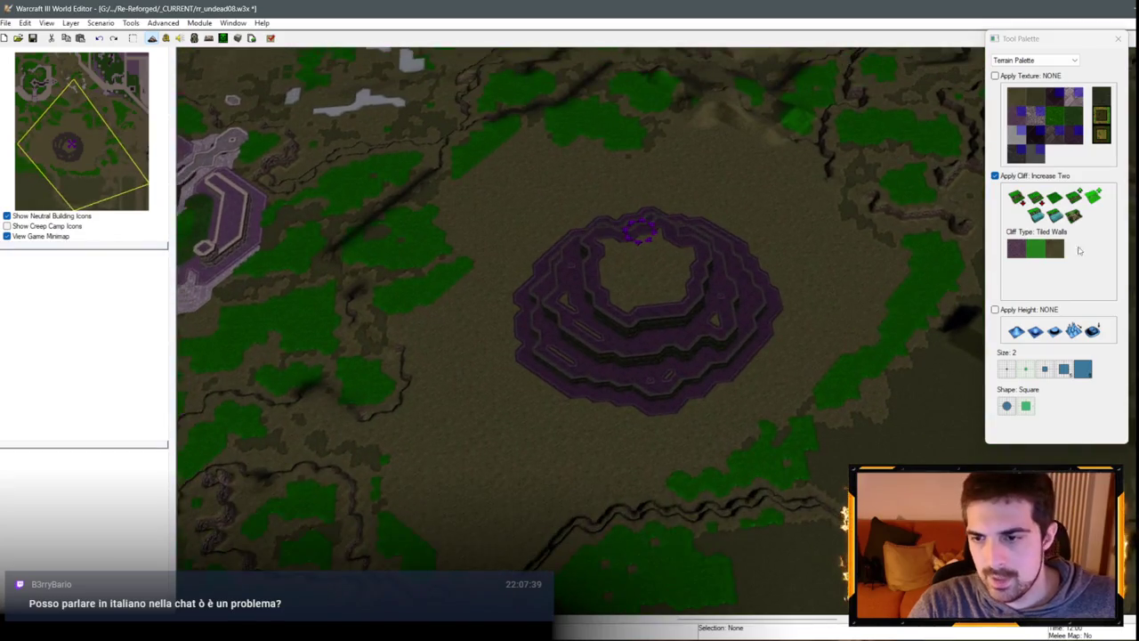
Step: Flatten the purple tiered structure in the centre with a tiled-wall levelling brush
{"action": "left_click", "coordinate": [1073, 216]}
{"action": "mouse_move", "coordinate": [828, 356]}
{"action": "left_mouse_down"}
{"action": "mouse_move", "coordinate": [605, 343]}
{"action": "mouse_move", "coordinate": [694, 365]}
{"action": "left_mouse_up"}
{"action": "left_click", "coordinate": [1035, 250]}
{"action": "key", "text": "Down"}
{"action": "key", "text": "Down"}
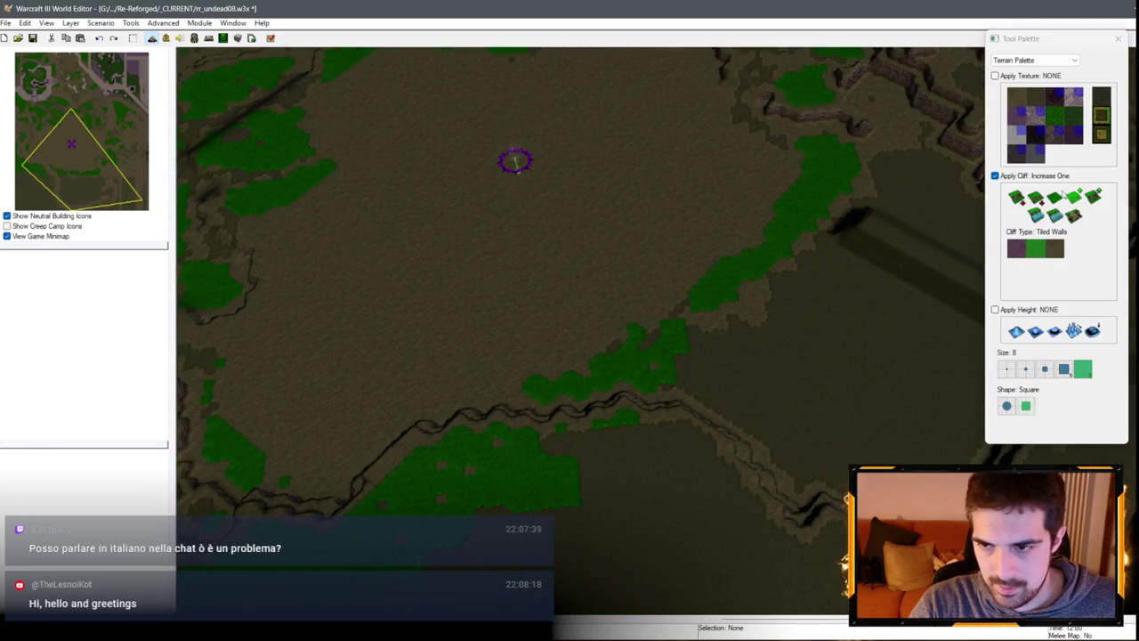
Step: Level the dirt cliff line on the lower ground with a Same Level brush
{"action": "left_click", "coordinate": [1055, 198]}
{"action": "mouse_move", "coordinate": [854, 267]}
{"action": "left_mouse_down"}
{"action": "mouse_move", "coordinate": [591, 374]}
{"action": "mouse_move", "coordinate": [727, 407]}
{"action": "mouse_move", "coordinate": [854, 262]}
{"action": "left_mouse_up"}
{"action": "key", "text": "Right"}
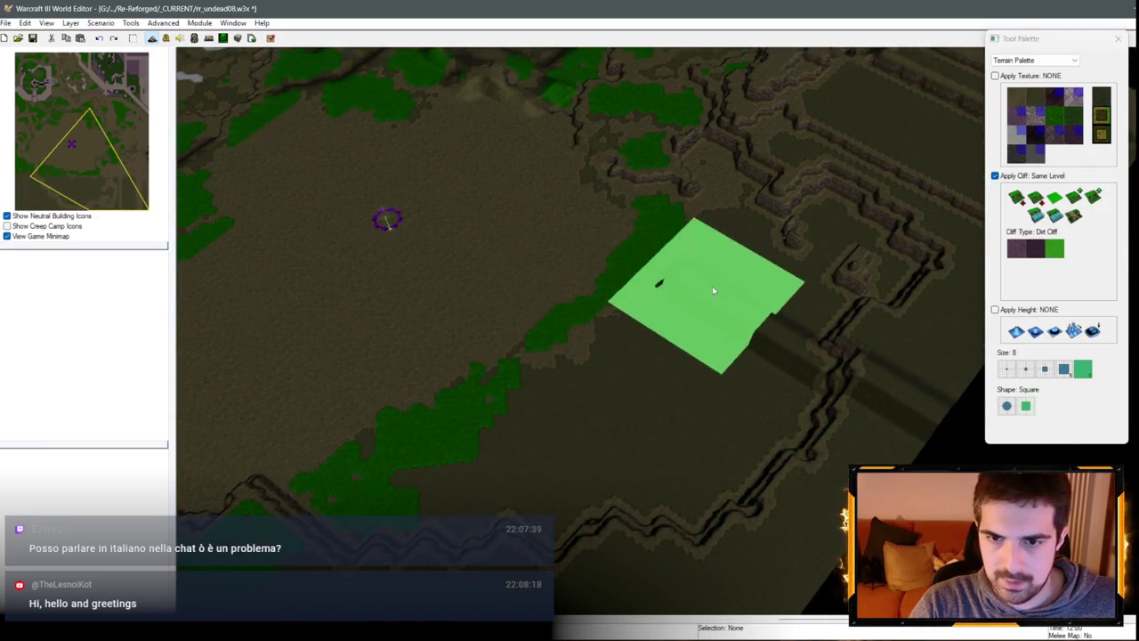
{"action": "key", "text": "ctrl+Left"}
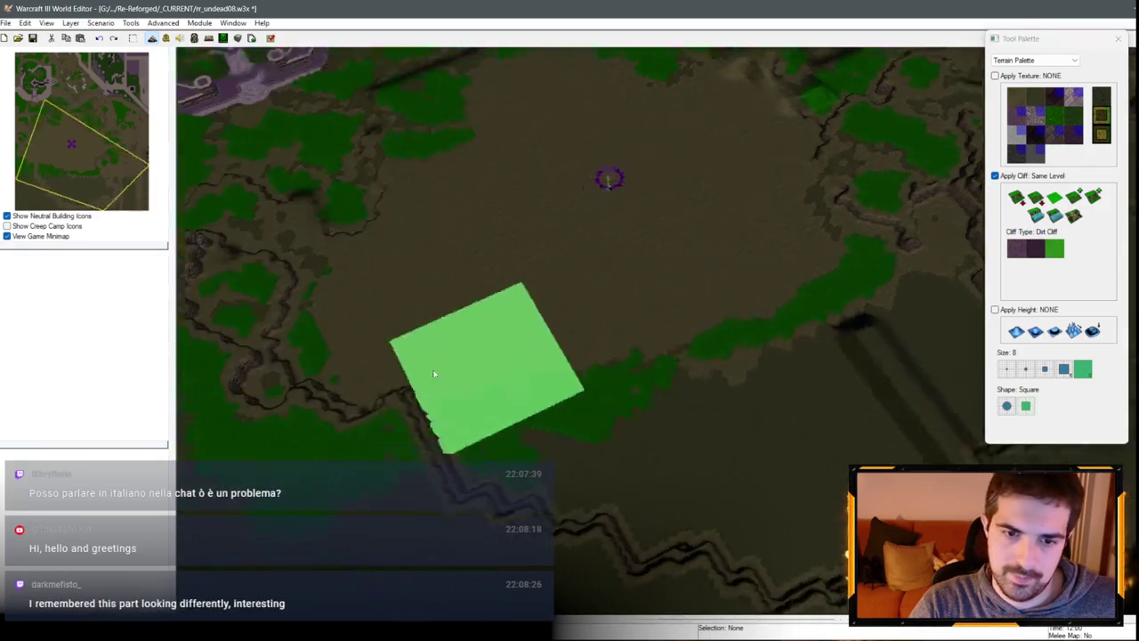
{"action": "key", "text": "ctrl+Right"}
{"action": "key", "text": "Down"}
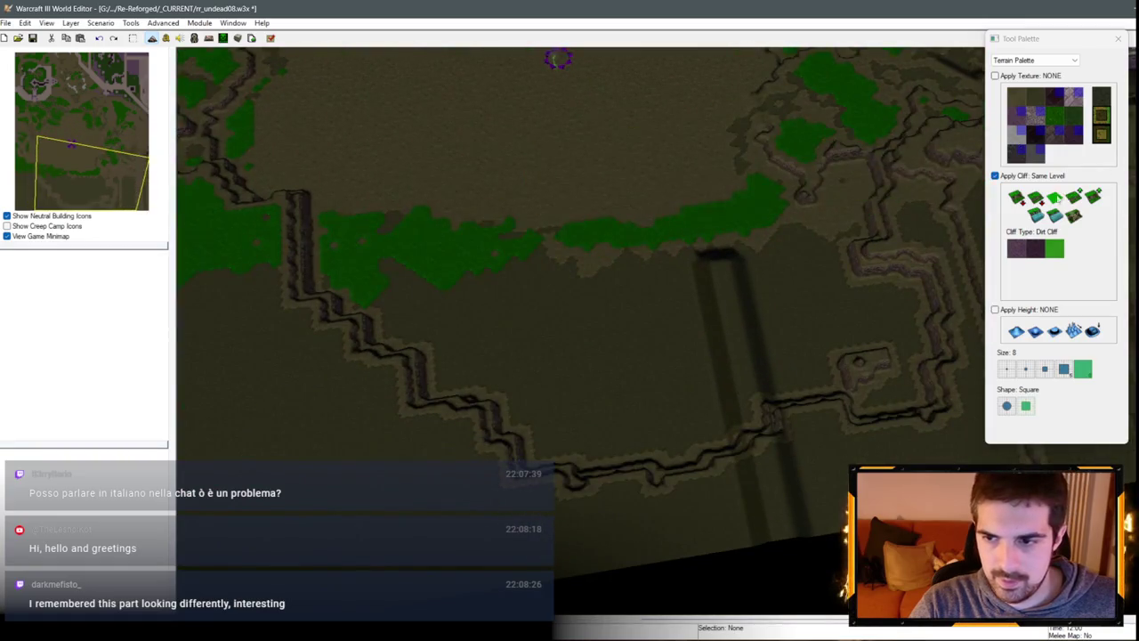
Step: Raise a hollow square ring of tiled walls two levels on the open ground
{"action": "left_click", "coordinate": [1053, 331]}
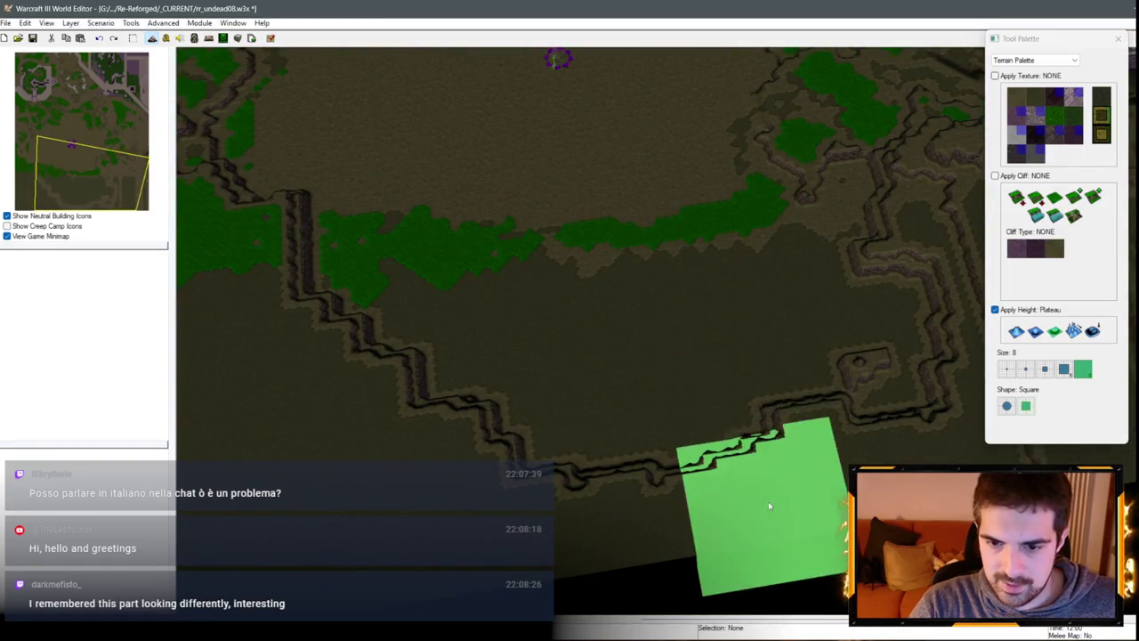
{"action": "key", "text": "Up"}
{"action": "key", "text": "space"}
{"action": "left_click", "coordinate": [1093, 195]}
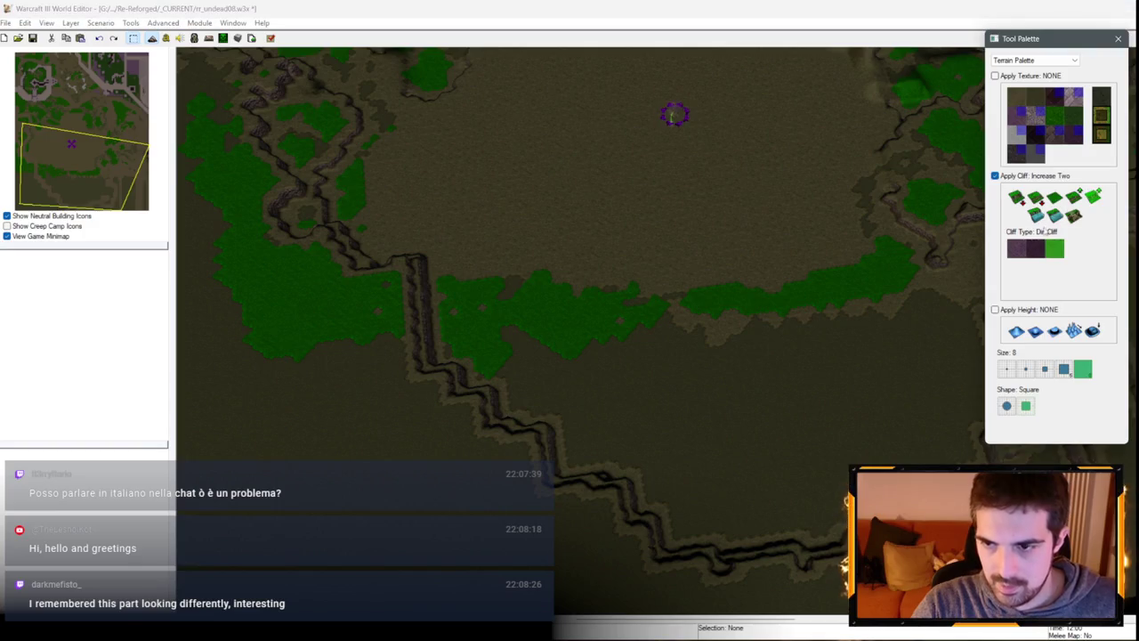
{"action": "left_click", "coordinate": [1035, 248]}
{"action": "left_click", "coordinate": [677, 223]}
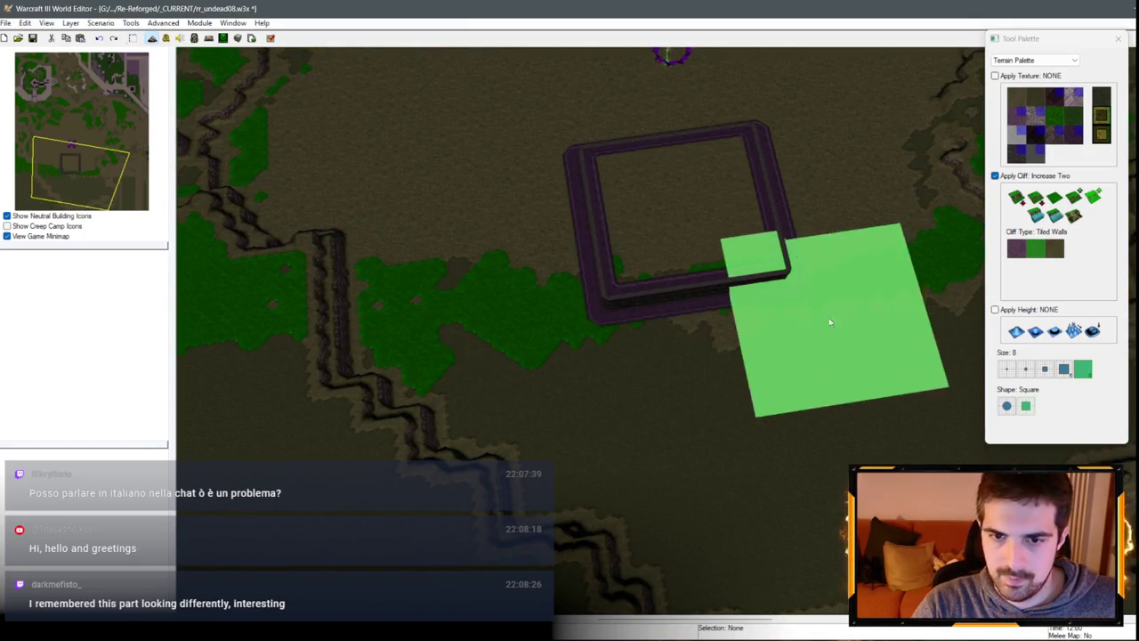
{"action": "key", "text": "Up"}
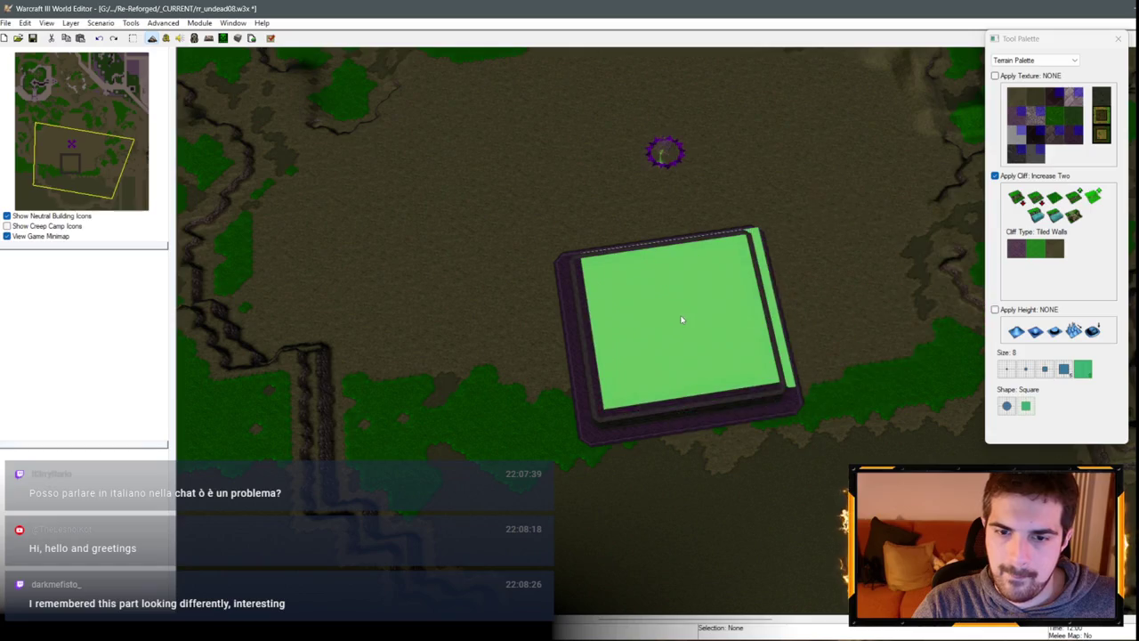
{"action": "left_click", "coordinate": [677, 321]}
{"action": "left_click", "coordinate": [706, 325]}
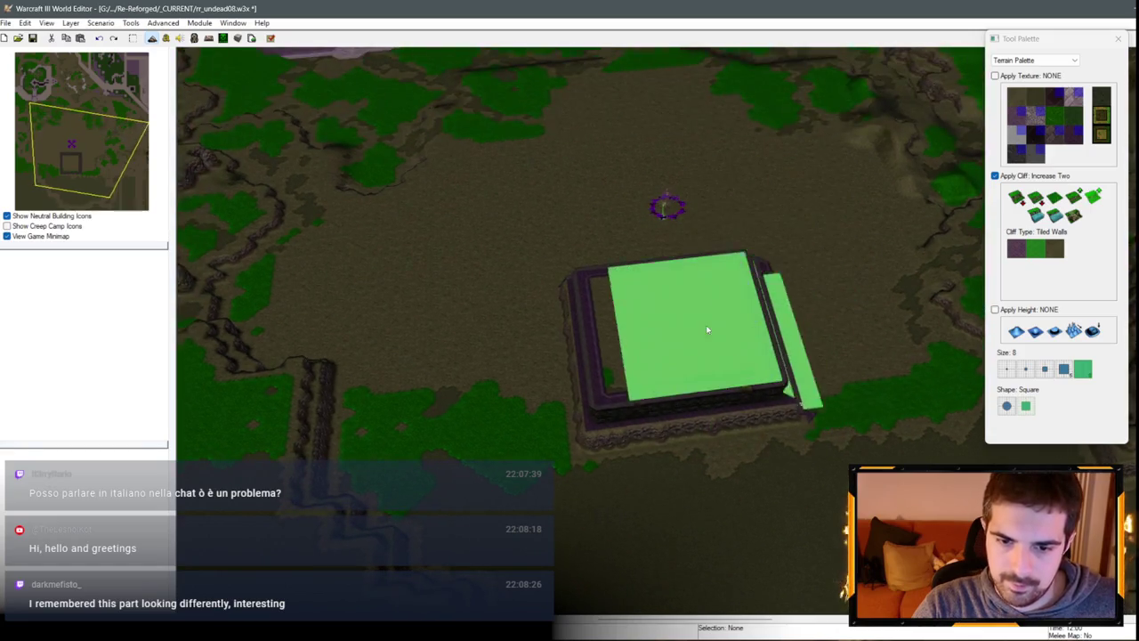
{"action": "key", "text": "ctrl+z"}
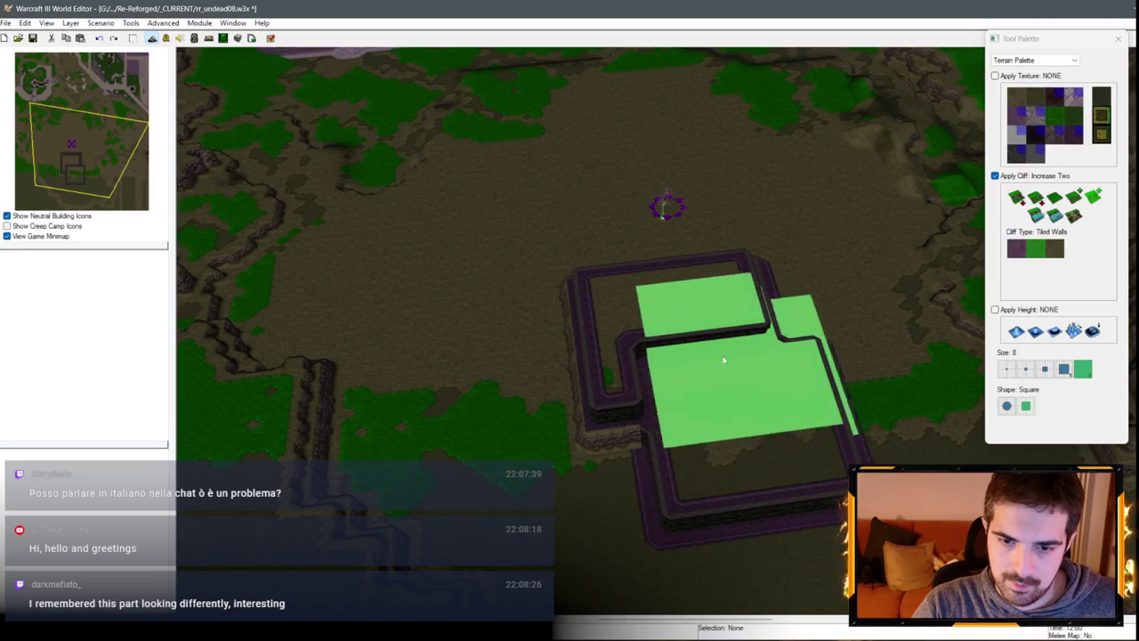
{"action": "left_click", "coordinate": [1068, 205]}
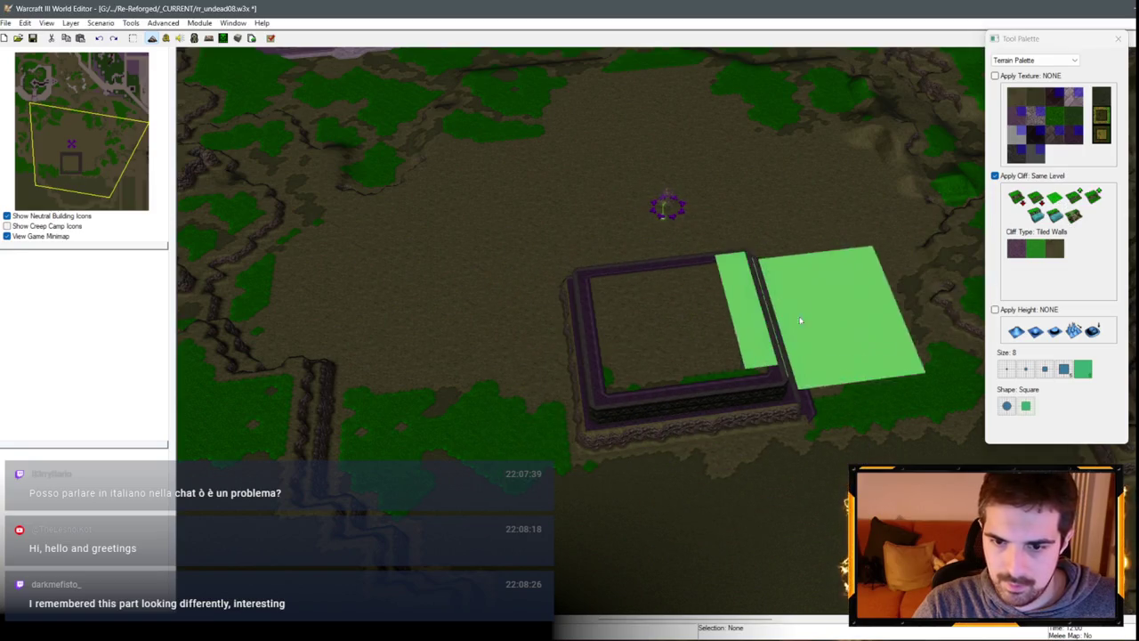
{"action": "key", "text": "1"}
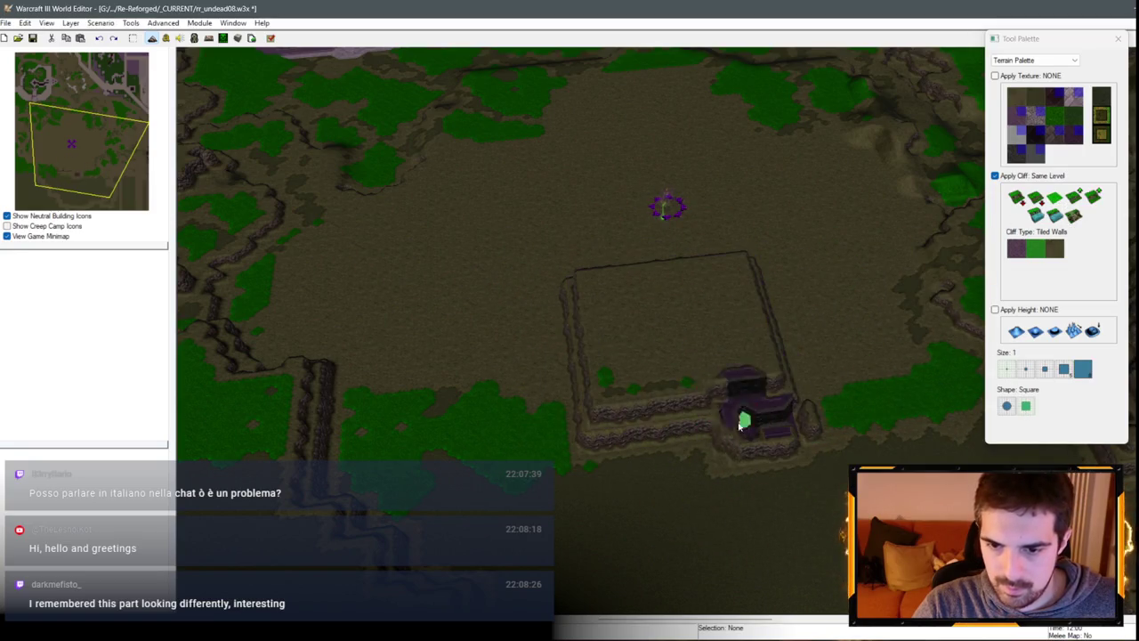
Step: Paint one-level raised maze walls inside the square ring, down to its lower edge
{"action": "left_click", "coordinate": [1074, 203]}
{"action": "left_click", "coordinate": [1075, 203]}
{"action": "left_click_drag", "start_coordinate": [666, 298], "coordinate": [639, 403]}
{"action": "left_click_drag", "start_coordinate": [715, 306], "coordinate": [743, 390]}
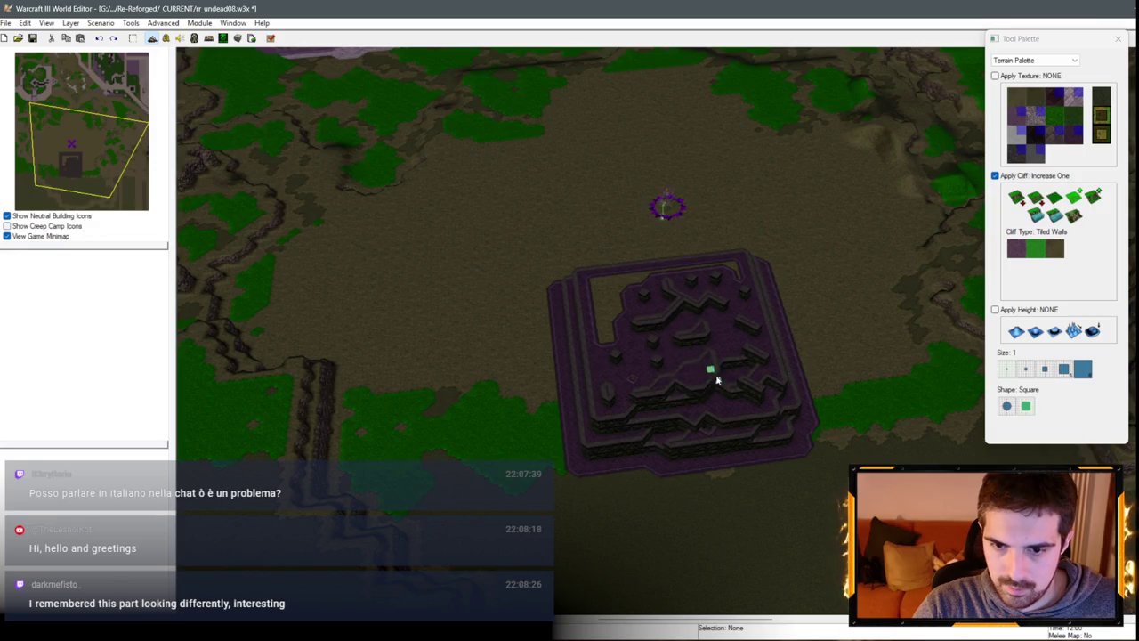
{"action": "mouse_move", "coordinate": [717, 380]}
{"action": "left_mouse_down"}
{"action": "mouse_move", "coordinate": [860, 305]}
{"action": "mouse_move", "coordinate": [833, 285]}
{"action": "mouse_move", "coordinate": [778, 331]}
{"action": "mouse_move", "coordinate": [899, 342]}
{"action": "left_mouse_up"}
Step: Clear inner walls with a size-2 brush to open the octagonal courtyard among higher terraces
{"action": "left_click", "coordinate": [1026, 369]}
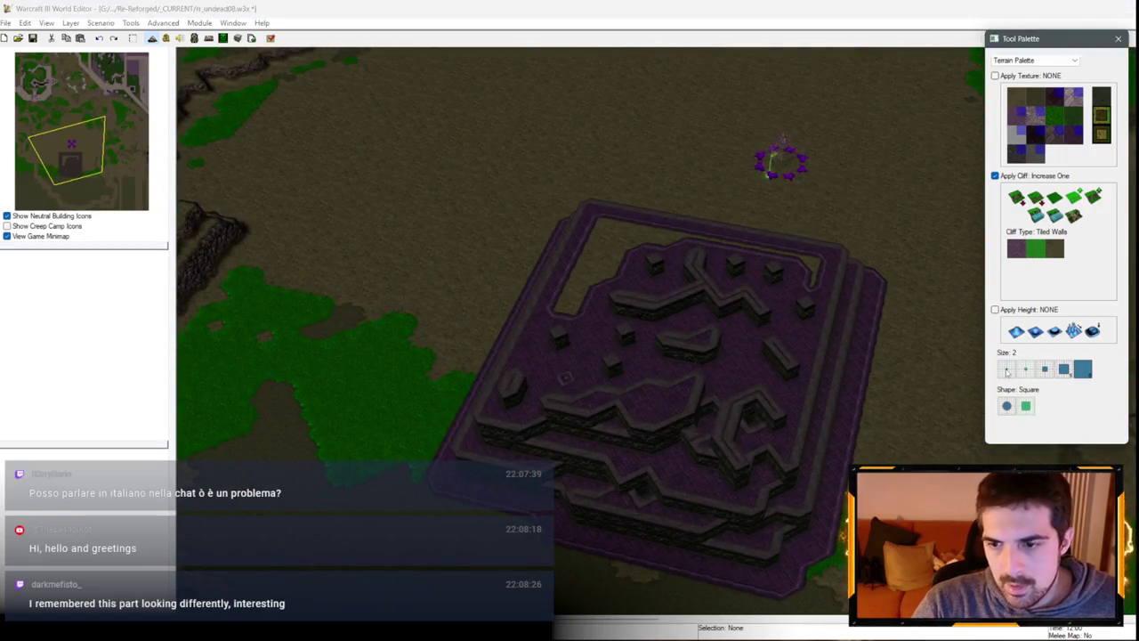
{"action": "mouse_move", "coordinate": [713, 329]}
{"action": "left_mouse_down"}
{"action": "mouse_move", "coordinate": [581, 369]}
{"action": "mouse_move", "coordinate": [755, 301]}
{"action": "mouse_move", "coordinate": [641, 382]}
{"action": "left_mouse_up"}
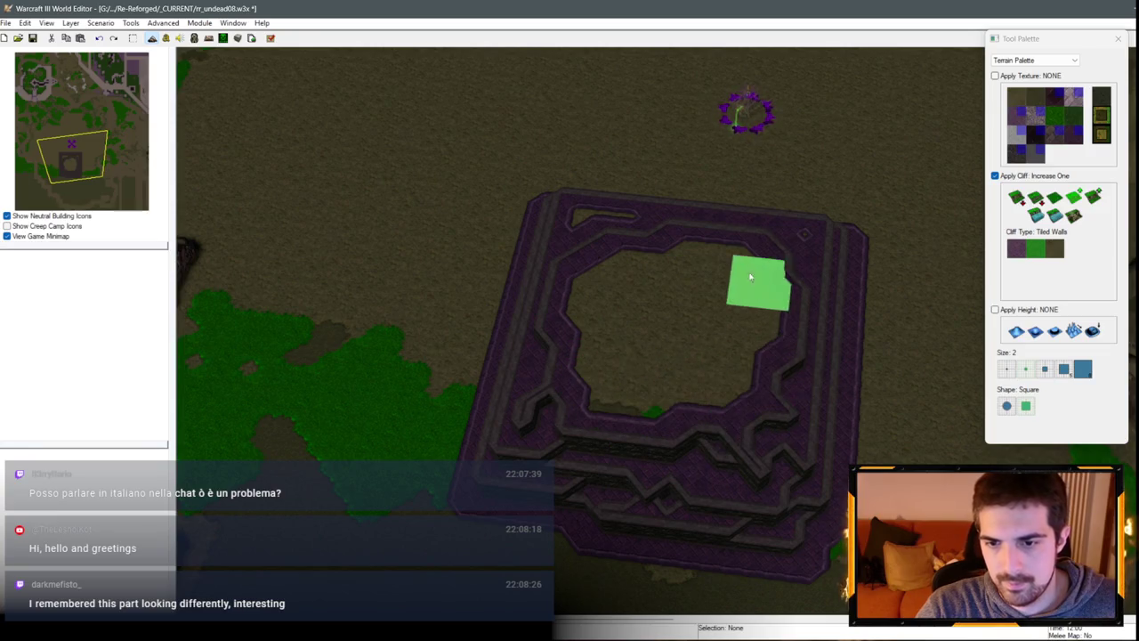
{"action": "mouse_move", "coordinate": [579, 293]}
{"action": "left_mouse_down"}
{"action": "mouse_move", "coordinate": [763, 368]}
{"action": "mouse_move", "coordinate": [674, 168]}
{"action": "mouse_move", "coordinate": [911, 305]}
{"action": "mouse_move", "coordinate": [829, 262]}
{"action": "mouse_move", "coordinate": [946, 344]}
{"action": "mouse_move", "coordinate": [946, 356]}
{"action": "mouse_move", "coordinate": [970, 338]}
{"action": "left_mouse_up"}
{"action": "left_click", "coordinate": [1093, 196]}
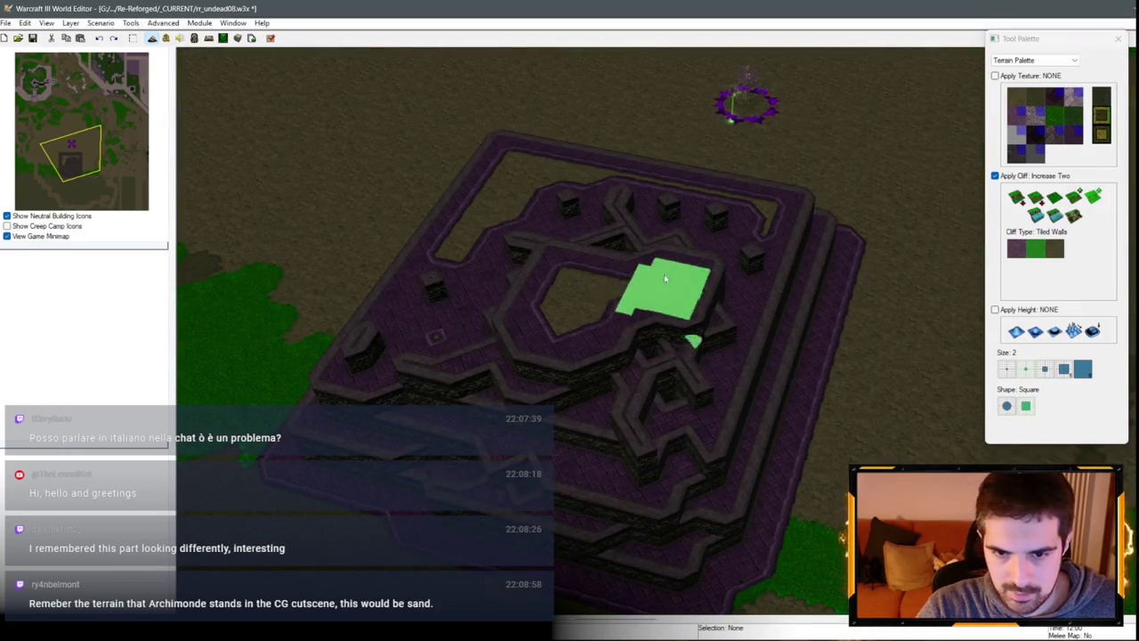
{"action": "mouse_move", "coordinate": [490, 329]}
{"action": "left_mouse_down"}
{"action": "mouse_move", "coordinate": [574, 240]}
{"action": "mouse_move", "coordinate": [672, 182]}
{"action": "mouse_move", "coordinate": [671, 224]}
{"action": "mouse_move", "coordinate": [753, 326]}
{"action": "mouse_move", "coordinate": [840, 394]}
{"action": "mouse_move", "coordinate": [819, 338]}
{"action": "mouse_move", "coordinate": [587, 269]}
{"action": "mouse_move", "coordinate": [852, 407]}
{"action": "mouse_move", "coordinate": [839, 317]}
{"action": "mouse_move", "coordinate": [801, 304]}
{"action": "mouse_move", "coordinate": [704, 327]}
{"action": "mouse_move", "coordinate": [580, 318]}
{"action": "mouse_move", "coordinate": [695, 214]}
{"action": "mouse_move", "coordinate": [742, 231]}
{"action": "mouse_move", "coordinate": [703, 265]}
{"action": "mouse_move", "coordinate": [701, 283]}
{"action": "mouse_move", "coordinate": [691, 258]}
{"action": "mouse_move", "coordinate": [727, 330]}
{"action": "mouse_move", "coordinate": [772, 247]}
{"action": "mouse_move", "coordinate": [805, 250]}
{"action": "mouse_move", "coordinate": [788, 283]}
{"action": "left_mouse_up"}
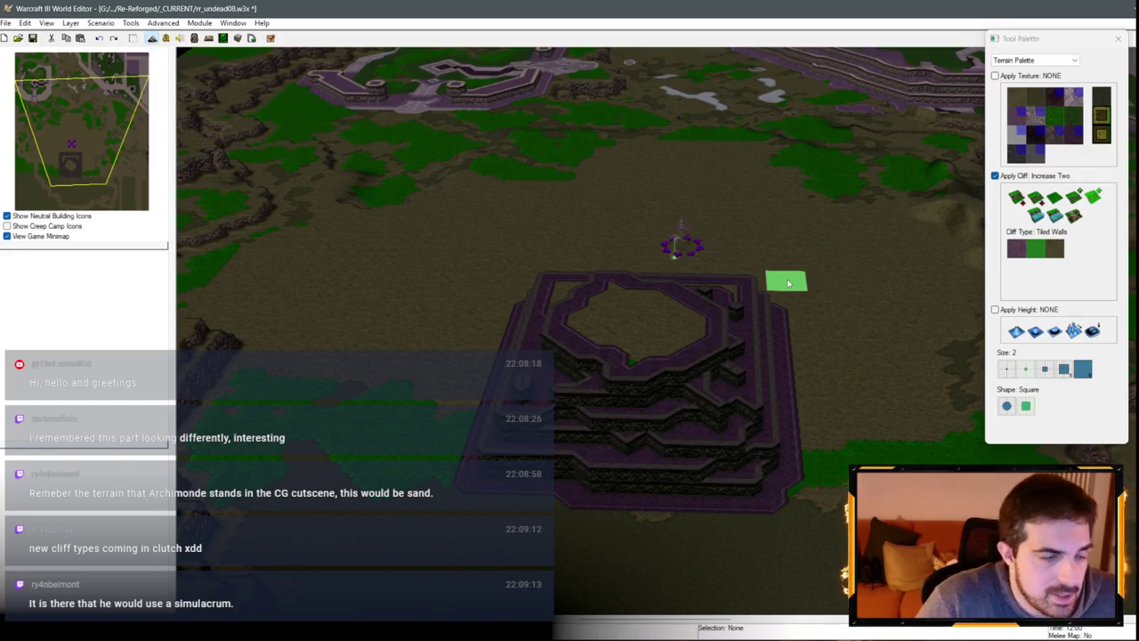
{"action": "mouse_move", "coordinate": [695, 233]}
{"action": "left_mouse_down"}
{"action": "mouse_move", "coordinate": [949, 112]}
{"action": "mouse_move", "coordinate": [419, 288]}
{"action": "mouse_move", "coordinate": [585, 522]}
{"action": "mouse_move", "coordinate": [670, 492]}
{"action": "mouse_move", "coordinate": [297, 187]}
{"action": "mouse_move", "coordinate": [953, 259]}
{"action": "mouse_move", "coordinate": [628, 331]}
{"action": "mouse_move", "coordinate": [604, 289]}
{"action": "mouse_move", "coordinate": [877, 293]}
{"action": "mouse_move", "coordinate": [636, 322]}
{"action": "mouse_move", "coordinate": [637, 368]}
{"action": "mouse_move", "coordinate": [663, 304]}
{"action": "mouse_move", "coordinate": [775, 219]}
{"action": "mouse_move", "coordinate": [686, 364]}
{"action": "mouse_move", "coordinate": [971, 319]}
{"action": "left_mouse_up"}
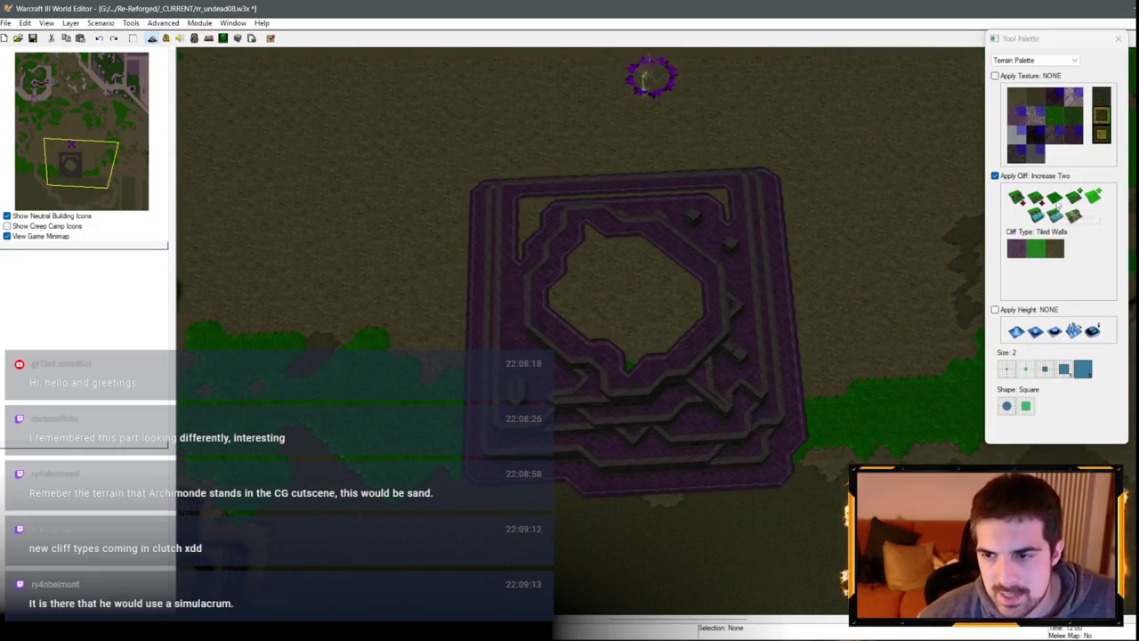
Step: Orbit around the purple fortress and set a size-1 brush that raises cliffs two levels
{"action": "left_click", "coordinate": [1055, 198]}
{"action": "mouse_move", "coordinate": [860, 262]}
{"action": "left_mouse_down"}
{"action": "mouse_move", "coordinate": [602, 280]}
{"action": "mouse_move", "coordinate": [272, 199]}
{"action": "mouse_move", "coordinate": [708, 405]}
{"action": "mouse_move", "coordinate": [748, 331]}
{"action": "mouse_move", "coordinate": [729, 333]}
{"action": "left_mouse_up"}
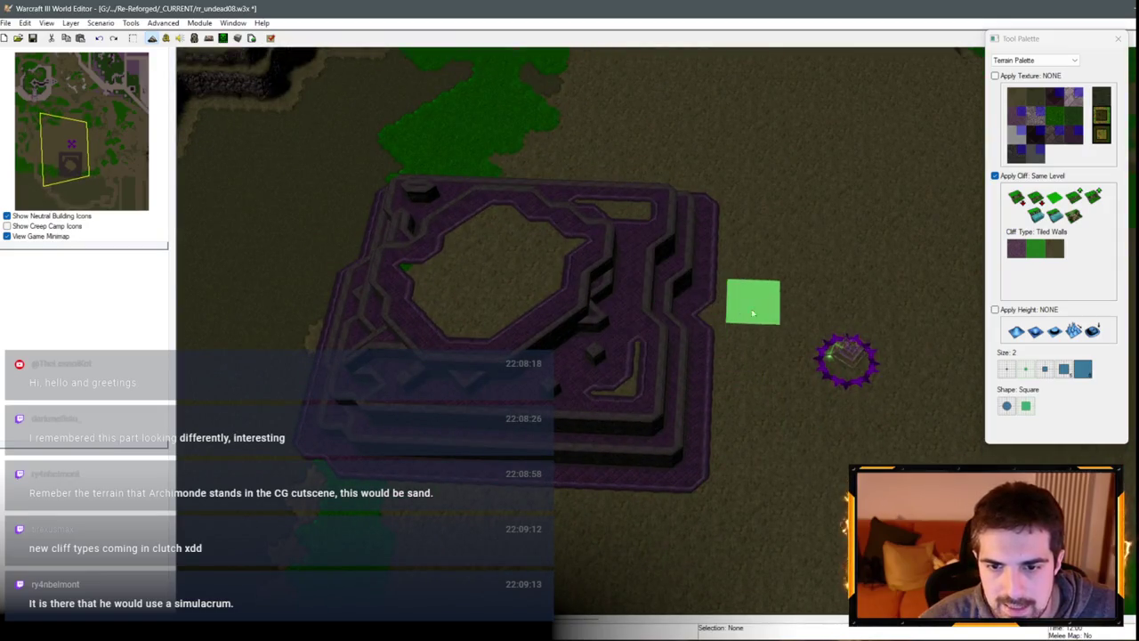
{"action": "left_click_drag", "start_coordinate": [770, 295], "coordinate": [686, 284]}
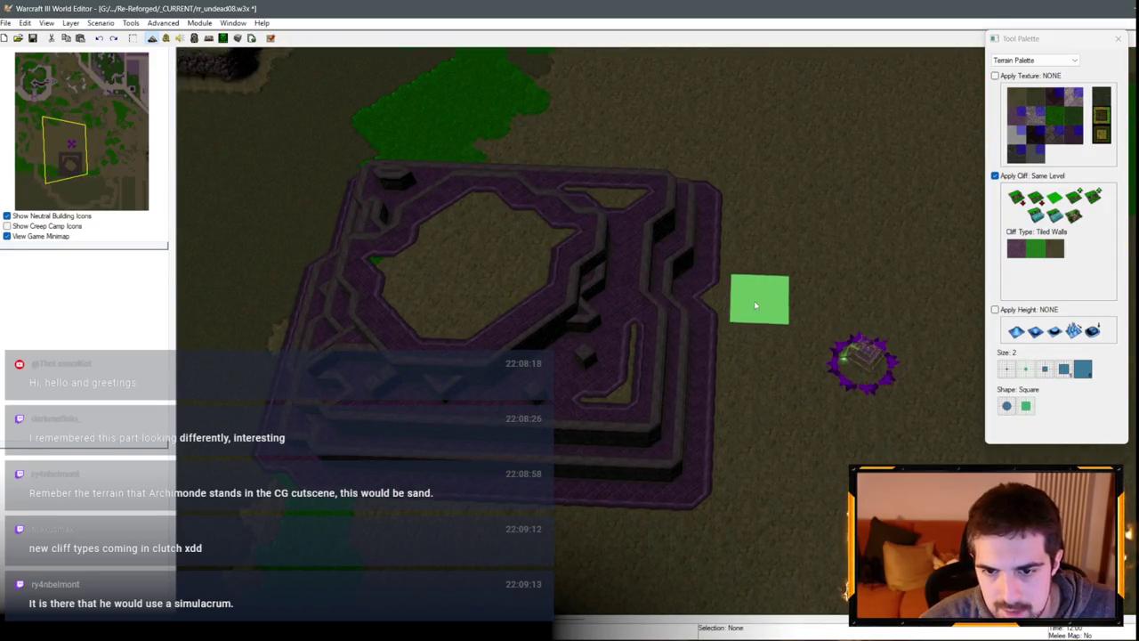
{"action": "left_click", "coordinate": [1008, 369]}
{"action": "left_click", "coordinate": [1078, 202]}
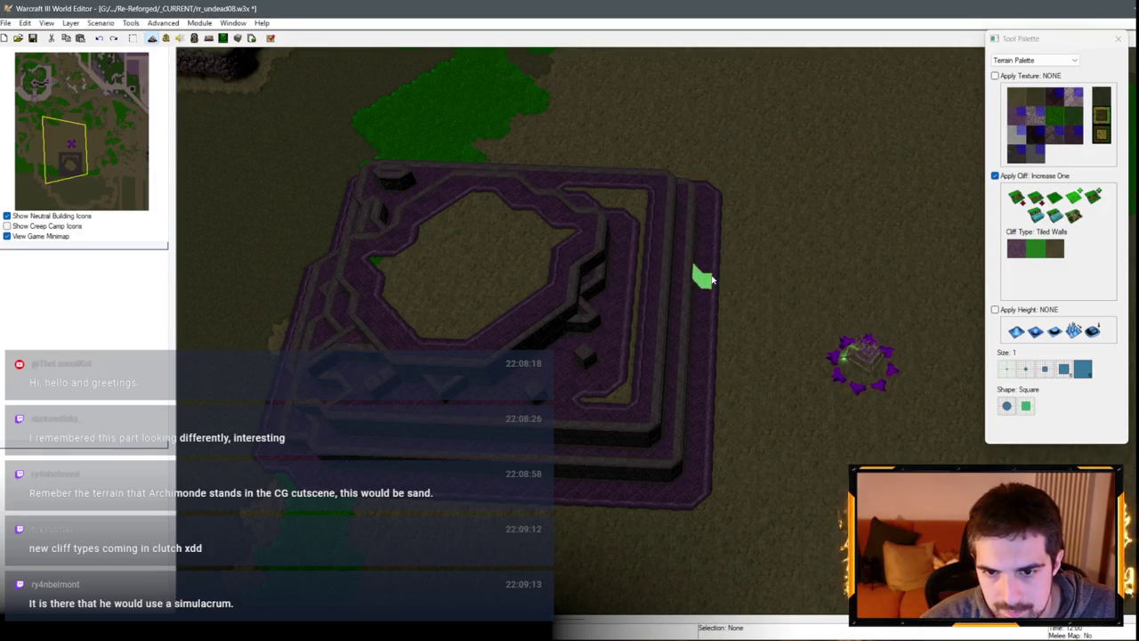
{"action": "left_click", "coordinate": [1086, 200]}
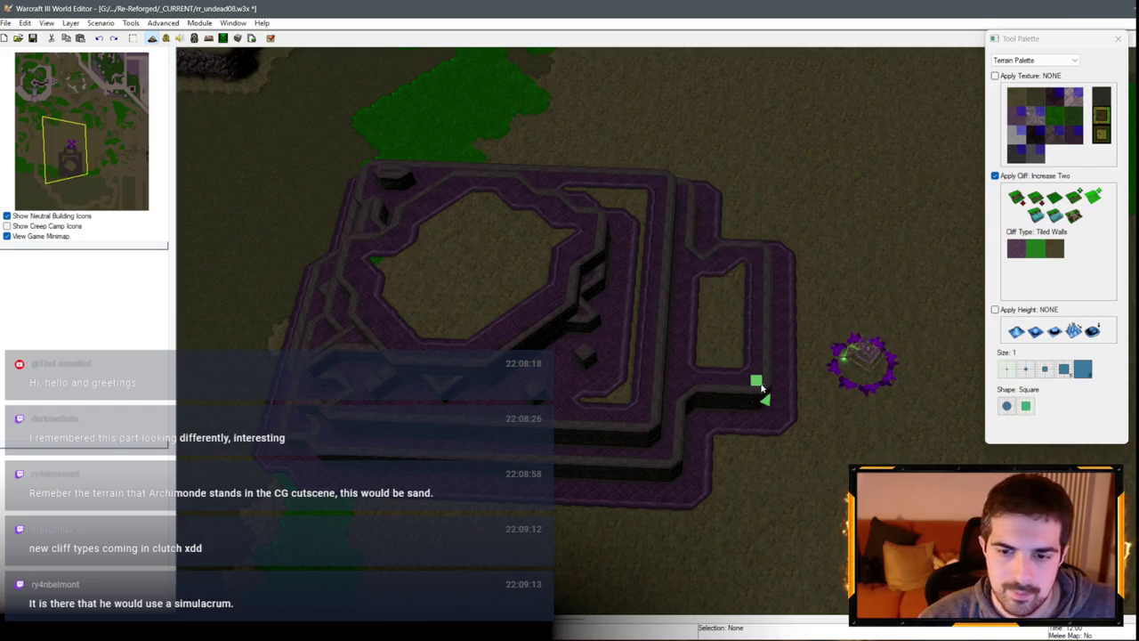
{"action": "mouse_move", "coordinate": [701, 257]}
{"action": "left_mouse_down"}
{"action": "mouse_move", "coordinate": [775, 324]}
{"action": "mouse_move", "coordinate": [682, 300]}
{"action": "mouse_move", "coordinate": [787, 392]}
{"action": "left_mouse_up"}
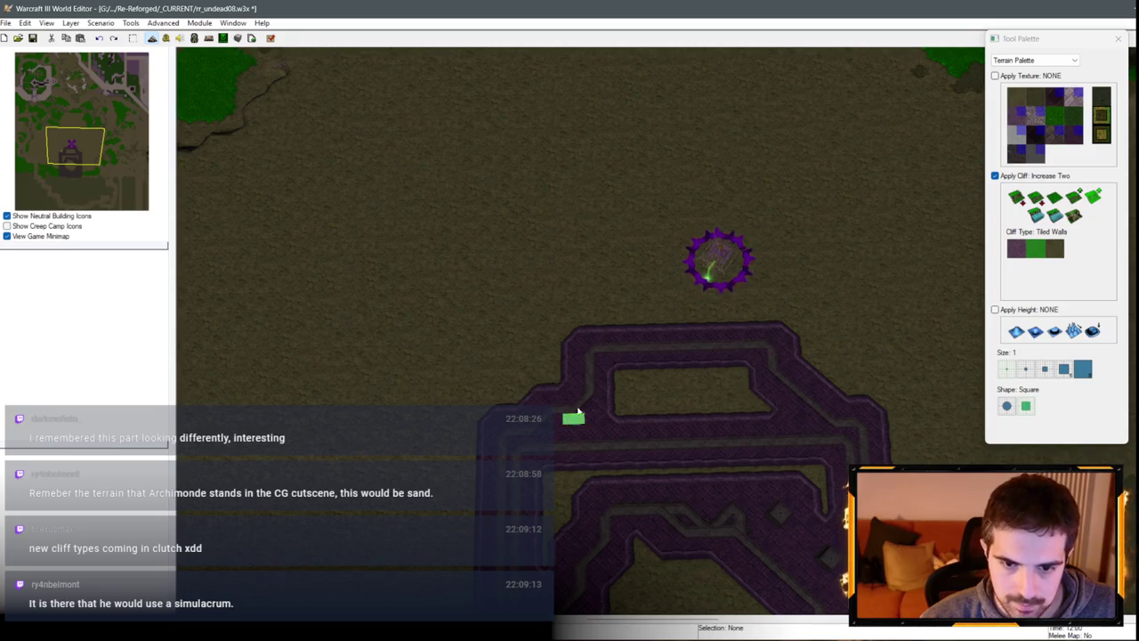
{"action": "mouse_move", "coordinate": [699, 303]}
{"action": "left_mouse_down"}
{"action": "mouse_move", "coordinate": [732, 305]}
{"action": "mouse_move", "coordinate": [628, 351]}
{"action": "mouse_move", "coordinate": [722, 363]}
{"action": "mouse_move", "coordinate": [656, 295]}
{"action": "mouse_move", "coordinate": [753, 351]}
{"action": "mouse_move", "coordinate": [729, 389]}
{"action": "left_mouse_up"}
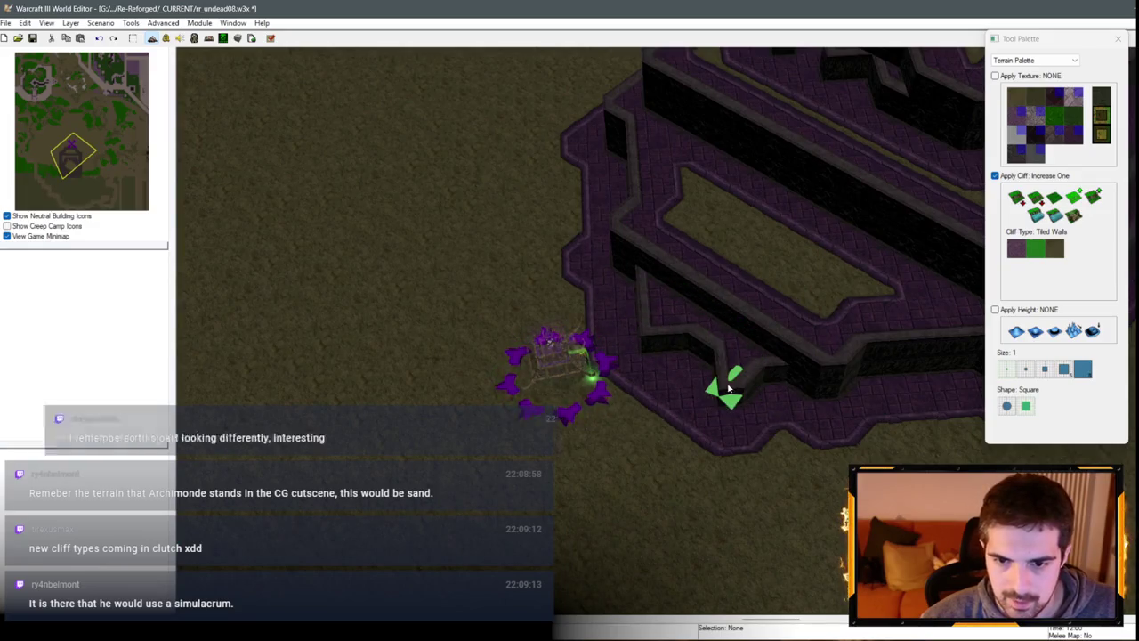
Step: Raise a cliff tile at the corridor edge and carve a ramp there
{"action": "left_click", "coordinate": [650, 336]}
{"action": "left_click_drag", "start_coordinate": [781, 386], "coordinate": [899, 429]}
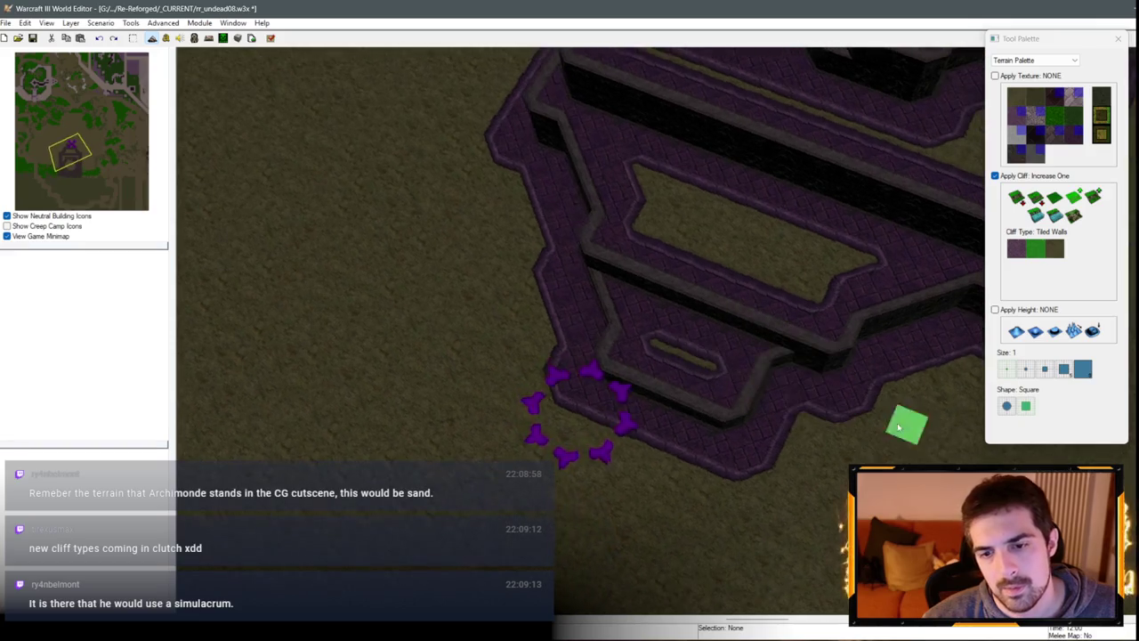
{"action": "key", "text": "s"}
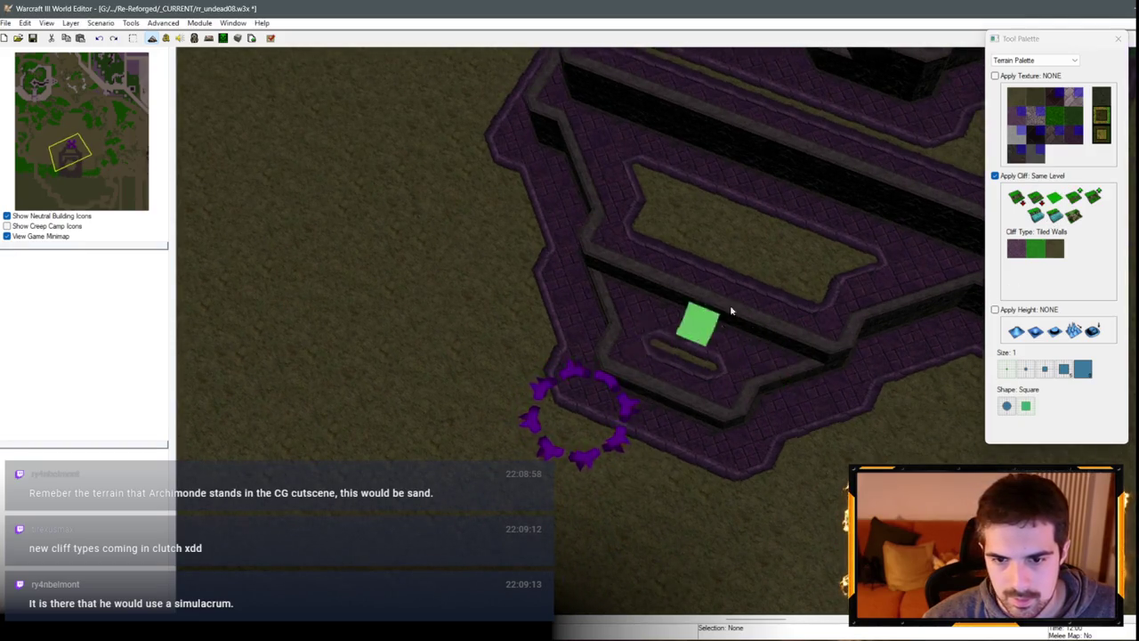
{"action": "key", "text": "r"}
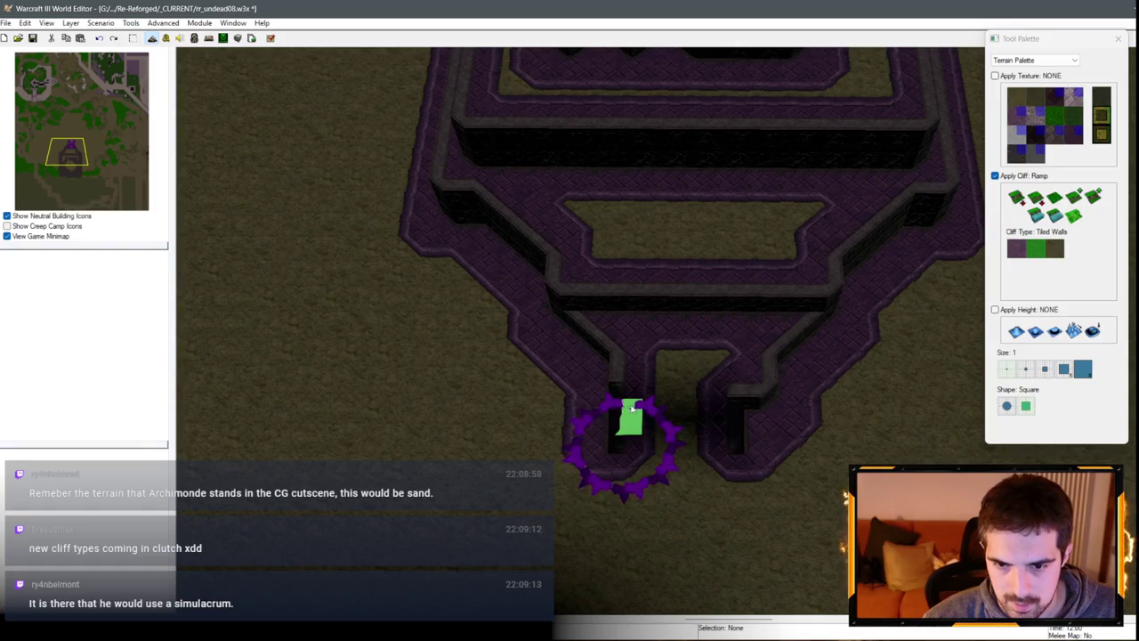
{"action": "mouse_move", "coordinate": [771, 386]}
{"action": "left_mouse_down"}
{"action": "mouse_move", "coordinate": [847, 387]}
{"action": "mouse_move", "coordinate": [622, 416]}
{"action": "left_mouse_up"}
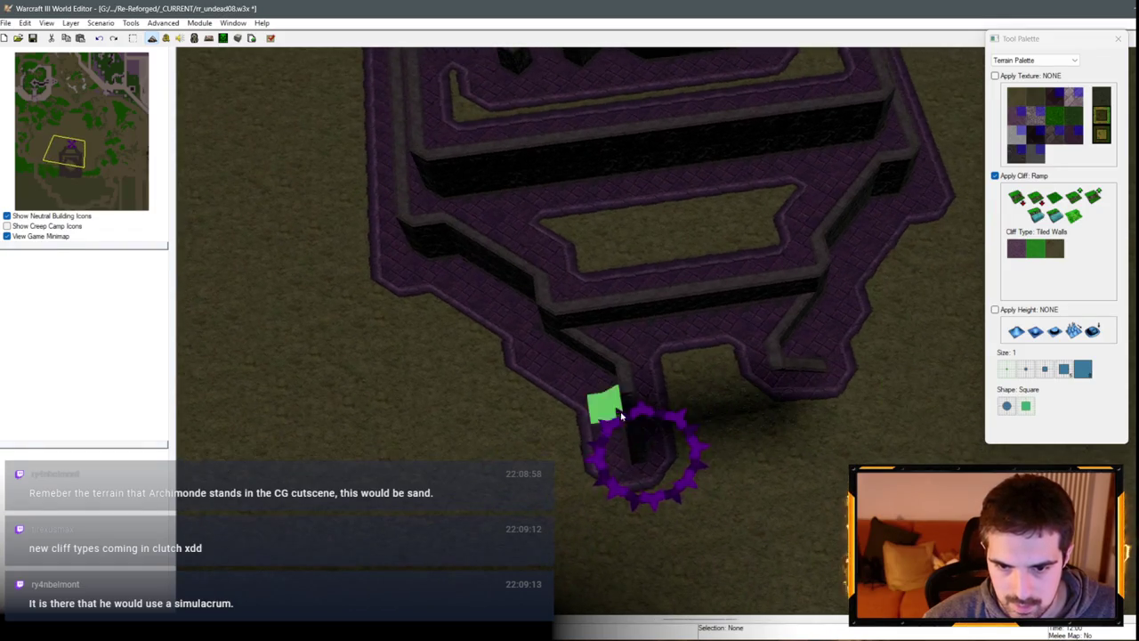
{"action": "mouse_move", "coordinate": [543, 407]}
{"action": "left_mouse_down"}
{"action": "mouse_move", "coordinate": [694, 382]}
{"action": "mouse_move", "coordinate": [745, 341]}
{"action": "mouse_move", "coordinate": [663, 370]}
{"action": "left_mouse_up"}
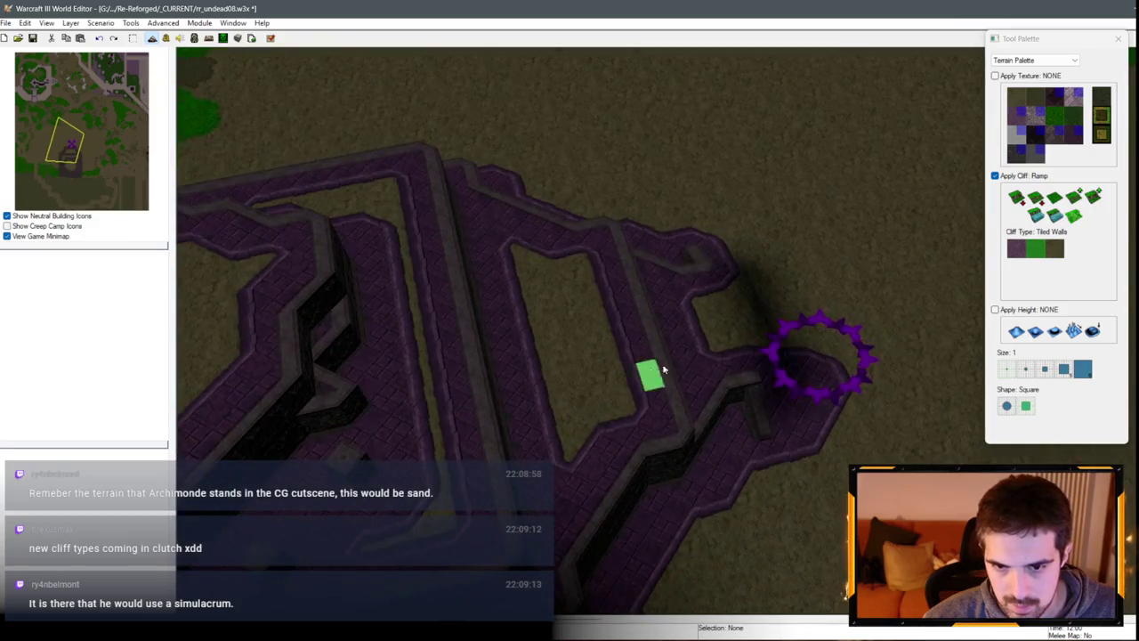
{"action": "left_click_drag", "start_coordinate": [534, 348], "coordinate": [556, 327]}
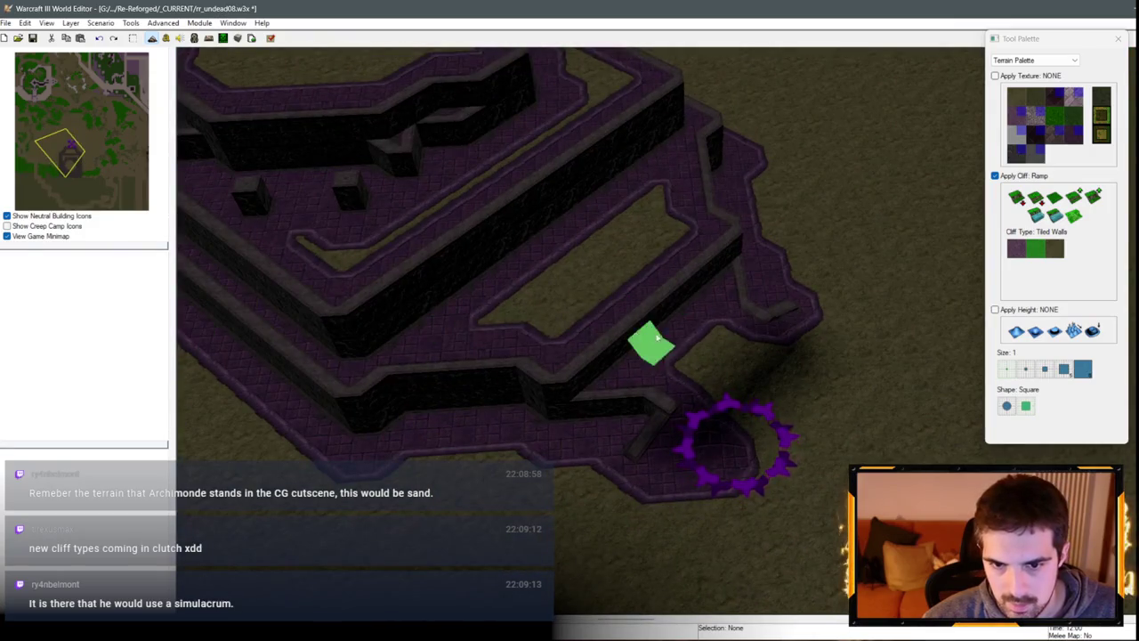
{"action": "left_click", "coordinate": [671, 309]}
Step: Level the inner corner's cliff edge and turn the lower wall into a ramp strip
{"action": "left_click_drag", "start_coordinate": [814, 392], "coordinate": [706, 512]}
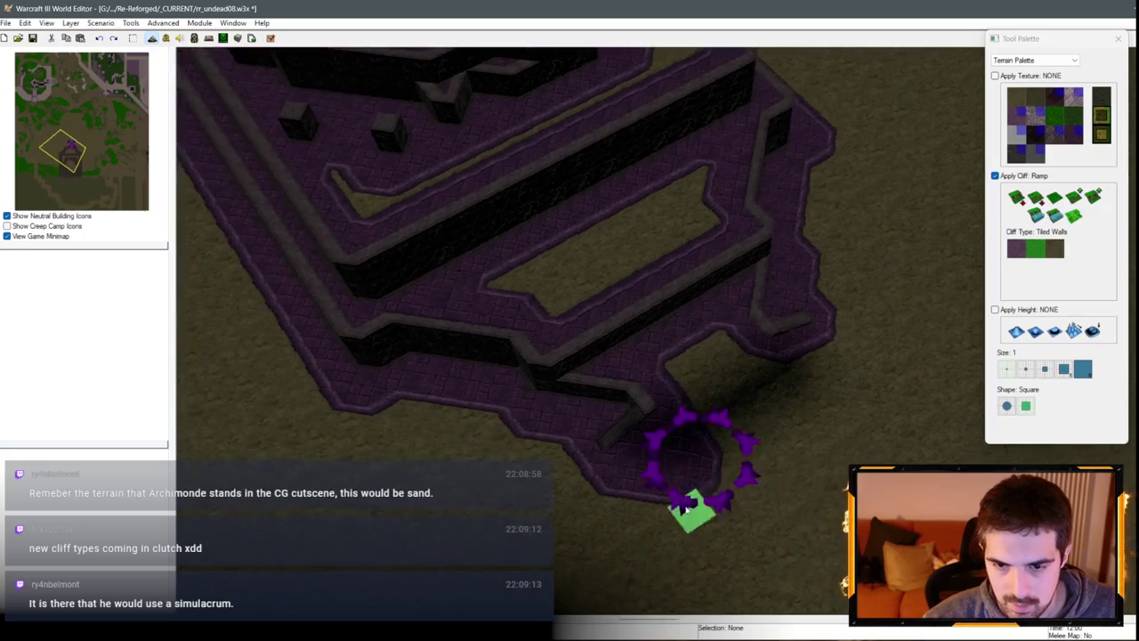
{"action": "left_click_drag", "start_coordinate": [841, 456], "coordinate": [924, 285]}
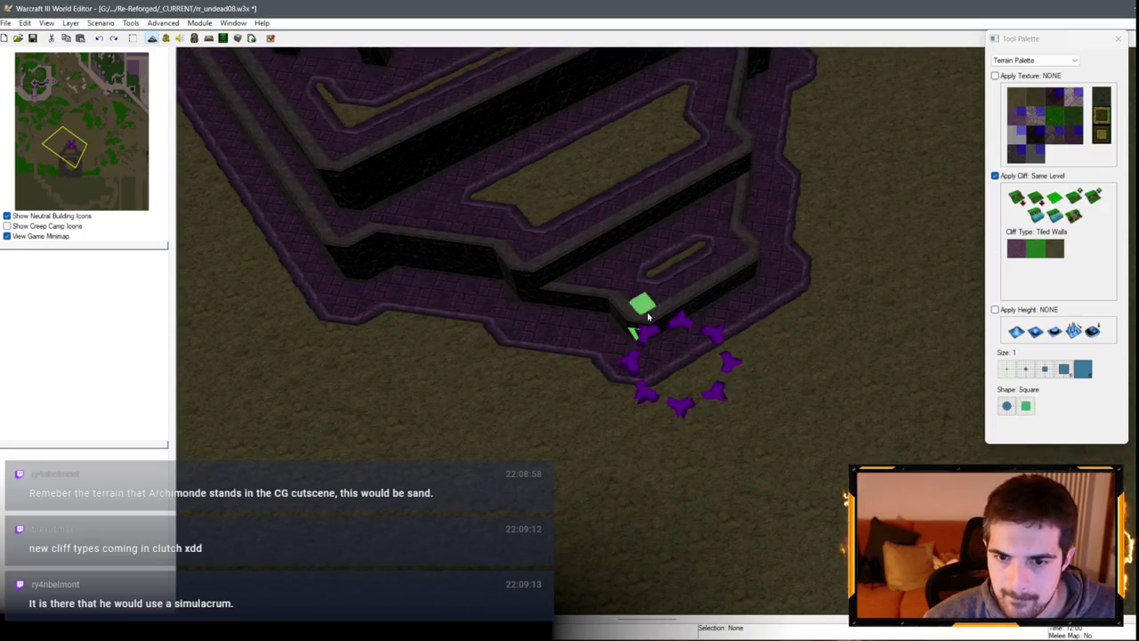
{"action": "mouse_move", "coordinate": [682, 344]}
{"action": "left_mouse_down"}
{"action": "mouse_move", "coordinate": [738, 288]}
{"action": "mouse_move", "coordinate": [767, 294]}
{"action": "left_mouse_up"}
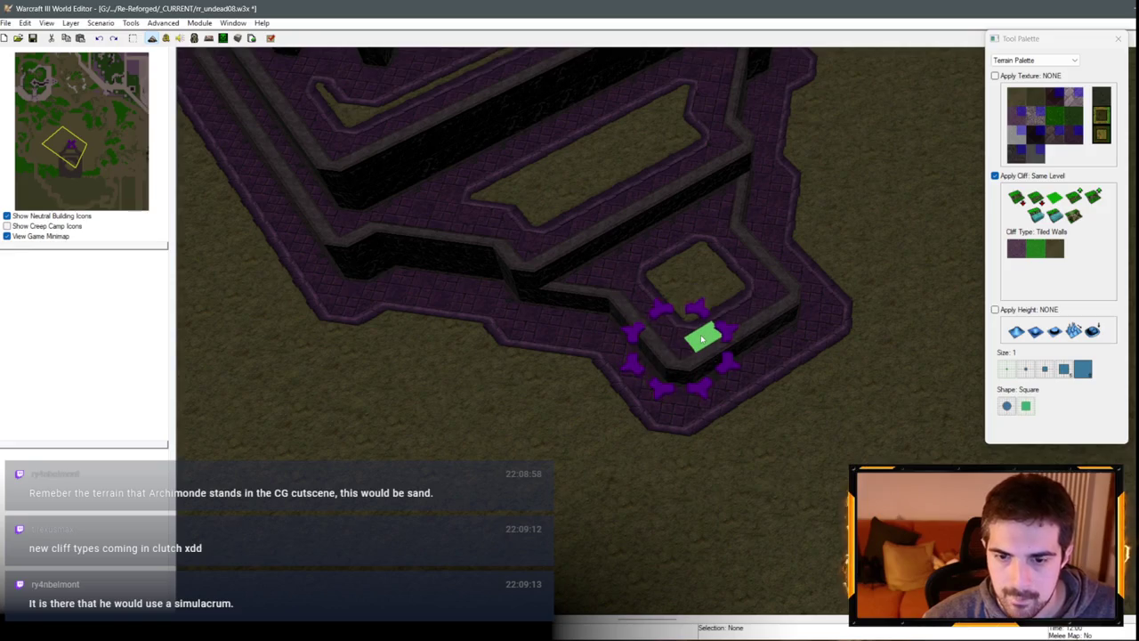
{"action": "left_click", "coordinate": [1074, 218]}
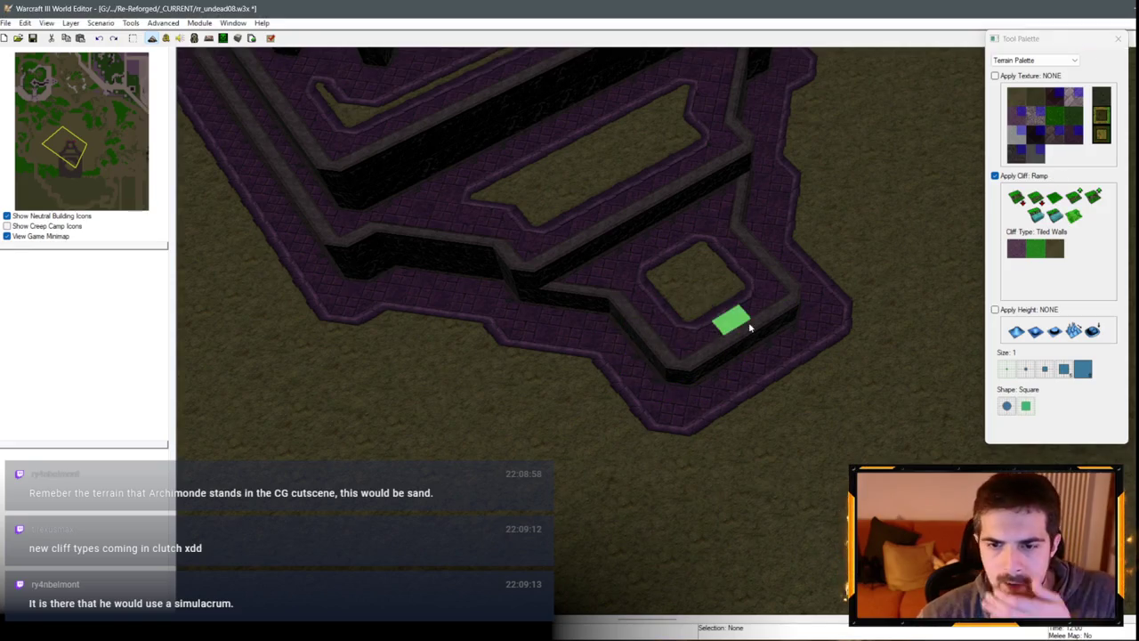
{"action": "mouse_move", "coordinate": [668, 371]}
{"action": "left_mouse_down"}
{"action": "mouse_move", "coordinate": [748, 360]}
{"action": "mouse_move", "coordinate": [799, 331]}
{"action": "mouse_move", "coordinate": [810, 301]}
{"action": "left_mouse_up"}
{"action": "key", "text": "Up"}
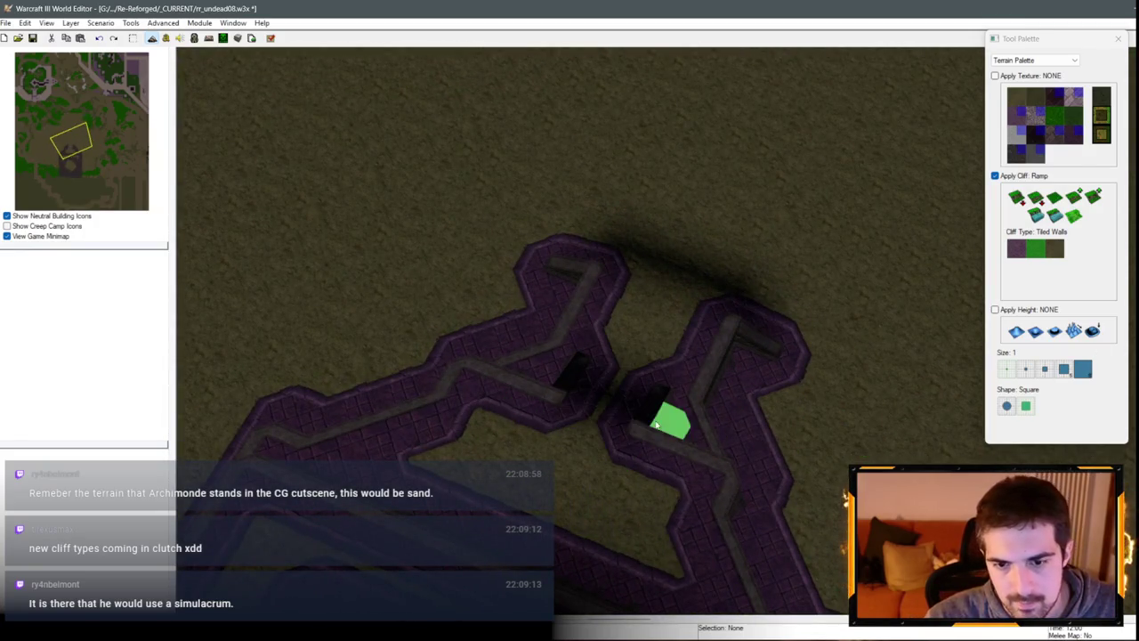
{"action": "key", "text": "Down"}
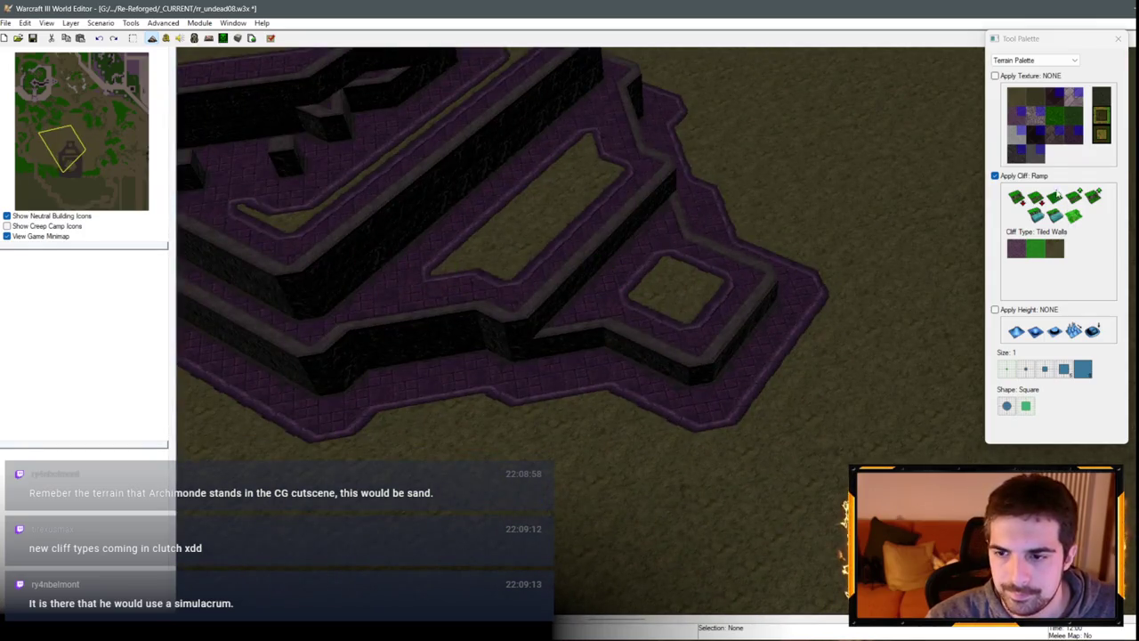
Step: Add a cliff notch between the ledges with Same Level, then flatten it into a straight wall
{"action": "left_click", "coordinate": [1056, 197]}
{"action": "key", "text": "Down"}
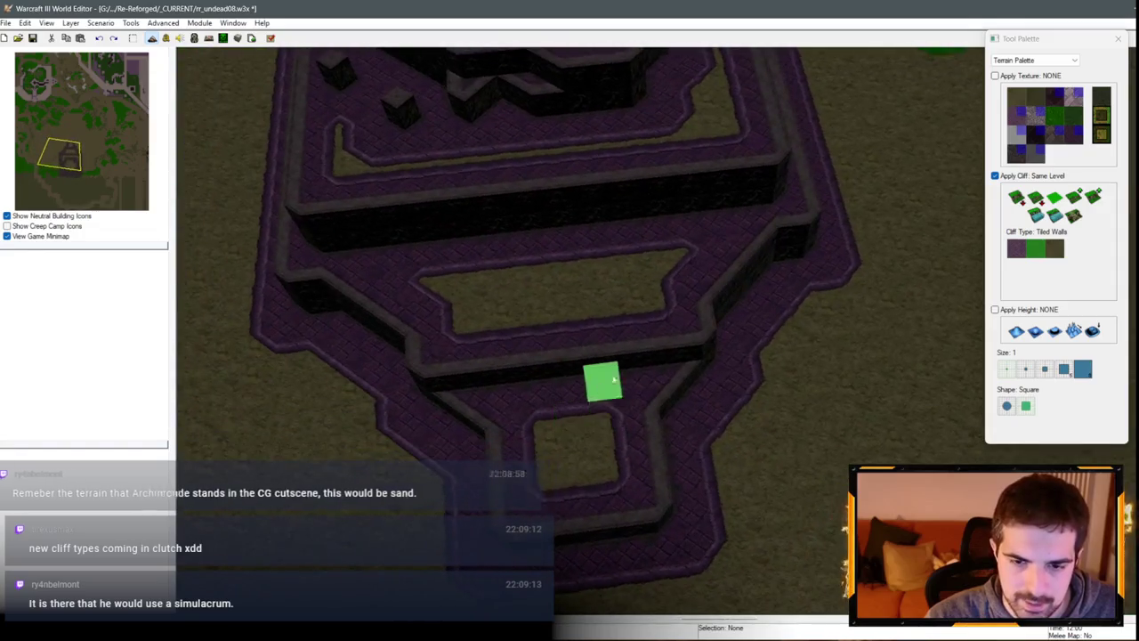
{"action": "key", "text": "Up"}
{"action": "key", "text": "Left"}
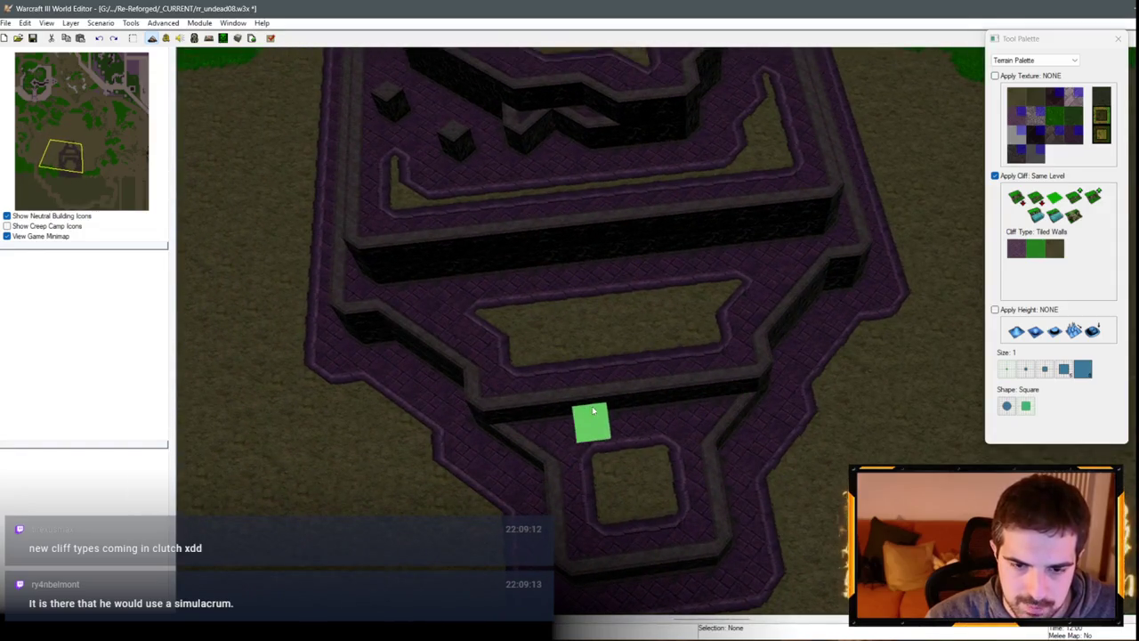
{"action": "mouse_move", "coordinate": [566, 399]}
{"action": "left_mouse_down"}
{"action": "mouse_move", "coordinate": [566, 348]}
{"action": "mouse_move", "coordinate": [691, 371]}
{"action": "left_mouse_up"}
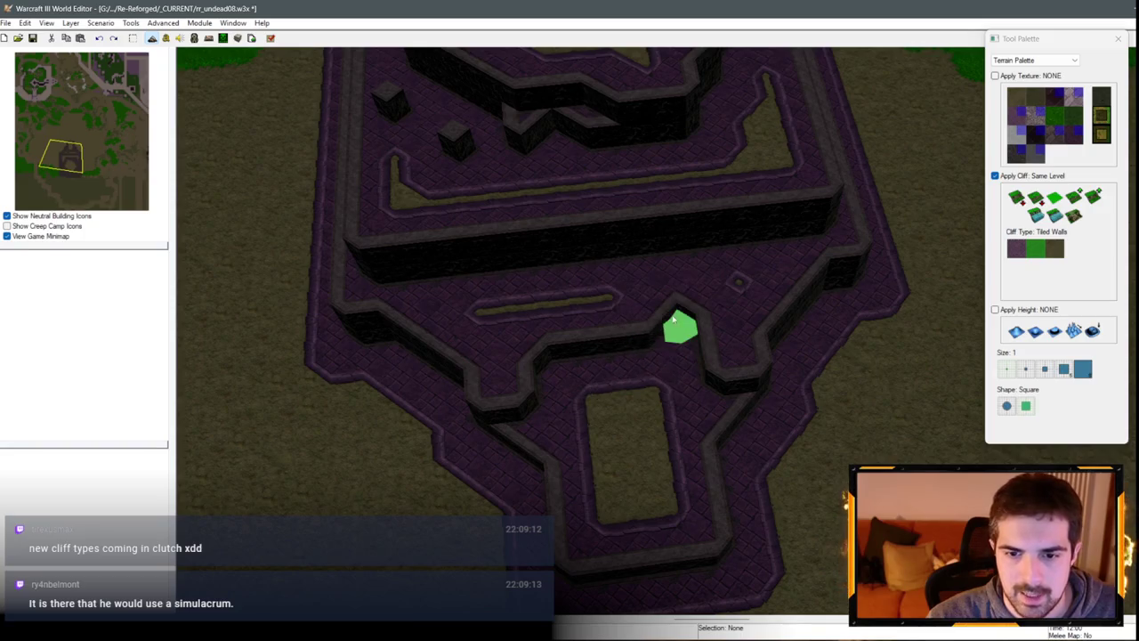
{"action": "left_click_drag", "start_coordinate": [675, 317], "coordinate": [561, 330]}
Step: Remove maze walls to leave a lowered dirt area
{"action": "key", "text": "Down"}
{"action": "key", "text": "Left"}
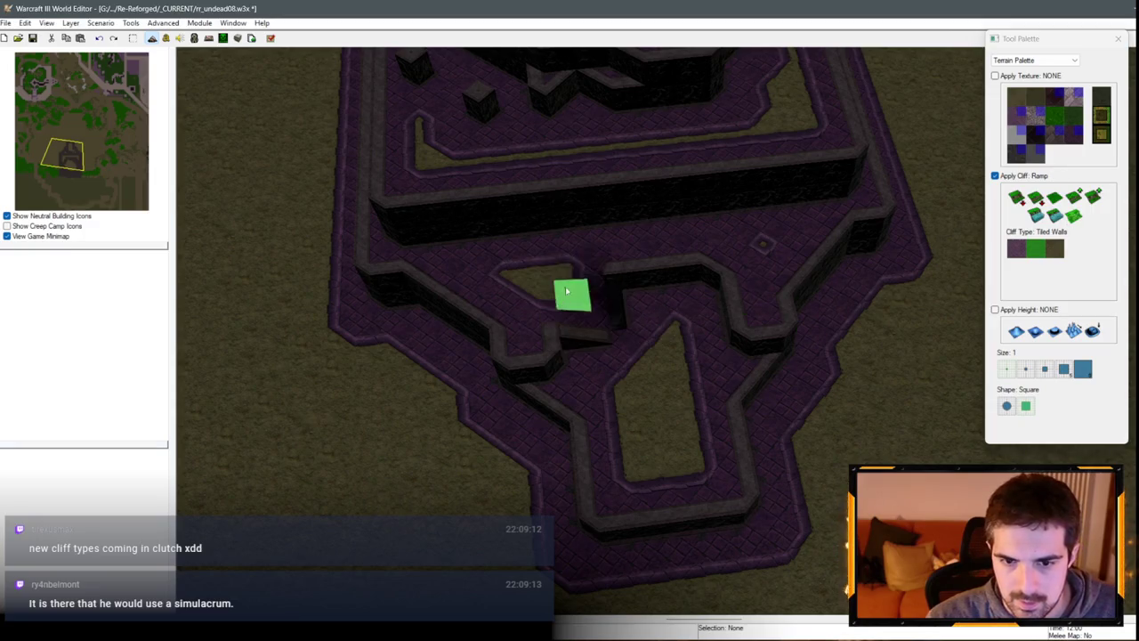
{"action": "mouse_move", "coordinate": [739, 298]}
{"action": "left_mouse_down"}
{"action": "mouse_move", "coordinate": [864, 288]}
{"action": "mouse_move", "coordinate": [899, 378]}
{"action": "mouse_move", "coordinate": [832, 348]}
{"action": "mouse_move", "coordinate": [739, 274]}
{"action": "left_mouse_up"}
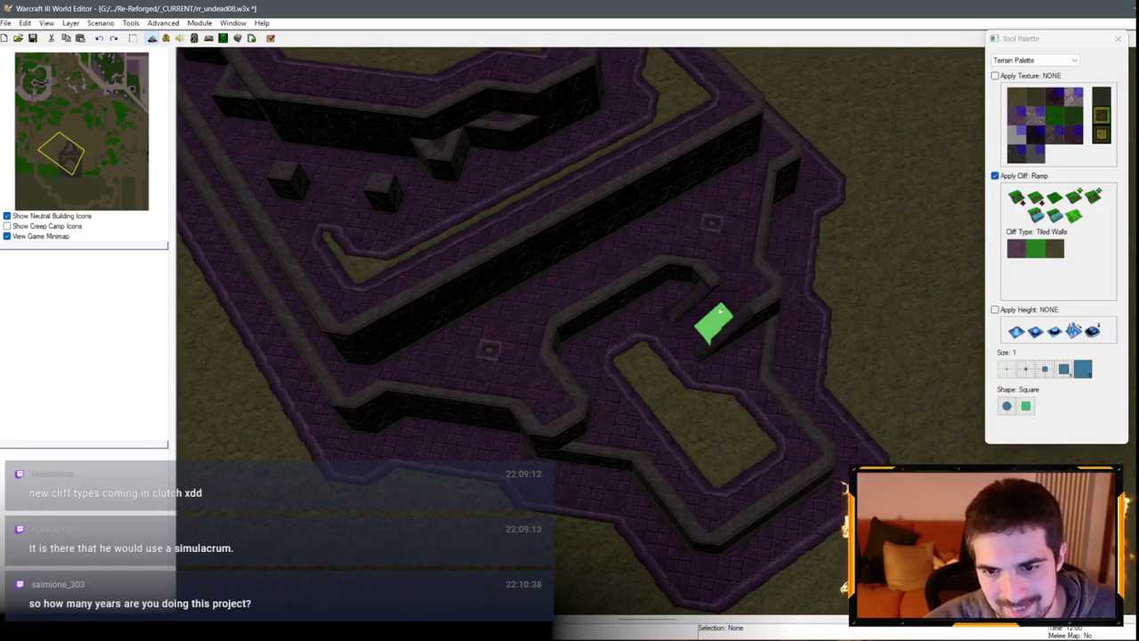
{"action": "mouse_move", "coordinate": [719, 311]}
{"action": "left_mouse_down"}
{"action": "mouse_move", "coordinate": [674, 275]}
{"action": "mouse_move", "coordinate": [575, 297]}
{"action": "mouse_move", "coordinate": [577, 400]}
{"action": "left_mouse_up"}
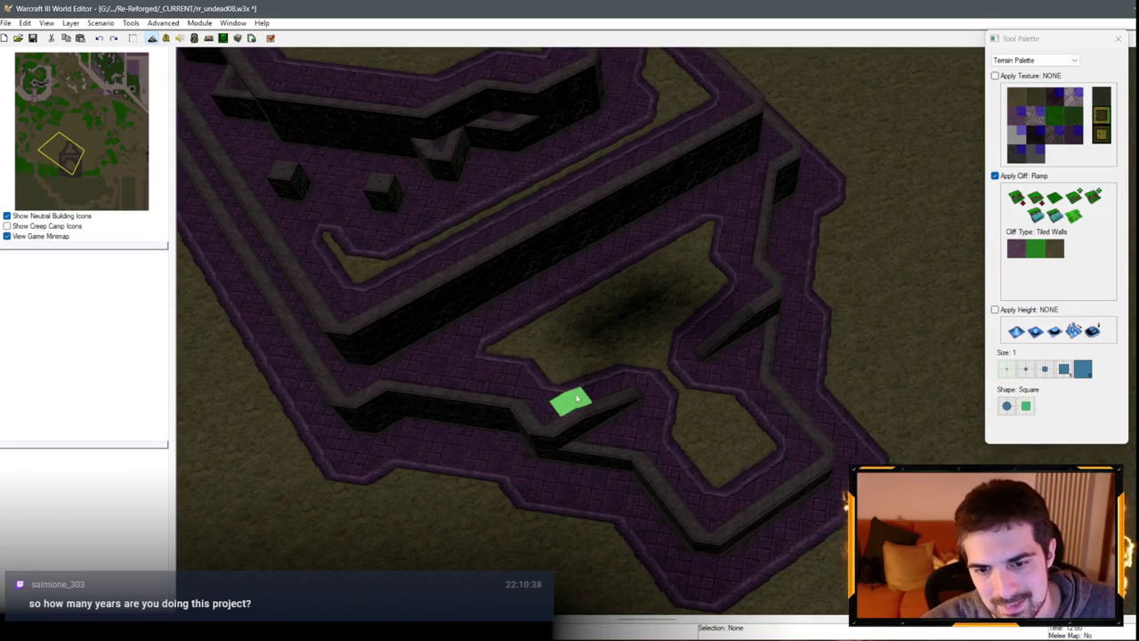
{"action": "mouse_move", "coordinate": [752, 436]}
{"action": "left_mouse_down"}
{"action": "mouse_move", "coordinate": [614, 173]}
{"action": "mouse_move", "coordinate": [748, 247]}
{"action": "mouse_move", "coordinate": [806, 303]}
{"action": "mouse_move", "coordinate": [939, 334]}
{"action": "mouse_move", "coordinate": [792, 331]}
{"action": "mouse_move", "coordinate": [674, 357]}
{"action": "left_mouse_up"}
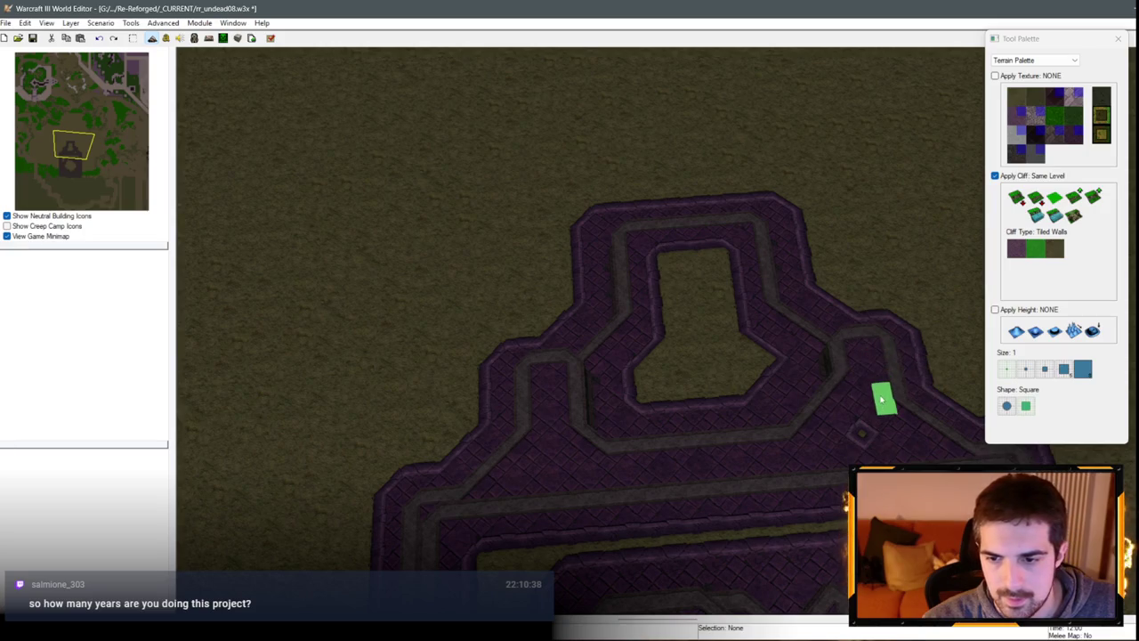
Step: Seal the ramp gap in the upper arm's inner wall, then orbit out to inspect the fortress
{"action": "left_click", "coordinate": [1059, 215]}
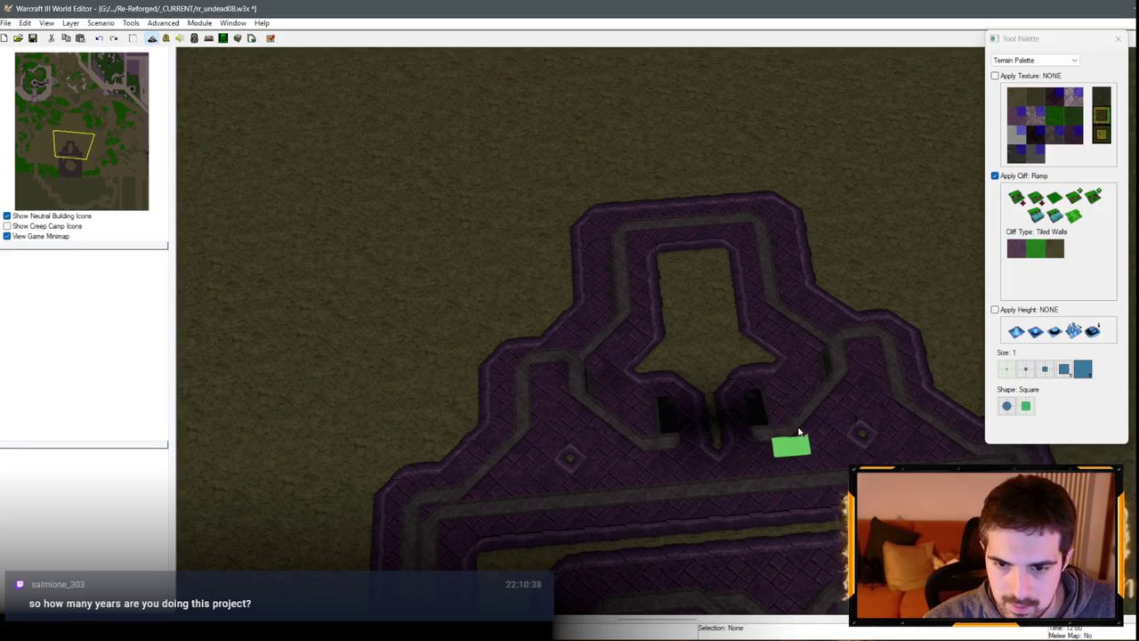
{"action": "left_click", "coordinate": [790, 402]}
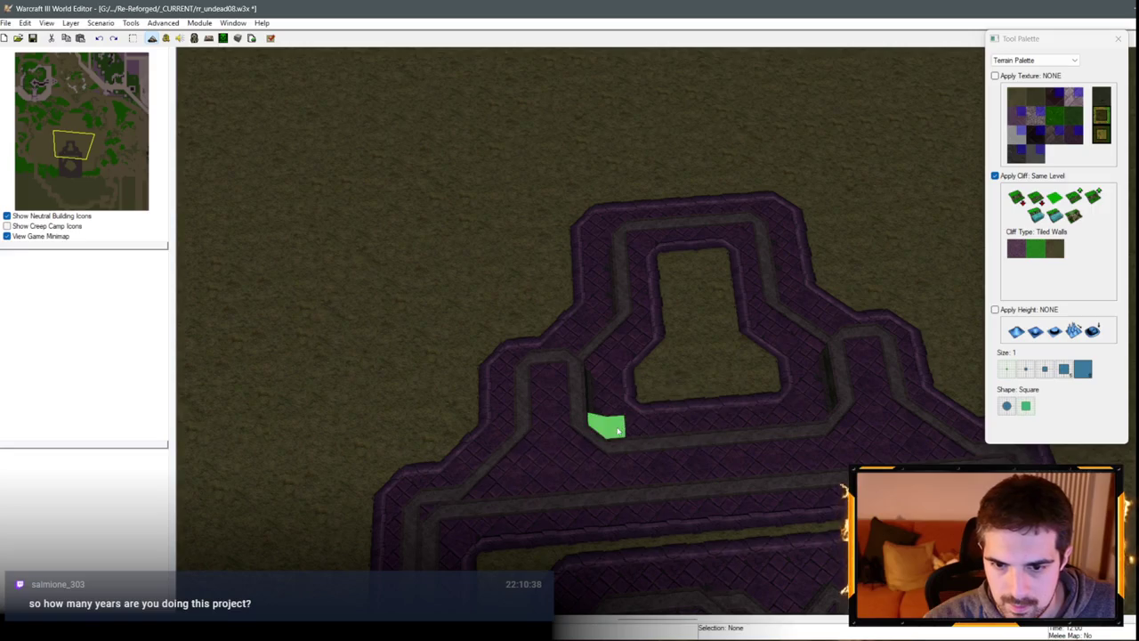
{"action": "left_click", "coordinate": [1073, 215]}
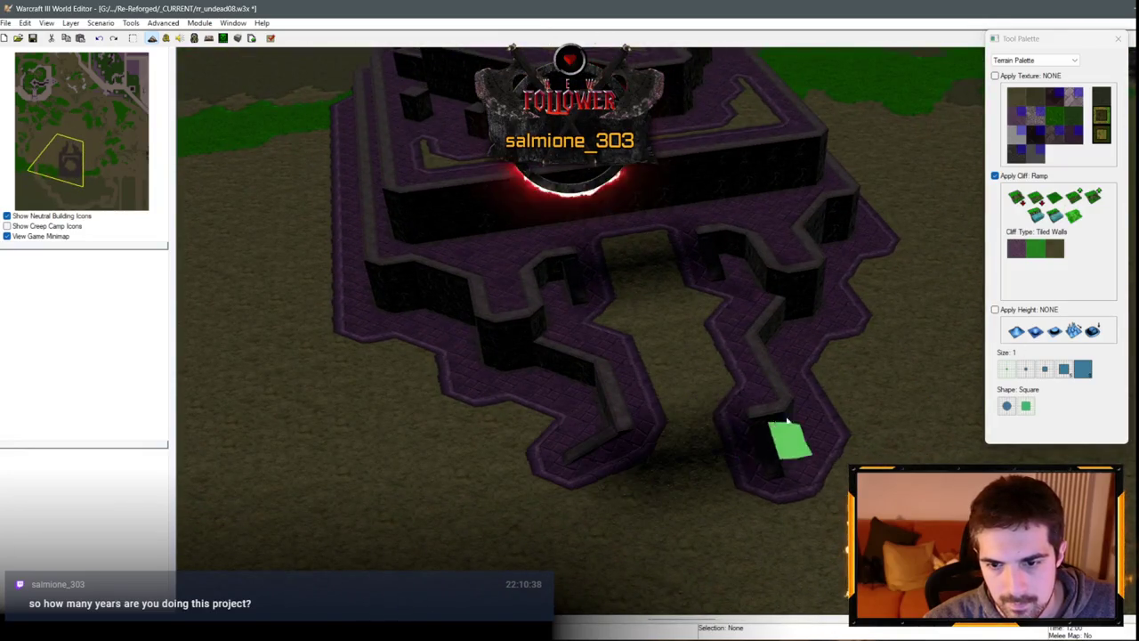
{"action": "scroll", "coordinate": [512, 410], "scroll_direction": "up", "scroll_amount": 3}
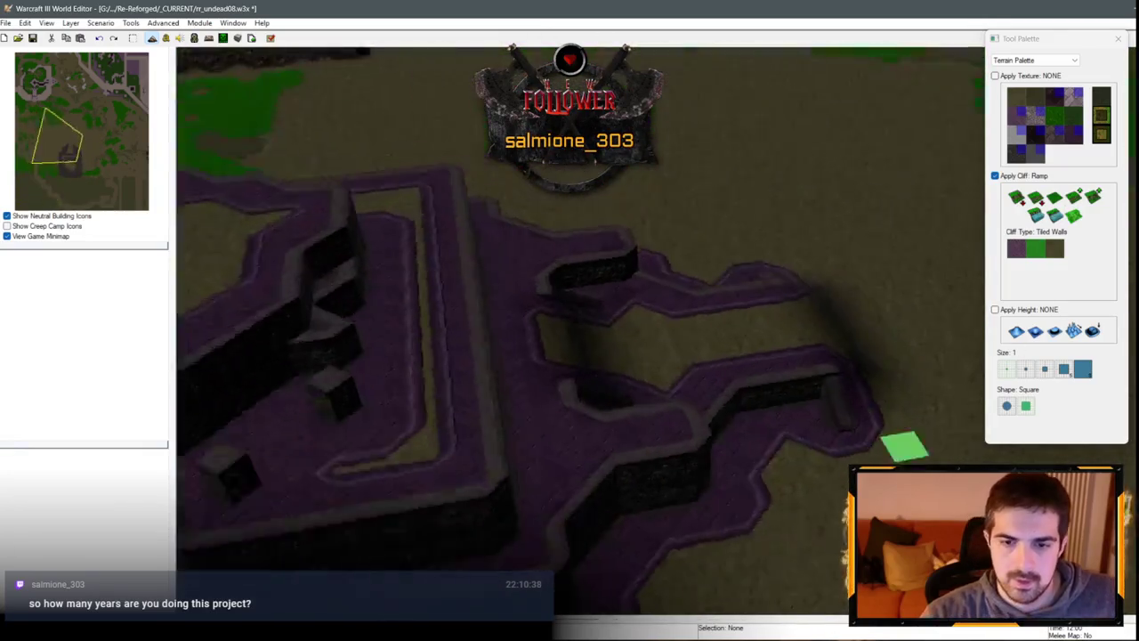
{"action": "scroll", "coordinate": [890, 436], "scroll_direction": "down", "scroll_amount": 5}
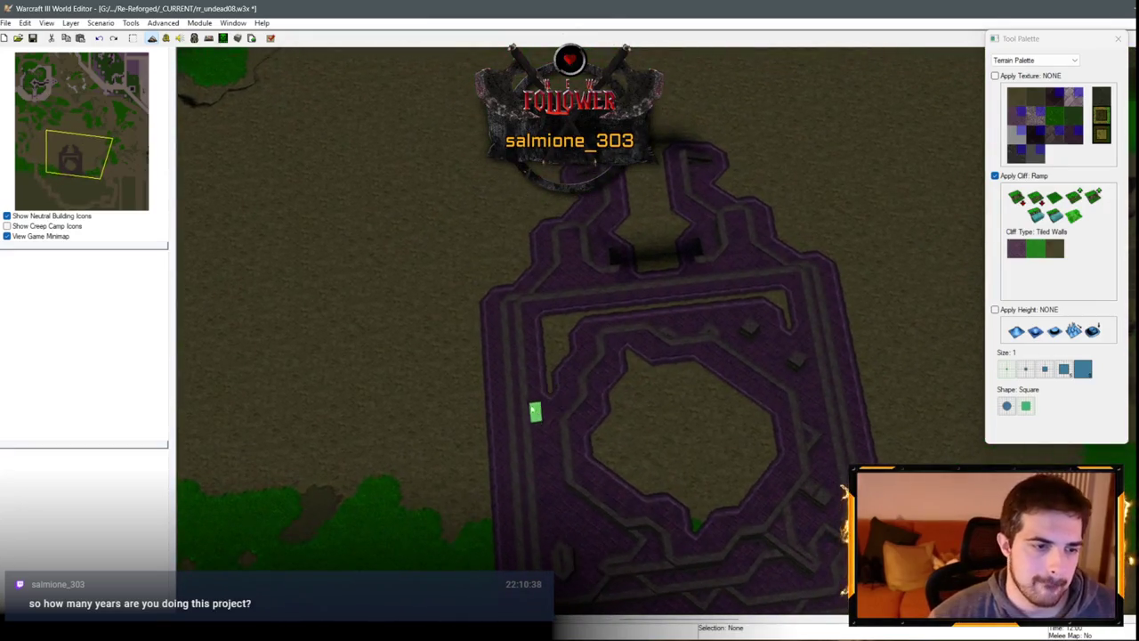
{"action": "scroll", "coordinate": [655, 356], "scroll_direction": "up", "scroll_amount": 5}
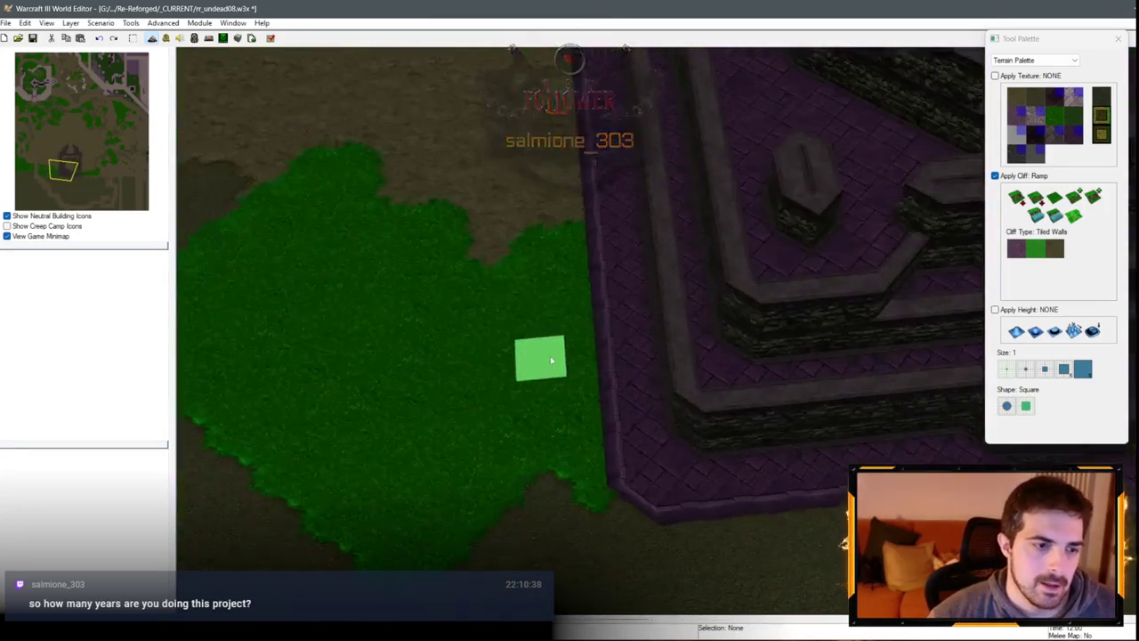
{"action": "mouse_move", "coordinate": [551, 360]}
{"action": "left_mouse_down"}
{"action": "mouse_move", "coordinate": [534, 294]}
{"action": "mouse_move", "coordinate": [516, 356]}
{"action": "mouse_move", "coordinate": [674, 269]}
{"action": "left_mouse_up"}
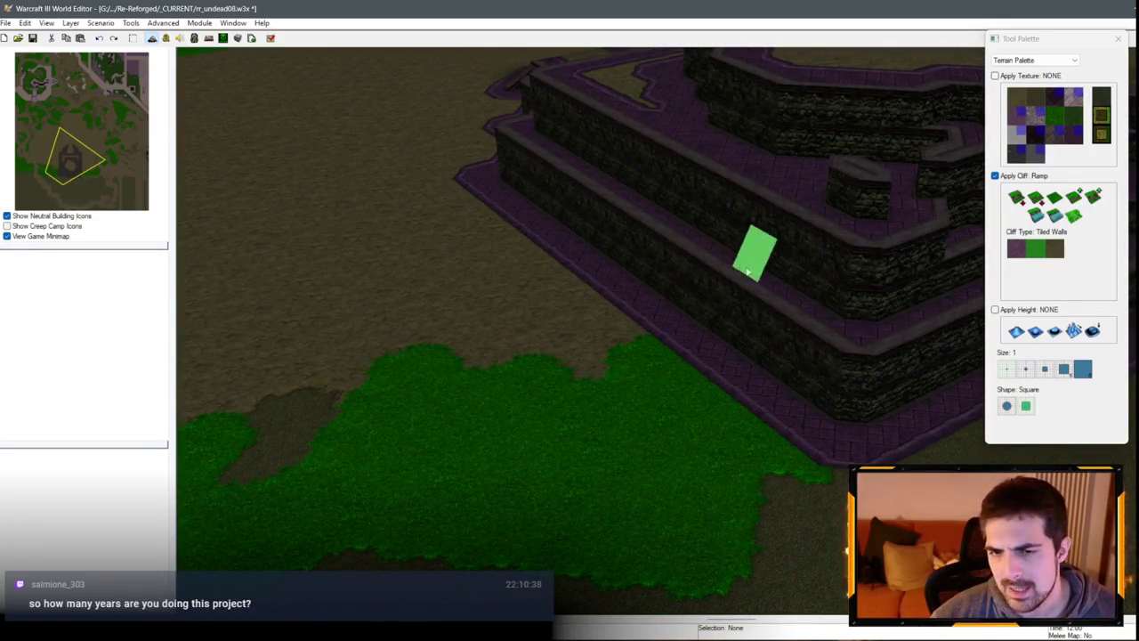
{"action": "mouse_move", "coordinate": [747, 272]}
{"action": "left_mouse_down"}
{"action": "mouse_move", "coordinate": [933, 294]}
{"action": "mouse_move", "coordinate": [422, 223]}
{"action": "mouse_move", "coordinate": [763, 321]}
{"action": "mouse_move", "coordinate": [294, 388]}
{"action": "mouse_move", "coordinate": [573, 287]}
{"action": "mouse_move", "coordinate": [725, 381]}
{"action": "mouse_move", "coordinate": [564, 368]}
{"action": "left_mouse_up"}
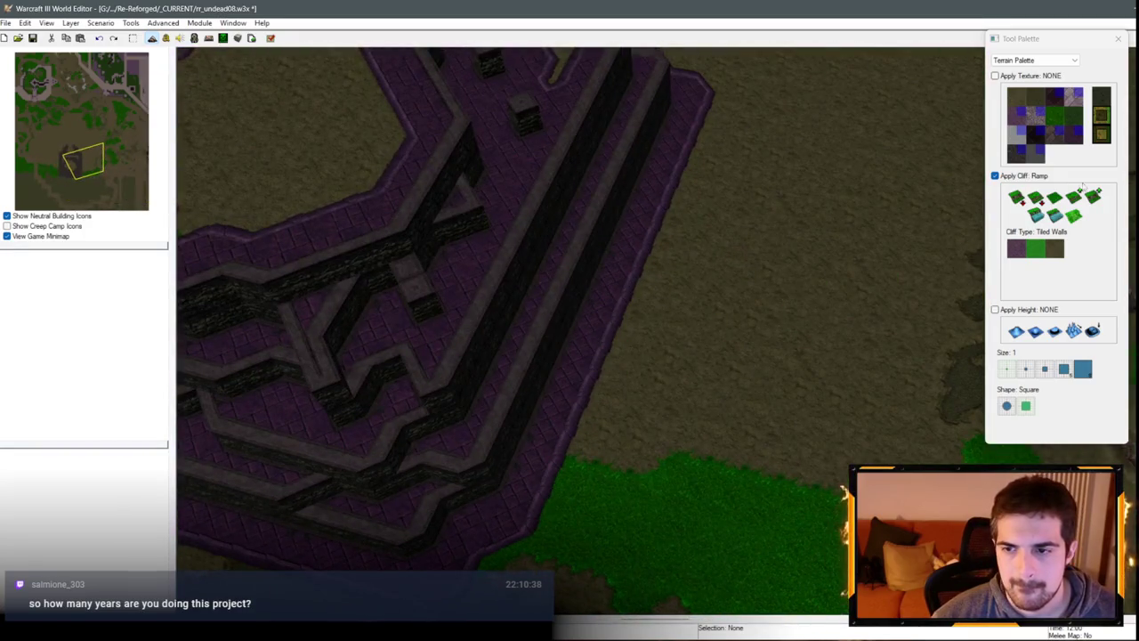
{"action": "left_click", "coordinate": [1058, 203]}
{"action": "mouse_move", "coordinate": [677, 267]}
{"action": "left_mouse_down"}
{"action": "mouse_move", "coordinate": [634, 245]}
{"action": "mouse_move", "coordinate": [634, 289]}
{"action": "mouse_move", "coordinate": [852, 438]}
{"action": "mouse_move", "coordinate": [255, 244]}
{"action": "mouse_move", "coordinate": [666, 386]}
{"action": "mouse_move", "coordinate": [564, 255]}
{"action": "left_mouse_up"}
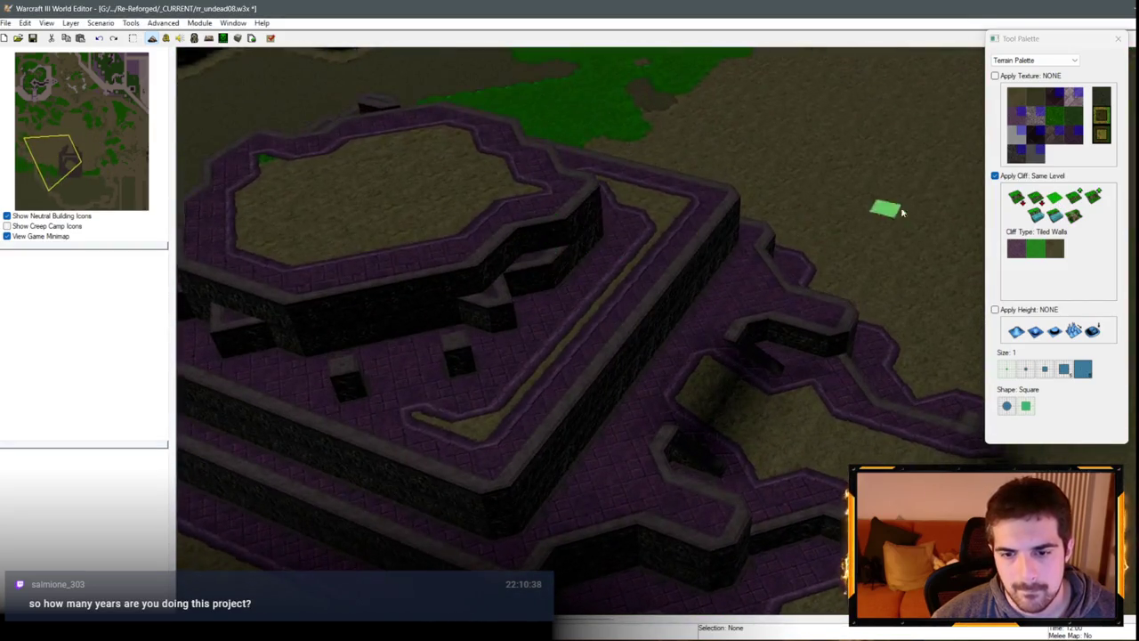
Step: Lower the tiled wall one level to carve a narrow channel through the terrace
{"action": "left_click", "coordinate": [1037, 199]}
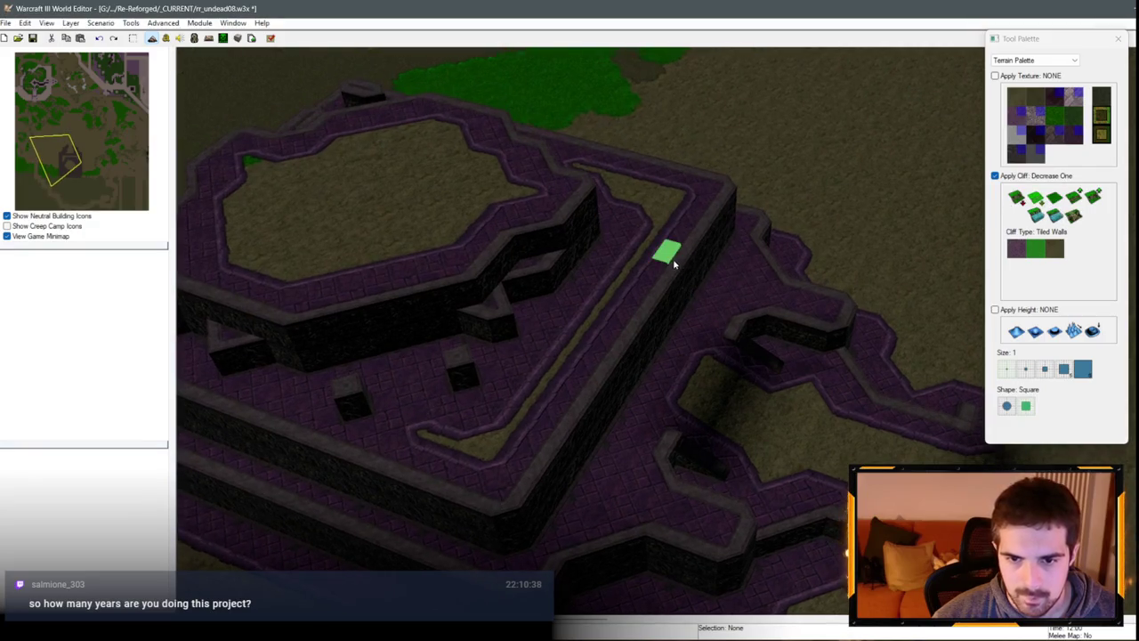
{"action": "left_click", "coordinate": [621, 267]}
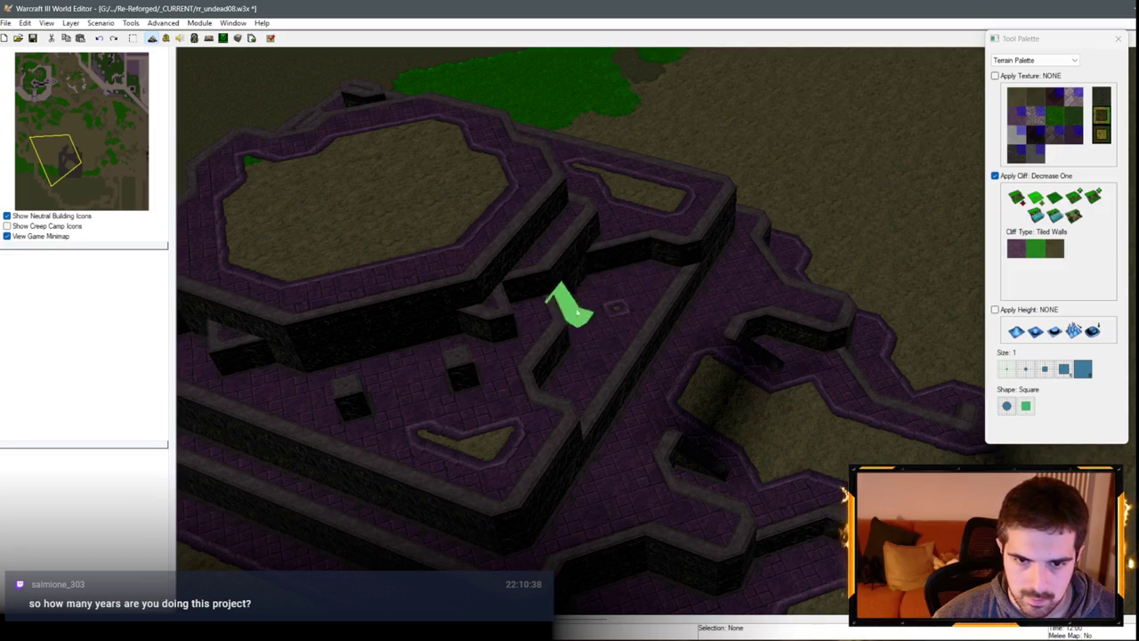
{"action": "left_click_drag", "start_coordinate": [577, 313], "coordinate": [534, 378]}
{"action": "left_click", "coordinate": [603, 304]}
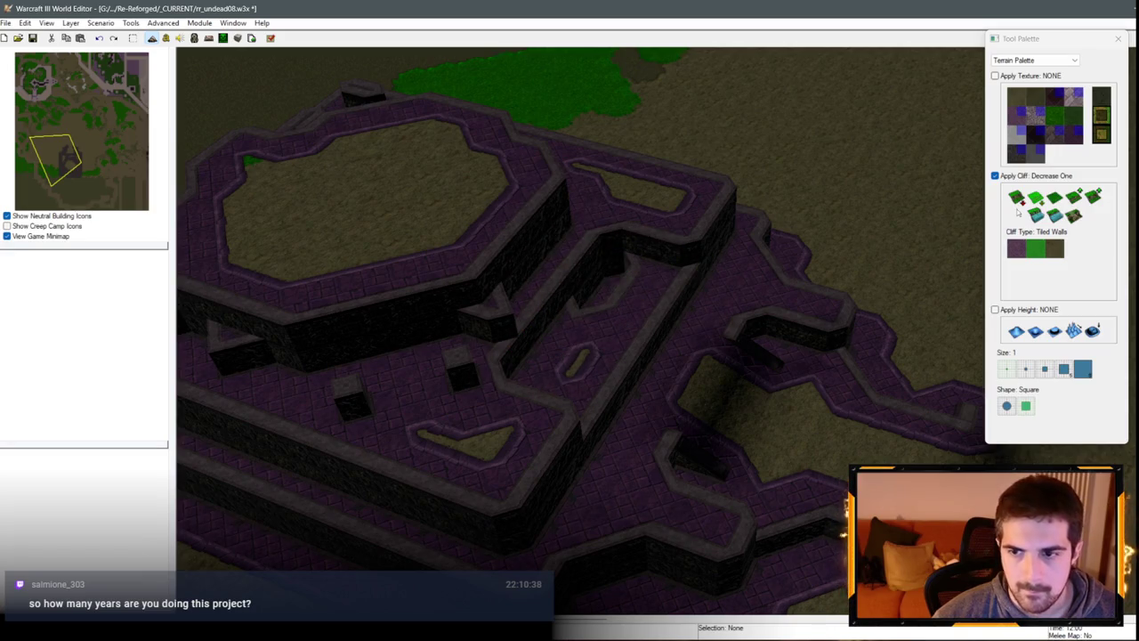
Step: Try the Same Level and Ramp cliff brushes, ending on Ramp
{"action": "left_click", "coordinate": [1018, 211]}
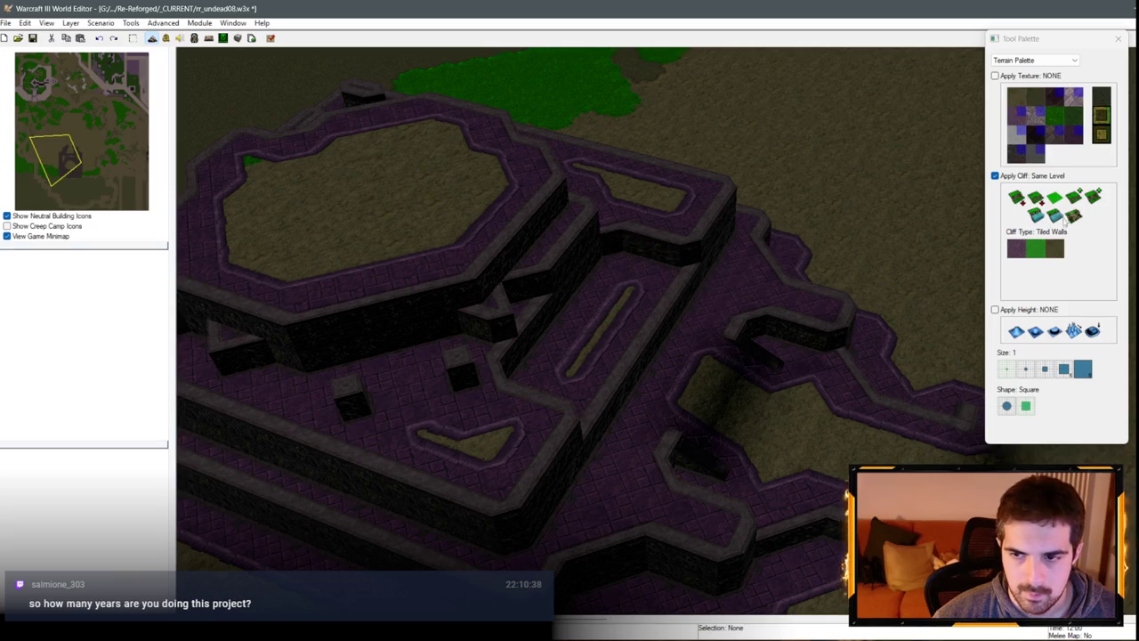
{"action": "left_click", "coordinate": [1071, 218]}
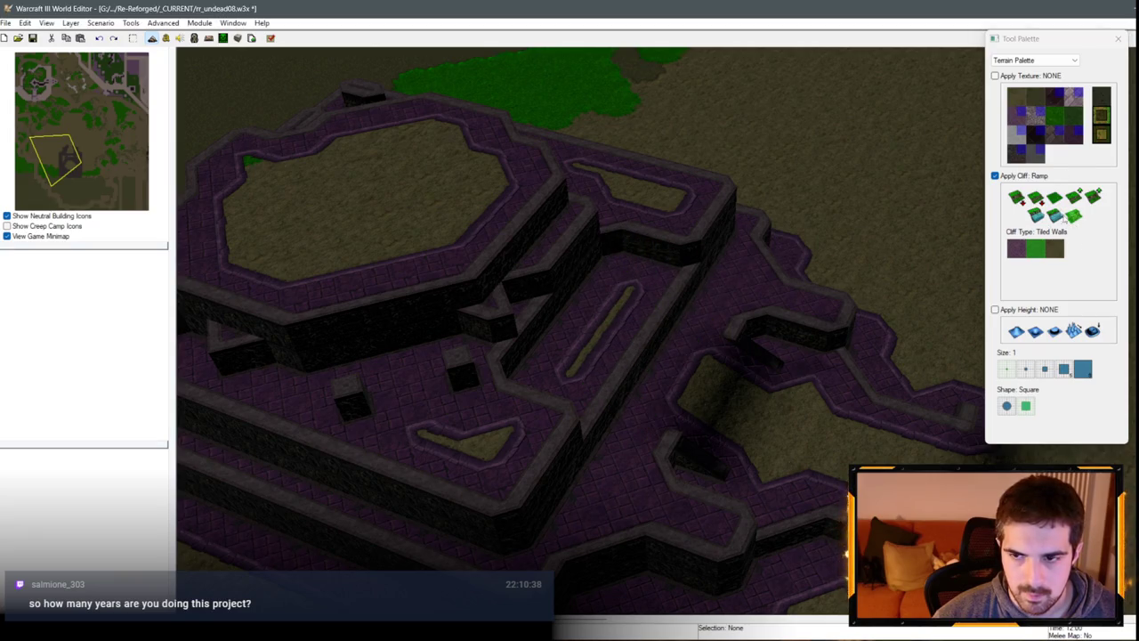
{"action": "left_click", "coordinate": [1054, 198]}
{"action": "scroll", "coordinate": [758, 318], "scroll_direction": "up", "scroll_amount": 3}
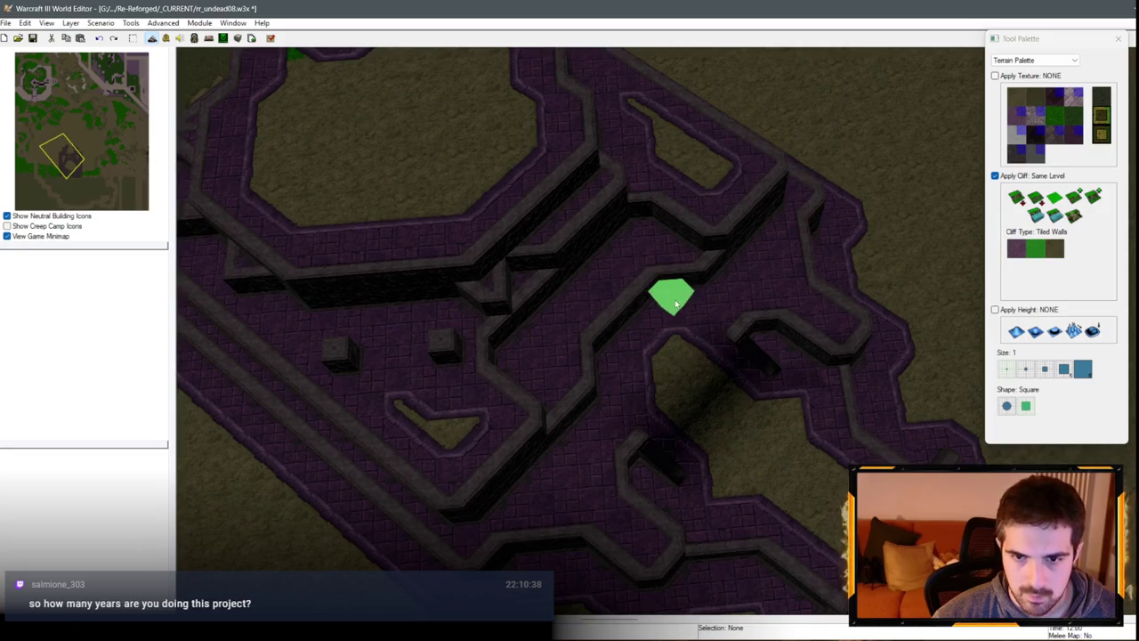
{"action": "left_click", "coordinate": [1085, 203]}
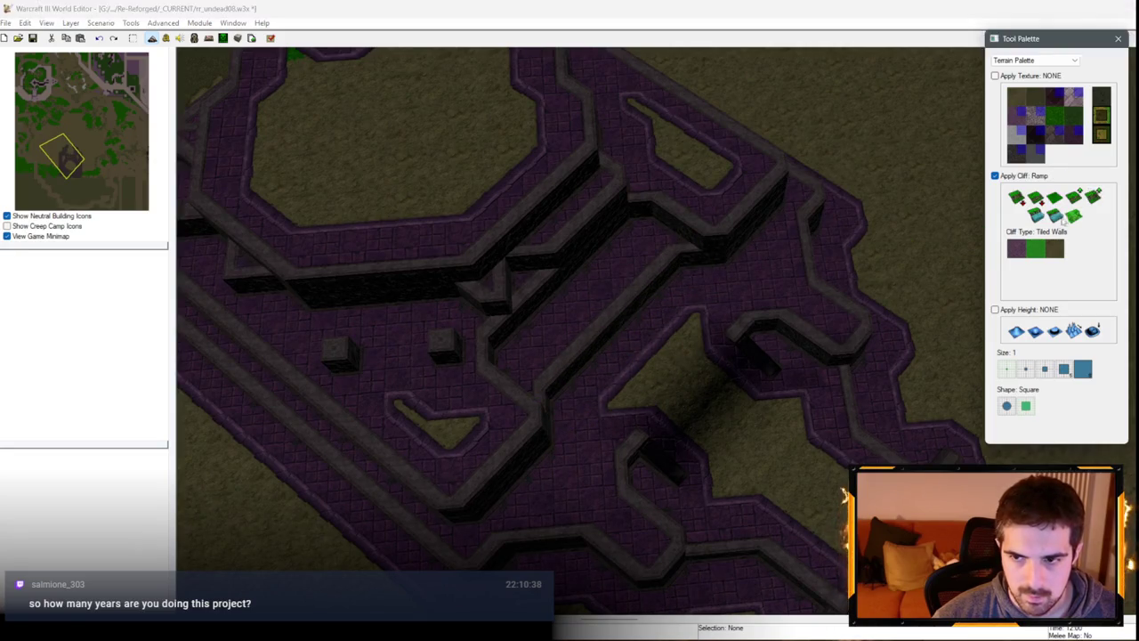
{"action": "scroll", "coordinate": [469, 365], "scroll_direction": "down", "scroll_amount": 3}
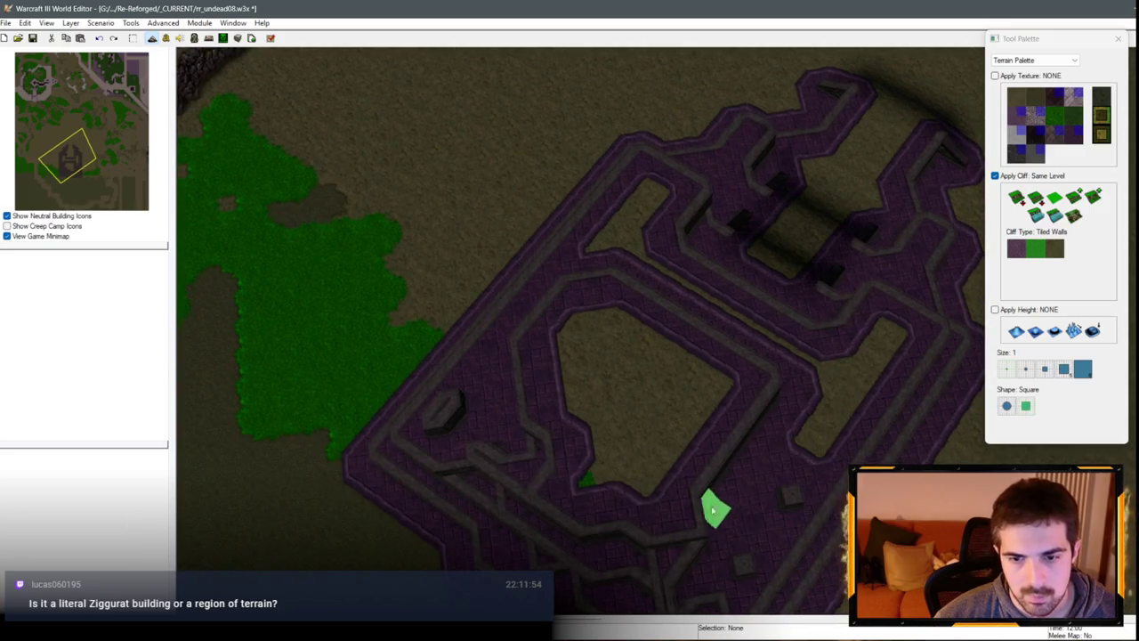
Step: Paint and flatten a diagonal wall, then raise the inner square's lower section two levels
{"action": "left_click_drag", "start_coordinate": [526, 413], "coordinate": [623, 305]}
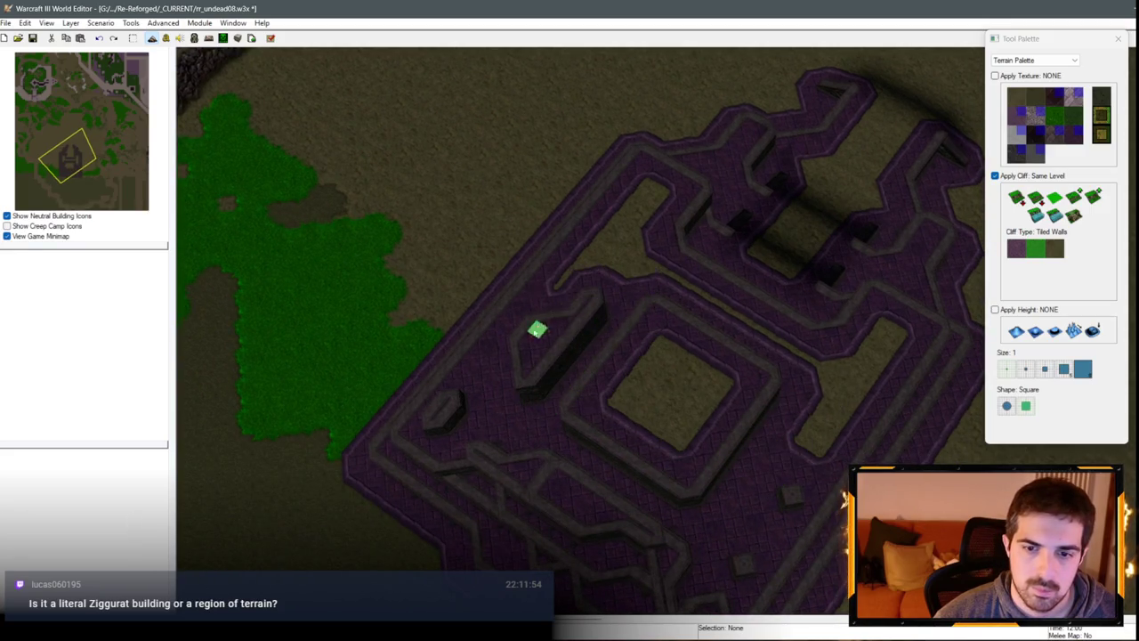
{"action": "left_click_drag", "start_coordinate": [537, 330], "coordinate": [598, 309]}
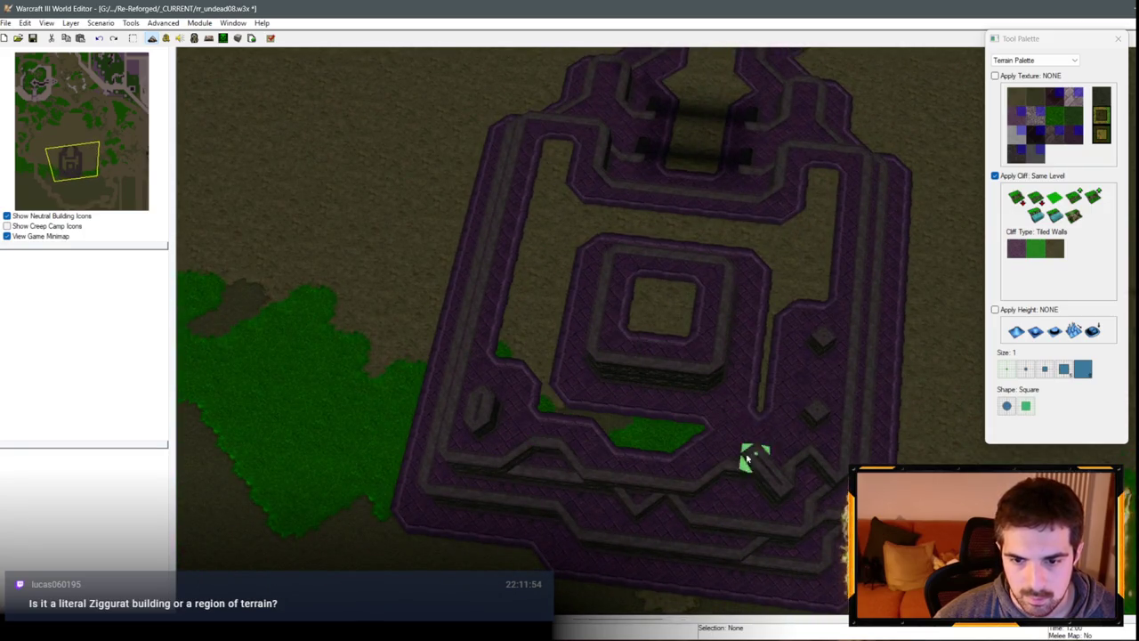
{"action": "left_click", "coordinate": [1084, 200]}
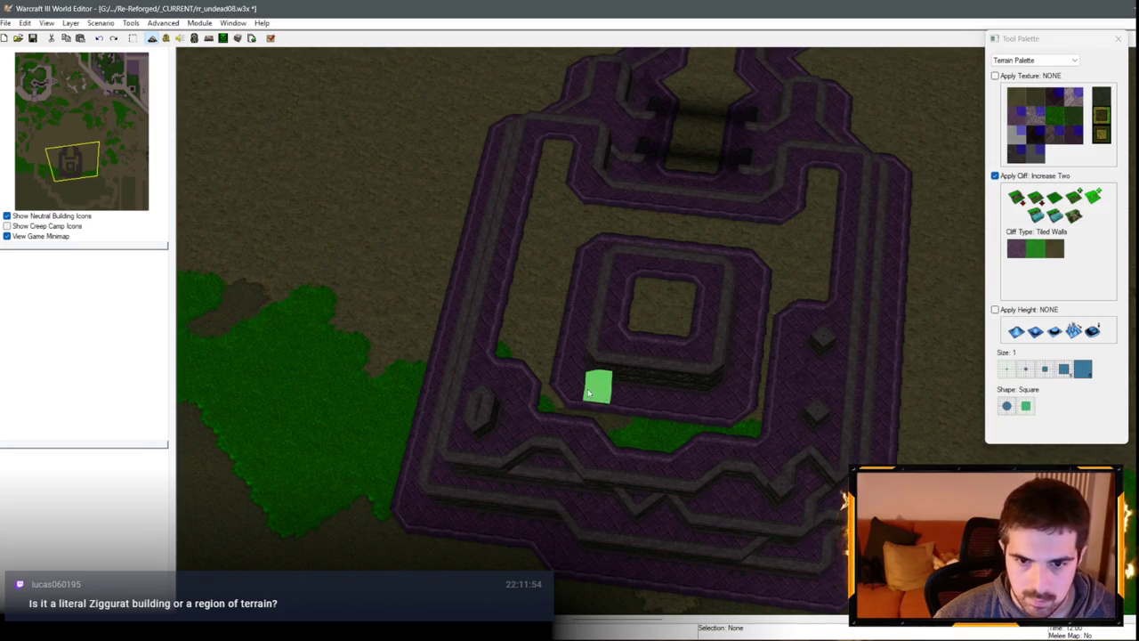
{"action": "mouse_move", "coordinate": [597, 387]}
{"action": "left_mouse_down"}
{"action": "mouse_move", "coordinate": [700, 403]}
{"action": "mouse_move", "coordinate": [588, 394]}
{"action": "mouse_move", "coordinate": [599, 380]}
{"action": "left_mouse_up"}
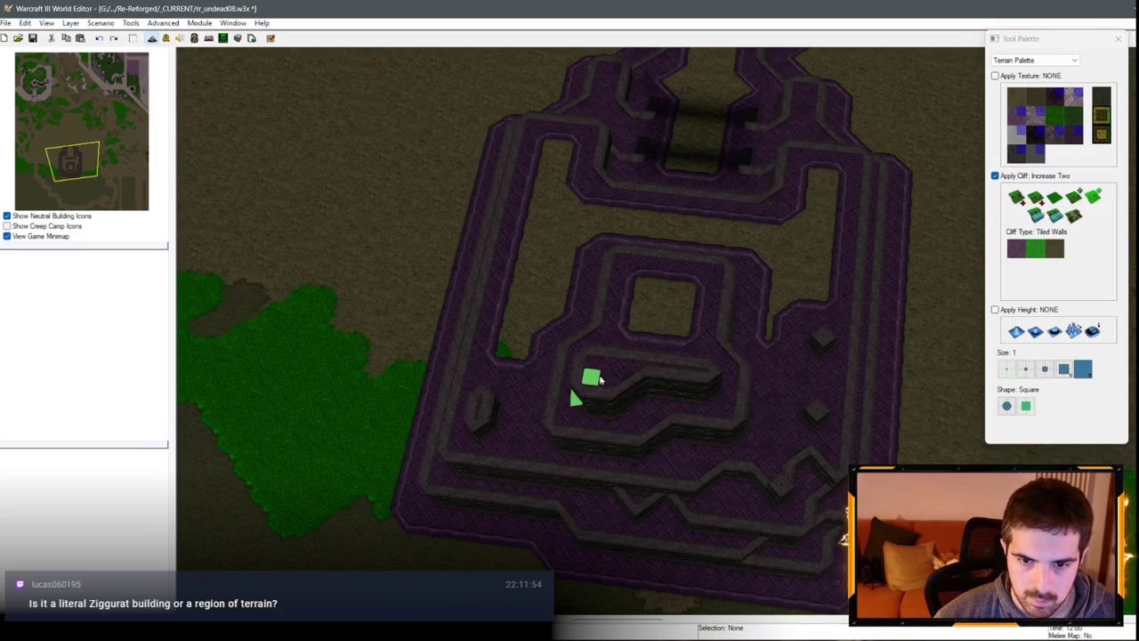
{"action": "mouse_move", "coordinate": [697, 389]}
{"action": "left_mouse_down"}
{"action": "mouse_move", "coordinate": [613, 379]}
{"action": "mouse_move", "coordinate": [708, 404]}
{"action": "left_mouse_up"}
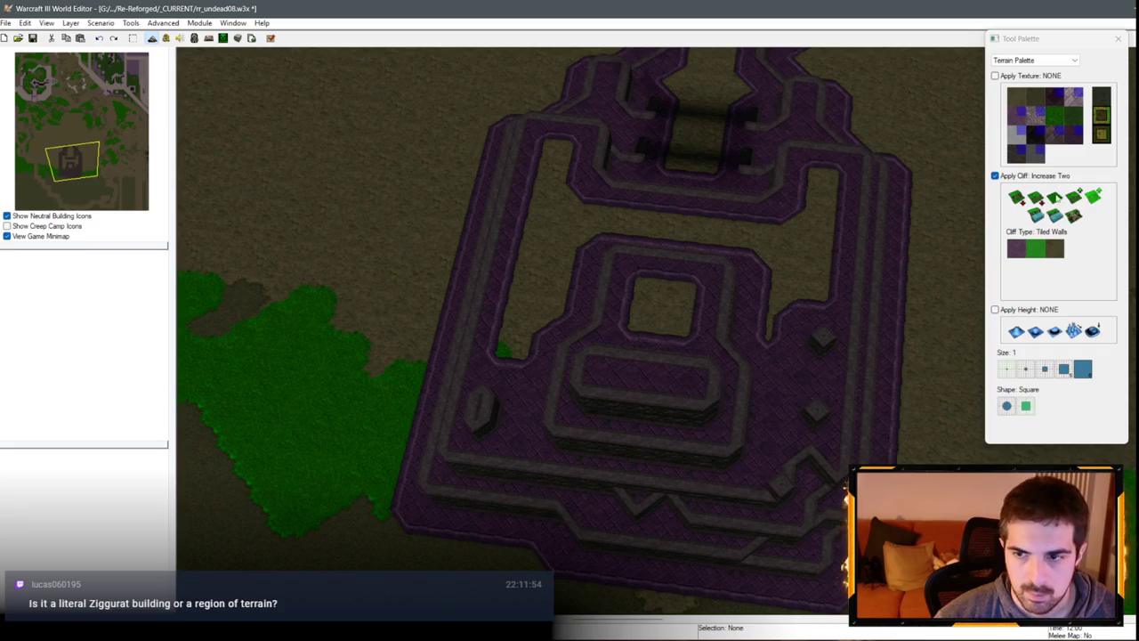
{"action": "scroll", "coordinate": [728, 395], "scroll_direction": "up", "scroll_amount": 2}
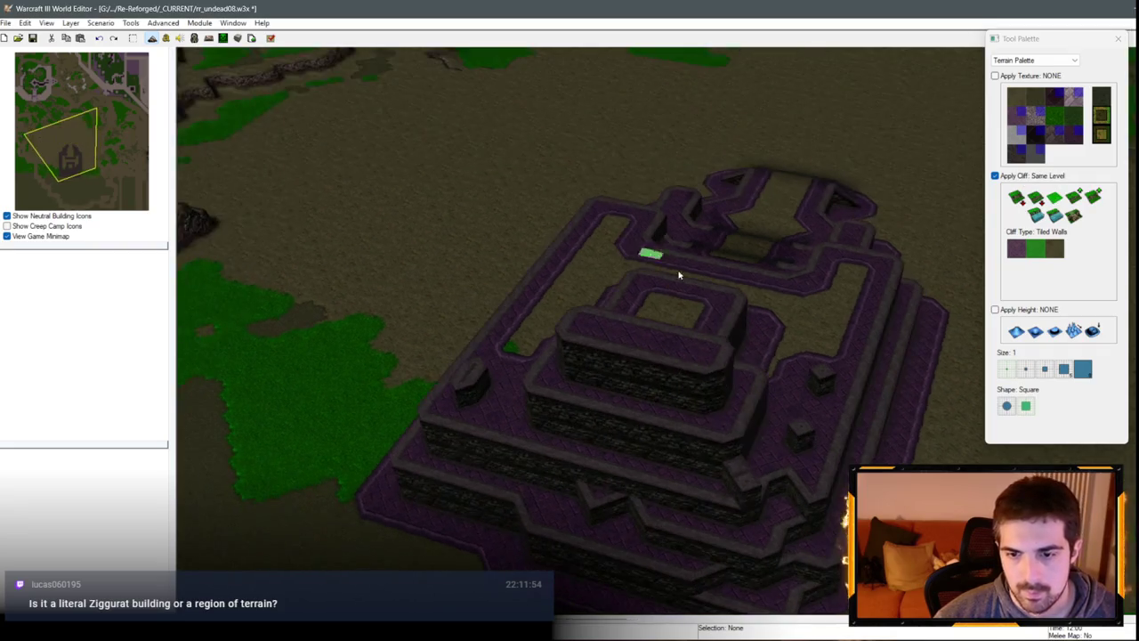
Step: Paint one-level raised ledges below and to the left of the inner square
{"action": "left_click", "coordinate": [1059, 201]}
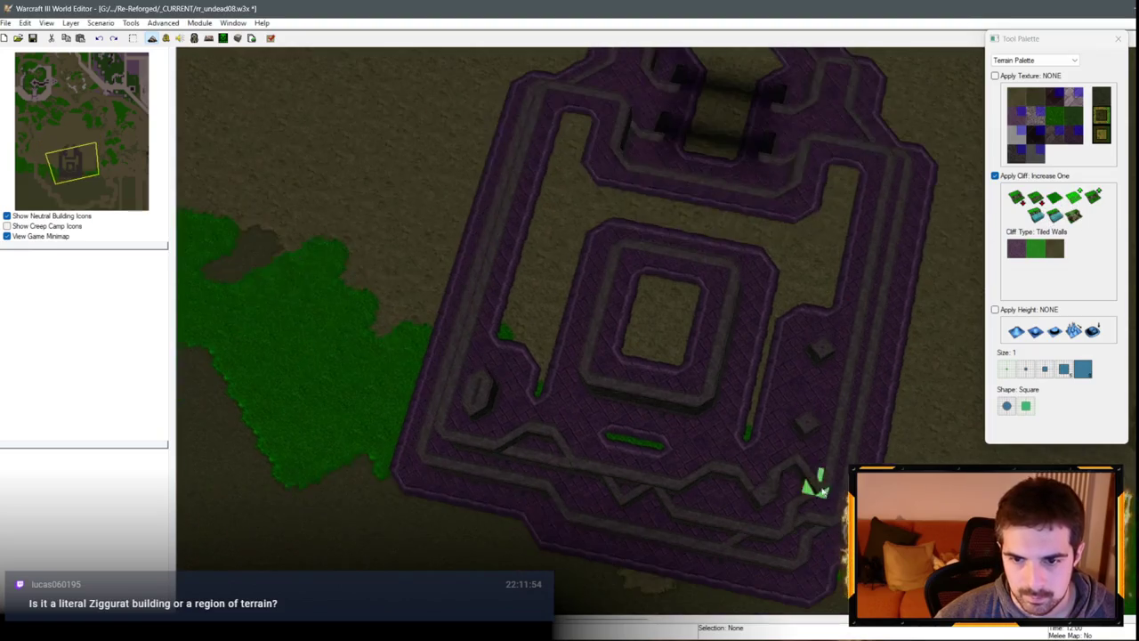
{"action": "left_click_drag", "start_coordinate": [612, 367], "coordinate": [691, 389]}
{"action": "left_click", "coordinate": [596, 378]}
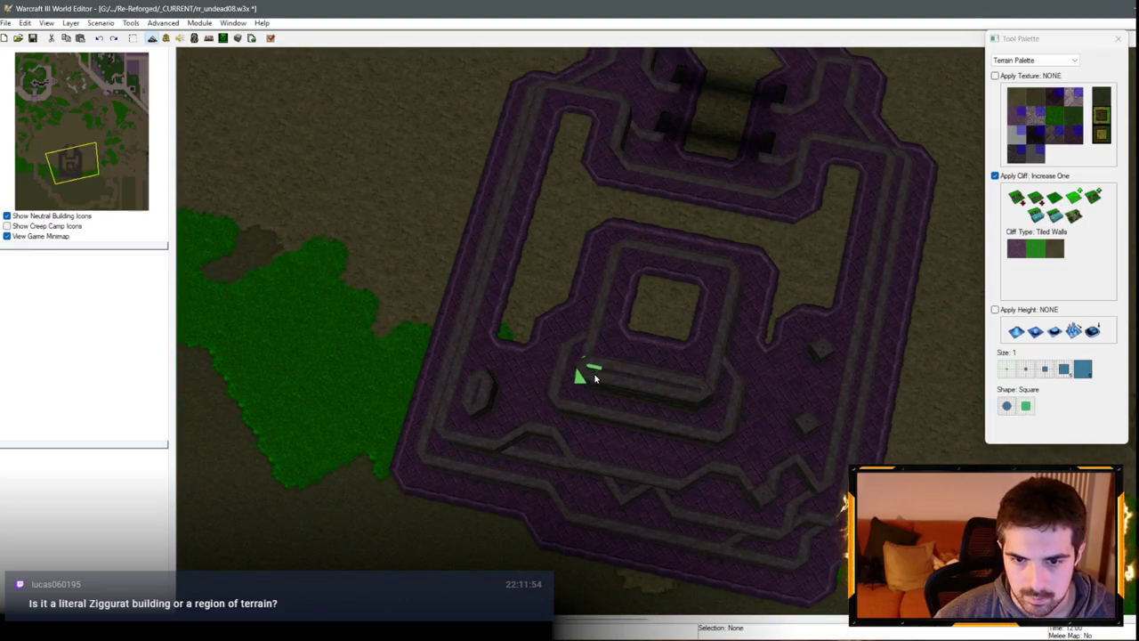
{"action": "left_click", "coordinate": [686, 419]}
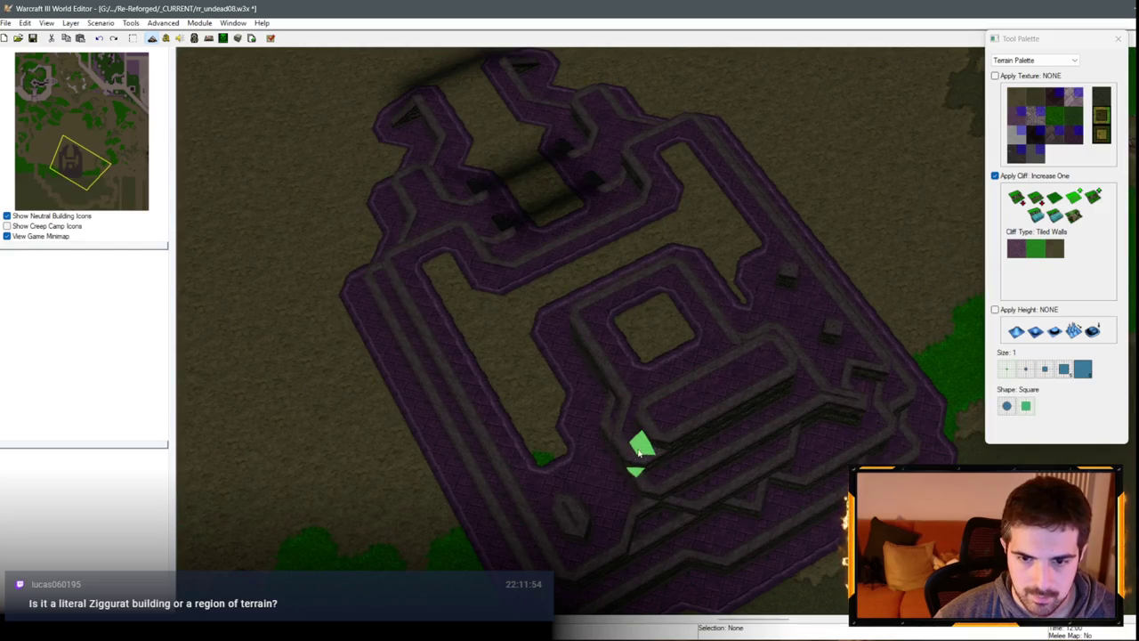
{"action": "left_click", "coordinate": [620, 435]}
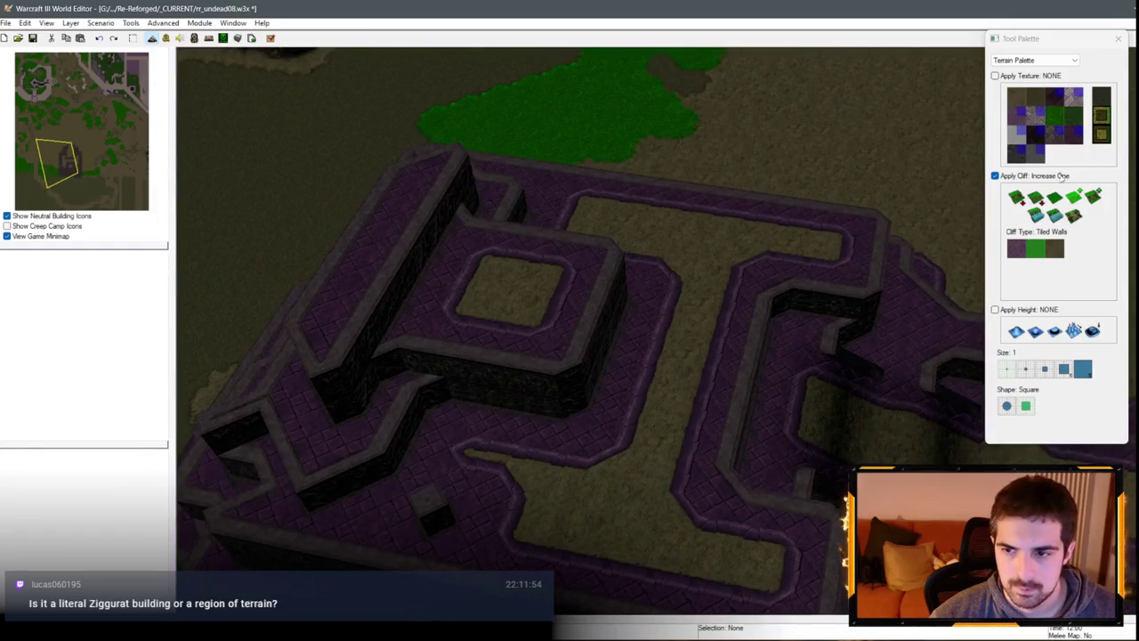
Step: Raise the cliffs one level to extend the maze walls
{"action": "left_click", "coordinate": [1056, 200]}
{"action": "left_click", "coordinate": [1072, 216]}
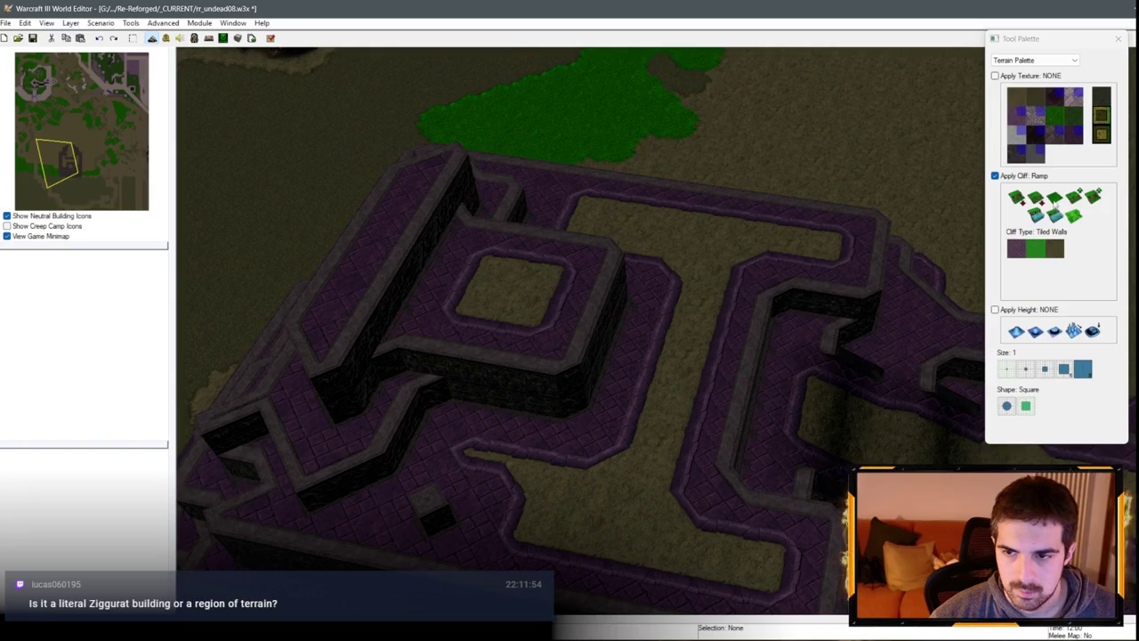
{"action": "left_click", "coordinate": [1074, 197]}
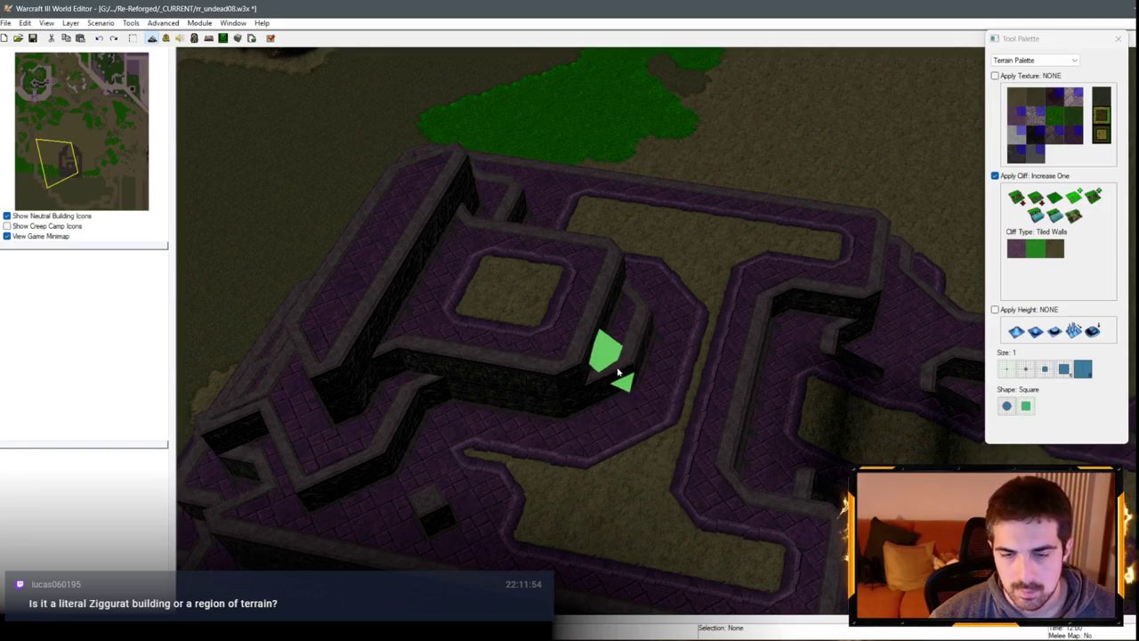
{"action": "mouse_move", "coordinate": [613, 379]}
{"action": "left_mouse_down"}
{"action": "mouse_move", "coordinate": [639, 405]}
{"action": "mouse_move", "coordinate": [659, 334]}
{"action": "left_mouse_up"}
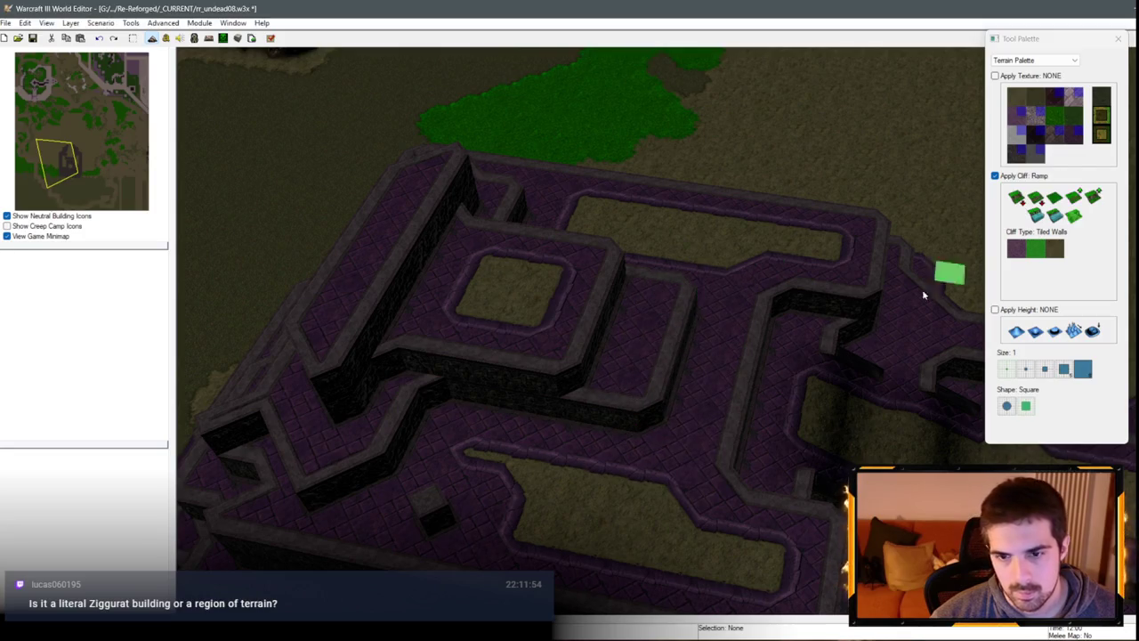
Step: Cut a lowered channel through the maze walls and reshape the walls leading into it
{"action": "mouse_move", "coordinate": [628, 297]}
{"action": "left_mouse_down"}
{"action": "mouse_move", "coordinate": [389, 374]}
{"action": "mouse_move", "coordinate": [612, 300]}
{"action": "left_mouse_up"}
{"action": "left_click", "coordinate": [612, 300]}
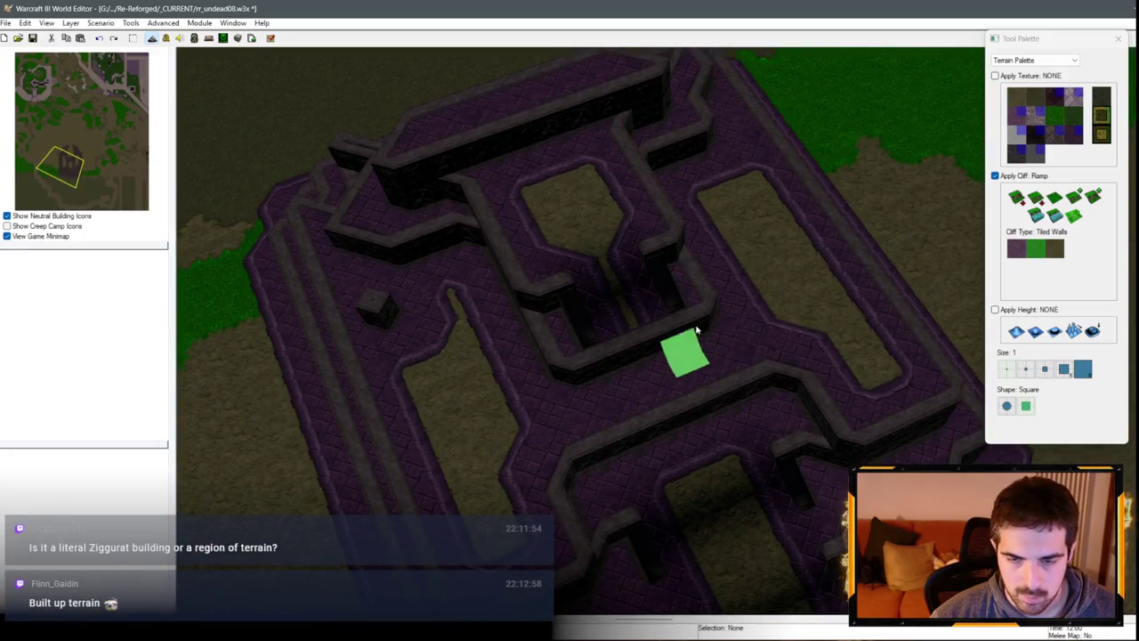
{"action": "mouse_move", "coordinate": [685, 405]}
{"action": "left_mouse_down"}
{"action": "mouse_move", "coordinate": [636, 326]}
{"action": "mouse_move", "coordinate": [857, 311]}
{"action": "left_mouse_up"}
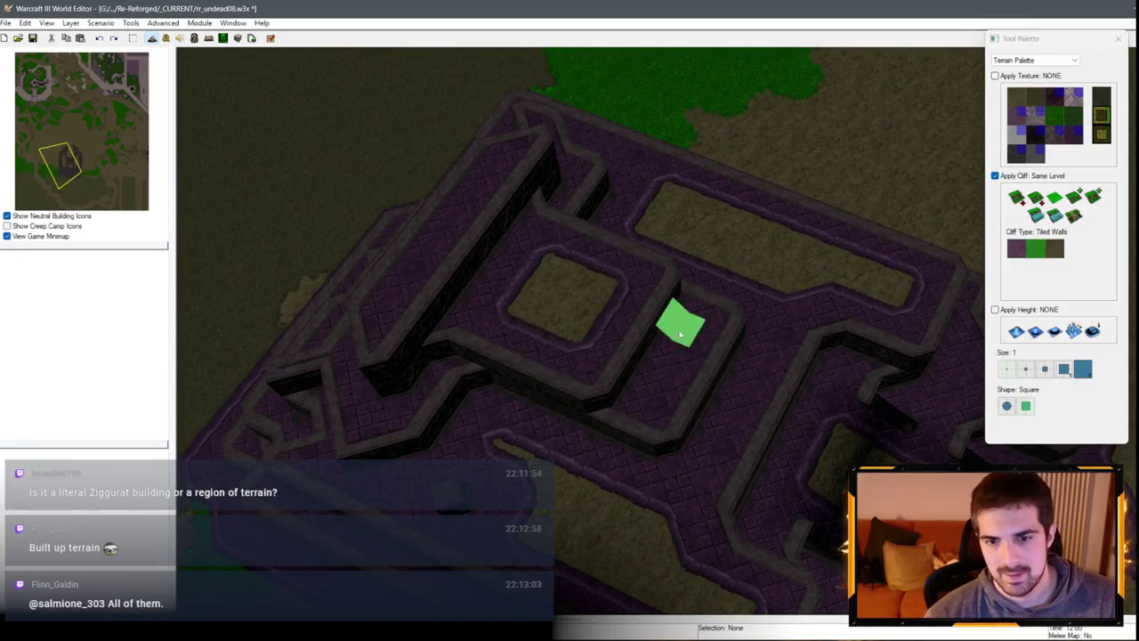
{"action": "mouse_move", "coordinate": [625, 389]}
{"action": "left_mouse_down"}
{"action": "mouse_move", "coordinate": [623, 343]}
{"action": "mouse_move", "coordinate": [664, 304]}
{"action": "left_mouse_up"}
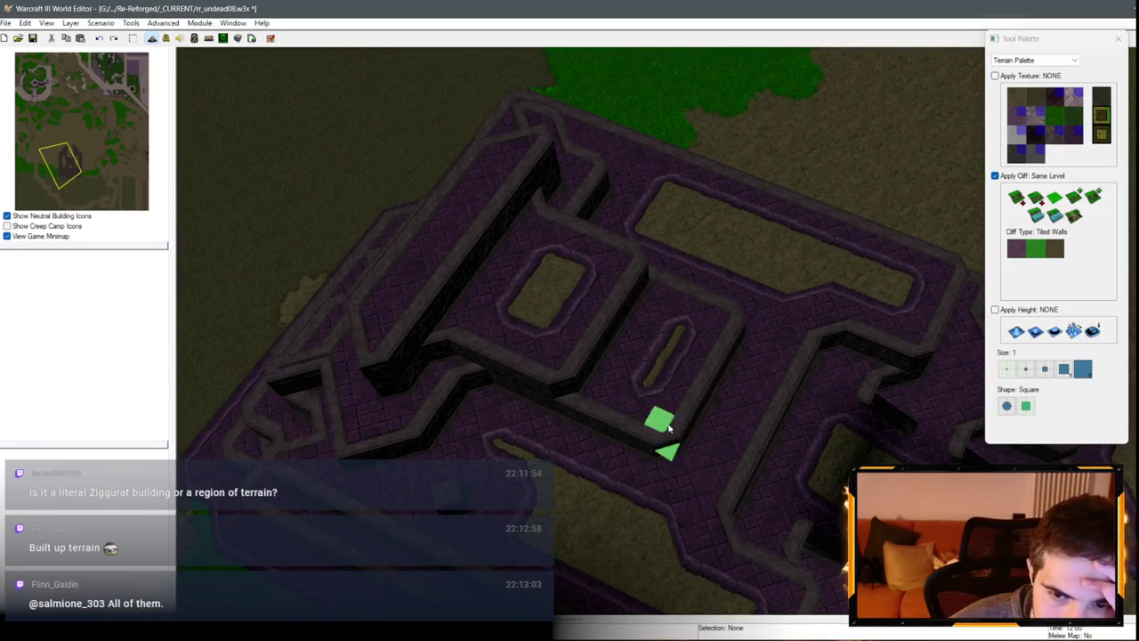
{"action": "left_click_drag", "start_coordinate": [669, 428], "coordinate": [746, 327]}
{"action": "mouse_move", "coordinate": [813, 363]}
{"action": "left_mouse_down"}
{"action": "mouse_move", "coordinate": [691, 456]}
{"action": "mouse_move", "coordinate": [710, 501]}
{"action": "mouse_move", "coordinate": [691, 458]}
{"action": "left_mouse_up"}
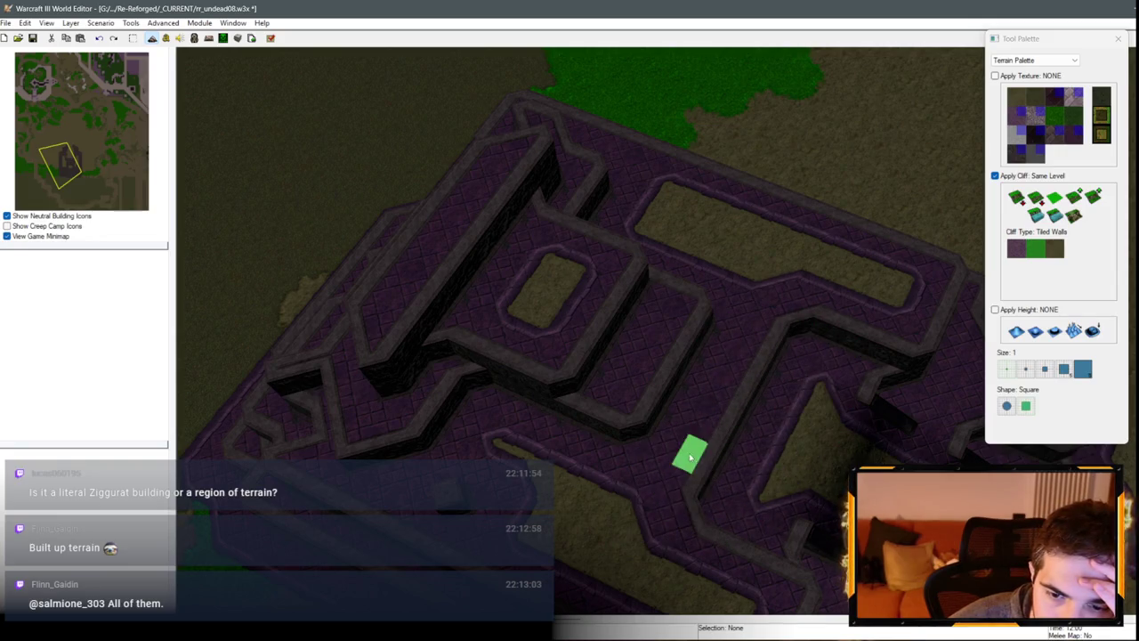
Step: Flatten a wall segment beside the ziggurat down to the surrounding level
{"action": "left_click", "coordinate": [1056, 213]}
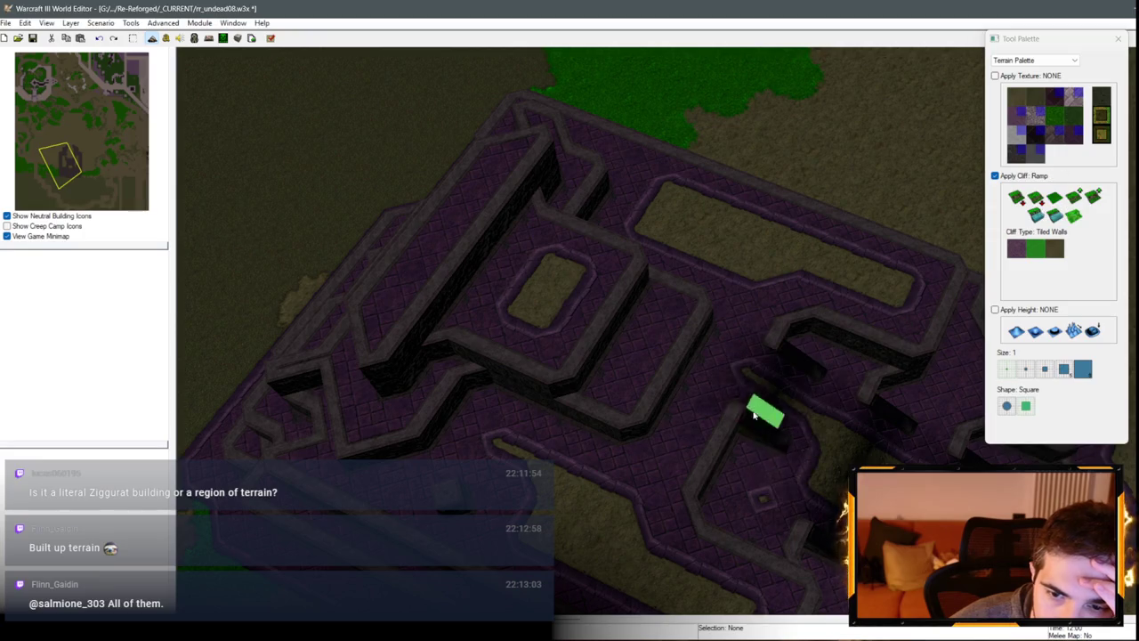
{"action": "scroll", "coordinate": [708, 478], "scroll_direction": "down", "scroll_amount": 3}
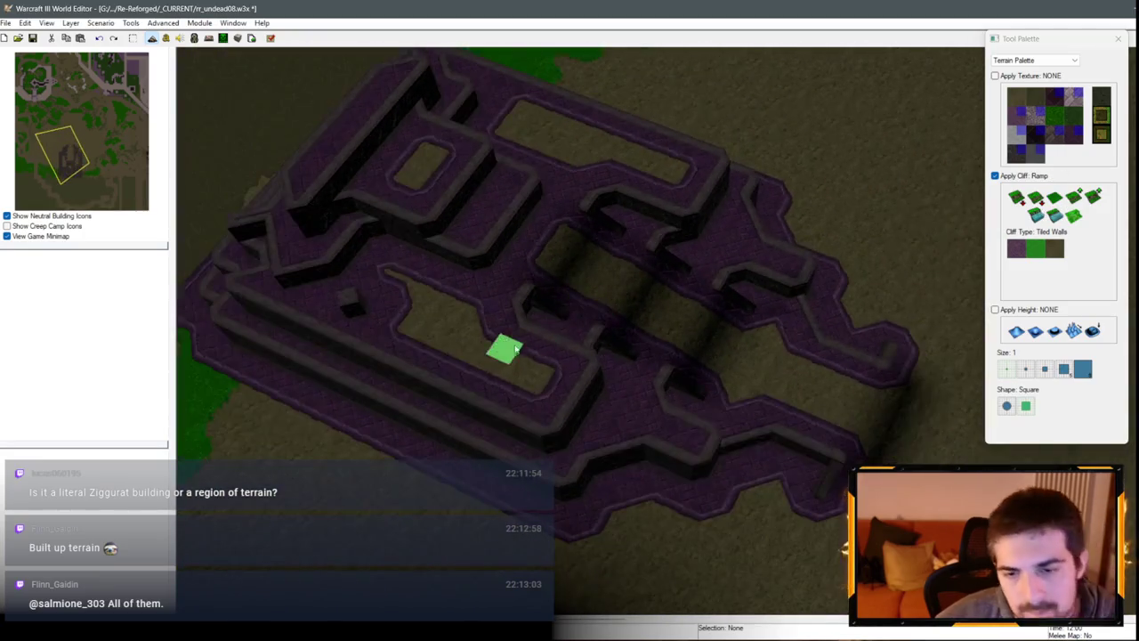
{"action": "scroll", "coordinate": [447, 455], "scroll_direction": "up", "scroll_amount": 3}
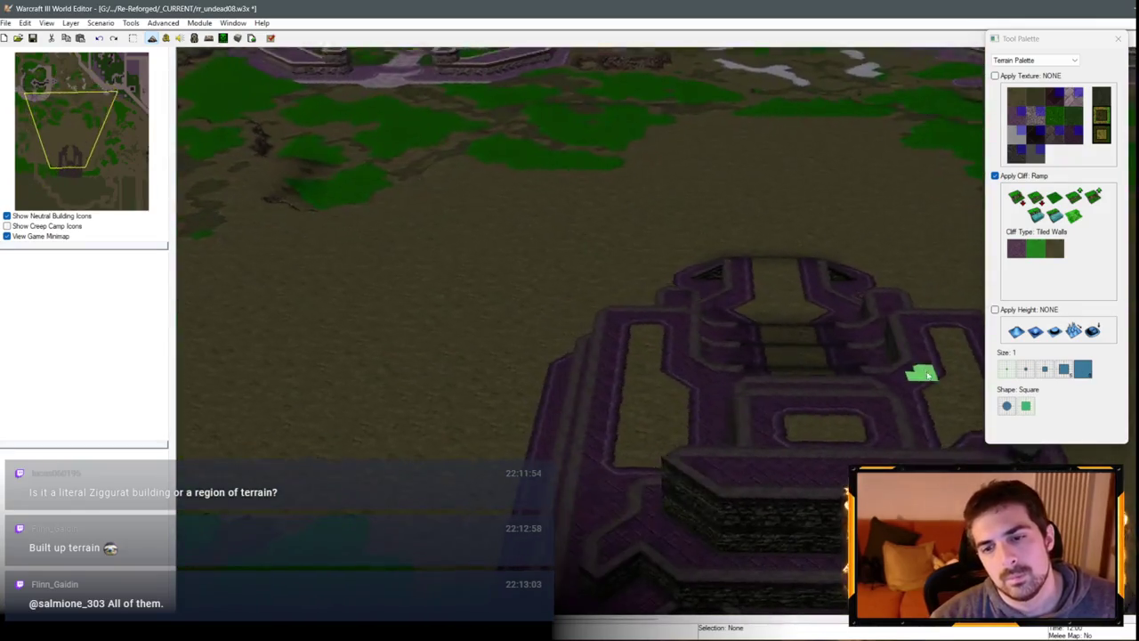
{"action": "scroll", "coordinate": [642, 444], "scroll_direction": "up", "scroll_amount": 4}
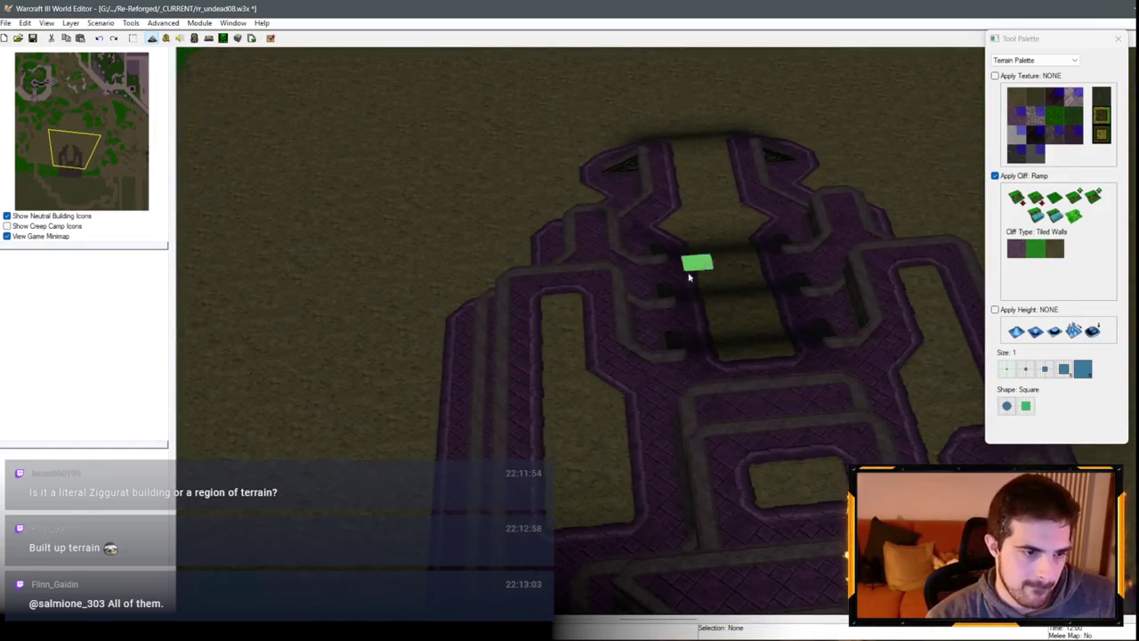
{"action": "scroll", "coordinate": [690, 278], "scroll_direction": "down", "scroll_amount": 3}
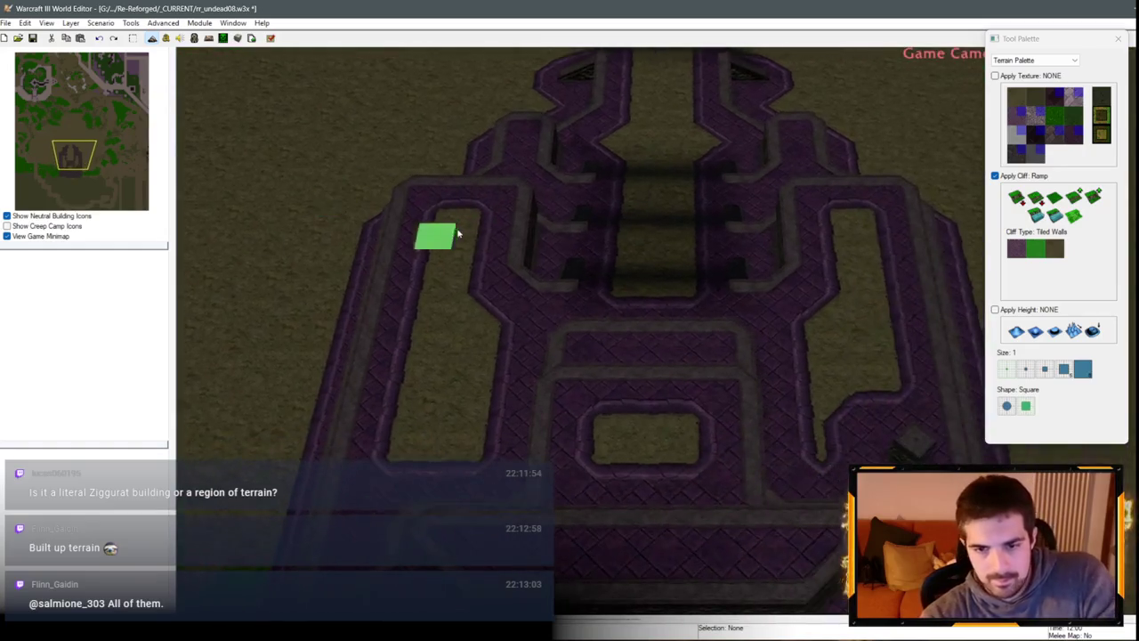
{"action": "mouse_move", "coordinate": [513, 320]}
{"action": "left_mouse_down"}
{"action": "mouse_move", "coordinate": [451, 303]}
{"action": "mouse_move", "coordinate": [730, 312]}
{"action": "mouse_move", "coordinate": [829, 343]}
{"action": "mouse_move", "coordinate": [720, 356]}
{"action": "mouse_move", "coordinate": [771, 323]}
{"action": "mouse_move", "coordinate": [809, 331]}
{"action": "left_mouse_up"}
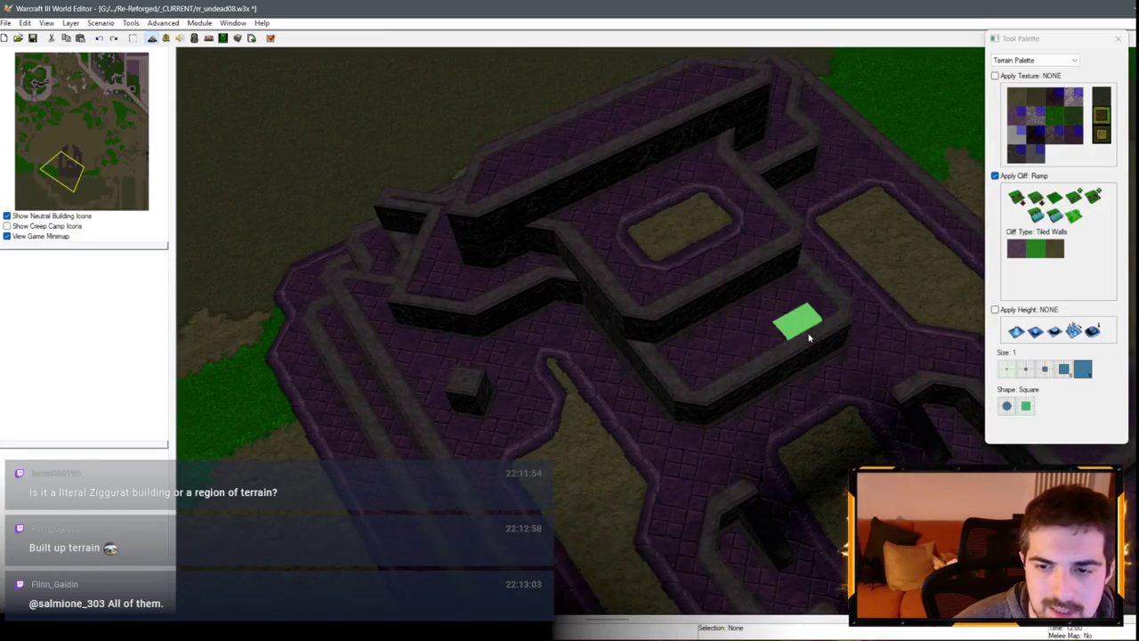
{"action": "left_click", "coordinate": [1055, 196]}
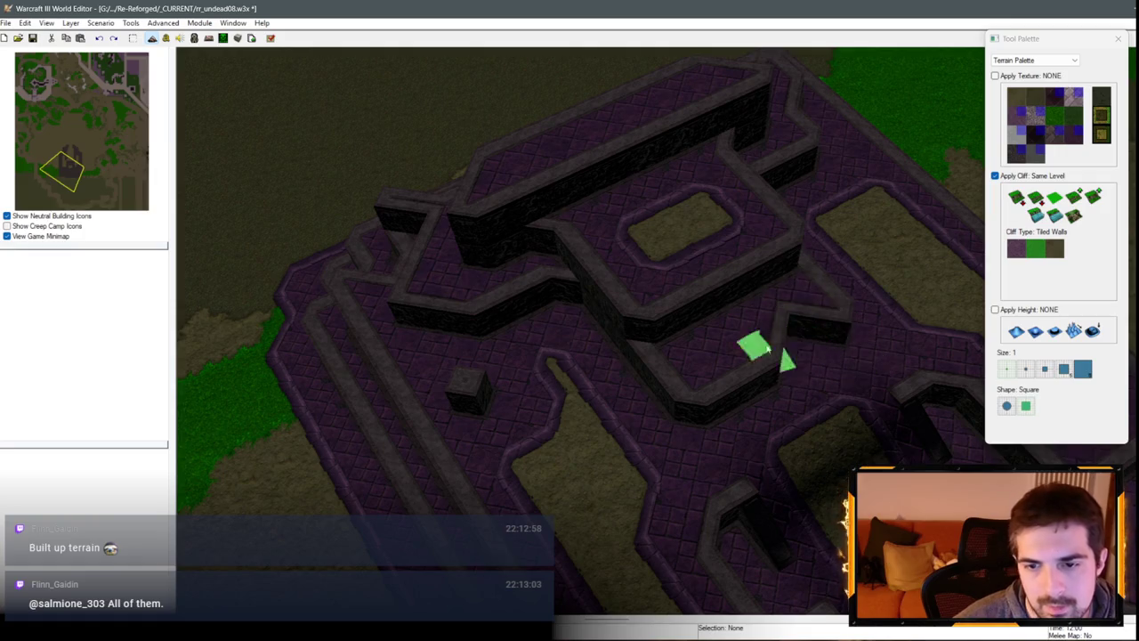
{"action": "left_click_drag", "start_coordinate": [767, 350], "coordinate": [765, 365]}
Step: Place two ramps side by side on the fortress's left terrace edge
{"action": "mouse_move", "coordinate": [846, 321]}
{"action": "left_mouse_down"}
{"action": "mouse_move", "coordinate": [587, 372]}
{"action": "mouse_move", "coordinate": [635, 387]}
{"action": "left_mouse_up"}
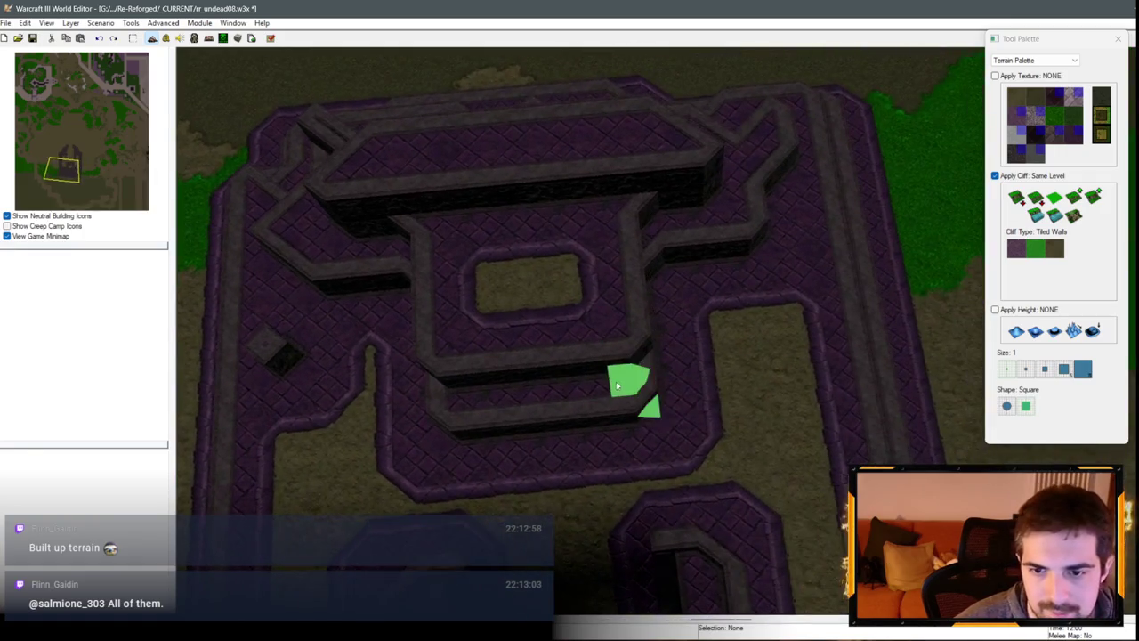
{"action": "left_click_drag", "start_coordinate": [663, 278], "coordinate": [979, 347]}
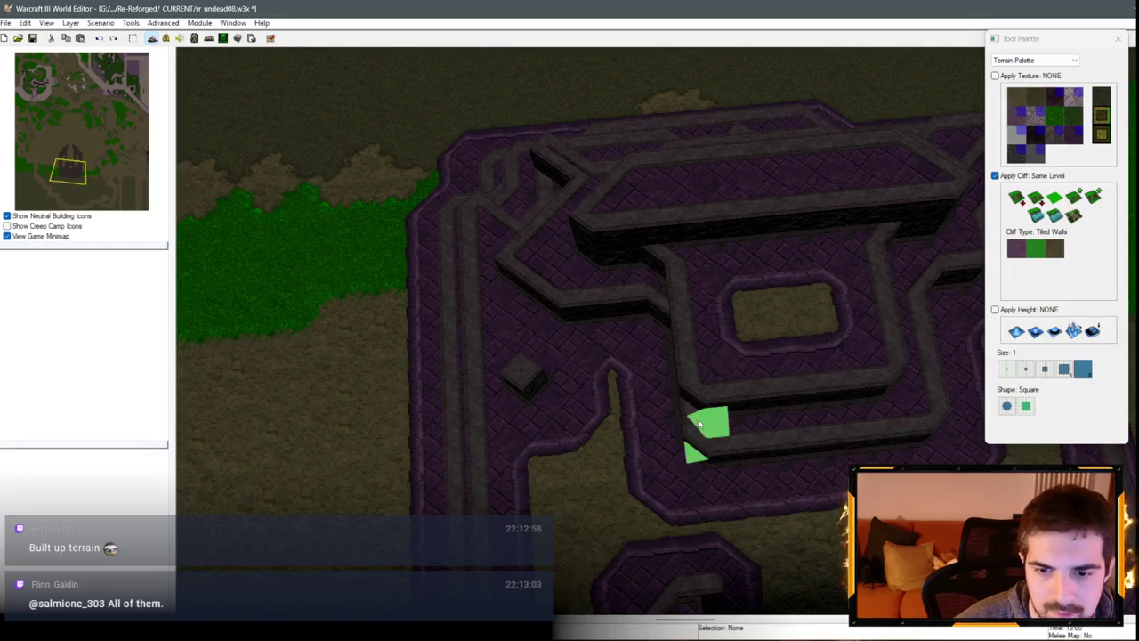
{"action": "left_click_drag", "start_coordinate": [793, 413], "coordinate": [1114, 235]}
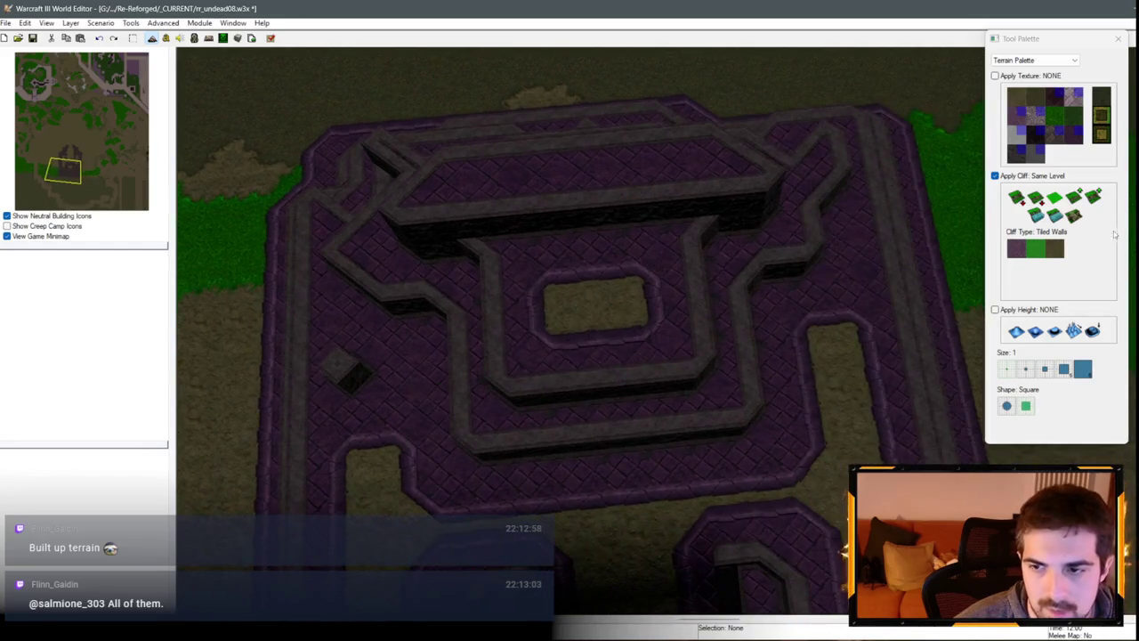
{"action": "left_click_drag", "start_coordinate": [740, 397], "coordinate": [974, 356]}
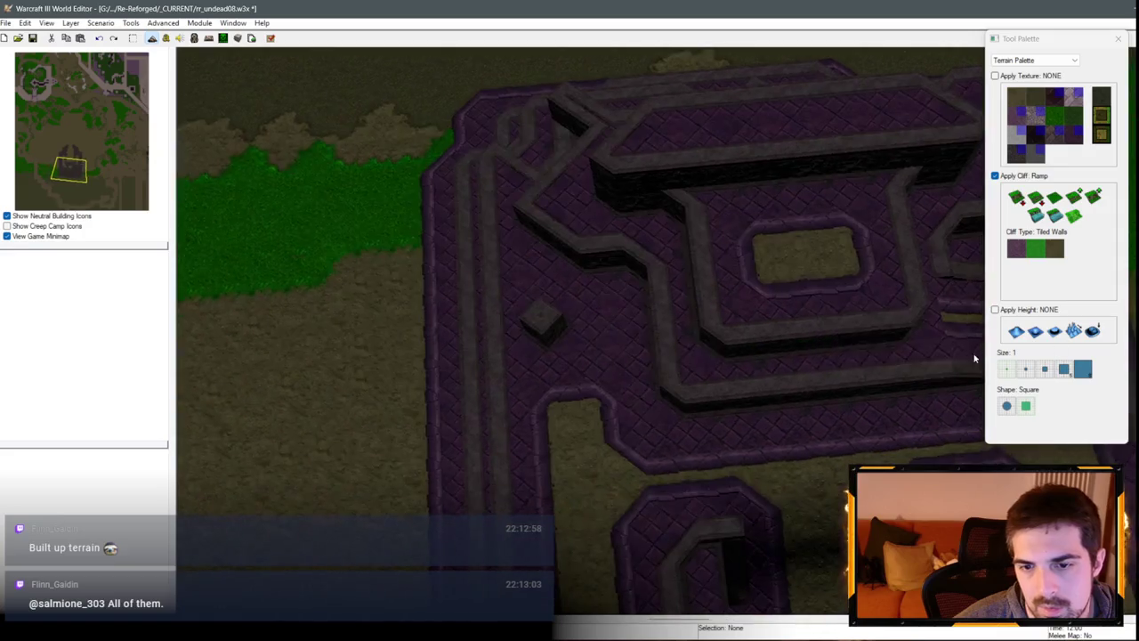
{"action": "left_click", "coordinate": [655, 383]}
{"action": "left_click", "coordinate": [683, 372]}
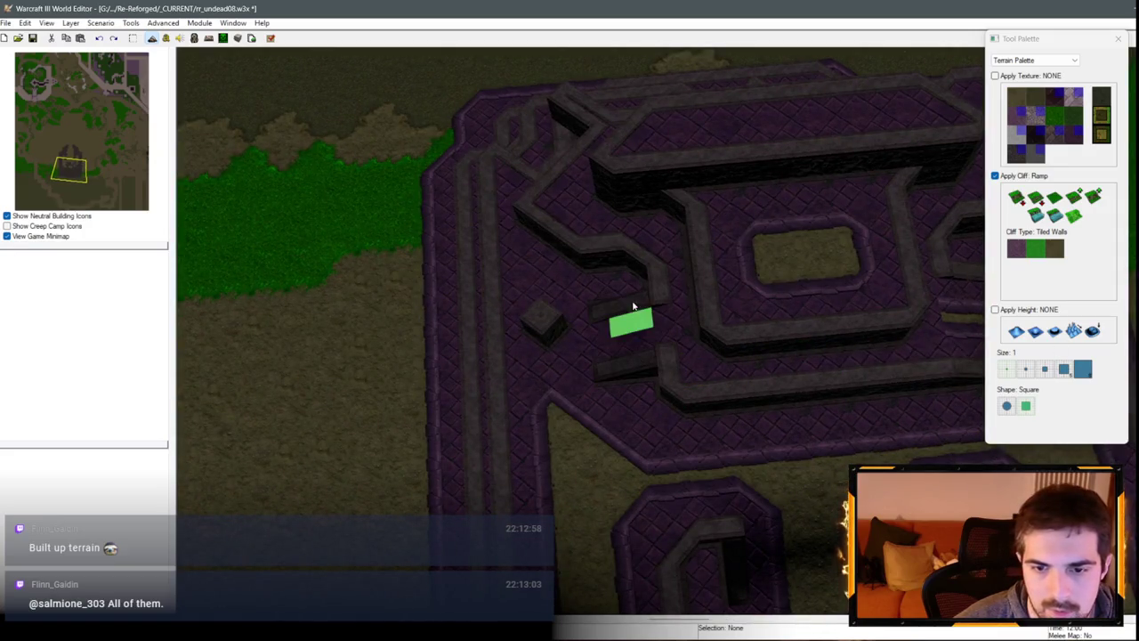
{"action": "scroll", "coordinate": [633, 306], "scroll_direction": "down", "scroll_amount": 5}
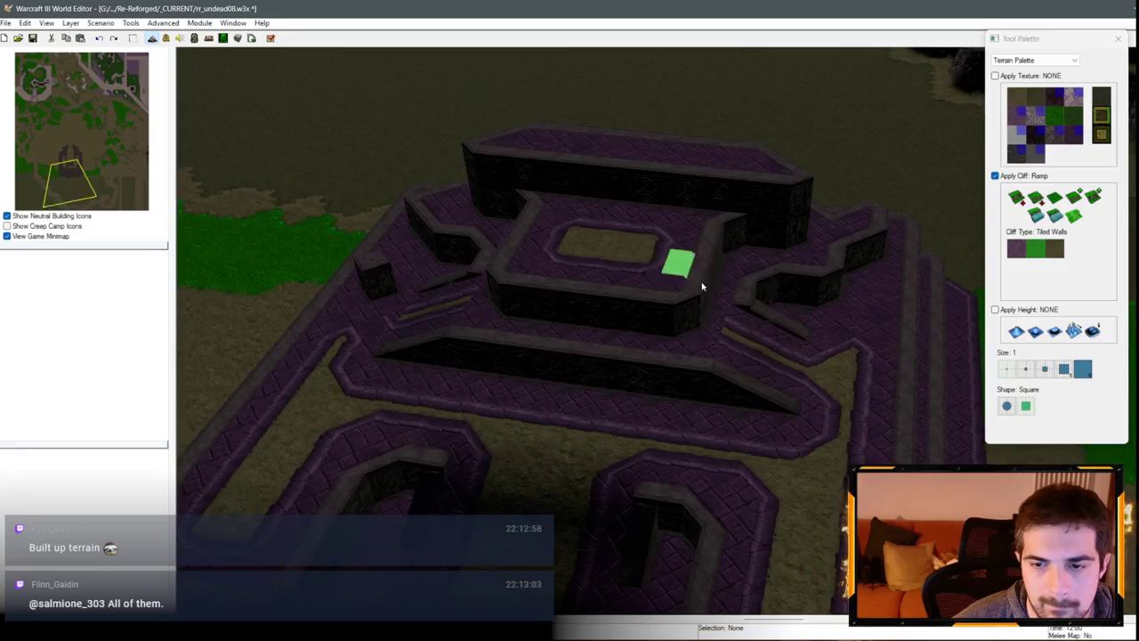
{"action": "scroll", "coordinate": [699, 299], "scroll_direction": "up", "scroll_amount": 3}
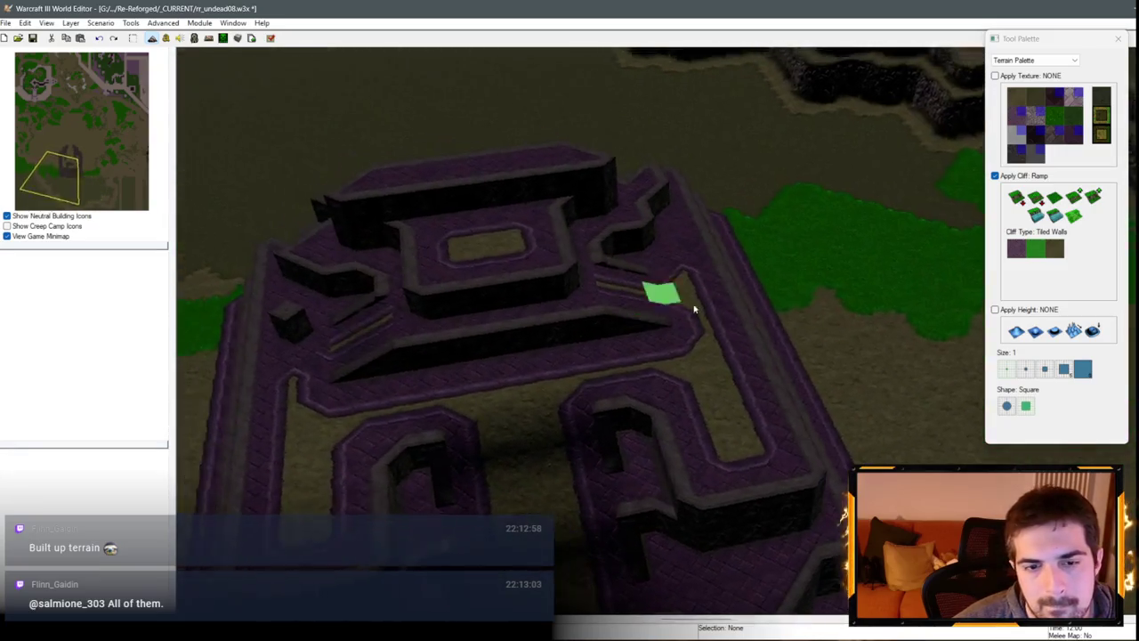
{"action": "mouse_move", "coordinate": [694, 309]}
{"action": "left_mouse_down"}
{"action": "mouse_move", "coordinate": [962, 356]}
{"action": "mouse_move", "coordinate": [762, 424]}
{"action": "mouse_move", "coordinate": [712, 386]}
{"action": "mouse_move", "coordinate": [699, 400]}
{"action": "mouse_move", "coordinate": [778, 302]}
{"action": "mouse_move", "coordinate": [916, 412]}
{"action": "mouse_move", "coordinate": [1011, 265]}
{"action": "left_mouse_up"}
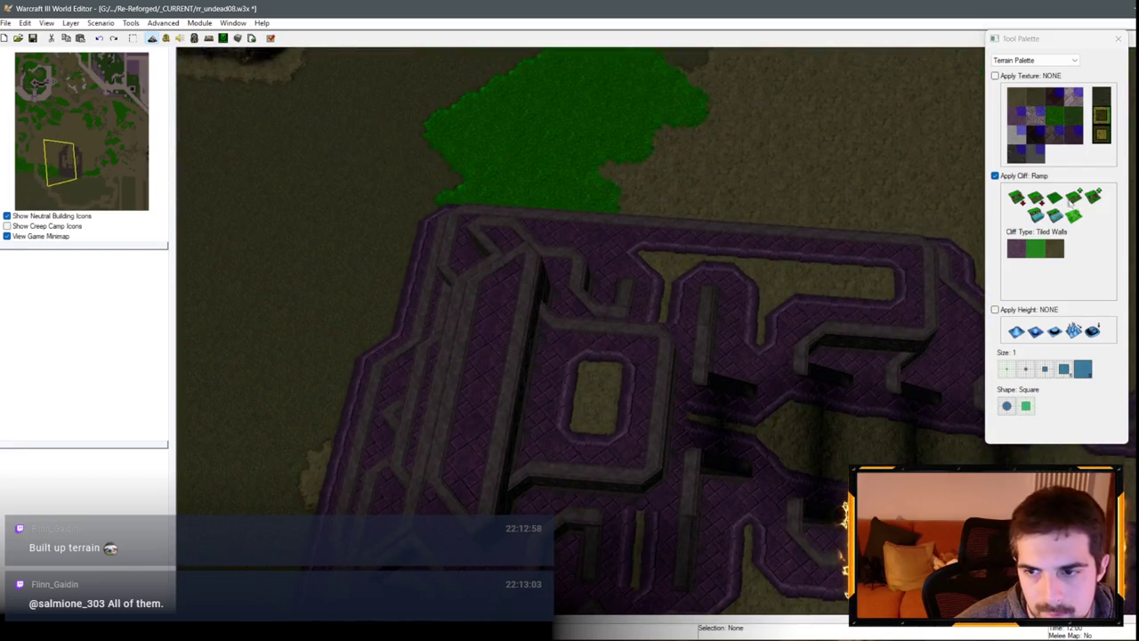
Step: Fill the left wing's inner O recess, repaint its upper-left wall and carve a new recess
{"action": "mouse_move", "coordinate": [671, 461]}
{"action": "left_mouse_down"}
{"action": "mouse_move", "coordinate": [651, 448]}
{"action": "mouse_move", "coordinate": [655, 350]}
{"action": "left_mouse_up"}
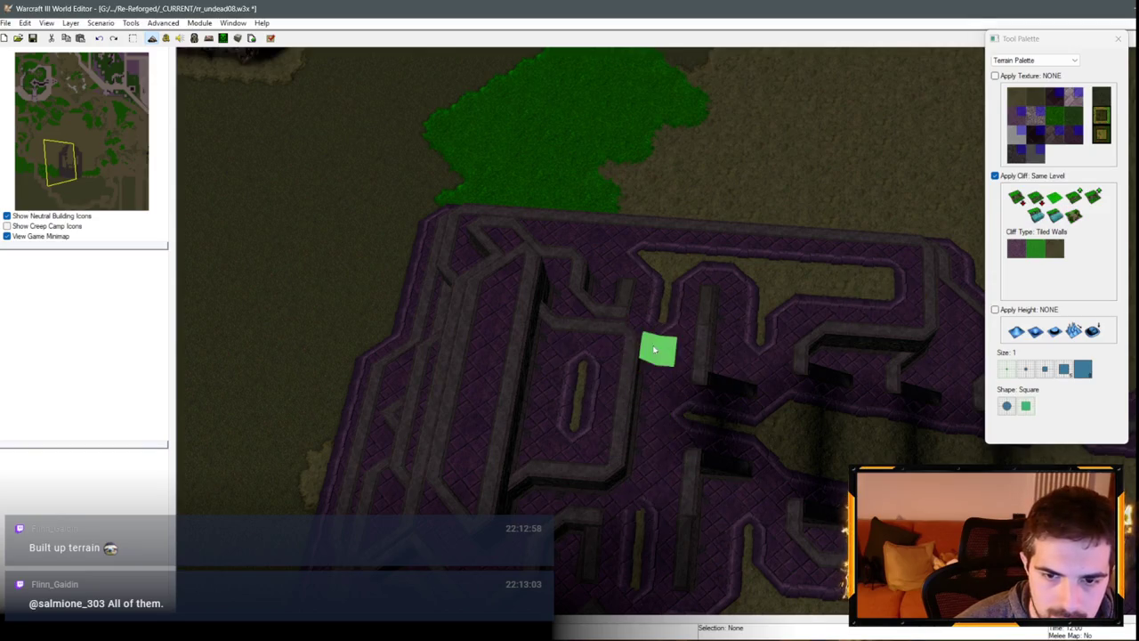
{"action": "scroll", "coordinate": [659, 401], "scroll_direction": "up", "scroll_amount": 2}
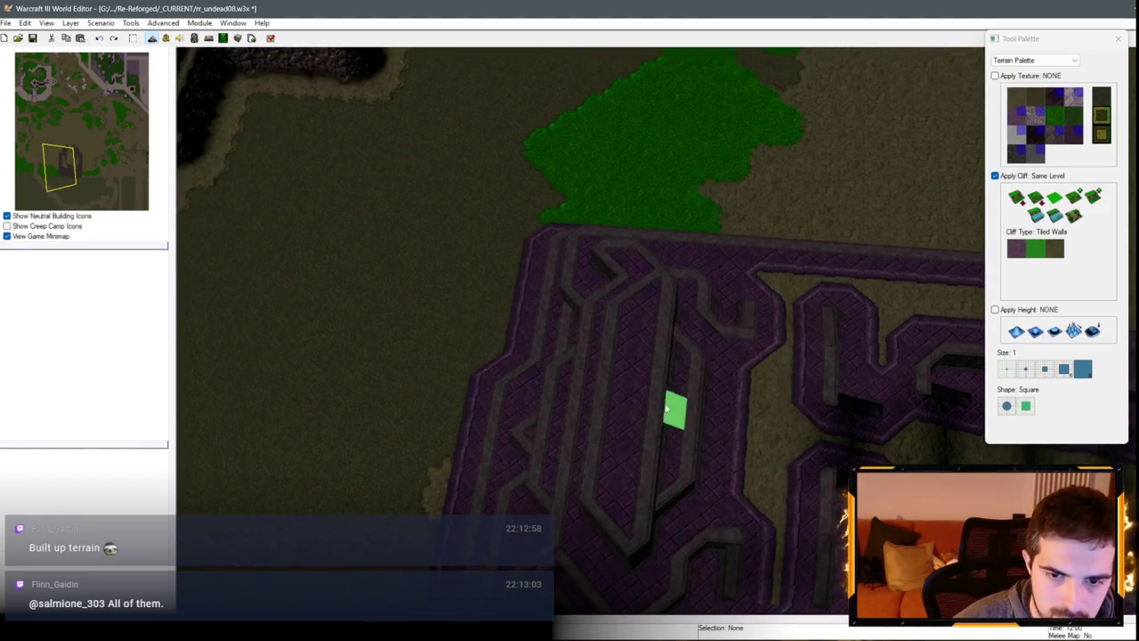
{"action": "left_click_drag", "start_coordinate": [640, 327], "coordinate": [562, 310]}
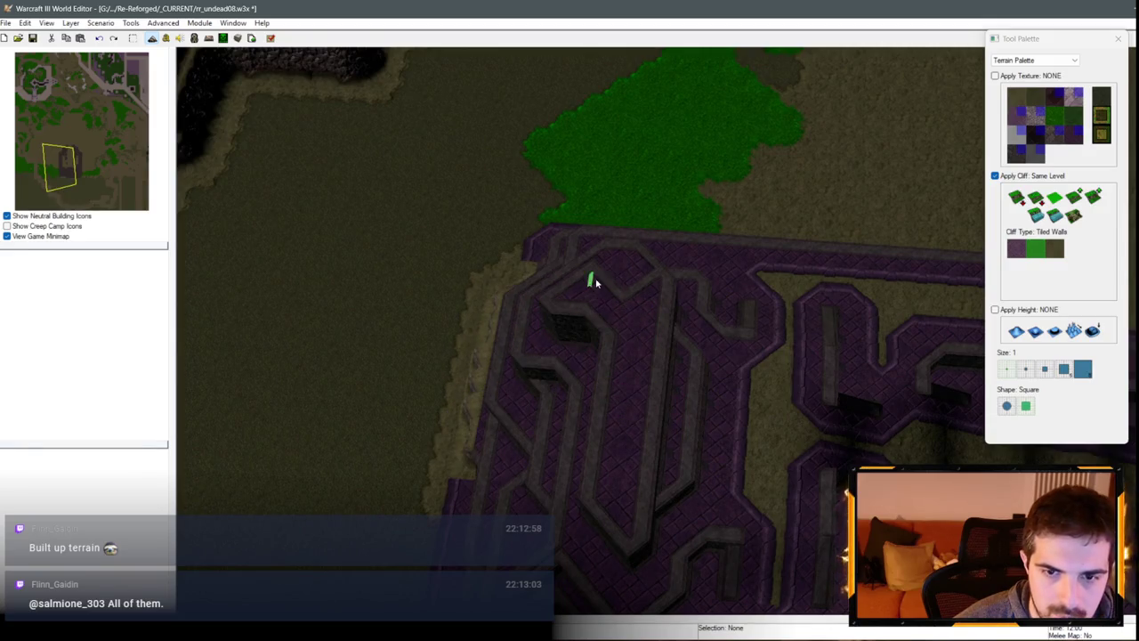
{"action": "mouse_move", "coordinate": [602, 269]}
{"action": "left_mouse_down"}
{"action": "mouse_move", "coordinate": [547, 373]}
{"action": "mouse_move", "coordinate": [579, 401]}
{"action": "mouse_move", "coordinate": [568, 481]}
{"action": "mouse_move", "coordinate": [549, 382]}
{"action": "left_mouse_up"}
{"action": "key", "text": "Left"}
{"action": "key", "text": "Down"}
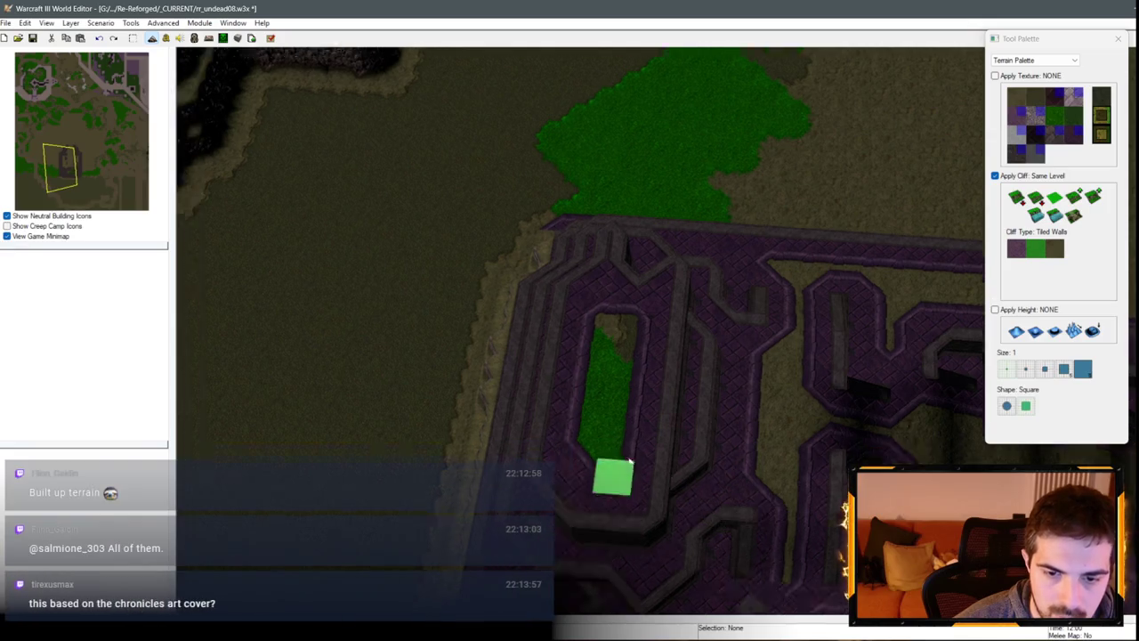
Step: Rework the O's sunken inner strip and remove the inner square cliff ring
{"action": "mouse_move", "coordinate": [667, 504]}
{"action": "left_mouse_down"}
{"action": "mouse_move", "coordinate": [650, 377]}
{"action": "mouse_move", "coordinate": [667, 372]}
{"action": "left_mouse_up"}
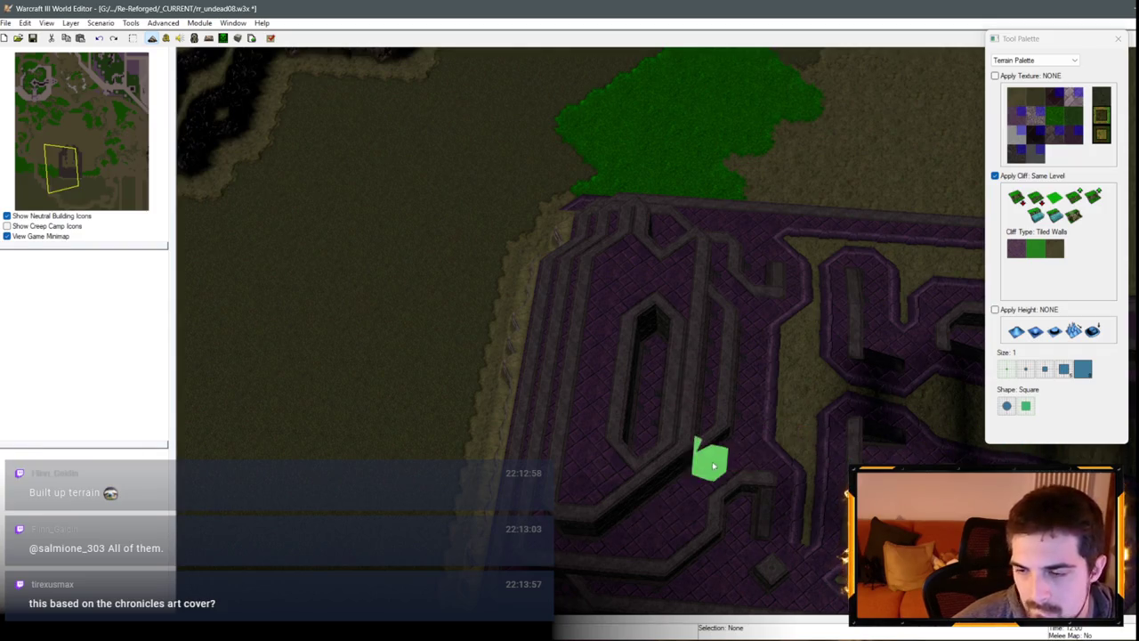
{"action": "left_click_drag", "start_coordinate": [676, 468], "coordinate": [676, 258]}
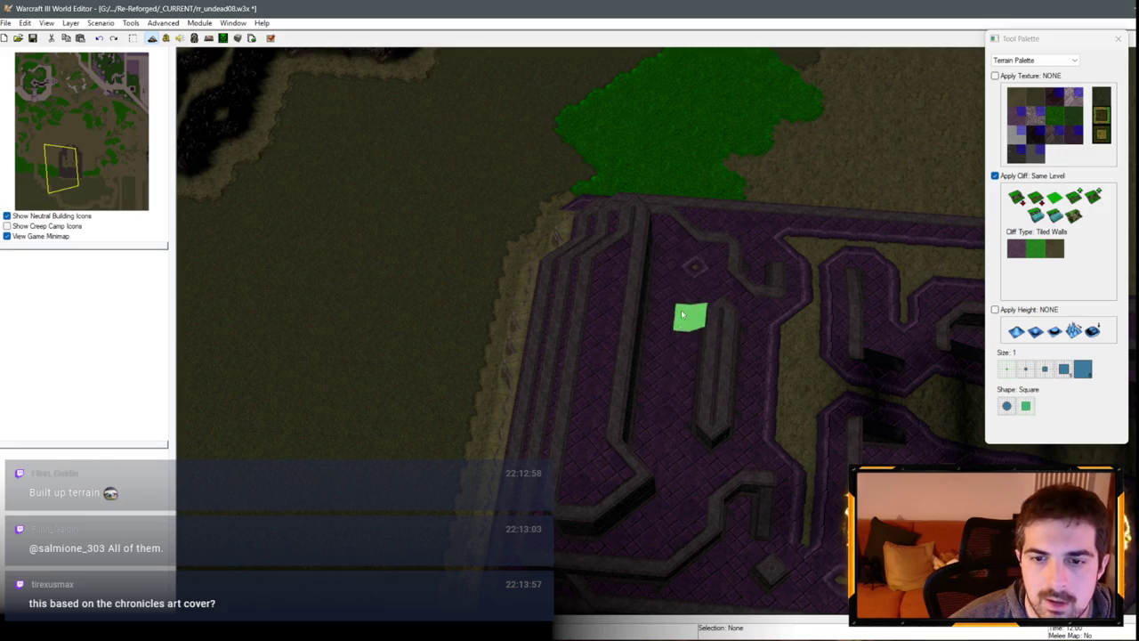
{"action": "scroll", "coordinate": [722, 414], "scroll_direction": "down", "scroll_amount": 3}
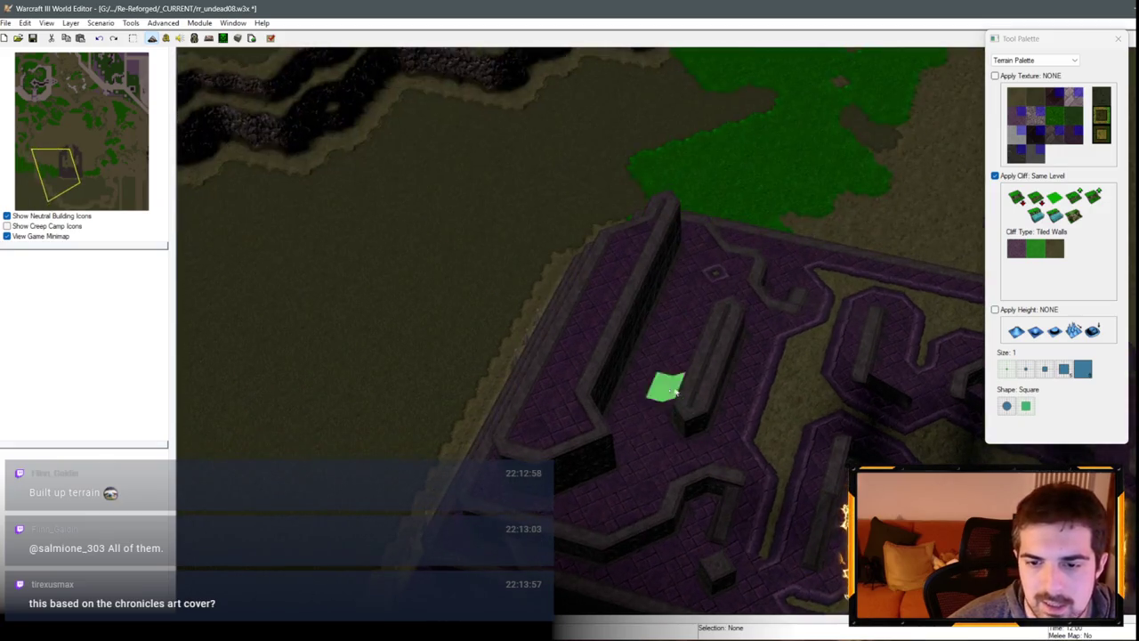
{"action": "scroll", "coordinate": [703, 338], "scroll_direction": "up", "scroll_amount": 3}
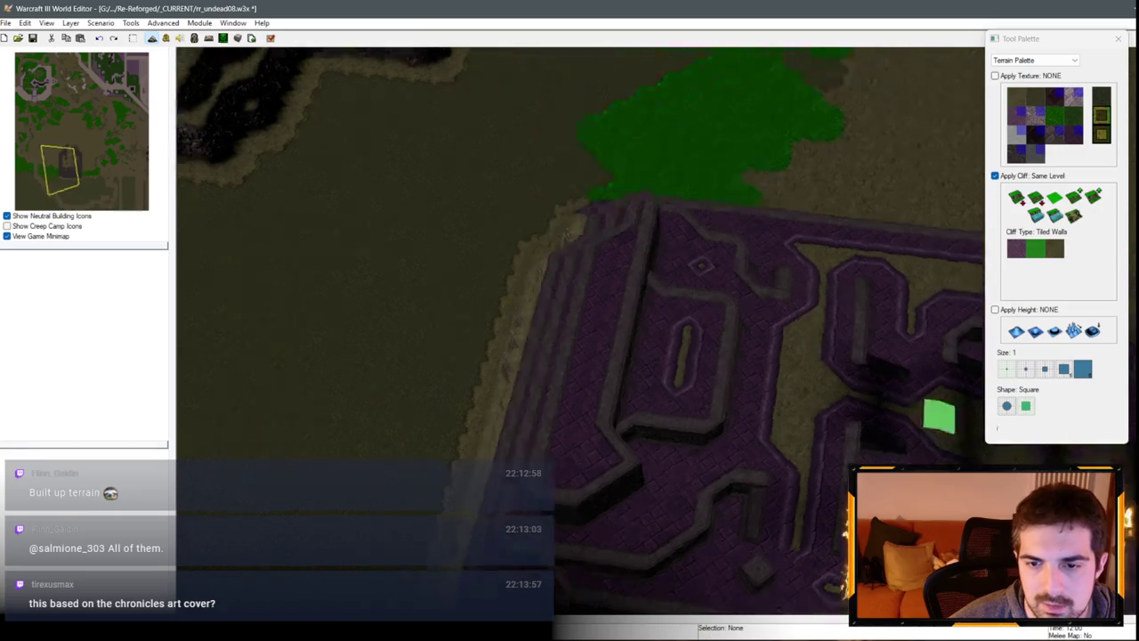
{"action": "scroll", "coordinate": [681, 374], "scroll_direction": "down", "scroll_amount": 3}
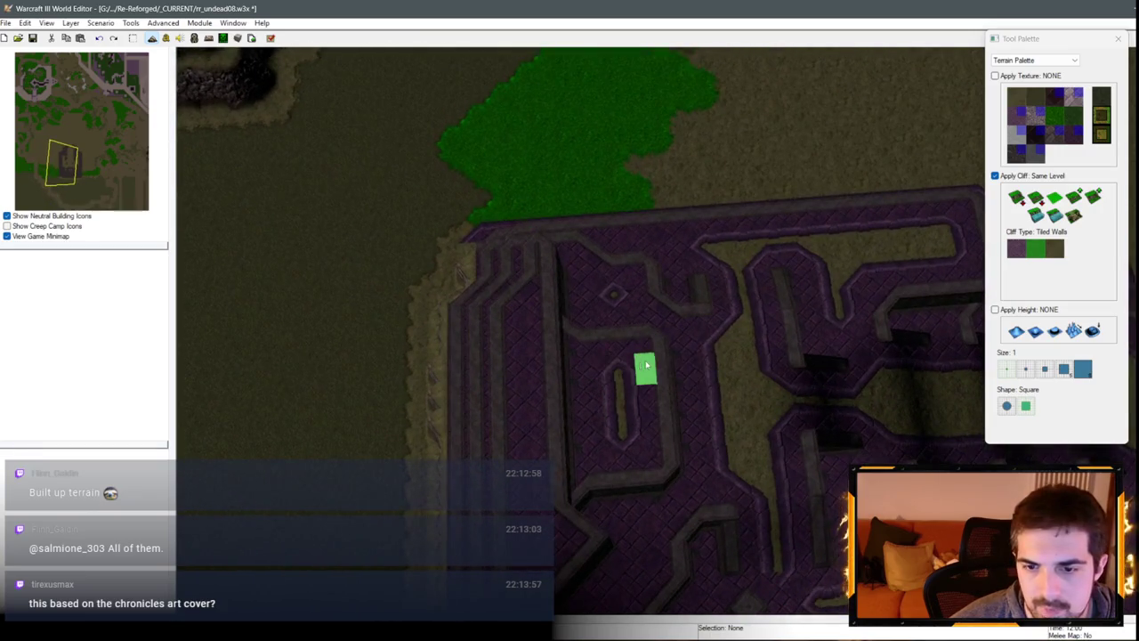
{"action": "scroll", "coordinate": [658, 429], "scroll_direction": "down", "scroll_amount": 3}
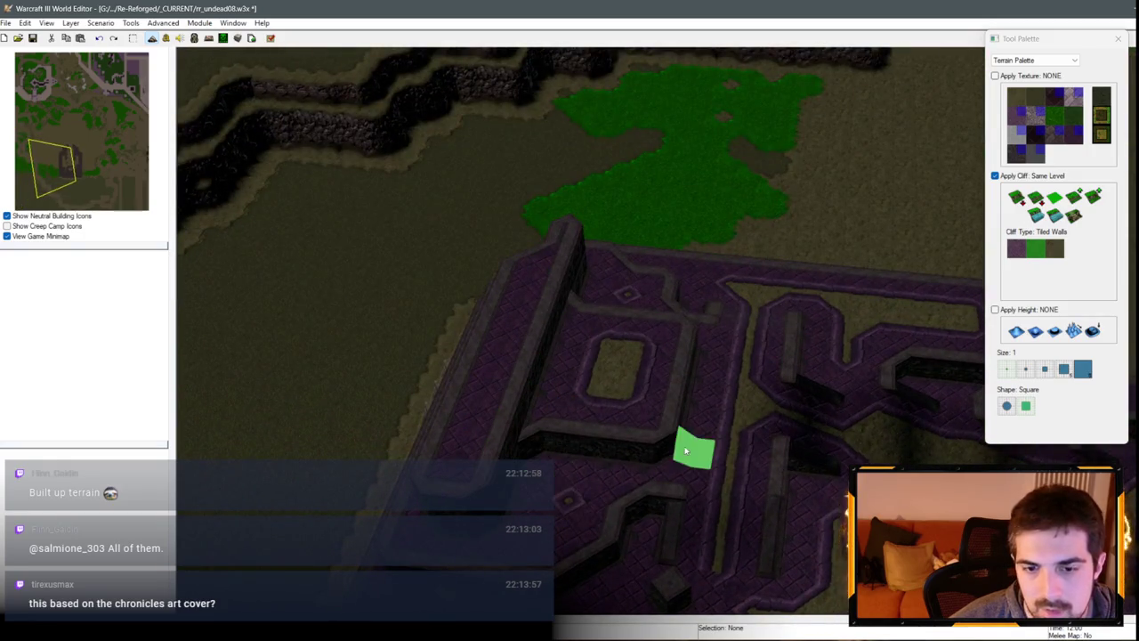
{"action": "mouse_move", "coordinate": [668, 430]}
{"action": "left_mouse_down"}
{"action": "mouse_move", "coordinate": [576, 358]}
{"action": "mouse_move", "coordinate": [650, 369]}
{"action": "mouse_move", "coordinate": [627, 389]}
{"action": "mouse_move", "coordinate": [611, 330]}
{"action": "mouse_move", "coordinate": [551, 425]}
{"action": "left_mouse_up"}
{"action": "scroll", "coordinate": [552, 458], "scroll_direction": "up", "scroll_amount": 3}
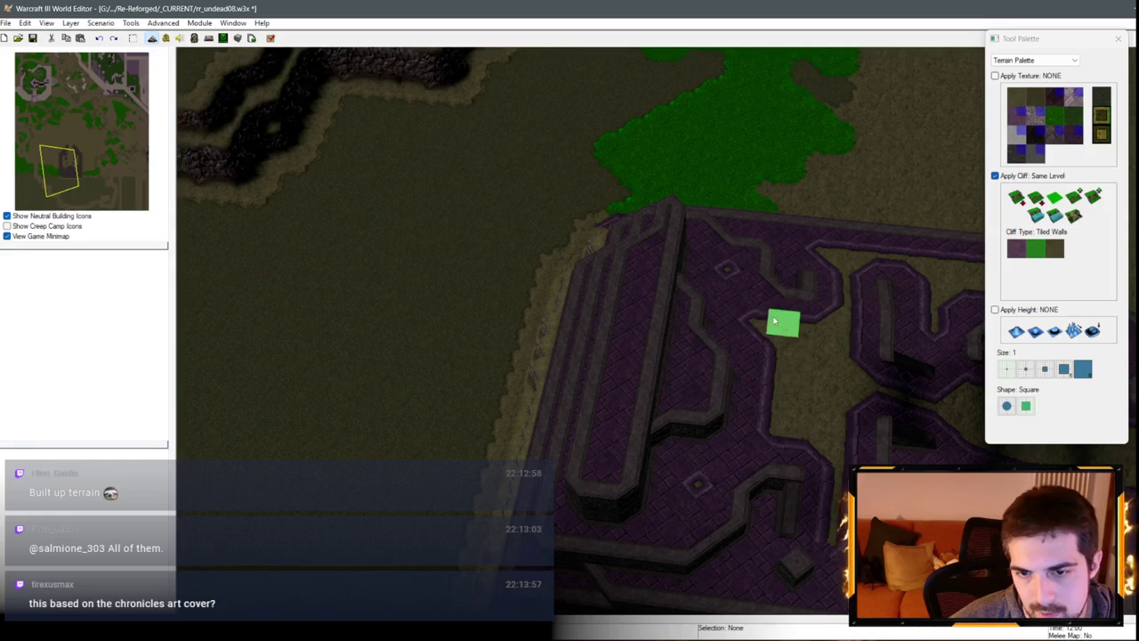
Step: Raise a walled platform in the left wing and extend its tiled-wall edges down-left and upward
{"action": "key", "text": "Up"}
{"action": "key", "text": "Left"}
{"action": "mouse_move", "coordinate": [650, 394]}
{"action": "left_mouse_down"}
{"action": "mouse_move", "coordinate": [674, 336]}
{"action": "mouse_move", "coordinate": [720, 300]}
{"action": "mouse_move", "coordinate": [678, 316]}
{"action": "left_mouse_up"}
{"action": "scroll", "coordinate": [699, 303], "scroll_direction": "down", "scroll_amount": 2}
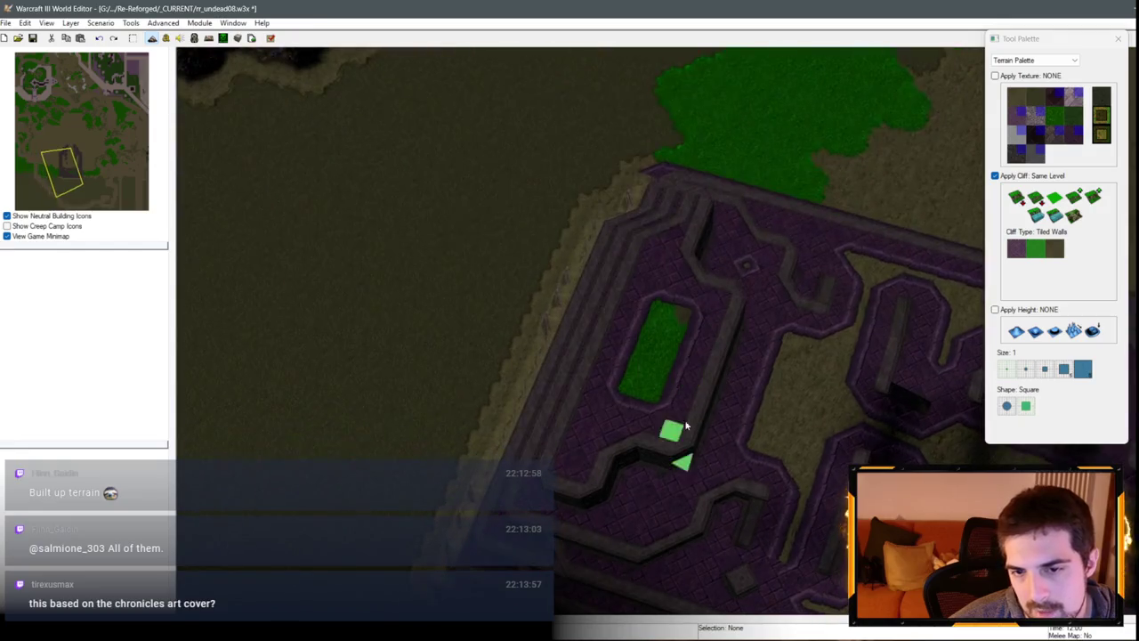
{"action": "mouse_move", "coordinate": [644, 452]}
{"action": "left_mouse_down"}
{"action": "mouse_move", "coordinate": [656, 485]}
{"action": "mouse_move", "coordinate": [555, 492]}
{"action": "mouse_move", "coordinate": [586, 514]}
{"action": "mouse_move", "coordinate": [607, 437]}
{"action": "mouse_move", "coordinate": [630, 470]}
{"action": "mouse_move", "coordinate": [600, 460]}
{"action": "mouse_move", "coordinate": [669, 265]}
{"action": "mouse_move", "coordinate": [712, 244]}
{"action": "left_mouse_up"}
{"action": "mouse_move", "coordinate": [708, 305]}
{"action": "left_mouse_down"}
{"action": "mouse_move", "coordinate": [594, 490]}
{"action": "mouse_move", "coordinate": [623, 303]}
{"action": "mouse_move", "coordinate": [686, 204]}
{"action": "left_mouse_up"}
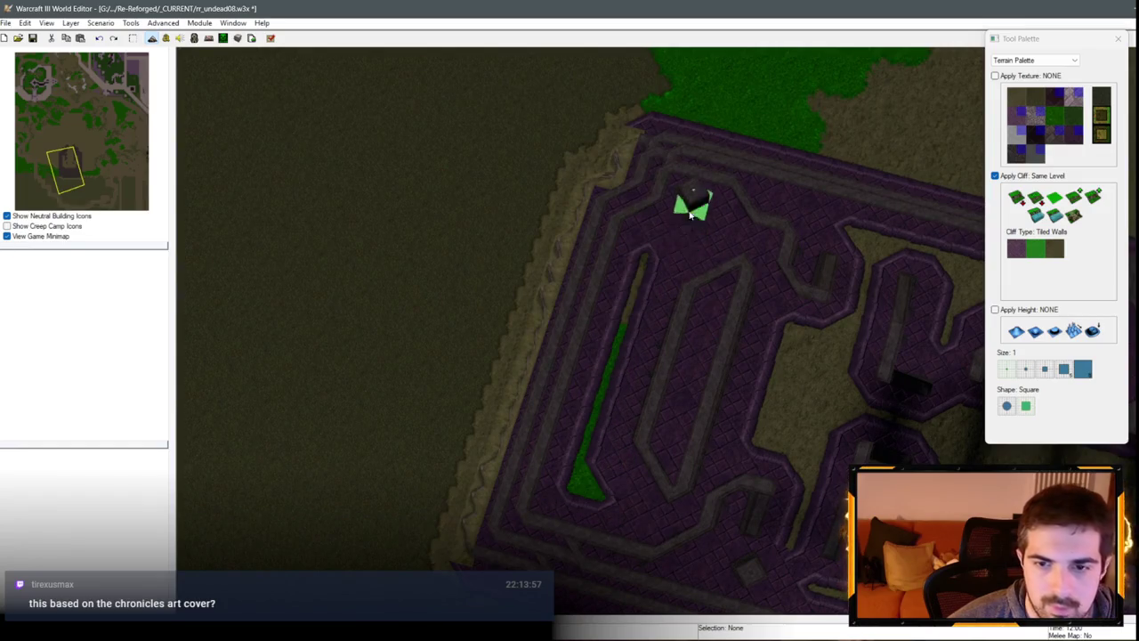
Step: Widen the right-hand raised cliff section and extend it rightward below the opening
{"action": "scroll", "coordinate": [778, 310], "scroll_direction": "up", "scroll_amount": 3}
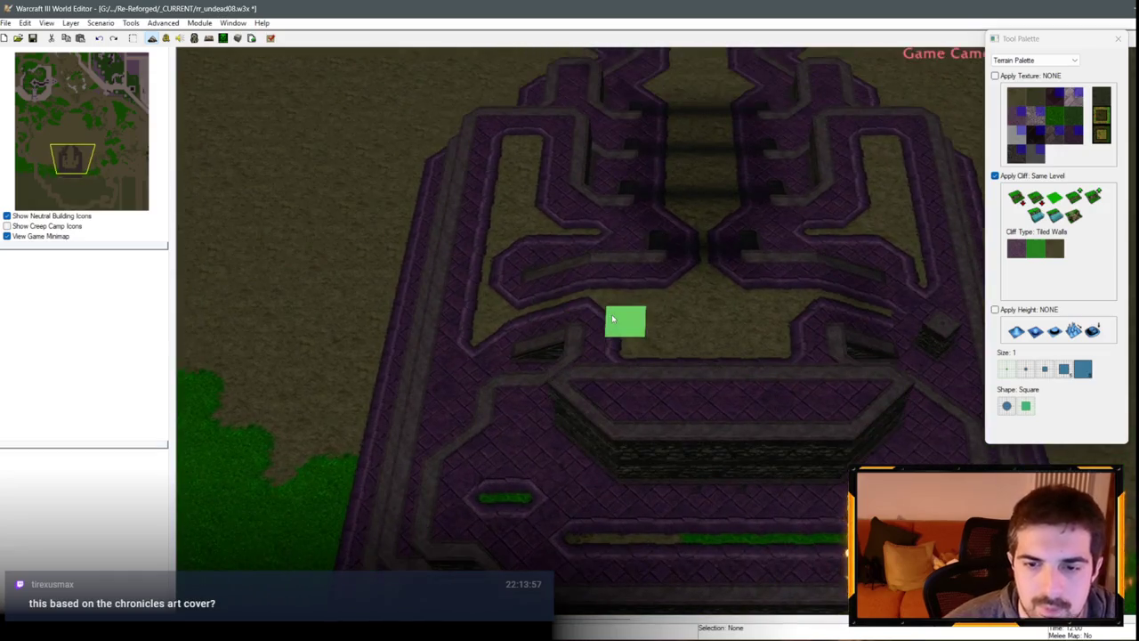
{"action": "scroll", "coordinate": [612, 318], "scroll_direction": "down", "scroll_amount": 3}
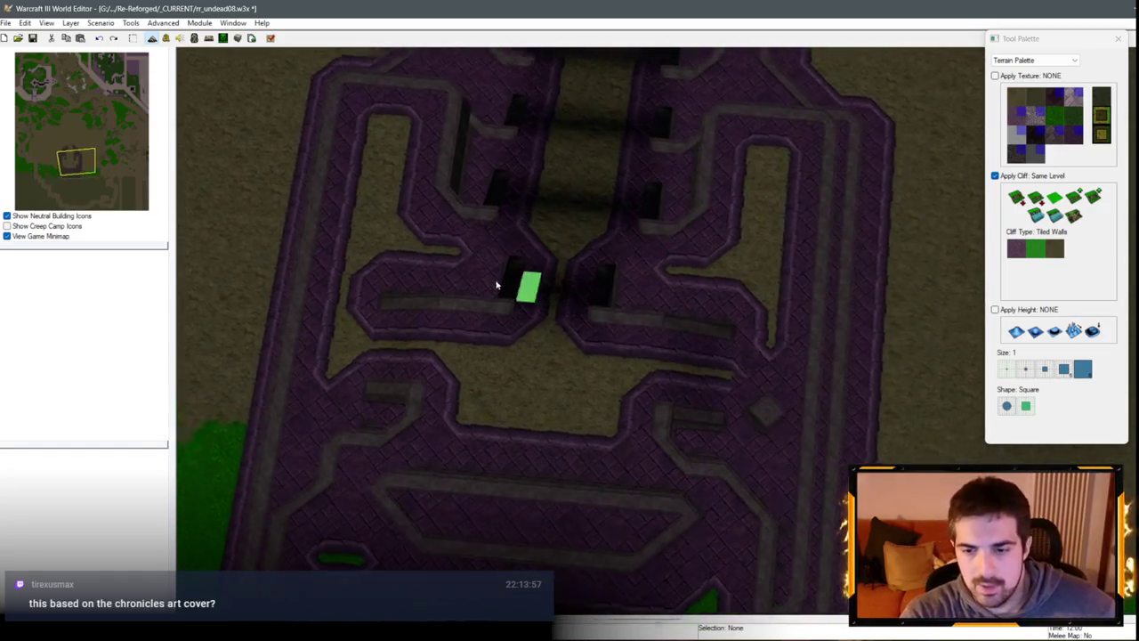
{"action": "mouse_move", "coordinate": [808, 463]}
{"action": "left_mouse_down"}
{"action": "mouse_move", "coordinate": [789, 330]}
{"action": "mouse_move", "coordinate": [717, 364]}
{"action": "mouse_move", "coordinate": [758, 326]}
{"action": "mouse_move", "coordinate": [705, 320]}
{"action": "mouse_move", "coordinate": [758, 317]}
{"action": "mouse_move", "coordinate": [714, 331]}
{"action": "left_mouse_up"}
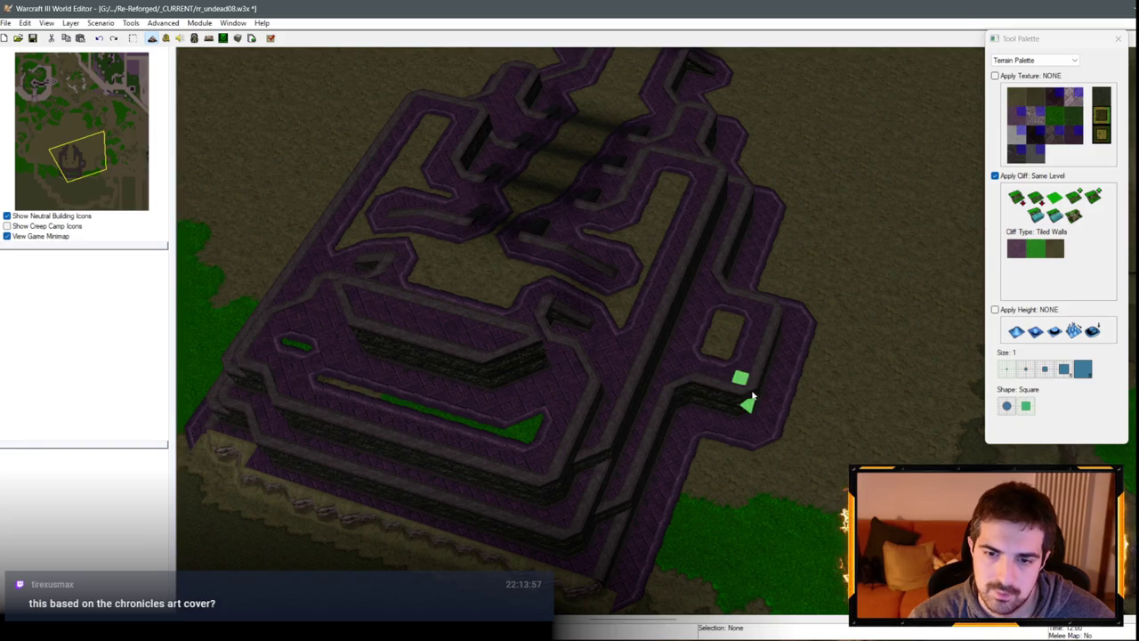
{"action": "mouse_move", "coordinate": [696, 403]}
{"action": "left_mouse_down"}
{"action": "mouse_move", "coordinate": [758, 427]}
{"action": "mouse_move", "coordinate": [768, 377]}
{"action": "mouse_move", "coordinate": [798, 331]}
{"action": "left_mouse_up"}
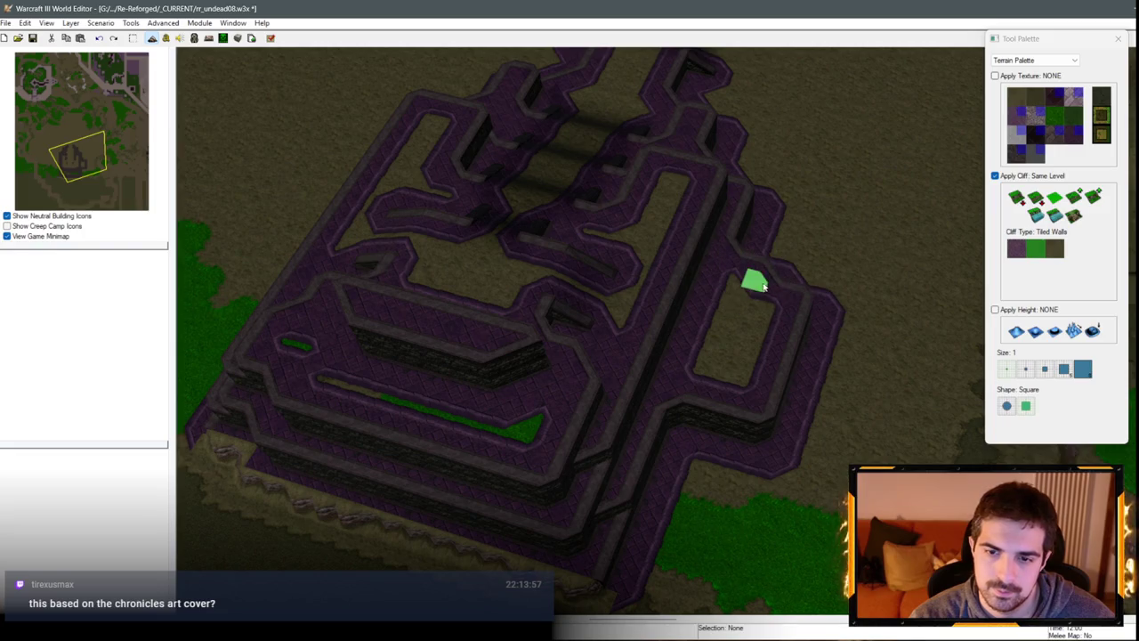
{"action": "left_click_drag", "start_coordinate": [682, 418], "coordinate": [746, 445]}
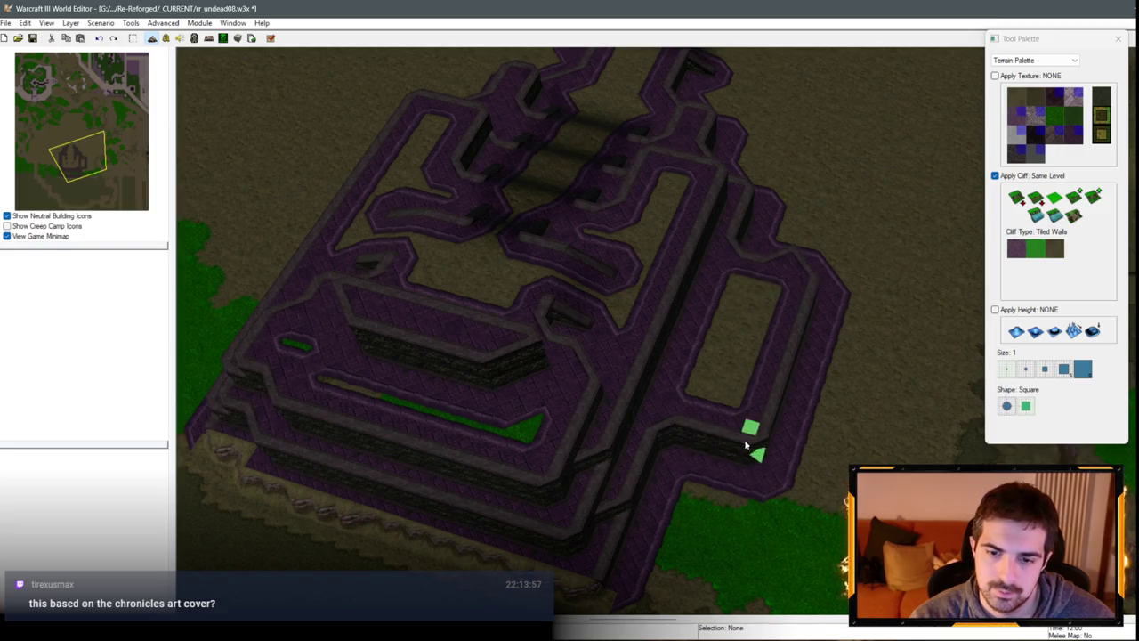
Step: Extend the lowered purple ledge and inner plateau further on the right side
{"action": "mouse_move", "coordinate": [801, 242]}
{"action": "left_mouse_down"}
{"action": "mouse_move", "coordinate": [700, 356]}
{"action": "mouse_move", "coordinate": [382, 318]}
{"action": "mouse_move", "coordinate": [737, 372]}
{"action": "left_mouse_up"}
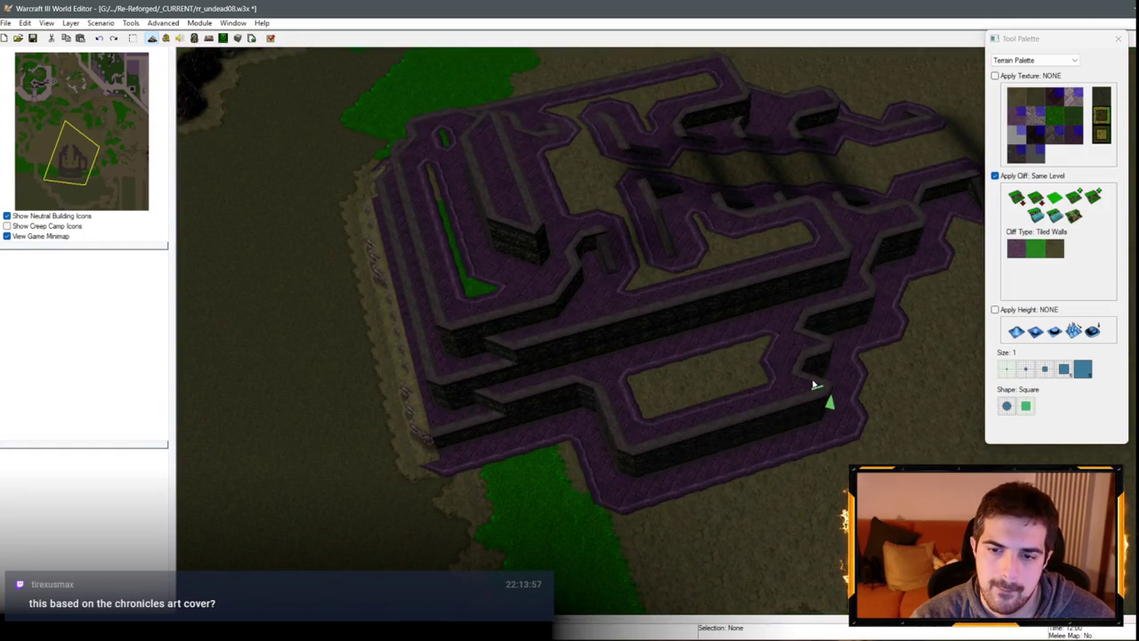
{"action": "mouse_move", "coordinate": [534, 344]}
{"action": "left_mouse_down"}
{"action": "mouse_move", "coordinate": [724, 206]}
{"action": "mouse_move", "coordinate": [623, 267]}
{"action": "mouse_move", "coordinate": [498, 299]}
{"action": "mouse_move", "coordinate": [782, 314]}
{"action": "mouse_move", "coordinate": [668, 428]}
{"action": "mouse_move", "coordinate": [673, 452]}
{"action": "mouse_move", "coordinate": [649, 450]}
{"action": "mouse_move", "coordinate": [692, 458]}
{"action": "mouse_move", "coordinate": [735, 433]}
{"action": "left_mouse_up"}
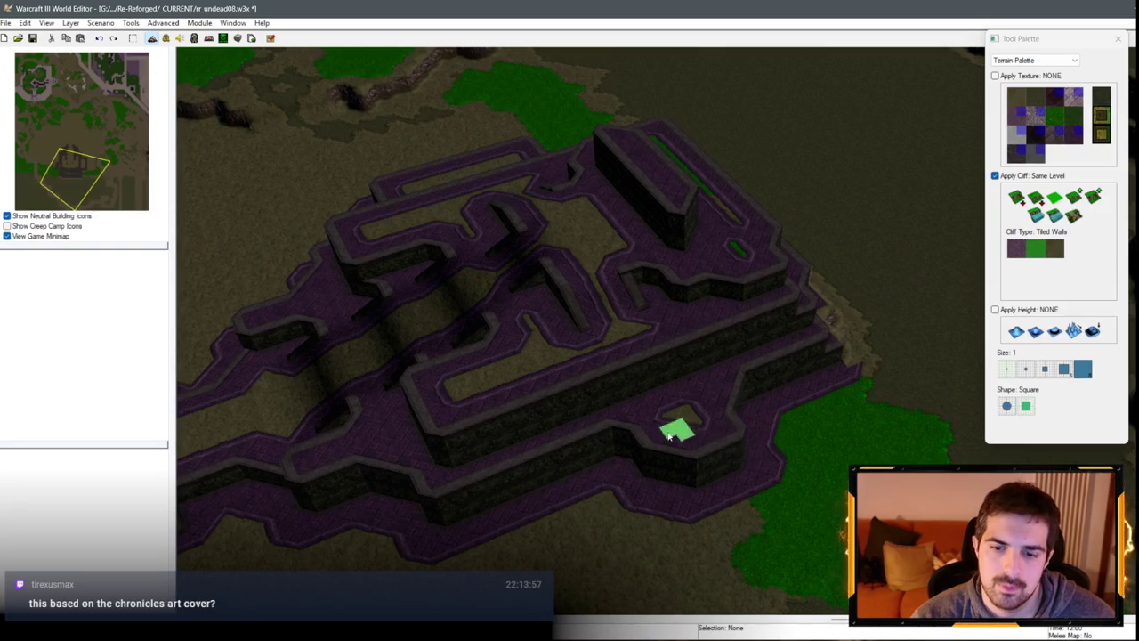
{"action": "left_click_drag", "start_coordinate": [648, 469], "coordinate": [654, 481]}
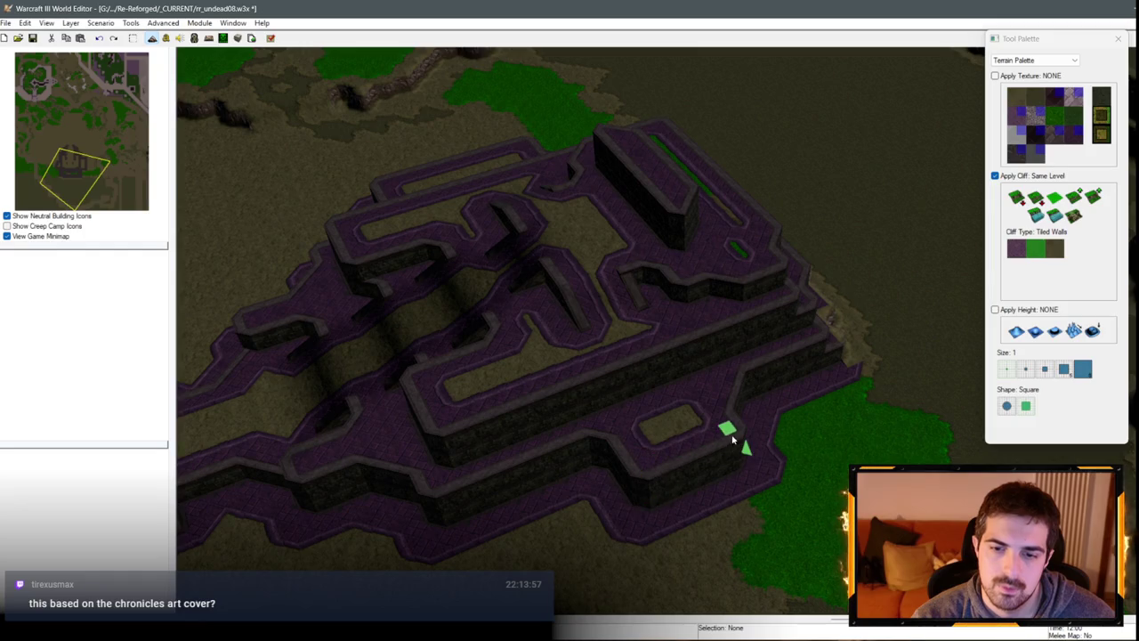
{"action": "left_click_drag", "start_coordinate": [735, 433], "coordinate": [746, 422]}
{"action": "mouse_move", "coordinate": [509, 368]}
{"action": "left_mouse_down"}
{"action": "mouse_move", "coordinate": [951, 356]}
{"action": "mouse_move", "coordinate": [886, 365]}
{"action": "mouse_move", "coordinate": [753, 318]}
{"action": "mouse_move", "coordinate": [823, 364]}
{"action": "left_mouse_up"}
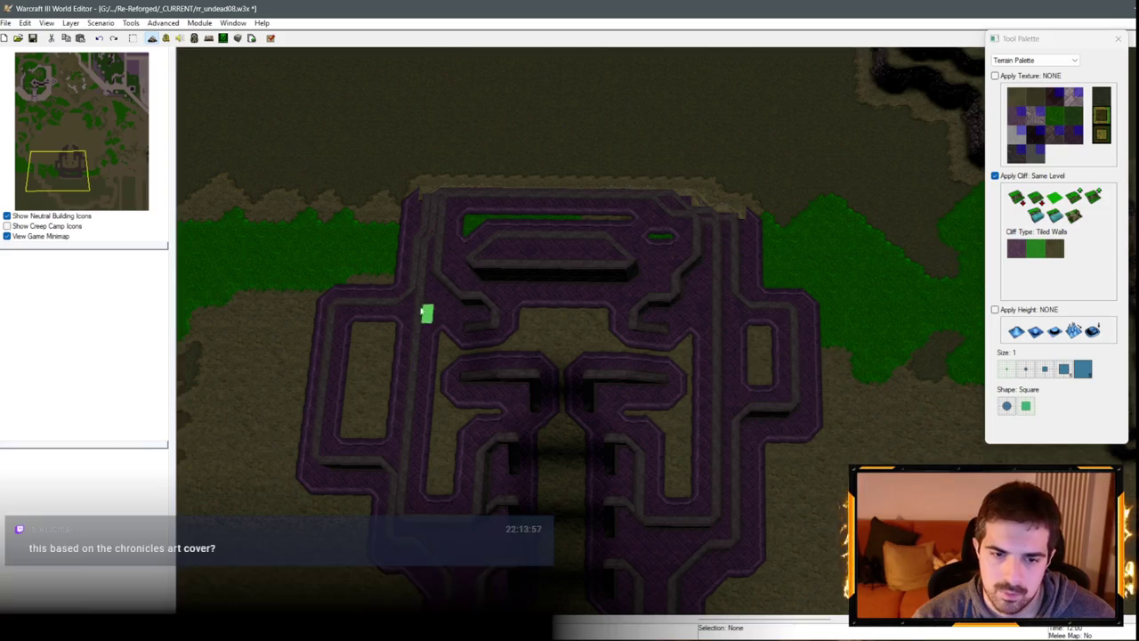
{"action": "key", "text": "ctrl+g"}
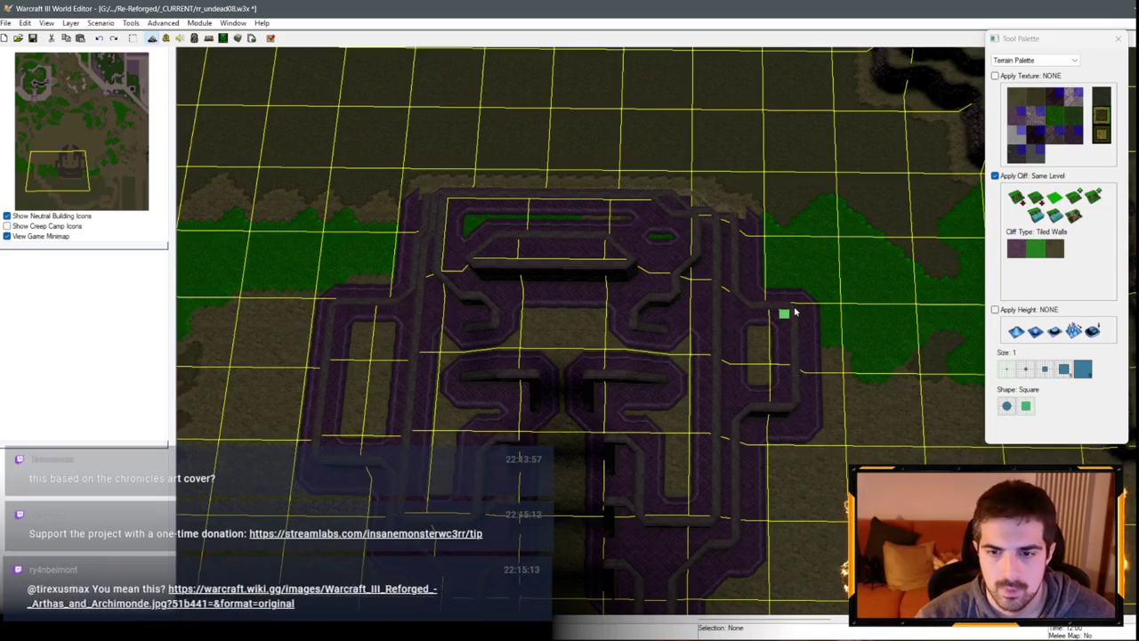
Step: Cycle the grid with Ctrl+G until it is hidden, then tilt into a perspective view of the fortress
{"action": "key", "text": "ctrl+g"}
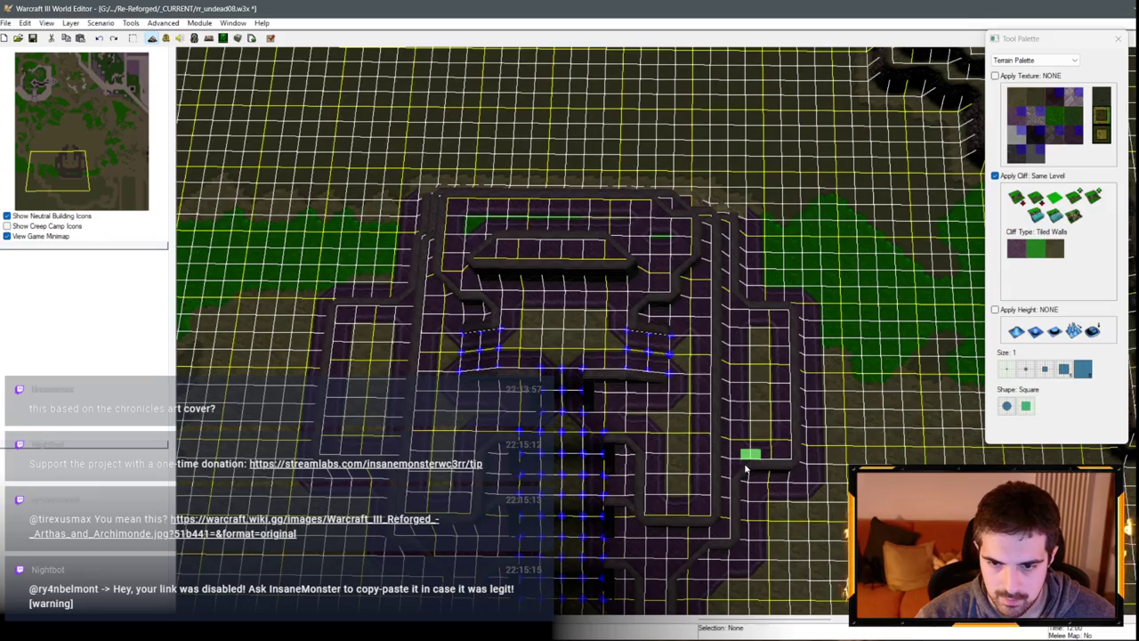
{"action": "key", "text": "ctrl+g"}
{"action": "key", "text": "ctrl+g"}
{"action": "key", "text": "ctrl+g"}
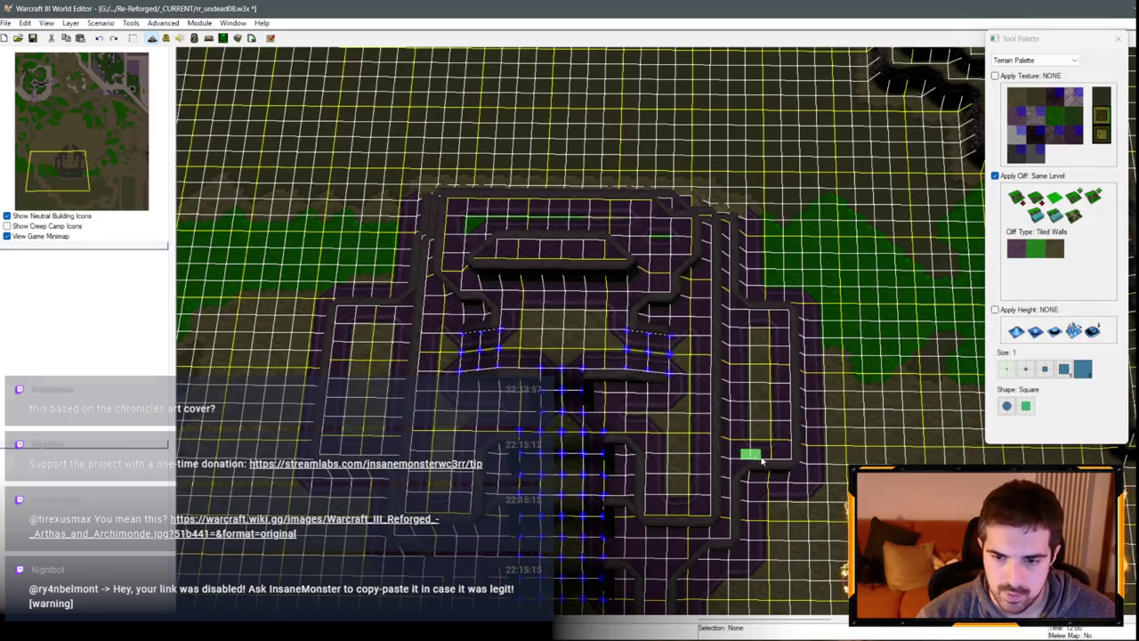
{"action": "key", "text": "ctrl+g"}
{"action": "key", "text": "ctrl+g"}
{"action": "mouse_move", "coordinate": [771, 473]}
{"action": "left_mouse_down"}
{"action": "mouse_move", "coordinate": [552, 201]}
{"action": "mouse_move", "coordinate": [801, 178]}
{"action": "mouse_move", "coordinate": [961, 247]}
{"action": "mouse_move", "coordinate": [678, 274]}
{"action": "left_mouse_up"}
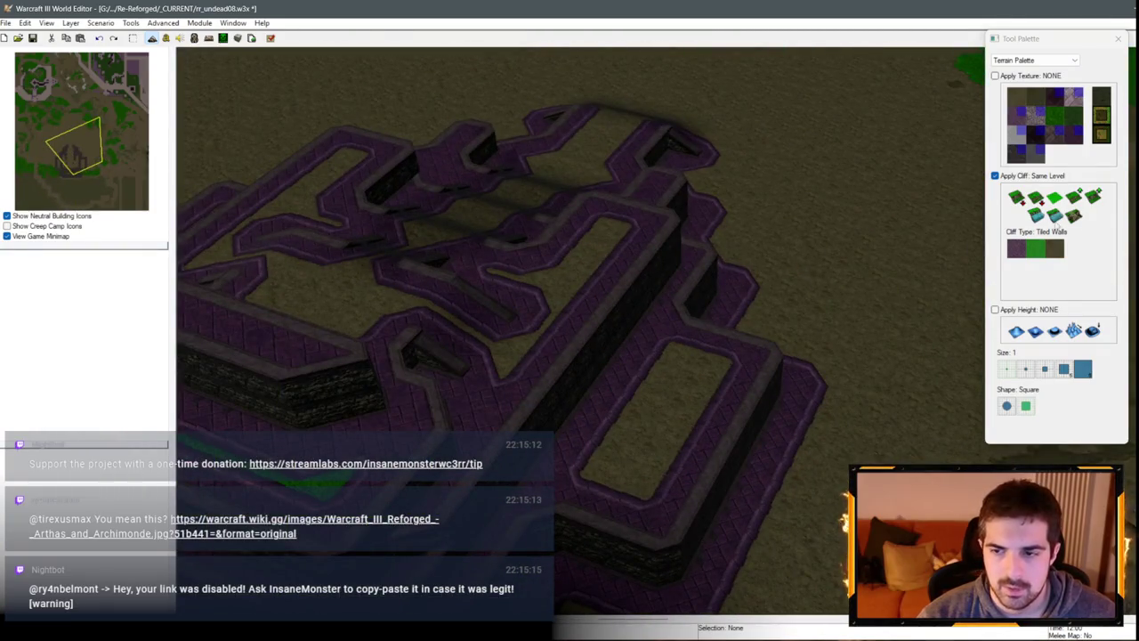
Step: Raise the sunken rectangle and the right-side cliff sections by one cliff level
{"action": "left_click", "coordinate": [1072, 198]}
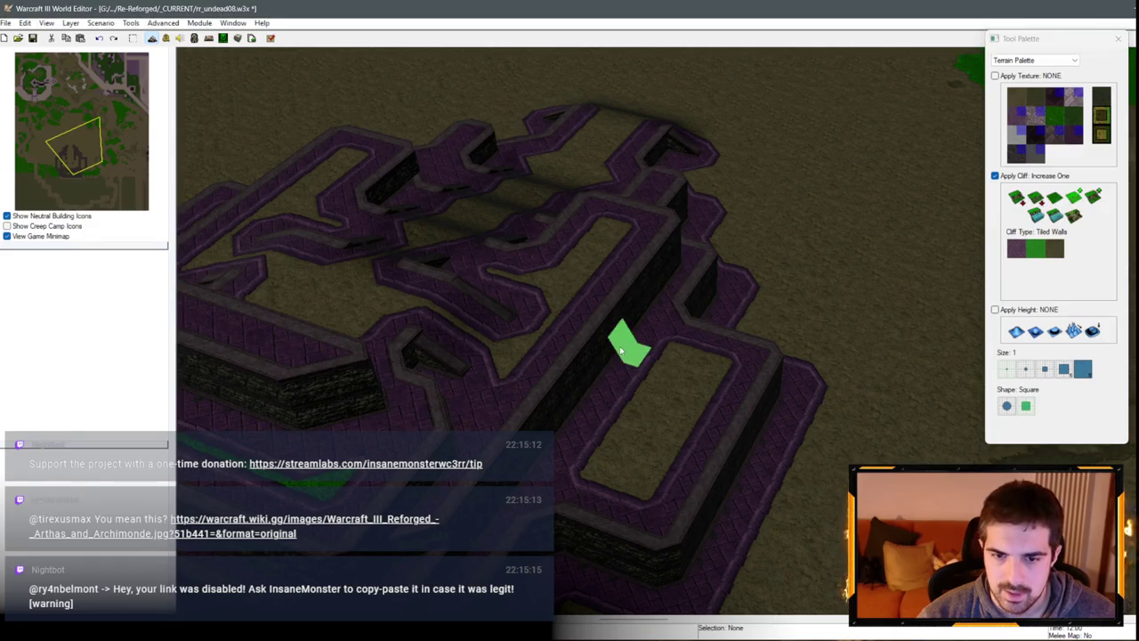
{"action": "mouse_move", "coordinate": [578, 438]}
{"action": "left_mouse_down"}
{"action": "mouse_move", "coordinate": [659, 352]}
{"action": "mouse_move", "coordinate": [623, 458]}
{"action": "left_mouse_up"}
{"action": "scroll", "coordinate": [623, 458], "scroll_direction": "up", "scroll_amount": 2}
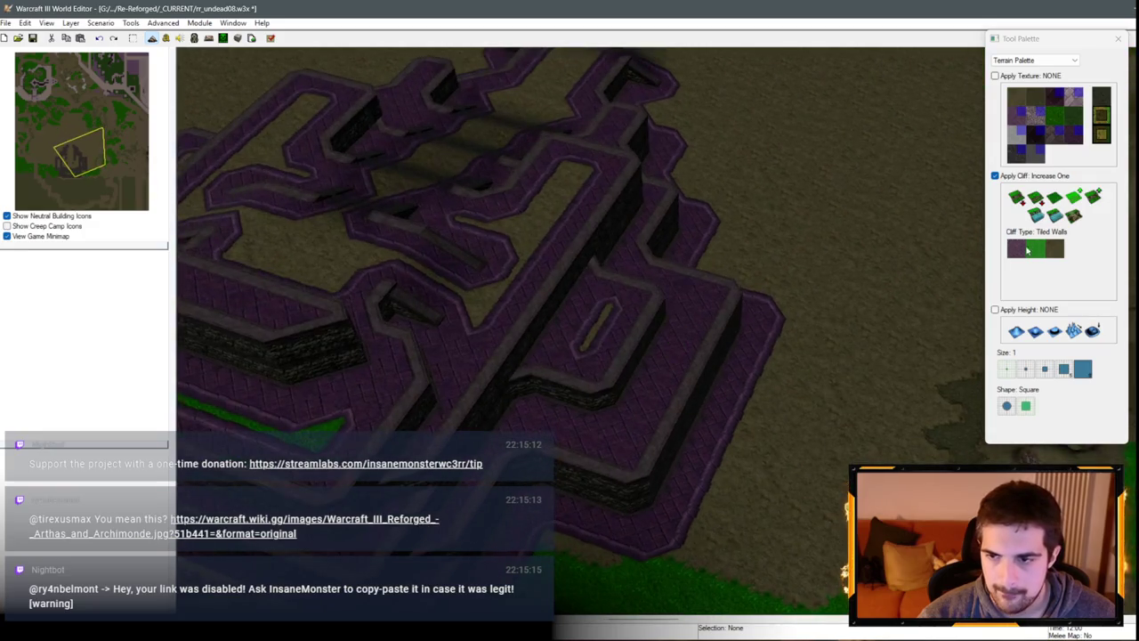
{"action": "mouse_move", "coordinate": [780, 373]}
{"action": "left_mouse_down"}
{"action": "mouse_move", "coordinate": [719, 458]}
{"action": "mouse_move", "coordinate": [673, 460]}
{"action": "left_mouse_up"}
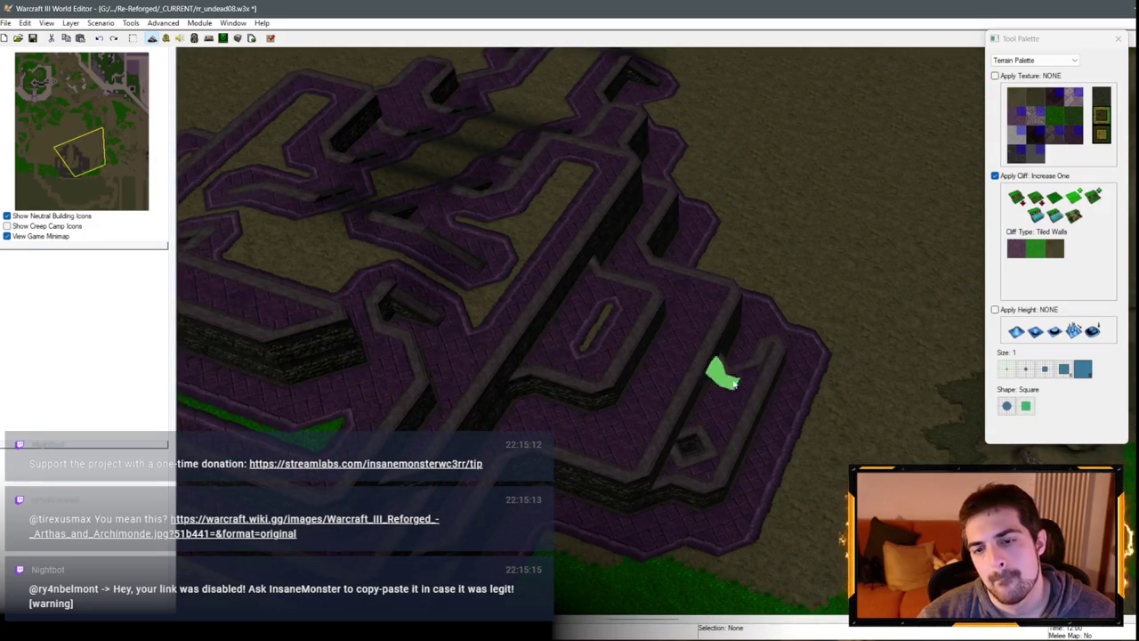
{"action": "mouse_move", "coordinate": [712, 418]}
{"action": "left_mouse_down"}
{"action": "mouse_move", "coordinate": [750, 476]}
{"action": "mouse_move", "coordinate": [743, 490]}
{"action": "mouse_move", "coordinate": [792, 379]}
{"action": "mouse_move", "coordinate": [827, 380]}
{"action": "mouse_move", "coordinate": [773, 481]}
{"action": "left_mouse_up"}
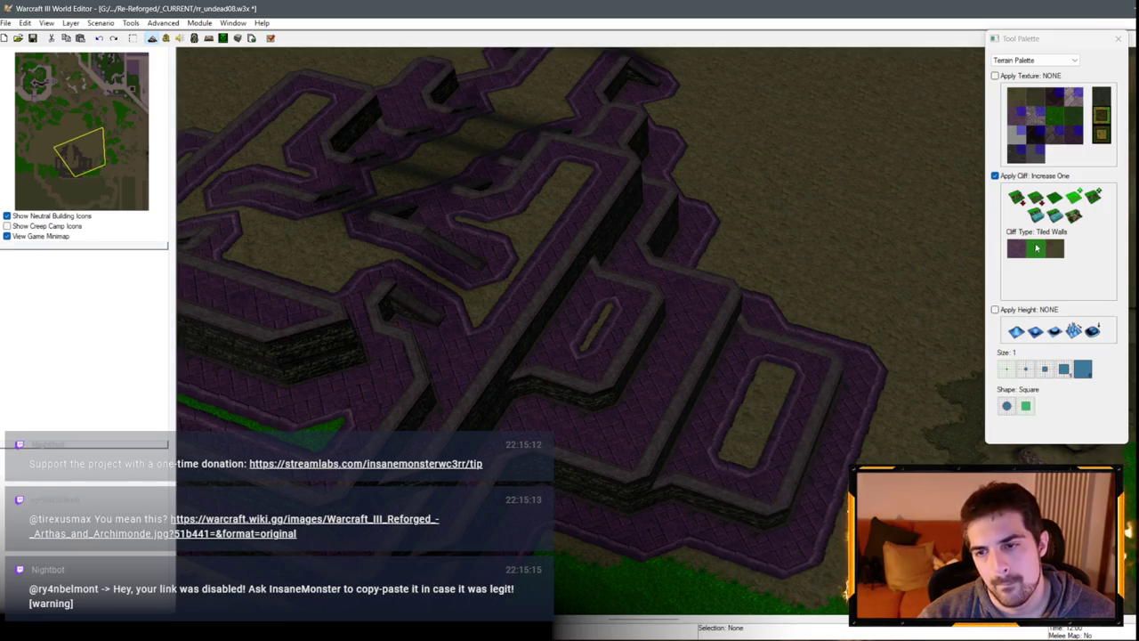
Step: Place ramps along the inner right cliff ring
{"action": "left_click", "coordinate": [1074, 215]}
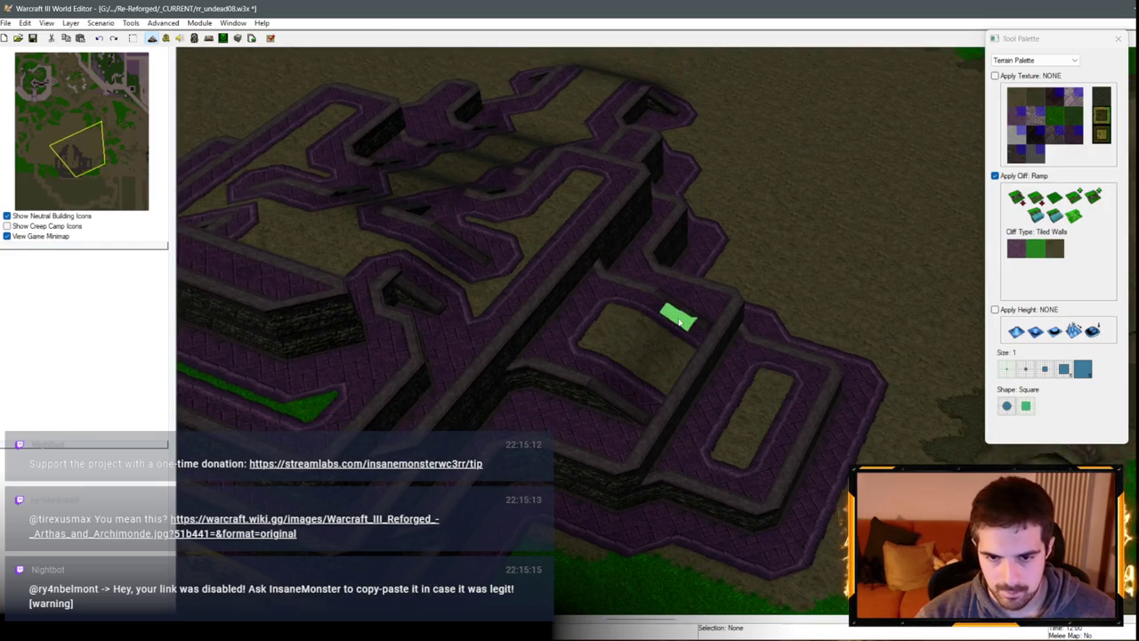
{"action": "scroll", "coordinate": [700, 325], "scroll_direction": "up", "scroll_amount": 1}
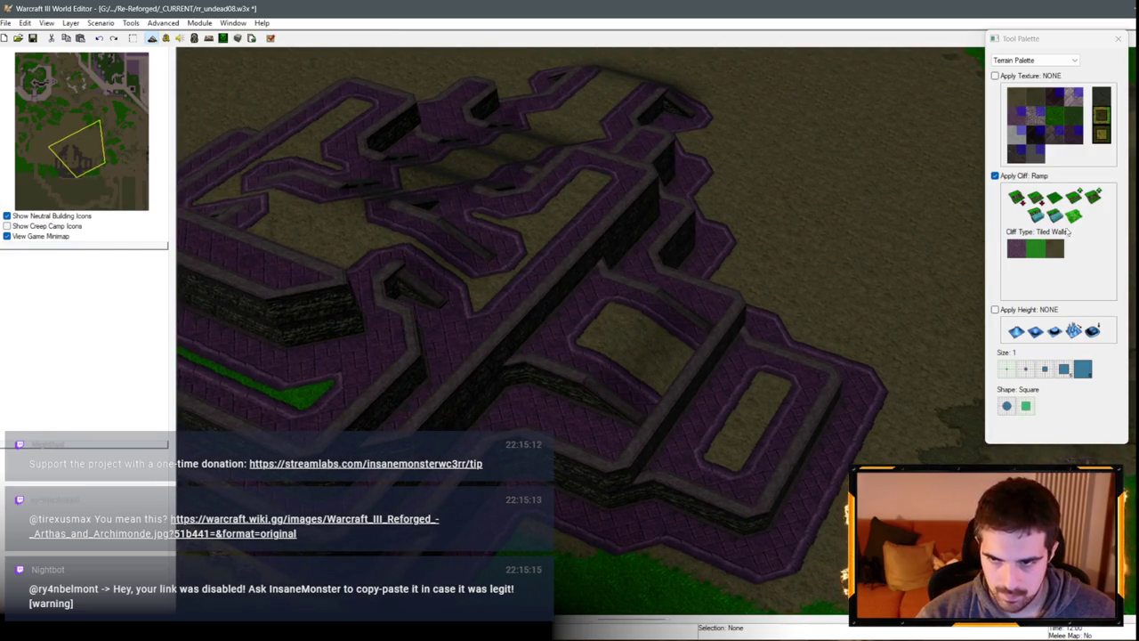
{"action": "mouse_move", "coordinate": [653, 412]}
{"action": "left_mouse_down"}
{"action": "mouse_move", "coordinate": [704, 399]}
{"action": "mouse_move", "coordinate": [746, 350]}
{"action": "left_mouse_up"}
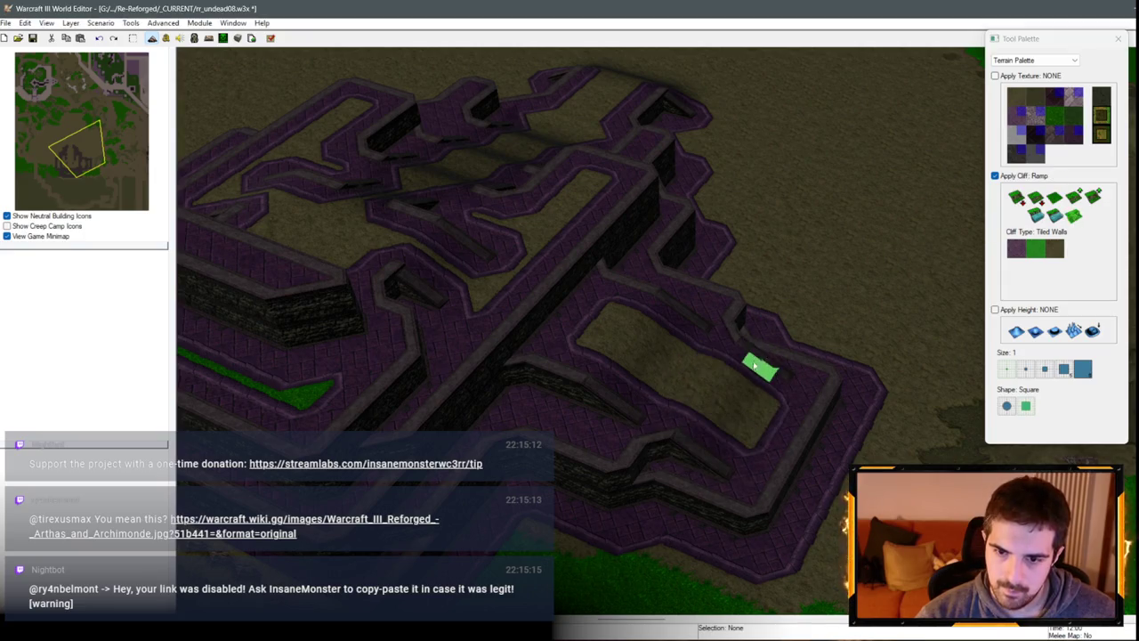
{"action": "scroll", "coordinate": [706, 373], "scroll_direction": "up", "scroll_amount": 2}
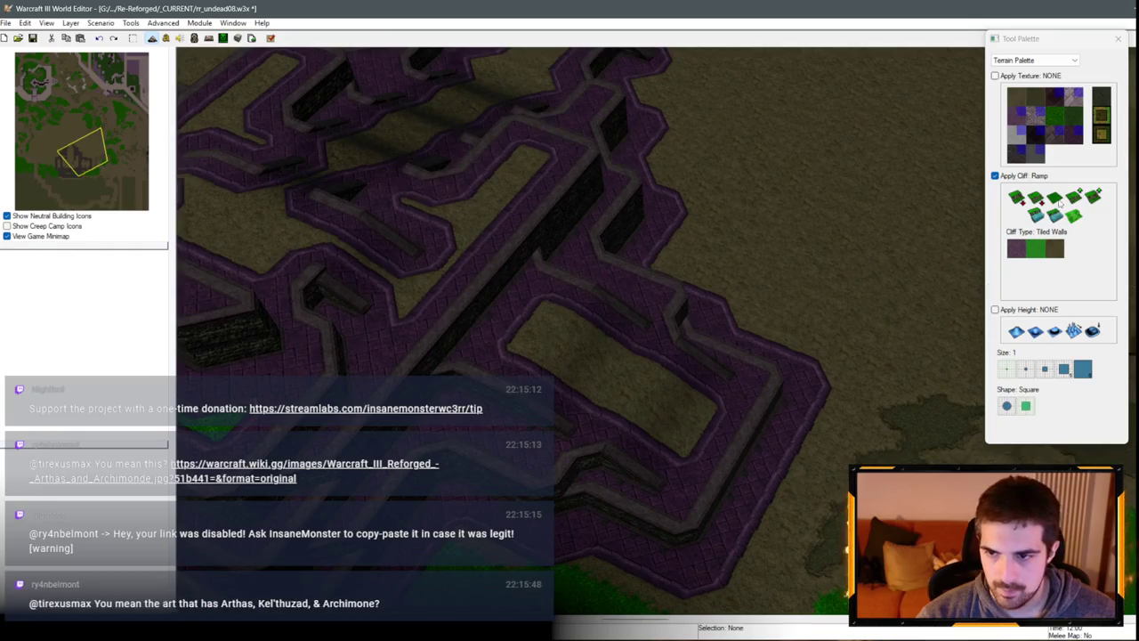
{"action": "left_click", "coordinate": [1057, 200]}
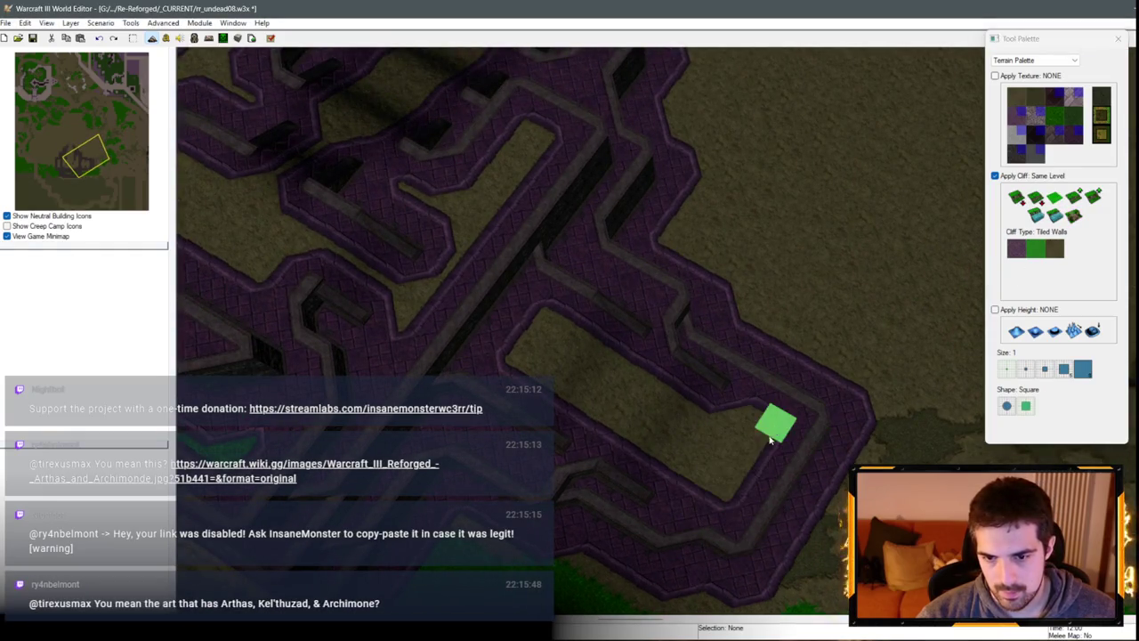
Step: Add two ramps in the lower right corridor and one at its top-right corner
{"action": "left_click_drag", "start_coordinate": [686, 546], "coordinate": [763, 401]}
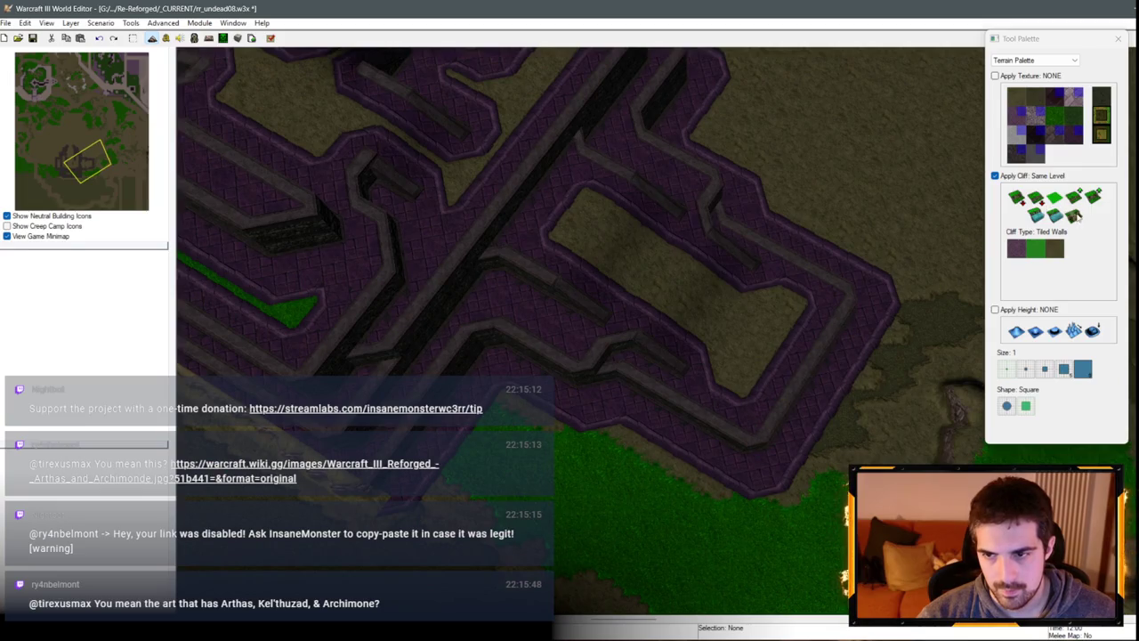
{"action": "left_click", "coordinate": [1074, 215]}
{"action": "left_click", "coordinate": [718, 453]}
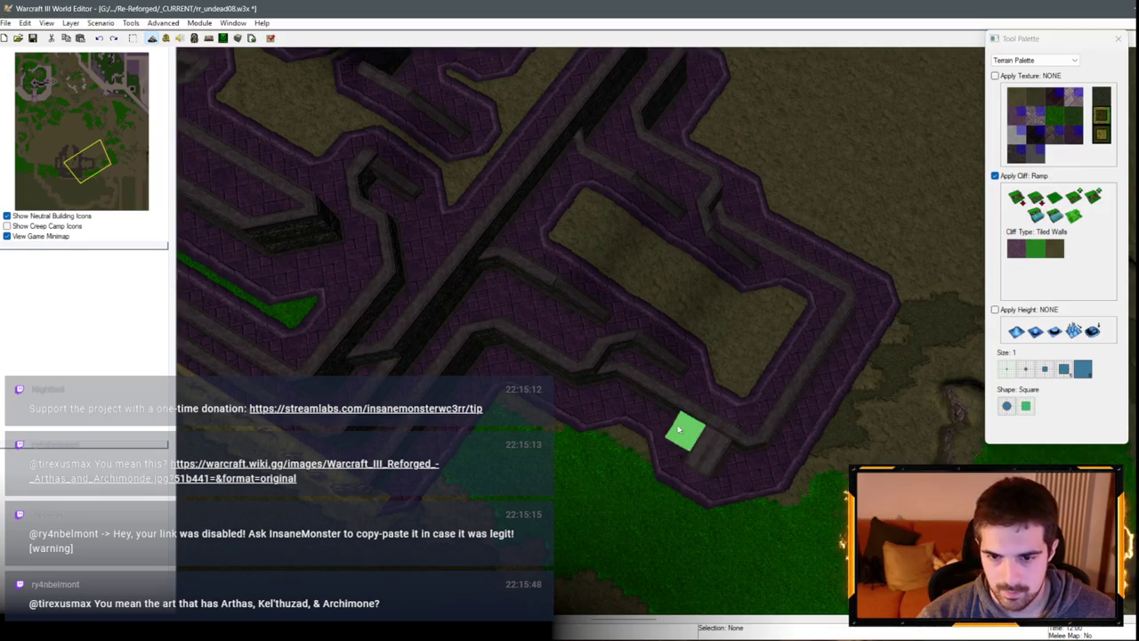
{"action": "left_click", "coordinate": [752, 449]}
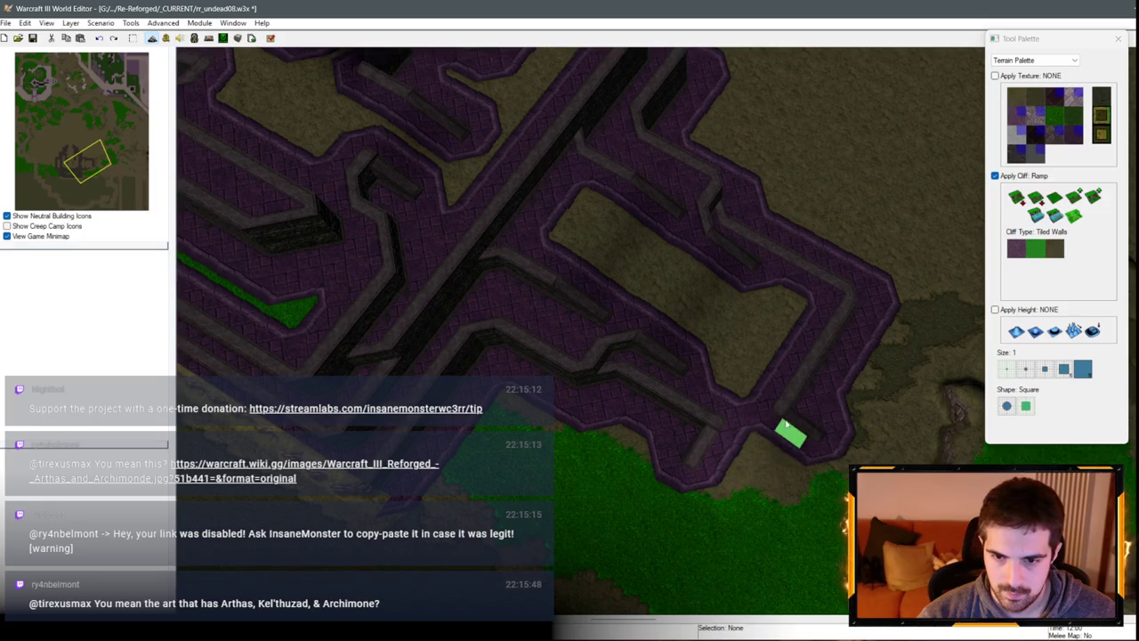
{"action": "key", "text": "Up"}
{"action": "left_click", "coordinate": [828, 282]}
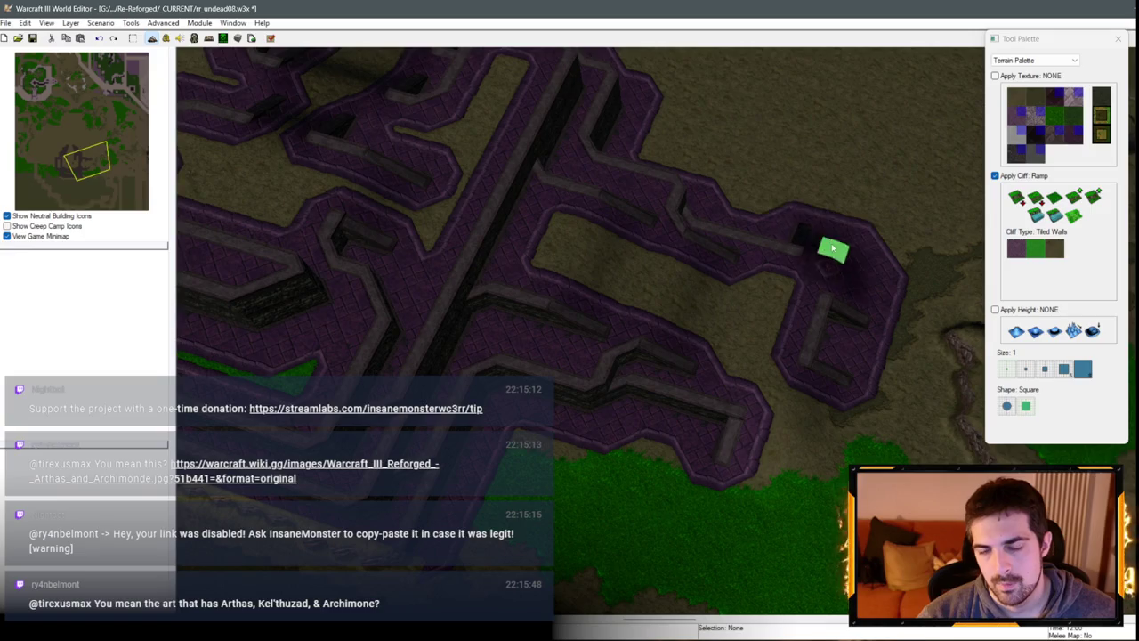
Step: Orbit the perspective camera around the completed fortress to inspect it
{"action": "key", "text": "Down"}
{"action": "key", "text": "Left"}
{"action": "mouse_move", "coordinate": [674, 430]}
{"action": "left_mouse_down"}
{"action": "mouse_move", "coordinate": [737, 407]}
{"action": "mouse_move", "coordinate": [621, 244]}
{"action": "mouse_move", "coordinate": [921, 305]}
{"action": "mouse_move", "coordinate": [641, 414]}
{"action": "left_mouse_up"}
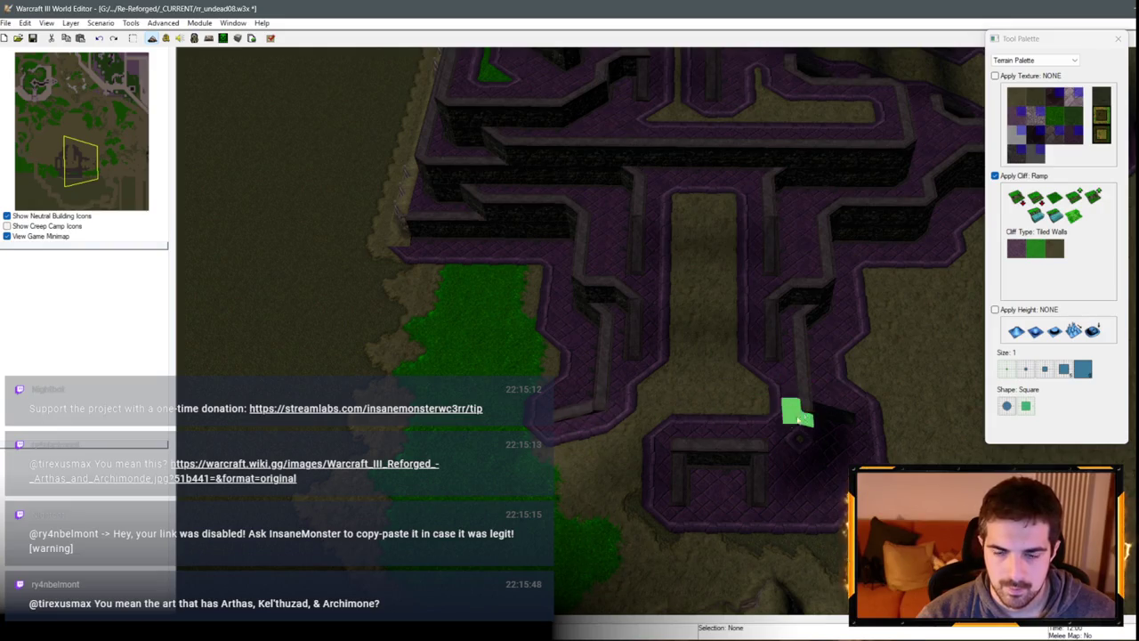
{"action": "mouse_move", "coordinate": [801, 418]}
{"action": "left_mouse_down"}
{"action": "mouse_move", "coordinate": [639, 316]}
{"action": "mouse_move", "coordinate": [882, 370]}
{"action": "mouse_move", "coordinate": [771, 365]}
{"action": "left_mouse_up"}
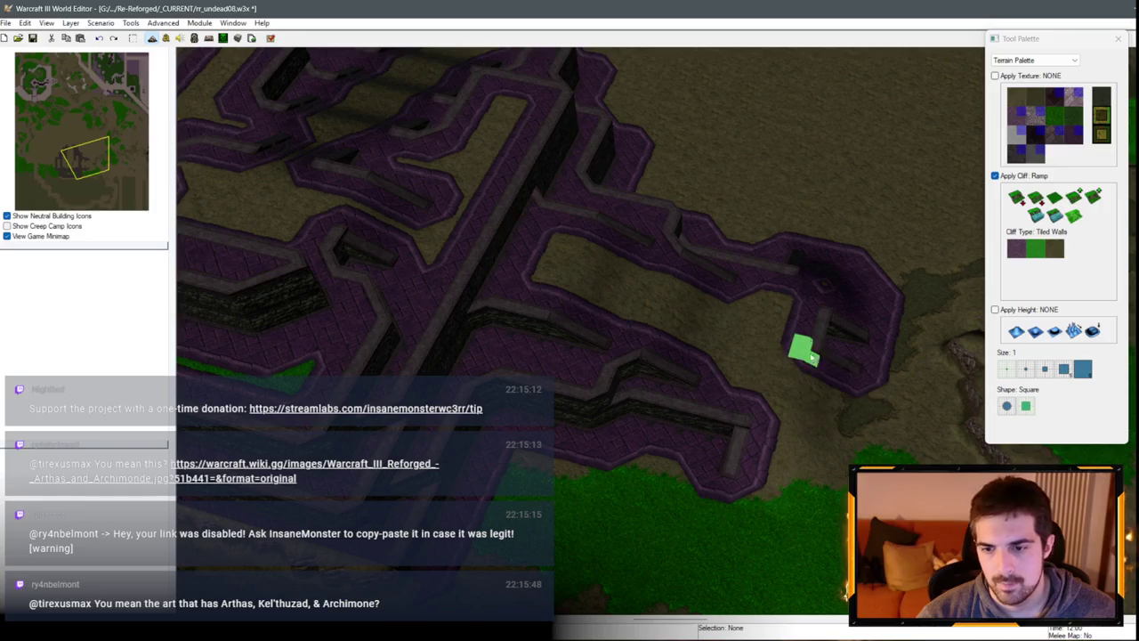
{"action": "mouse_move", "coordinate": [814, 326]}
{"action": "left_mouse_down"}
{"action": "mouse_move", "coordinate": [695, 326]}
{"action": "mouse_move", "coordinate": [524, 201]}
{"action": "mouse_move", "coordinate": [686, 326]}
{"action": "mouse_move", "coordinate": [689, 447]}
{"action": "mouse_move", "coordinate": [884, 395]}
{"action": "mouse_move", "coordinate": [847, 382]}
{"action": "mouse_move", "coordinate": [712, 275]}
{"action": "mouse_move", "coordinate": [783, 236]}
{"action": "mouse_move", "coordinate": [812, 254]}
{"action": "mouse_move", "coordinate": [485, 258]}
{"action": "mouse_move", "coordinate": [747, 178]}
{"action": "left_mouse_up"}
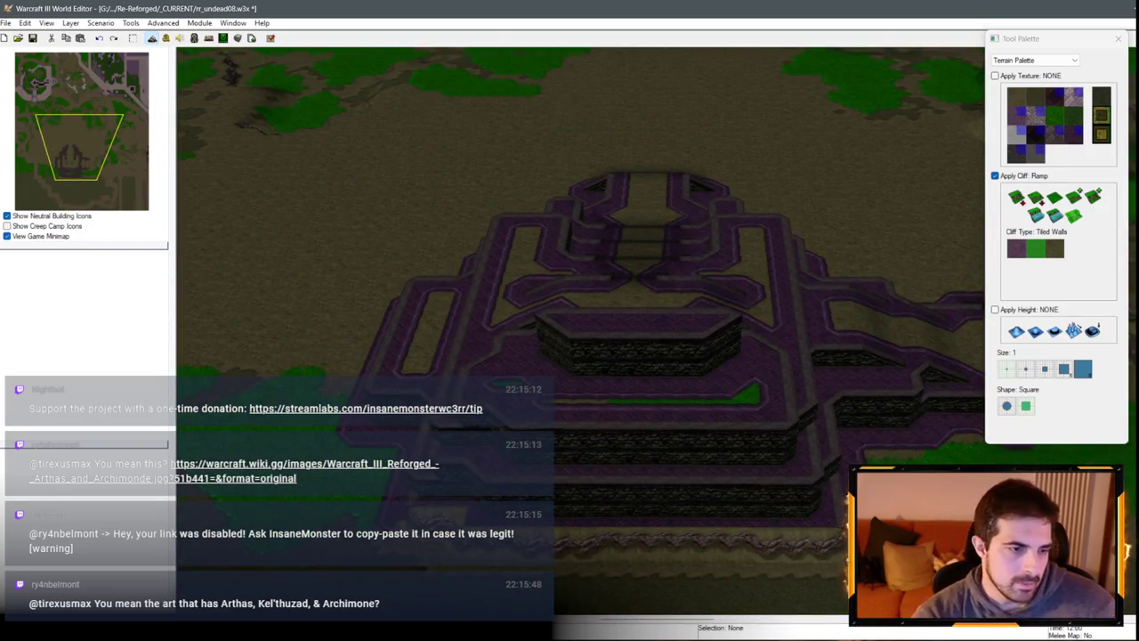
{"action": "mouse_move", "coordinate": [413, 297]}
{"action": "left_mouse_down"}
{"action": "mouse_move", "coordinate": [656, 318]}
{"action": "mouse_move", "coordinate": [473, 325]}
{"action": "mouse_move", "coordinate": [383, 252]}
{"action": "mouse_move", "coordinate": [726, 271]}
{"action": "mouse_move", "coordinate": [534, 280]}
{"action": "mouse_move", "coordinate": [516, 294]}
{"action": "mouse_move", "coordinate": [525, 337]}
{"action": "left_mouse_up"}
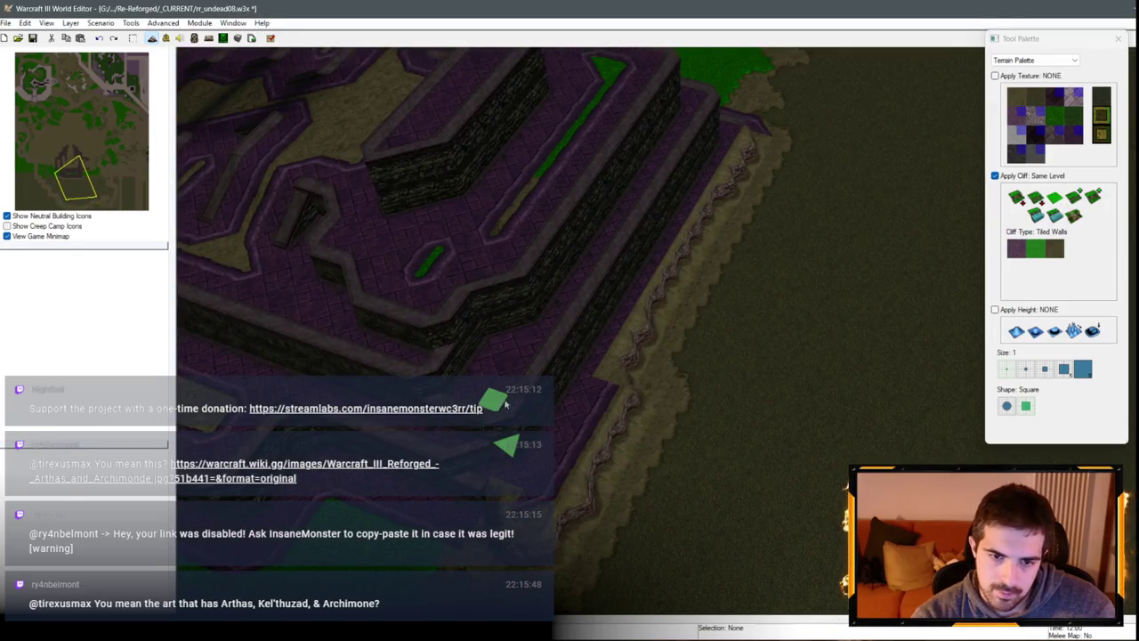
Step: Extend the purple cliff tier over the green strip and fill the groove along the right tier
{"action": "scroll", "coordinate": [491, 329], "scroll_direction": "down", "scroll_amount": 3}
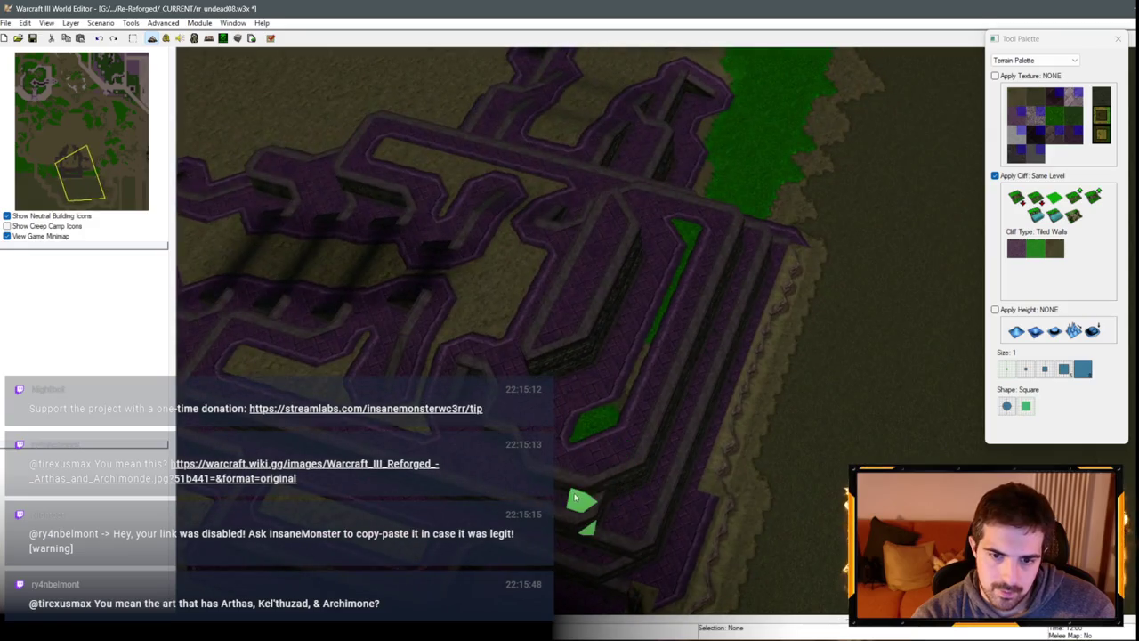
{"action": "mouse_move", "coordinate": [575, 498]}
{"action": "left_mouse_down"}
{"action": "mouse_move", "coordinate": [633, 371]}
{"action": "mouse_move", "coordinate": [575, 463]}
{"action": "left_mouse_up"}
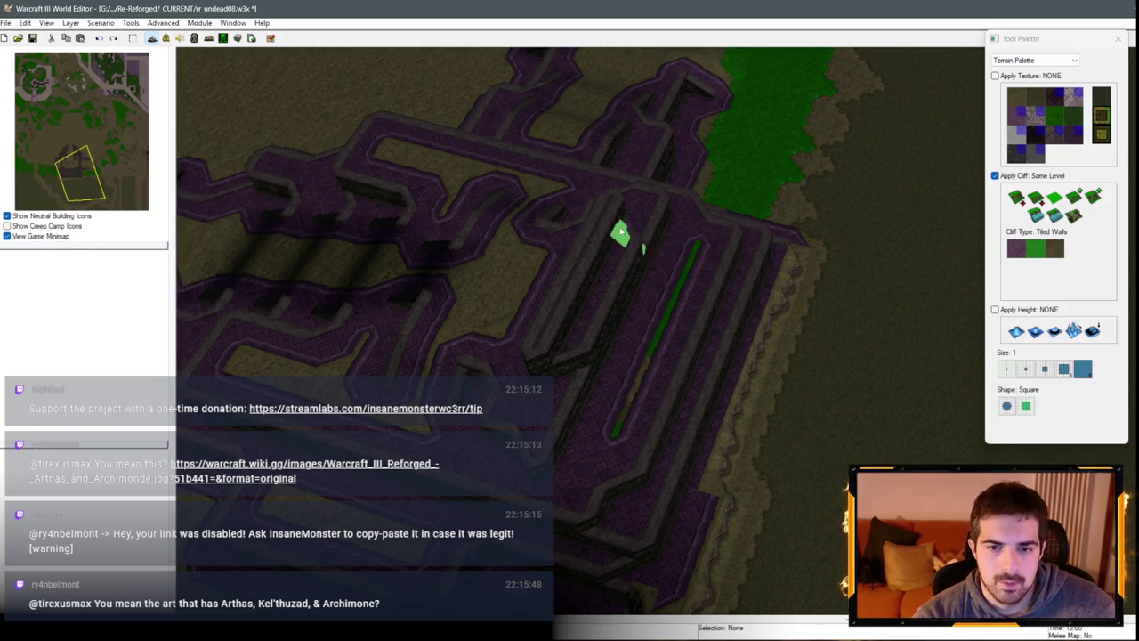
{"action": "left_click_drag", "start_coordinate": [622, 232], "coordinate": [574, 356]}
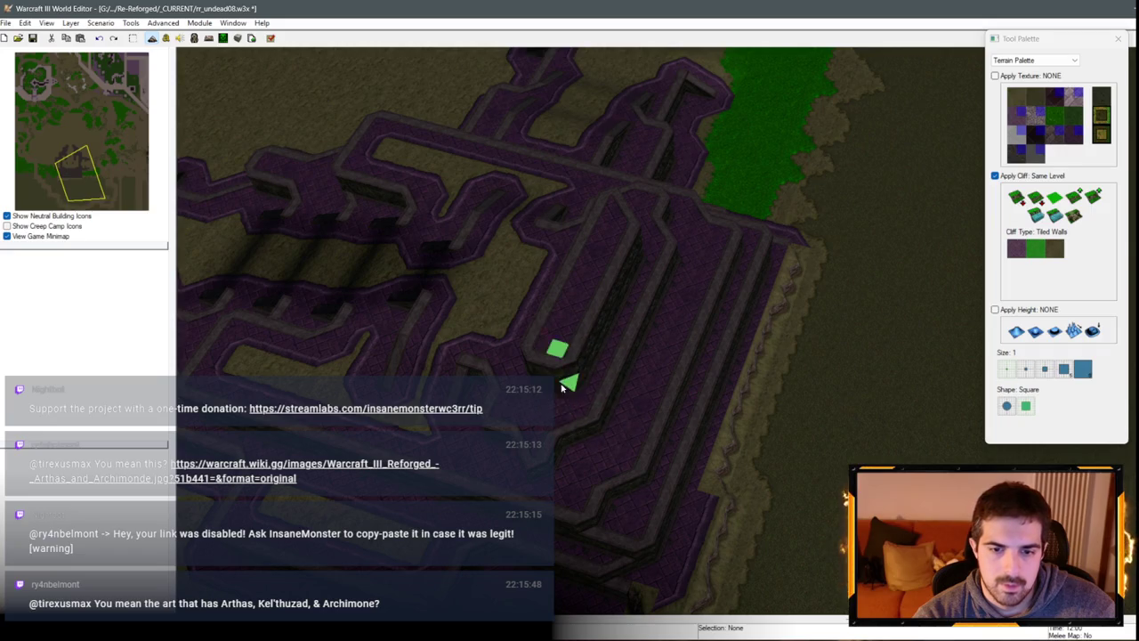
{"action": "left_click_drag", "start_coordinate": [628, 397], "coordinate": [583, 433]}
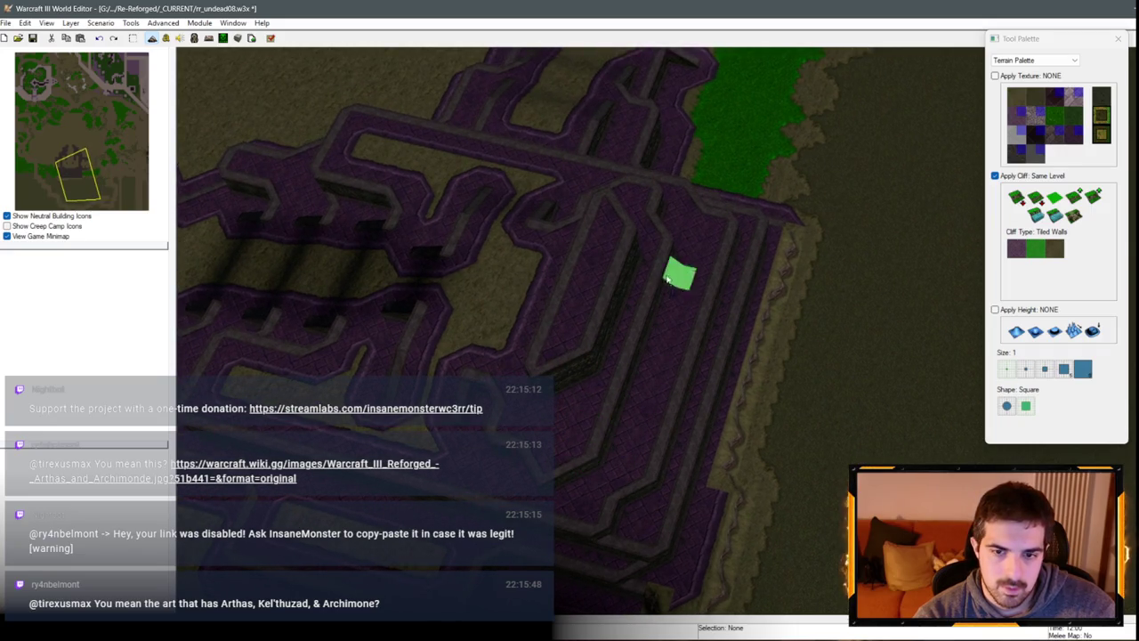
{"action": "left_click_drag", "start_coordinate": [662, 220], "coordinate": [569, 518]}
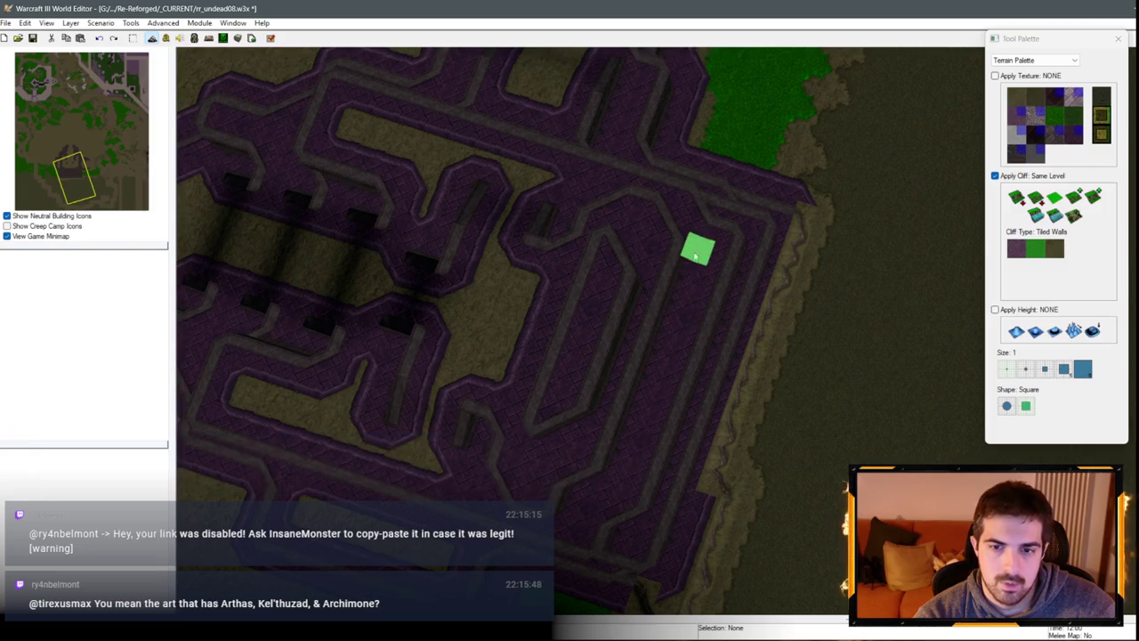
Step: Add raised cliff tiers near the top-right edge, lower left and around the pyramid base
{"action": "mouse_move", "coordinate": [672, 241]}
{"action": "left_mouse_down"}
{"action": "mouse_move", "coordinate": [559, 196]}
{"action": "mouse_move", "coordinate": [654, 112]}
{"action": "mouse_move", "coordinate": [564, 386]}
{"action": "mouse_move", "coordinate": [494, 369]}
{"action": "mouse_move", "coordinate": [534, 436]}
{"action": "mouse_move", "coordinate": [597, 359]}
{"action": "left_mouse_up"}
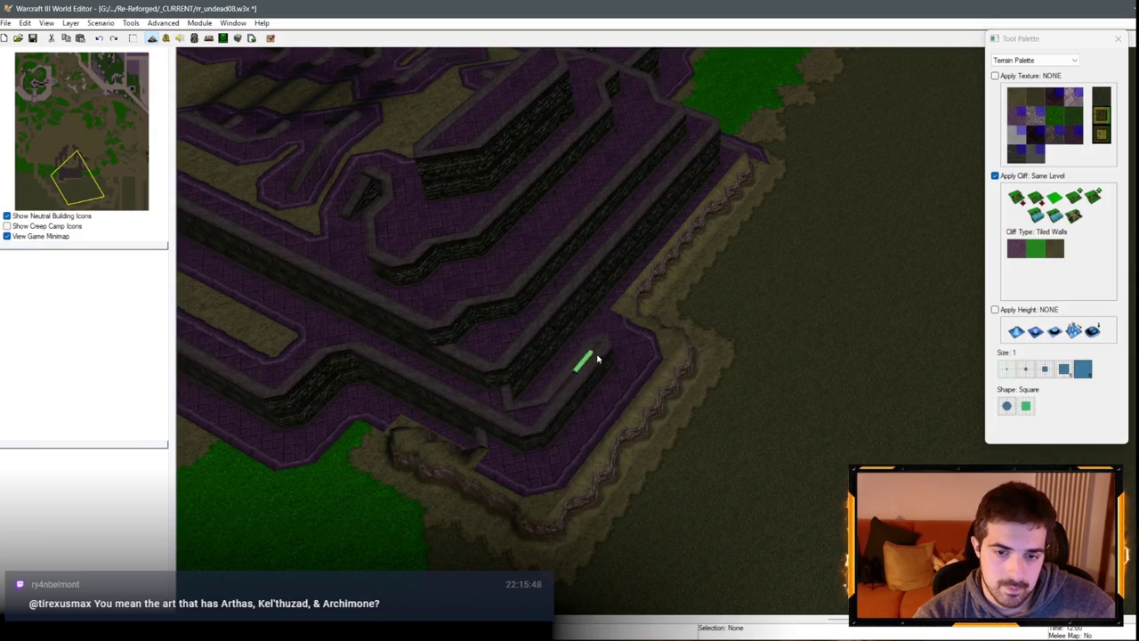
{"action": "mouse_move", "coordinate": [543, 398]}
{"action": "left_mouse_down"}
{"action": "mouse_move", "coordinate": [620, 270]}
{"action": "mouse_move", "coordinate": [600, 341]}
{"action": "mouse_move", "coordinate": [687, 191]}
{"action": "mouse_move", "coordinate": [746, 163]}
{"action": "mouse_move", "coordinate": [676, 274]}
{"action": "left_mouse_up"}
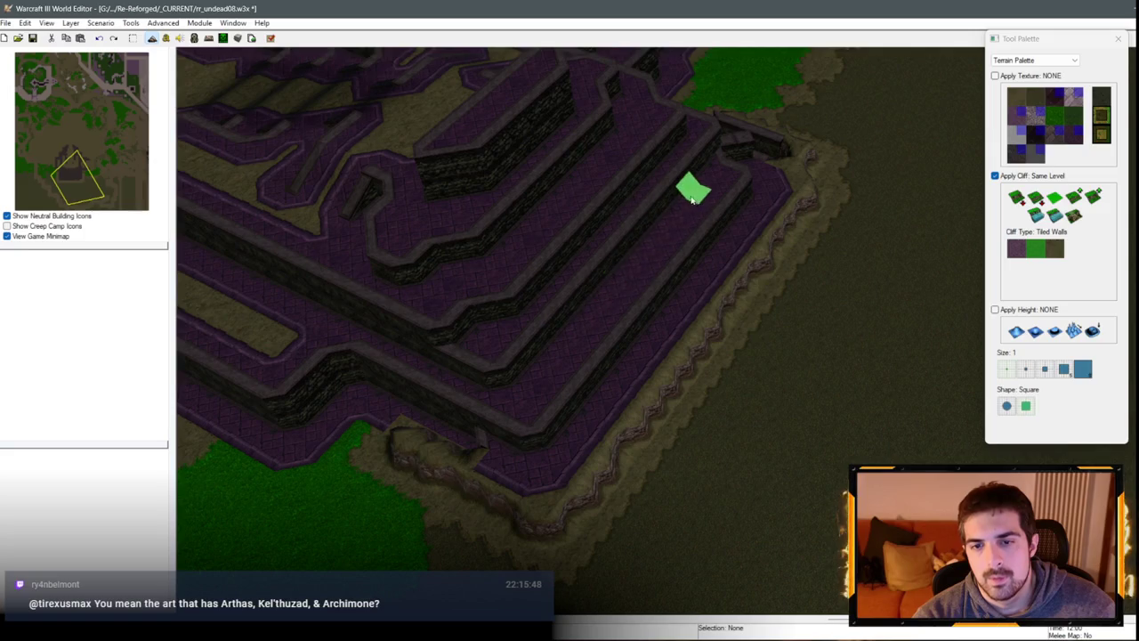
{"action": "mouse_move", "coordinate": [692, 198]}
{"action": "left_mouse_down"}
{"action": "mouse_move", "coordinate": [745, 188]}
{"action": "mouse_move", "coordinate": [462, 285]}
{"action": "mouse_move", "coordinate": [777, 317]}
{"action": "mouse_move", "coordinate": [621, 348]}
{"action": "left_mouse_up"}
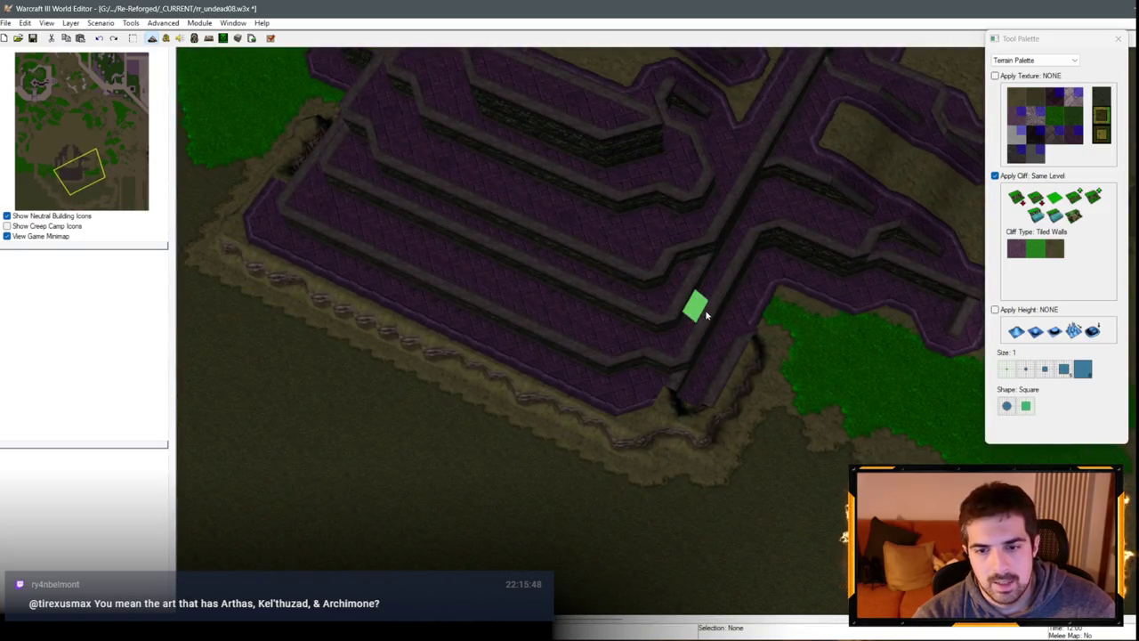
{"action": "left_click_drag", "start_coordinate": [706, 313], "coordinate": [663, 375]}
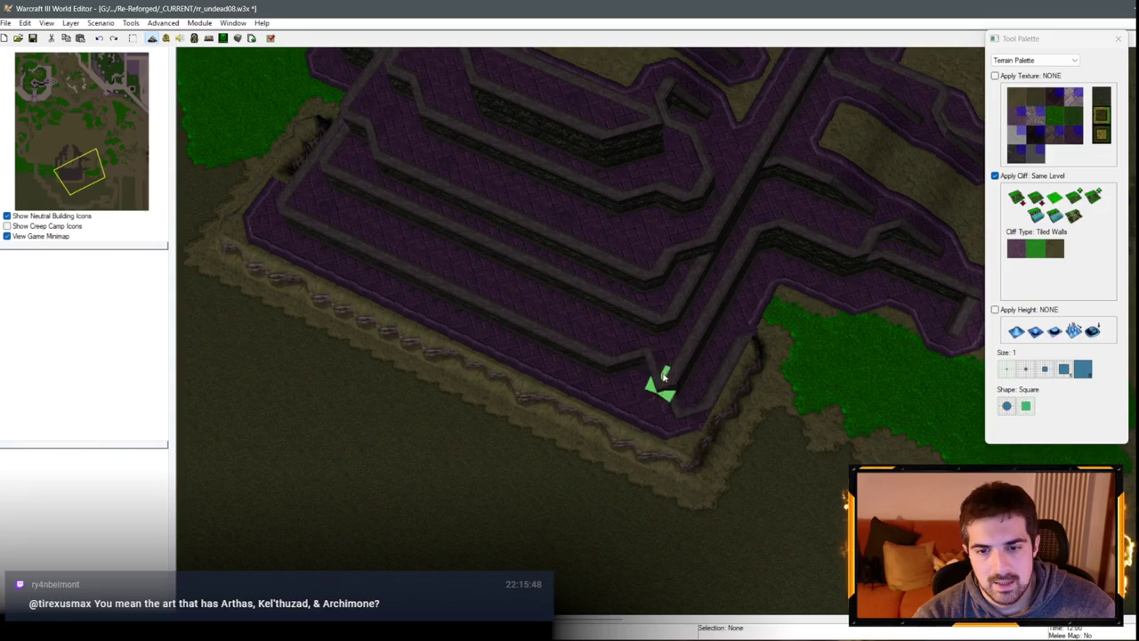
{"action": "mouse_move", "coordinate": [686, 458]}
{"action": "left_mouse_down"}
{"action": "mouse_move", "coordinate": [618, 451]}
{"action": "mouse_move", "coordinate": [699, 490]}
{"action": "mouse_move", "coordinate": [588, 421]}
{"action": "mouse_move", "coordinate": [219, 300]}
{"action": "mouse_move", "coordinate": [542, 465]}
{"action": "mouse_move", "coordinate": [403, 345]}
{"action": "mouse_move", "coordinate": [361, 195]}
{"action": "mouse_move", "coordinate": [261, 364]}
{"action": "mouse_move", "coordinate": [580, 356]}
{"action": "mouse_move", "coordinate": [390, 304]}
{"action": "mouse_move", "coordinate": [847, 224]}
{"action": "mouse_move", "coordinate": [629, 472]}
{"action": "left_mouse_up"}
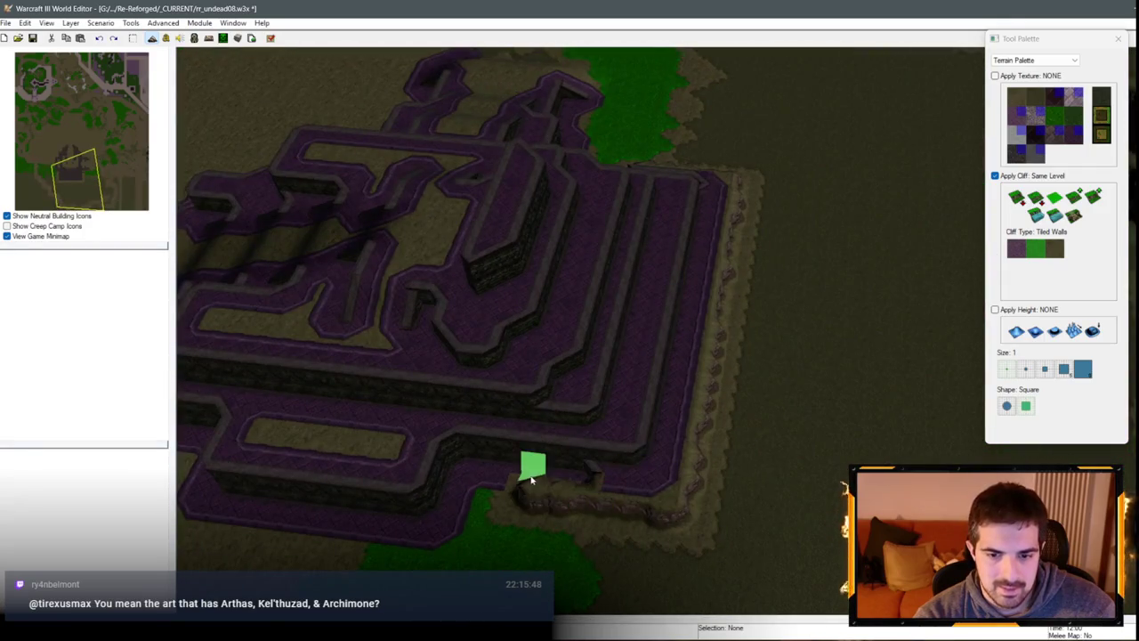
{"action": "mouse_move", "coordinate": [531, 479]}
{"action": "left_mouse_down"}
{"action": "mouse_move", "coordinate": [586, 492]}
{"action": "mouse_move", "coordinate": [580, 471]}
{"action": "mouse_move", "coordinate": [650, 475]}
{"action": "mouse_move", "coordinate": [682, 463]}
{"action": "mouse_move", "coordinate": [665, 461]}
{"action": "mouse_move", "coordinate": [671, 382]}
{"action": "mouse_move", "coordinate": [713, 185]}
{"action": "left_mouse_up"}
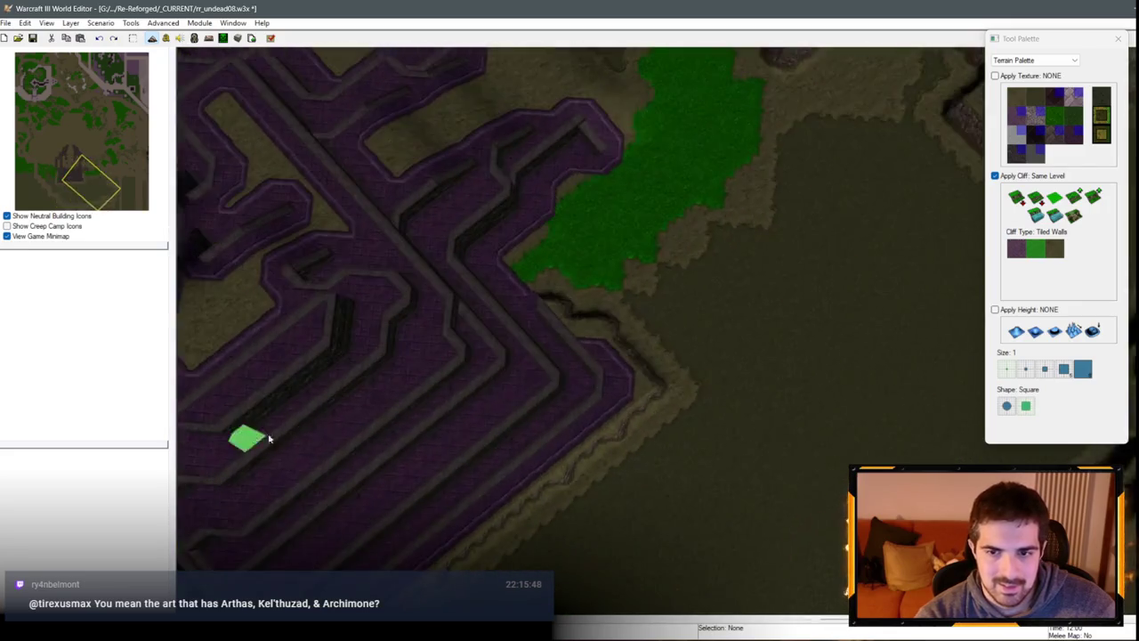
Step: Redo and undo the inner cliff wall edits to compare layouts
{"action": "scroll", "coordinate": [627, 316], "scroll_direction": "up", "scroll_amount": 3}
{"action": "scroll", "coordinate": [627, 316], "scroll_direction": "down", "scroll_amount": 3}
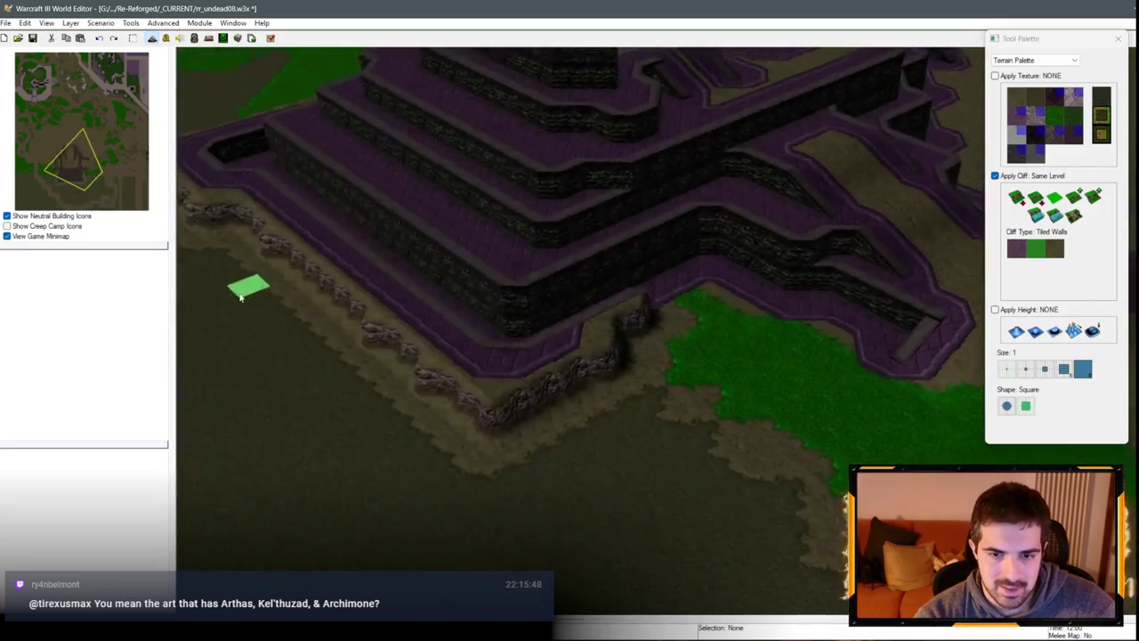
{"action": "scroll", "coordinate": [243, 285], "scroll_direction": "up", "scroll_amount": 3}
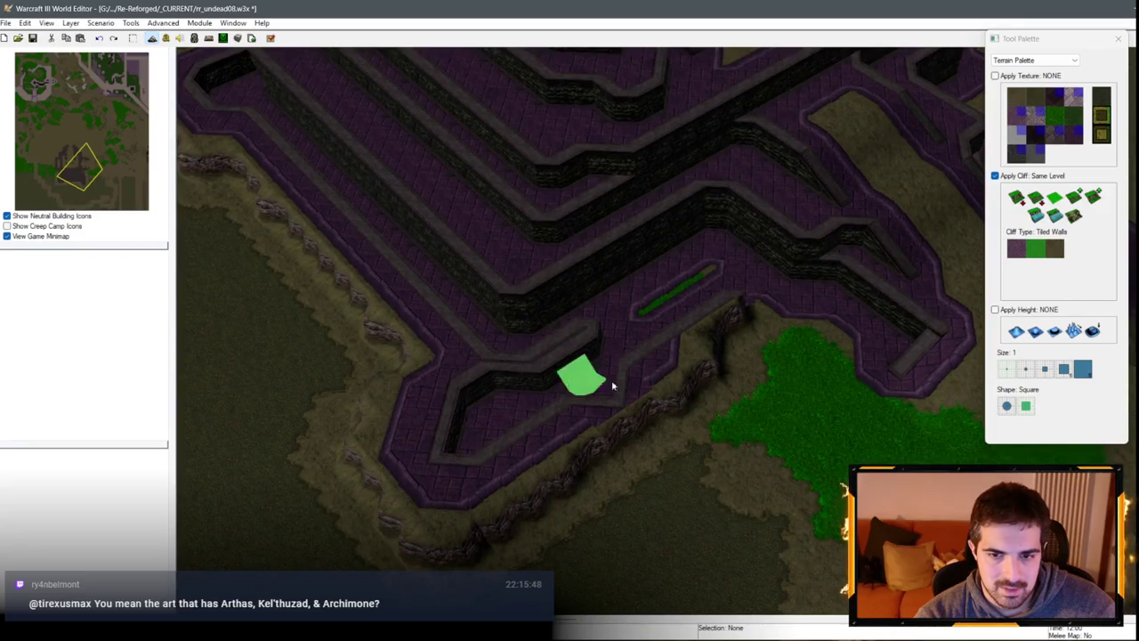
{"action": "key", "text": "ctrl+y"}
{"action": "key", "text": "ctrl+z"}
{"action": "key", "text": "ctrl+z"}
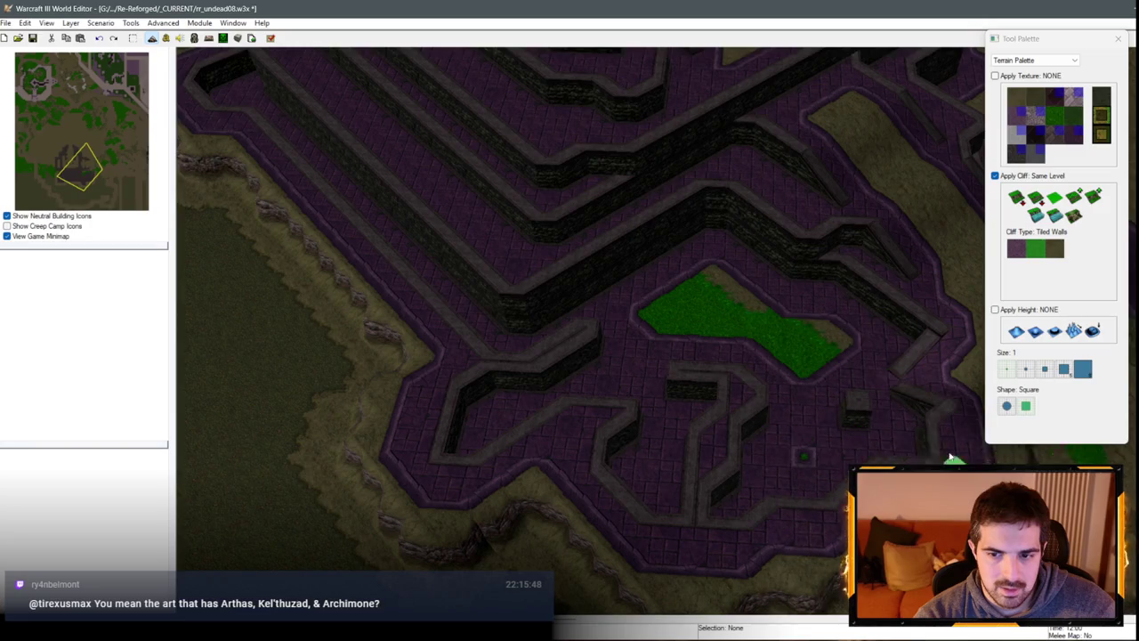
{"action": "scroll", "coordinate": [540, 342], "scroll_direction": "up", "scroll_amount": 3}
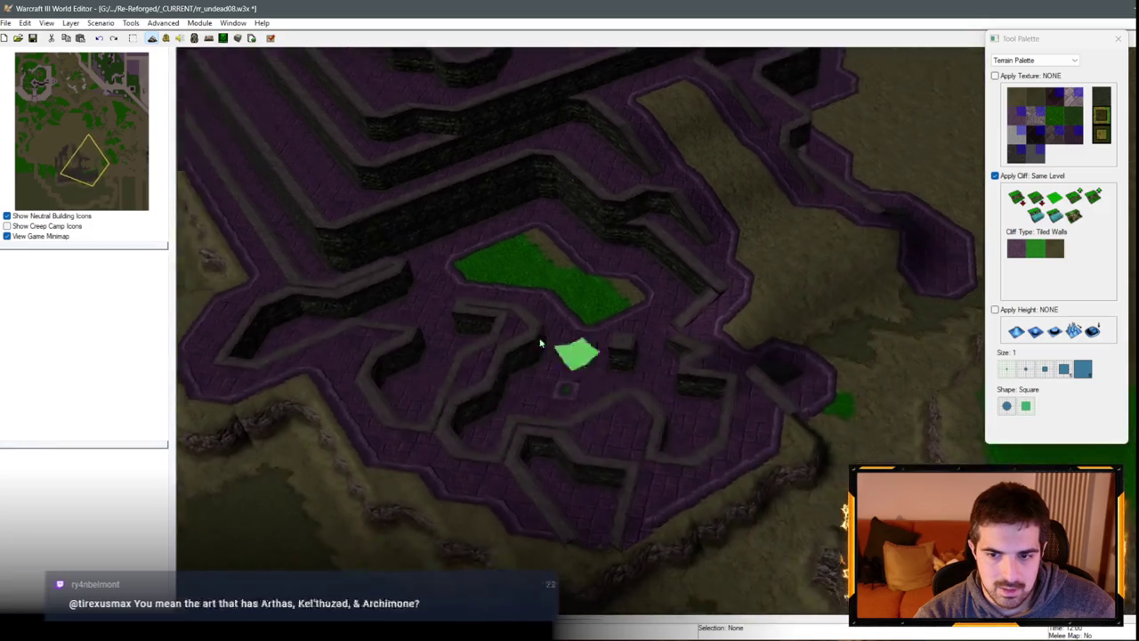
{"action": "scroll", "coordinate": [540, 343], "scroll_direction": "down", "scroll_amount": 3}
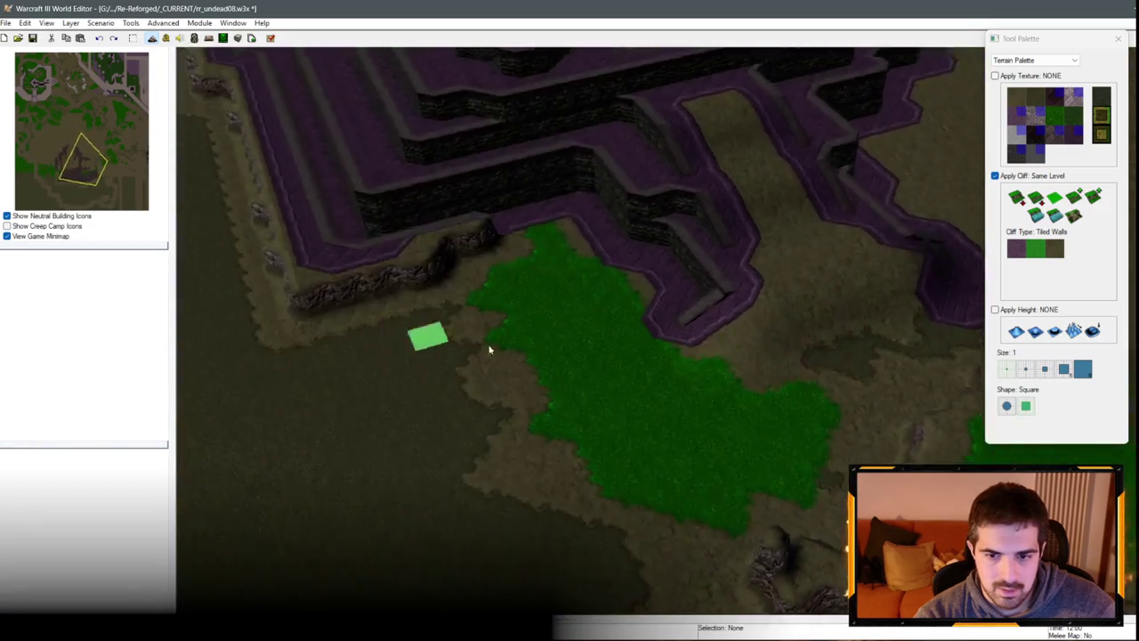
{"action": "scroll", "coordinate": [855, 386], "scroll_direction": "up", "scroll_amount": 3}
Step: Repaint two spots by the lower purple steps with Dirt Cliff
{"action": "left_click", "coordinate": [1055, 248]}
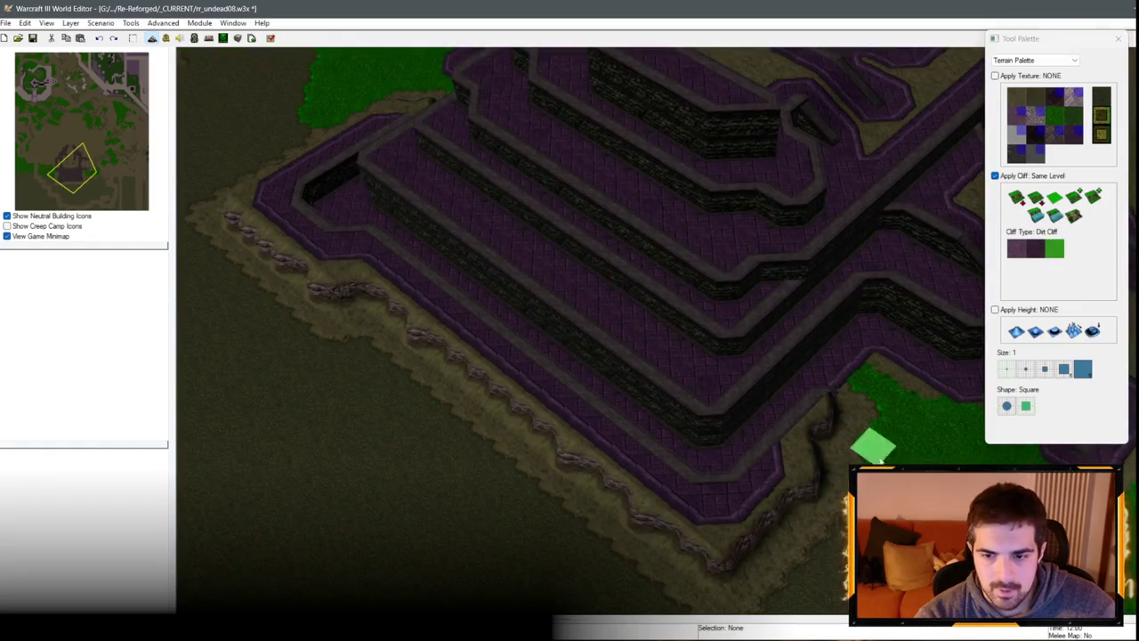
{"action": "left_click", "coordinate": [792, 489]}
{"action": "left_click", "coordinate": [823, 411]}
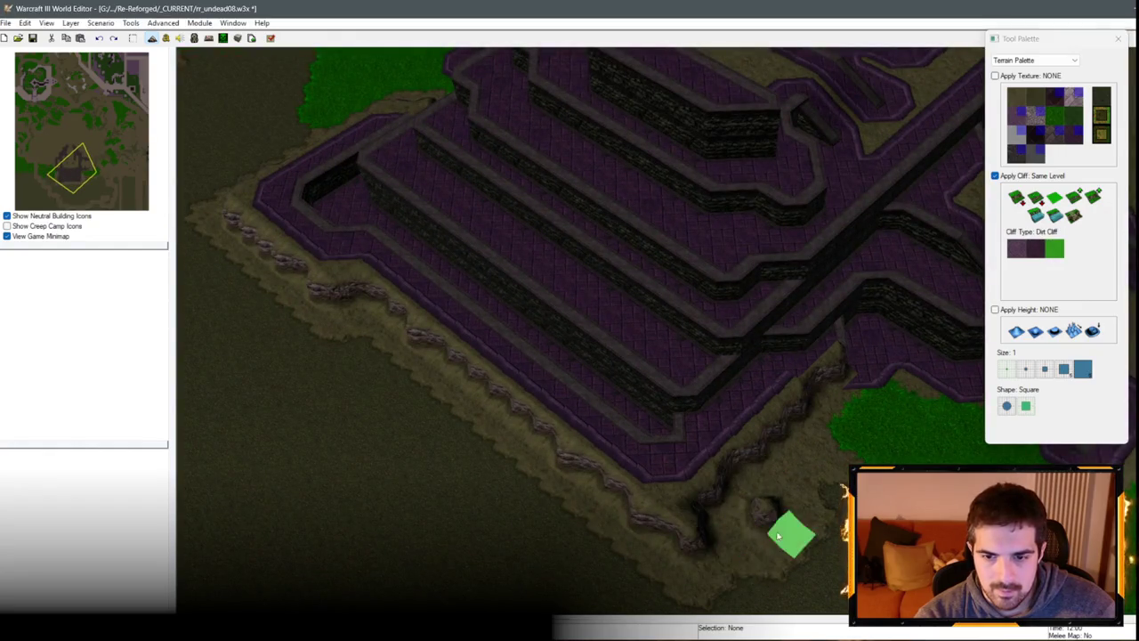
{"action": "scroll", "coordinate": [709, 298], "scroll_direction": "down", "scroll_amount": 2}
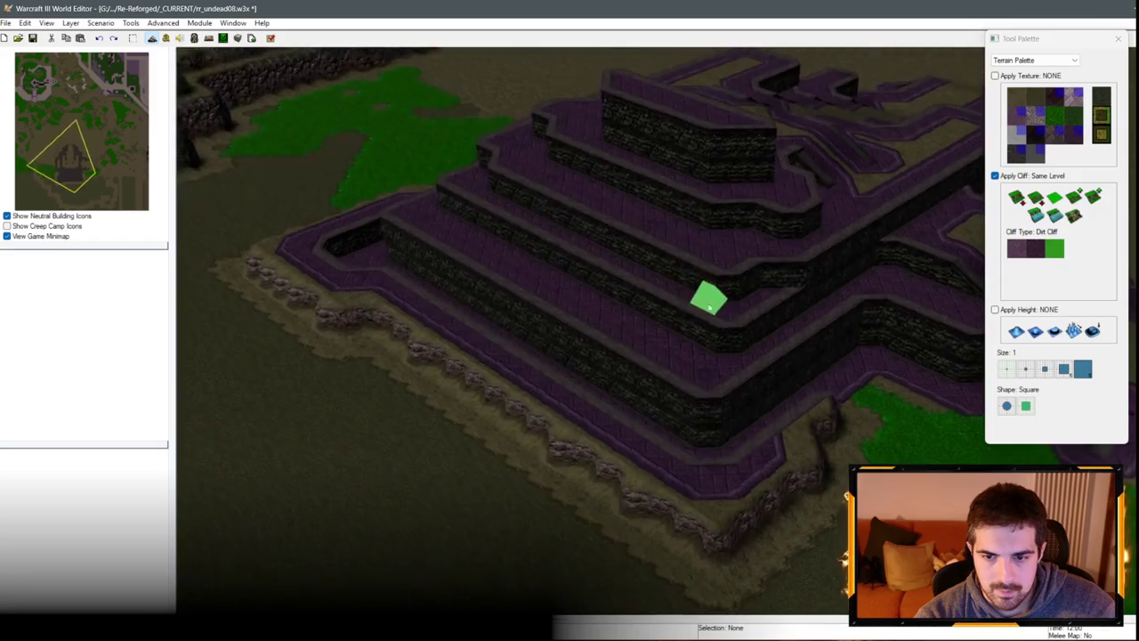
{"action": "scroll", "coordinate": [546, 412], "scroll_direction": "up", "scroll_amount": 4}
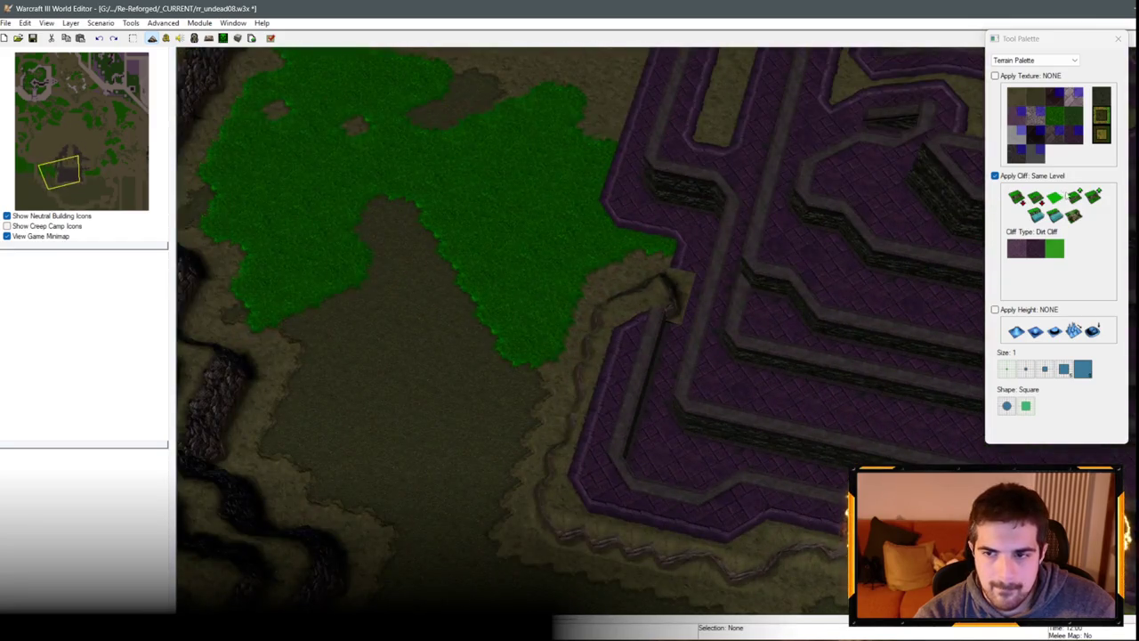
Step: Lower two spots of the cliff edge at the fortress corner by one level
{"action": "left_click", "coordinate": [1064, 194]}
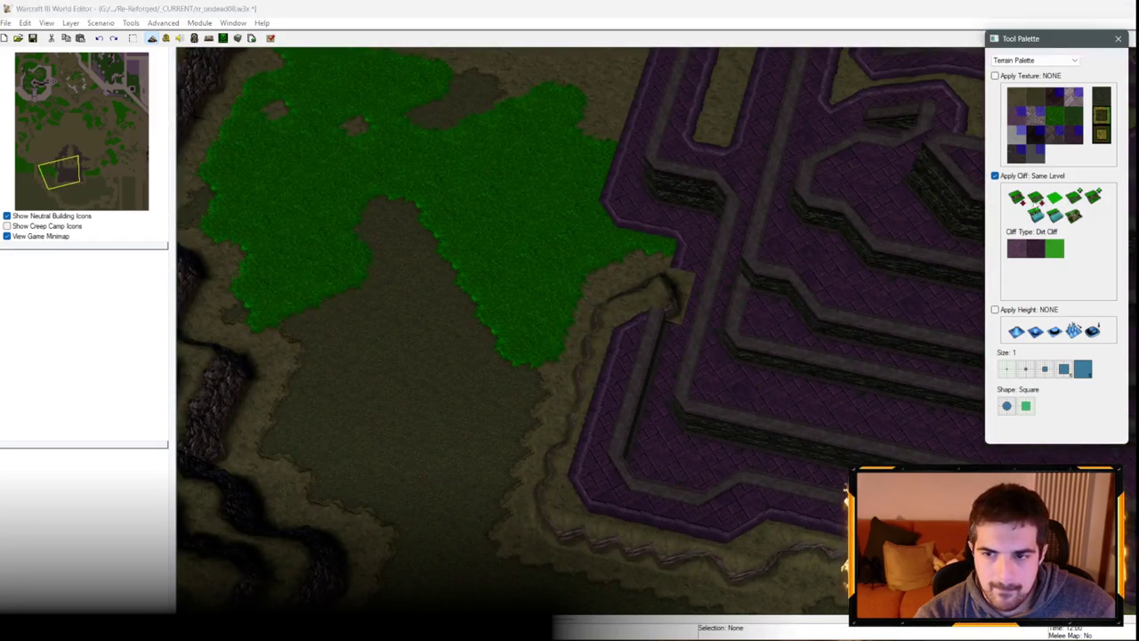
{"action": "left_click", "coordinate": [615, 306]}
{"action": "left_click", "coordinate": [605, 354]}
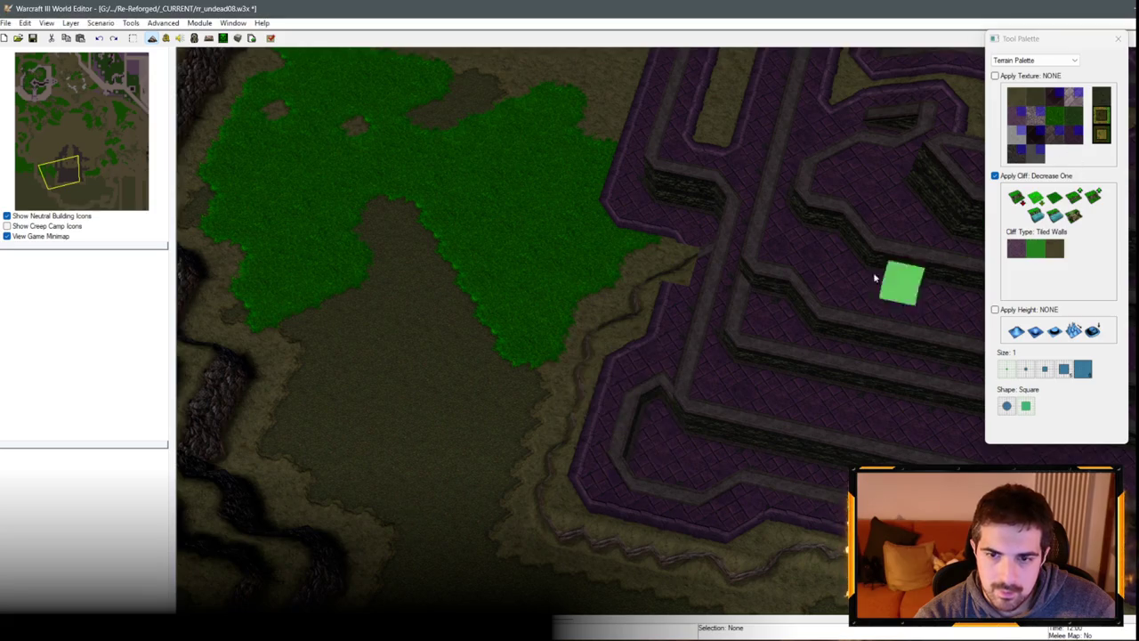
{"action": "mouse_move", "coordinate": [625, 490]}
{"action": "left_mouse_down"}
{"action": "mouse_move", "coordinate": [553, 395]}
{"action": "mouse_move", "coordinate": [601, 343]}
{"action": "mouse_move", "coordinate": [654, 385]}
{"action": "mouse_move", "coordinate": [819, 261]}
{"action": "mouse_move", "coordinate": [792, 307]}
{"action": "left_mouse_up"}
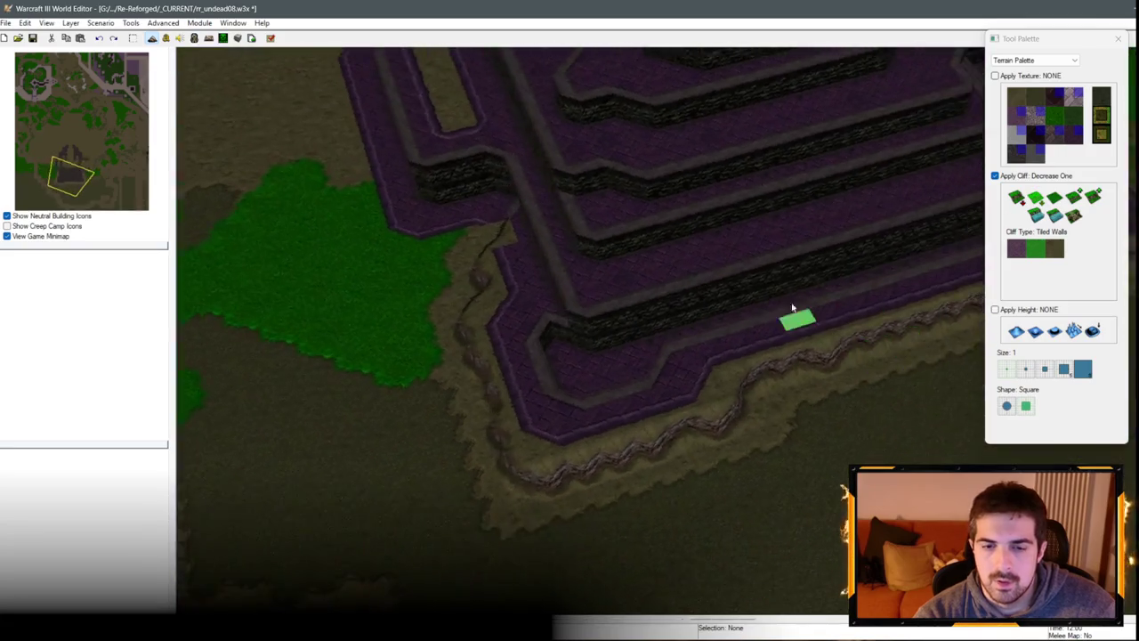
Step: Select a small region of terrain on the fortress edge
{"action": "scroll", "coordinate": [792, 307], "scroll_direction": "down", "scroll_amount": 2}
{"action": "key", "text": "Escape"}
{"action": "left_click_drag", "start_coordinate": [712, 412], "coordinate": [661, 442]}
Step: Paste the copied terrain piece onto the fortress's cliff edge
{"action": "key", "text": "ctrl+v"}
{"action": "left_click", "coordinate": [627, 403]}
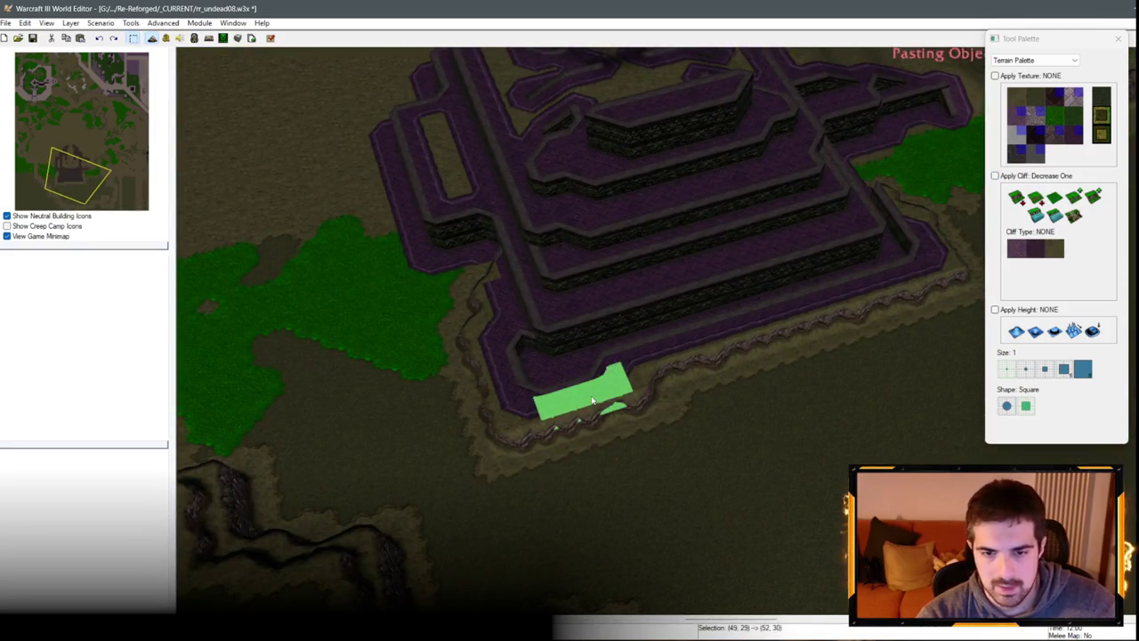
{"action": "key", "text": "Down"}
{"action": "key", "text": "Right"}
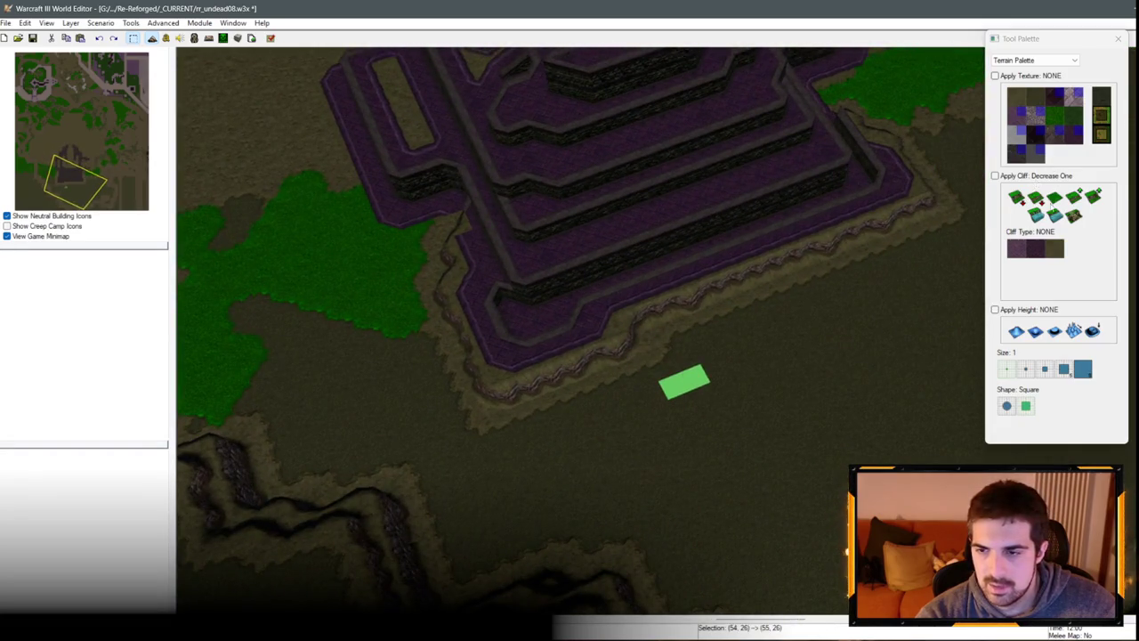
Step: Raise a small tiled-wall test plateau, then remove it again
{"action": "left_click", "coordinate": [1036, 249]}
{"action": "left_click", "coordinate": [832, 383]}
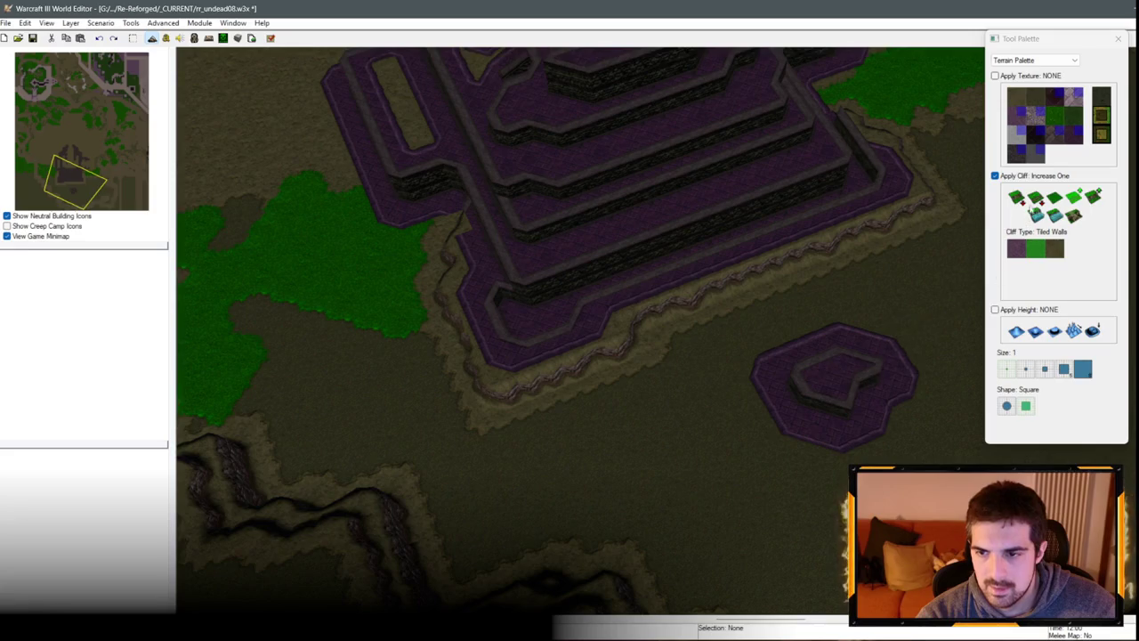
{"action": "left_click", "coordinate": [1035, 198]}
{"action": "mouse_move", "coordinate": [840, 368]}
{"action": "left_mouse_down"}
{"action": "mouse_move", "coordinate": [793, 377]}
{"action": "mouse_move", "coordinate": [870, 372]}
{"action": "left_mouse_up"}
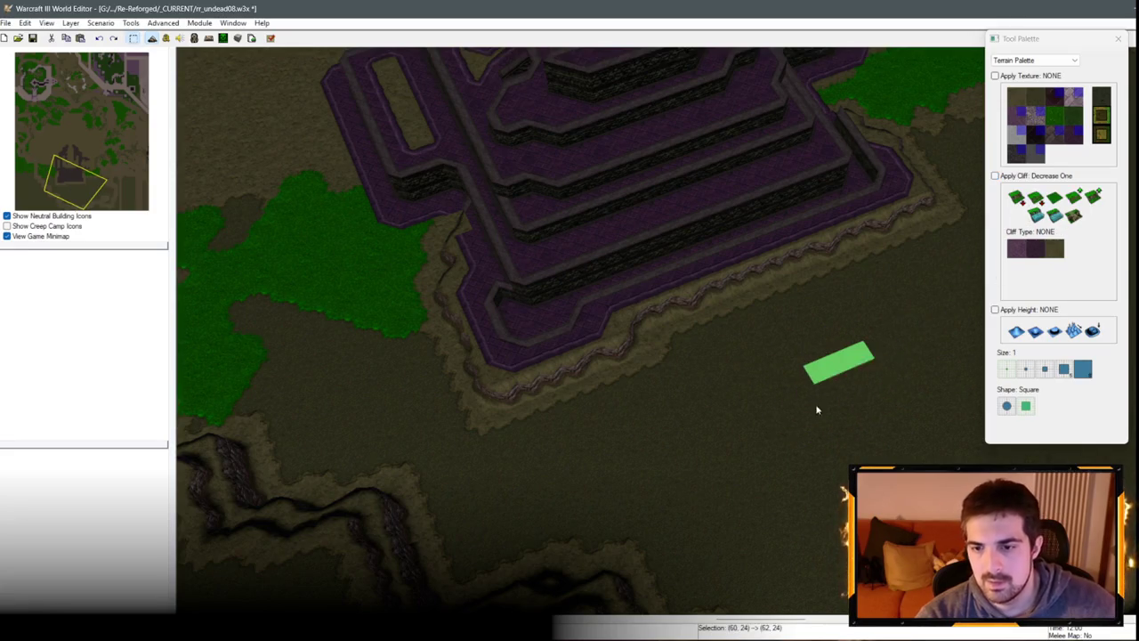
{"action": "key", "text": "ctrl+z"}
Step: Paste copies of the cliff section at the right cliff edge and beside the fortress corner
{"action": "key", "text": "ctrl+v"}
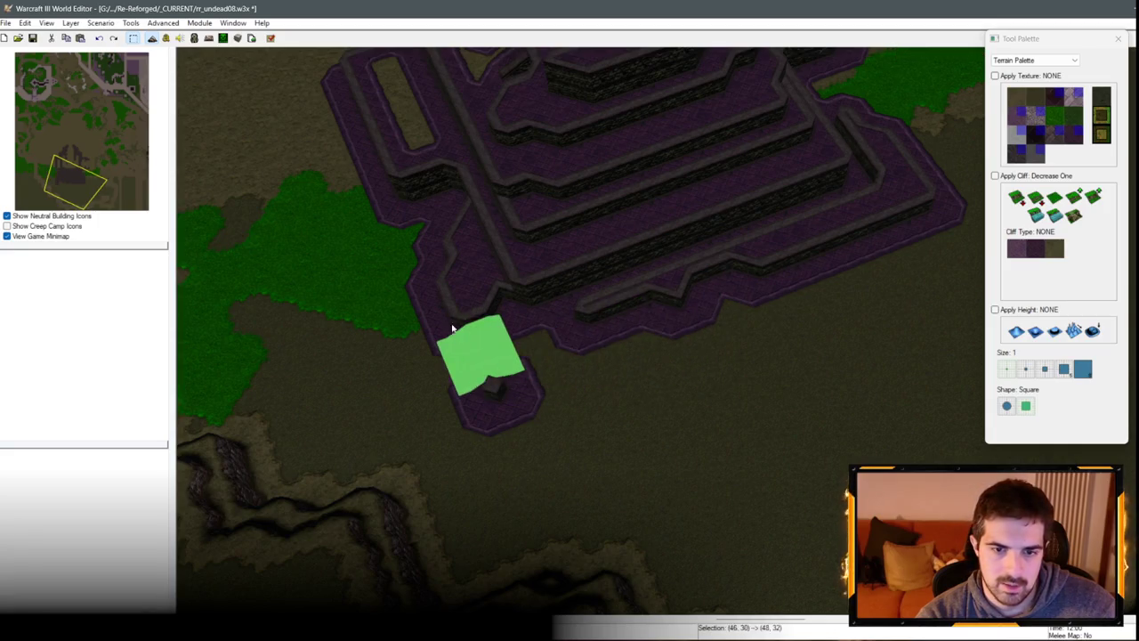
{"action": "key", "text": "ctrl+v"}
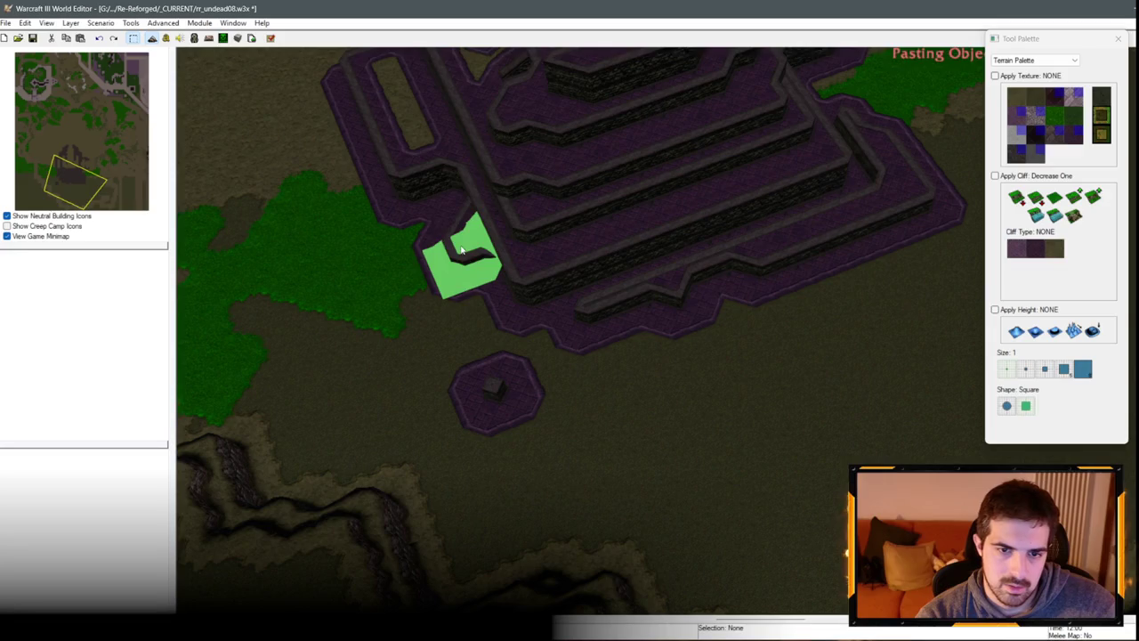
{"action": "key", "text": "ctrl+v"}
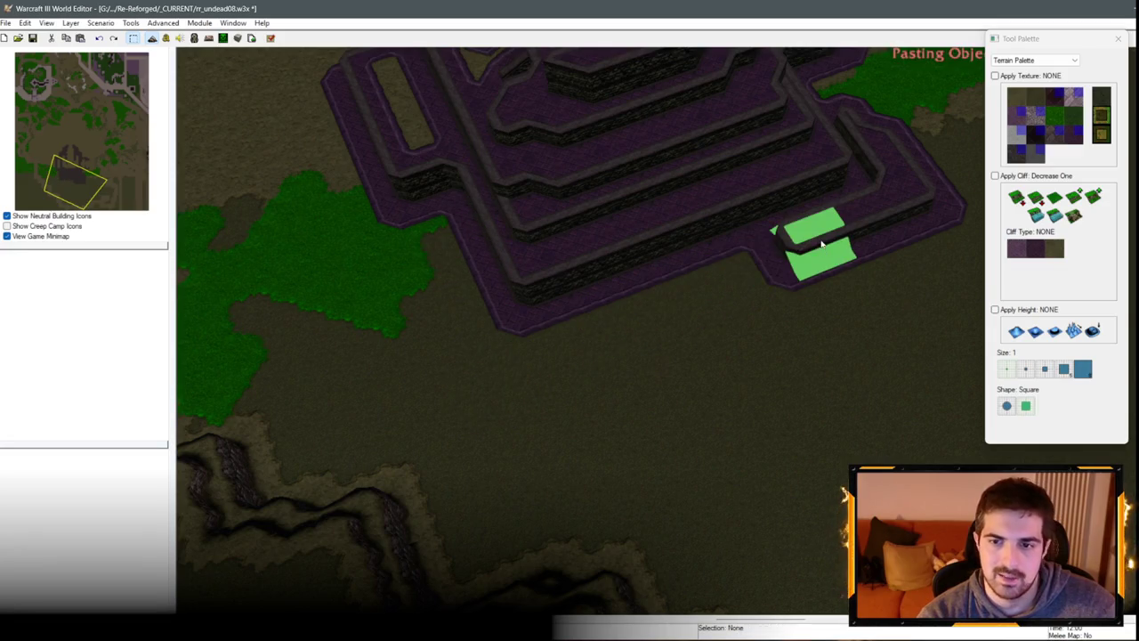
{"action": "left_click", "coordinate": [904, 185]}
{"action": "scroll", "coordinate": [905, 185], "scroll_direction": "down", "scroll_amount": 3}
{"action": "key", "text": "ctrl+v"}
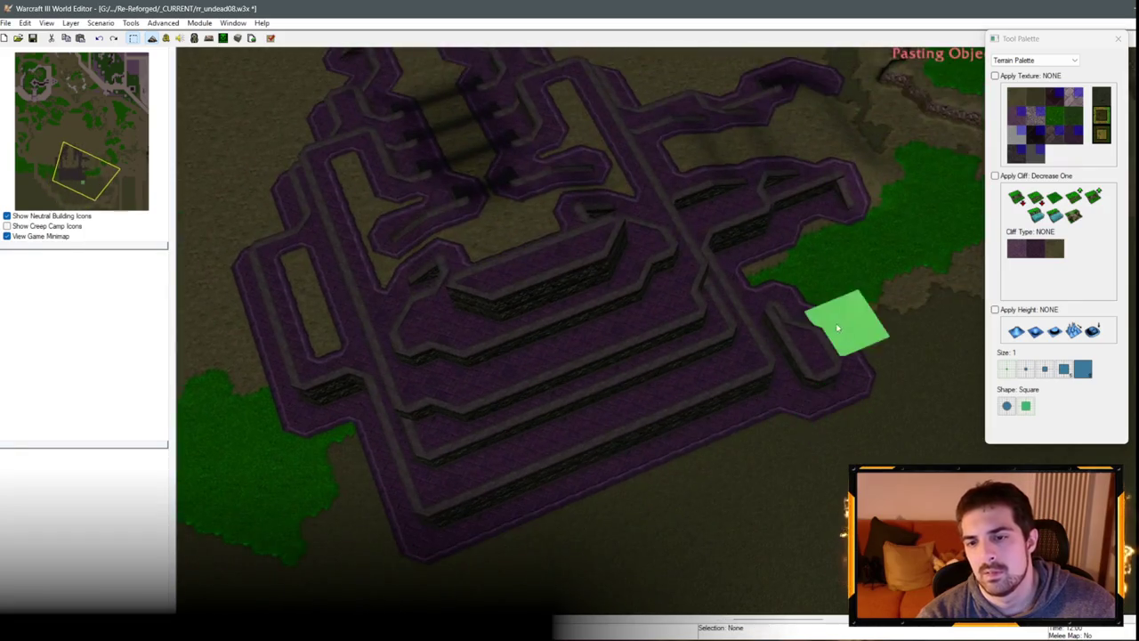
{"action": "left_click", "coordinate": [796, 307]}
Step: Set the cliff brush to Same Level with Tiled Walls at size 2
{"action": "scroll", "coordinate": [730, 316], "scroll_direction": "up", "scroll_amount": 3}
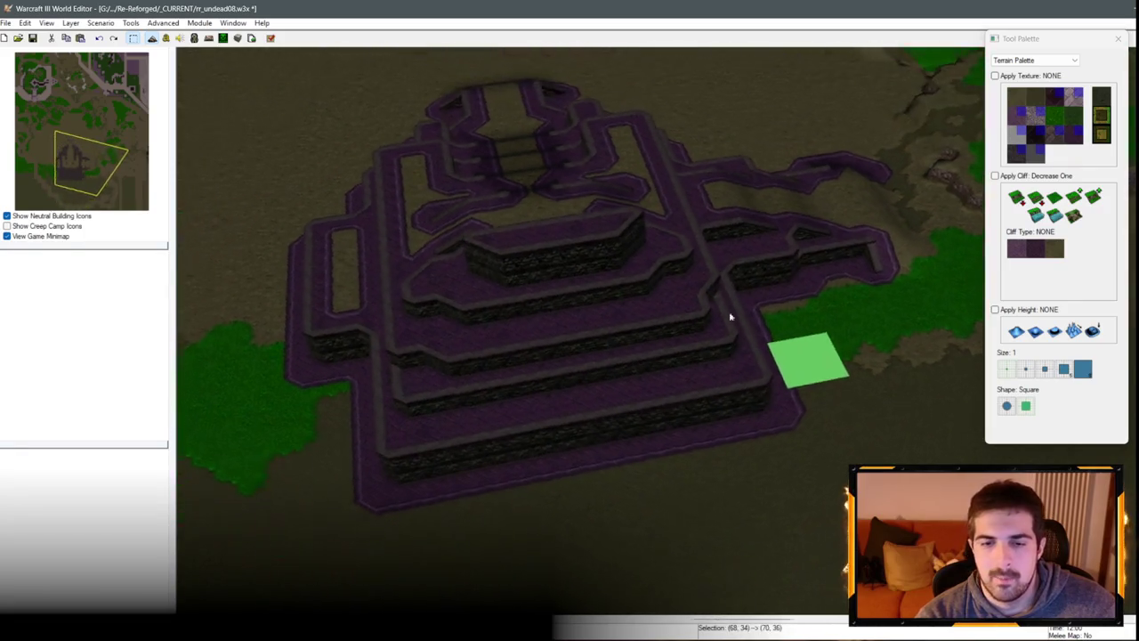
{"action": "scroll", "coordinate": [730, 316], "scroll_direction": "down", "scroll_amount": 3}
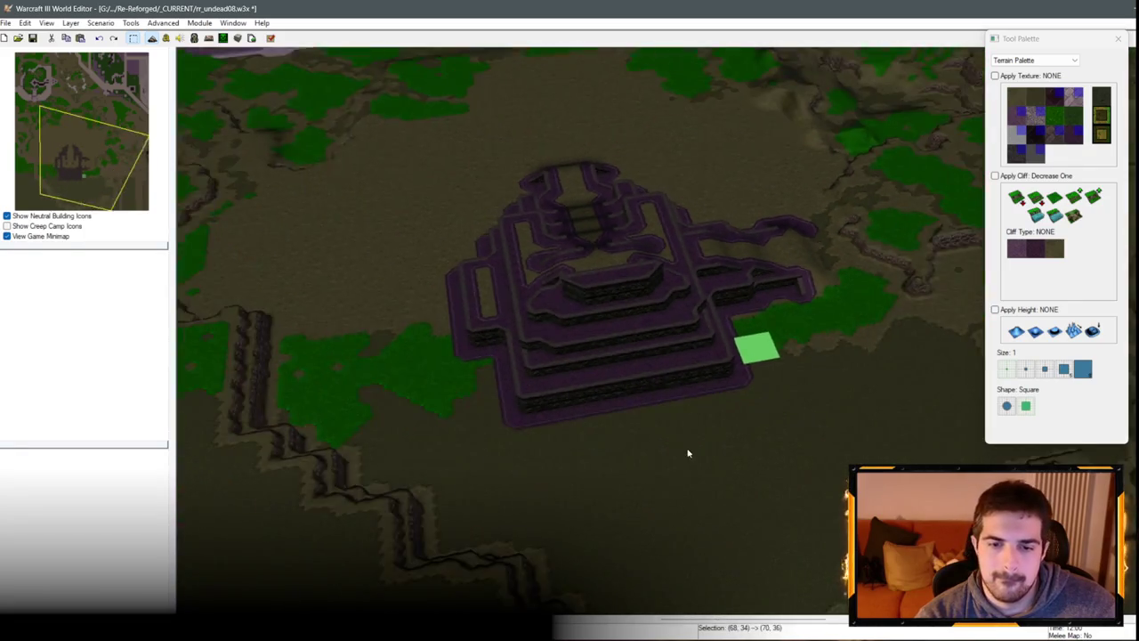
{"action": "scroll", "coordinate": [593, 297], "scroll_direction": "up", "scroll_amount": 2}
{"action": "scroll", "coordinate": [743, 432], "scroll_direction": "down", "scroll_amount": 2}
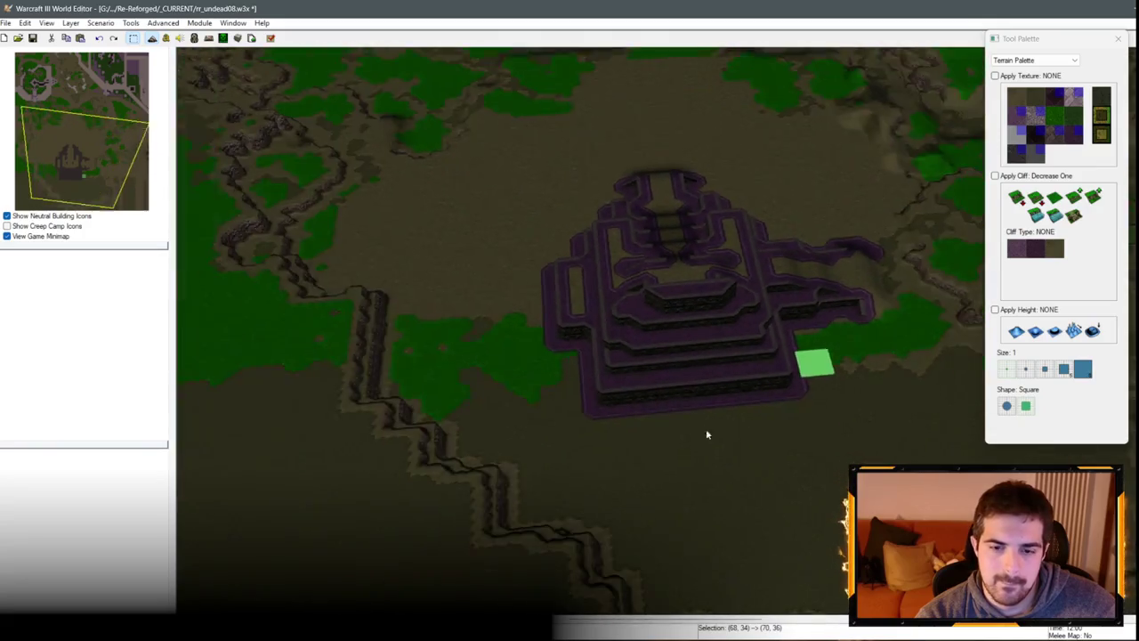
{"action": "scroll", "coordinate": [654, 223], "scroll_direction": "down", "scroll_amount": 2}
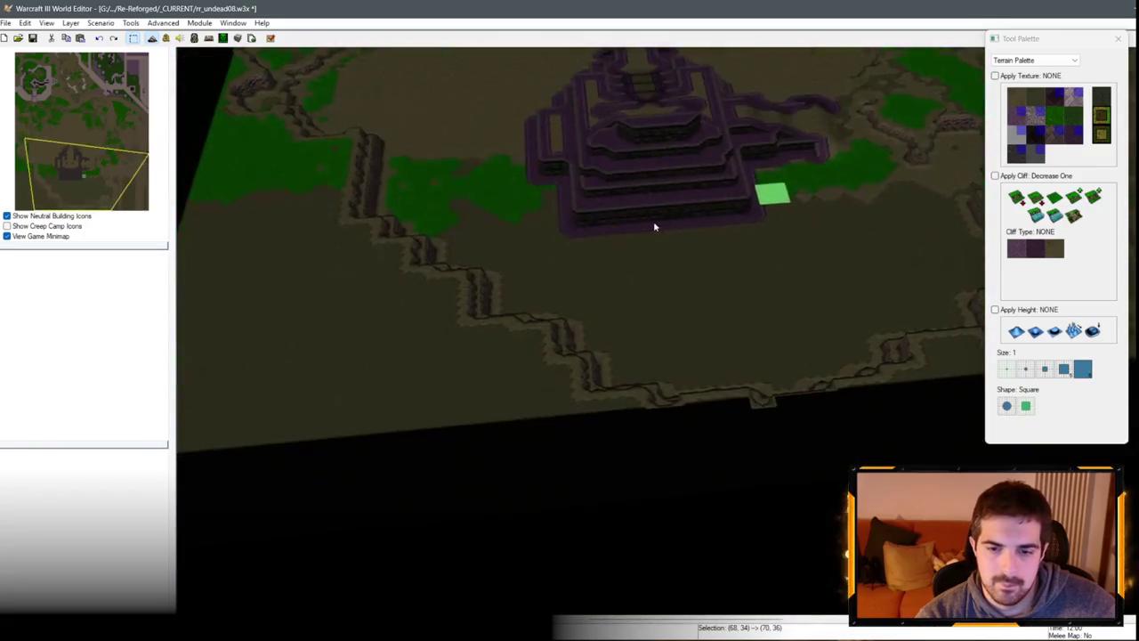
{"action": "scroll", "coordinate": [730, 432], "scroll_direction": "up", "scroll_amount": 4}
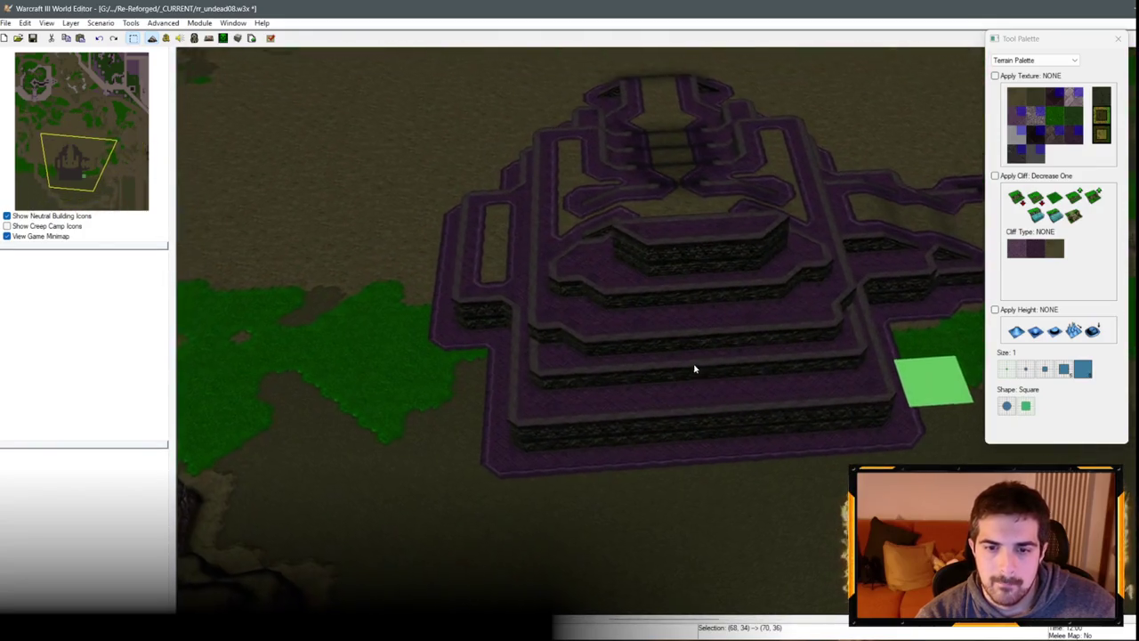
{"action": "left_click", "coordinate": [1053, 198]}
{"action": "left_click", "coordinate": [1026, 368]}
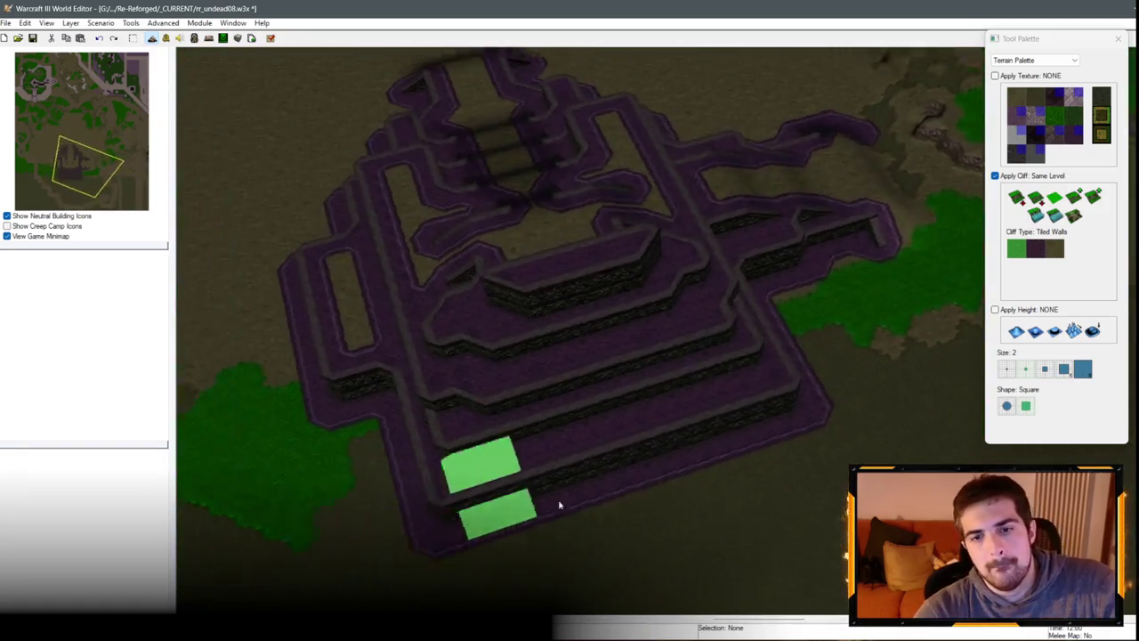
{"action": "scroll", "coordinate": [763, 411], "scroll_direction": "up", "scroll_amount": 5}
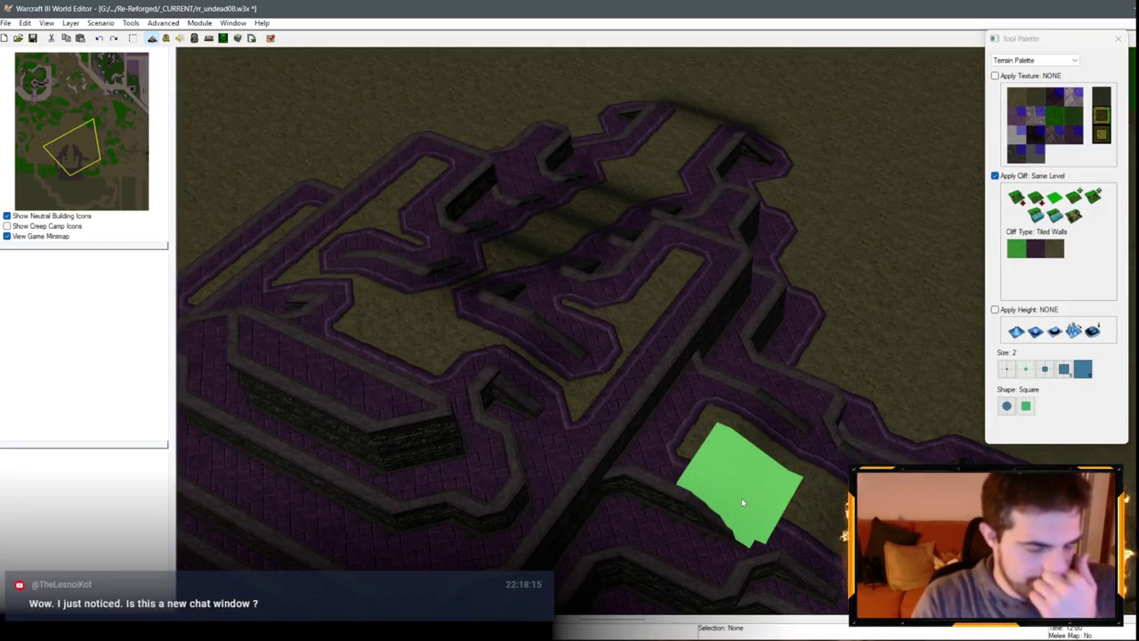
{"action": "scroll", "coordinate": [742, 501], "scroll_direction": "down", "scroll_amount": 3}
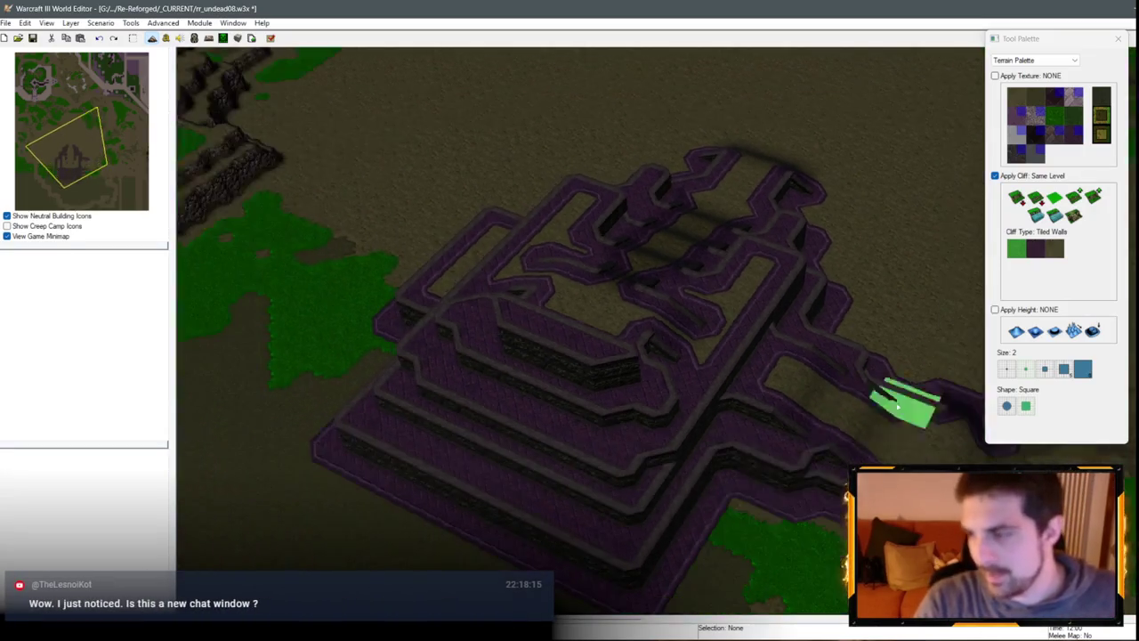
{"action": "scroll", "coordinate": [890, 411], "scroll_direction": "up", "scroll_amount": 3}
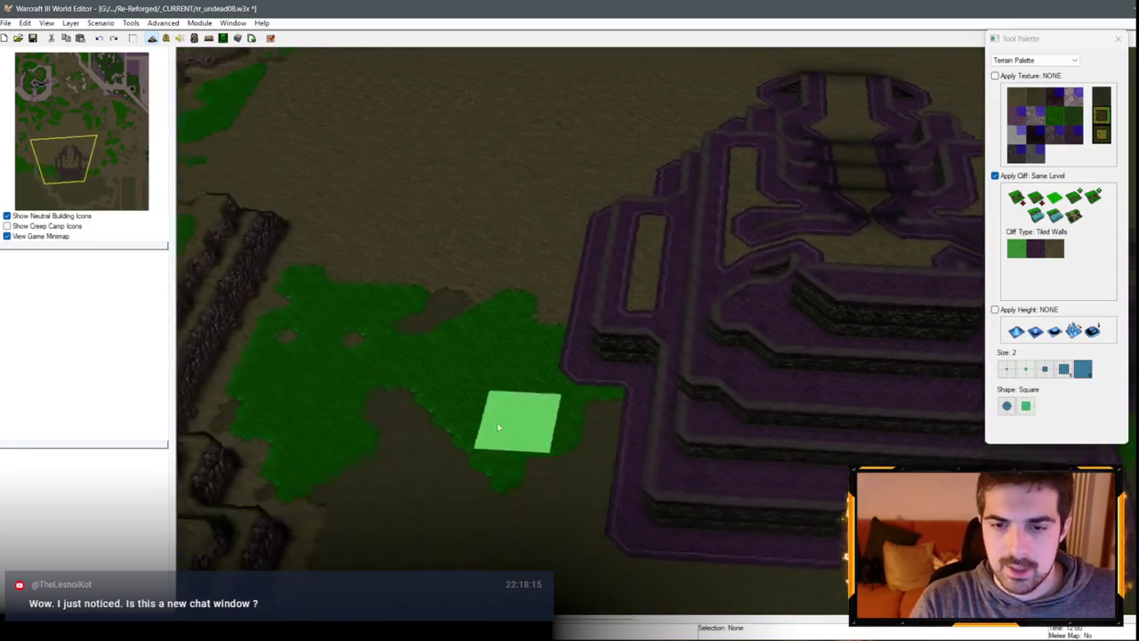
{"action": "scroll", "coordinate": [498, 427], "scroll_direction": "down", "scroll_amount": 3}
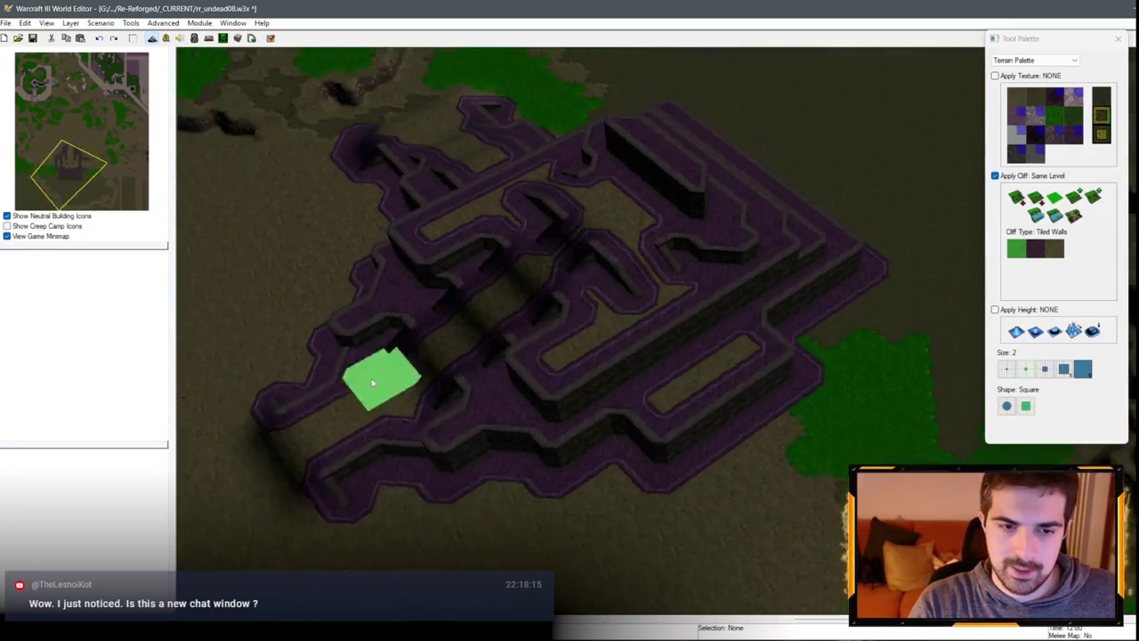
{"action": "scroll", "coordinate": [371, 378], "scroll_direction": "up", "scroll_amount": 3}
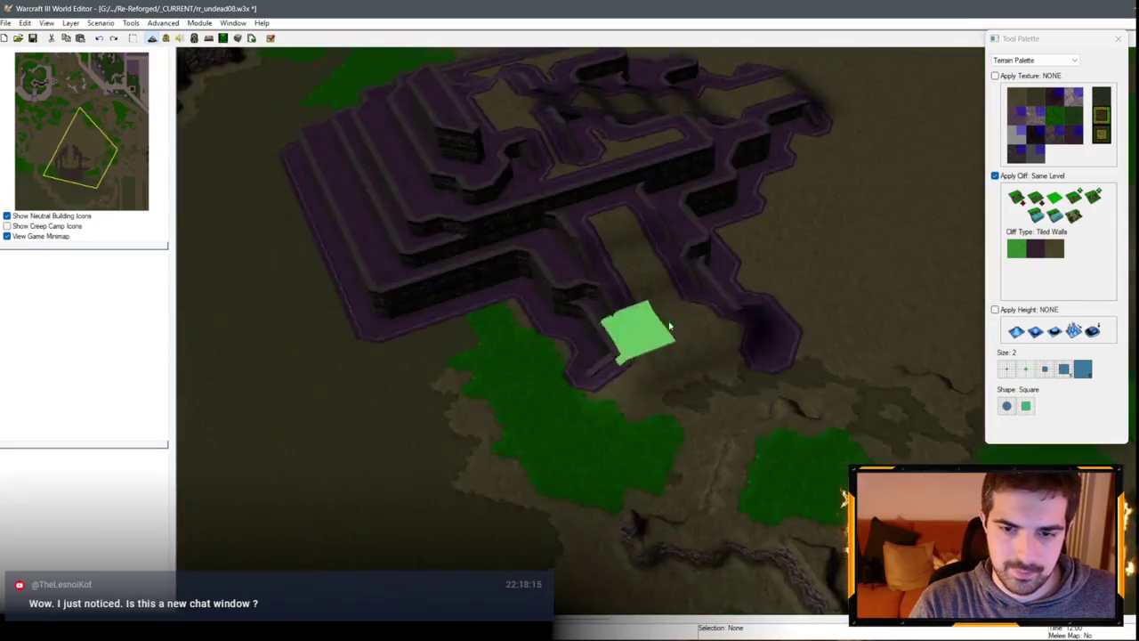
{"action": "scroll", "coordinate": [908, 365], "scroll_direction": "up", "scroll_amount": 3}
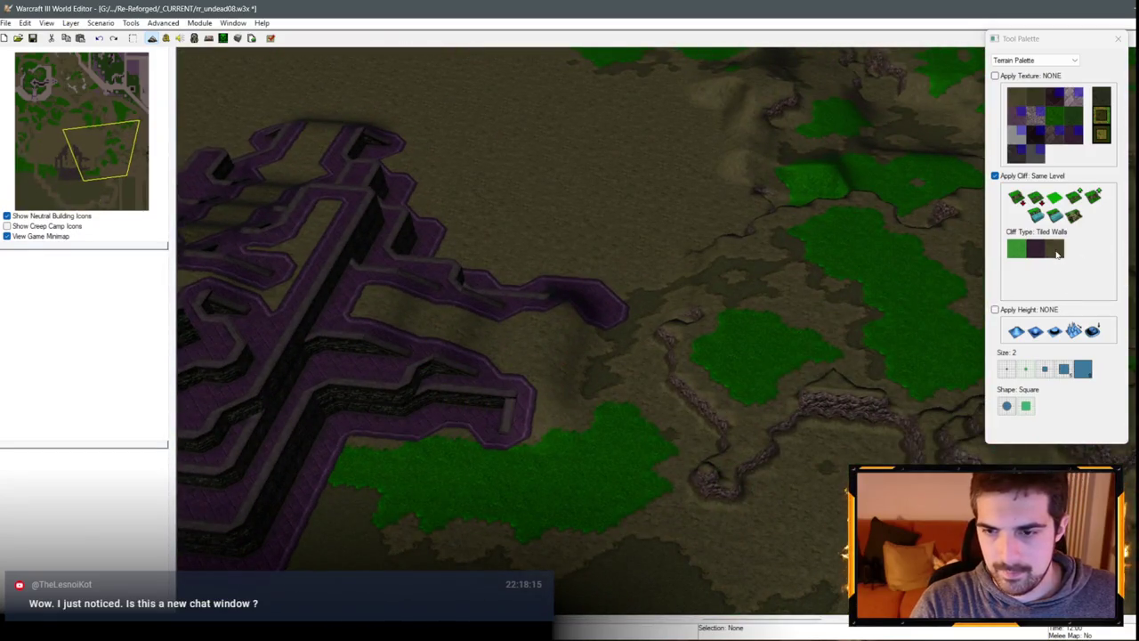
{"action": "left_click", "coordinate": [1056, 251]}
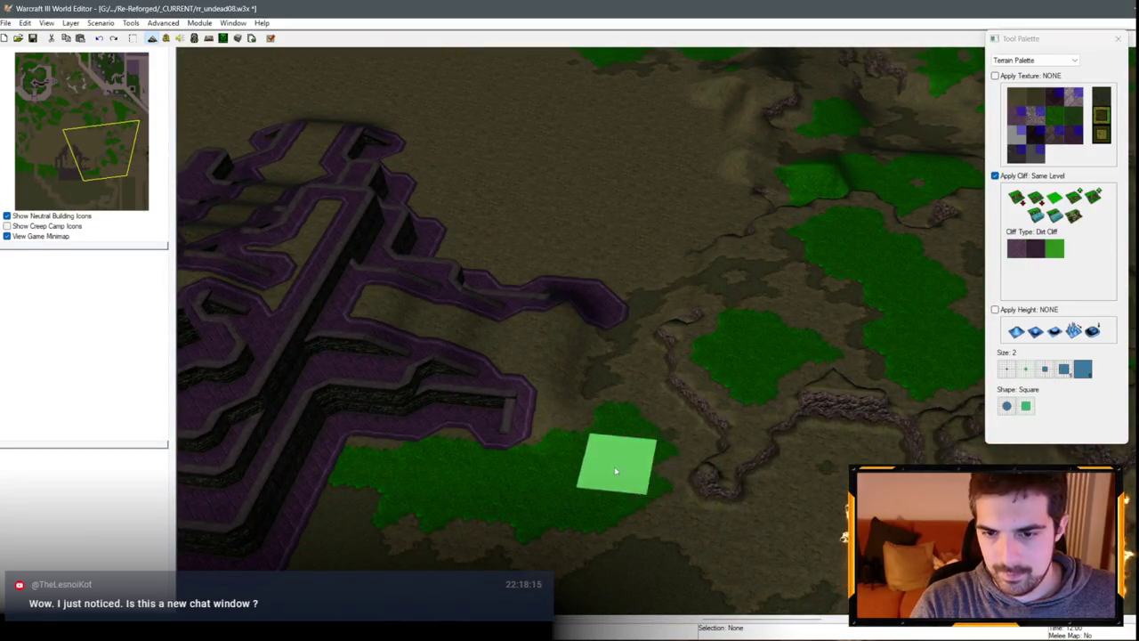
{"action": "mouse_move", "coordinate": [713, 377]}
{"action": "left_mouse_down"}
{"action": "mouse_move", "coordinate": [690, 373]}
{"action": "mouse_move", "coordinate": [734, 407]}
{"action": "mouse_move", "coordinate": [801, 393]}
{"action": "mouse_move", "coordinate": [728, 334]}
{"action": "left_mouse_up"}
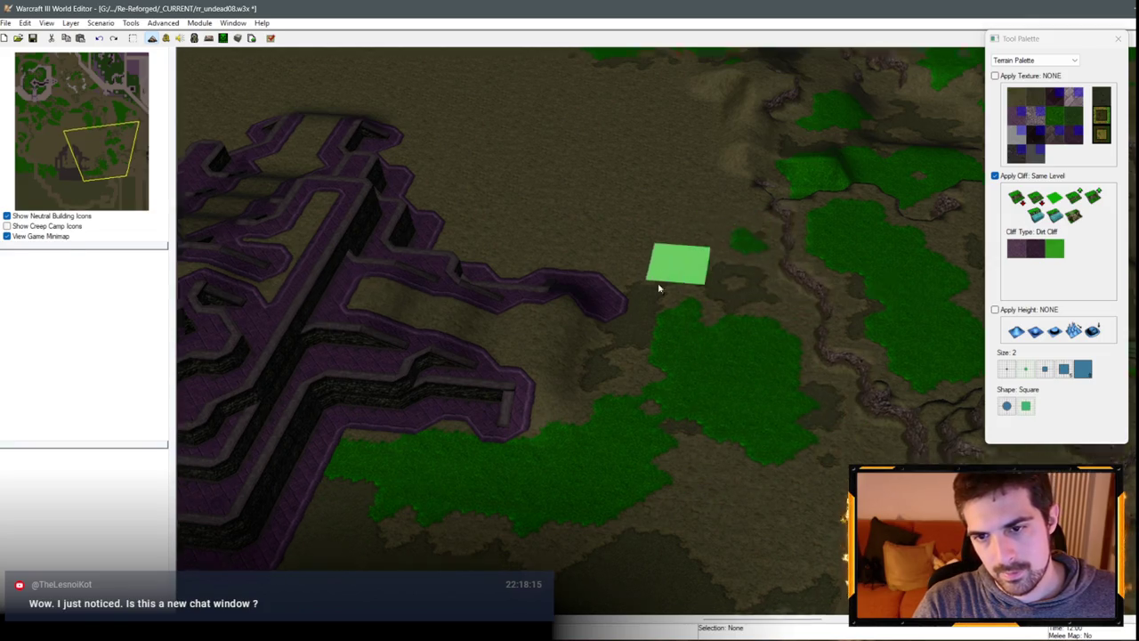
{"action": "scroll", "coordinate": [701, 497], "scroll_direction": "up", "scroll_amount": 2}
{"action": "scroll", "coordinate": [702, 501], "scroll_direction": "down", "scroll_amount": 3}
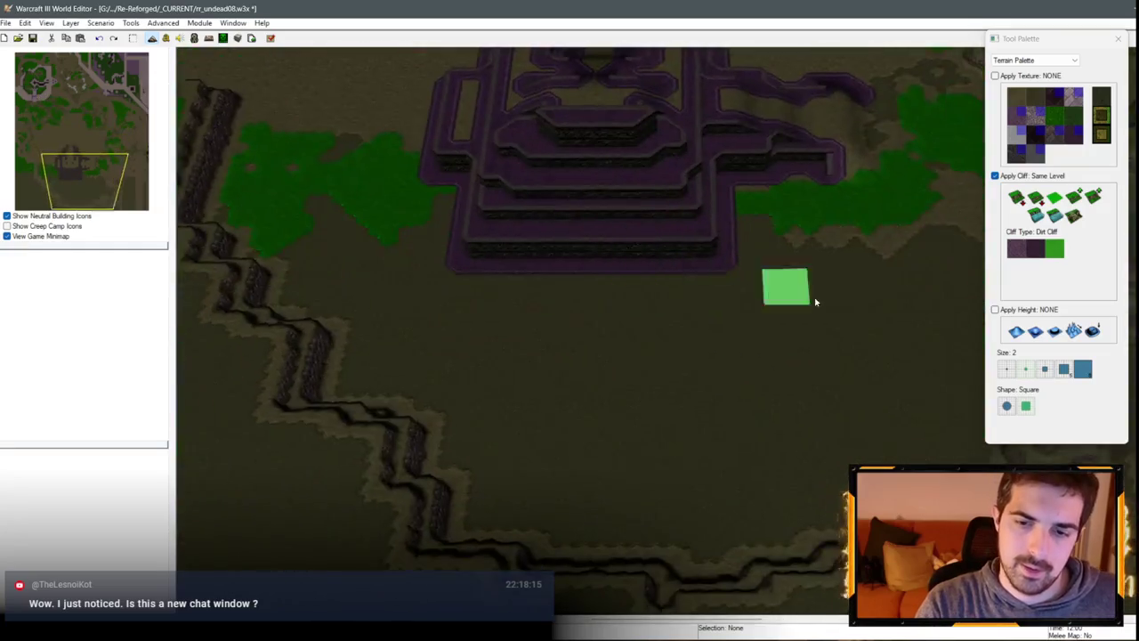
{"action": "scroll", "coordinate": [815, 301], "scroll_direction": "up", "scroll_amount": 3}
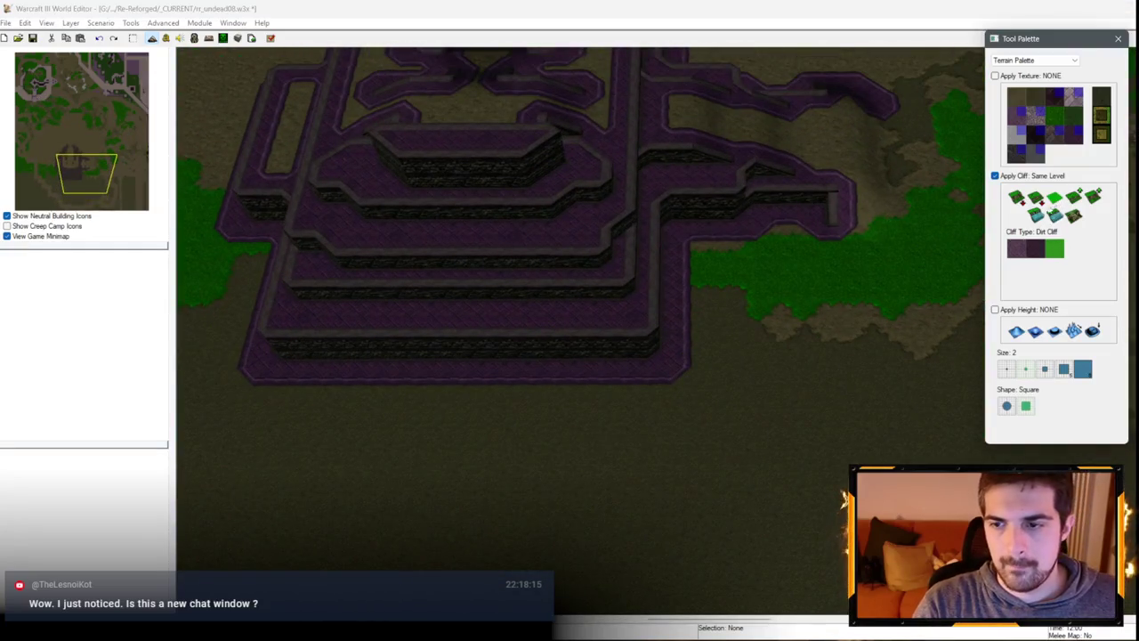
{"action": "scroll", "coordinate": [857, 419], "scroll_direction": "up", "scroll_amount": 2}
{"action": "scroll", "coordinate": [794, 482], "scroll_direction": "down", "scroll_amount": 2}
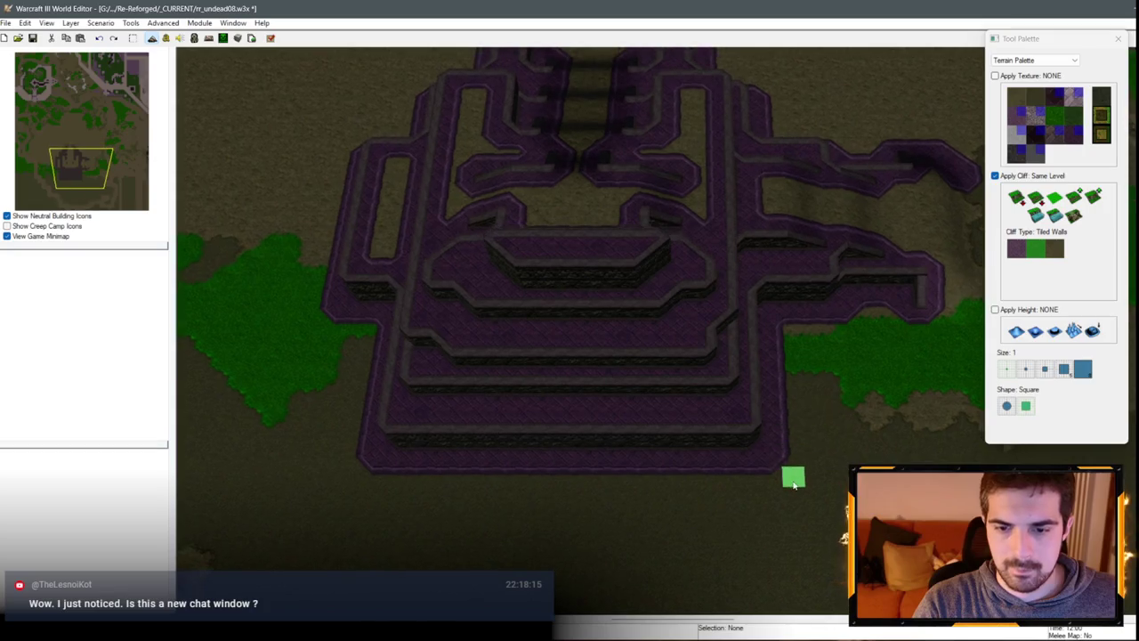
{"action": "left_click", "coordinate": [741, 392]}
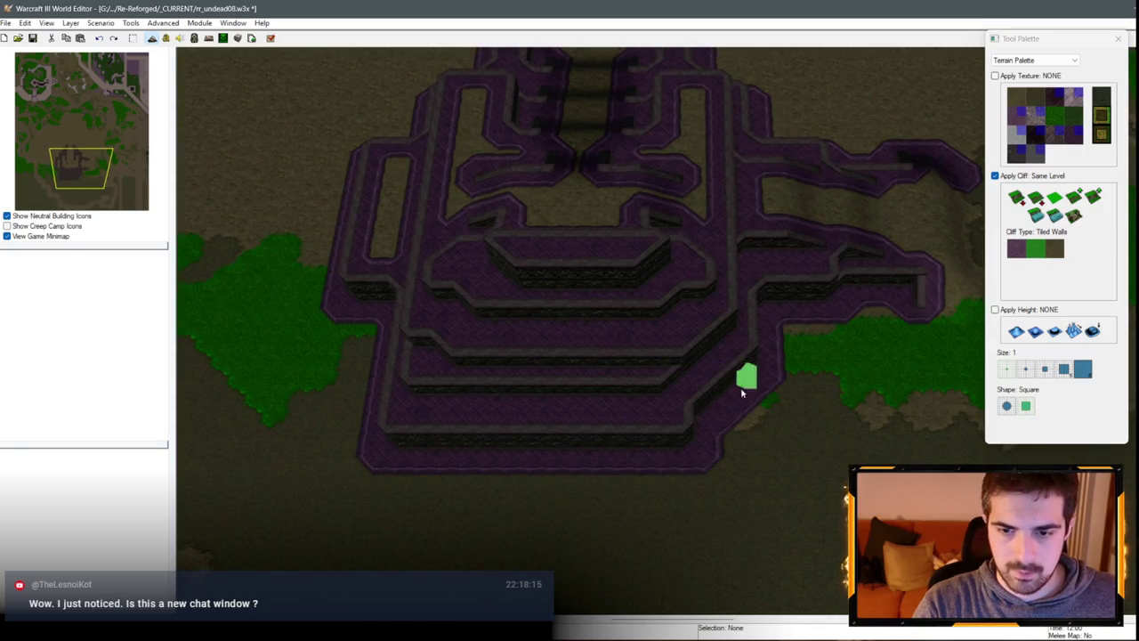
{"action": "scroll", "coordinate": [684, 440], "scroll_direction": "up", "scroll_amount": 2}
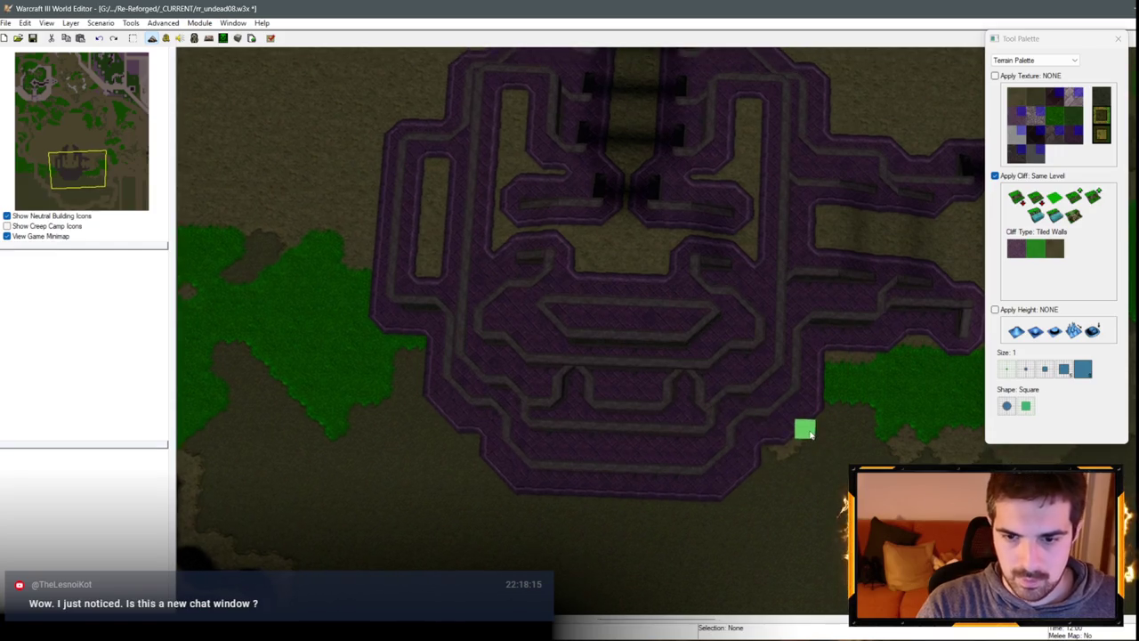
{"action": "mouse_move", "coordinate": [819, 451]}
{"action": "left_mouse_down"}
{"action": "mouse_move", "coordinate": [923, 457]}
{"action": "mouse_move", "coordinate": [890, 384]}
{"action": "mouse_move", "coordinate": [631, 483]}
{"action": "mouse_move", "coordinate": [961, 331]}
{"action": "mouse_move", "coordinate": [738, 358]}
{"action": "mouse_move", "coordinate": [789, 382]}
{"action": "mouse_move", "coordinate": [899, 472]}
{"action": "mouse_move", "coordinate": [961, 461]}
{"action": "mouse_move", "coordinate": [567, 308]}
{"action": "mouse_move", "coordinate": [382, 412]}
{"action": "mouse_move", "coordinate": [437, 372]}
{"action": "left_mouse_up"}
{"action": "mouse_move", "coordinate": [863, 306]}
{"action": "left_mouse_down"}
{"action": "mouse_move", "coordinate": [748, 280]}
{"action": "mouse_move", "coordinate": [786, 323]}
{"action": "mouse_move", "coordinate": [486, 354]}
{"action": "mouse_move", "coordinate": [883, 262]}
{"action": "mouse_move", "coordinate": [539, 401]}
{"action": "mouse_move", "coordinate": [727, 371]}
{"action": "mouse_move", "coordinate": [648, 374]}
{"action": "mouse_move", "coordinate": [775, 384]}
{"action": "mouse_move", "coordinate": [752, 375]}
{"action": "left_mouse_up"}
{"action": "key", "text": "g"}
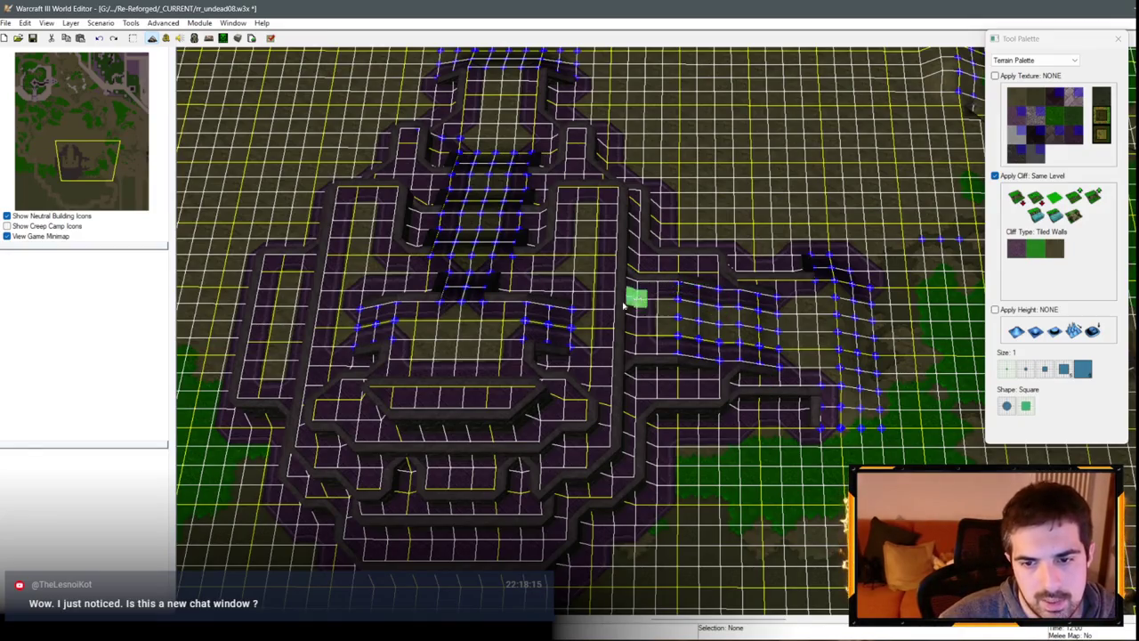
Step: Orbit over the purple cliff maze, briefly picking Increase One before returning to Same Level
{"action": "mouse_move", "coordinate": [624, 305]}
{"action": "left_mouse_down"}
{"action": "mouse_move", "coordinate": [572, 348]}
{"action": "mouse_move", "coordinate": [644, 353]}
{"action": "mouse_move", "coordinate": [507, 223]}
{"action": "mouse_move", "coordinate": [541, 311]}
{"action": "mouse_move", "coordinate": [632, 379]}
{"action": "left_mouse_up"}
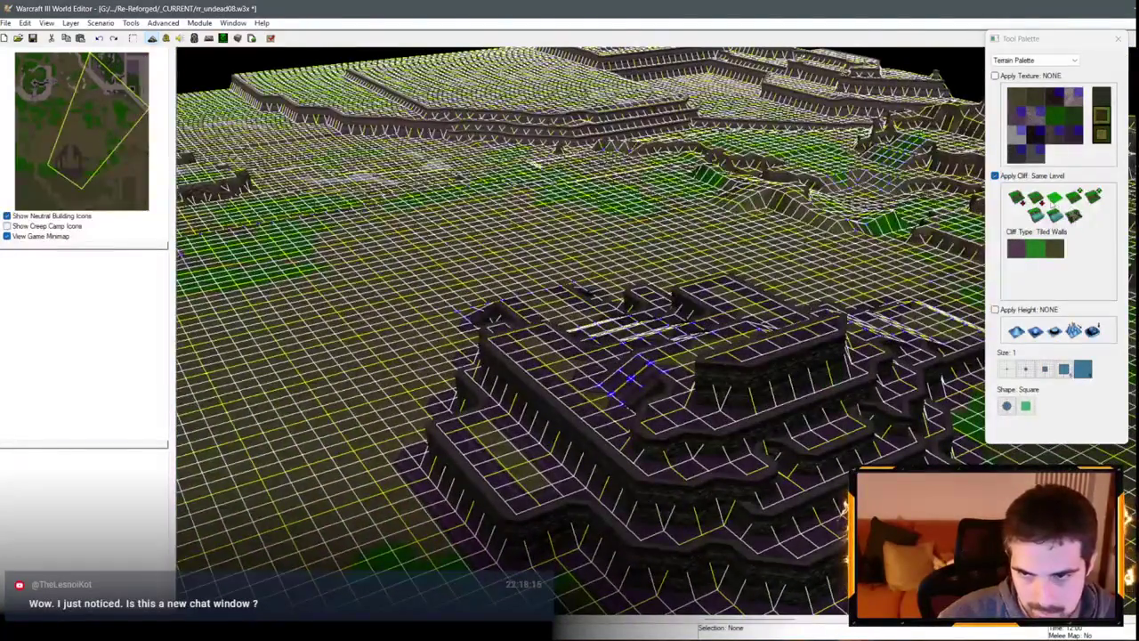
{"action": "left_click", "coordinate": [1075, 196]}
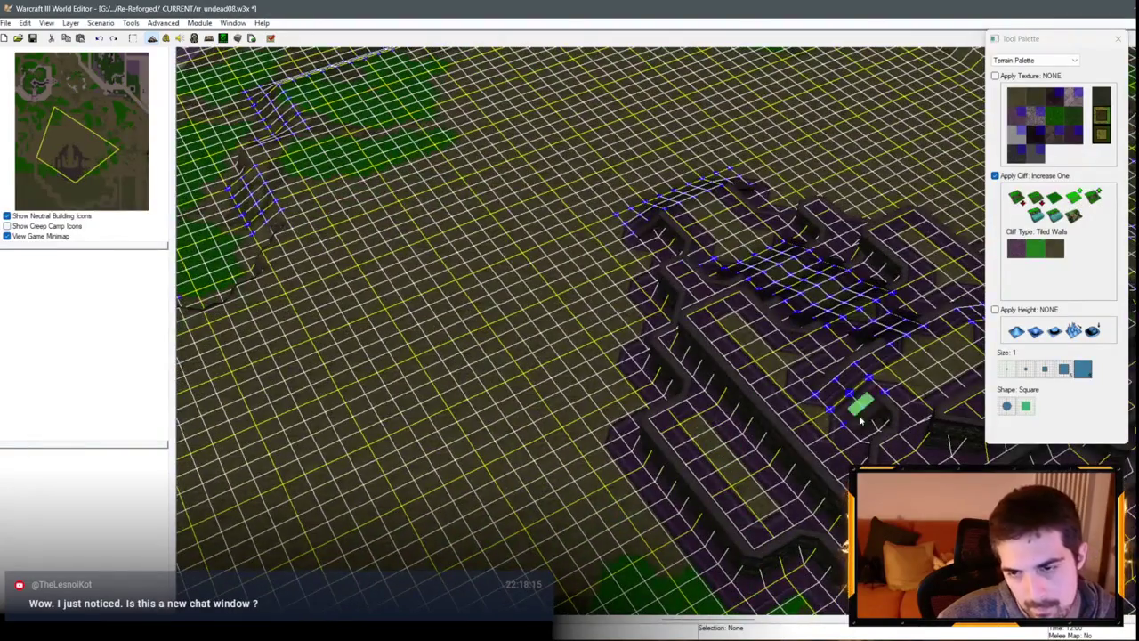
{"action": "mouse_move", "coordinate": [860, 420]}
{"action": "left_mouse_down"}
{"action": "mouse_move", "coordinate": [668, 490]}
{"action": "mouse_move", "coordinate": [392, 490]}
{"action": "mouse_move", "coordinate": [487, 363]}
{"action": "mouse_move", "coordinate": [611, 386]}
{"action": "mouse_move", "coordinate": [857, 394]}
{"action": "mouse_move", "coordinate": [702, 395]}
{"action": "left_mouse_up"}
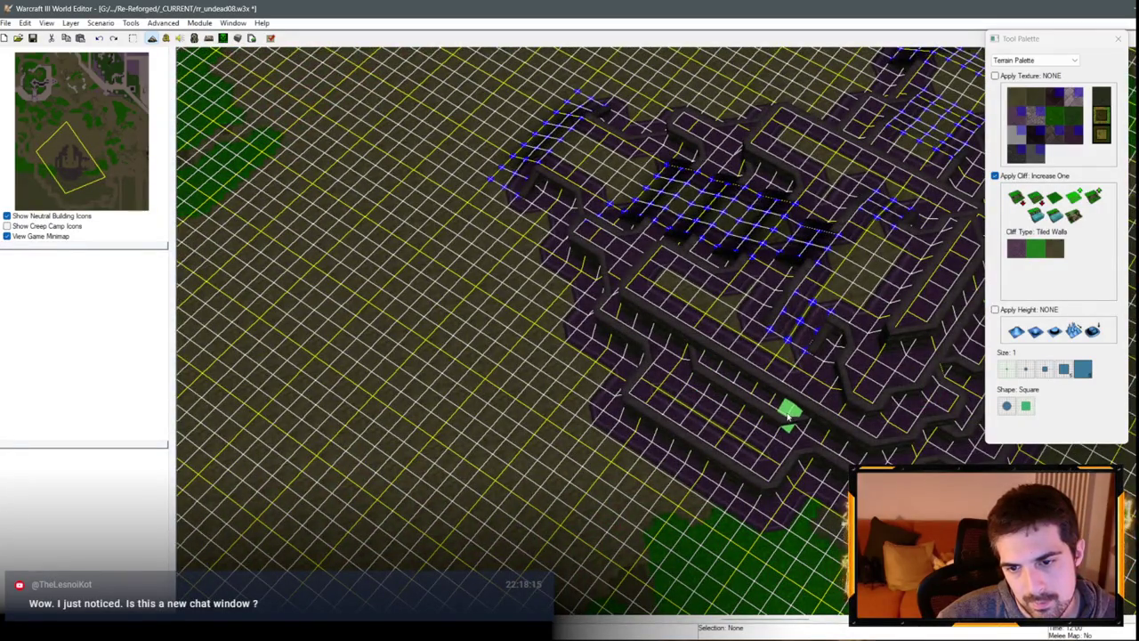
{"action": "left_click_drag", "start_coordinate": [608, 386], "coordinate": [712, 397]}
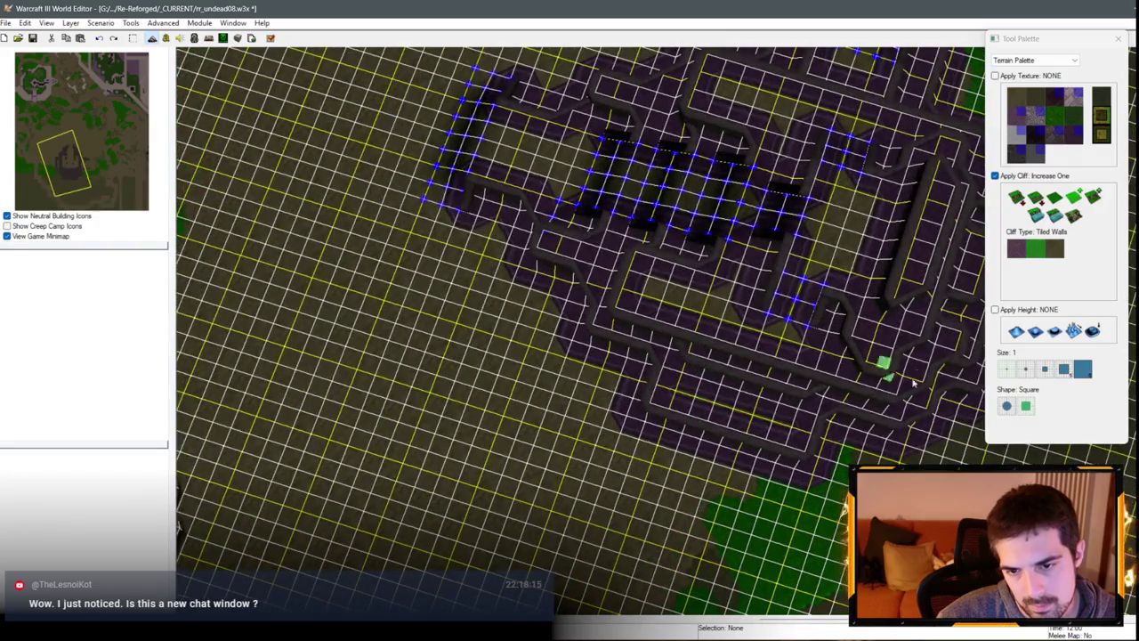
{"action": "left_click_drag", "start_coordinate": [913, 381], "coordinate": [804, 357]}
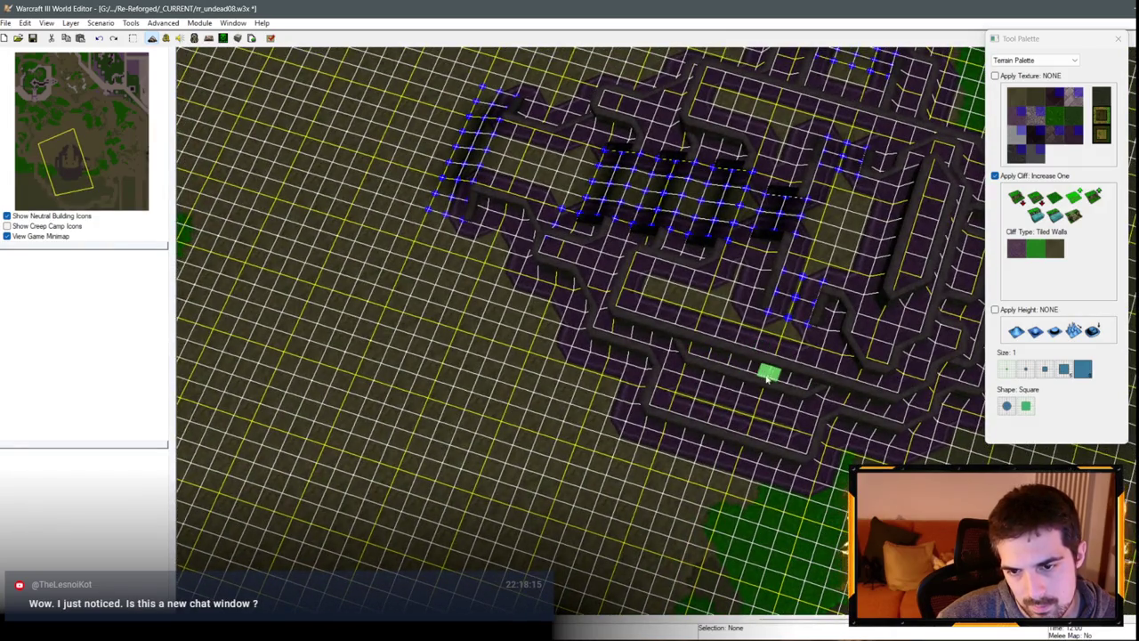
{"action": "left_click", "coordinate": [1045, 214]}
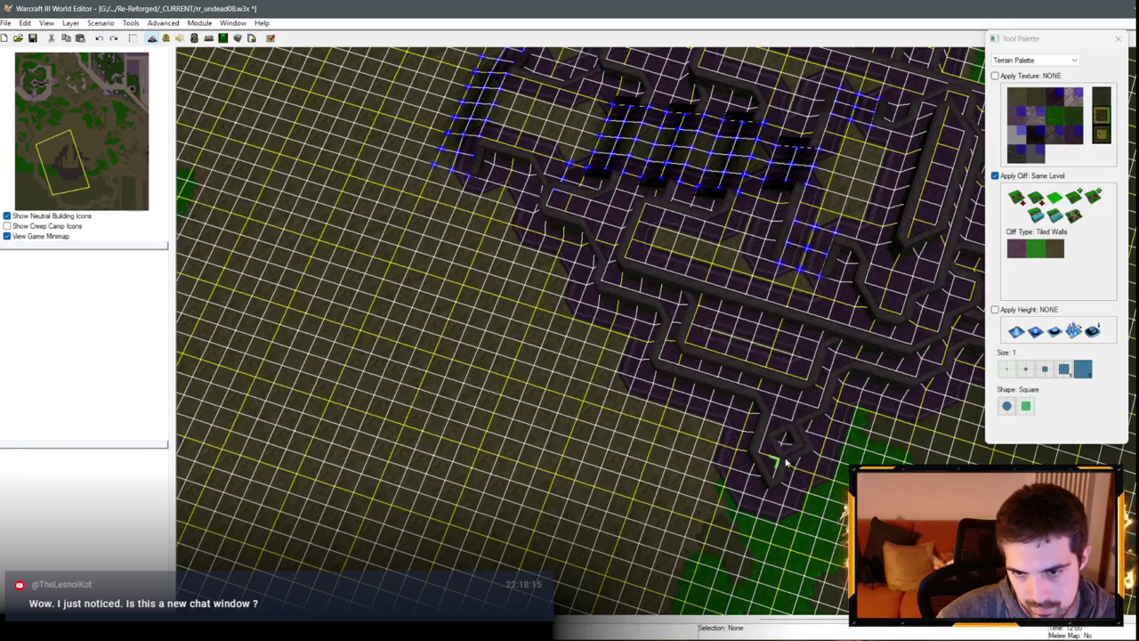
{"action": "scroll", "coordinate": [801, 422], "scroll_direction": "up", "scroll_amount": 3}
Step: Hide the grid and repaint Same Level tiled-wall cliffs along the maze's lower-left edge
{"action": "key", "text": "ctrl+g"}
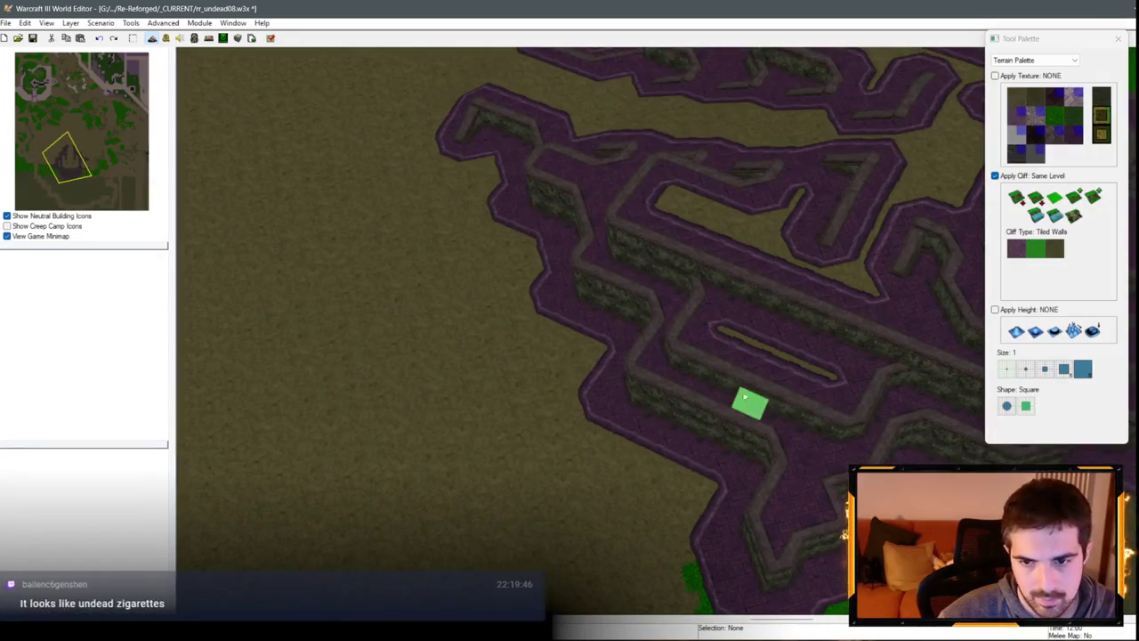
{"action": "scroll", "coordinate": [745, 398], "scroll_direction": "up", "scroll_amount": 1}
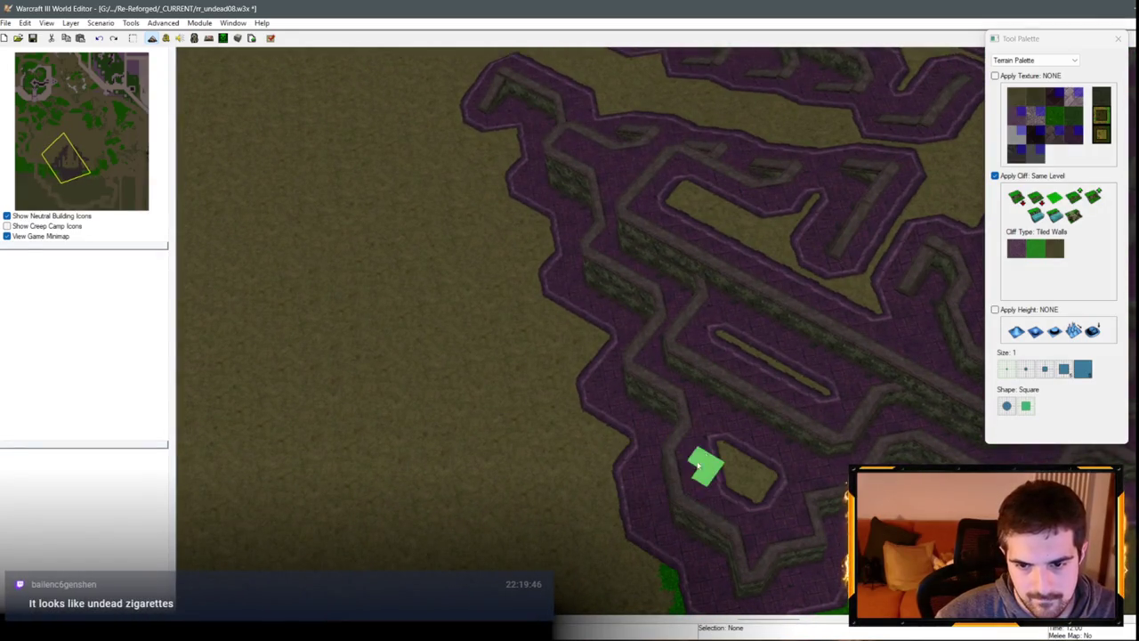
{"action": "mouse_move", "coordinate": [696, 463]}
{"action": "left_mouse_down"}
{"action": "mouse_move", "coordinate": [686, 542]}
{"action": "mouse_move", "coordinate": [620, 470]}
{"action": "mouse_move", "coordinate": [623, 418]}
{"action": "mouse_move", "coordinate": [575, 450]}
{"action": "mouse_move", "coordinate": [636, 448]}
{"action": "mouse_move", "coordinate": [735, 543]}
{"action": "mouse_move", "coordinate": [650, 373]}
{"action": "mouse_move", "coordinate": [625, 389]}
{"action": "mouse_move", "coordinate": [539, 319]}
{"action": "mouse_move", "coordinate": [659, 308]}
{"action": "mouse_move", "coordinate": [539, 348]}
{"action": "left_mouse_up"}
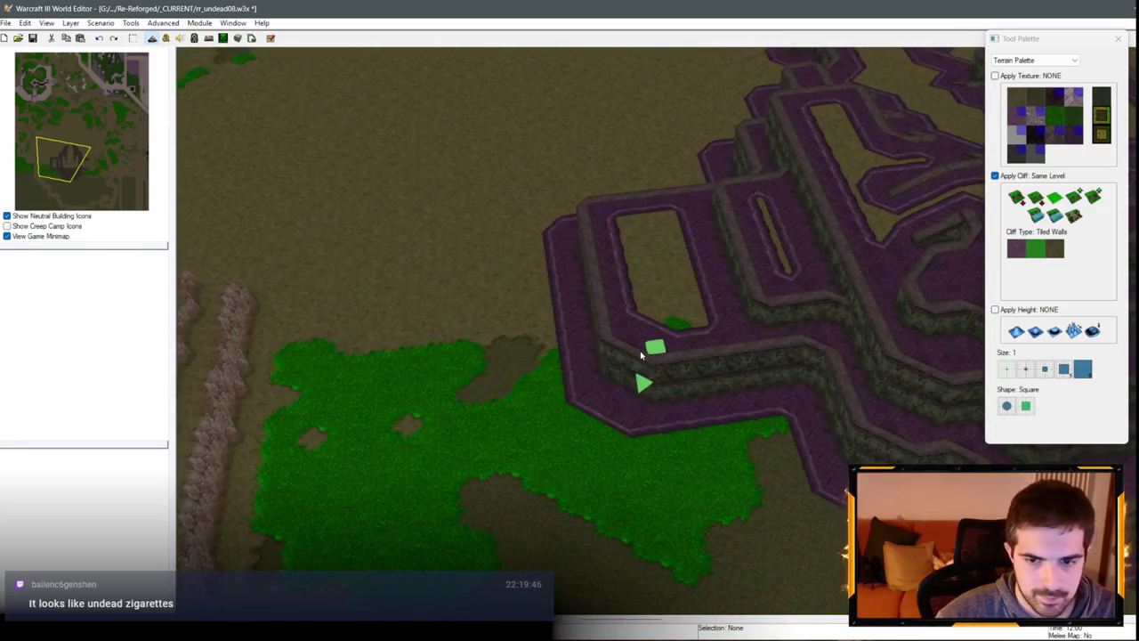
{"action": "mouse_move", "coordinate": [623, 360]}
{"action": "left_mouse_down"}
{"action": "mouse_move", "coordinate": [491, 407]}
{"action": "mouse_move", "coordinate": [656, 377]}
{"action": "mouse_move", "coordinate": [468, 354]}
{"action": "mouse_move", "coordinate": [530, 336]}
{"action": "mouse_move", "coordinate": [881, 428]}
{"action": "mouse_move", "coordinate": [427, 427]}
{"action": "mouse_move", "coordinate": [627, 494]}
{"action": "left_mouse_up"}
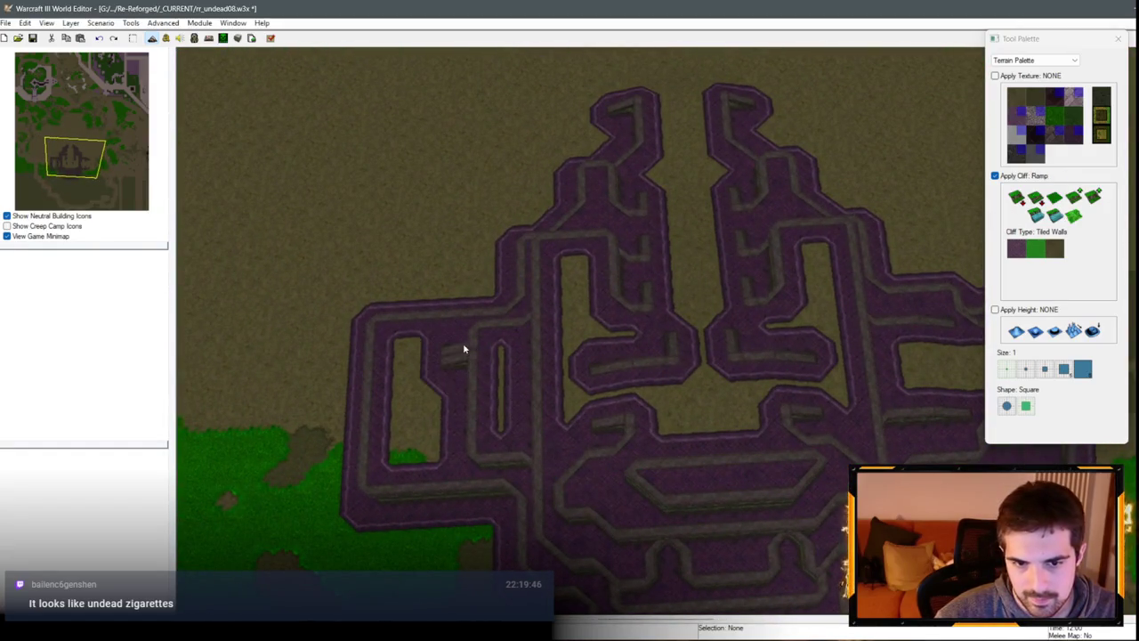
Step: Carve a ramp into the left-wing corridor and extend the purple cliff downward
{"action": "left_click_drag", "start_coordinate": [463, 432], "coordinate": [468, 356]}
{"action": "mouse_move", "coordinate": [462, 414]}
{"action": "left_mouse_down"}
{"action": "mouse_move", "coordinate": [559, 407]}
{"action": "mouse_move", "coordinate": [371, 494]}
{"action": "mouse_move", "coordinate": [547, 419]}
{"action": "mouse_move", "coordinate": [553, 450]}
{"action": "left_mouse_up"}
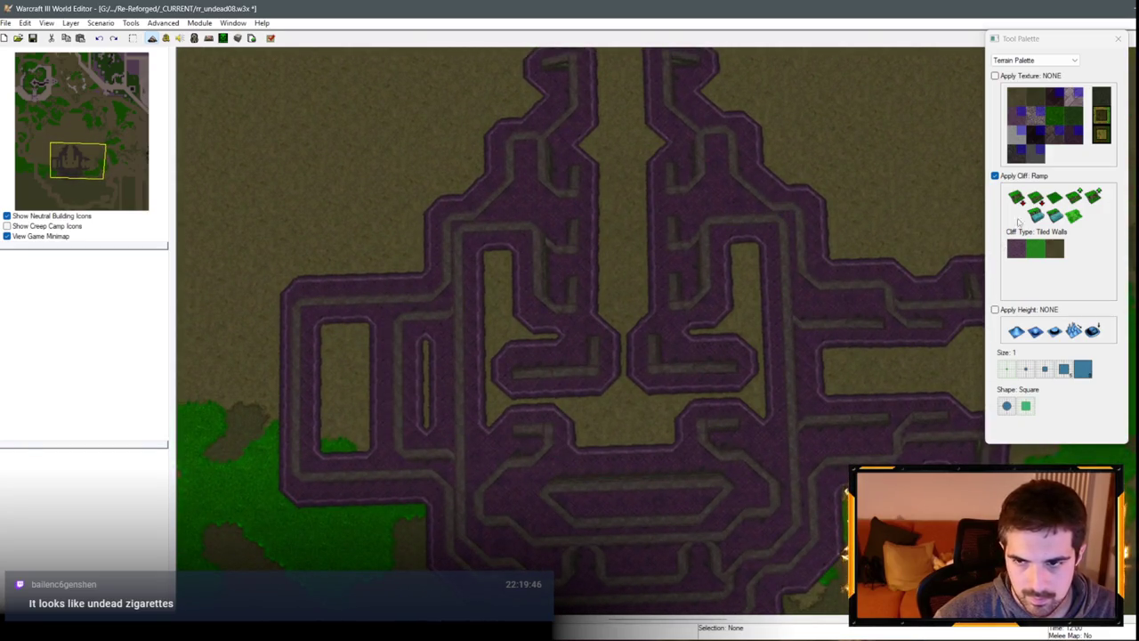
{"action": "key", "text": "Left"}
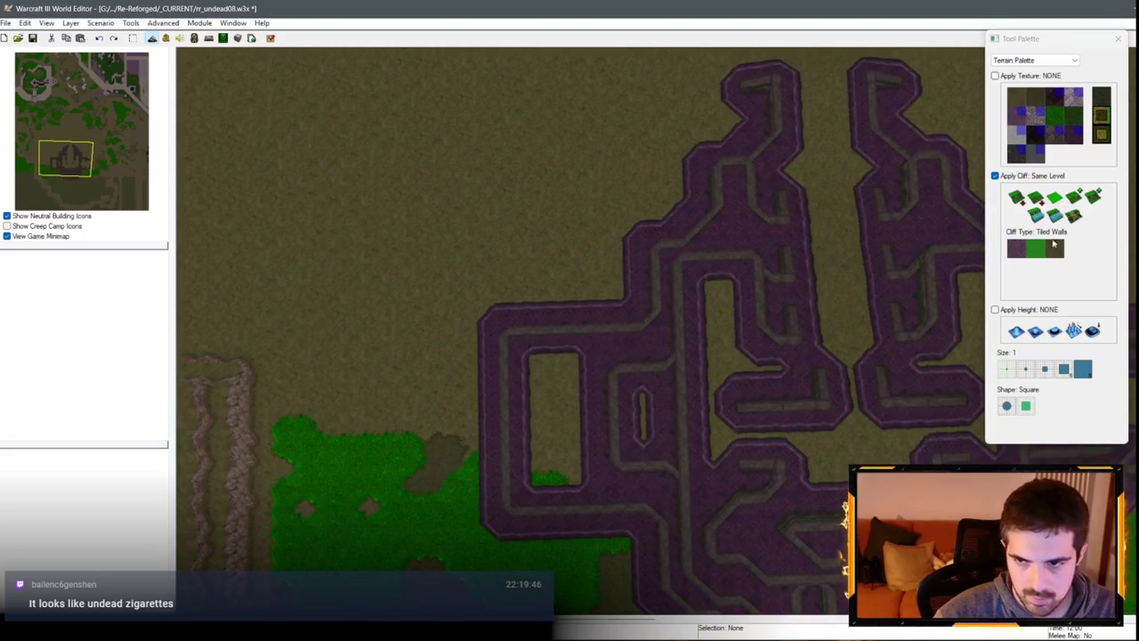
{"action": "left_click_drag", "start_coordinate": [607, 388], "coordinate": [607, 451]}
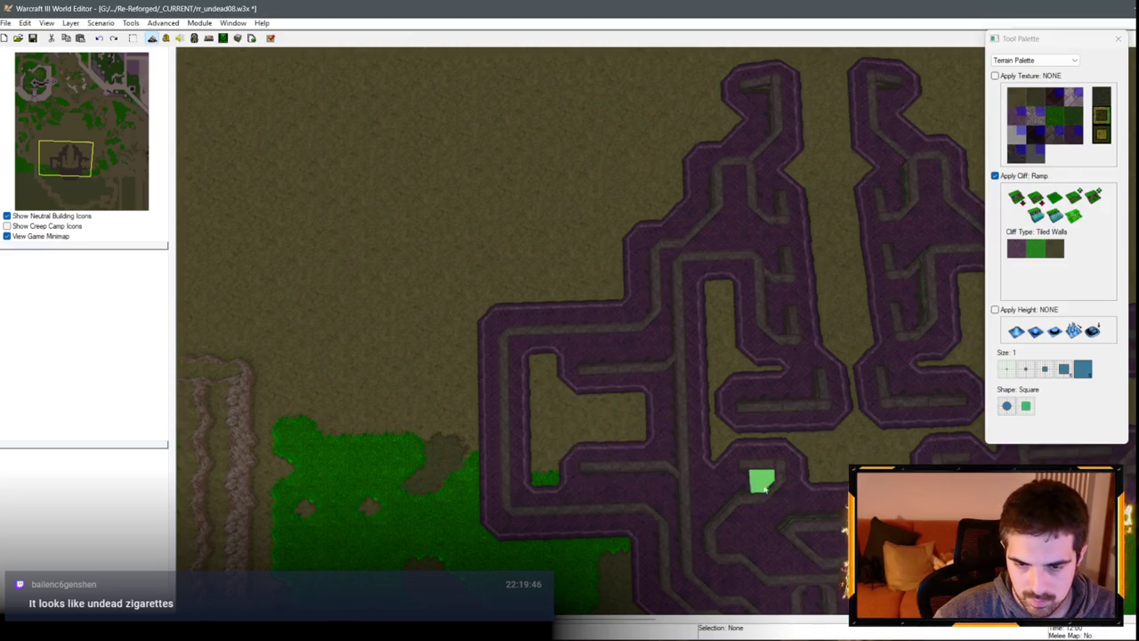
{"action": "key", "text": "Right"}
Step: Toggle the grid on and off, rotate toward the lower-right, and reselect Same Level
{"action": "key", "text": "ctrl+g"}
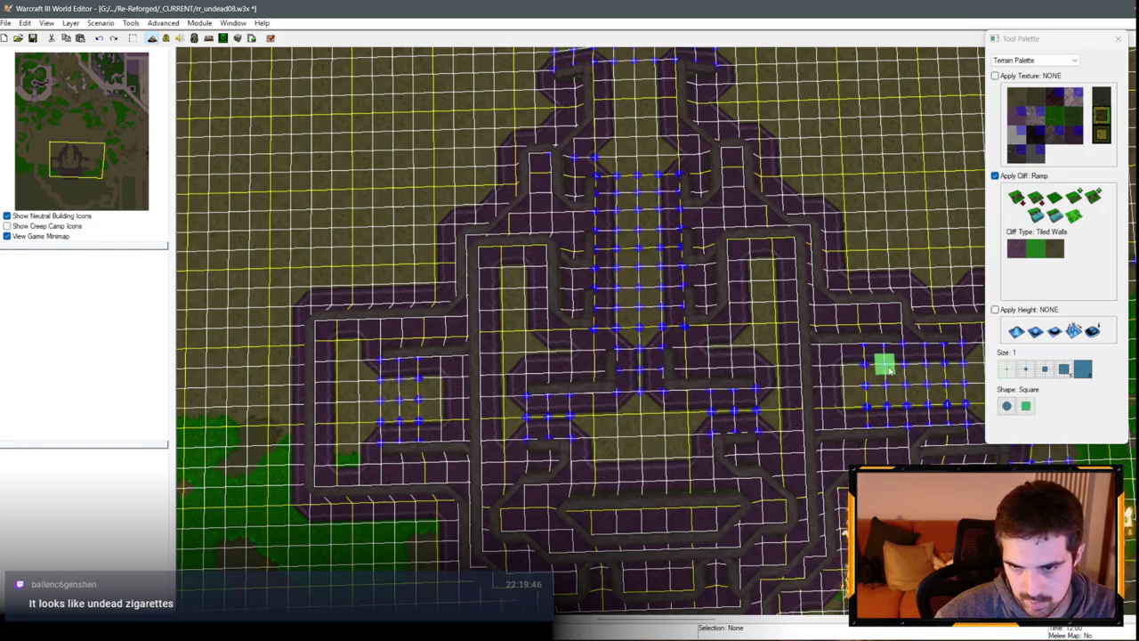
{"action": "key", "text": "ctrl+g"}
{"action": "scroll", "coordinate": [545, 495], "scroll_direction": "down", "scroll_amount": 2}
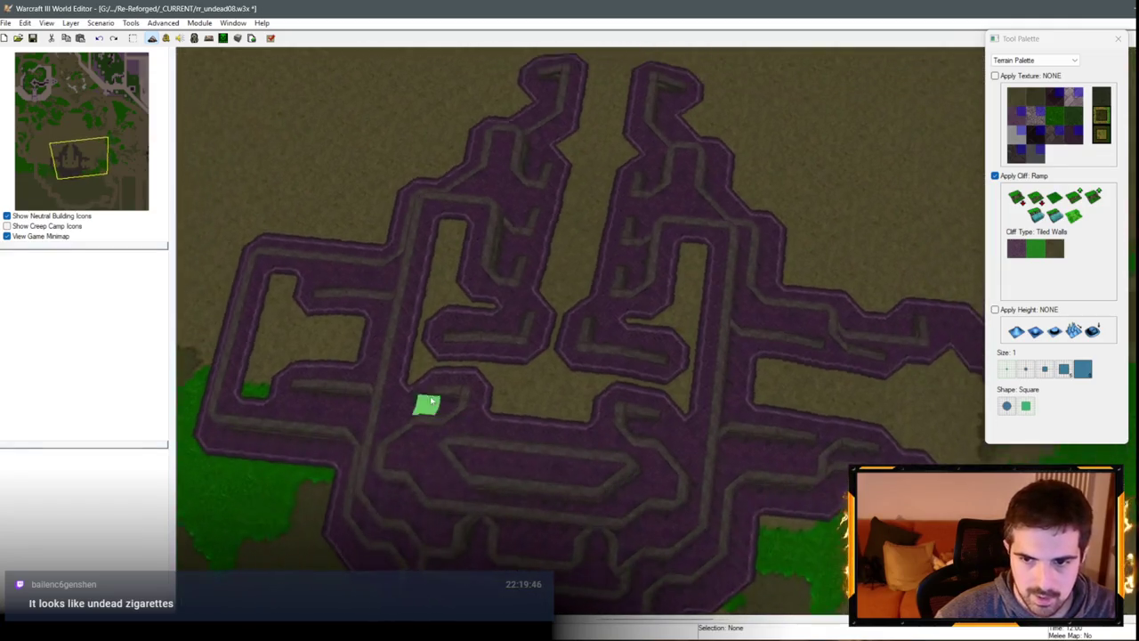
{"action": "scroll", "coordinate": [433, 386], "scroll_direction": "up", "scroll_amount": 3}
{"action": "mouse_move", "coordinate": [567, 374]}
{"action": "left_mouse_down"}
{"action": "mouse_move", "coordinate": [744, 299]}
{"action": "mouse_move", "coordinate": [521, 432]}
{"action": "mouse_move", "coordinate": [638, 472]}
{"action": "left_mouse_up"}
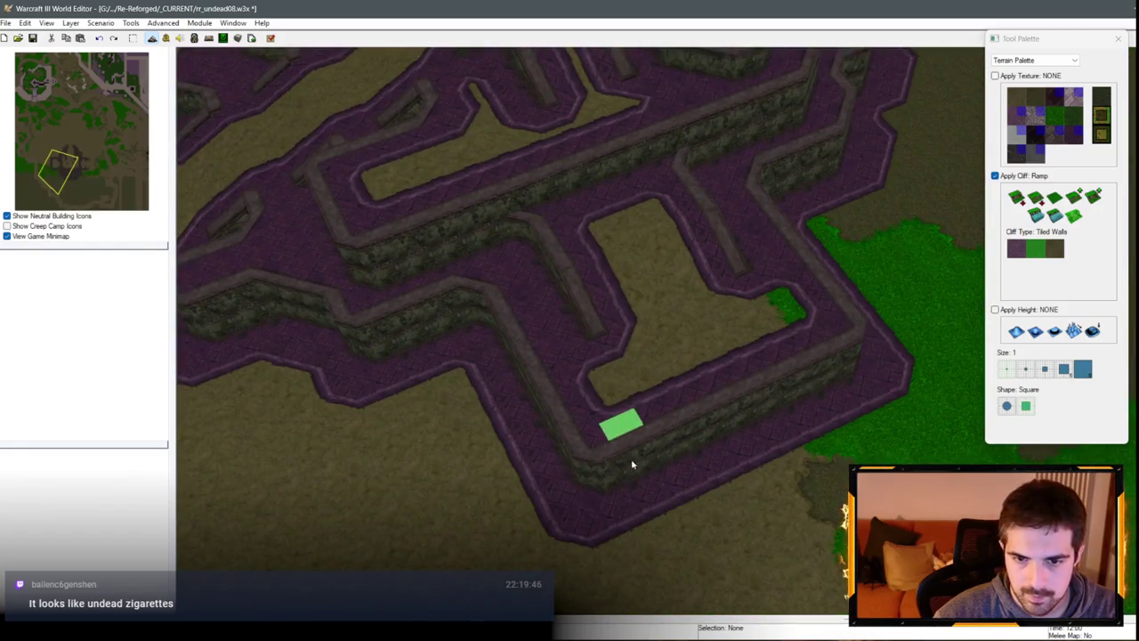
{"action": "left_click", "coordinate": [1055, 197]}
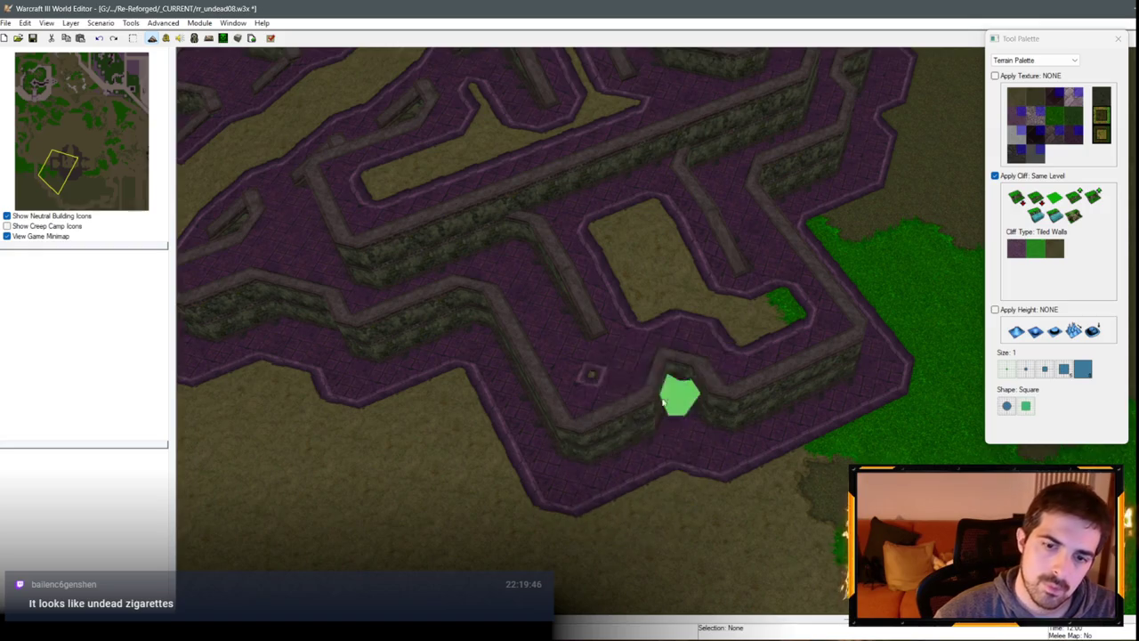
Step: Reshape the lower-right wall corner and fill the narrow channel with an Increase One plateau
{"action": "mouse_move", "coordinate": [696, 392]}
{"action": "left_mouse_down"}
{"action": "mouse_move", "coordinate": [857, 317]}
{"action": "mouse_move", "coordinate": [712, 371]}
{"action": "mouse_move", "coordinate": [730, 383]}
{"action": "left_mouse_up"}
{"action": "left_click", "coordinate": [1075, 197]}
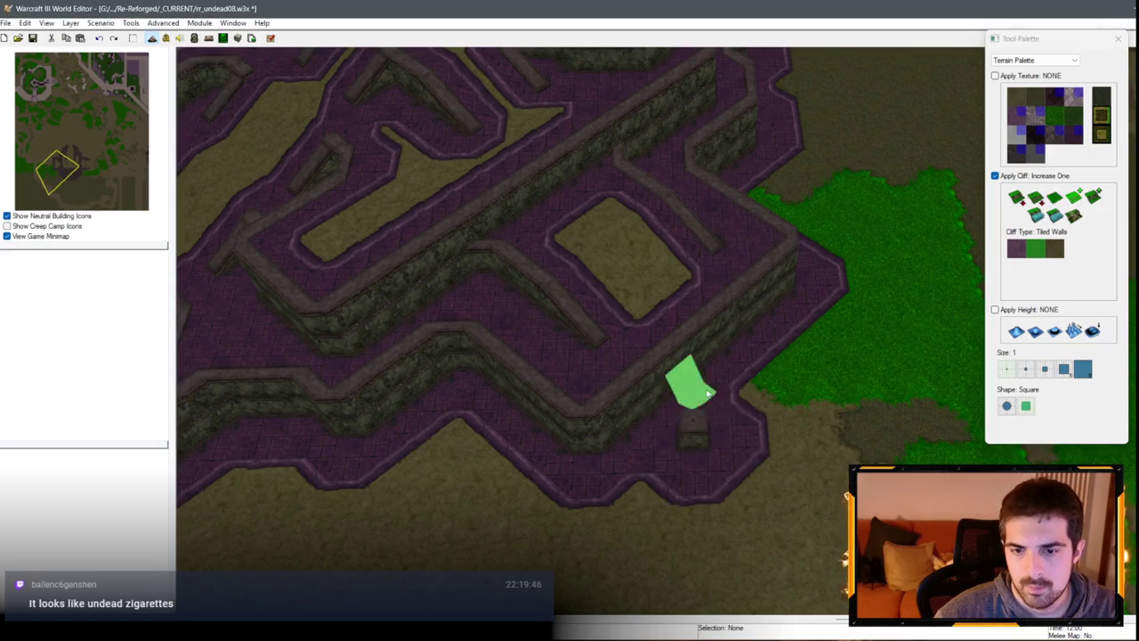
{"action": "mouse_move", "coordinate": [692, 433]}
{"action": "left_mouse_down"}
{"action": "mouse_move", "coordinate": [792, 340]}
{"action": "mouse_move", "coordinate": [636, 463]}
{"action": "mouse_move", "coordinate": [810, 363]}
{"action": "left_mouse_up"}
{"action": "left_click", "coordinate": [790, 338]}
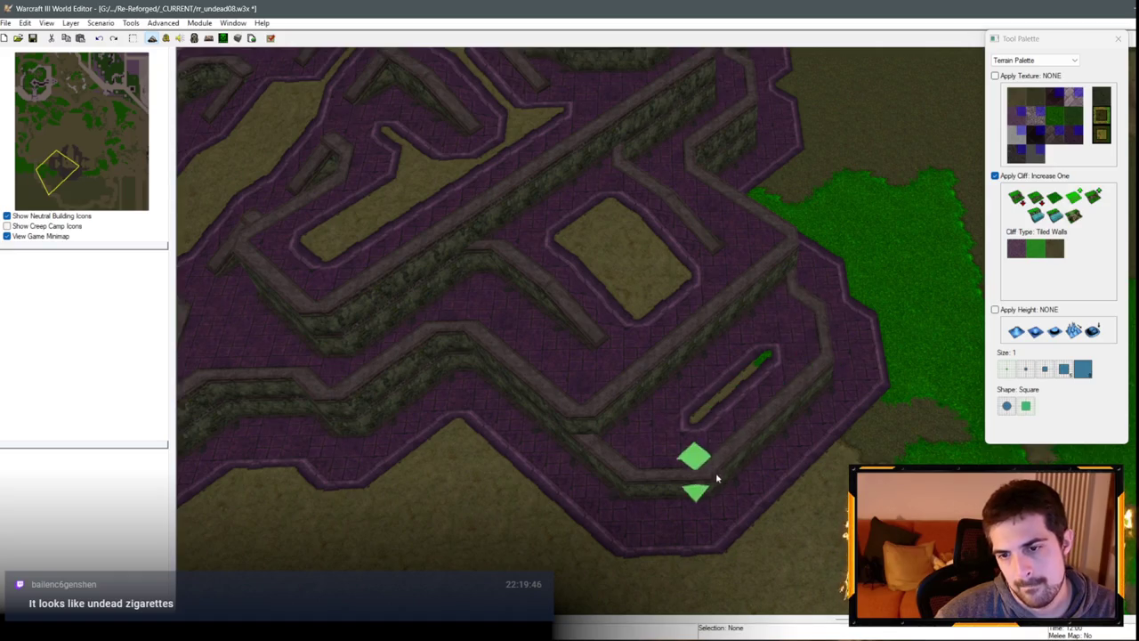
{"action": "mouse_move", "coordinate": [717, 478]}
{"action": "left_mouse_down"}
{"action": "mouse_move", "coordinate": [803, 411]}
{"action": "mouse_move", "coordinate": [857, 429]}
{"action": "mouse_move", "coordinate": [693, 527]}
{"action": "mouse_move", "coordinate": [764, 489]}
{"action": "left_mouse_up"}
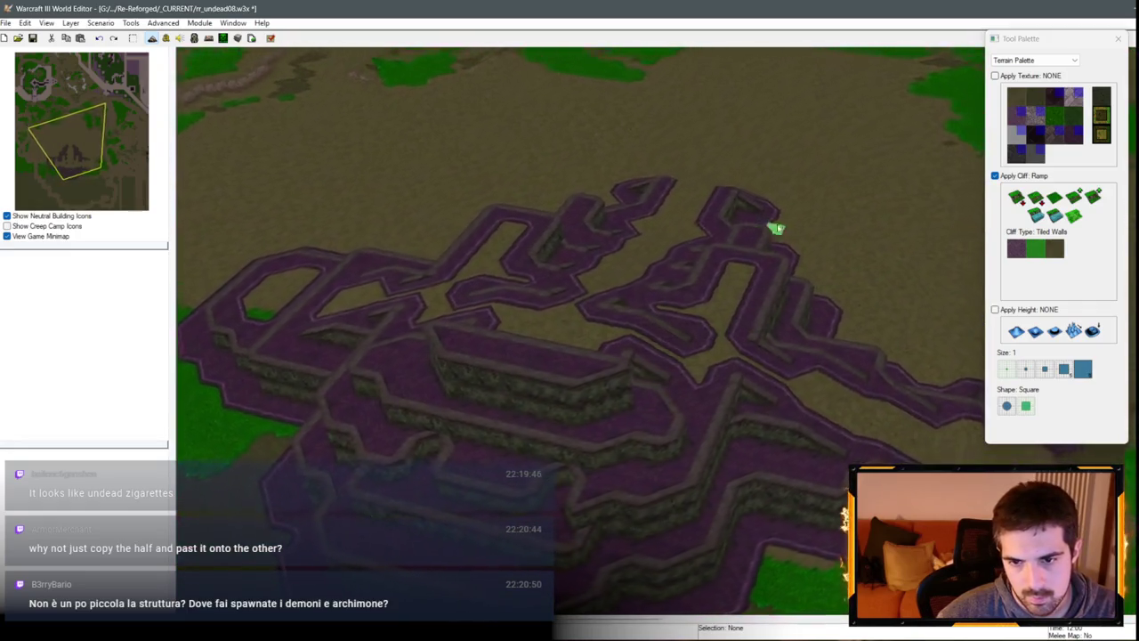
{"action": "scroll", "coordinate": [903, 286], "scroll_direction": "up", "scroll_amount": 2}
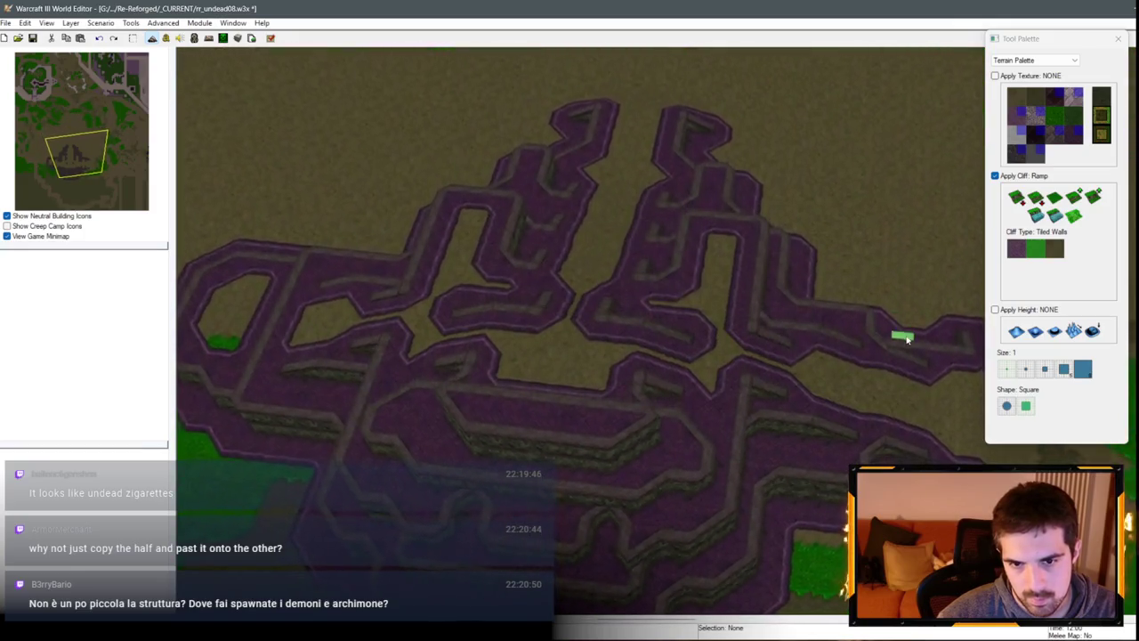
{"action": "scroll", "coordinate": [880, 441], "scroll_direction": "down", "scroll_amount": 3}
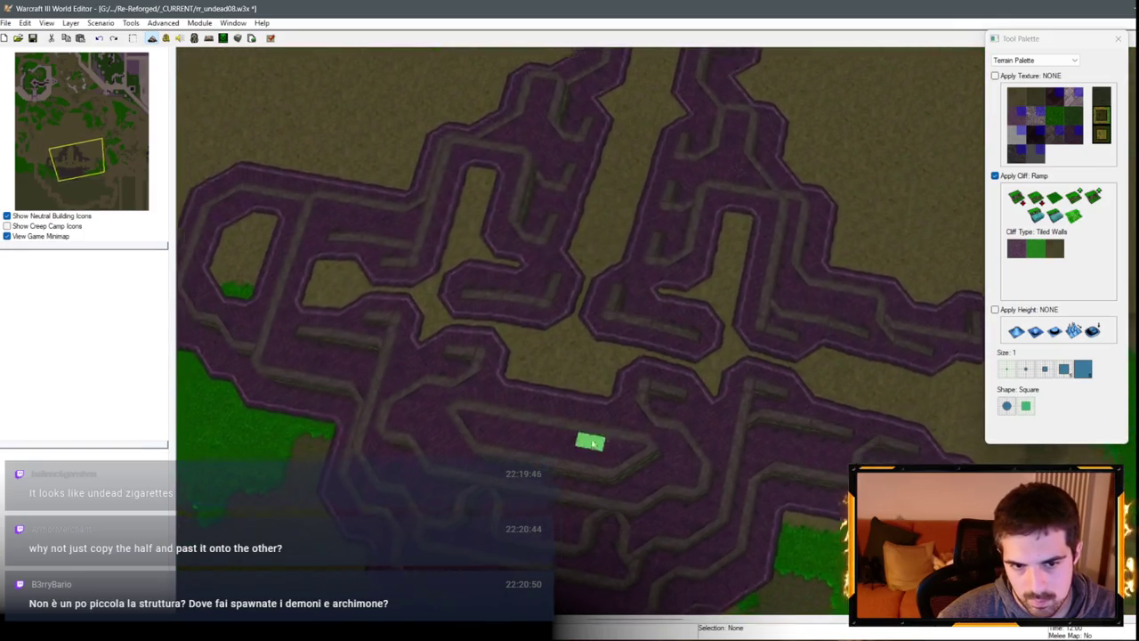
{"action": "scroll", "coordinate": [591, 440], "scroll_direction": "up", "scroll_amount": 2}
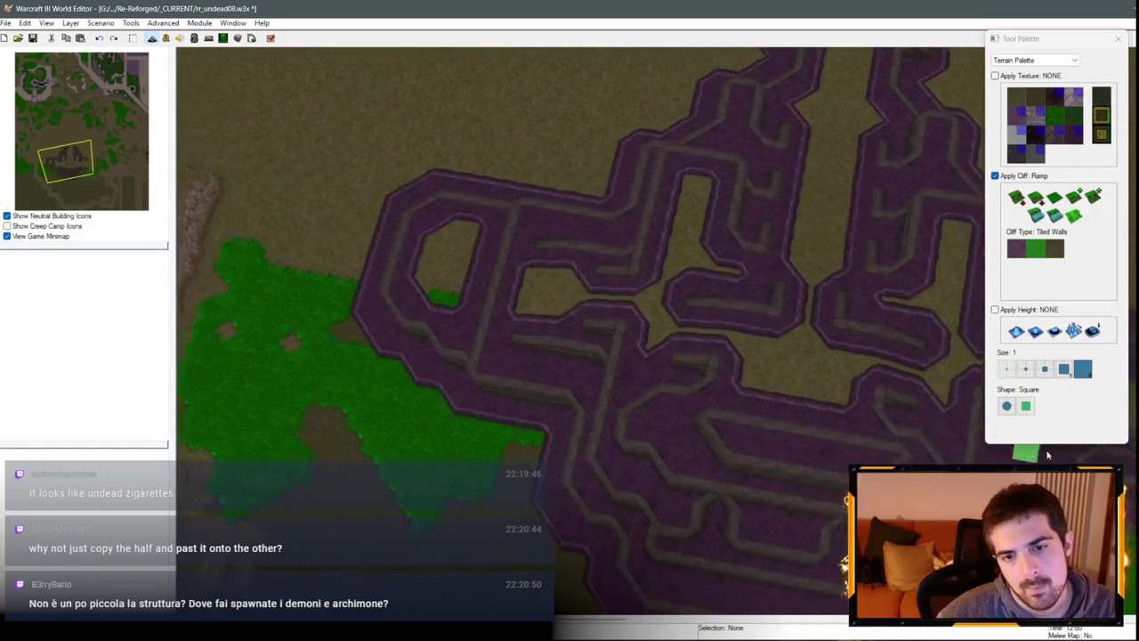
{"action": "key", "text": "Right"}
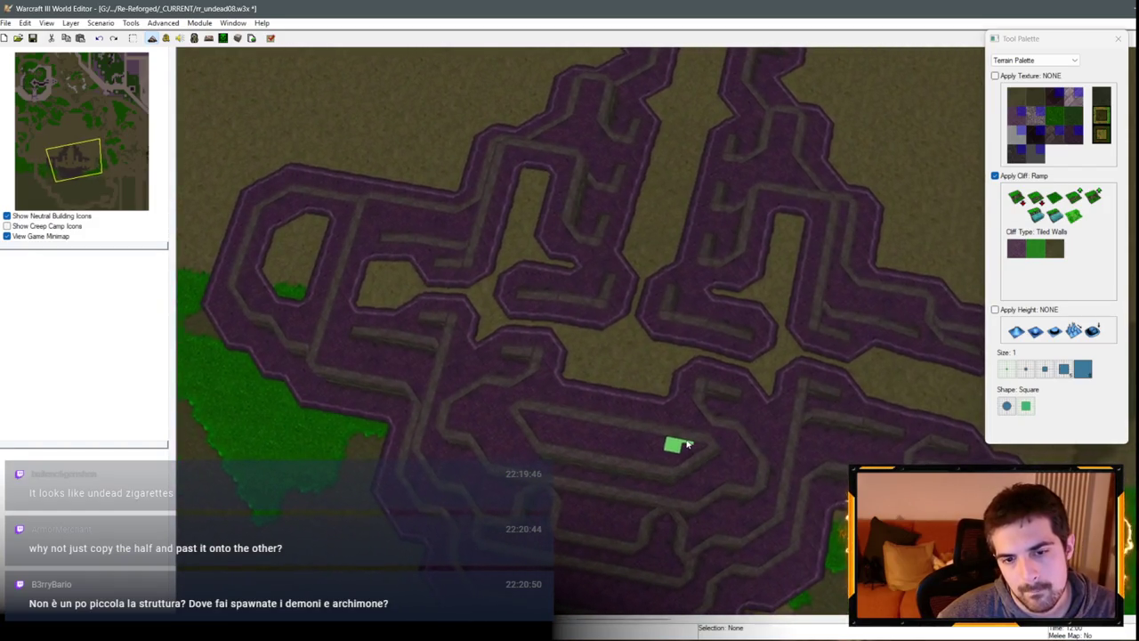
{"action": "scroll", "coordinate": [703, 428], "scroll_direction": "up", "scroll_amount": 3}
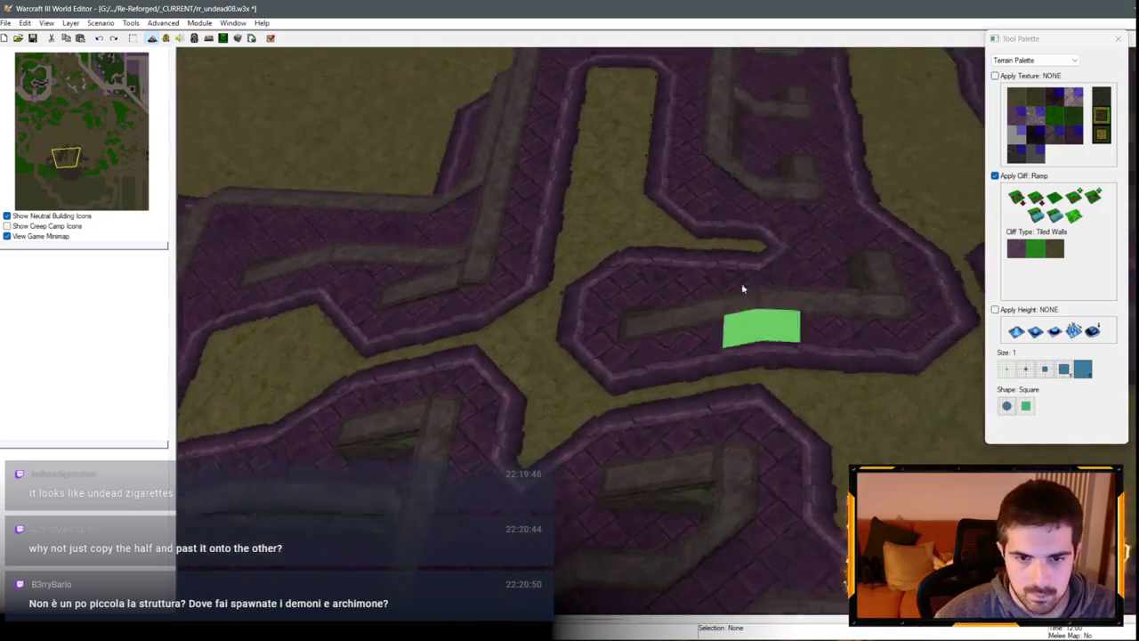
{"action": "scroll", "coordinate": [860, 180], "scroll_direction": "down", "scroll_amount": 2}
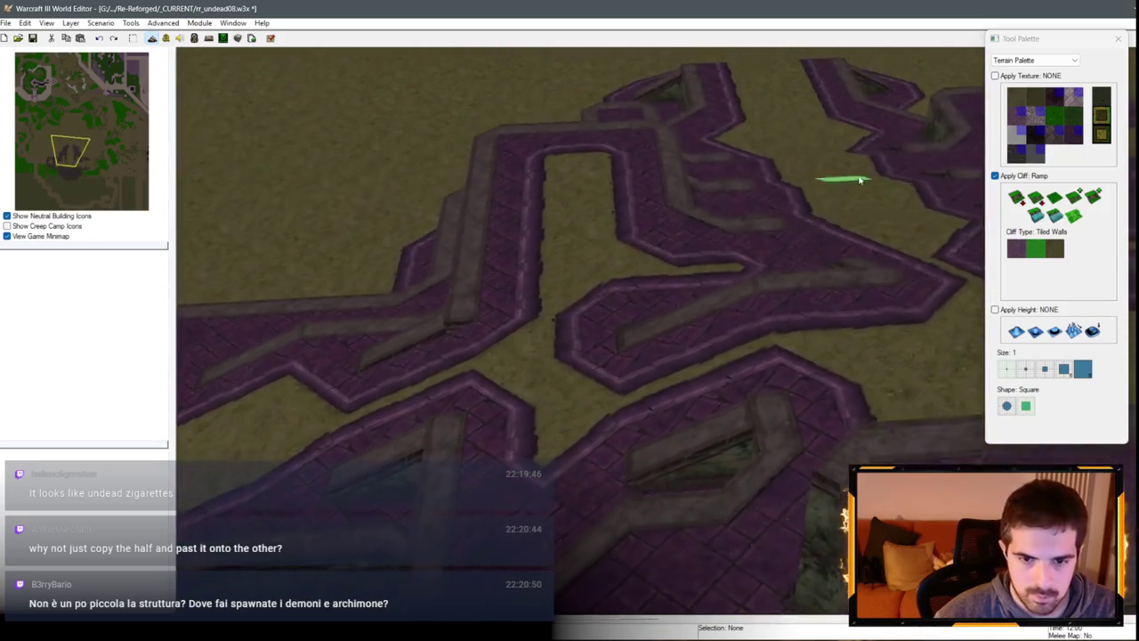
{"action": "scroll", "coordinate": [870, 161], "scroll_direction": "up", "scroll_amount": 2}
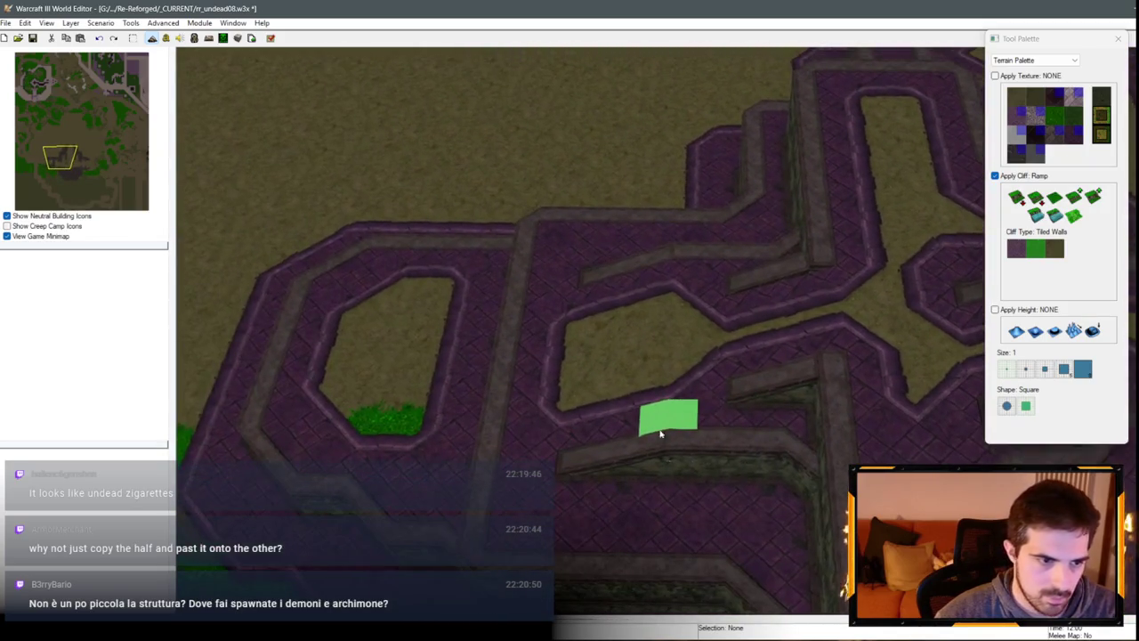
{"action": "scroll", "coordinate": [596, 347], "scroll_direction": "up", "scroll_amount": 1}
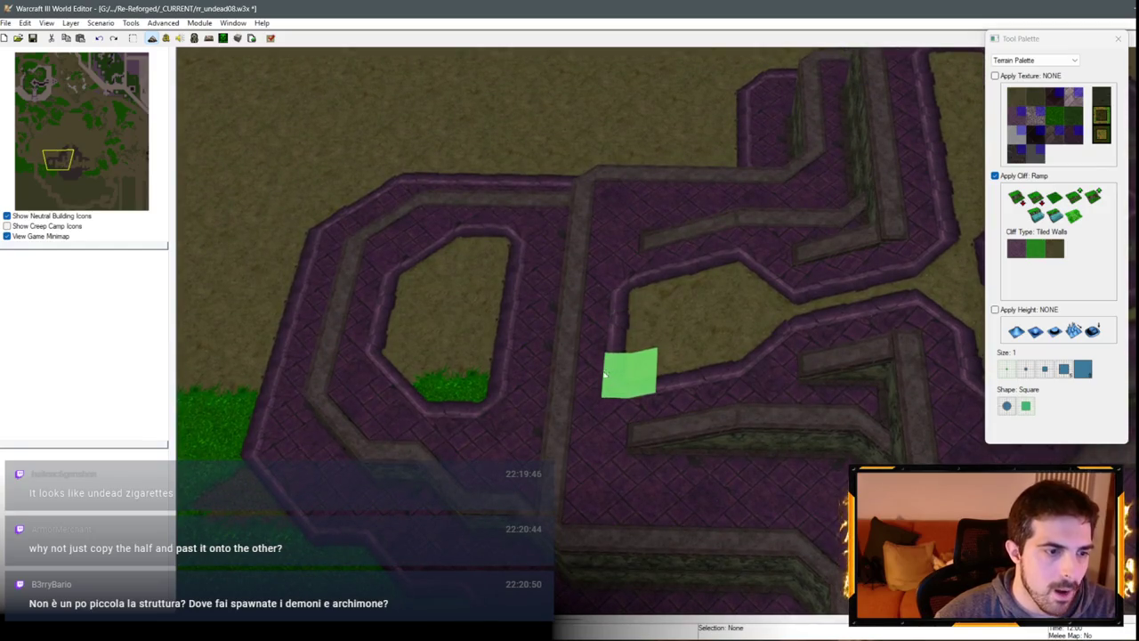
{"action": "scroll", "coordinate": [623, 365], "scroll_direction": "down", "scroll_amount": 3}
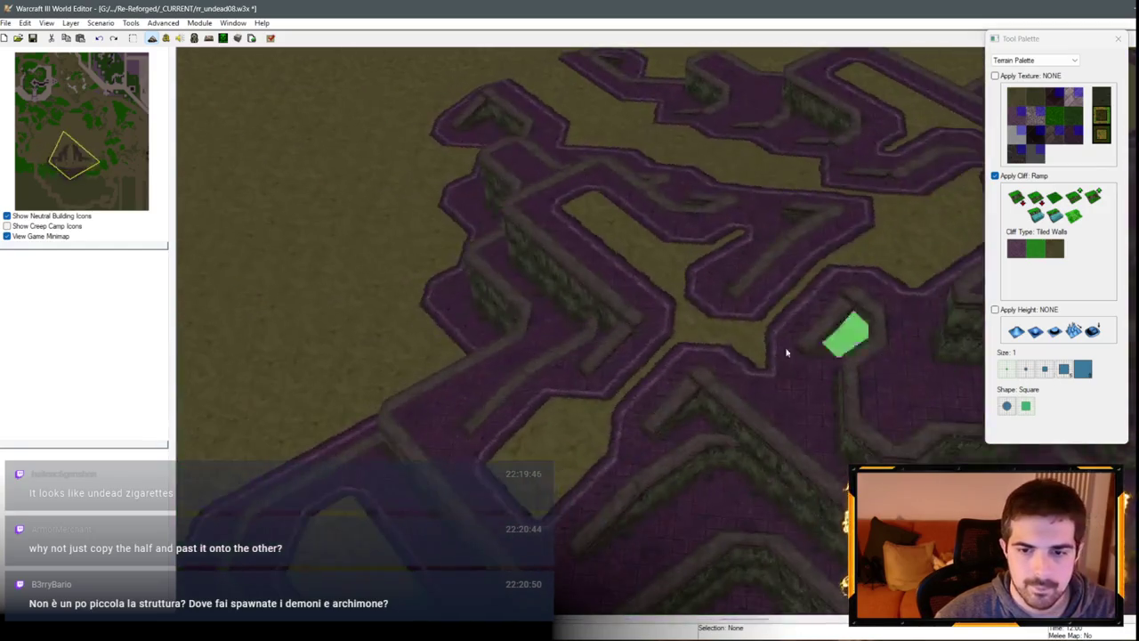
{"action": "scroll", "coordinate": [801, 356], "scroll_direction": "down", "scroll_amount": 3}
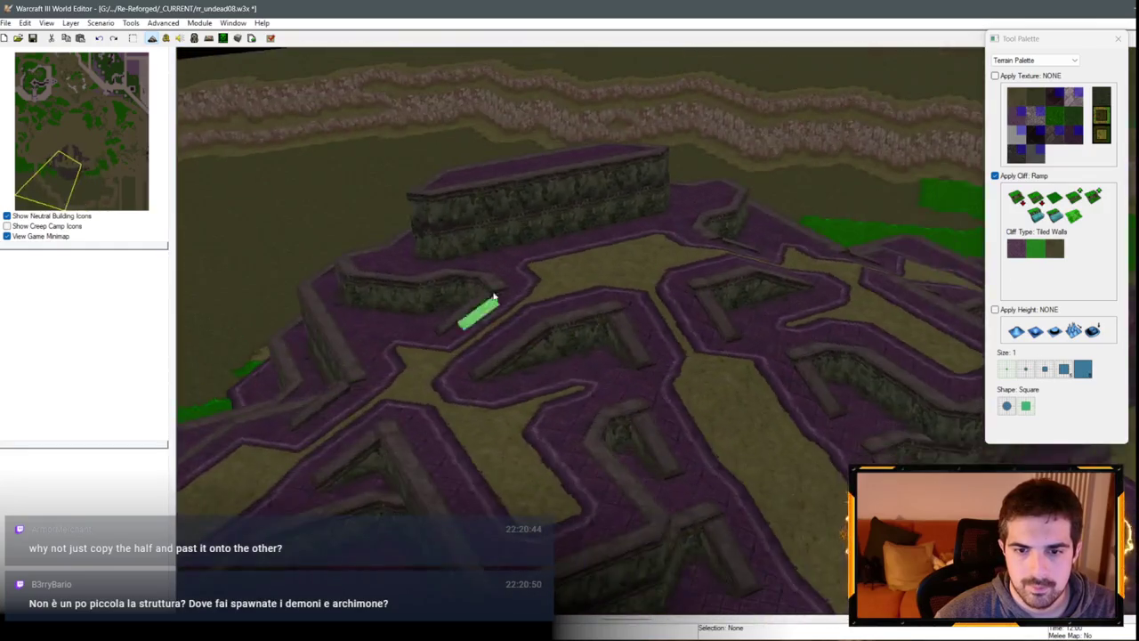
{"action": "scroll", "coordinate": [824, 333], "scroll_direction": "up", "scroll_amount": 3}
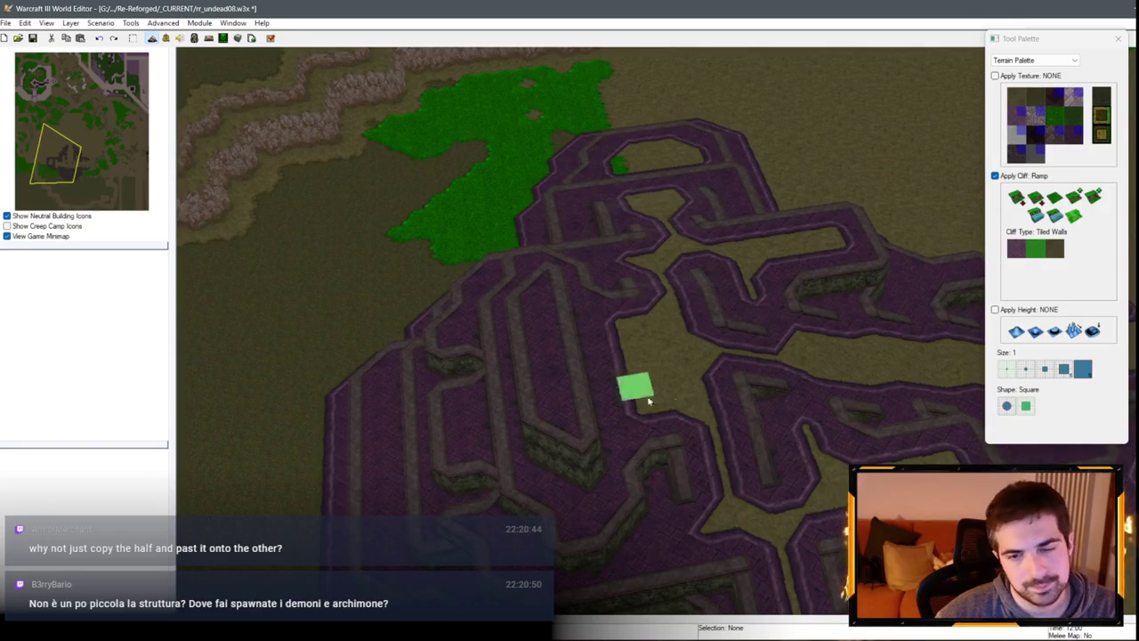
{"action": "scroll", "coordinate": [594, 347], "scroll_direction": "up", "scroll_amount": 3}
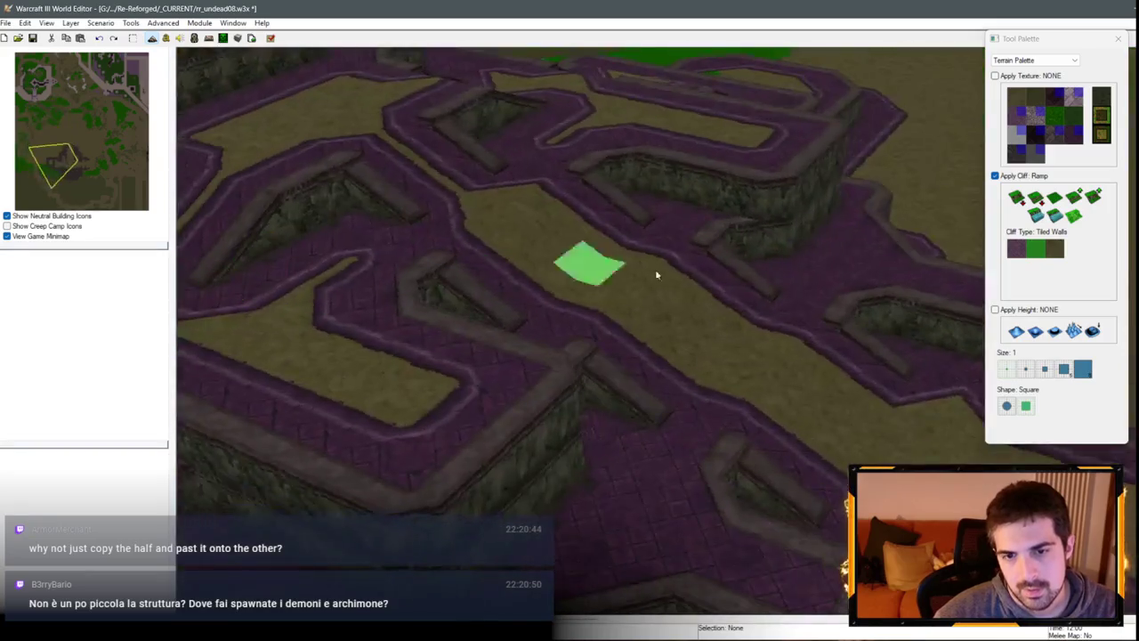
{"action": "scroll", "coordinate": [617, 288], "scroll_direction": "down", "scroll_amount": 3}
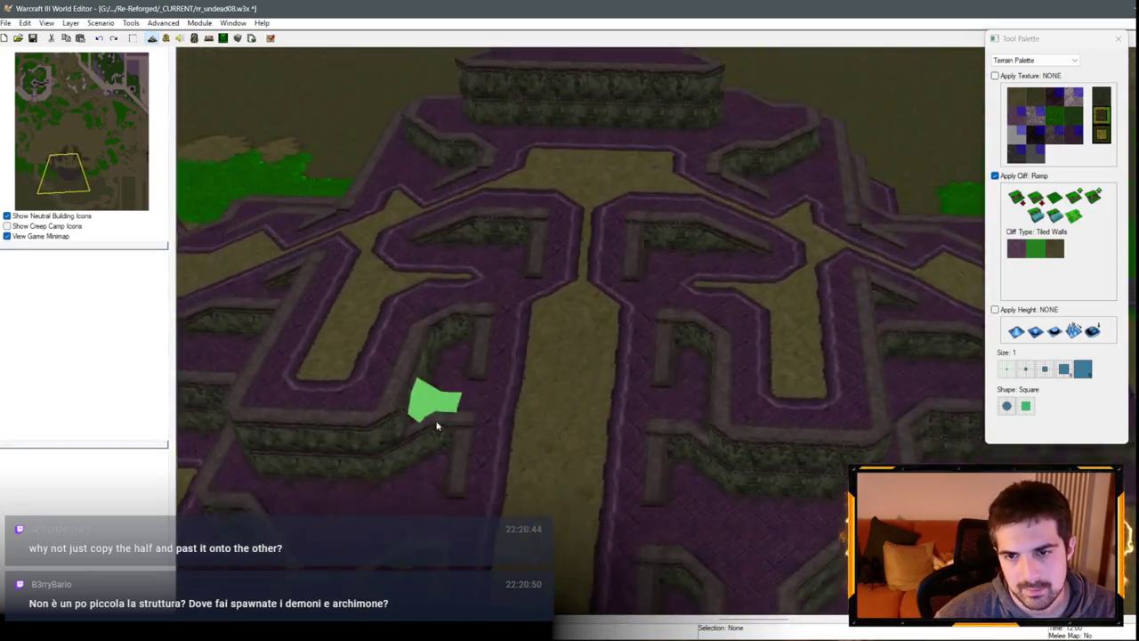
{"action": "scroll", "coordinate": [541, 353], "scroll_direction": "down", "scroll_amount": 3}
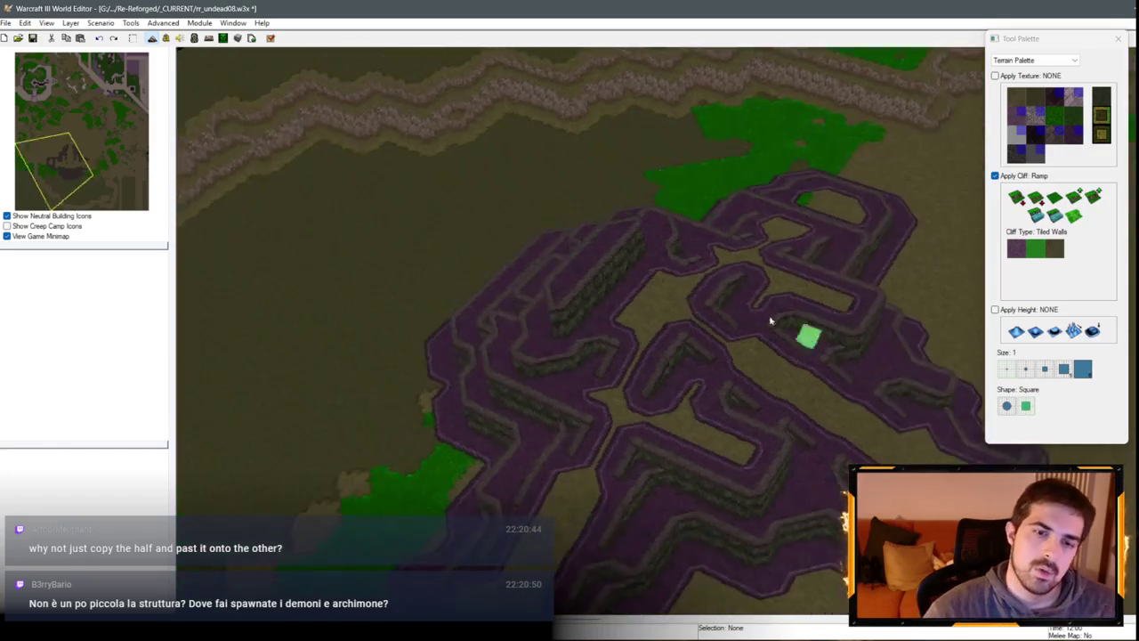
{"action": "scroll", "coordinate": [825, 225], "scroll_direction": "up", "scroll_amount": 3}
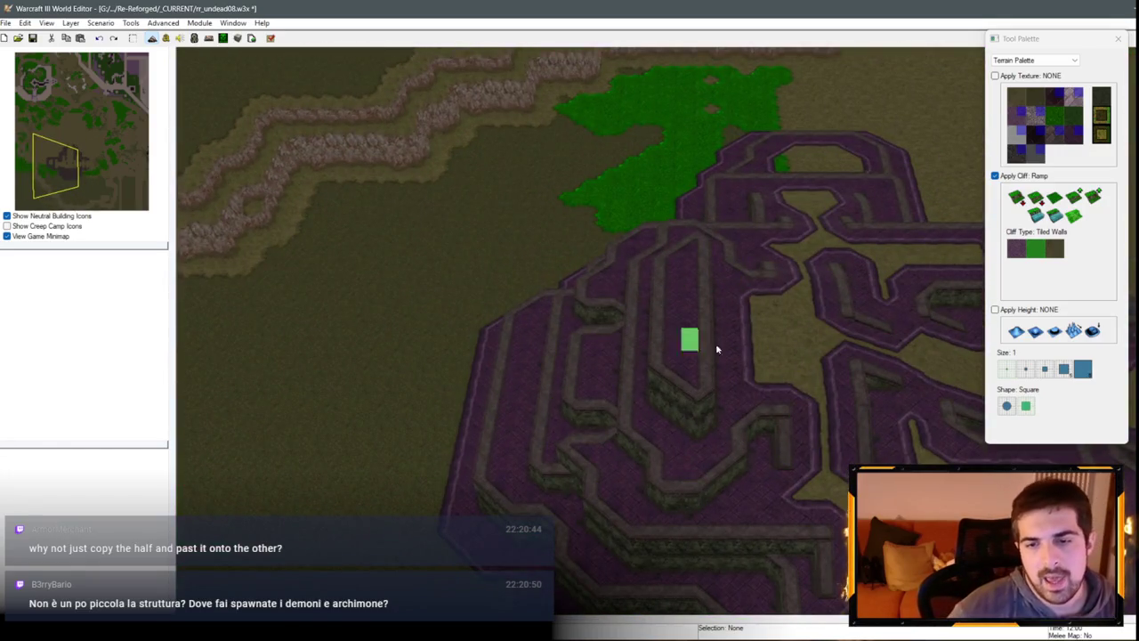
{"action": "scroll", "coordinate": [717, 348], "scroll_direction": "up", "scroll_amount": 3}
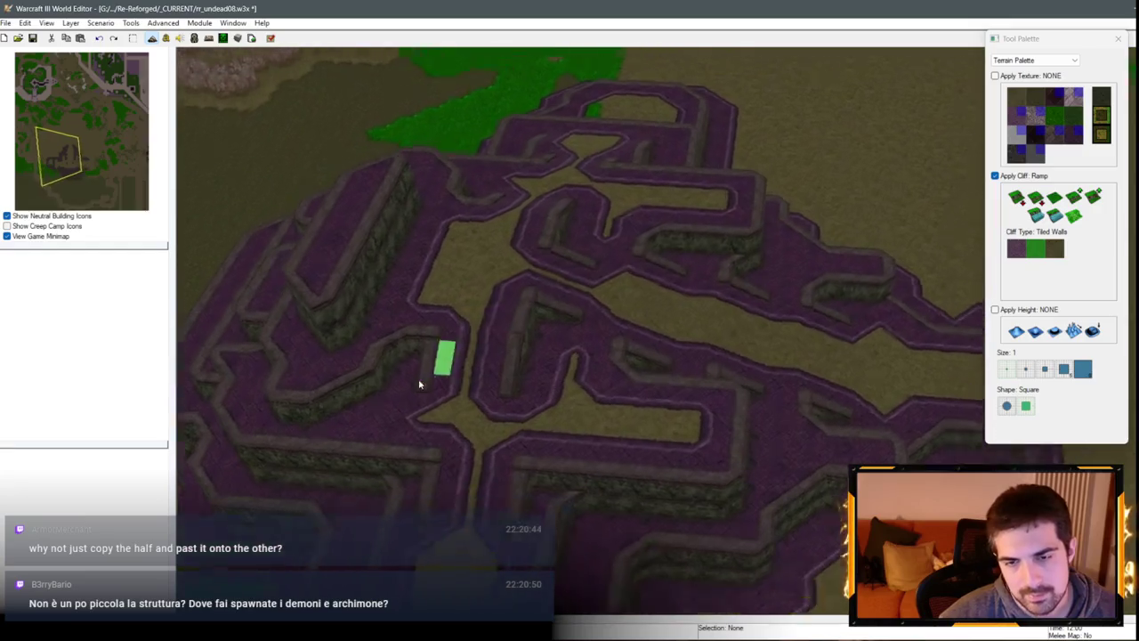
{"action": "scroll", "coordinate": [420, 384], "scroll_direction": "up", "scroll_amount": 3}
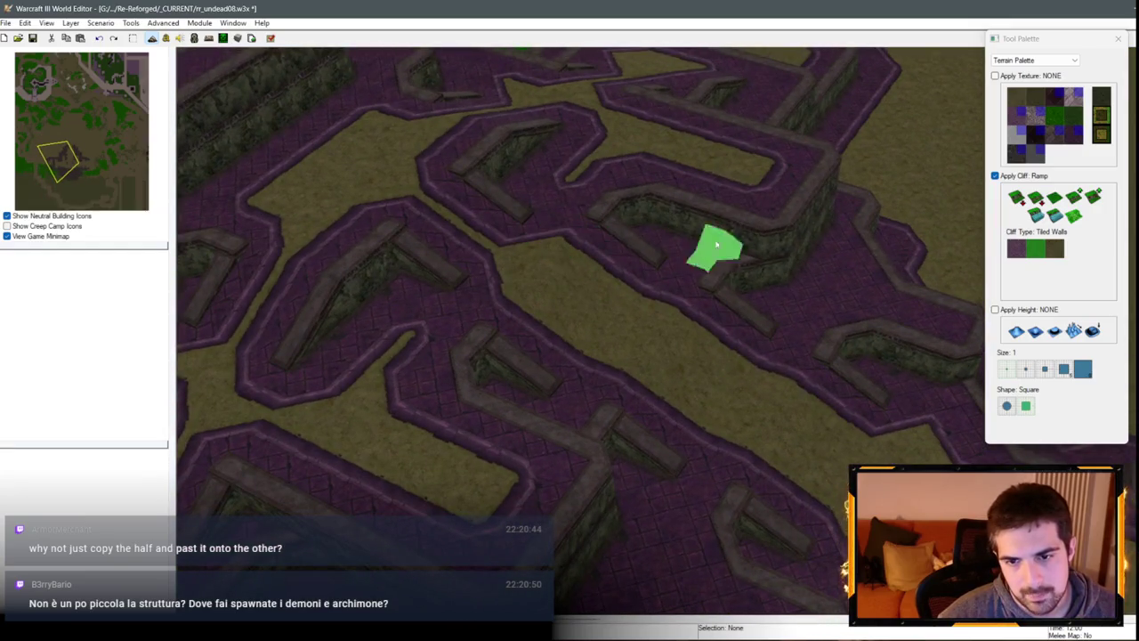
{"action": "scroll", "coordinate": [716, 245], "scroll_direction": "down", "scroll_amount": 5}
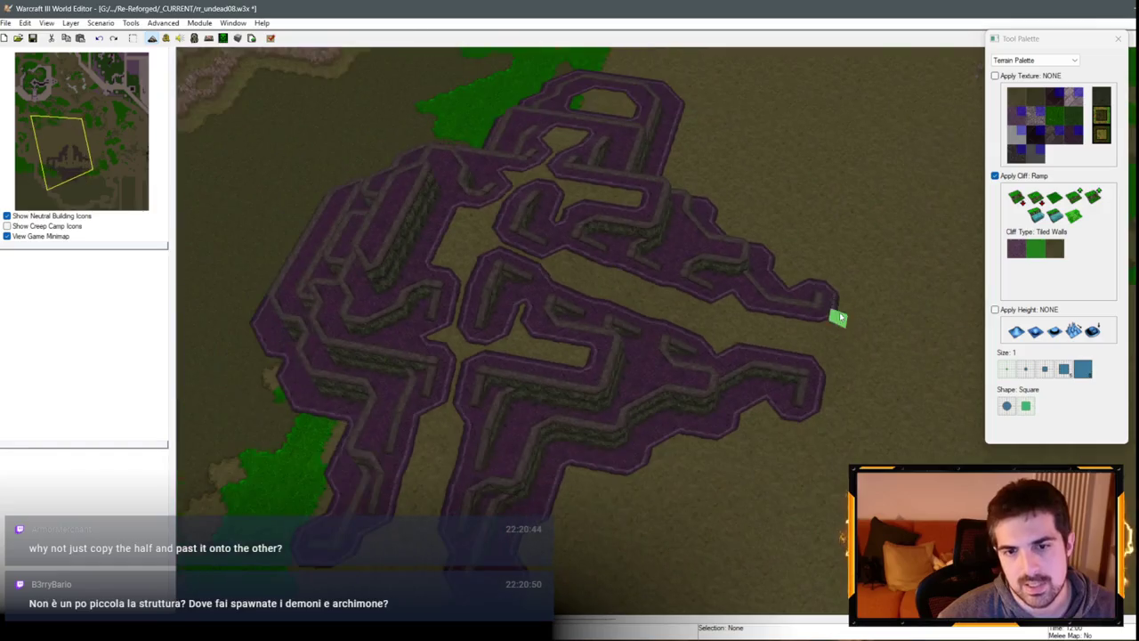
{"action": "mouse_move", "coordinate": [872, 221]}
{"action": "left_mouse_down"}
{"action": "mouse_move", "coordinate": [659, 490]}
{"action": "mouse_move", "coordinate": [534, 511]}
{"action": "mouse_move", "coordinate": [506, 434]}
{"action": "mouse_move", "coordinate": [864, 381]}
{"action": "mouse_move", "coordinate": [793, 411]}
{"action": "mouse_move", "coordinate": [594, 178]}
{"action": "left_mouse_up"}
Step: Copy the marked maze section and paste it onto the fortress's right half
{"action": "scroll", "coordinate": [490, 432], "scroll_direction": "up", "scroll_amount": 2}
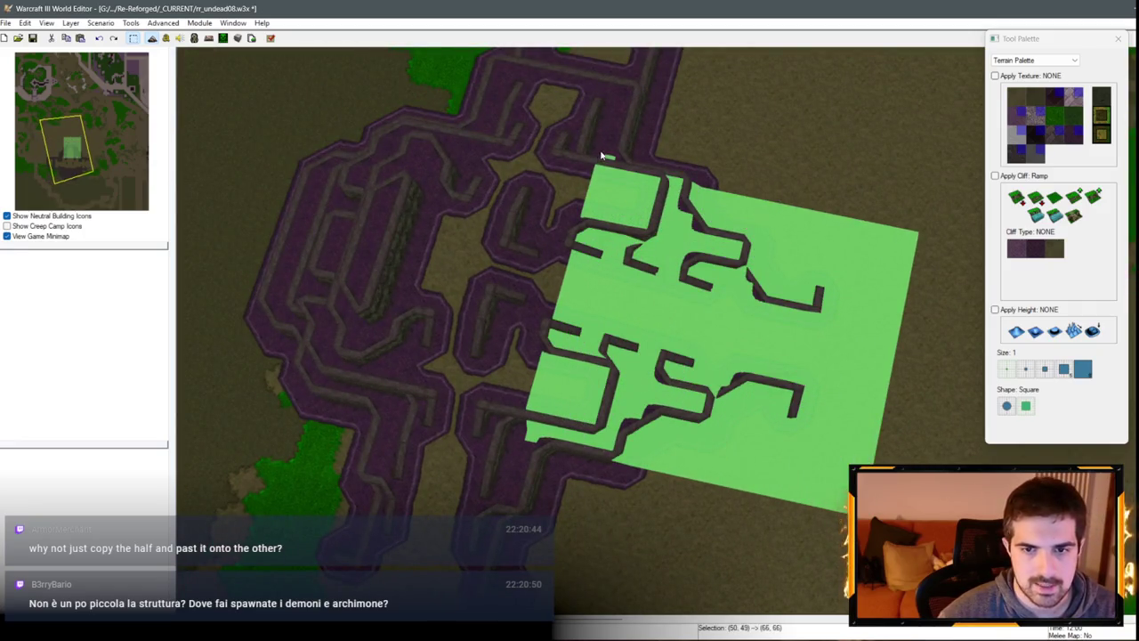
{"action": "key", "text": "ctrl+c"}
{"action": "key", "text": "ctrl+v"}
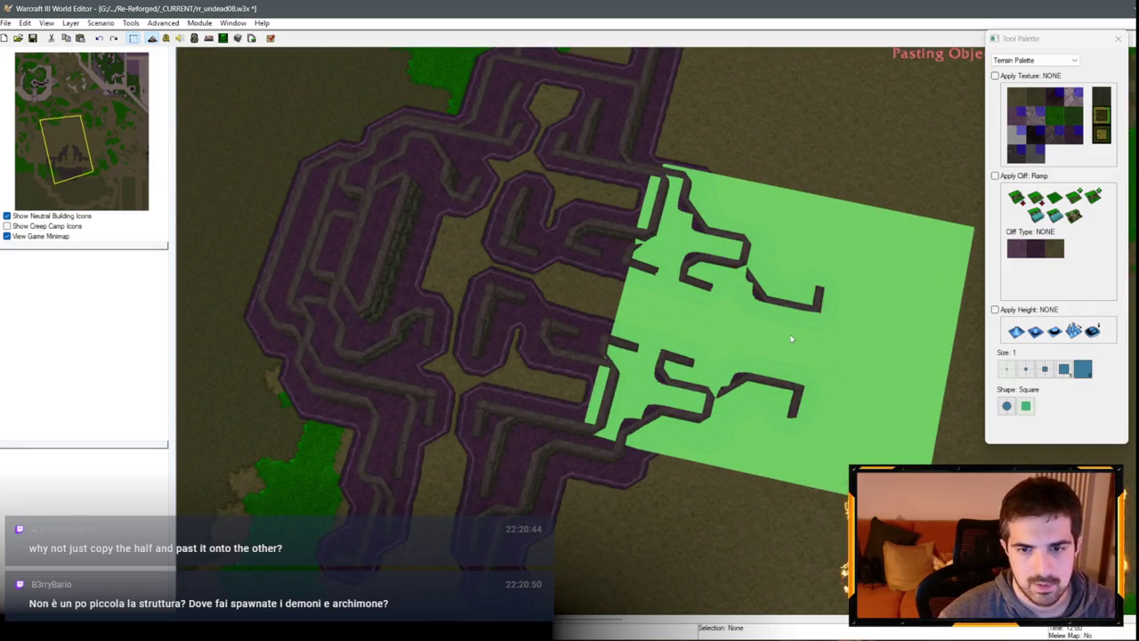
{"action": "scroll", "coordinate": [708, 377], "scroll_direction": "down", "scroll_amount": 2}
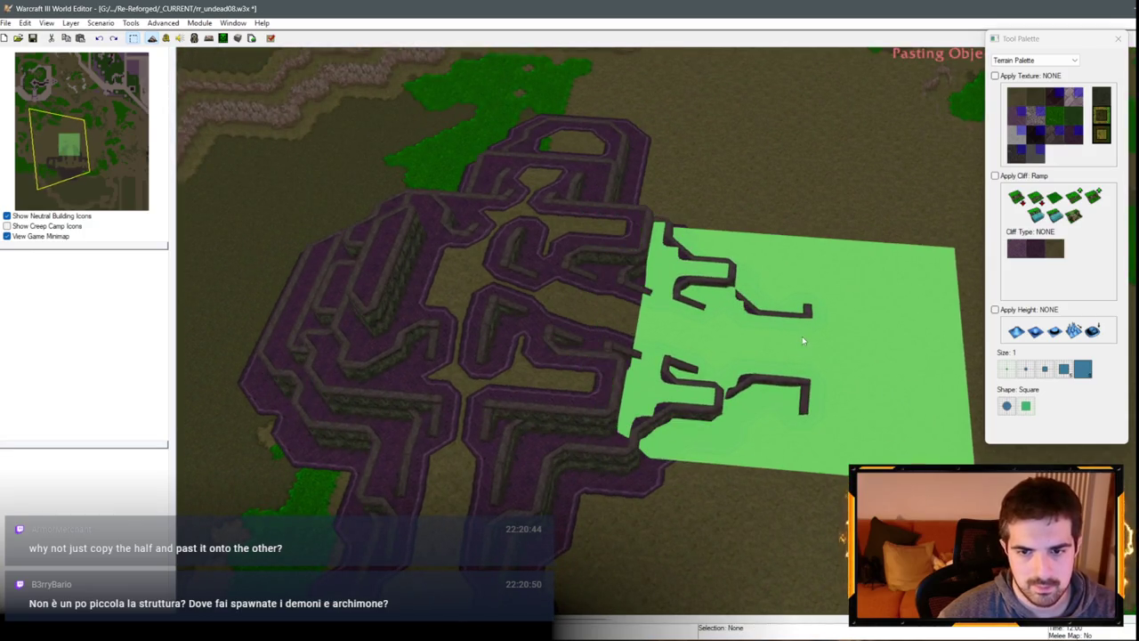
{"action": "scroll", "coordinate": [807, 338], "scroll_direction": "up", "scroll_amount": 3}
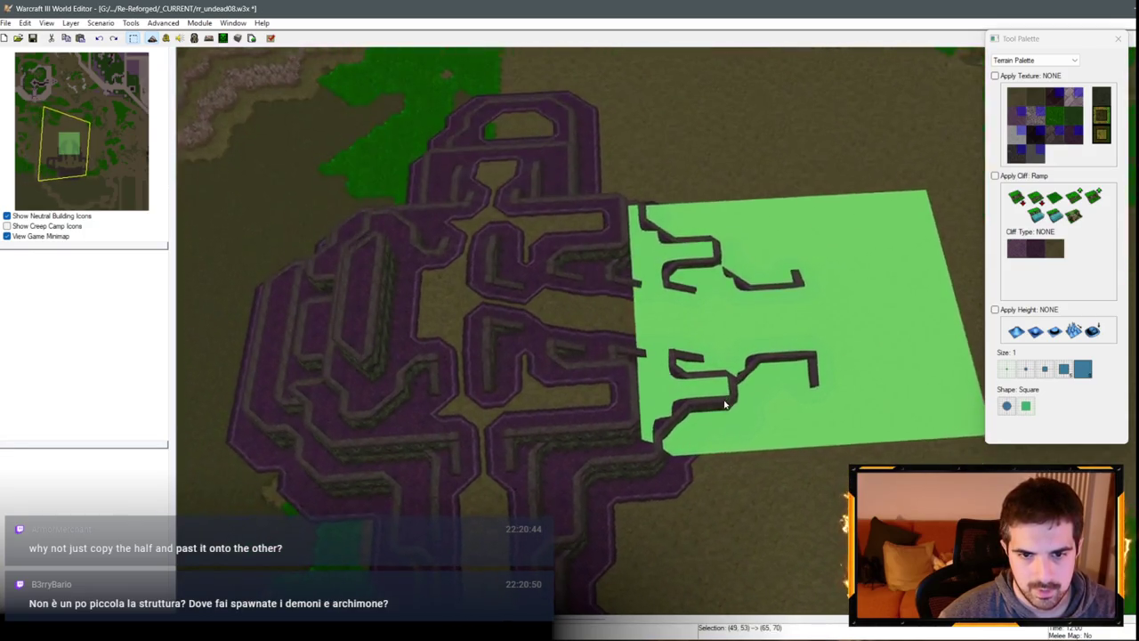
{"action": "left_click", "coordinate": [780, 322]}
{"action": "key", "text": "Escape"}
{"action": "scroll", "coordinate": [748, 452], "scroll_direction": "up", "scroll_amount": 3}
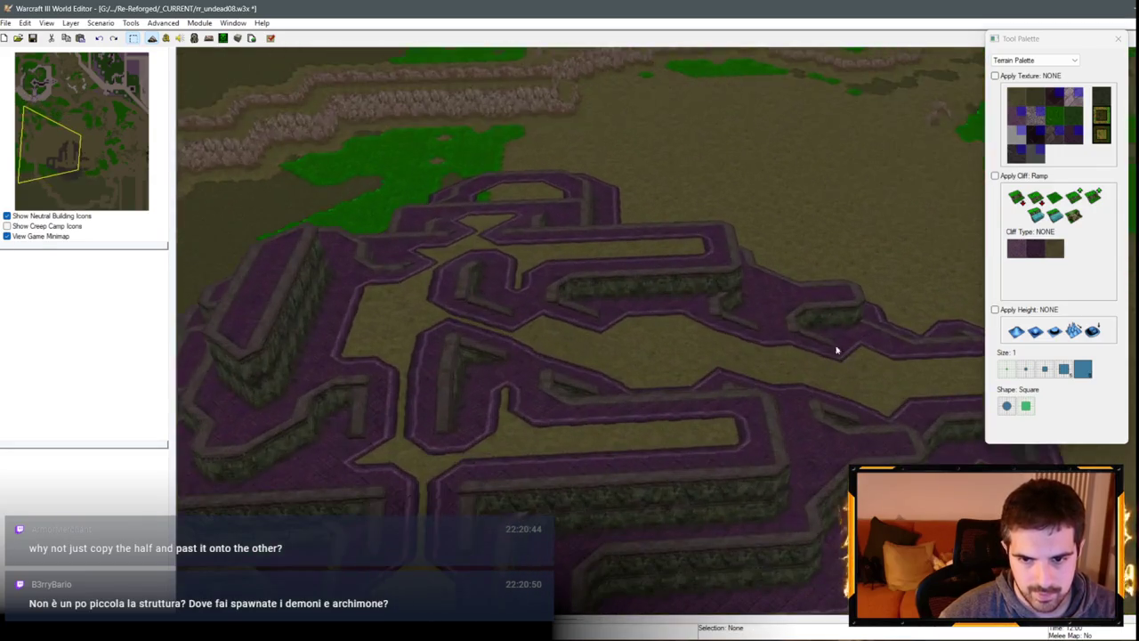
{"action": "scroll", "coordinate": [747, 456], "scroll_direction": "down", "scroll_amount": 5}
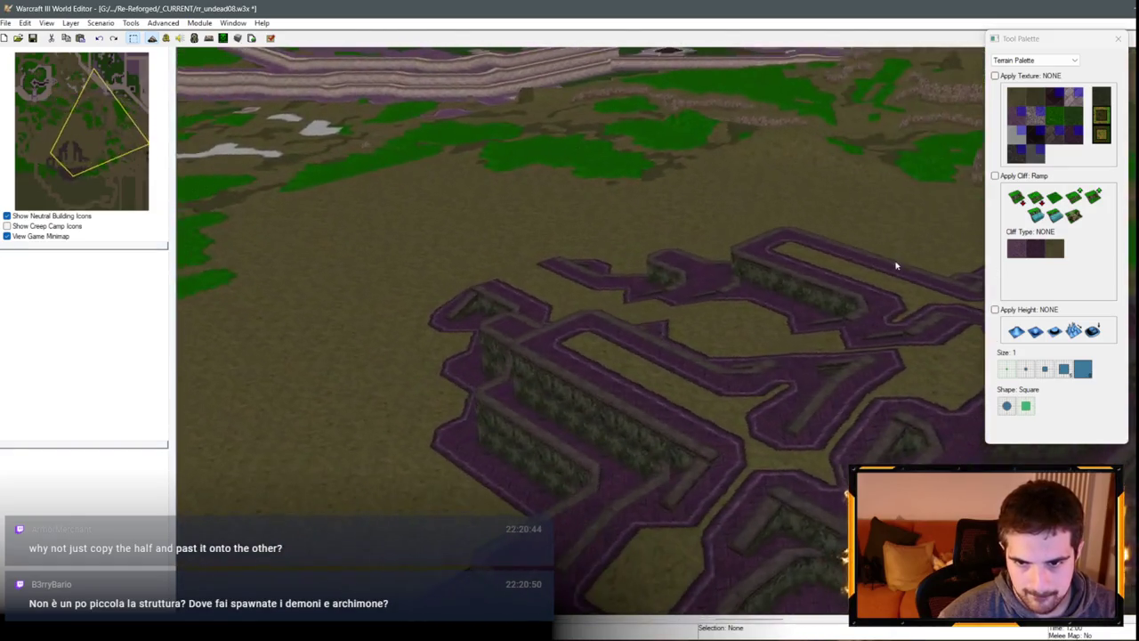
{"action": "mouse_move", "coordinate": [896, 265]}
{"action": "left_mouse_down"}
{"action": "mouse_move", "coordinate": [653, 288]}
{"action": "mouse_move", "coordinate": [923, 297]}
{"action": "mouse_move", "coordinate": [728, 372]}
{"action": "mouse_move", "coordinate": [788, 295]}
{"action": "left_mouse_up"}
Step: Paint Tiled Walls Same Level cliff into the gaps between corridors and reshape the adjacent walls
{"action": "scroll", "coordinate": [728, 372], "scroll_direction": "down", "scroll_amount": 5}
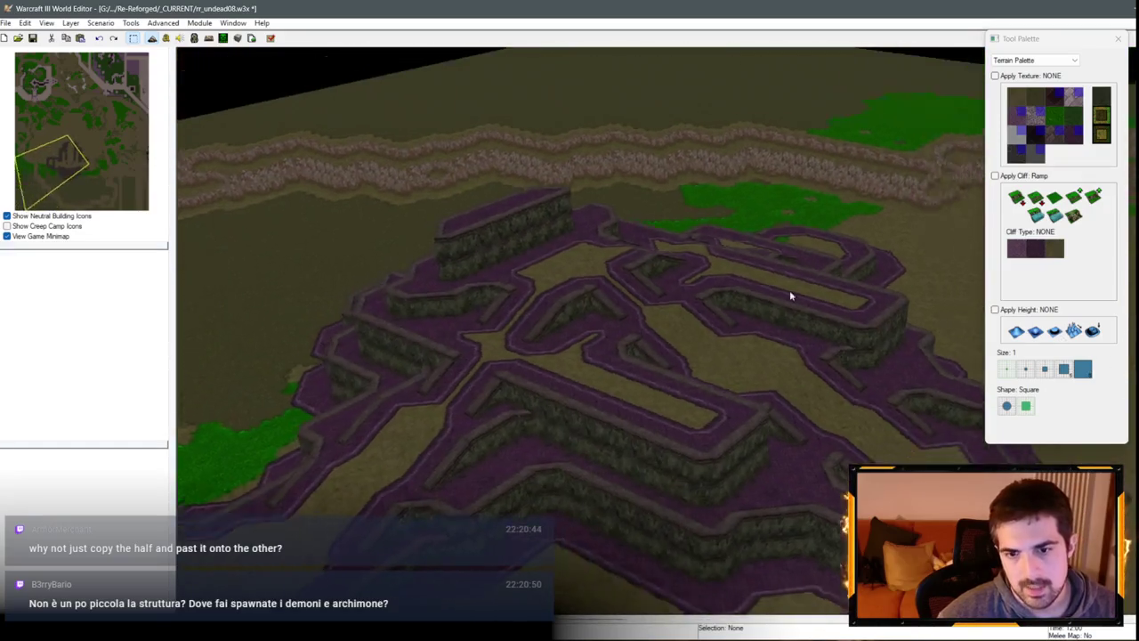
{"action": "scroll", "coordinate": [789, 295], "scroll_direction": "up", "scroll_amount": 3}
{"action": "scroll", "coordinate": [579, 312], "scroll_direction": "down", "scroll_amount": 2}
{"action": "scroll", "coordinate": [579, 312], "scroll_direction": "up", "scroll_amount": 3}
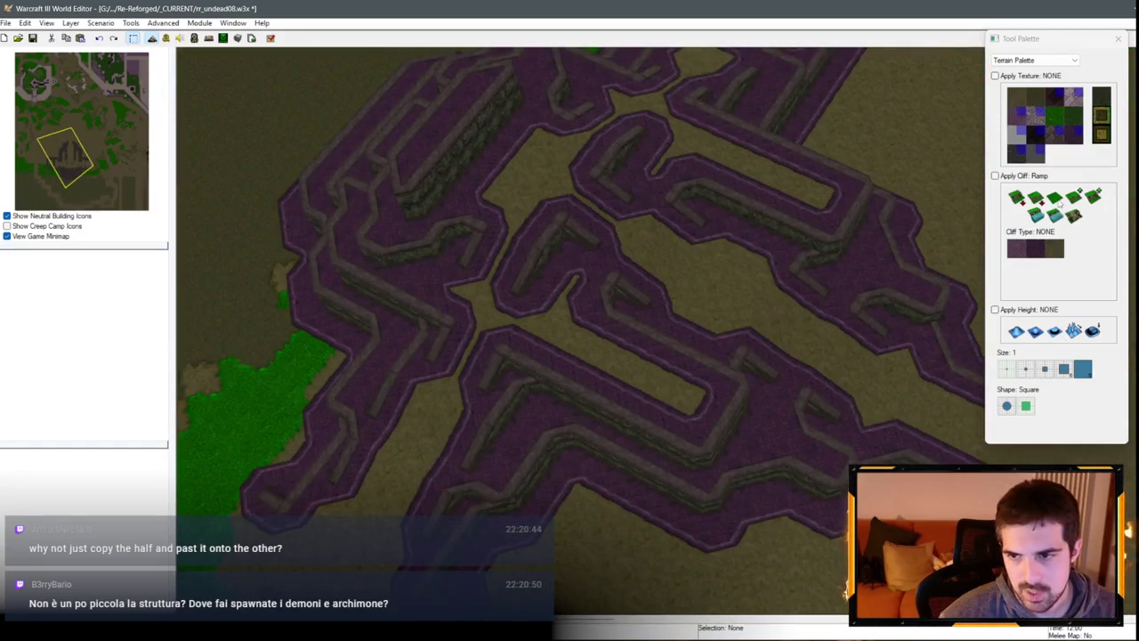
{"action": "left_click", "coordinate": [1016, 250]}
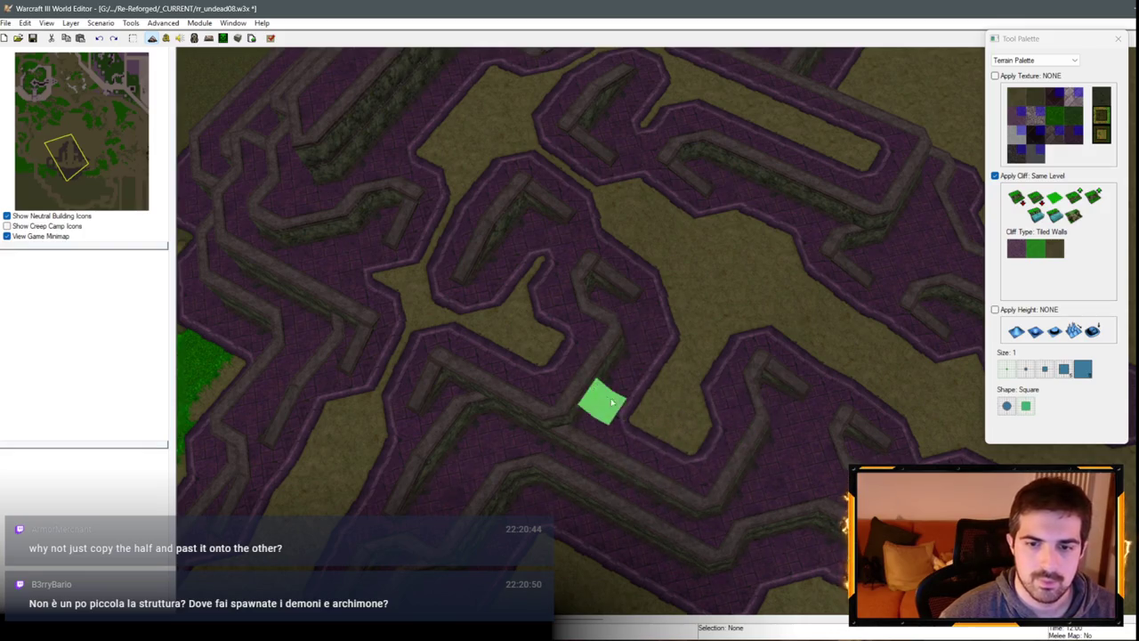
{"action": "key", "text": "ctrl+Left"}
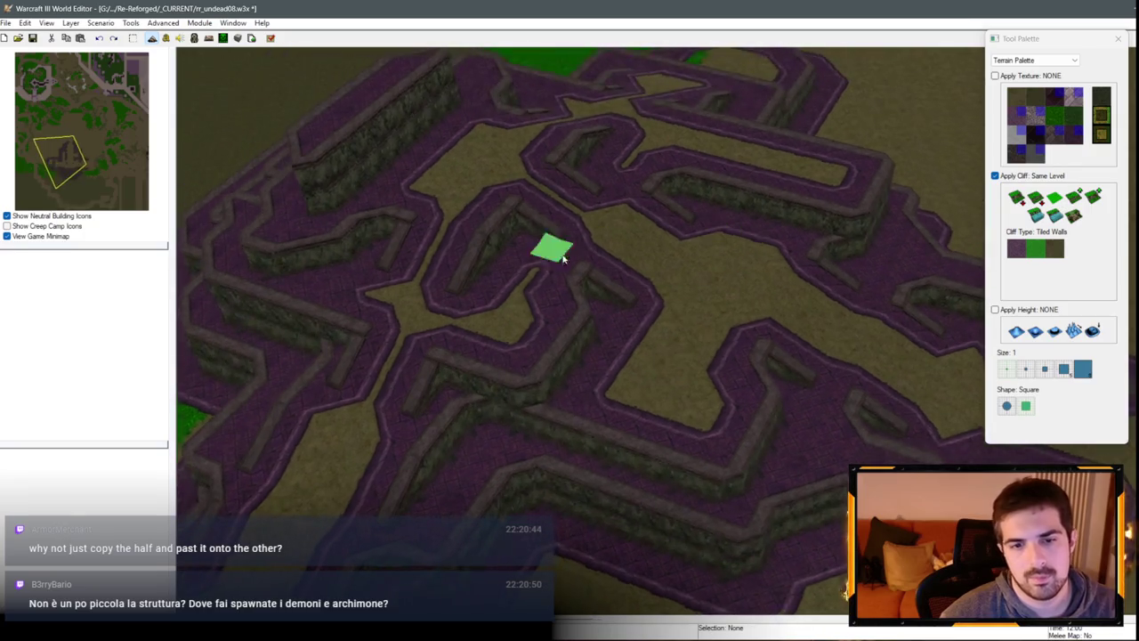
{"action": "left_click_drag", "start_coordinate": [697, 372], "coordinate": [709, 287]}
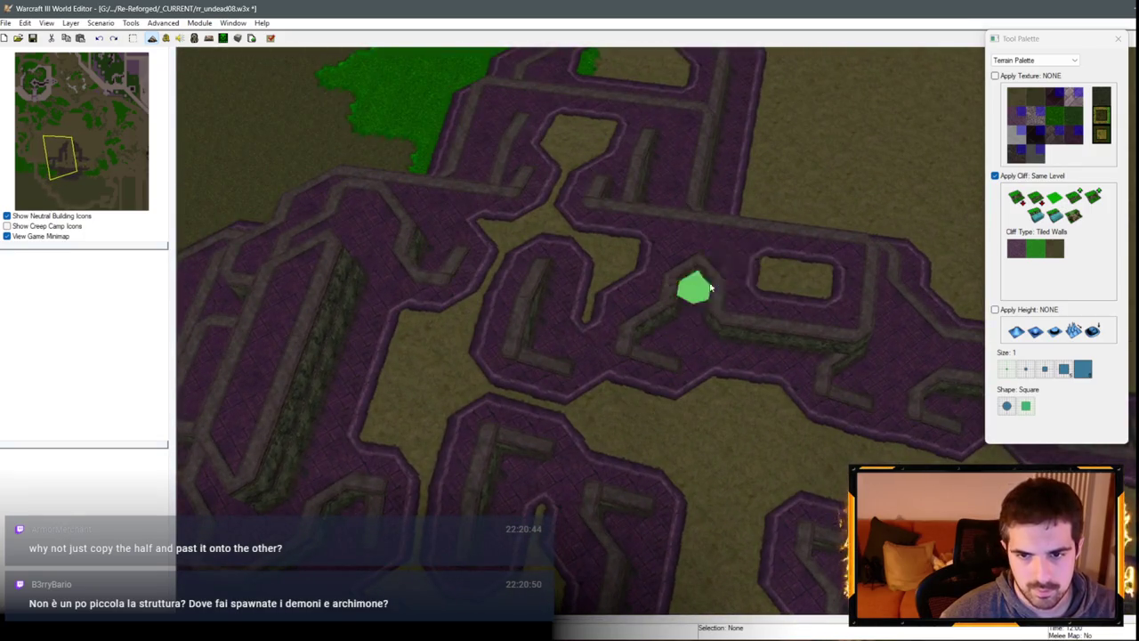
{"action": "left_click_drag", "start_coordinate": [714, 236], "coordinate": [700, 286]}
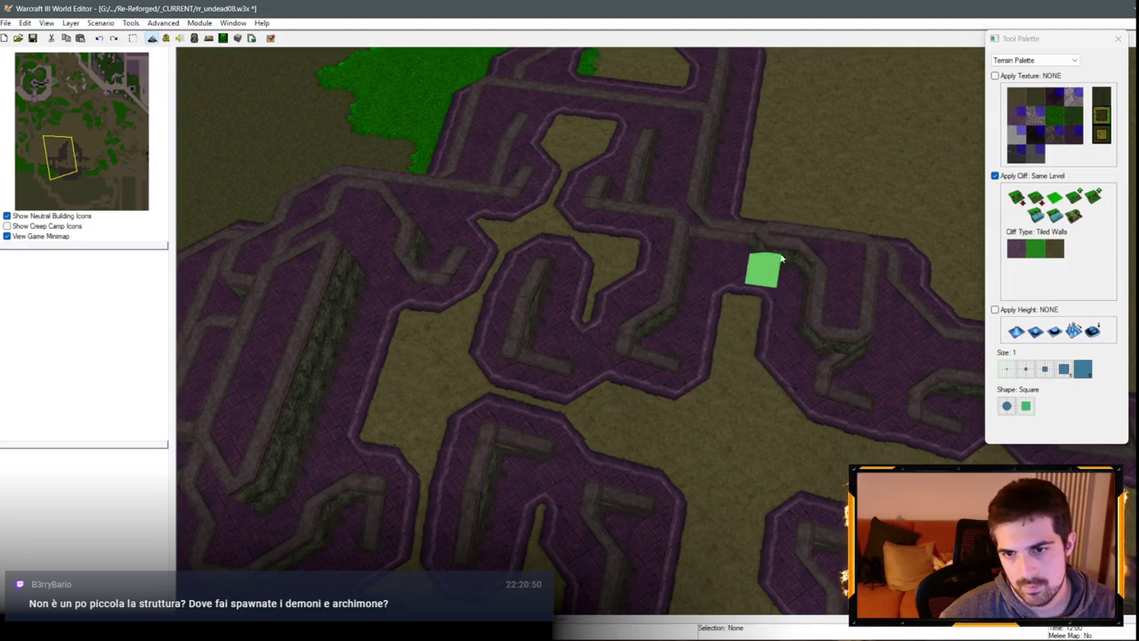
{"action": "key", "text": "Right"}
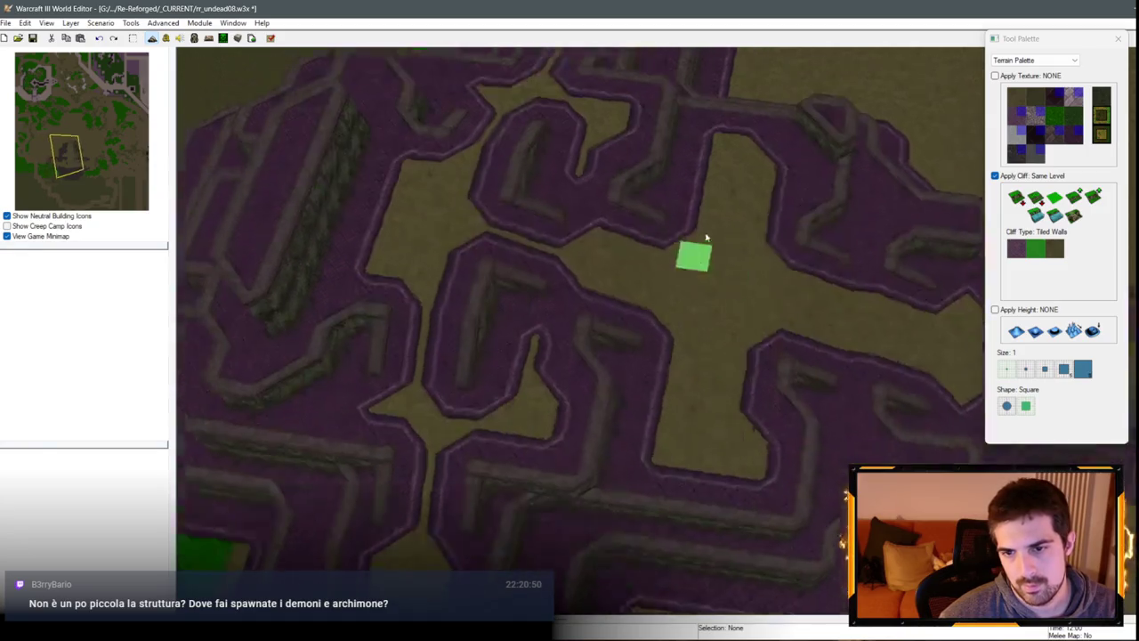
{"action": "left_click", "coordinate": [1055, 198]}
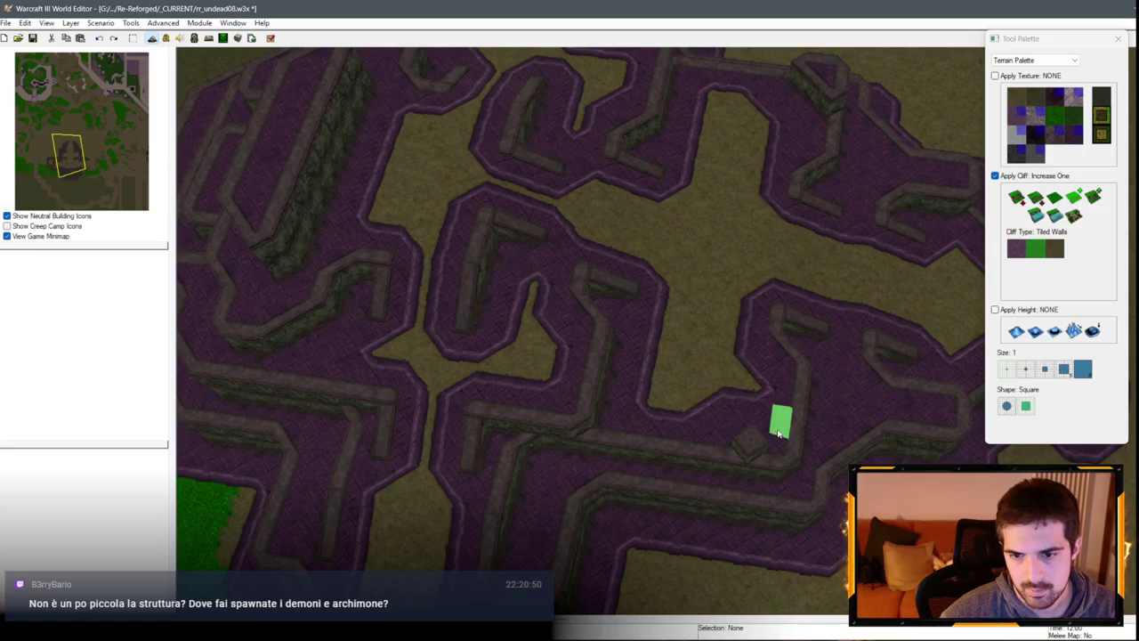
Step: Drop the cliff brush, view the maze through the in-game camera, and begin another paste
{"action": "right_click", "coordinate": [777, 448]}
{"action": "scroll", "coordinate": [671, 293], "scroll_direction": "down", "scroll_amount": 3}
{"action": "scroll", "coordinate": [763, 261], "scroll_direction": "up", "scroll_amount": 5}
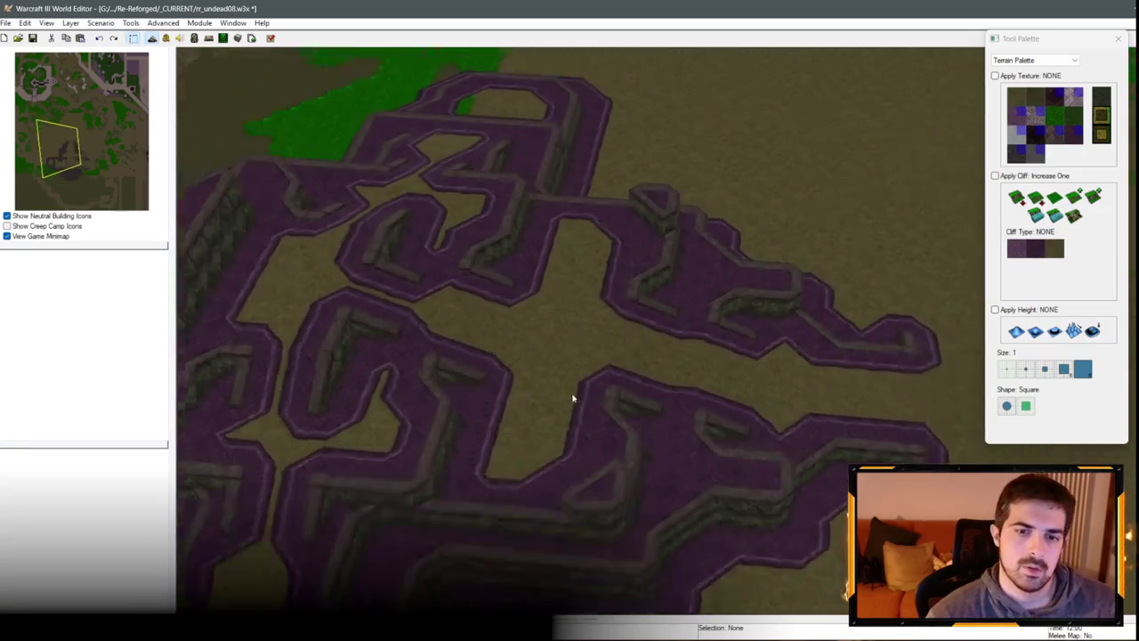
{"action": "key", "text": "Down"}
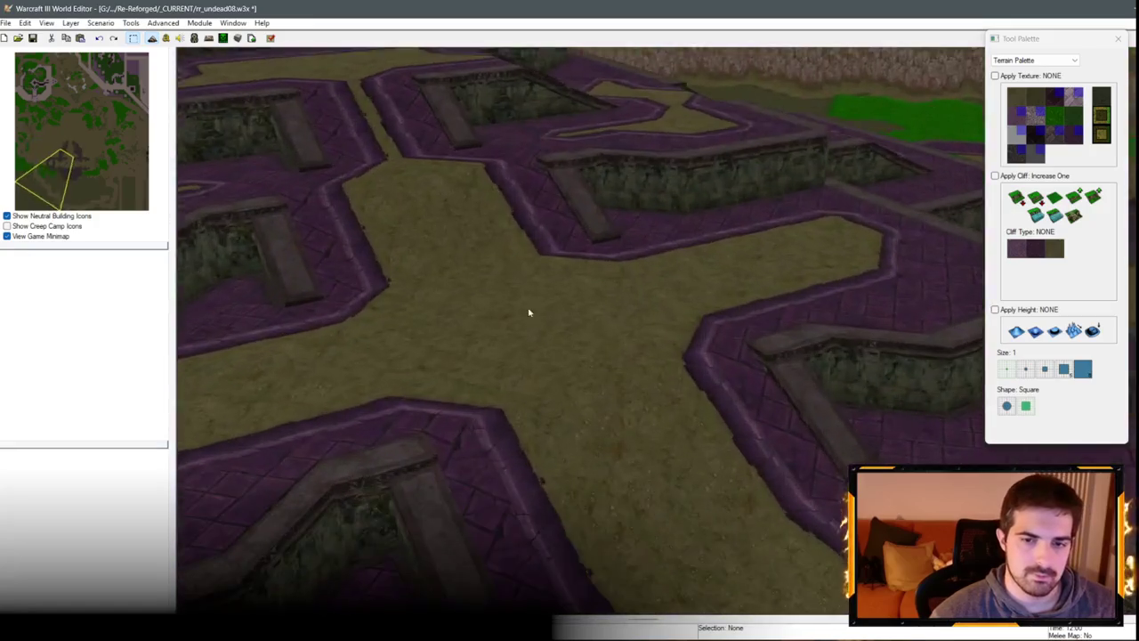
{"action": "mouse_move", "coordinate": [529, 313]}
{"action": "left_mouse_down"}
{"action": "mouse_move", "coordinate": [804, 323]}
{"action": "mouse_move", "coordinate": [468, 326]}
{"action": "mouse_move", "coordinate": [840, 382]}
{"action": "mouse_move", "coordinate": [736, 402]}
{"action": "mouse_move", "coordinate": [584, 267]}
{"action": "mouse_move", "coordinate": [765, 188]}
{"action": "mouse_move", "coordinate": [766, 254]}
{"action": "mouse_move", "coordinate": [730, 260]}
{"action": "left_mouse_up"}
{"action": "scroll", "coordinate": [737, 263], "scroll_direction": "up", "scroll_amount": 2}
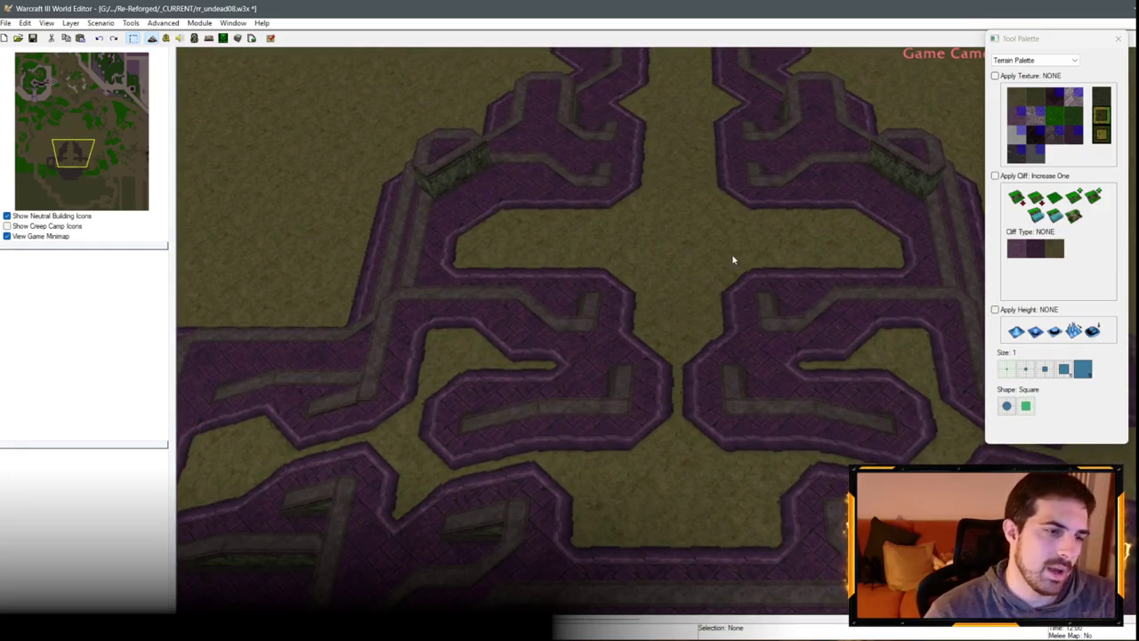
{"action": "mouse_move", "coordinate": [653, 238]}
{"action": "left_mouse_down"}
{"action": "mouse_move", "coordinate": [640, 382]}
{"action": "mouse_move", "coordinate": [653, 183]}
{"action": "mouse_move", "coordinate": [590, 312]}
{"action": "mouse_move", "coordinate": [895, 208]}
{"action": "mouse_move", "coordinate": [598, 357]}
{"action": "mouse_move", "coordinate": [755, 384]}
{"action": "left_mouse_up"}
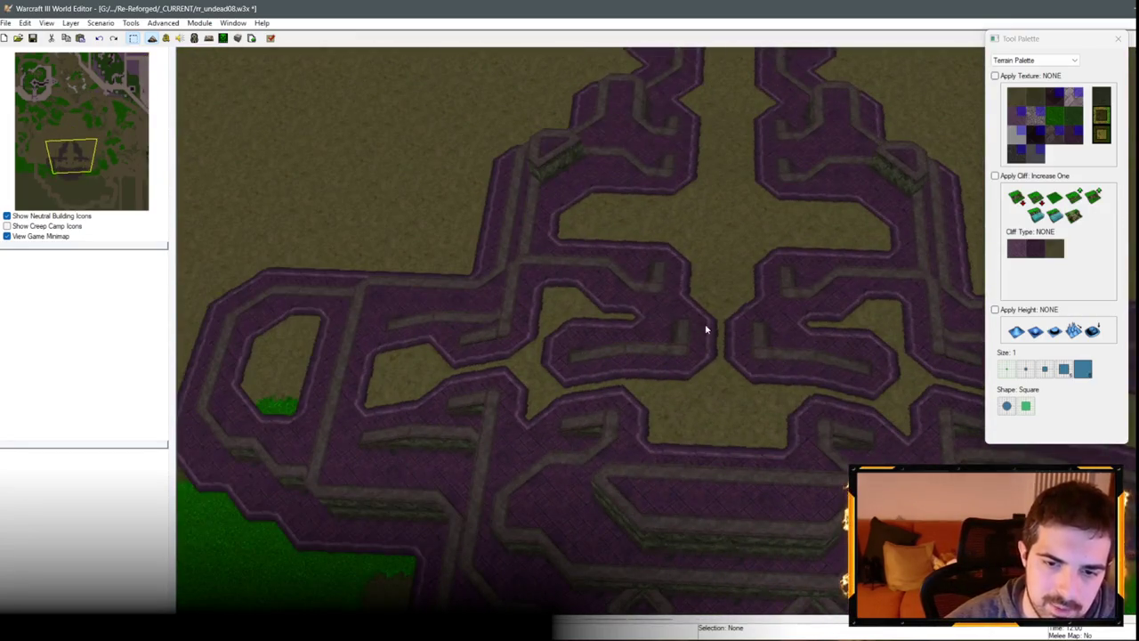
{"action": "scroll", "coordinate": [705, 329], "scroll_direction": "down", "scroll_amount": 3}
{"action": "key", "text": "ctrl+shift+c"}
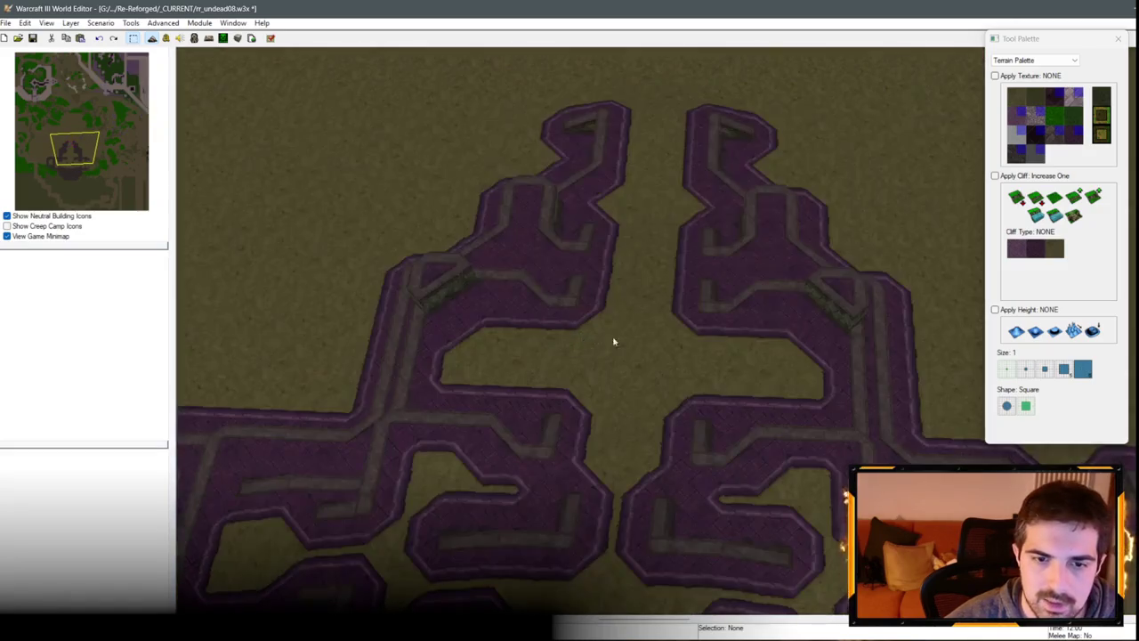
{"action": "mouse_move", "coordinate": [612, 341]}
{"action": "left_mouse_down"}
{"action": "mouse_move", "coordinate": [508, 255]}
{"action": "mouse_move", "coordinate": [542, 283]}
{"action": "mouse_move", "coordinate": [567, 196]}
{"action": "mouse_move", "coordinate": [751, 153]}
{"action": "left_mouse_up"}
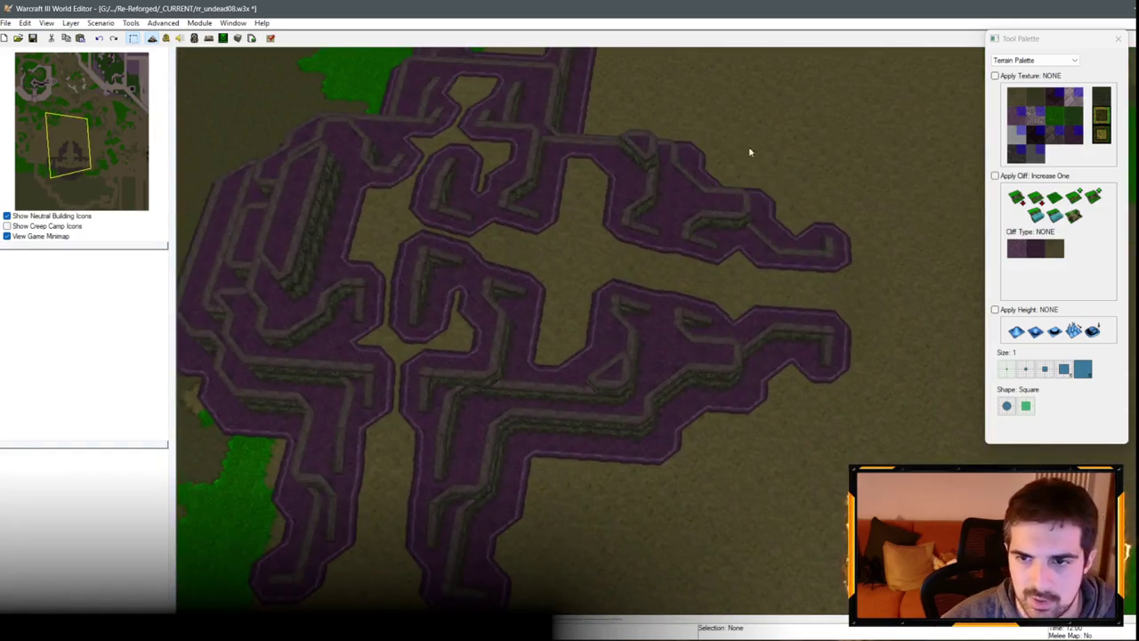
{"action": "key", "text": "ctrl+v"}
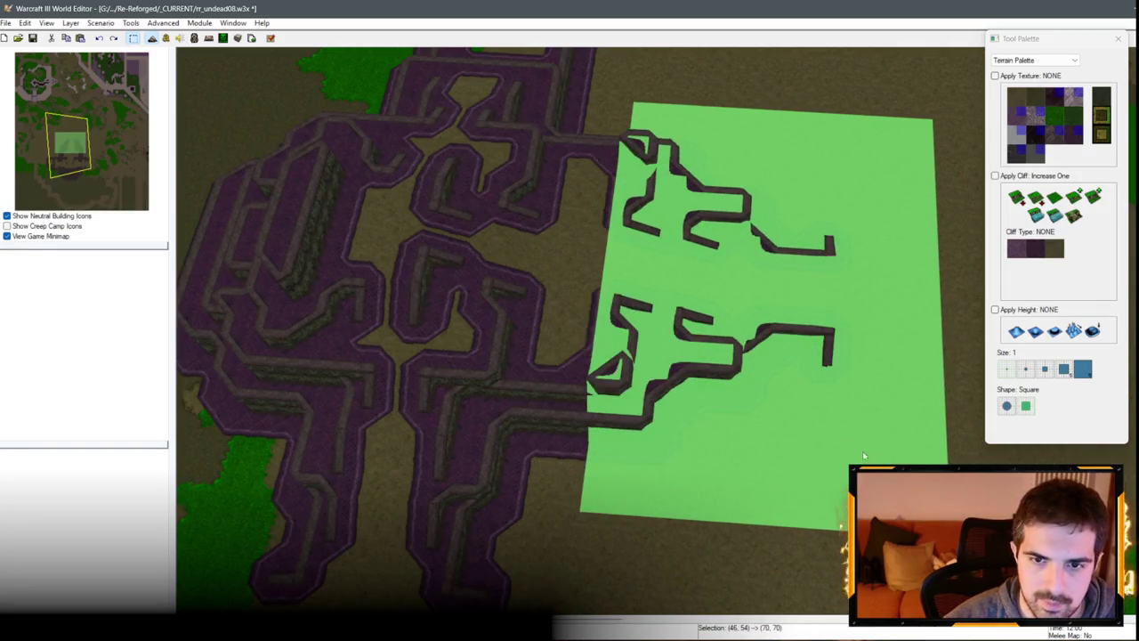
Step: Place the copied maze section several times against the maze's right end, adding matching looped corridors
{"action": "left_click", "coordinate": [791, 283]}
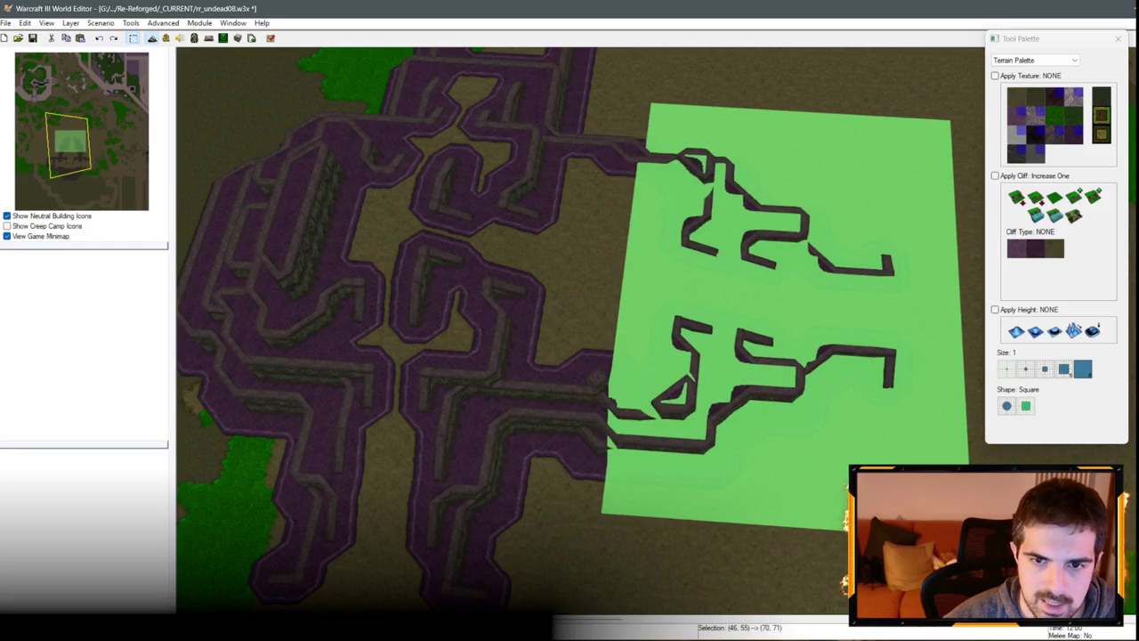
{"action": "key", "text": "ctrl+v"}
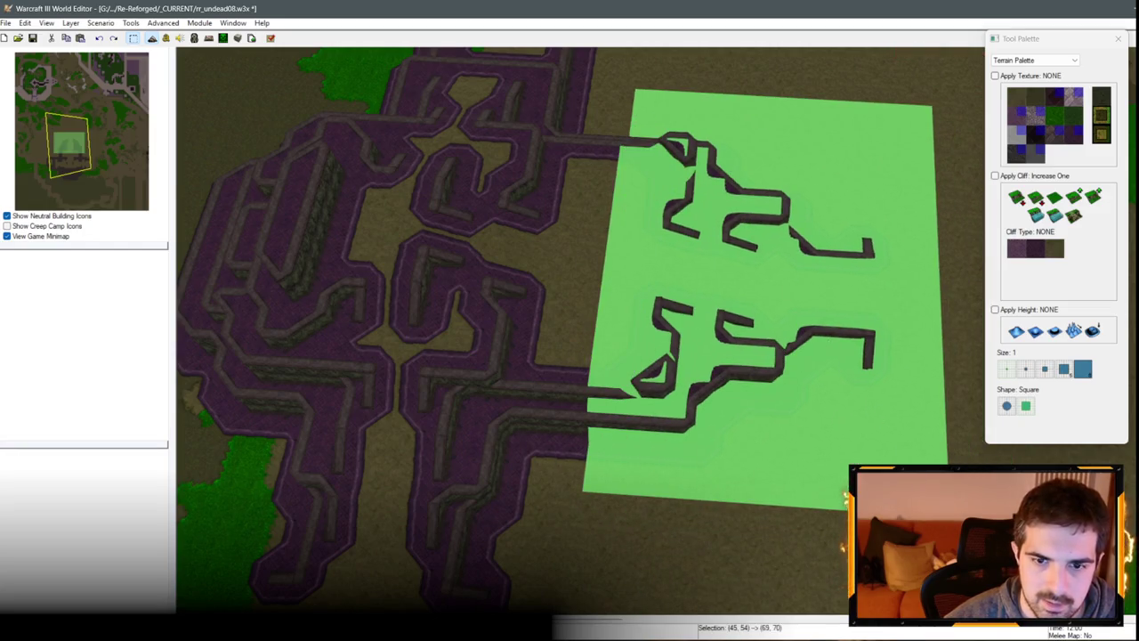
{"action": "left_click", "coordinate": [721, 400]}
{"action": "key", "text": "ctrl+v"}
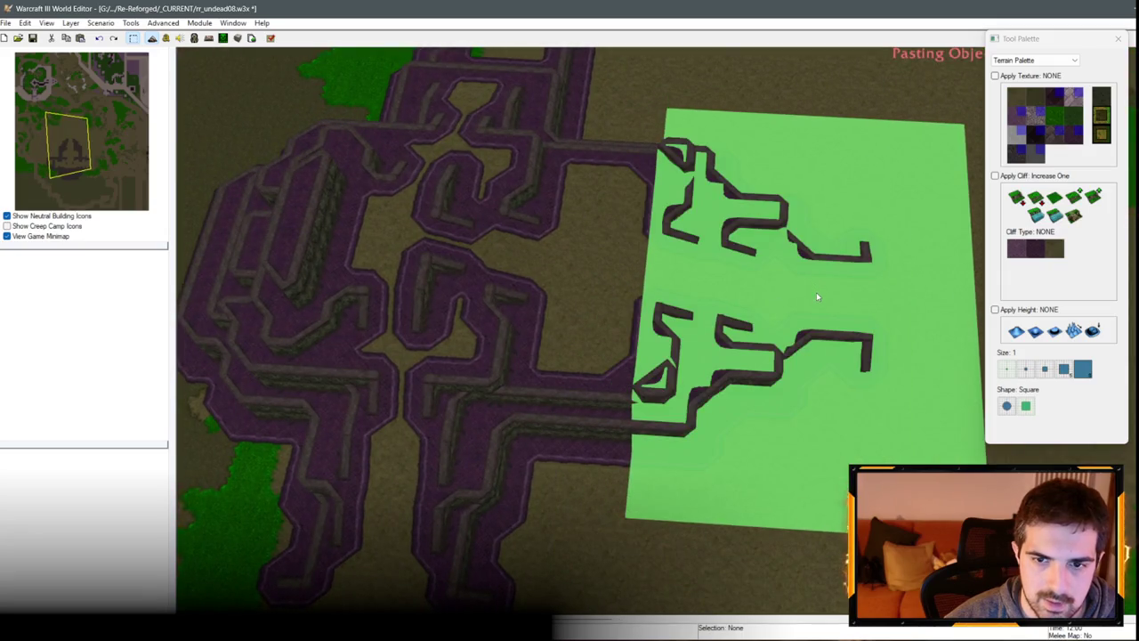
{"action": "key", "text": "ctrl+v"}
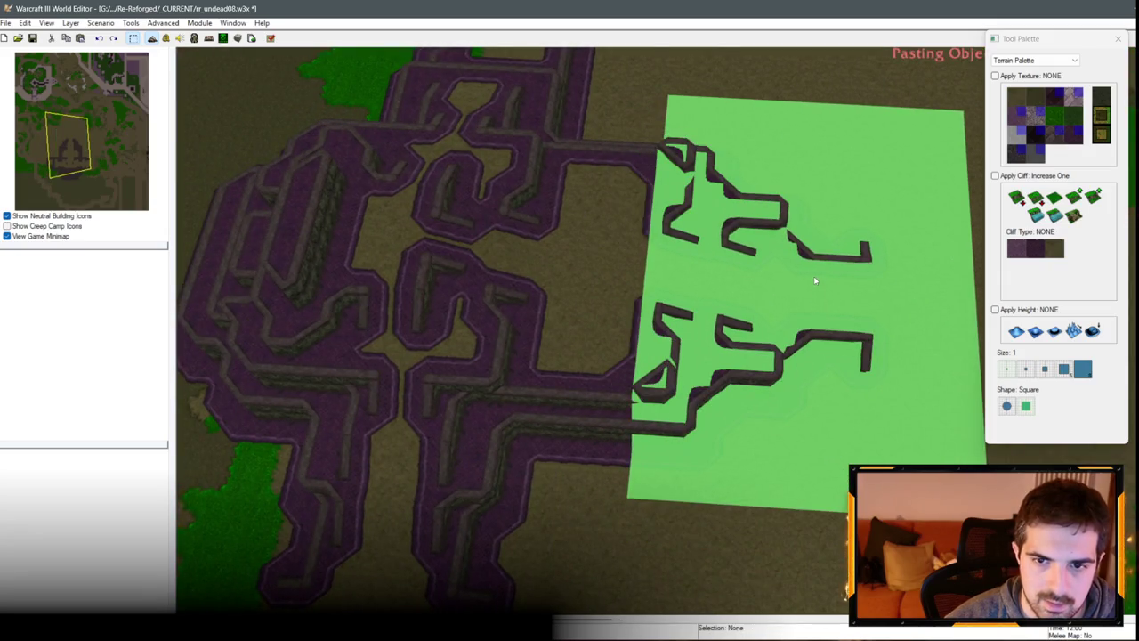
{"action": "left_click", "coordinate": [914, 296]}
{"action": "mouse_move", "coordinate": [914, 296]}
{"action": "left_mouse_down"}
{"action": "mouse_move", "coordinate": [757, 373]}
{"action": "mouse_move", "coordinate": [865, 237]}
{"action": "mouse_move", "coordinate": [648, 333]}
{"action": "mouse_move", "coordinate": [901, 389]}
{"action": "mouse_move", "coordinate": [605, 394]}
{"action": "mouse_move", "coordinate": [661, 288]}
{"action": "mouse_move", "coordinate": [504, 313]}
{"action": "mouse_move", "coordinate": [318, 475]}
{"action": "mouse_move", "coordinate": [369, 364]}
{"action": "mouse_move", "coordinate": [305, 483]}
{"action": "mouse_move", "coordinate": [656, 308]}
{"action": "mouse_move", "coordinate": [557, 260]}
{"action": "mouse_move", "coordinate": [585, 310]}
{"action": "left_mouse_up"}
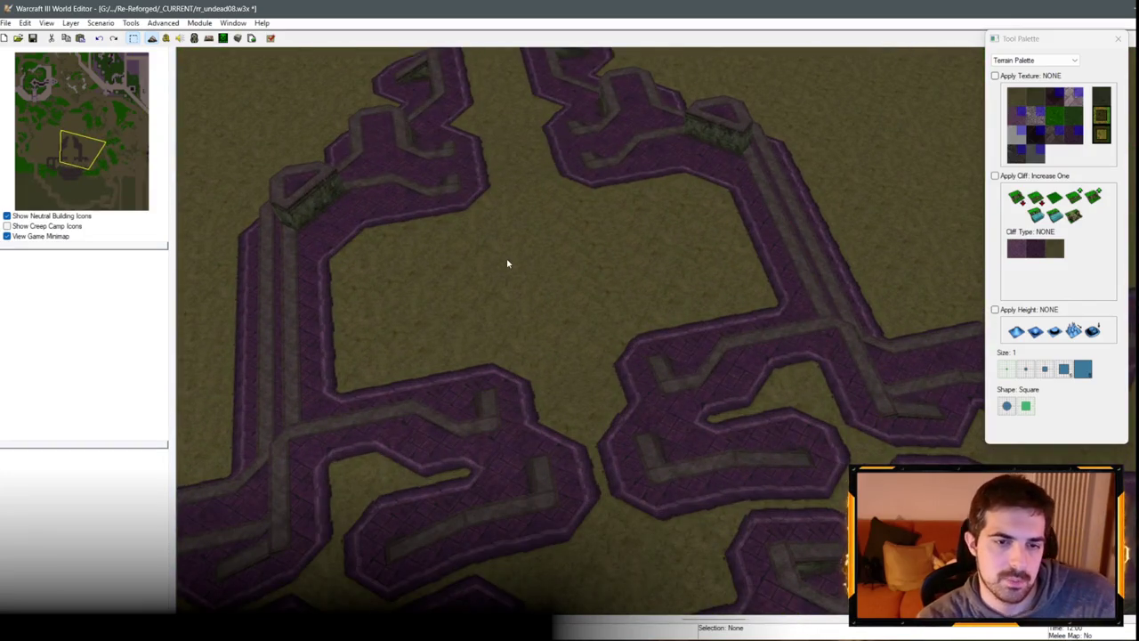
Step: Pick Increase One tiled-wall cliffs and orbit the view down over the maze
{"action": "left_click", "coordinate": [1074, 195]}
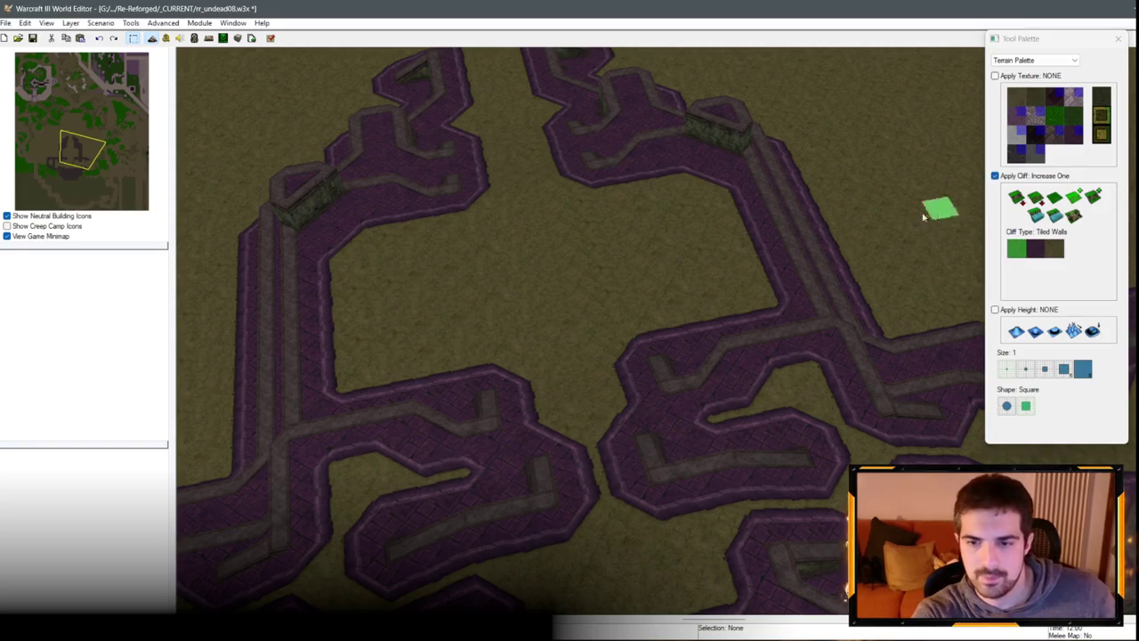
{"action": "mouse_move", "coordinate": [940, 208]}
{"action": "left_mouse_down"}
{"action": "mouse_move", "coordinate": [852, 241]}
{"action": "mouse_move", "coordinate": [872, 356]}
{"action": "mouse_move", "coordinate": [502, 268]}
{"action": "mouse_move", "coordinate": [556, 236]}
{"action": "mouse_move", "coordinate": [406, 254]}
{"action": "mouse_move", "coordinate": [534, 300]}
{"action": "mouse_move", "coordinate": [568, 289]}
{"action": "mouse_move", "coordinate": [453, 230]}
{"action": "mouse_move", "coordinate": [567, 264]}
{"action": "mouse_move", "coordinate": [665, 272]}
{"action": "mouse_move", "coordinate": [556, 339]}
{"action": "mouse_move", "coordinate": [559, 254]}
{"action": "left_mouse_up"}
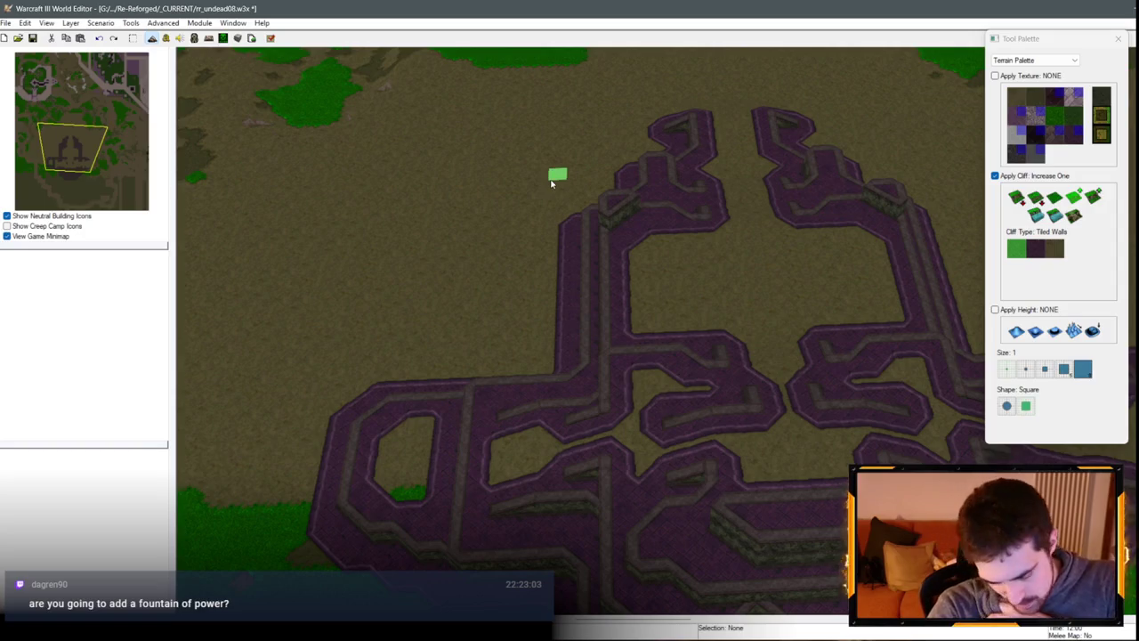
{"action": "mouse_move", "coordinate": [648, 200]}
{"action": "left_mouse_down"}
{"action": "mouse_move", "coordinate": [569, 270]}
{"action": "mouse_move", "coordinate": [621, 272]}
{"action": "left_mouse_up"}
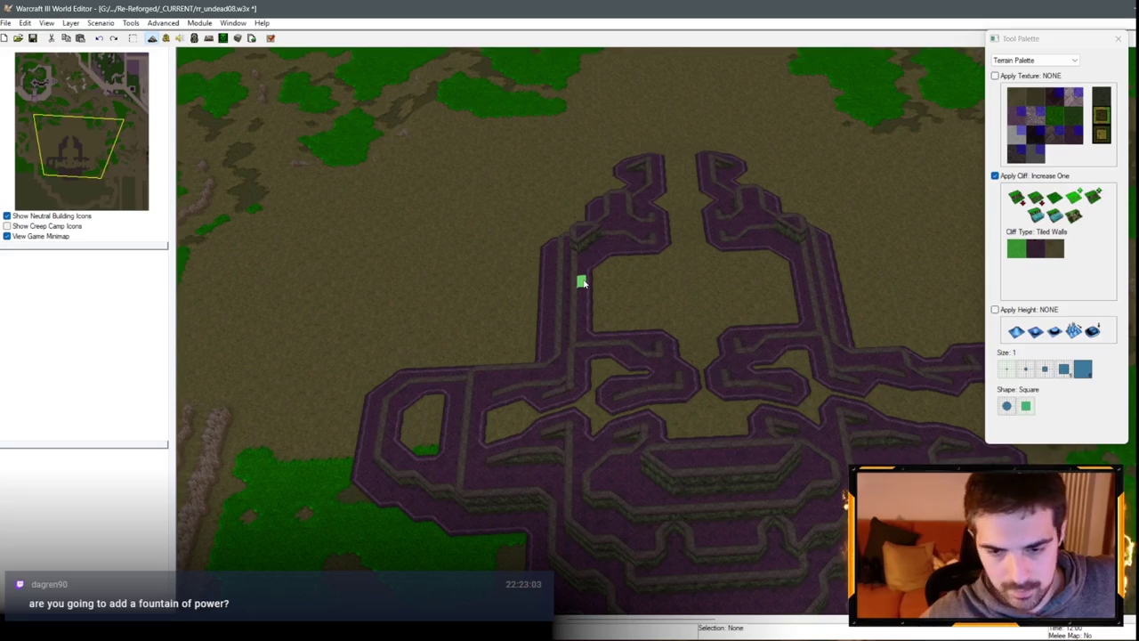
{"action": "scroll", "coordinate": [583, 282], "scroll_direction": "down", "scroll_amount": 5}
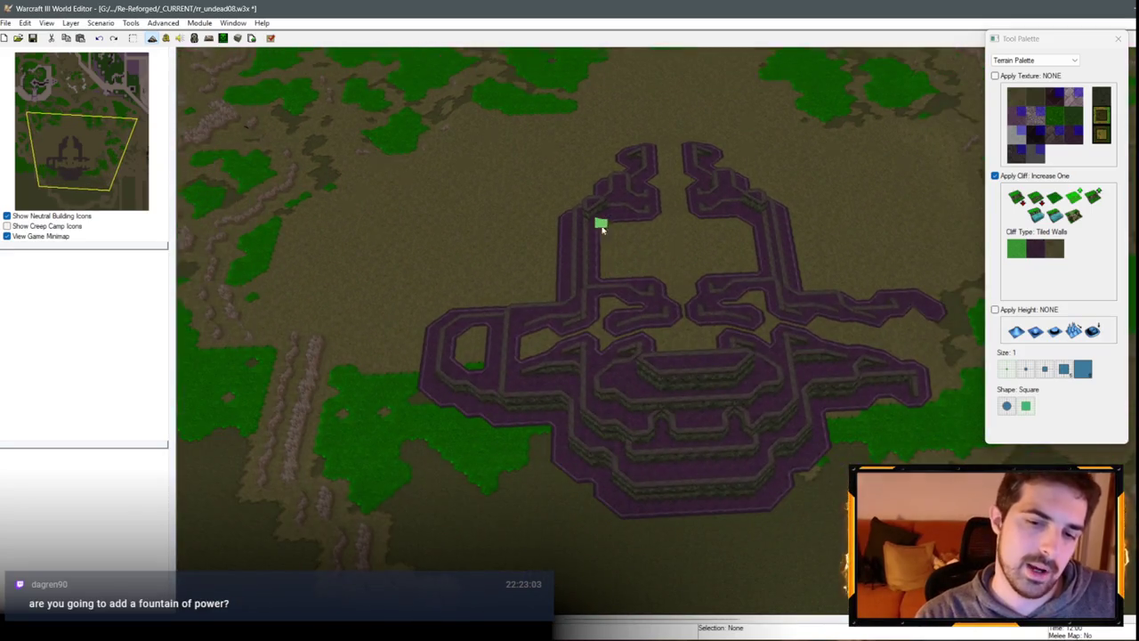
{"action": "mouse_move", "coordinate": [602, 228]}
{"action": "left_mouse_down"}
{"action": "mouse_move", "coordinate": [585, 328]}
{"action": "mouse_move", "coordinate": [689, 191]}
{"action": "mouse_move", "coordinate": [546, 341]}
{"action": "mouse_move", "coordinate": [261, 71]}
{"action": "mouse_move", "coordinate": [336, 187]}
{"action": "left_mouse_up"}
{"action": "scroll", "coordinate": [596, 349], "scroll_direction": "up", "scroll_amount": 3}
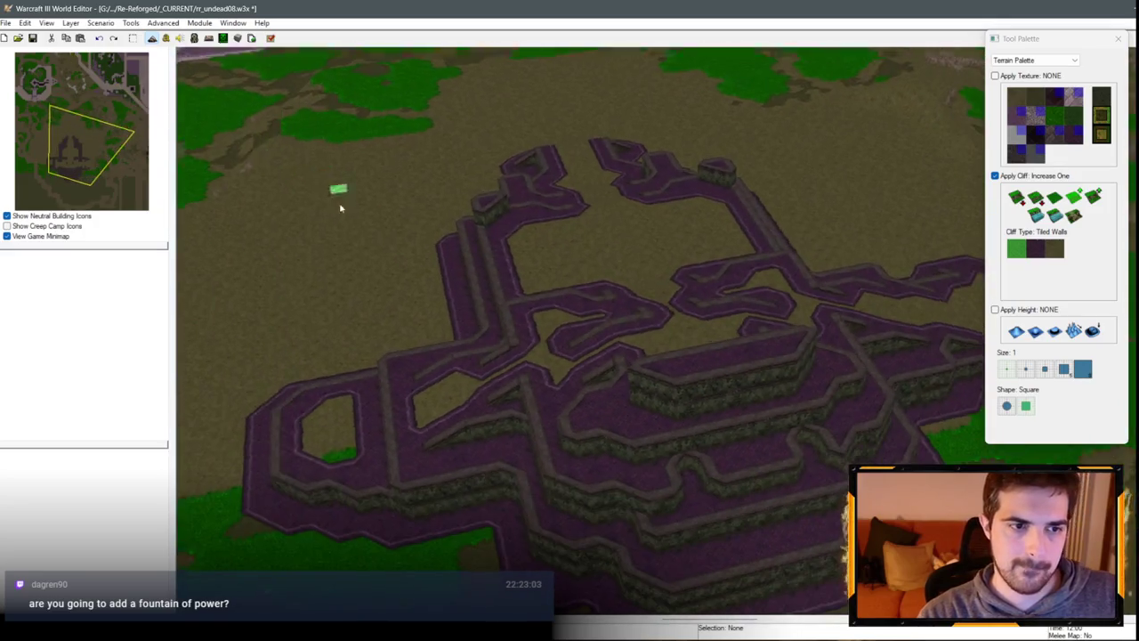
{"action": "scroll", "coordinate": [588, 201], "scroll_direction": "up", "scroll_amount": 5}
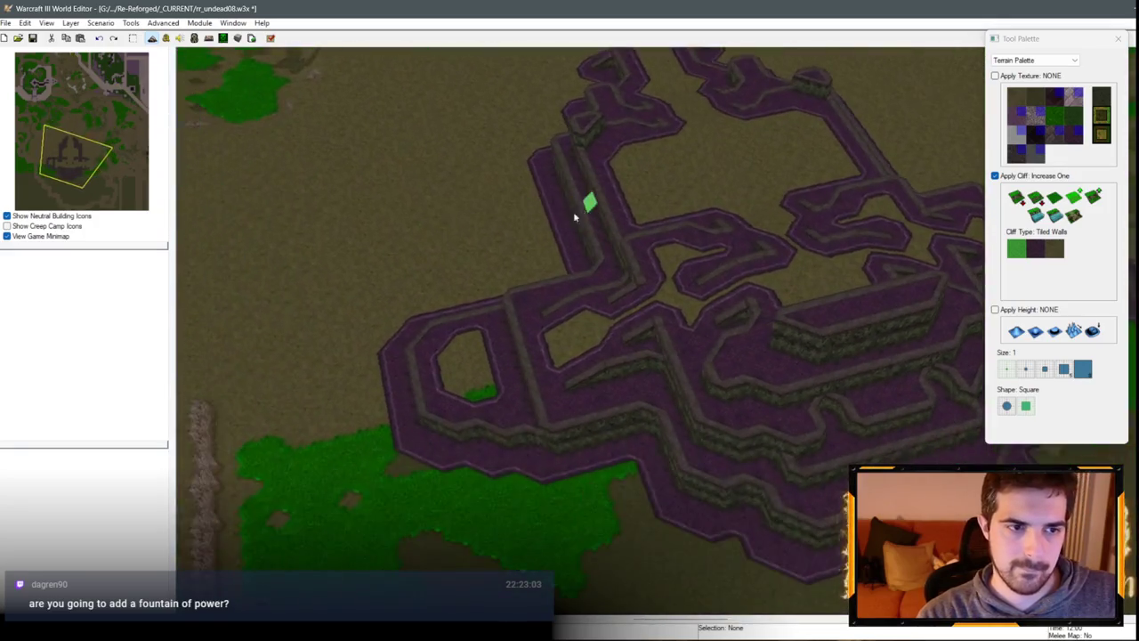
{"action": "scroll", "coordinate": [659, 226], "scroll_direction": "down", "scroll_amount": 3}
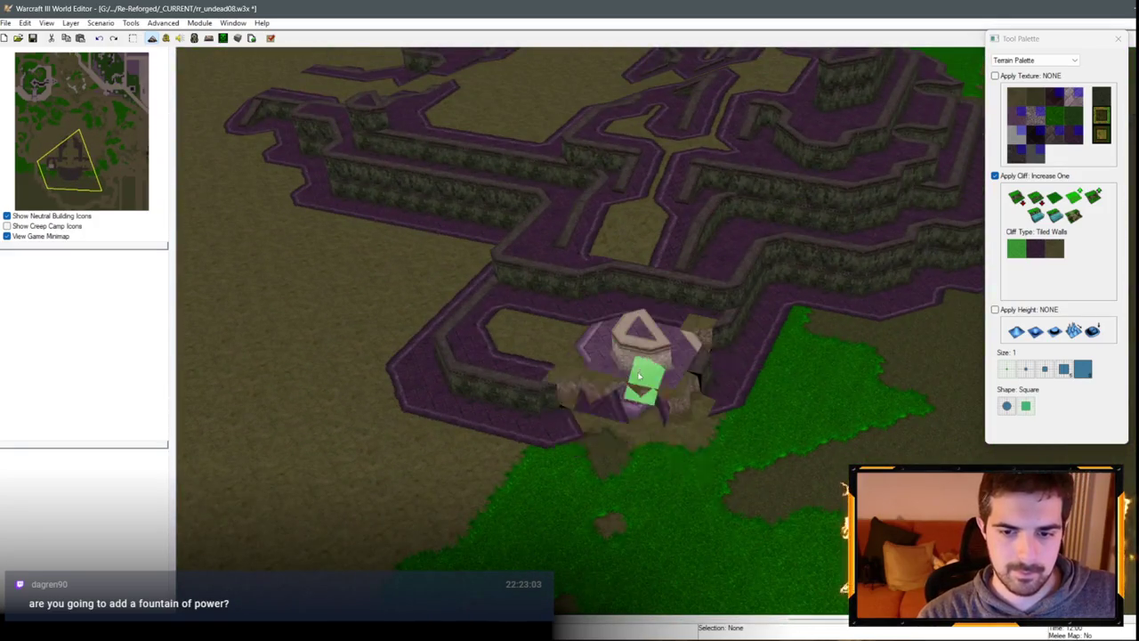
Step: Switch the brush to Tiled Walls at Same Level and rework the maze's left-side walls
{"action": "left_click", "coordinate": [1055, 199]}
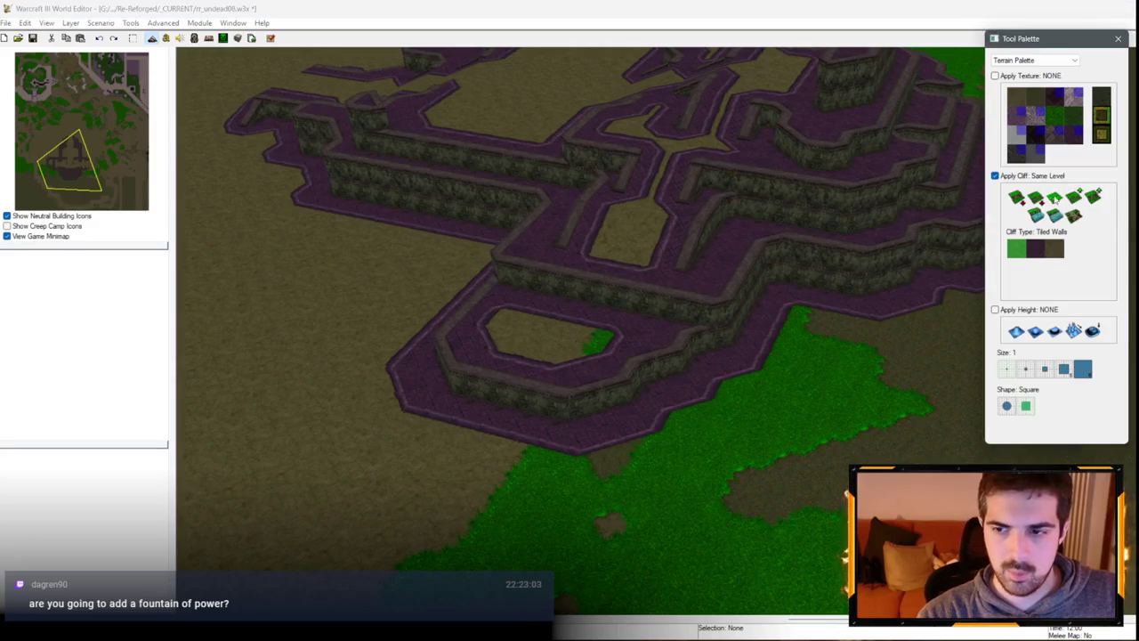
{"action": "left_click", "coordinate": [1036, 248]}
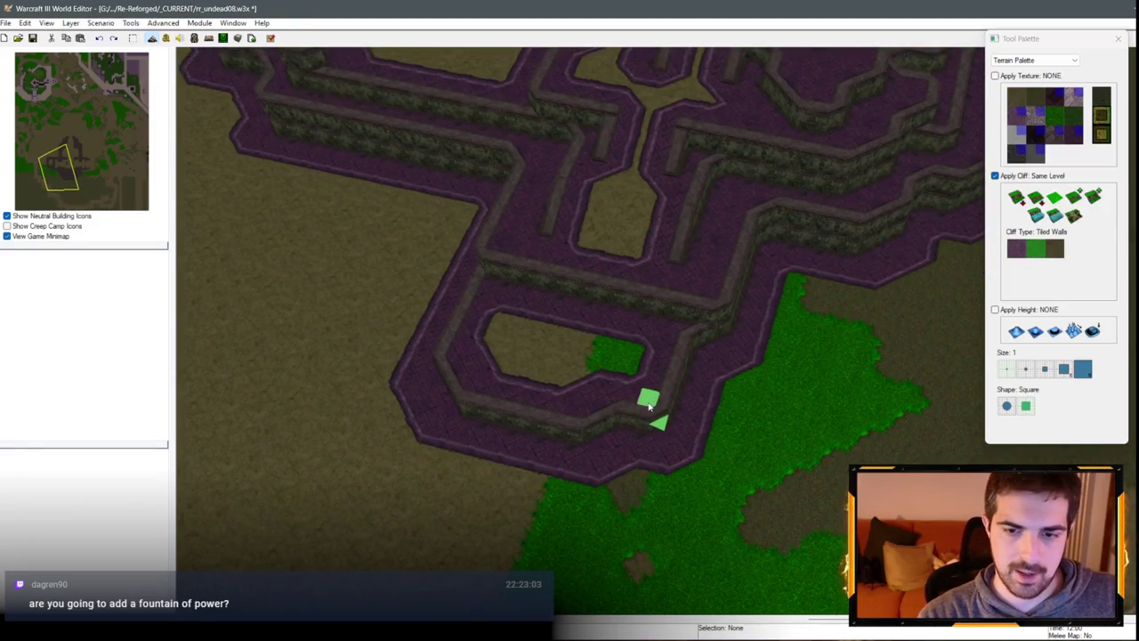
{"action": "scroll", "coordinate": [628, 429], "scroll_direction": "down", "scroll_amount": 3}
{"action": "scroll", "coordinate": [718, 381], "scroll_direction": "up", "scroll_amount": 2}
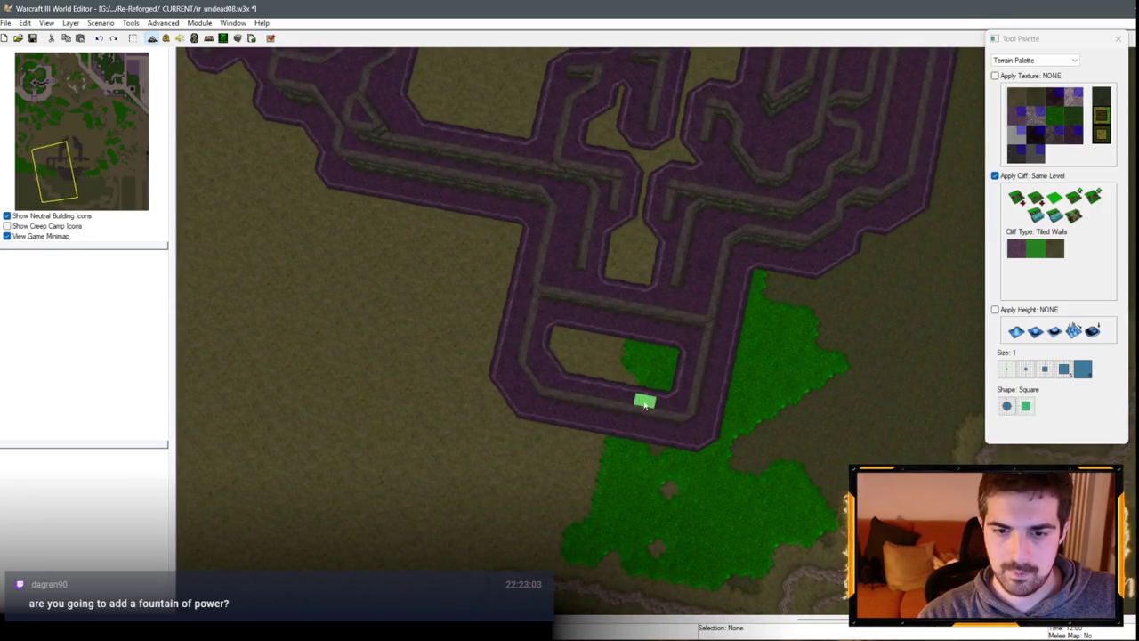
{"action": "scroll", "coordinate": [645, 404], "scroll_direction": "down", "scroll_amount": 3}
{"action": "scroll", "coordinate": [613, 382], "scroll_direction": "up", "scroll_amount": 2}
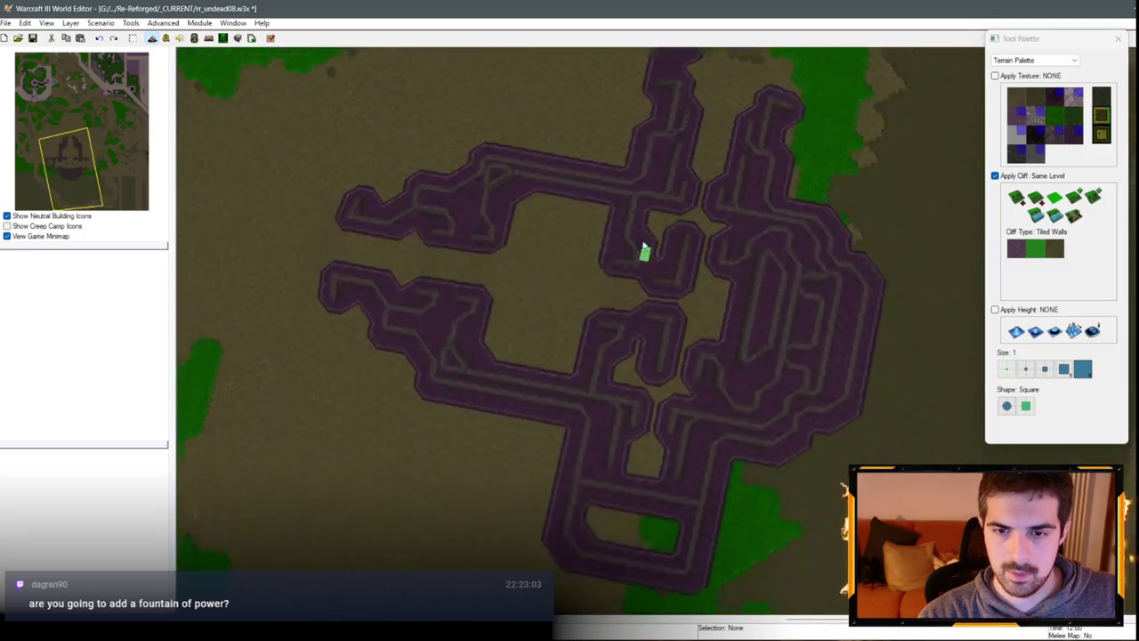
{"action": "key", "text": "Down"}
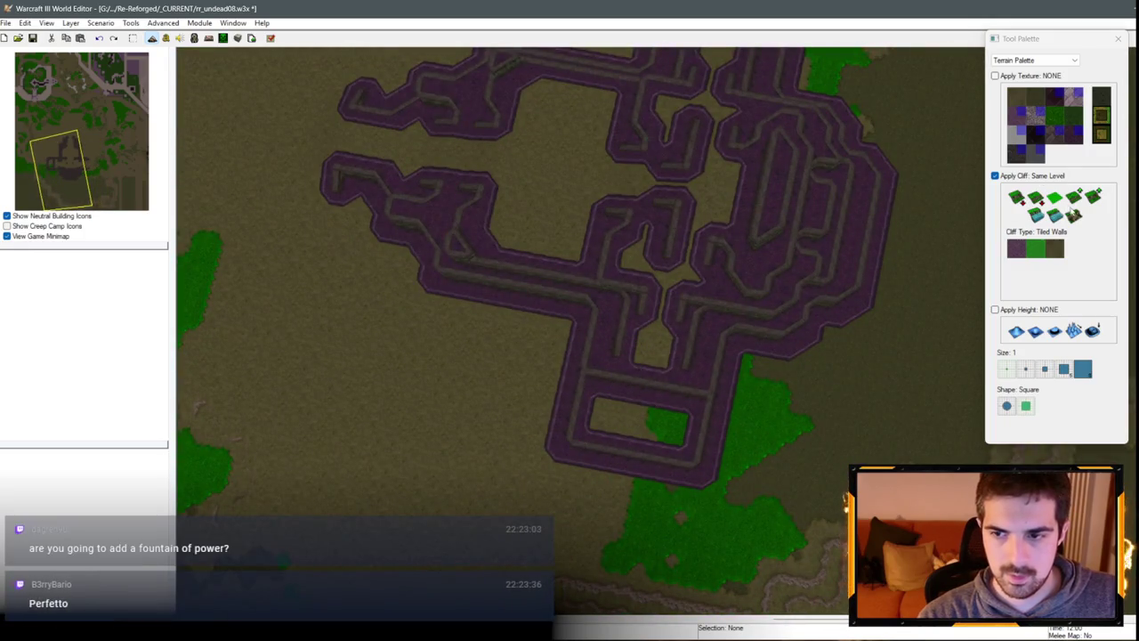
Step: Paint Ramp entrances on the maze's left side, then box-select that entrance area
{"action": "left_click", "coordinate": [1075, 214]}
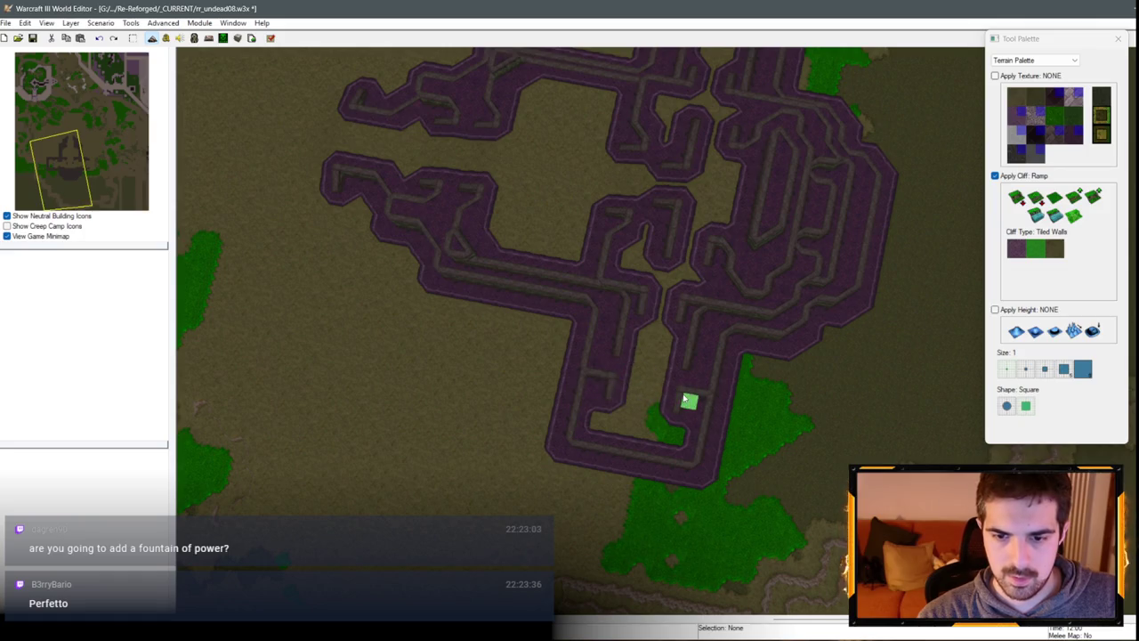
{"action": "scroll", "coordinate": [596, 389], "scroll_direction": "down", "scroll_amount": 2}
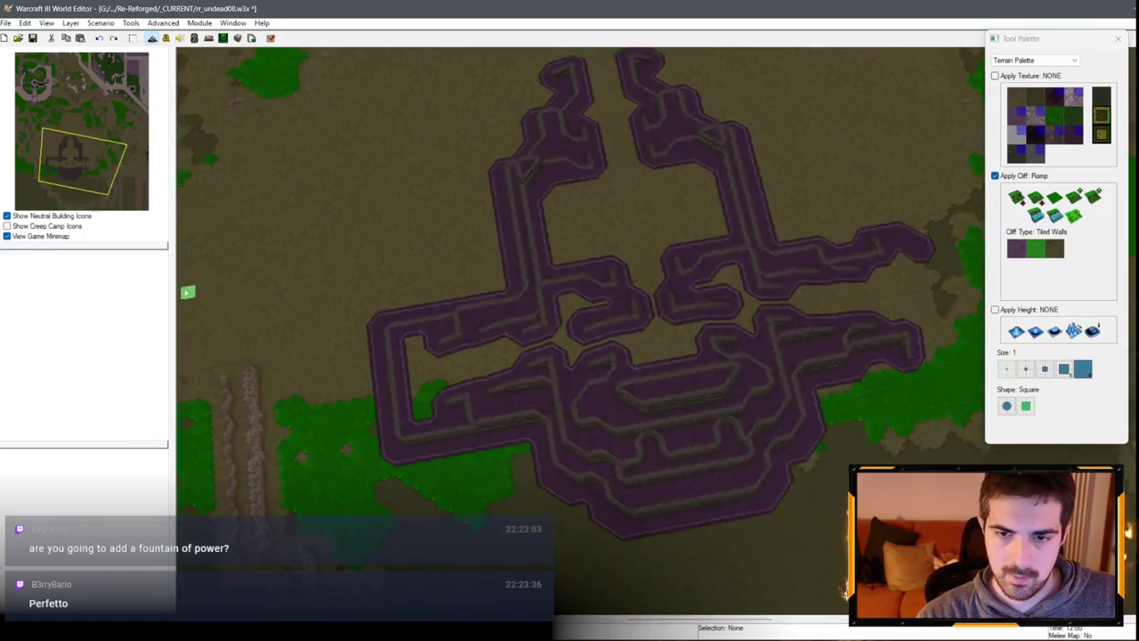
{"action": "scroll", "coordinate": [499, 294], "scroll_direction": "up", "scroll_amount": 2}
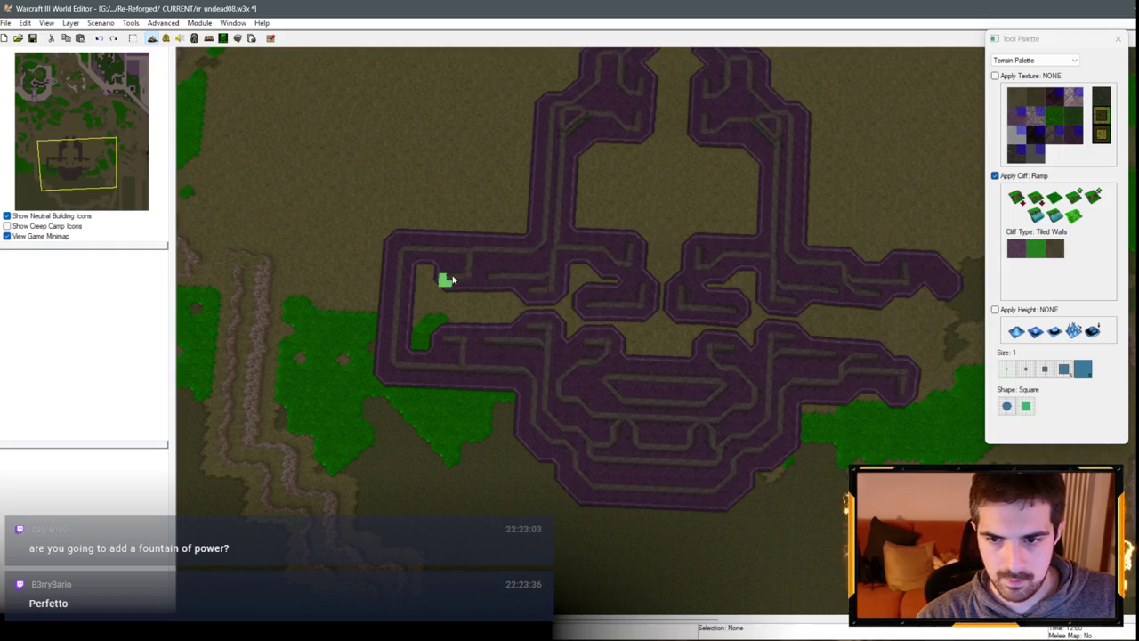
{"action": "scroll", "coordinate": [564, 302], "scroll_direction": "up", "scroll_amount": 2}
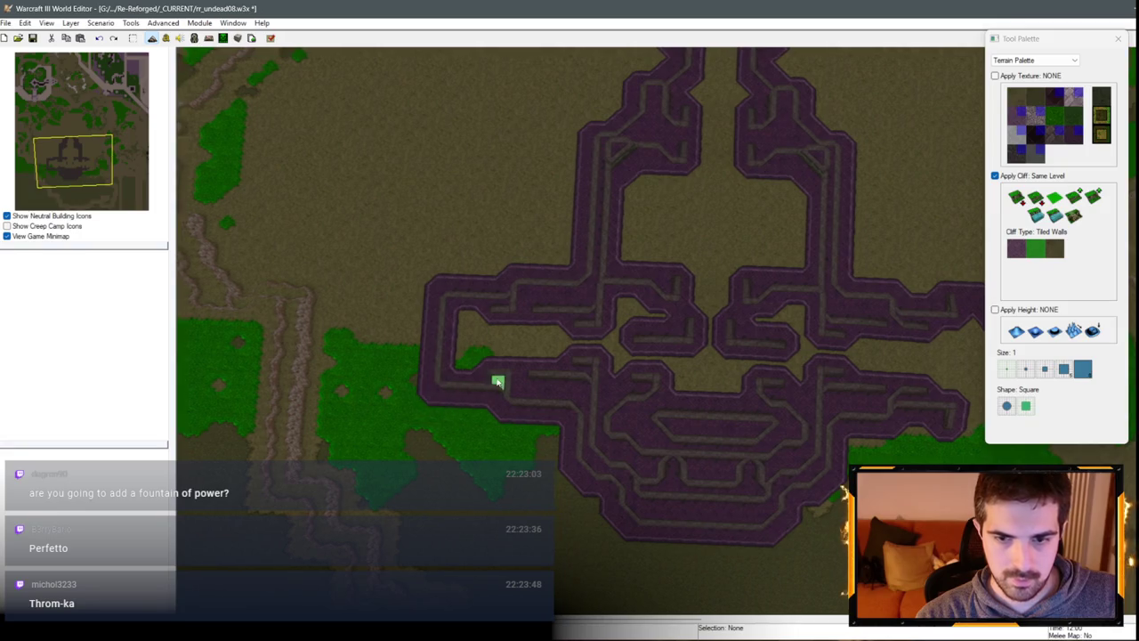
{"action": "key", "text": "Right"}
{"action": "key", "text": "Down"}
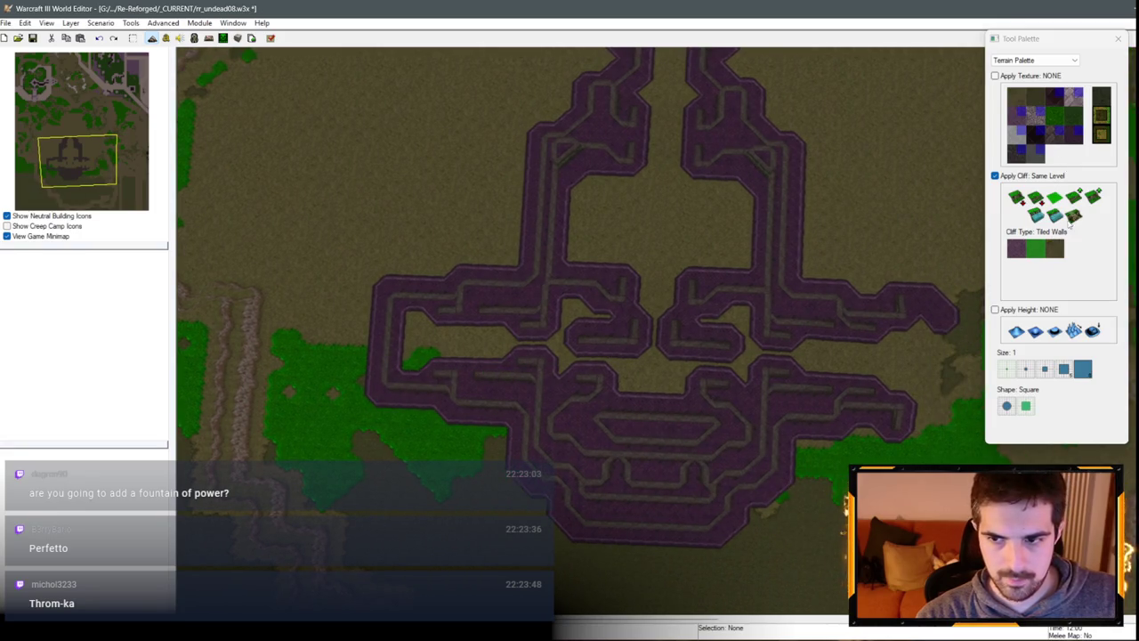
{"action": "left_click", "coordinate": [1074, 215]}
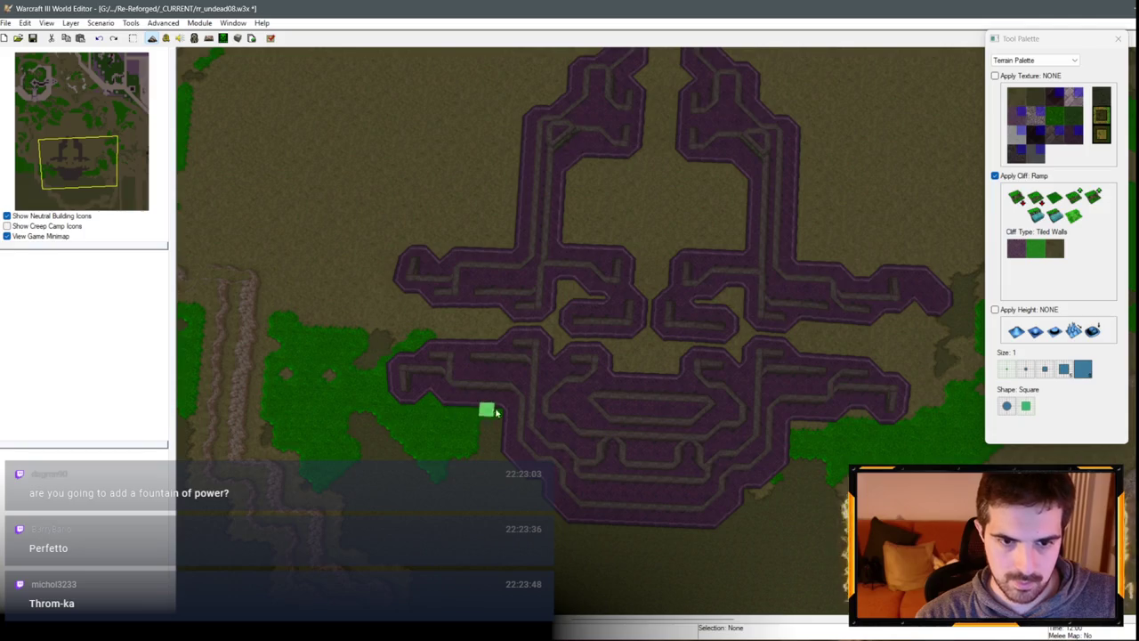
{"action": "key", "text": "Left"}
{"action": "key", "text": "Up"}
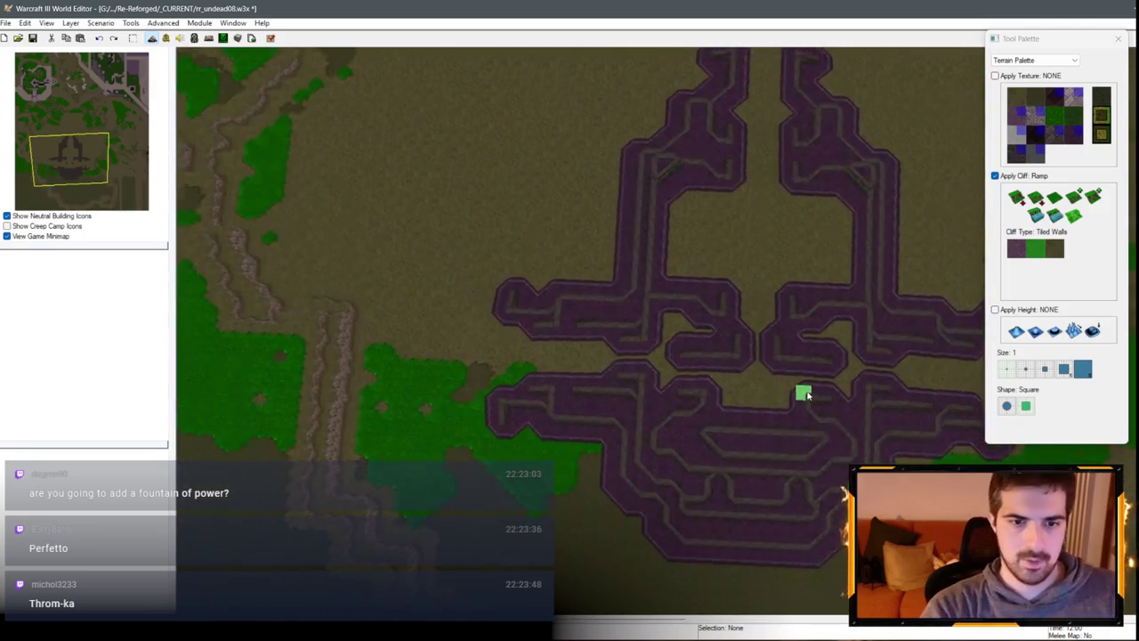
{"action": "key", "text": "space"}
{"action": "left_click_drag", "start_coordinate": [487, 309], "coordinate": [576, 464]}
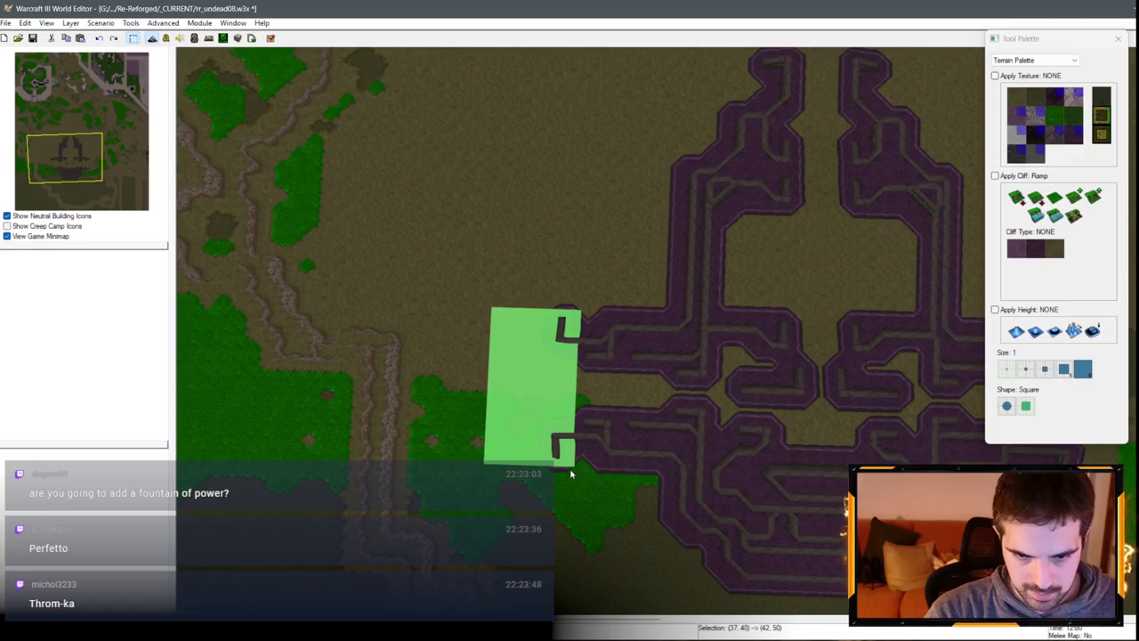
Step: Copy the selected left-entrance area and paste it onto the maze
{"action": "key", "text": "ctrl+c"}
{"action": "key", "text": "ctrl+v"}
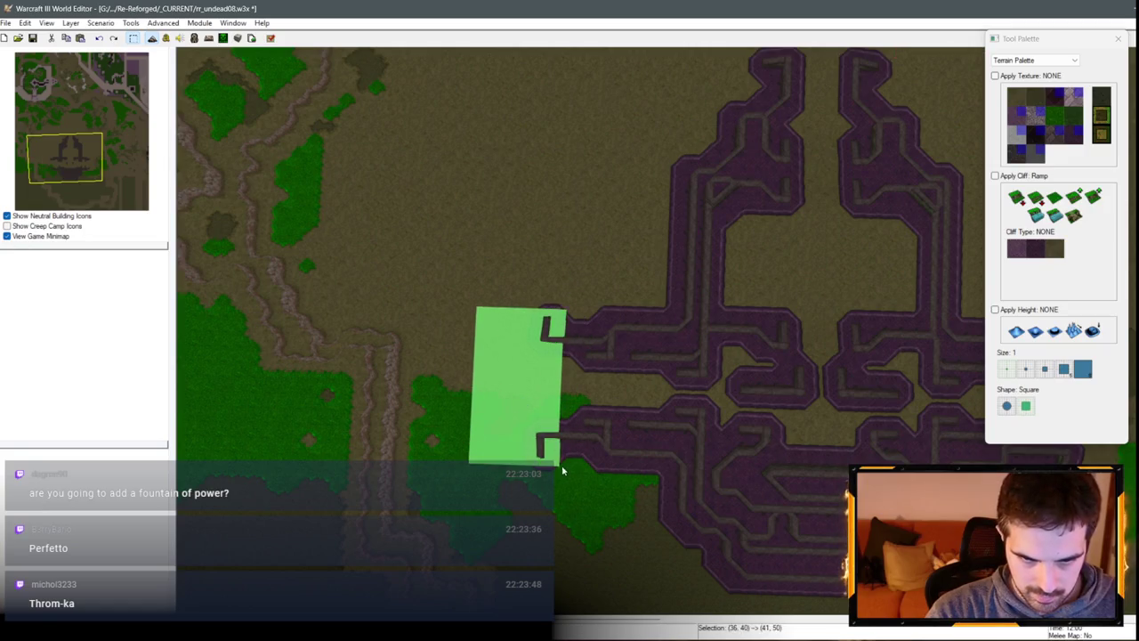
{"action": "left_click", "coordinate": [562, 470]}
{"action": "scroll", "coordinate": [587, 463], "scroll_direction": "down", "scroll_amount": 5}
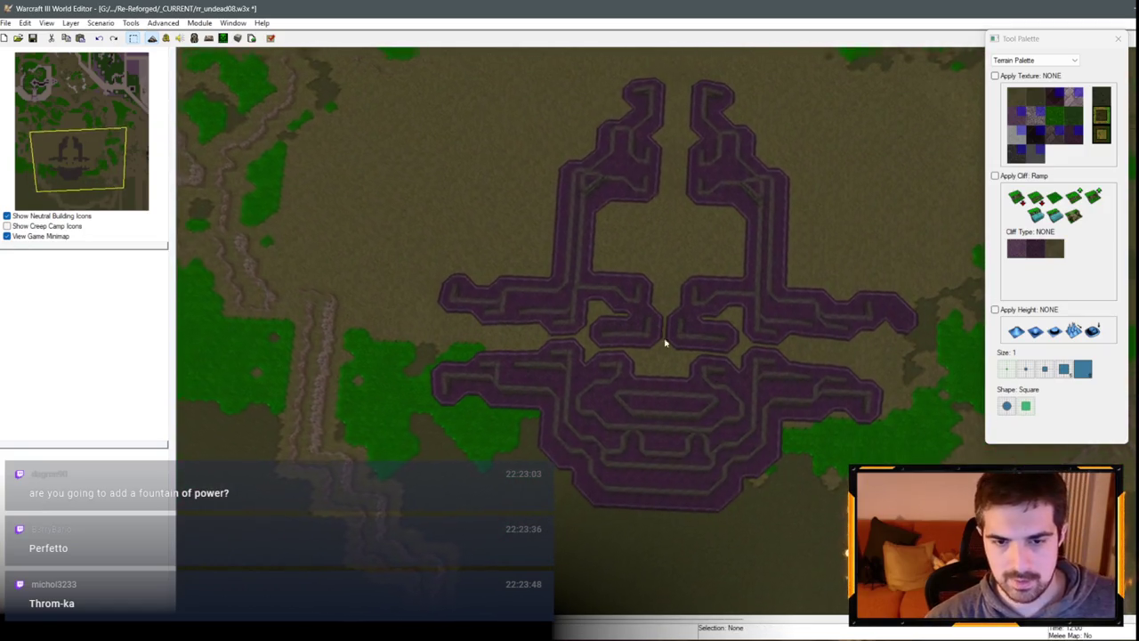
Step: Toggle the grid on and off and orbit around the finished purple fortress
{"action": "key", "text": "g"}
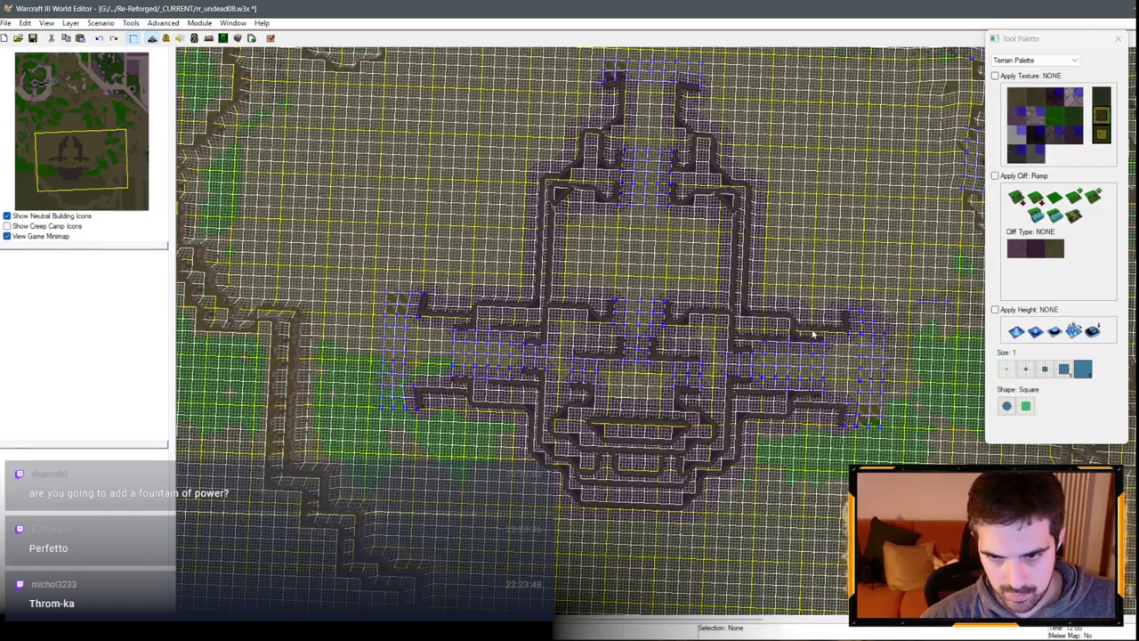
{"action": "key", "text": "g"}
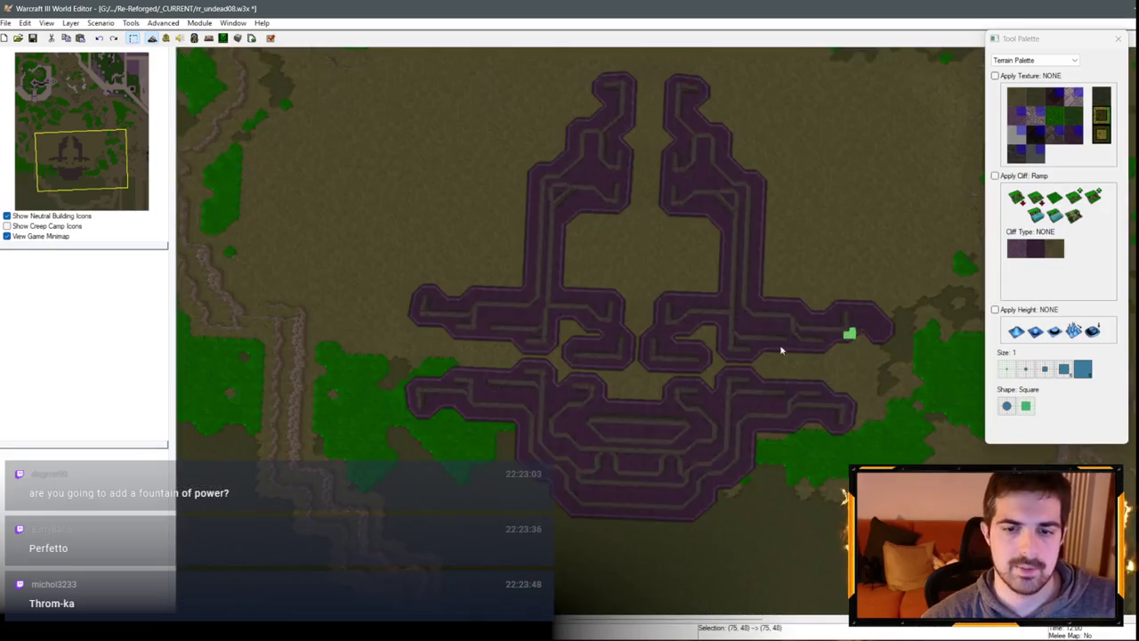
{"action": "mouse_move", "coordinate": [850, 334]}
{"action": "left_mouse_down"}
{"action": "mouse_move", "coordinate": [655, 229]}
{"action": "mouse_move", "coordinate": [448, 267]}
{"action": "left_mouse_up"}
{"action": "scroll", "coordinate": [415, 338], "scroll_direction": "up", "scroll_amount": 5}
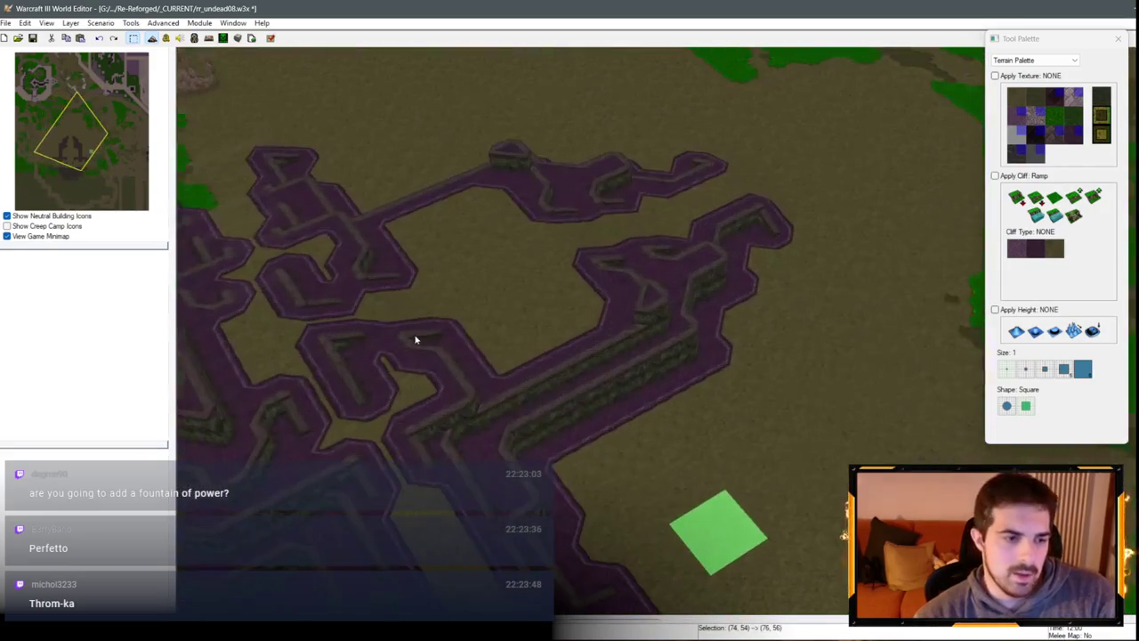
{"action": "scroll", "coordinate": [490, 293], "scroll_direction": "up", "scroll_amount": 5}
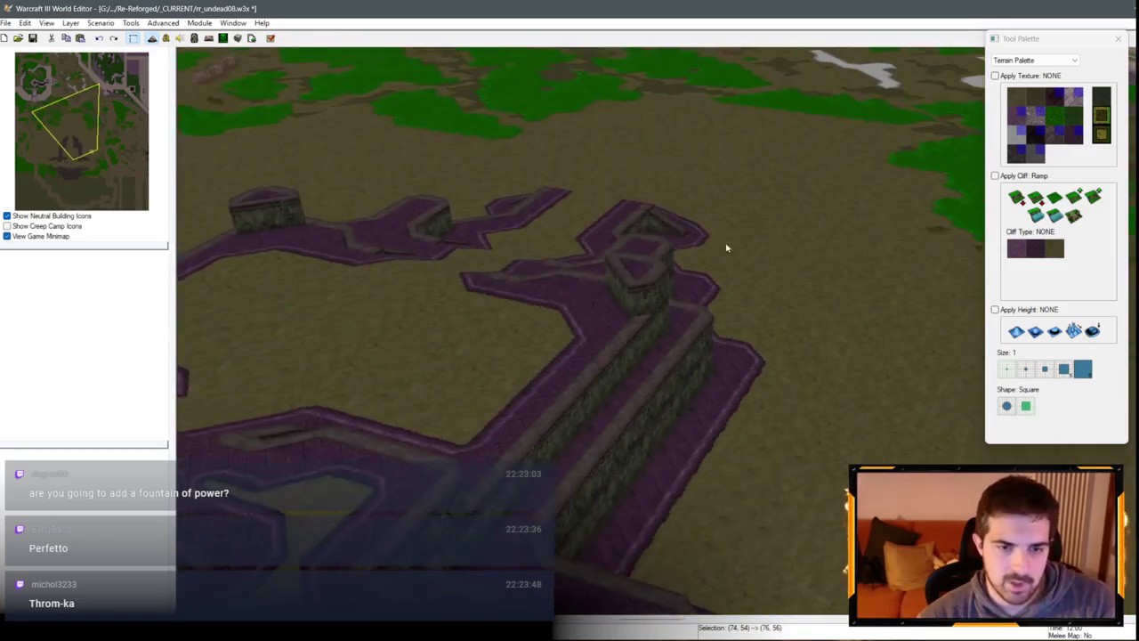
{"action": "mouse_move", "coordinate": [726, 248]}
{"action": "left_mouse_down"}
{"action": "mouse_move", "coordinate": [453, 386]}
{"action": "mouse_move", "coordinate": [783, 312]}
{"action": "mouse_move", "coordinate": [602, 333]}
{"action": "mouse_move", "coordinate": [740, 363]}
{"action": "mouse_move", "coordinate": [605, 280]}
{"action": "mouse_move", "coordinate": [633, 308]}
{"action": "mouse_move", "coordinate": [740, 321]}
{"action": "mouse_move", "coordinate": [638, 383]}
{"action": "left_mouse_up"}
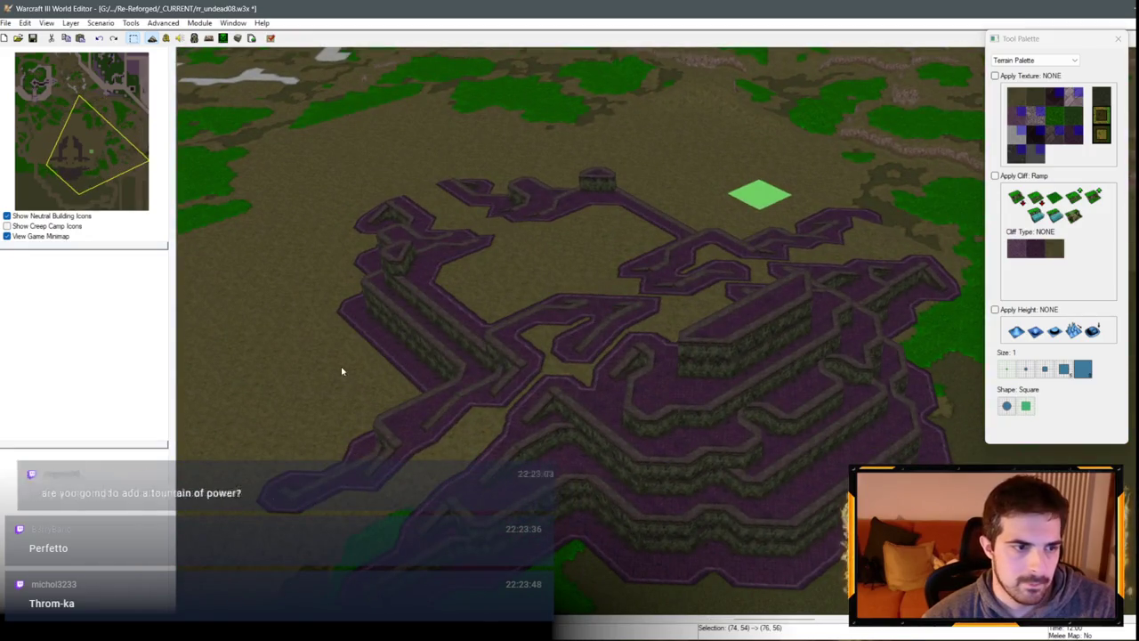
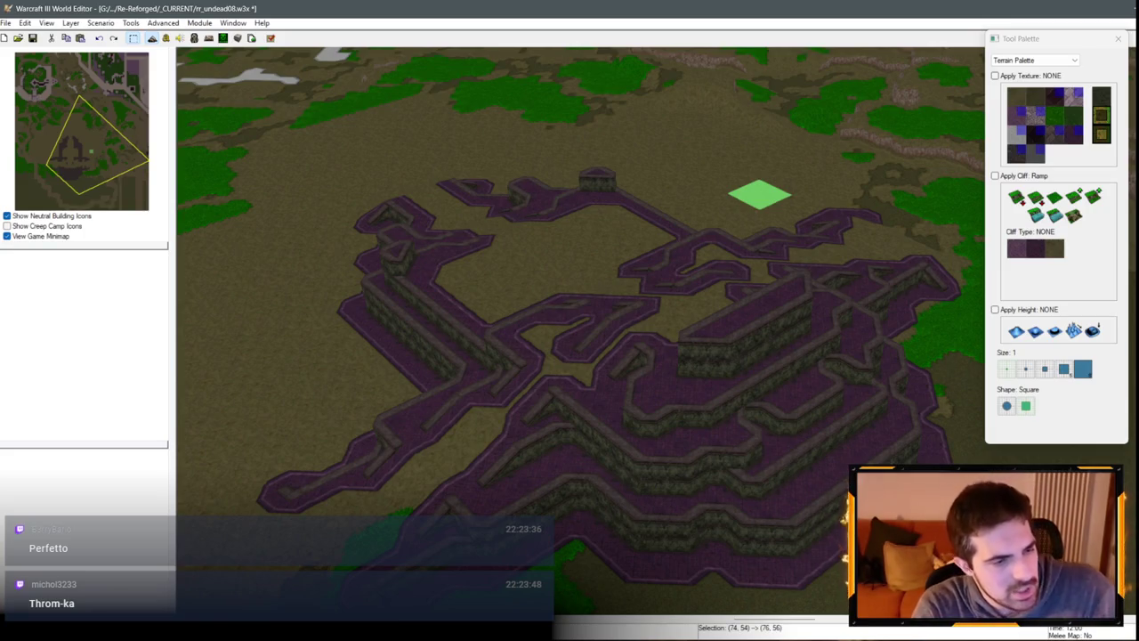
Step: Orbit around the purple cliff fortress and select the Same Level cliff with Tiled Walls
{"action": "scroll", "coordinate": [432, 292], "scroll_direction": "down", "scroll_amount": 3}
{"action": "scroll", "coordinate": [445, 257], "scroll_direction": "up", "scroll_amount": 4}
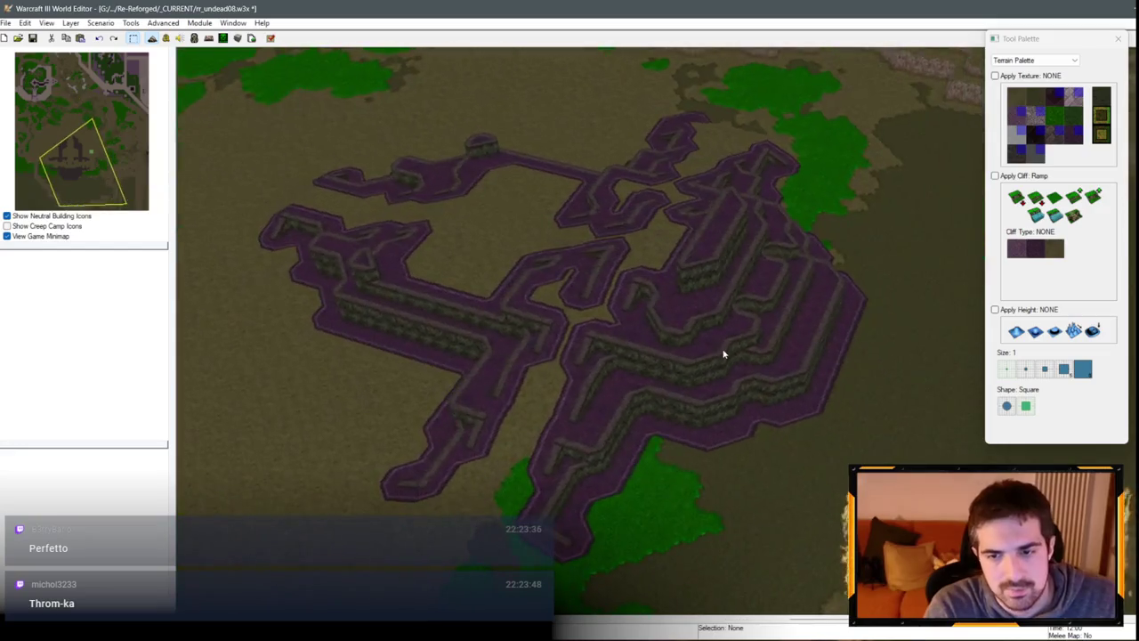
{"action": "mouse_move", "coordinate": [904, 447]}
{"action": "left_mouse_down"}
{"action": "mouse_move", "coordinate": [588, 415]}
{"action": "mouse_move", "coordinate": [768, 321]}
{"action": "mouse_move", "coordinate": [338, 315]}
{"action": "mouse_move", "coordinate": [948, 381]}
{"action": "mouse_move", "coordinate": [613, 300]}
{"action": "mouse_move", "coordinate": [595, 310]}
{"action": "mouse_move", "coordinate": [802, 335]}
{"action": "mouse_move", "coordinate": [656, 325]}
{"action": "mouse_move", "coordinate": [689, 348]}
{"action": "mouse_move", "coordinate": [562, 380]}
{"action": "left_mouse_up"}
{"action": "mouse_move", "coordinate": [847, 423]}
{"action": "left_mouse_down"}
{"action": "mouse_move", "coordinate": [750, 295]}
{"action": "mouse_move", "coordinate": [789, 247]}
{"action": "mouse_move", "coordinate": [737, 293]}
{"action": "mouse_move", "coordinate": [832, 374]}
{"action": "mouse_move", "coordinate": [784, 457]}
{"action": "mouse_move", "coordinate": [771, 316]}
{"action": "left_mouse_up"}
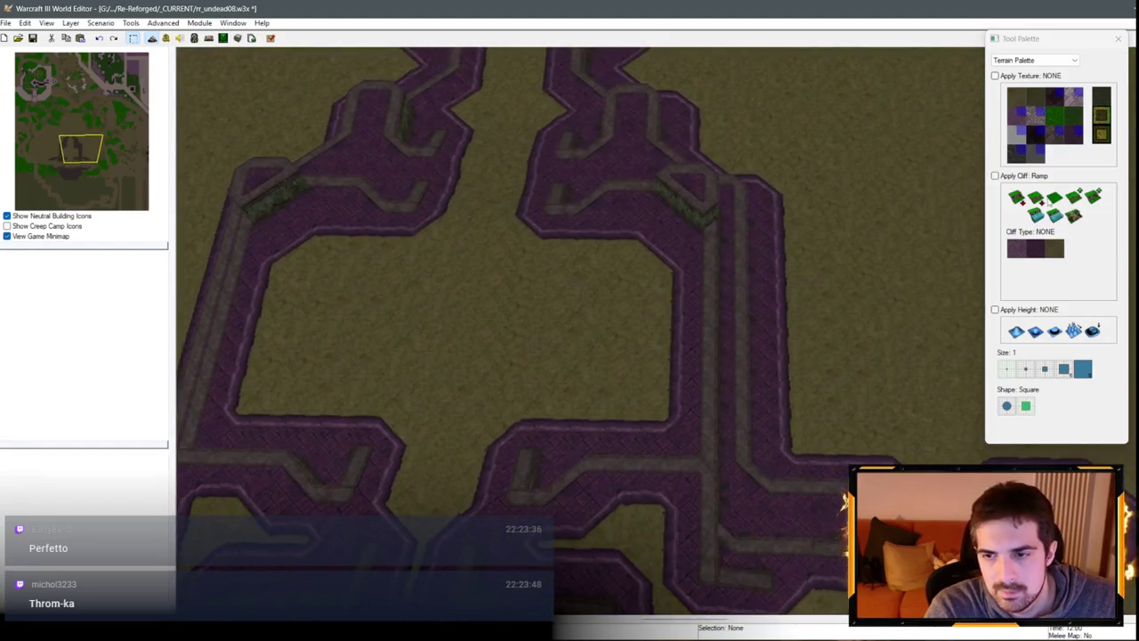
{"action": "left_click", "coordinate": [1054, 198]}
Step: With brush size 2, level openings through the right and left inner fortress walls
{"action": "left_click", "coordinate": [1033, 370]}
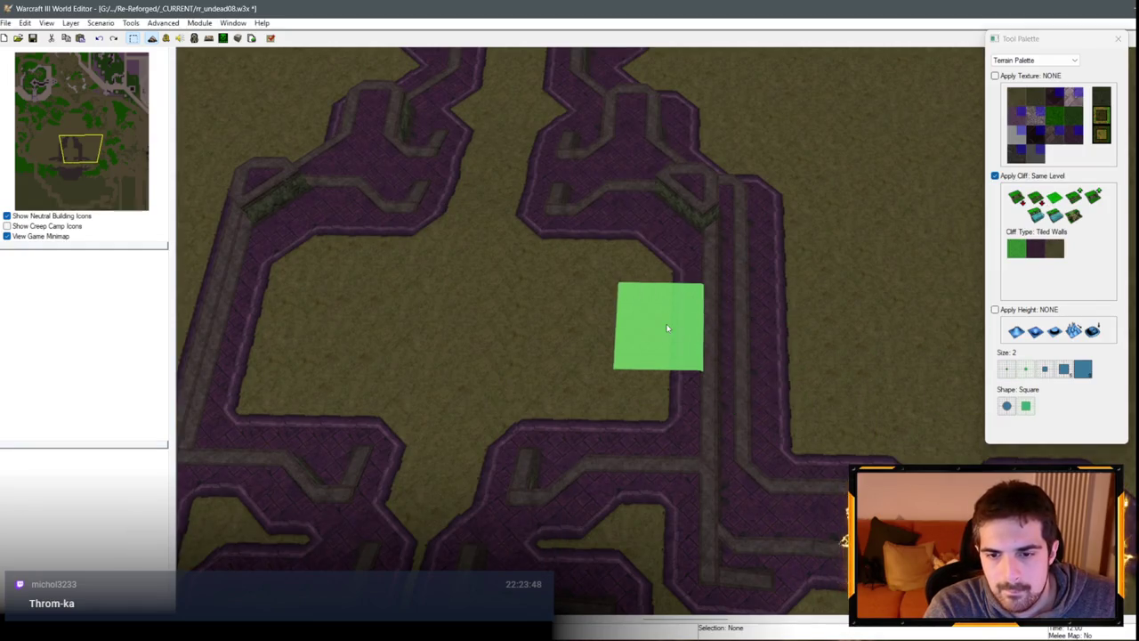
{"action": "mouse_move", "coordinate": [649, 294]}
{"action": "left_mouse_down"}
{"action": "mouse_move", "coordinate": [750, 300]}
{"action": "mouse_move", "coordinate": [732, 366]}
{"action": "left_mouse_up"}
{"action": "scroll", "coordinate": [673, 330], "scroll_direction": "up", "scroll_amount": 2}
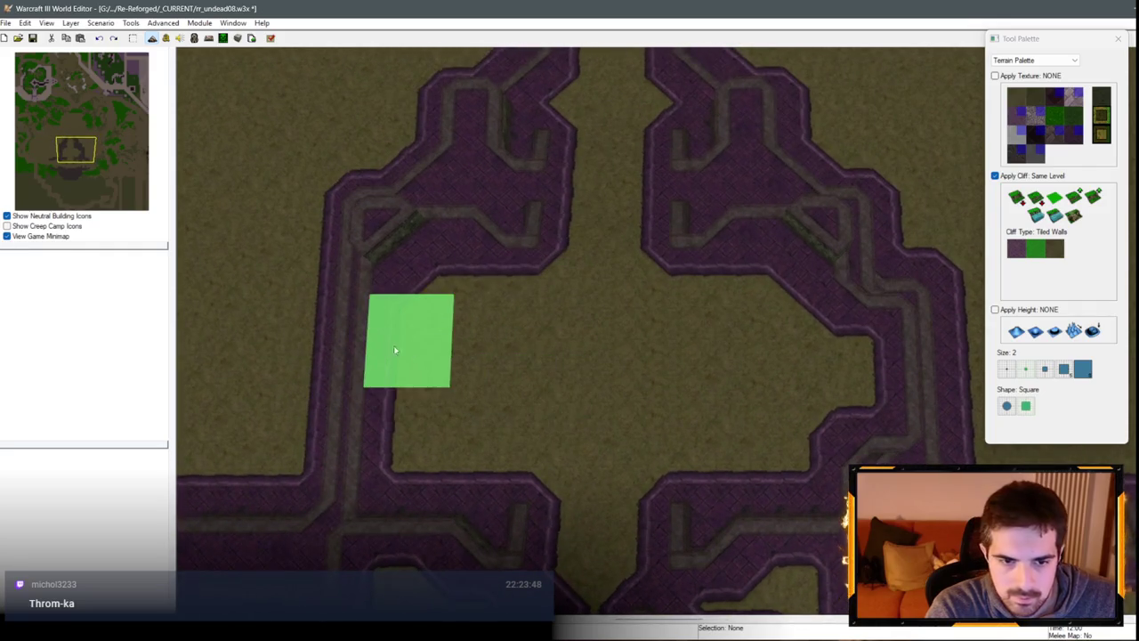
{"action": "scroll", "coordinate": [342, 381], "scroll_direction": "down", "scroll_amount": 3}
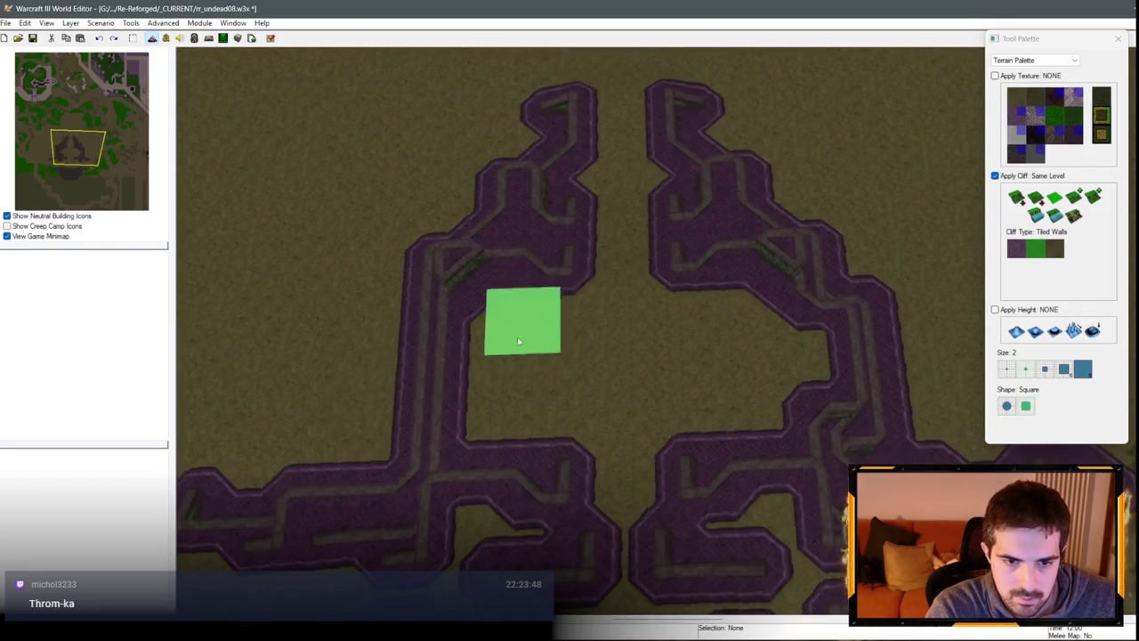
{"action": "left_click", "coordinate": [450, 383]}
{"action": "left_click_drag", "start_coordinate": [450, 382], "coordinate": [452, 369]}
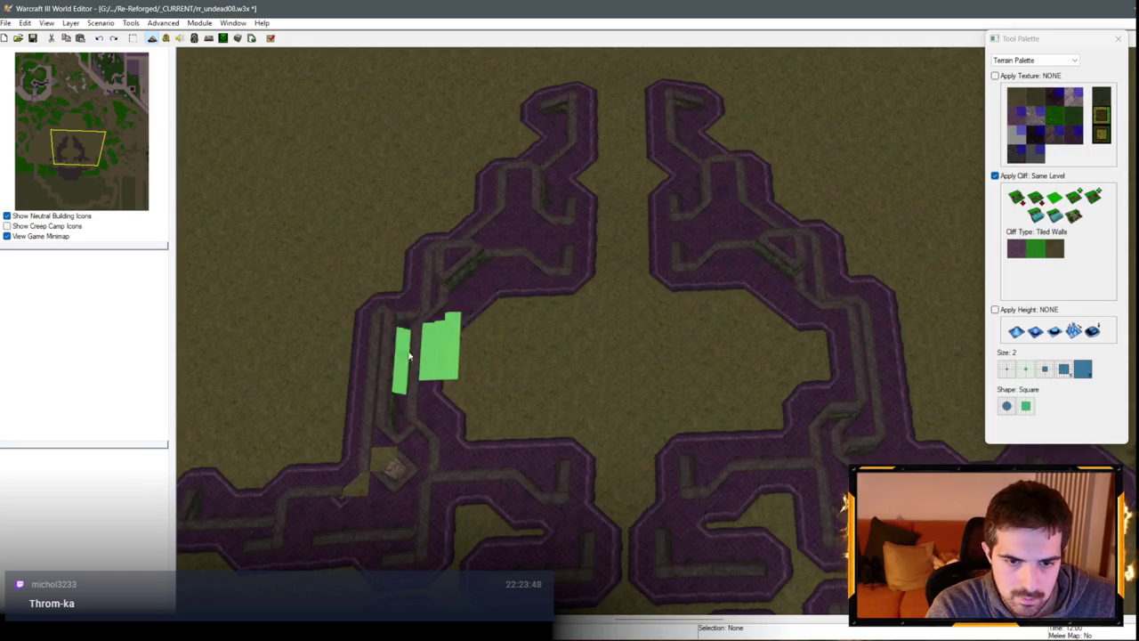
Step: Inspect the flattened purple paths in perspective and reselect the Same Level cliff tool
{"action": "scroll", "coordinate": [408, 356], "scroll_direction": "down", "scroll_amount": 3}
{"action": "scroll", "coordinate": [609, 353], "scroll_direction": "up", "scroll_amount": 4}
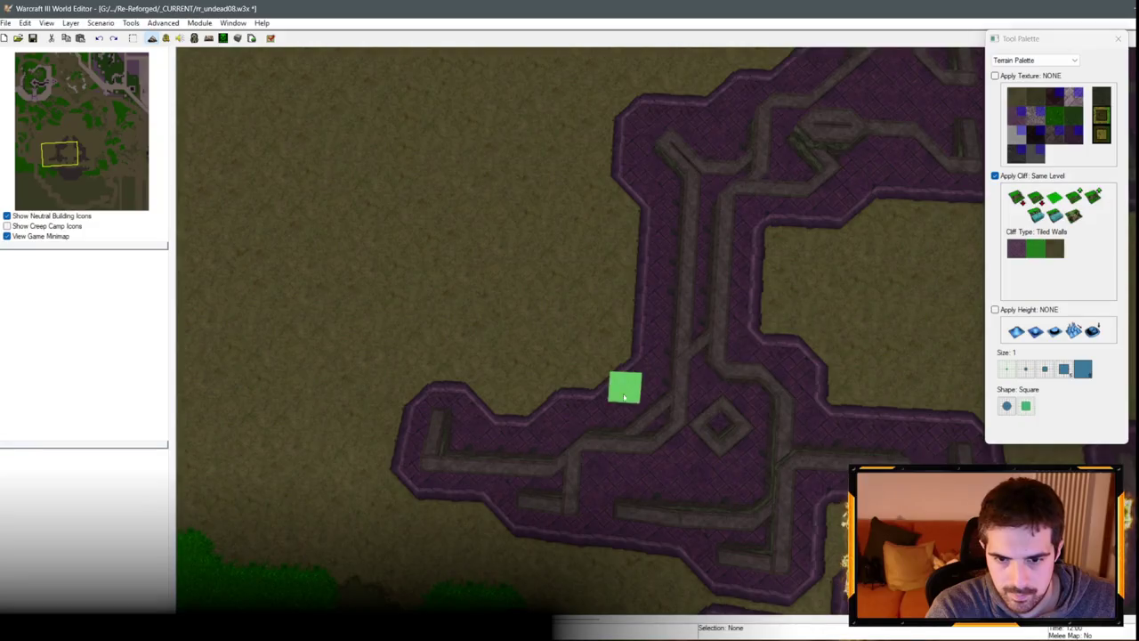
{"action": "scroll", "coordinate": [671, 147], "scroll_direction": "down", "scroll_amount": 3}
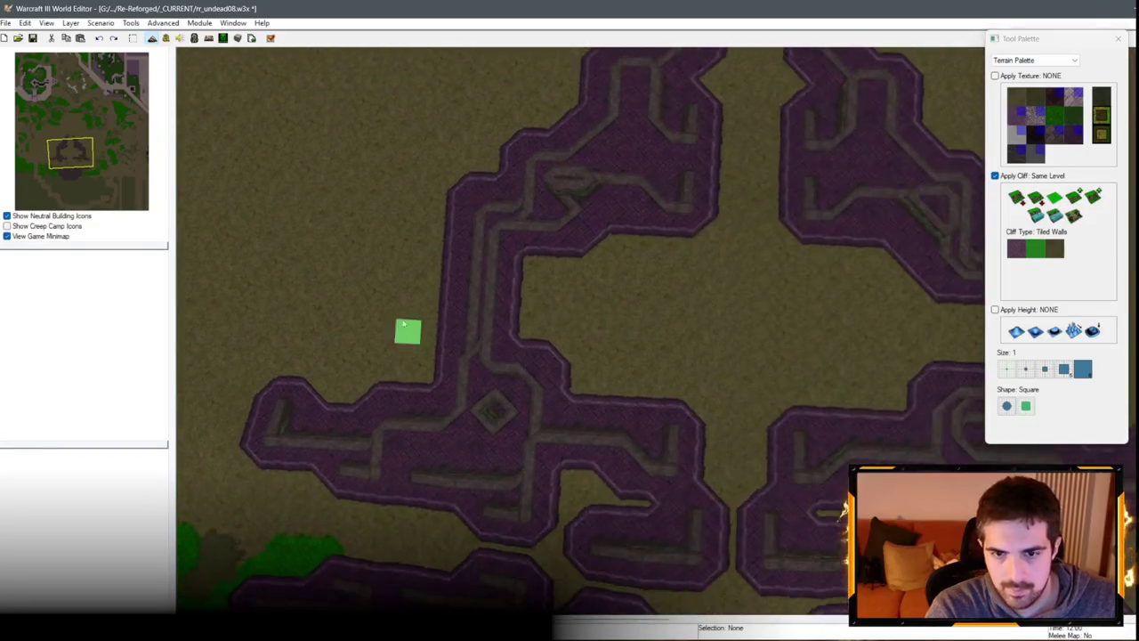
{"action": "scroll", "coordinate": [775, 343], "scroll_direction": "up", "scroll_amount": 2}
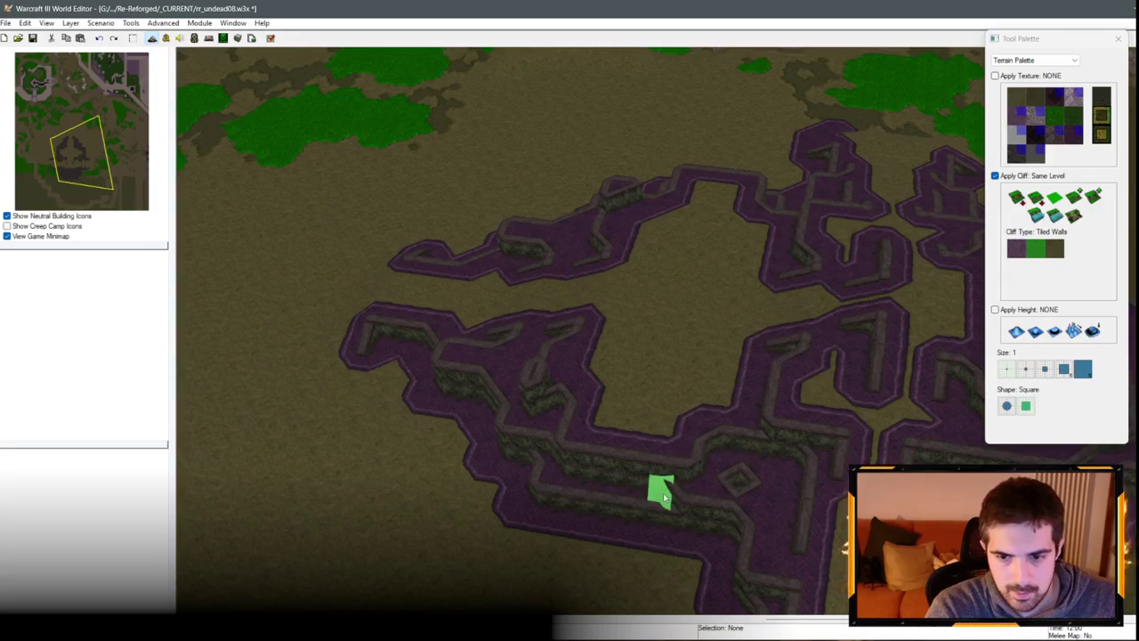
{"action": "scroll", "coordinate": [784, 495], "scroll_direction": "down", "scroll_amount": 3}
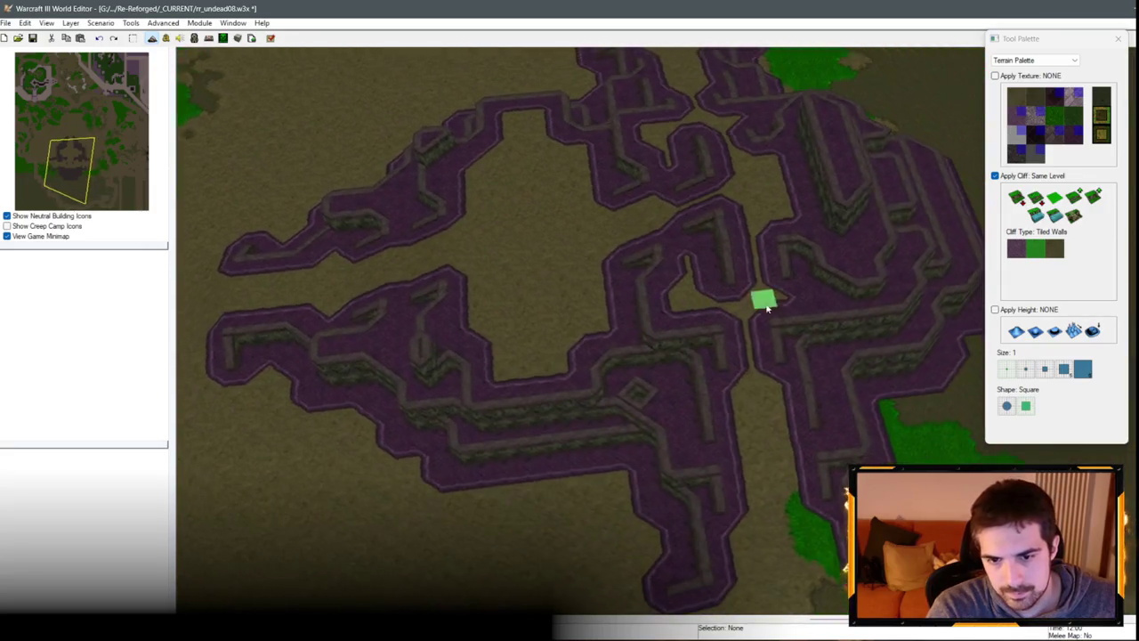
{"action": "scroll", "coordinate": [763, 300], "scroll_direction": "up", "scroll_amount": 4}
{"action": "scroll", "coordinate": [957, 352], "scroll_direction": "down", "scroll_amount": 3}
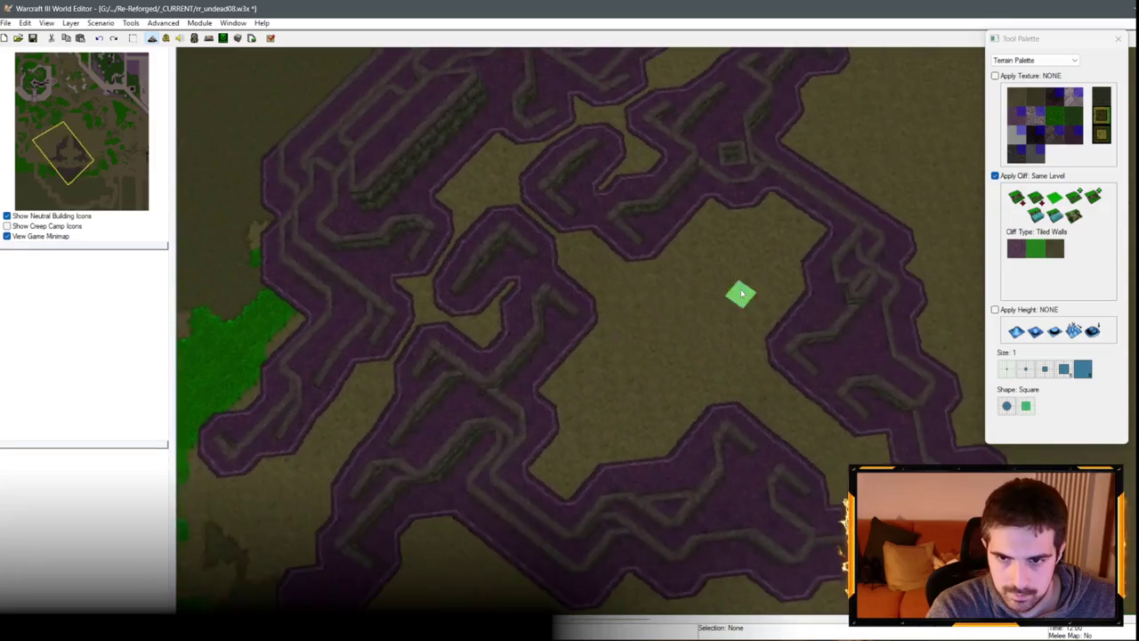
{"action": "scroll", "coordinate": [765, 307], "scroll_direction": "up", "scroll_amount": 3}
{"action": "scroll", "coordinate": [651, 434], "scroll_direction": "up", "scroll_amount": 1}
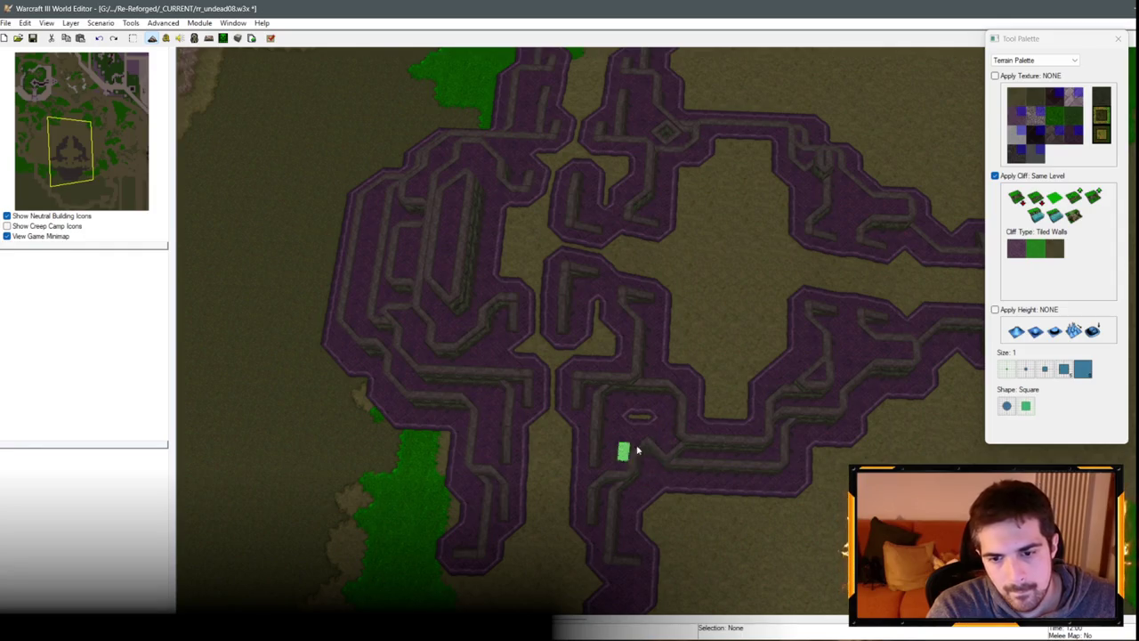
{"action": "scroll", "coordinate": [709, 341], "scroll_direction": "down", "scroll_amount": 3}
{"action": "scroll", "coordinate": [703, 481], "scroll_direction": "up", "scroll_amount": 3}
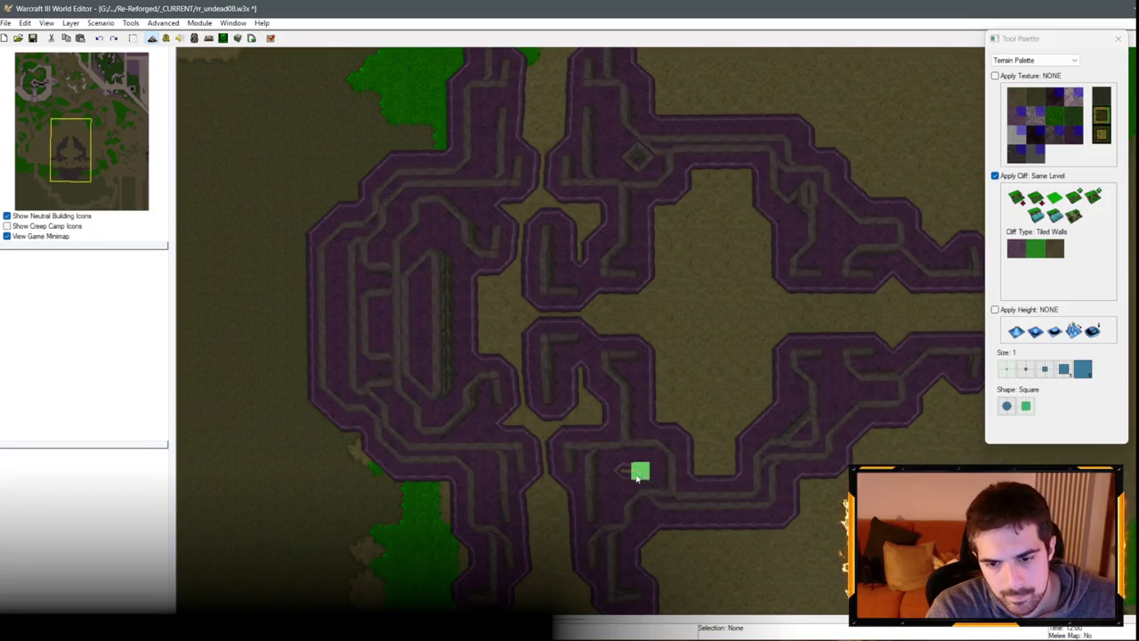
{"action": "scroll", "coordinate": [662, 507], "scroll_direction": "down", "scroll_amount": 1}
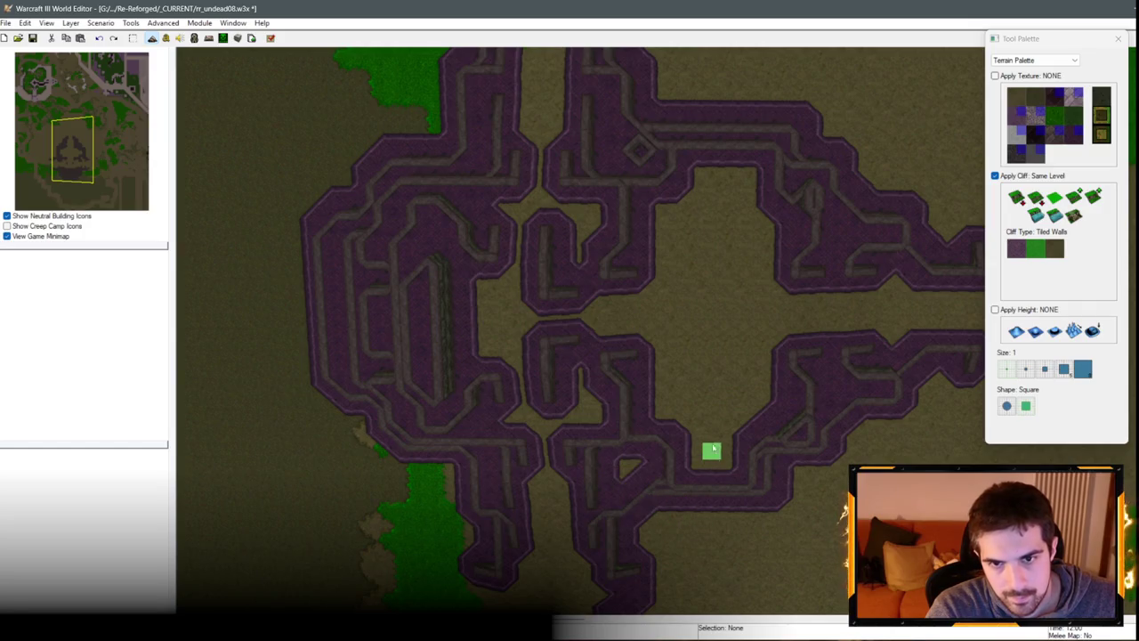
{"action": "scroll", "coordinate": [690, 370], "scroll_direction": "up", "scroll_amount": 1}
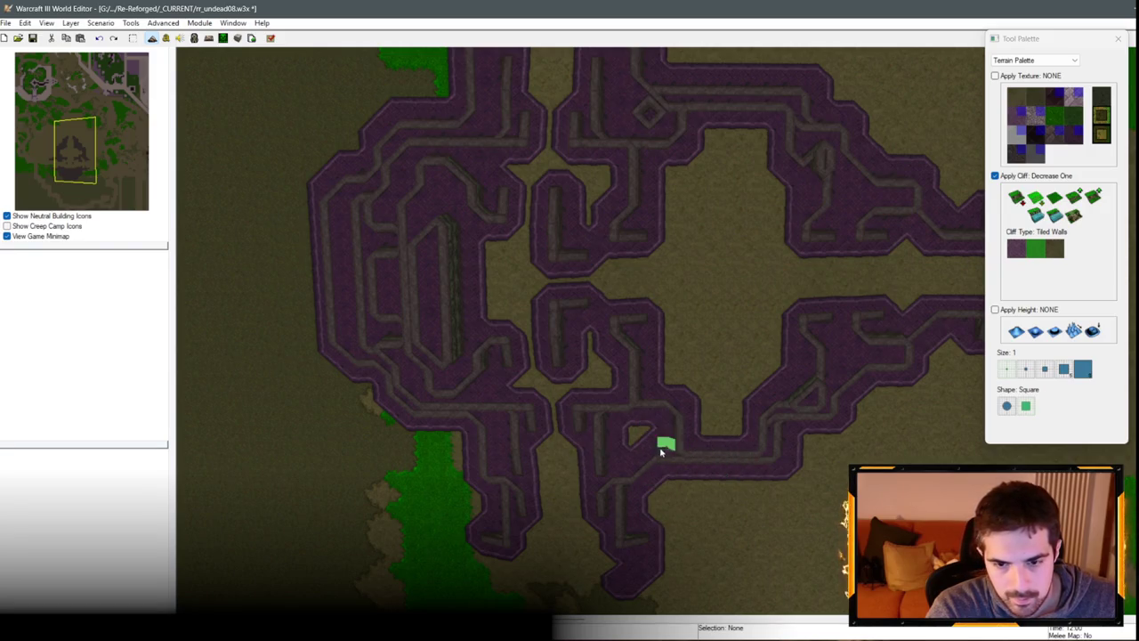
{"action": "mouse_move", "coordinate": [802, 536]}
{"action": "left_mouse_down"}
{"action": "mouse_move", "coordinate": [756, 372]}
{"action": "mouse_move", "coordinate": [454, 435]}
{"action": "mouse_move", "coordinate": [647, 479]}
{"action": "mouse_move", "coordinate": [529, 330]}
{"action": "left_mouse_up"}
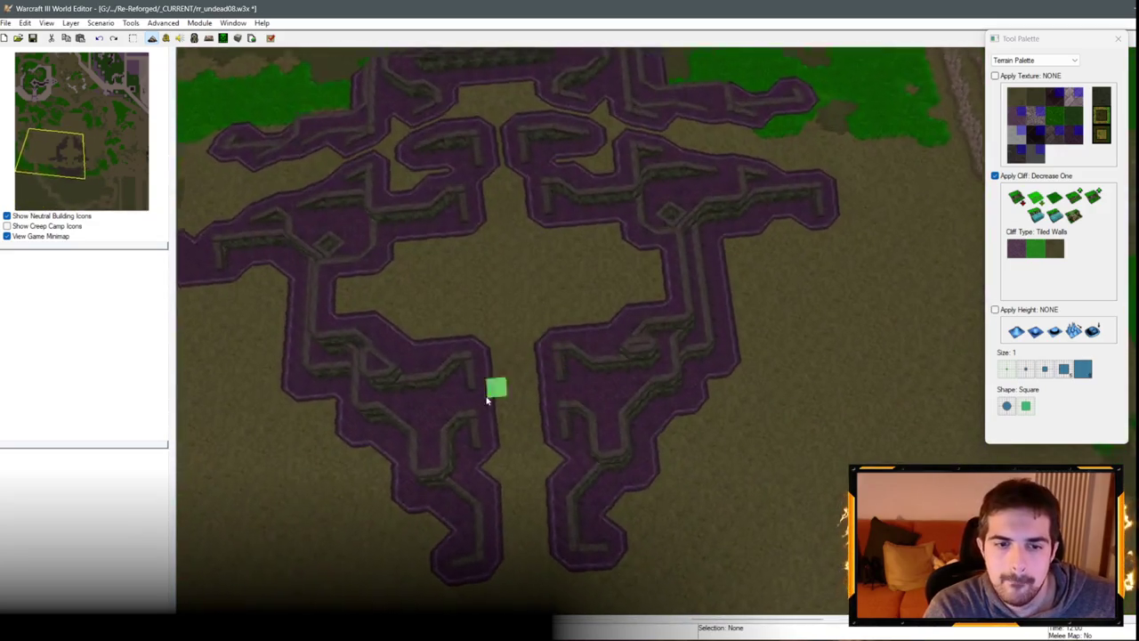
{"action": "scroll", "coordinate": [496, 386], "scroll_direction": "up", "scroll_amount": 3}
{"action": "left_click", "coordinate": [1037, 198]}
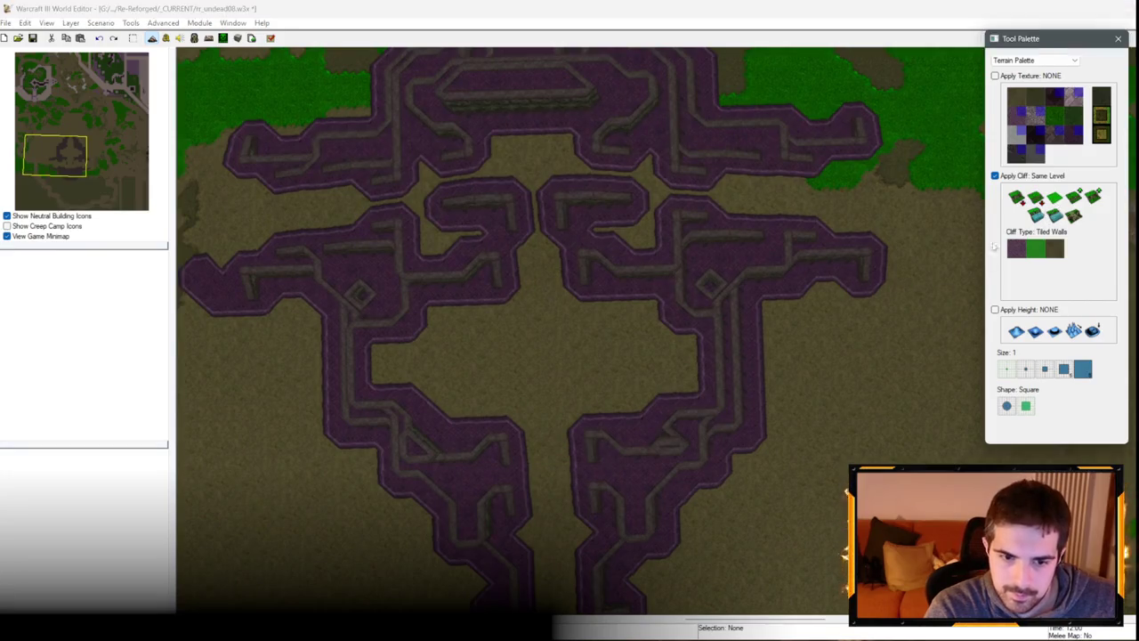
{"action": "scroll", "coordinate": [824, 338], "scroll_direction": "up", "scroll_amount": 2}
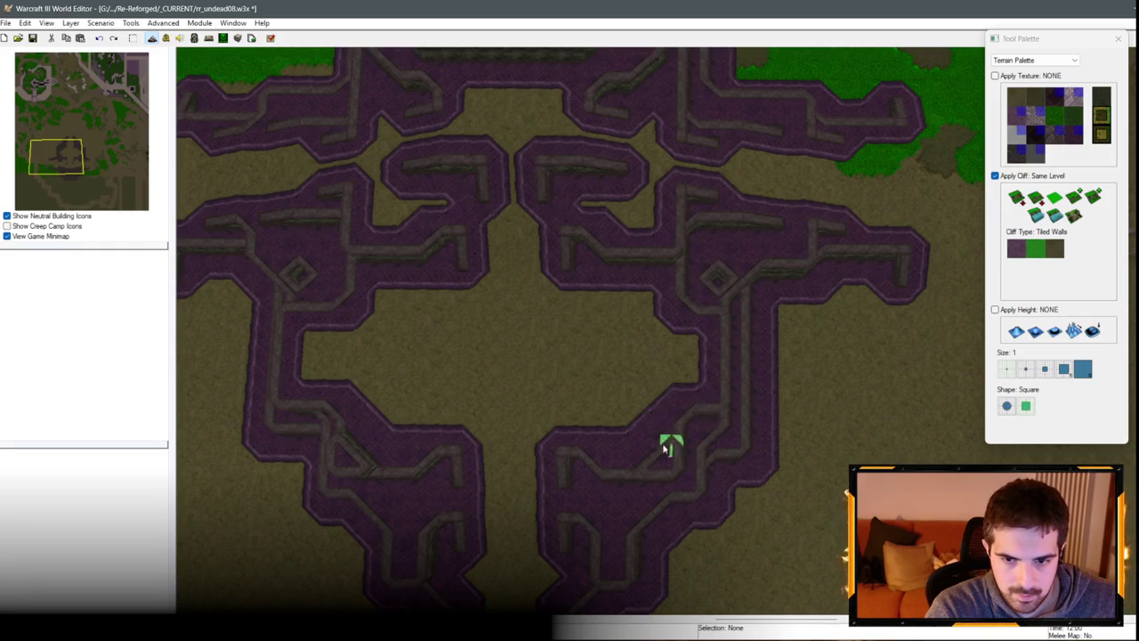
{"action": "scroll", "coordinate": [663, 448], "scroll_direction": "down", "scroll_amount": 3}
{"action": "scroll", "coordinate": [765, 334], "scroll_direction": "up", "scroll_amount": 2}
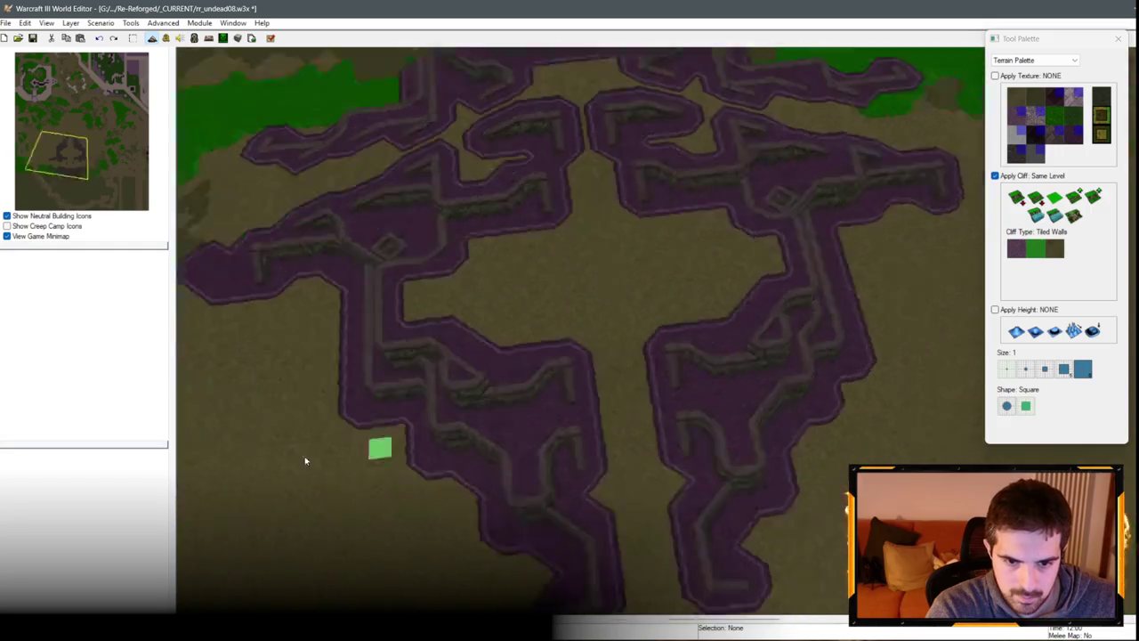
{"action": "scroll", "coordinate": [706, 421], "scroll_direction": "up", "scroll_amount": 2}
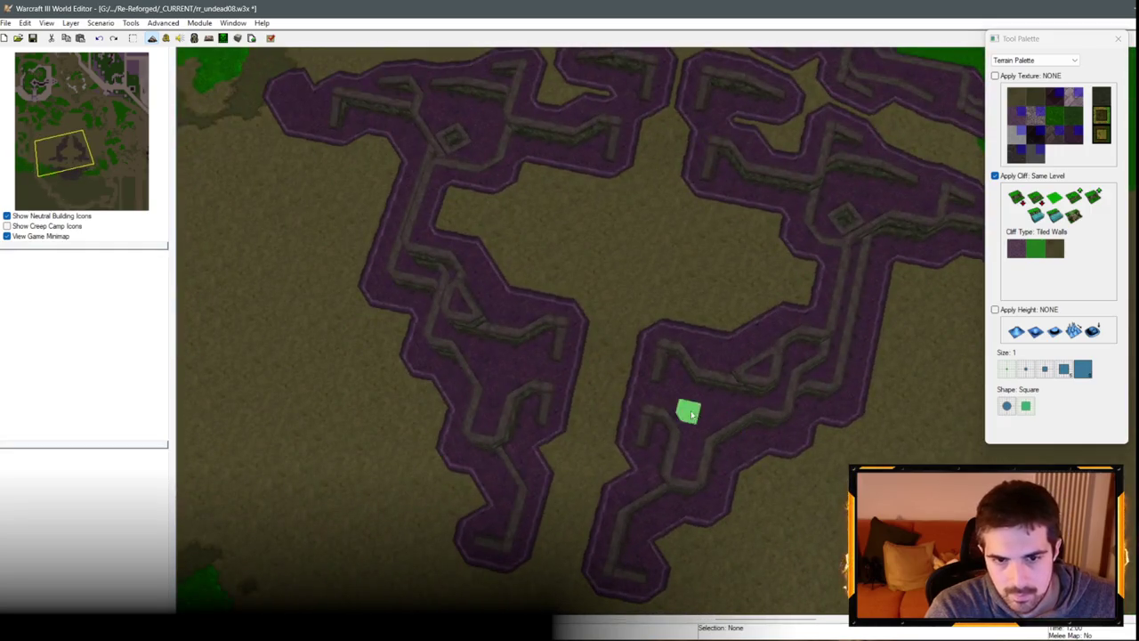
{"action": "scroll", "coordinate": [692, 415], "scroll_direction": "down", "scroll_amount": 3}
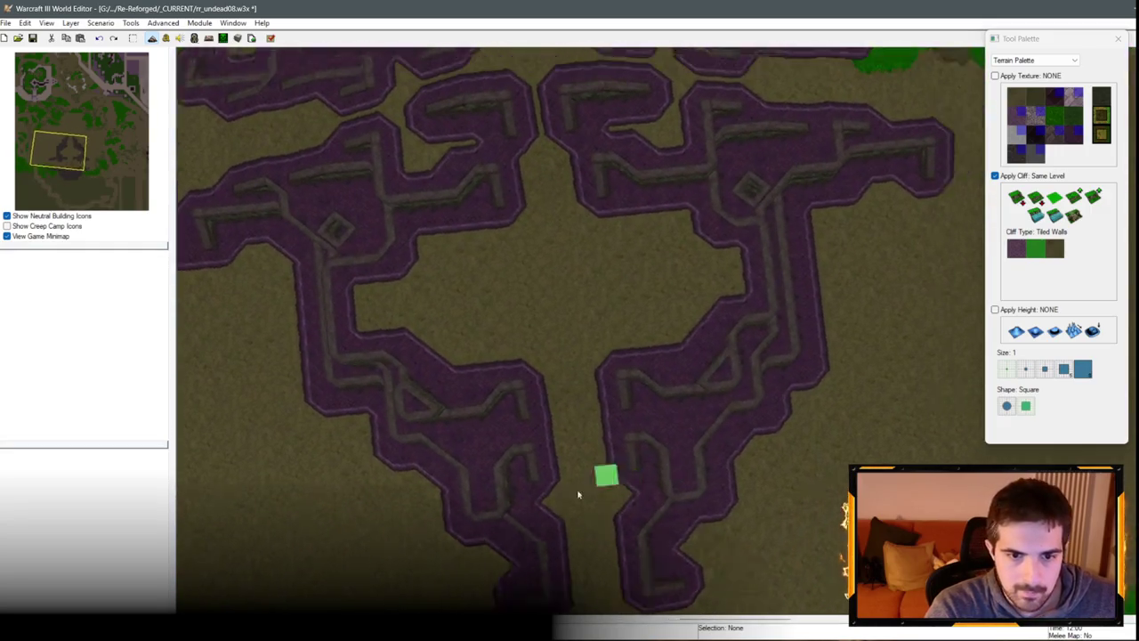
{"action": "scroll", "coordinate": [712, 385], "scroll_direction": "up", "scroll_amount": 3}
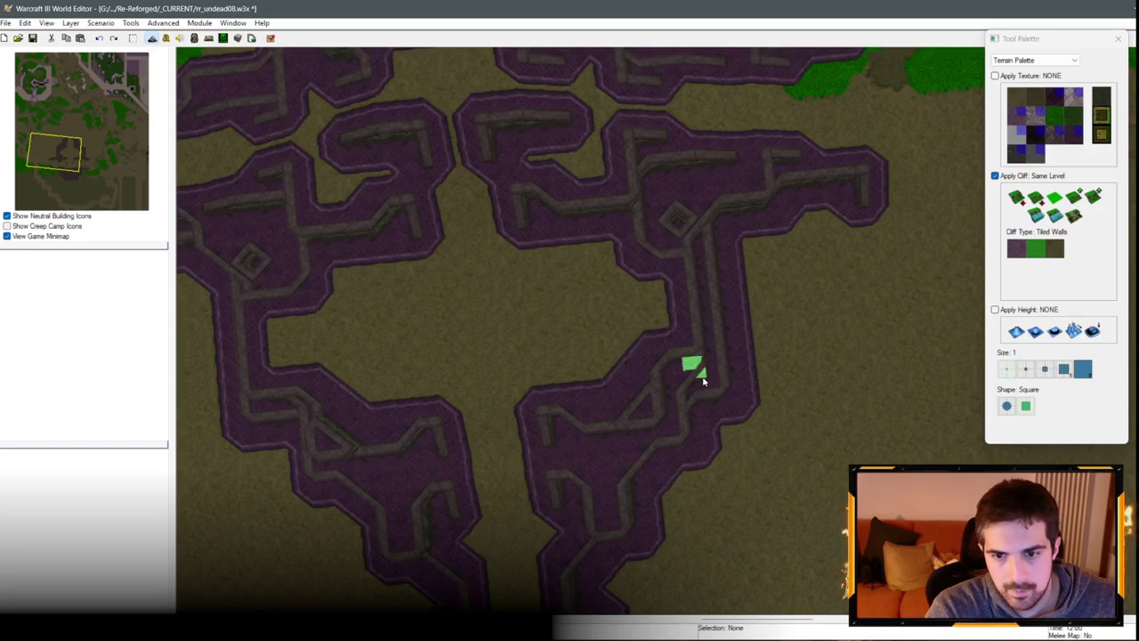
{"action": "scroll", "coordinate": [692, 381], "scroll_direction": "down", "scroll_amount": 3}
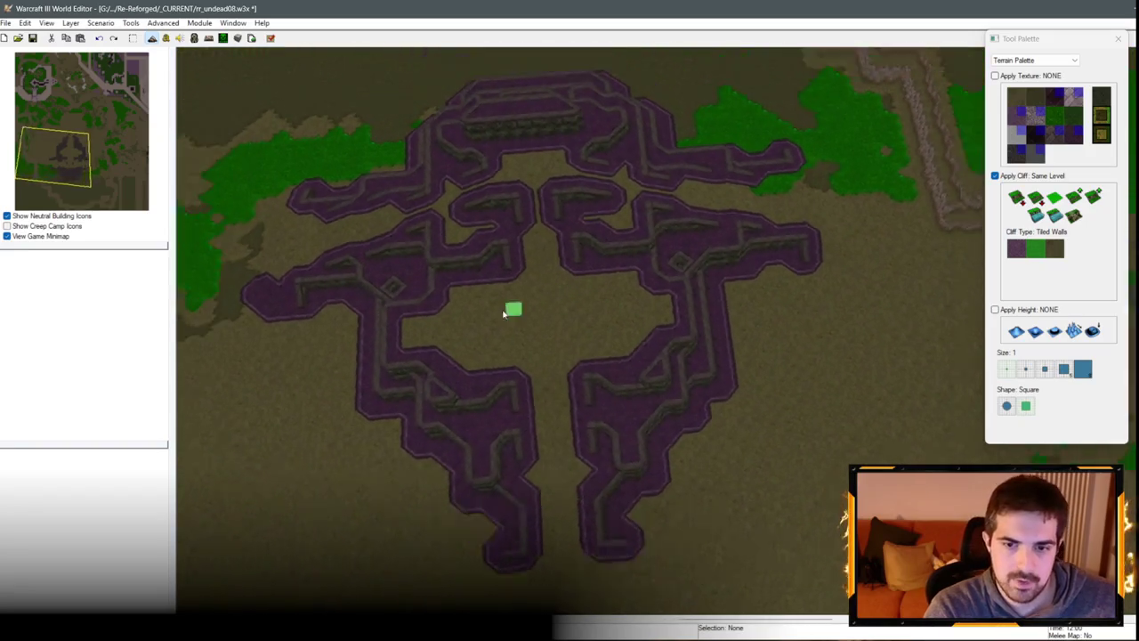
{"action": "scroll", "coordinate": [656, 341], "scroll_direction": "up", "scroll_amount": 2}
{"action": "scroll", "coordinate": [682, 438], "scroll_direction": "down", "scroll_amount": 3}
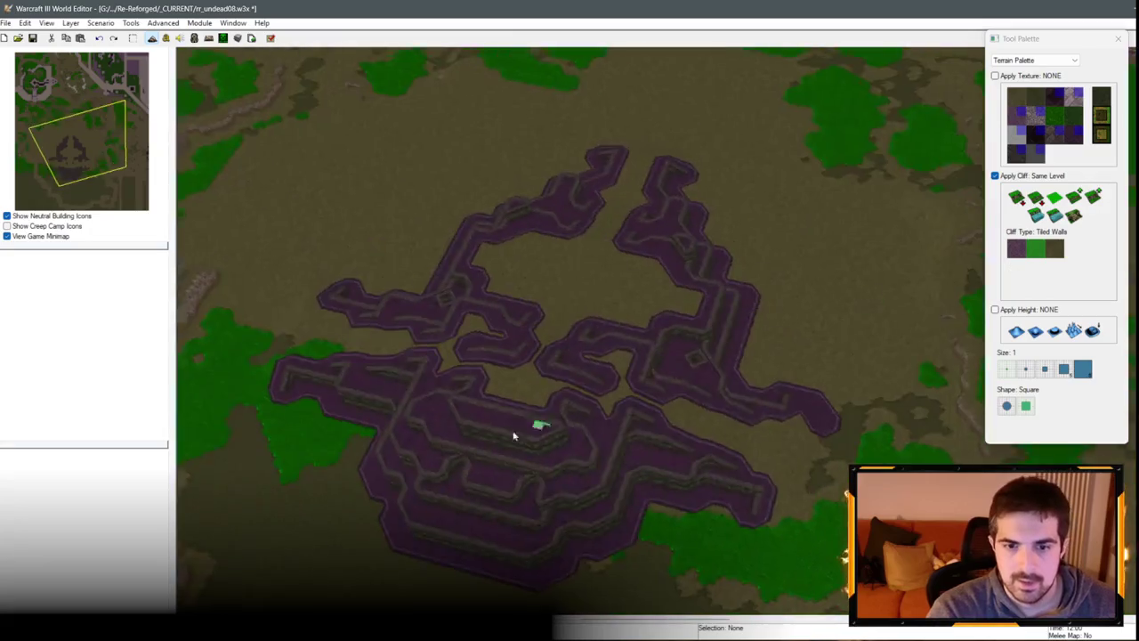
{"action": "scroll", "coordinate": [516, 432], "scroll_direction": "up", "scroll_amount": 3}
{"action": "scroll", "coordinate": [910, 257], "scroll_direction": "down", "scroll_amount": 3}
{"action": "scroll", "coordinate": [707, 275], "scroll_direction": "up", "scroll_amount": 4}
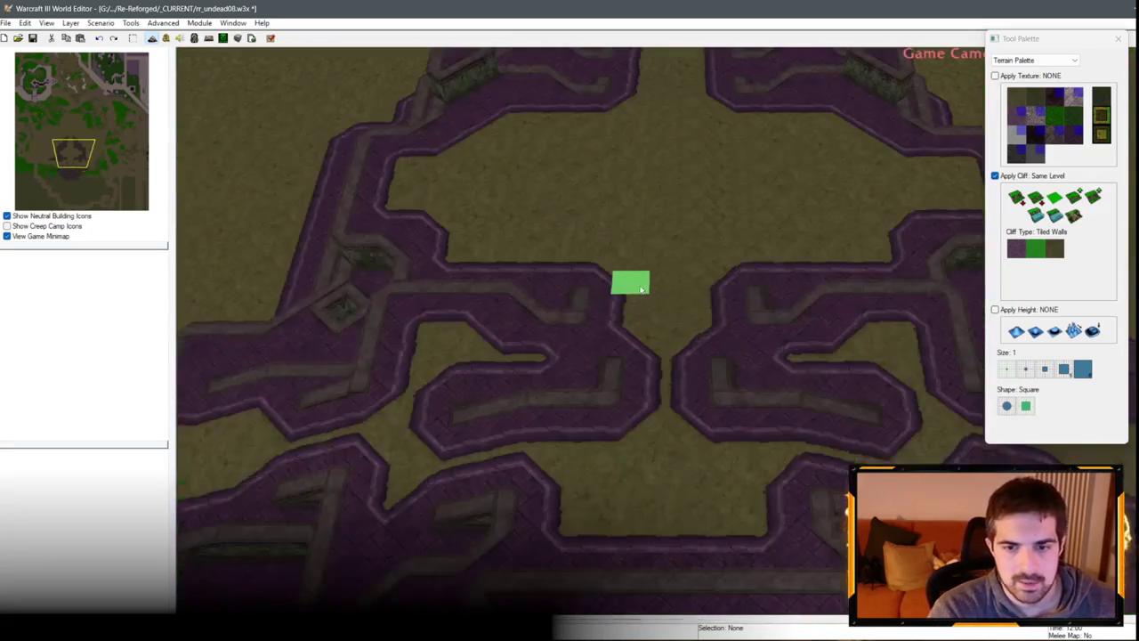
{"action": "scroll", "coordinate": [693, 222], "scroll_direction": "down", "scroll_amount": 3}
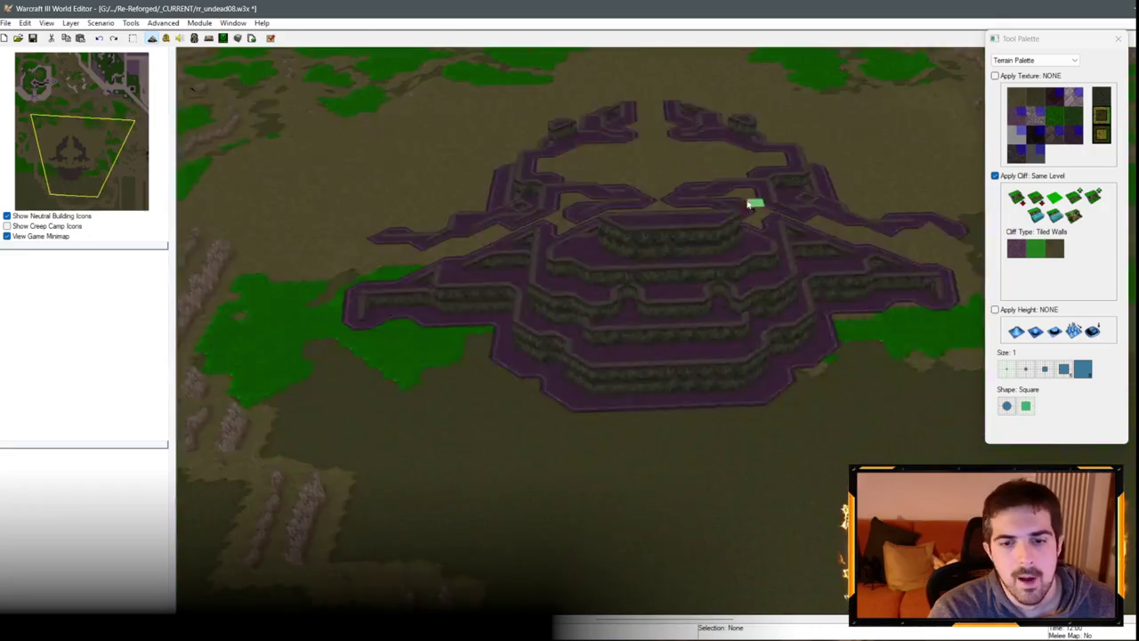
{"action": "scroll", "coordinate": [748, 364], "scroll_direction": "up", "scroll_amount": 2}
{"action": "scroll", "coordinate": [770, 294], "scroll_direction": "down", "scroll_amount": 3}
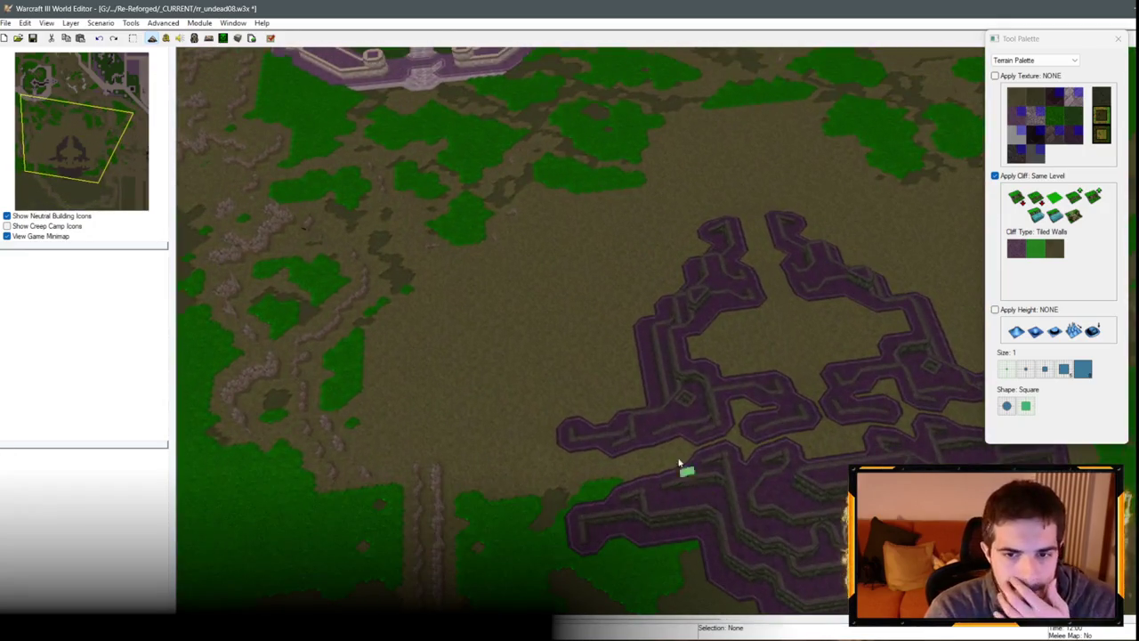
{"action": "scroll", "coordinate": [685, 466], "scroll_direction": "up", "scroll_amount": 3}
{"action": "scroll", "coordinate": [915, 372], "scroll_direction": "down", "scroll_amount": 3}
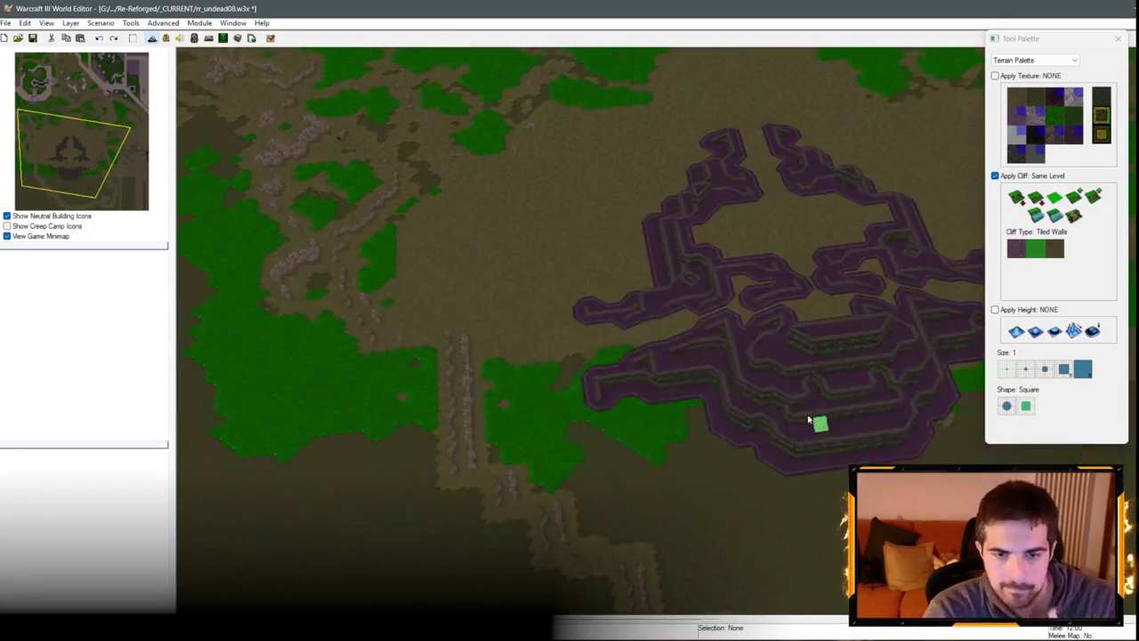
{"action": "scroll", "coordinate": [828, 419], "scroll_direction": "up", "scroll_amount": 3}
{"action": "scroll", "coordinate": [928, 221], "scroll_direction": "down", "scroll_amount": 2}
{"action": "scroll", "coordinate": [804, 321], "scroll_direction": "up", "scroll_amount": 3}
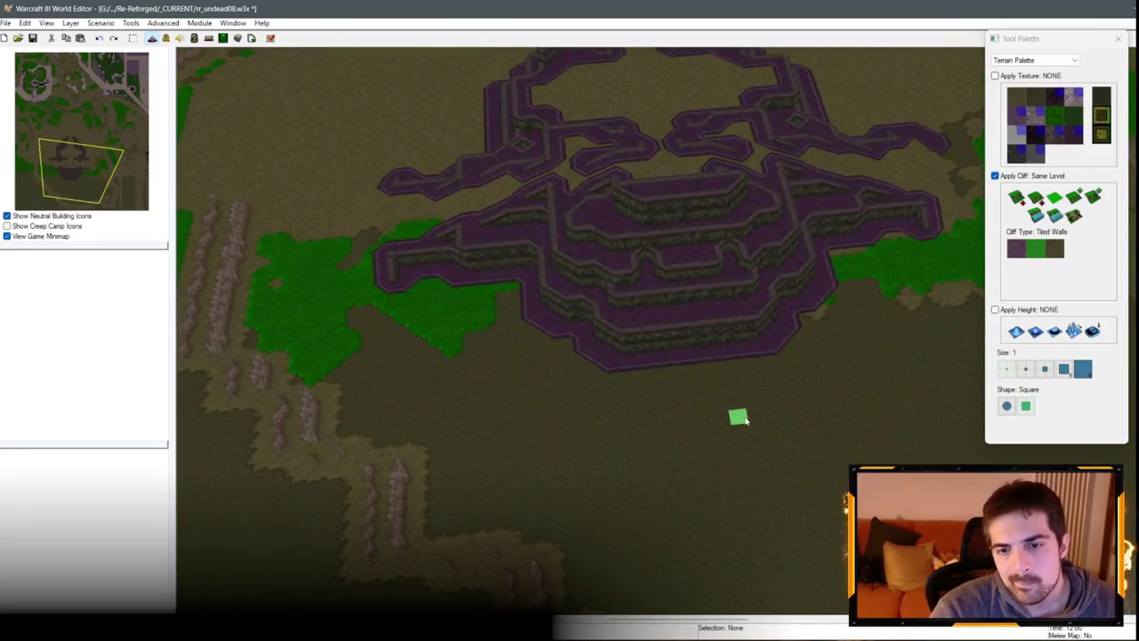
{"action": "scroll", "coordinate": [765, 383], "scroll_direction": "down", "scroll_amount": 3}
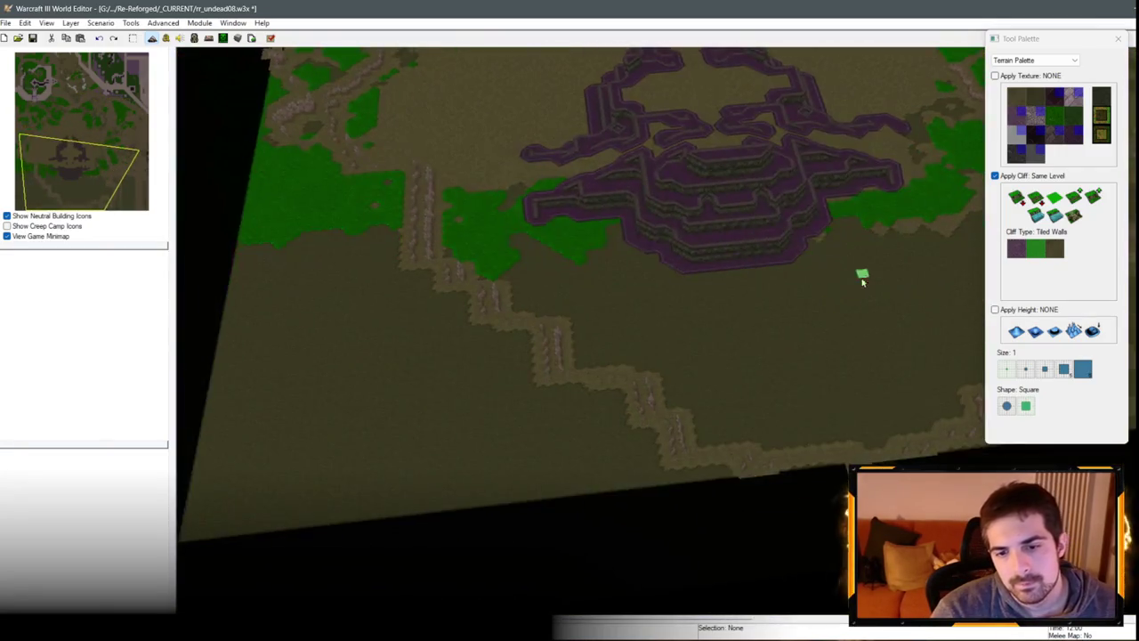
{"action": "scroll", "coordinate": [832, 318], "scroll_direction": "up", "scroll_amount": 3}
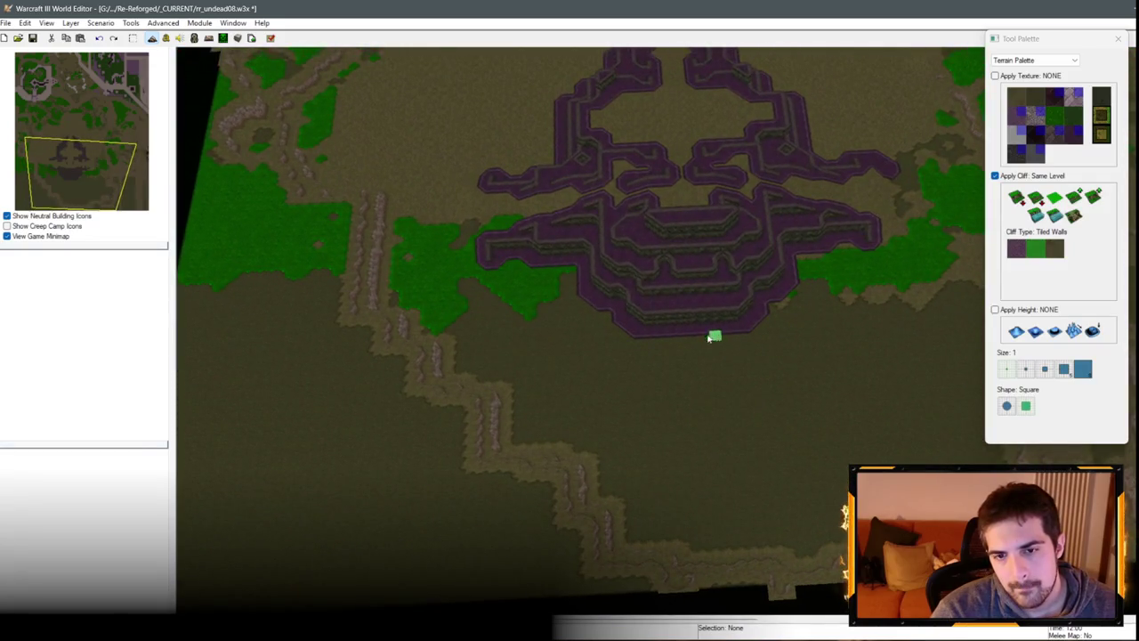
{"action": "scroll", "coordinate": [632, 348], "scroll_direction": "down", "scroll_amount": 2}
{"action": "scroll", "coordinate": [694, 389], "scroll_direction": "up", "scroll_amount": 2}
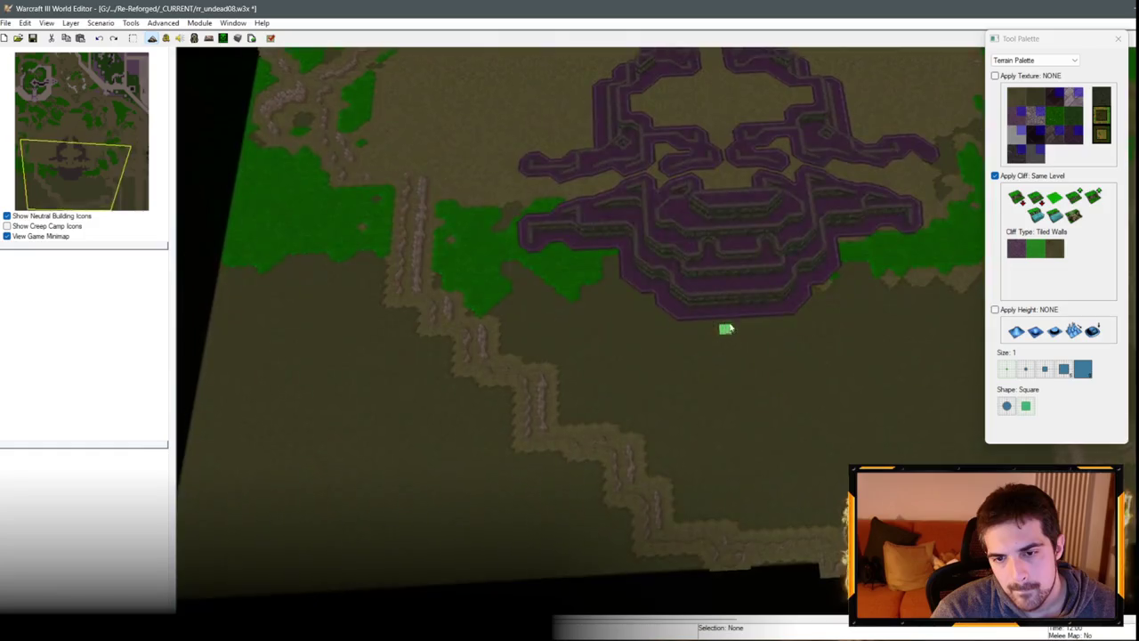
{"action": "scroll", "coordinate": [727, 329], "scroll_direction": "down", "scroll_amount": 2}
{"action": "scroll", "coordinate": [739, 317], "scroll_direction": "up", "scroll_amount": 2}
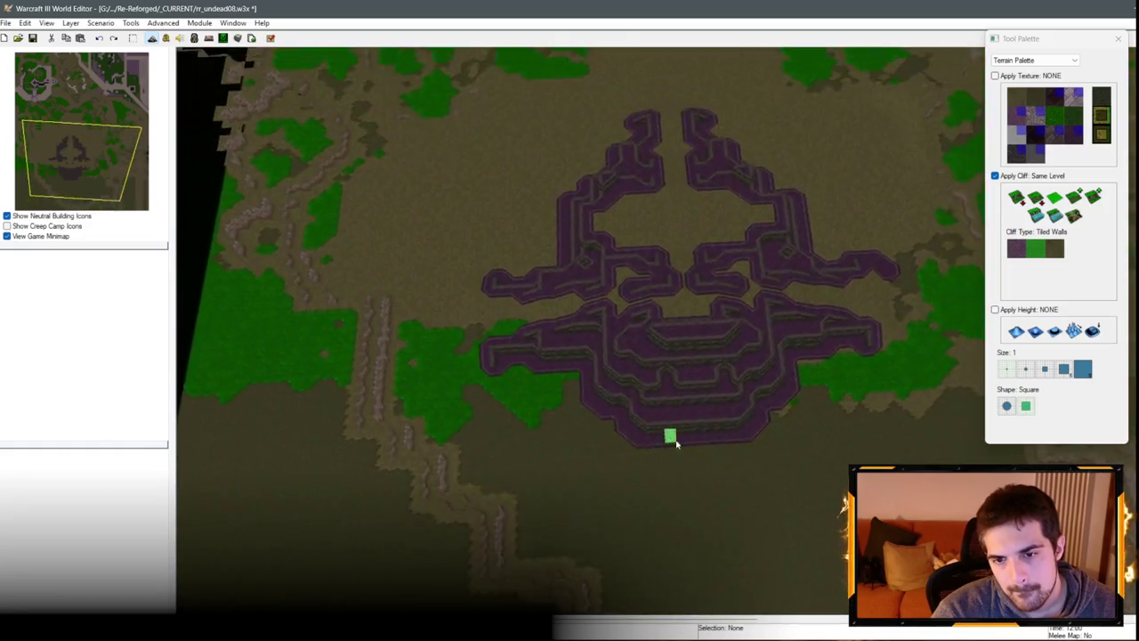
{"action": "scroll", "coordinate": [675, 442], "scroll_direction": "up", "scroll_amount": 2}
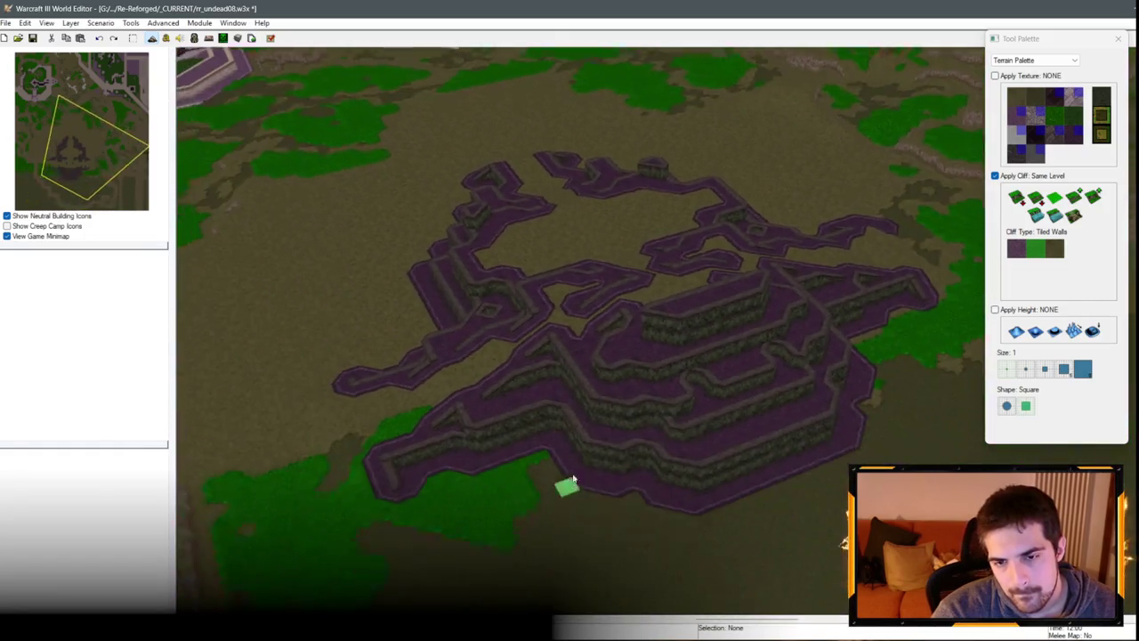
{"action": "mouse_move", "coordinate": [573, 481]}
{"action": "left_mouse_down"}
{"action": "mouse_move", "coordinate": [738, 369]}
{"action": "mouse_move", "coordinate": [902, 445]}
{"action": "mouse_move", "coordinate": [723, 531]}
{"action": "mouse_move", "coordinate": [394, 428]}
{"action": "mouse_move", "coordinate": [814, 415]}
{"action": "mouse_move", "coordinate": [386, 412]}
{"action": "mouse_move", "coordinate": [632, 376]}
{"action": "mouse_move", "coordinate": [531, 406]}
{"action": "mouse_move", "coordinate": [488, 437]}
{"action": "mouse_move", "coordinate": [582, 478]}
{"action": "mouse_move", "coordinate": [572, 509]}
{"action": "mouse_move", "coordinate": [488, 304]}
{"action": "mouse_move", "coordinate": [676, 359]}
{"action": "mouse_move", "coordinate": [717, 389]}
{"action": "mouse_move", "coordinate": [684, 432]}
{"action": "mouse_move", "coordinate": [640, 388]}
{"action": "mouse_move", "coordinate": [920, 324]}
{"action": "left_mouse_up"}
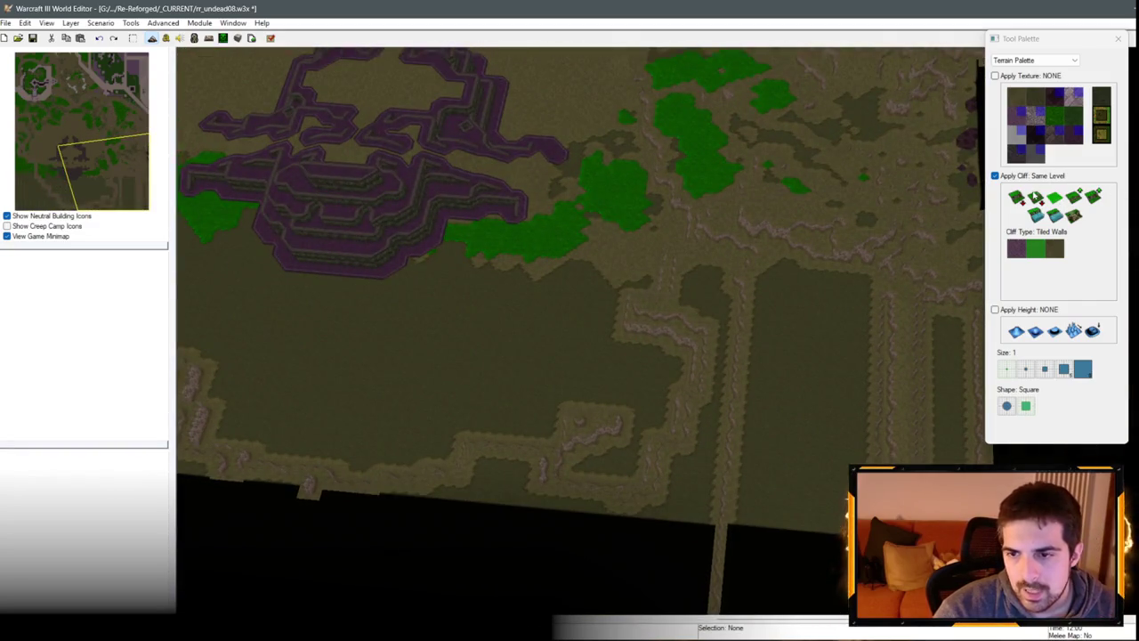
Step: Save the map and switch the cliff type to Dirt Cliff
{"action": "left_click", "coordinate": [33, 38]}
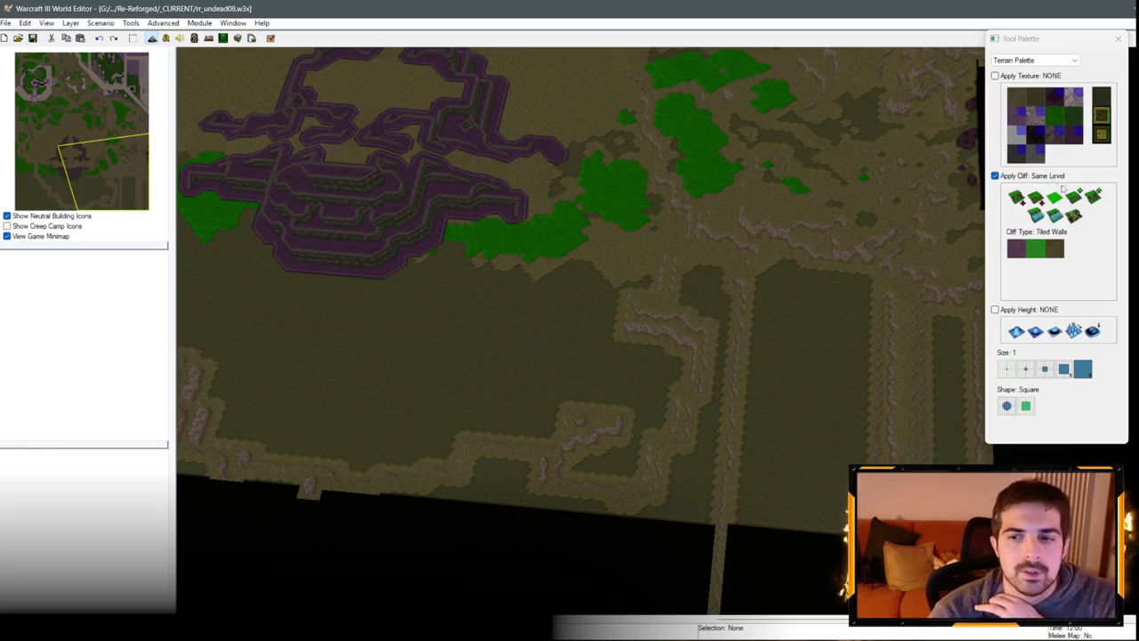
{"action": "left_click", "coordinate": [1034, 181]}
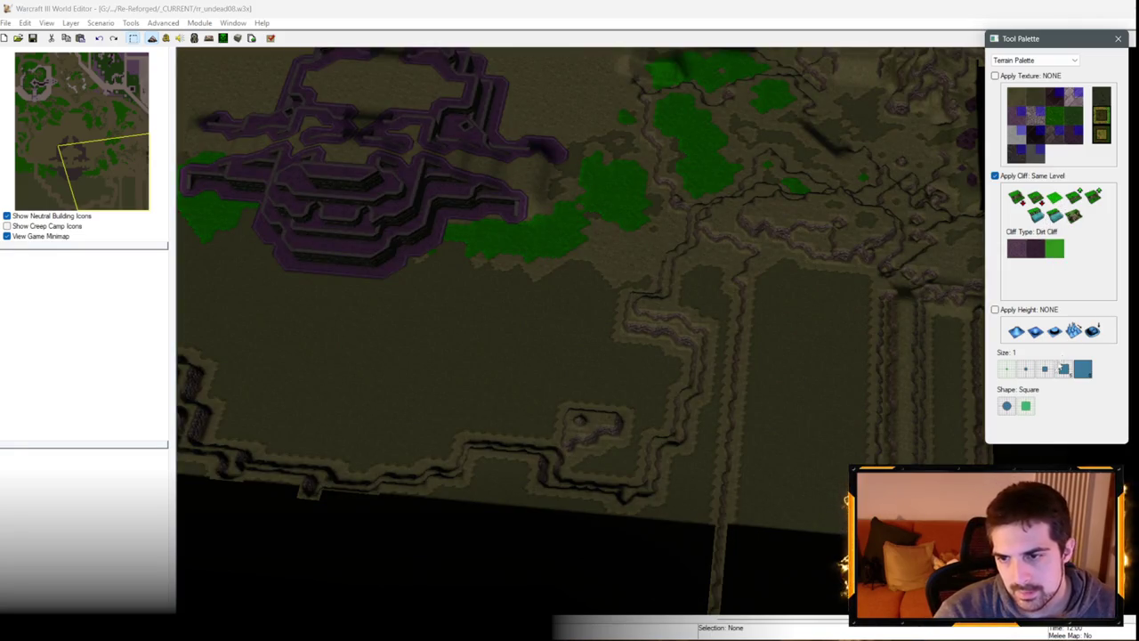
Step: With a circular brush, reshape the dirt cliffs east of the fortress and in the lower middle
{"action": "left_click", "coordinate": [1008, 407]}
{"action": "mouse_move", "coordinate": [666, 419]}
{"action": "left_mouse_down"}
{"action": "mouse_move", "coordinate": [741, 345]}
{"action": "mouse_move", "coordinate": [736, 447]}
{"action": "mouse_move", "coordinate": [700, 418]}
{"action": "mouse_move", "coordinate": [730, 436]}
{"action": "left_mouse_up"}
{"action": "key", "text": "Right"}
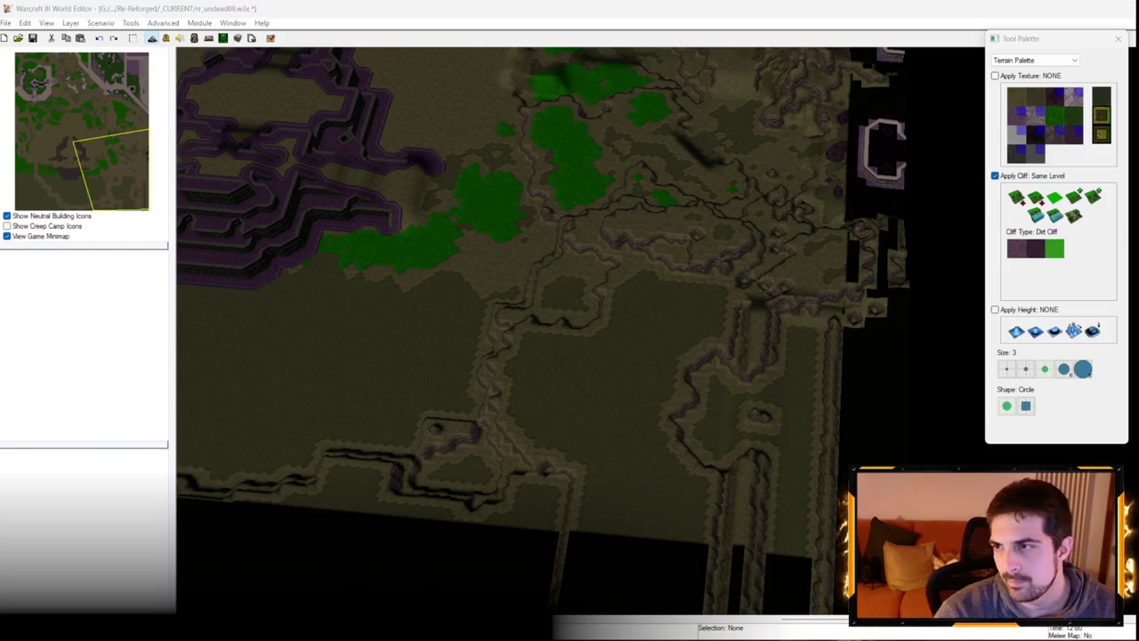
{"action": "left_click", "coordinate": [840, 417]}
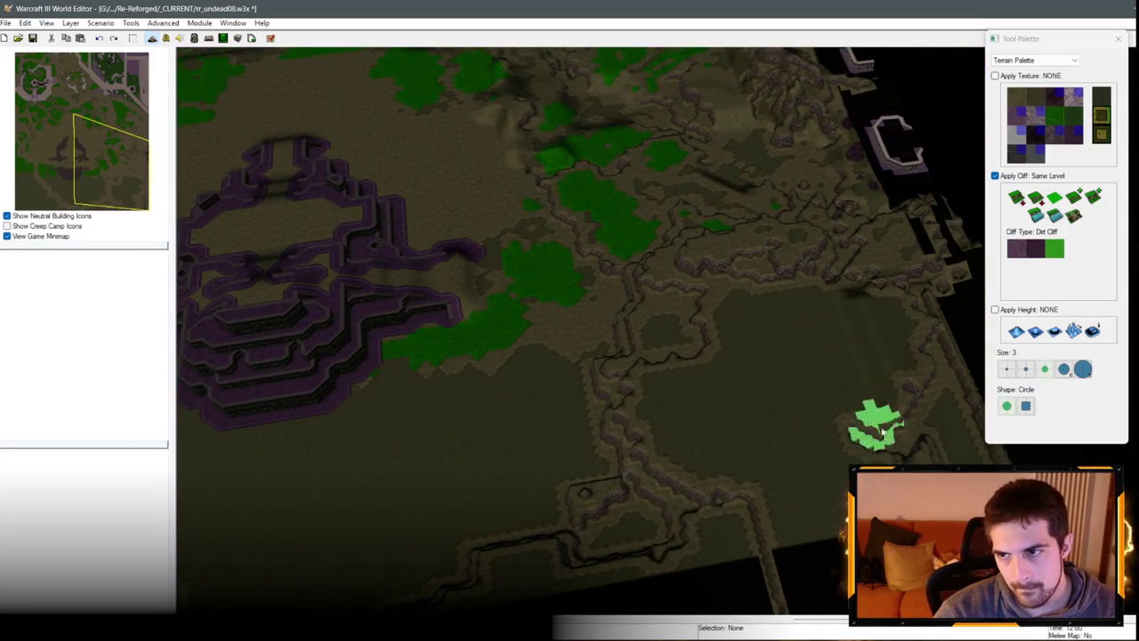
{"action": "key", "text": "Right"}
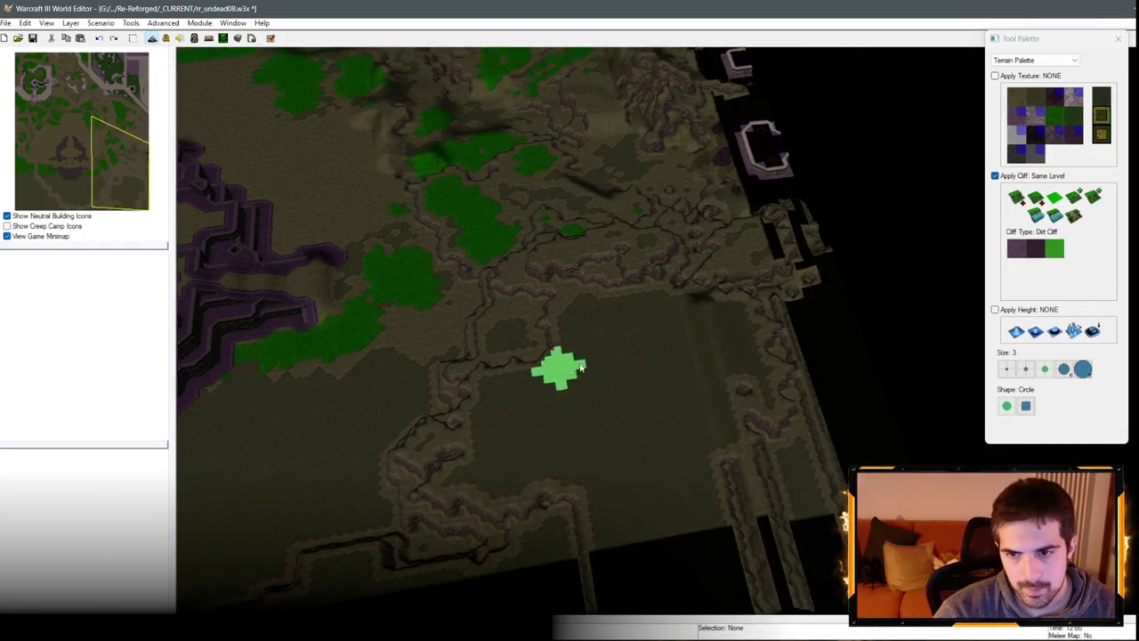
{"action": "key", "text": "Down"}
{"action": "key", "text": "Left"}
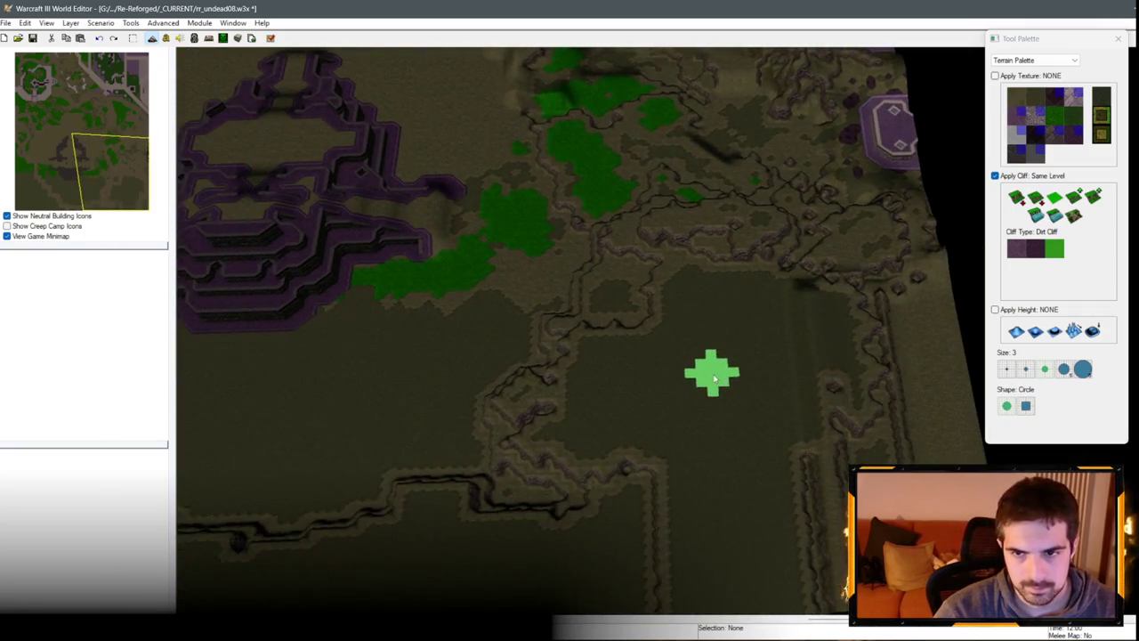
{"action": "mouse_move", "coordinate": [657, 458]}
{"action": "left_mouse_down"}
{"action": "mouse_move", "coordinate": [508, 483]}
{"action": "mouse_move", "coordinate": [580, 433]}
{"action": "mouse_move", "coordinate": [613, 365]}
{"action": "mouse_move", "coordinate": [647, 459]}
{"action": "mouse_move", "coordinate": [496, 369]}
{"action": "mouse_move", "coordinate": [573, 324]}
{"action": "mouse_move", "coordinate": [635, 395]}
{"action": "mouse_move", "coordinate": [623, 460]}
{"action": "mouse_move", "coordinate": [572, 338]}
{"action": "mouse_move", "coordinate": [613, 473]}
{"action": "mouse_move", "coordinate": [579, 435]}
{"action": "left_mouse_up"}
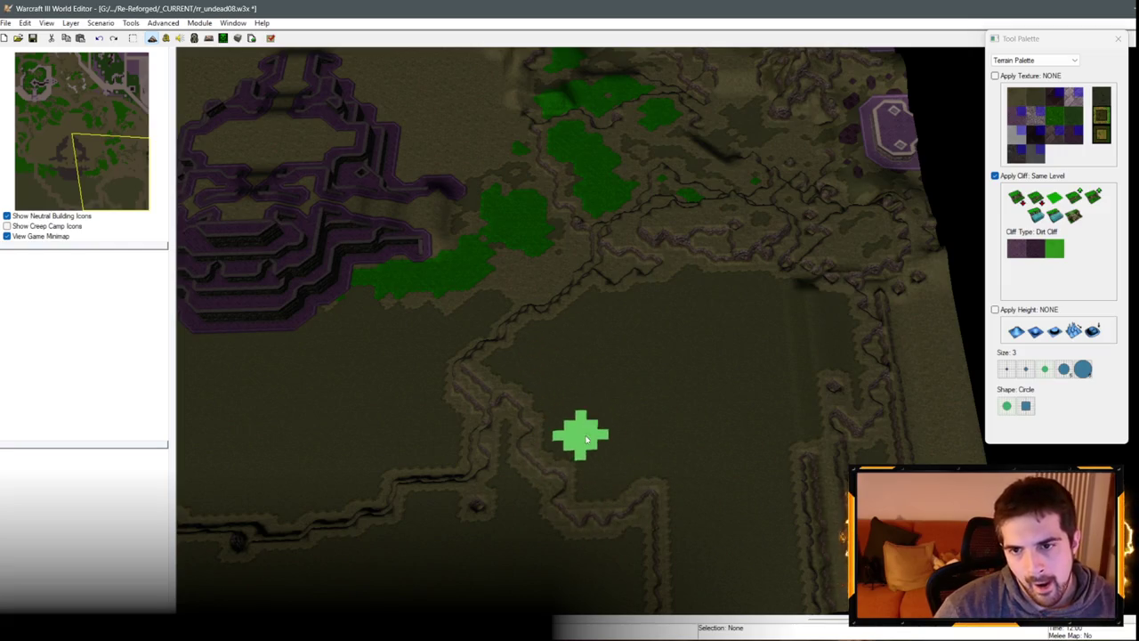
Step: Move south and, at brush size 1, reshape the cliff edge at the basin bottom
{"action": "key", "text": "Up"}
{"action": "key", "text": "Right"}
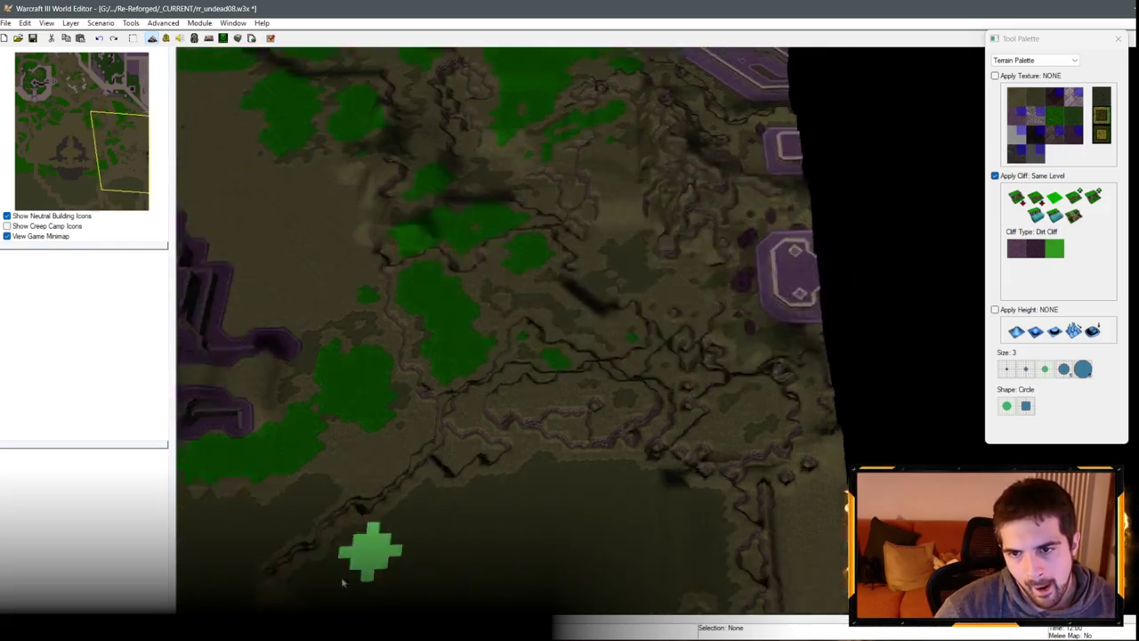
{"action": "scroll", "coordinate": [343, 583], "scroll_direction": "up", "scroll_amount": 5}
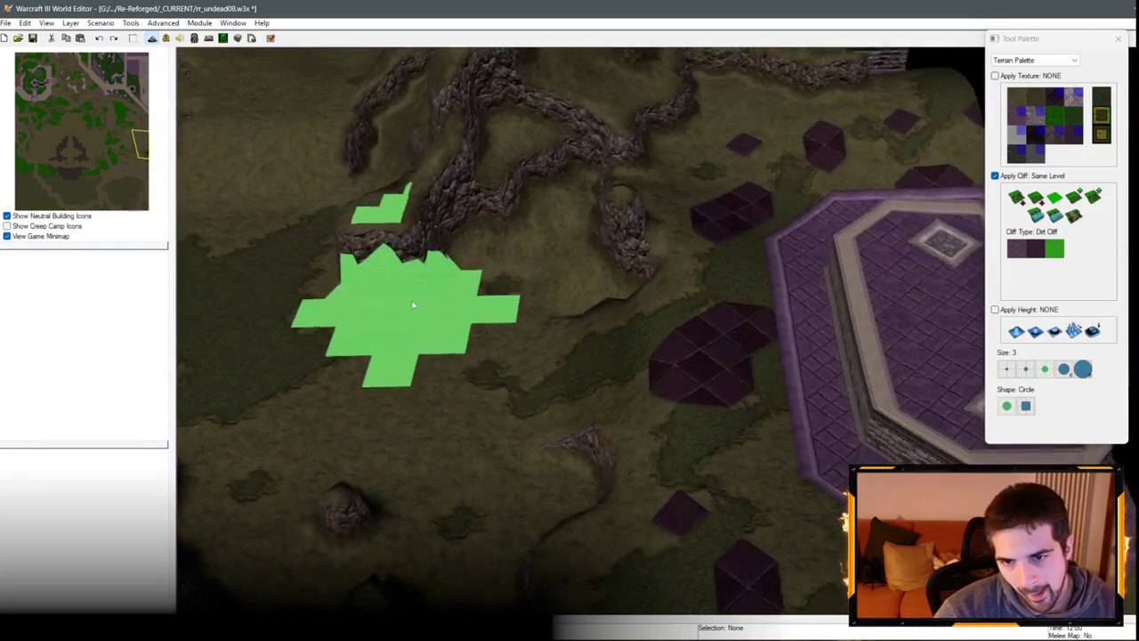
{"action": "scroll", "coordinate": [412, 265], "scroll_direction": "down", "scroll_amount": 5}
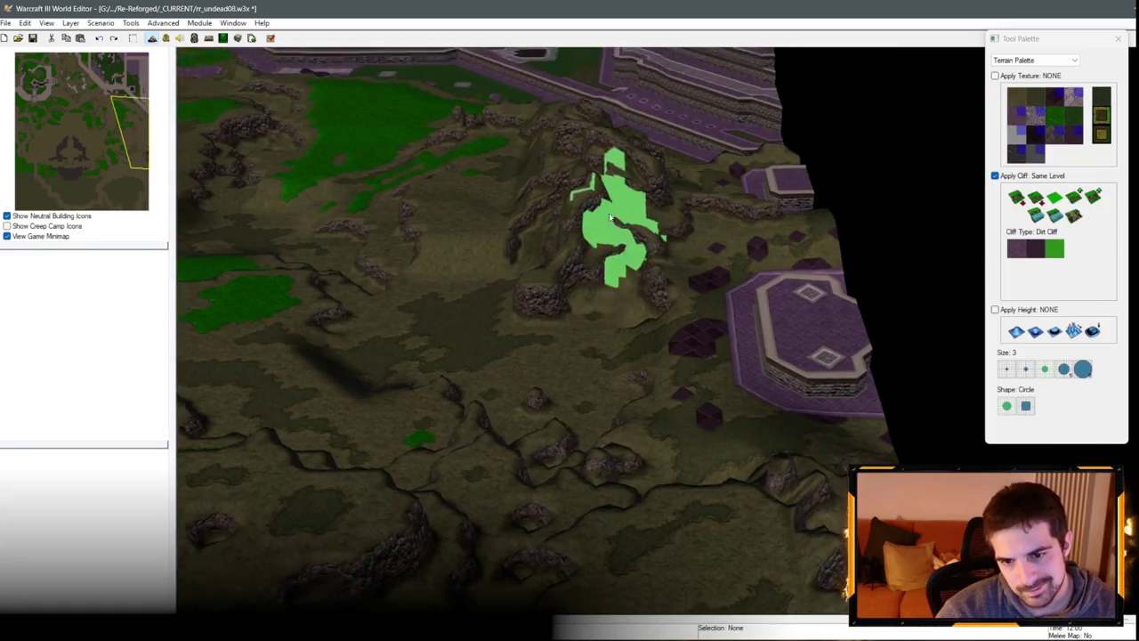
{"action": "scroll", "coordinate": [493, 234], "scroll_direction": "up", "scroll_amount": 3}
{"action": "key", "text": "Down"}
{"action": "key", "text": "Down"}
{"action": "key", "text": "Down"}
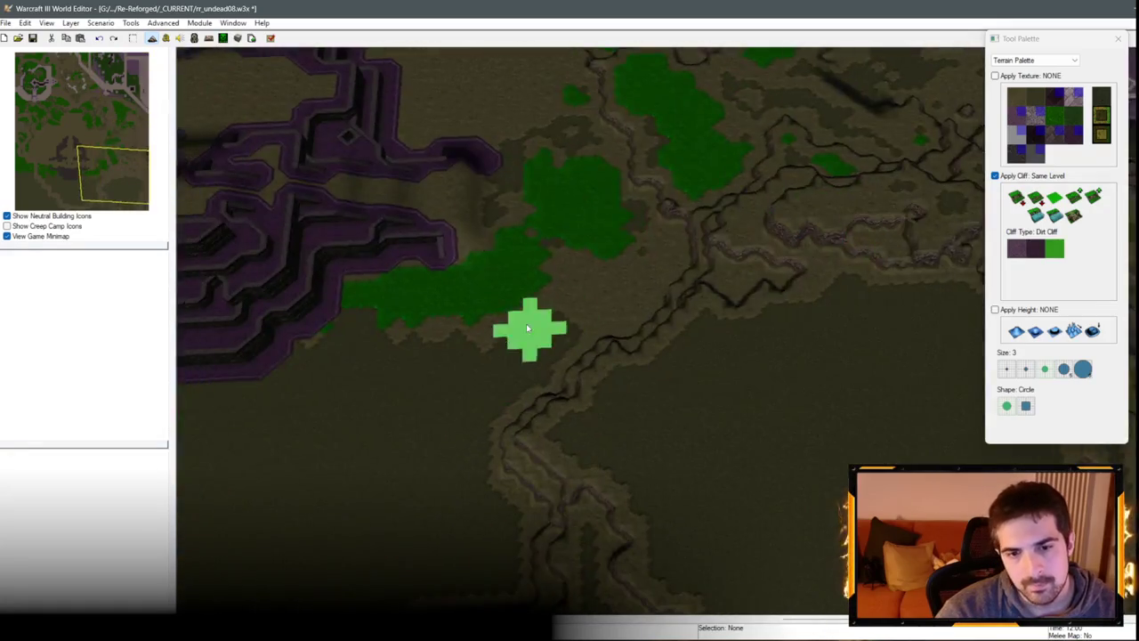
{"action": "scroll", "coordinate": [712, 401], "scroll_direction": "down", "scroll_amount": 5}
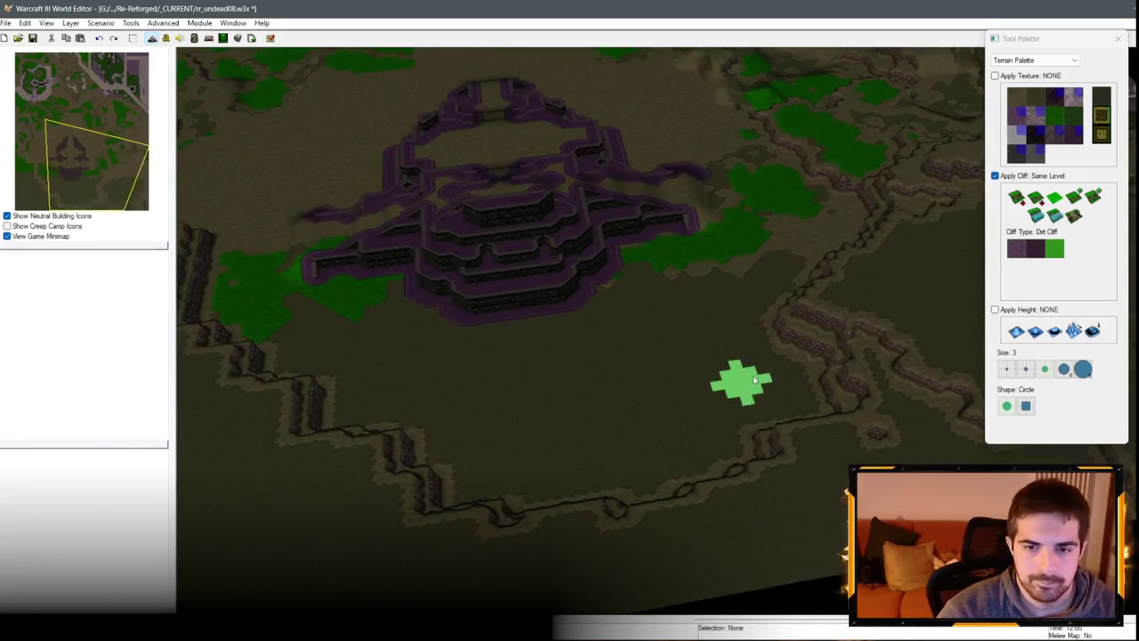
{"action": "scroll", "coordinate": [753, 376], "scroll_direction": "up", "scroll_amount": 5}
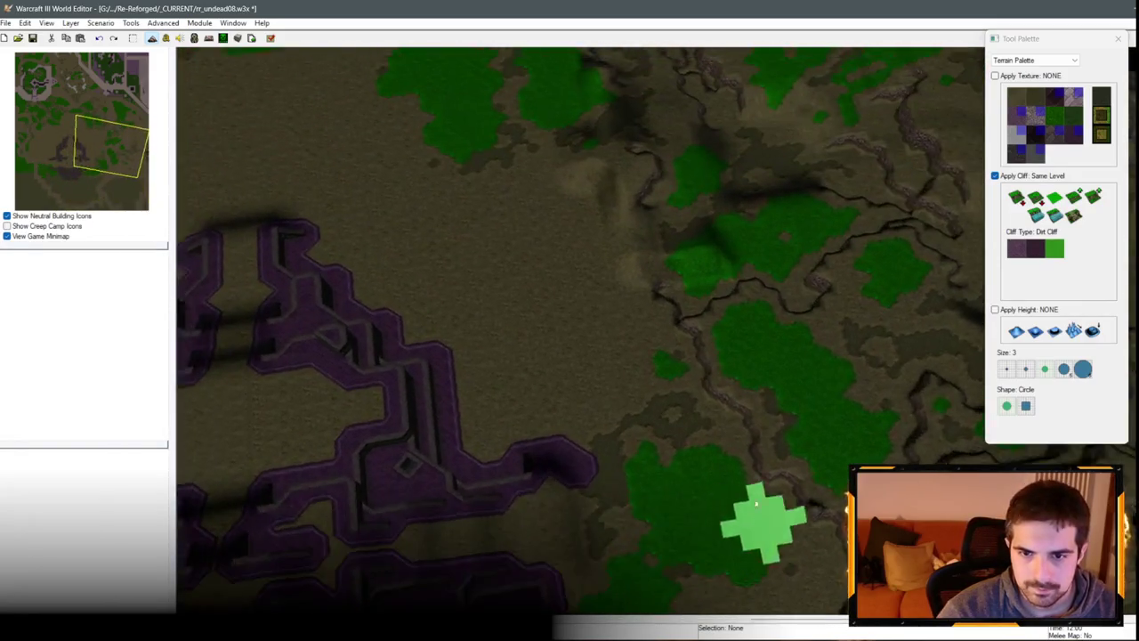
{"action": "scroll", "coordinate": [756, 505], "scroll_direction": "down", "scroll_amount": 5}
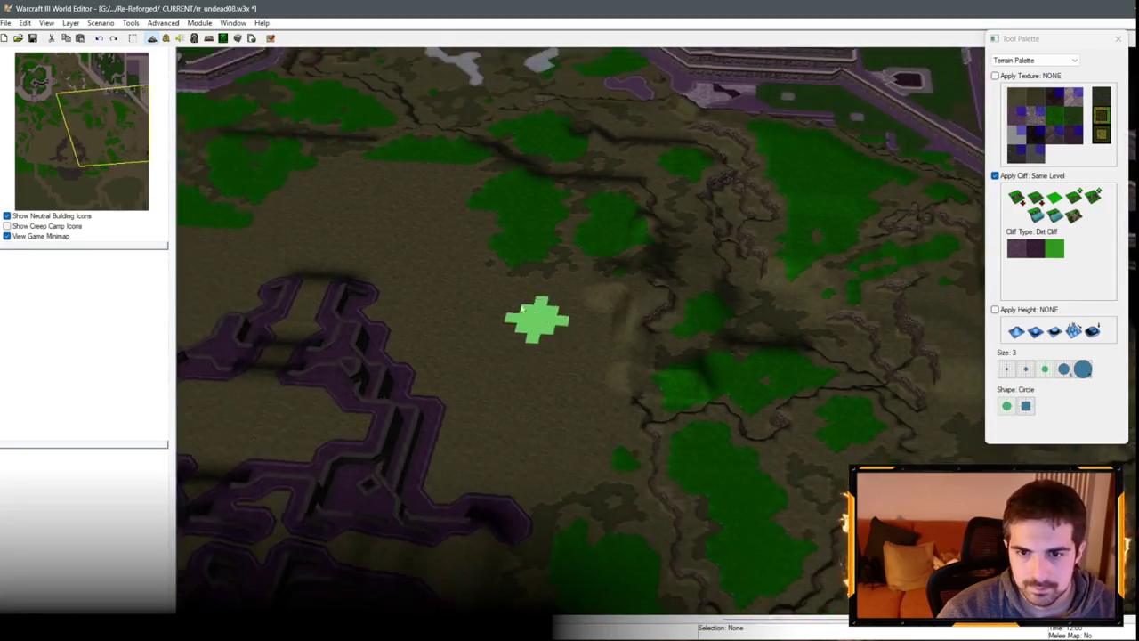
{"action": "scroll", "coordinate": [554, 214], "scroll_direction": "up", "scroll_amount": 5}
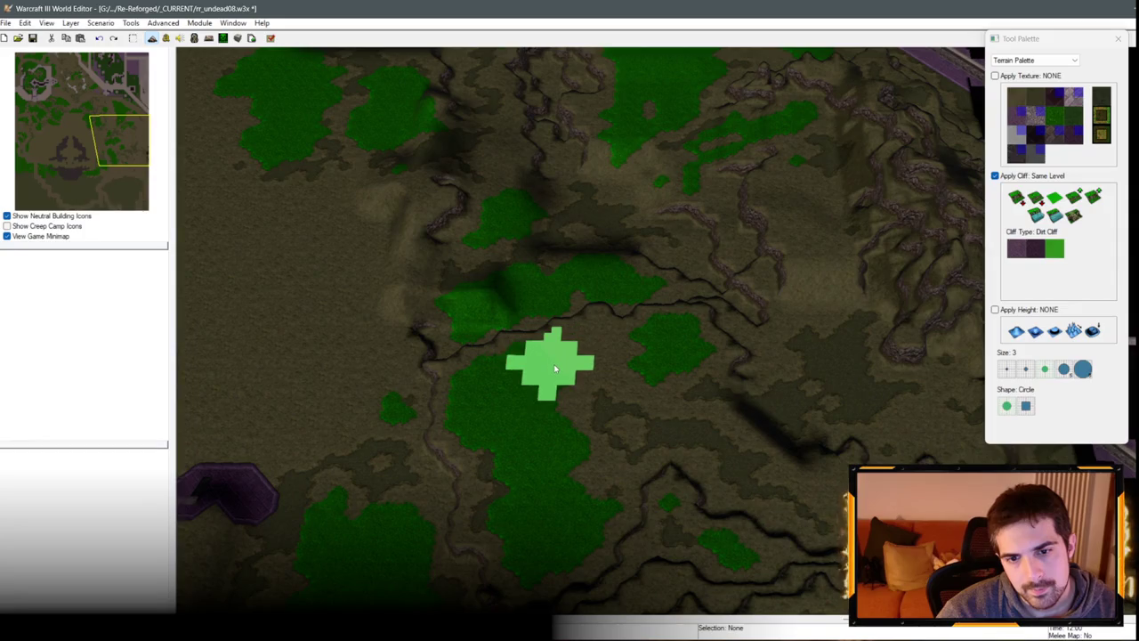
{"action": "key", "text": "Down"}
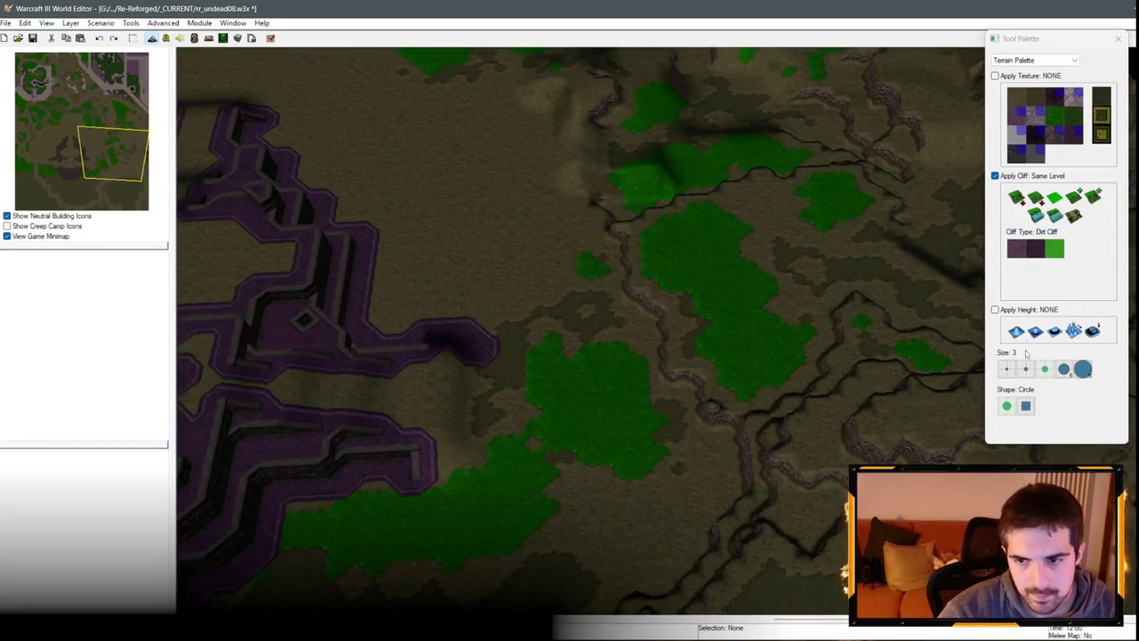
{"action": "left_click", "coordinate": [1007, 369]}
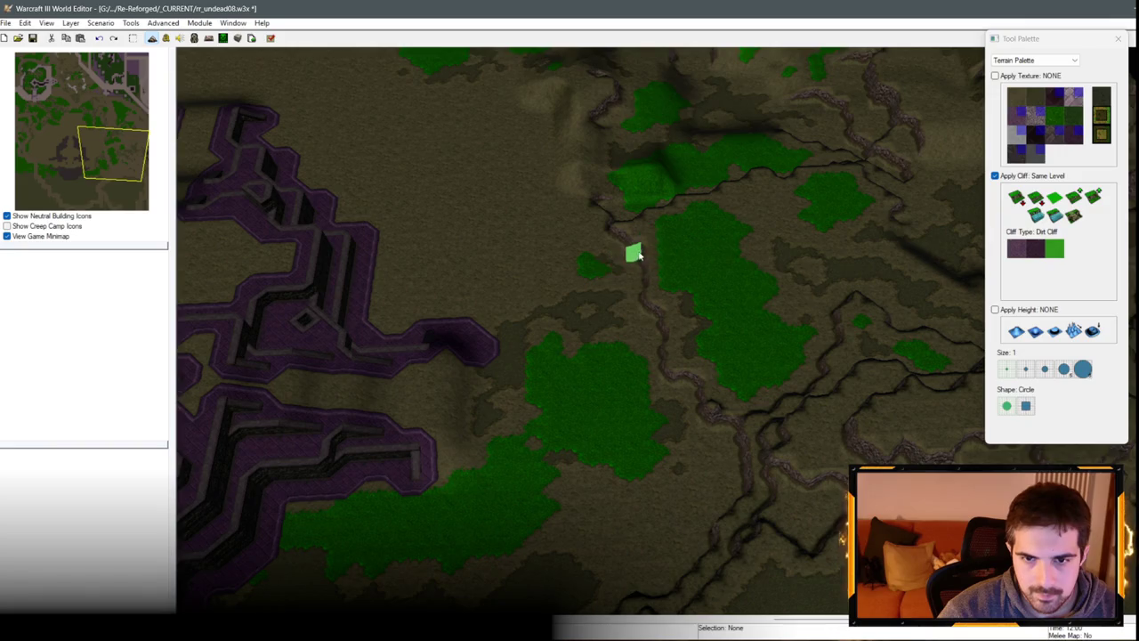
{"action": "scroll", "coordinate": [673, 389], "scroll_direction": "up", "scroll_amount": 2}
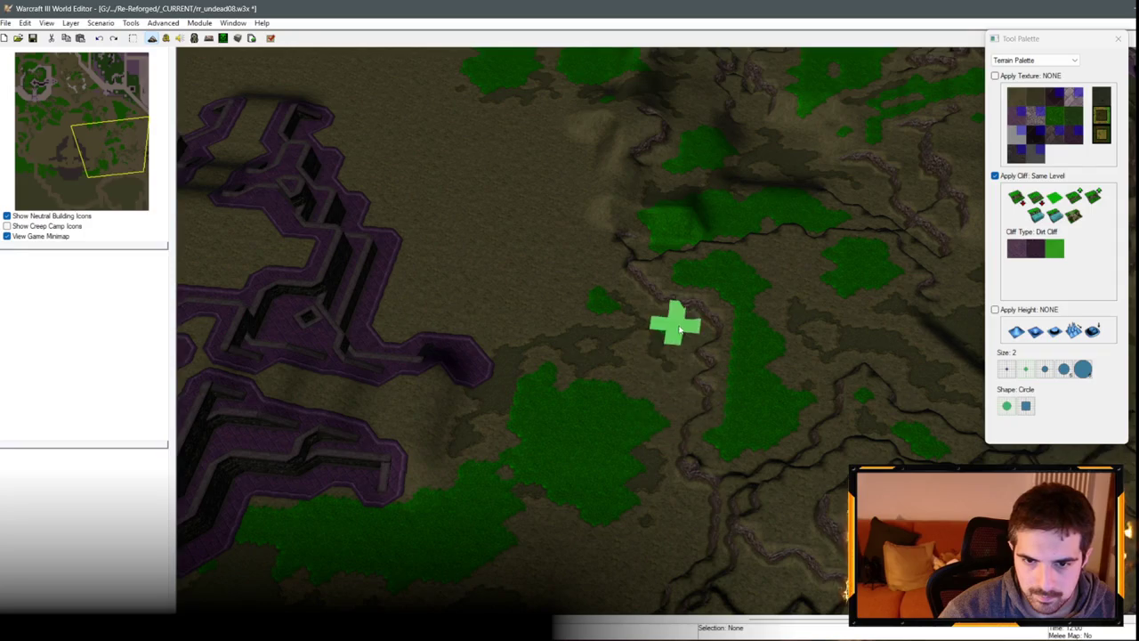
{"action": "mouse_move", "coordinate": [693, 469]}
{"action": "left_mouse_down"}
{"action": "mouse_move", "coordinate": [644, 265]}
{"action": "mouse_move", "coordinate": [672, 375]}
{"action": "mouse_move", "coordinate": [653, 442]}
{"action": "left_mouse_up"}
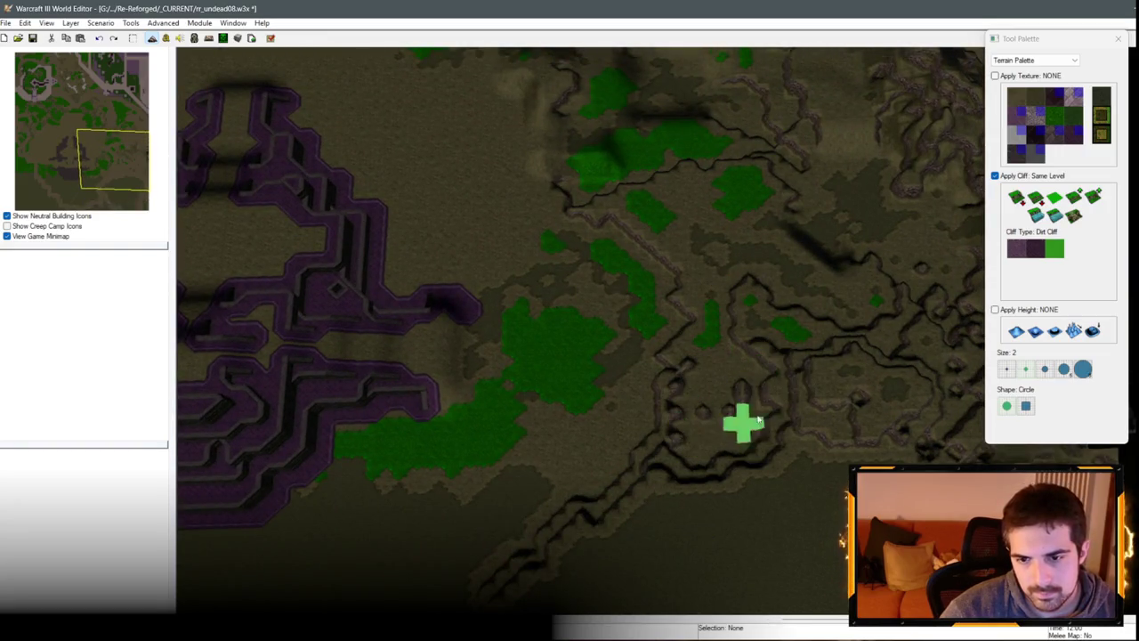
{"action": "left_click_drag", "start_coordinate": [753, 473], "coordinate": [726, 532]}
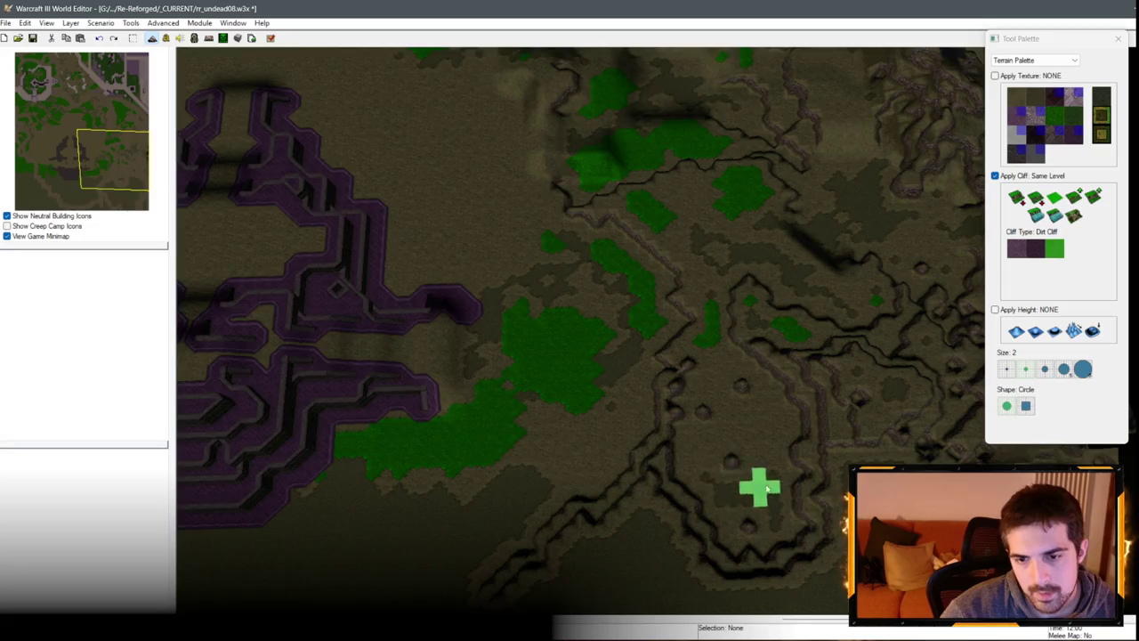
{"action": "mouse_move", "coordinate": [765, 488]}
{"action": "left_mouse_down"}
{"action": "mouse_move", "coordinate": [756, 364]}
{"action": "mouse_move", "coordinate": [958, 365]}
{"action": "left_mouse_up"}
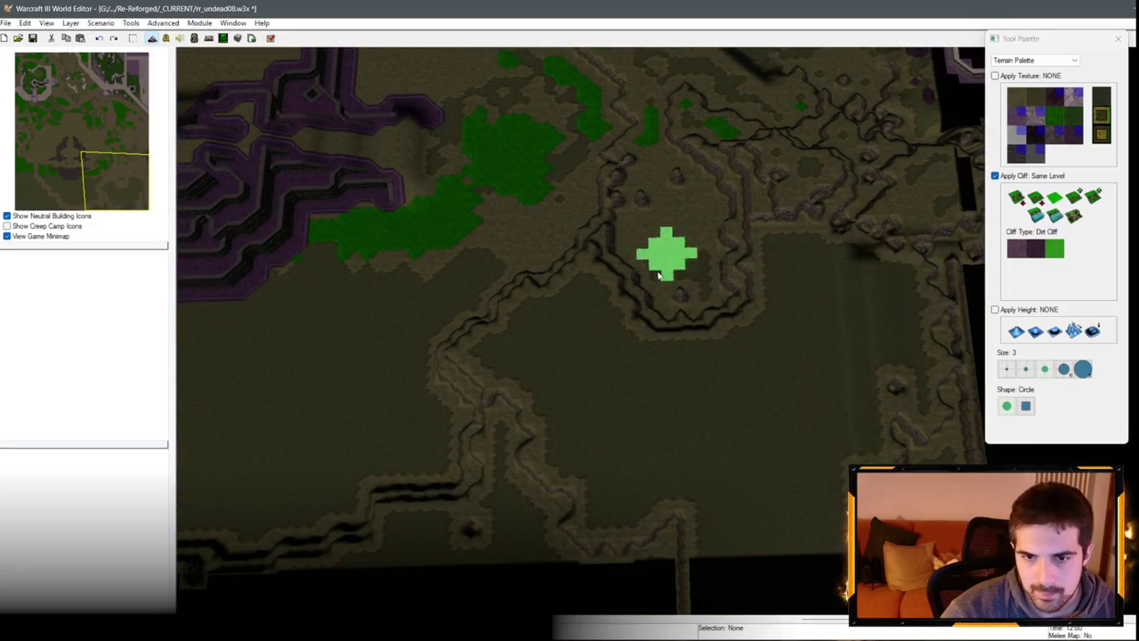
Step: Enlarge the dirt cliff ring around the centre and reshape the cliff lines below it
{"action": "mouse_move", "coordinate": [658, 276]}
{"action": "left_mouse_down"}
{"action": "mouse_move", "coordinate": [757, 339]}
{"action": "mouse_move", "coordinate": [738, 232]}
{"action": "mouse_move", "coordinate": [717, 327]}
{"action": "left_mouse_up"}
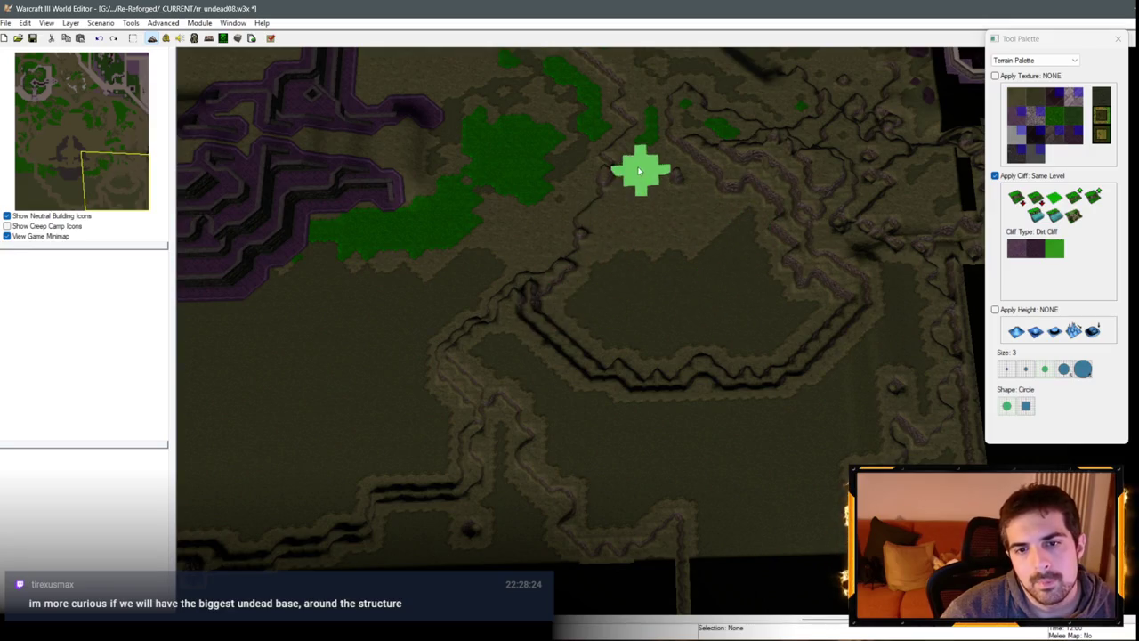
{"action": "left_click_drag", "start_coordinate": [568, 263], "coordinate": [589, 376]}
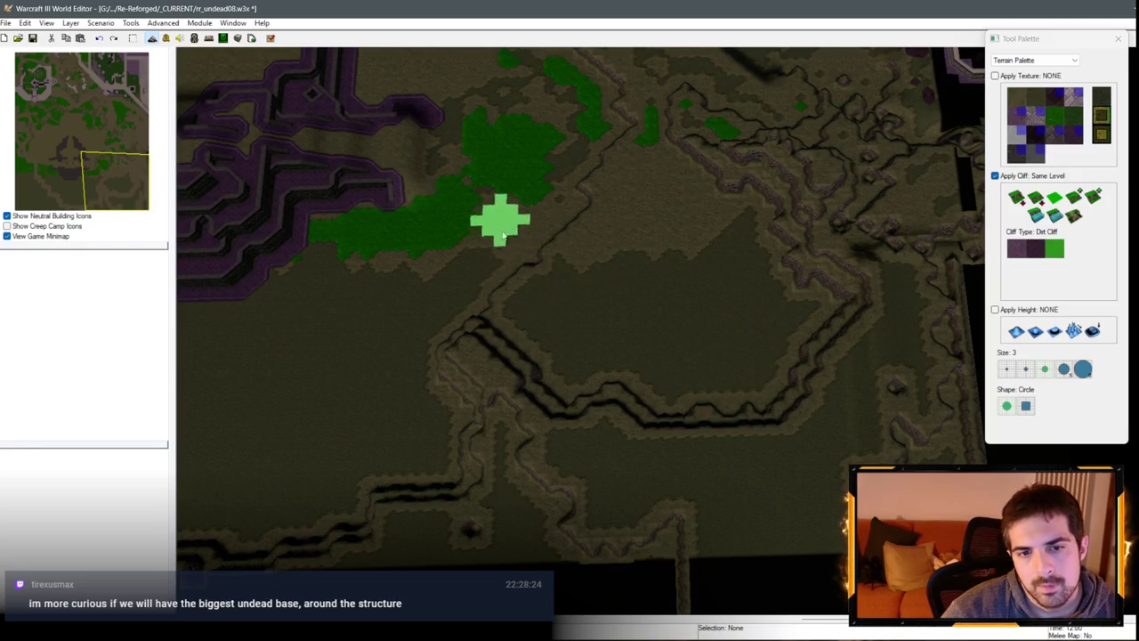
{"action": "key", "text": "Right"}
{"action": "key", "text": "Down"}
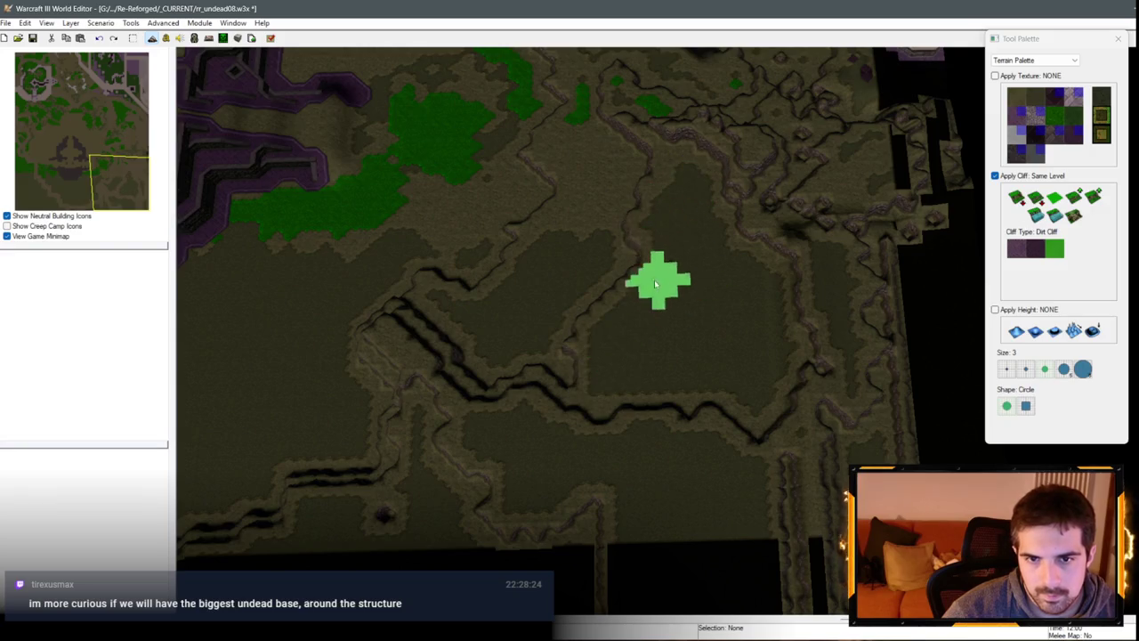
{"action": "key", "text": "Up"}
{"action": "key", "text": "Left"}
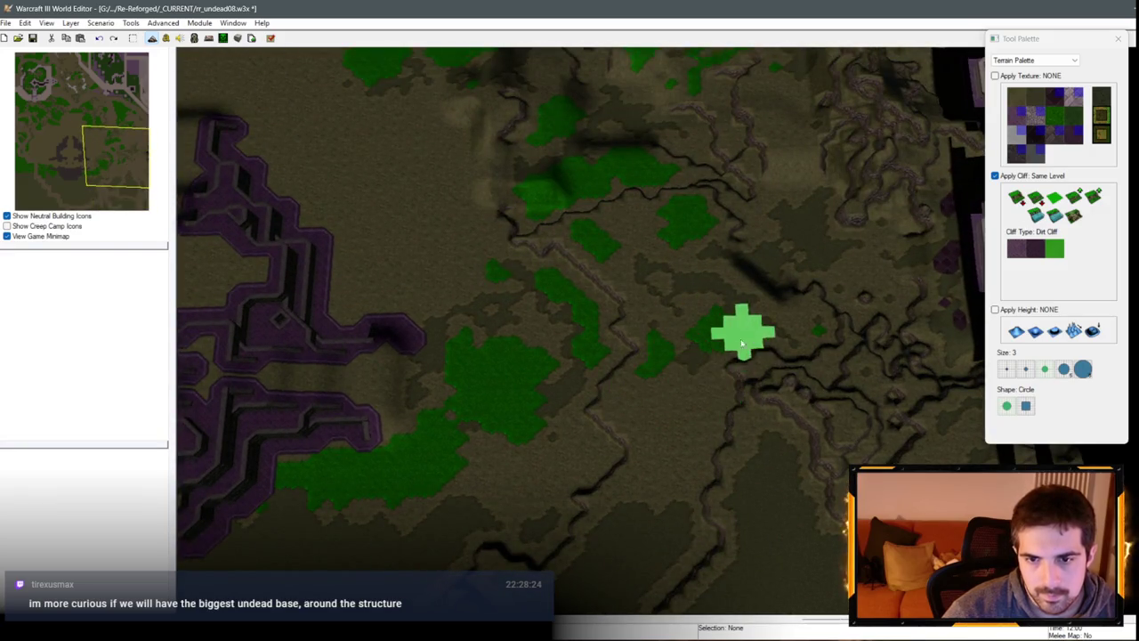
Step: Survey the southern and southeastern dirt cliffs, then set the brush size to 5
{"action": "scroll", "coordinate": [656, 290], "scroll_direction": "down", "scroll_amount": 2}
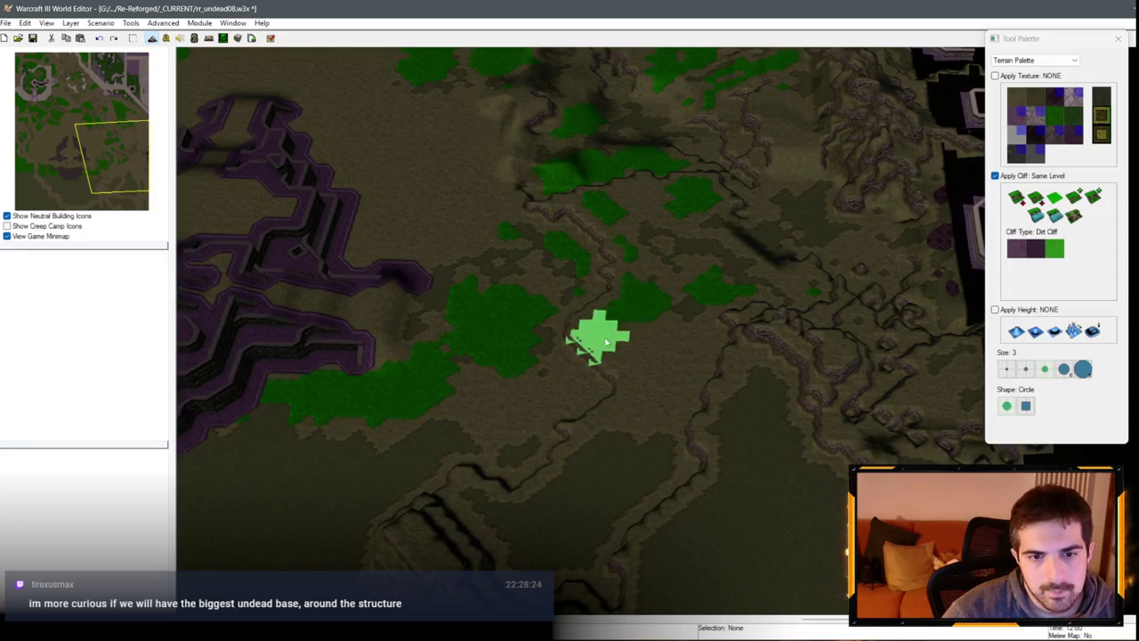
{"action": "key", "text": "Left"}
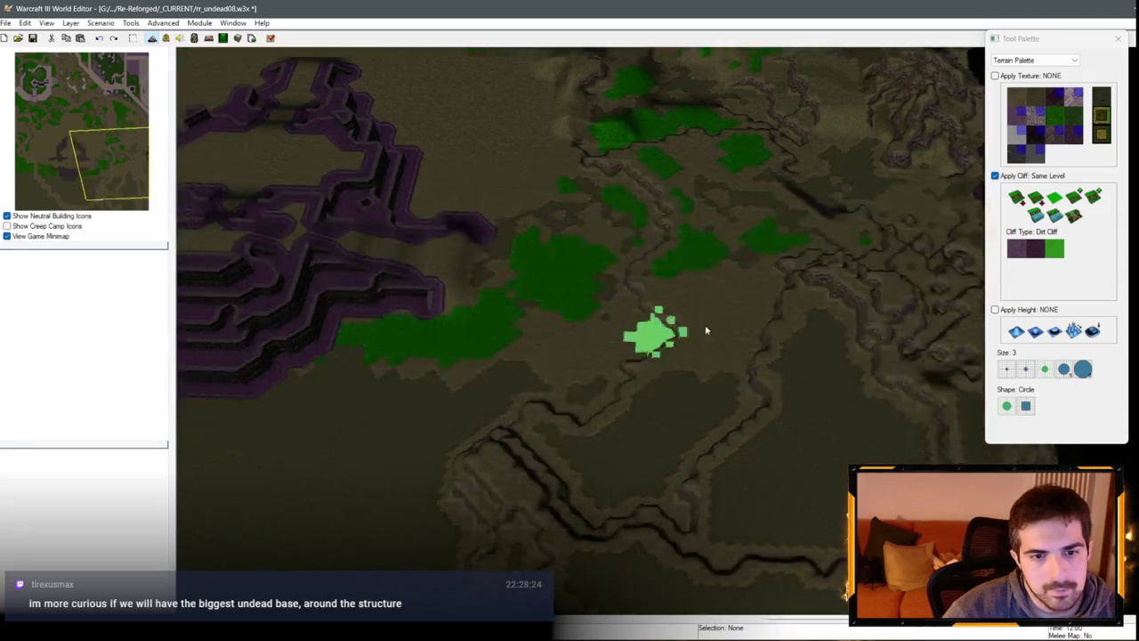
{"action": "key", "text": "Right"}
{"action": "key", "text": "Up"}
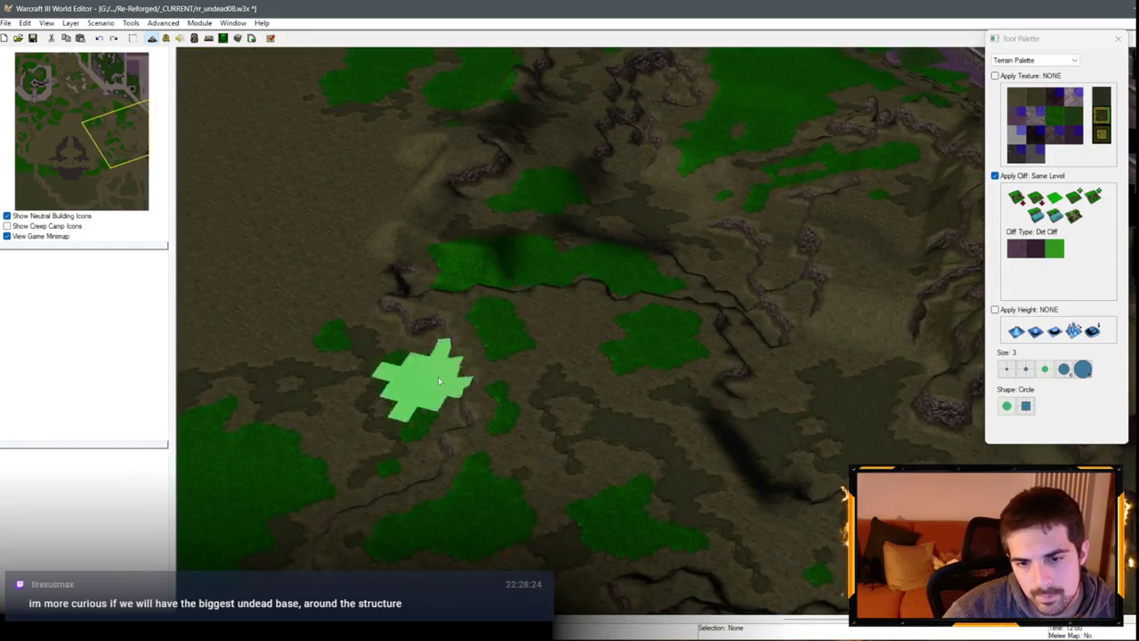
{"action": "key", "text": "Down"}
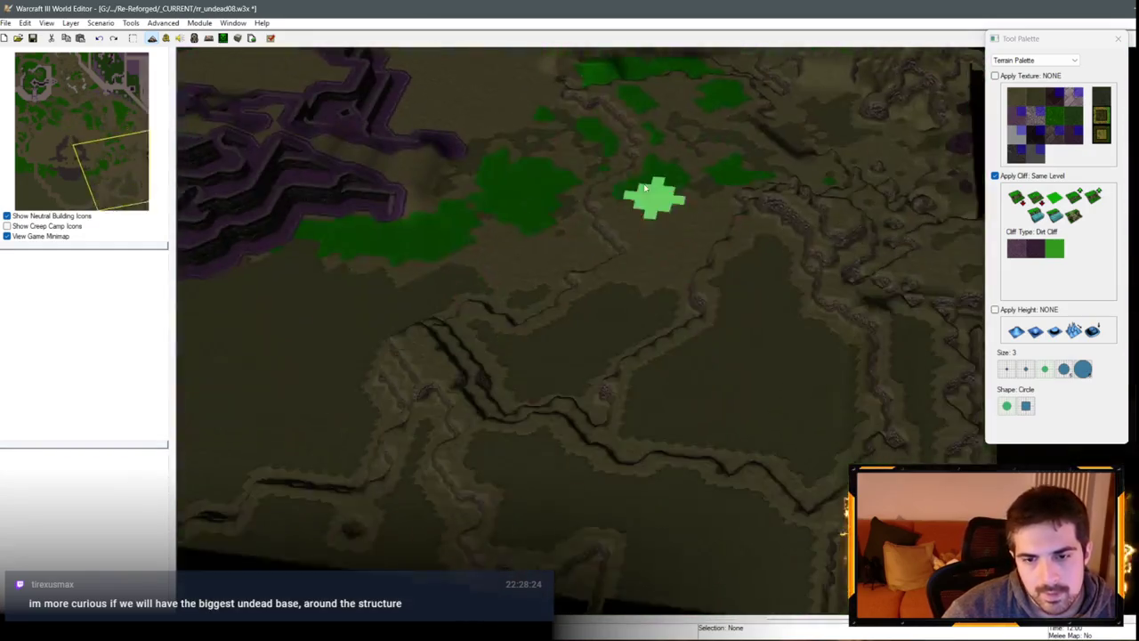
{"action": "key", "text": "Down"}
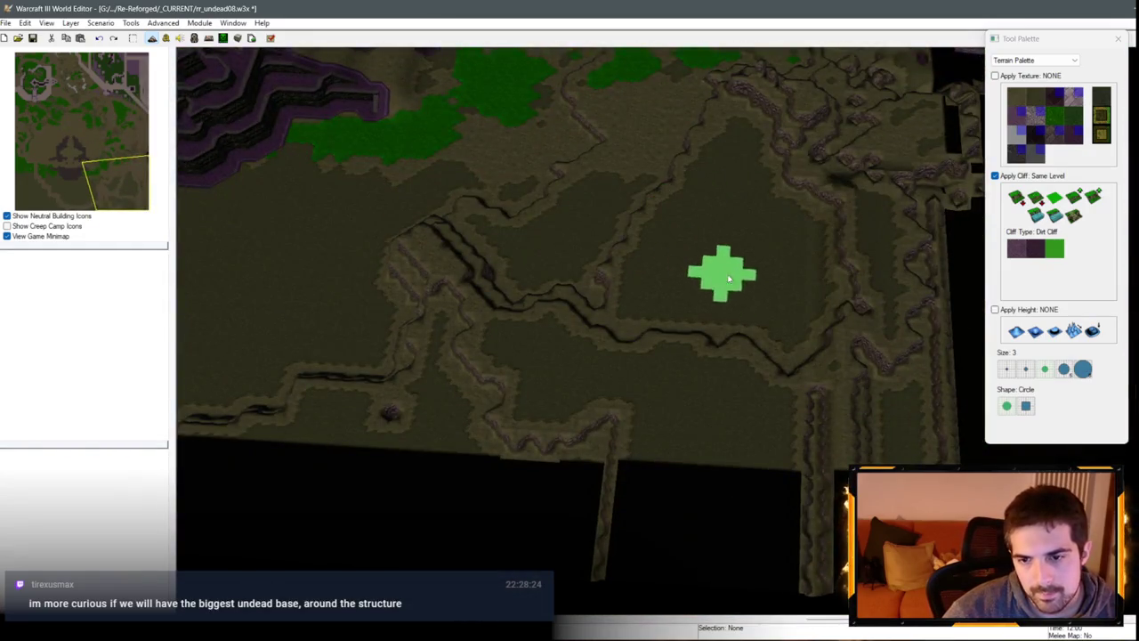
{"action": "key", "text": "Down"}
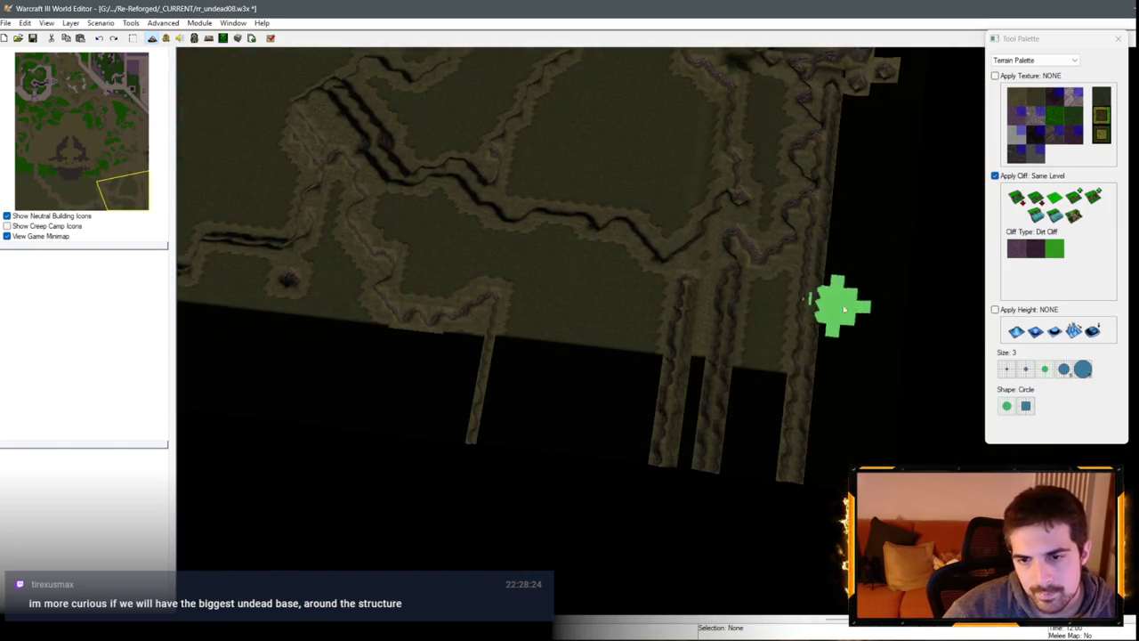
{"action": "key", "text": "Up"}
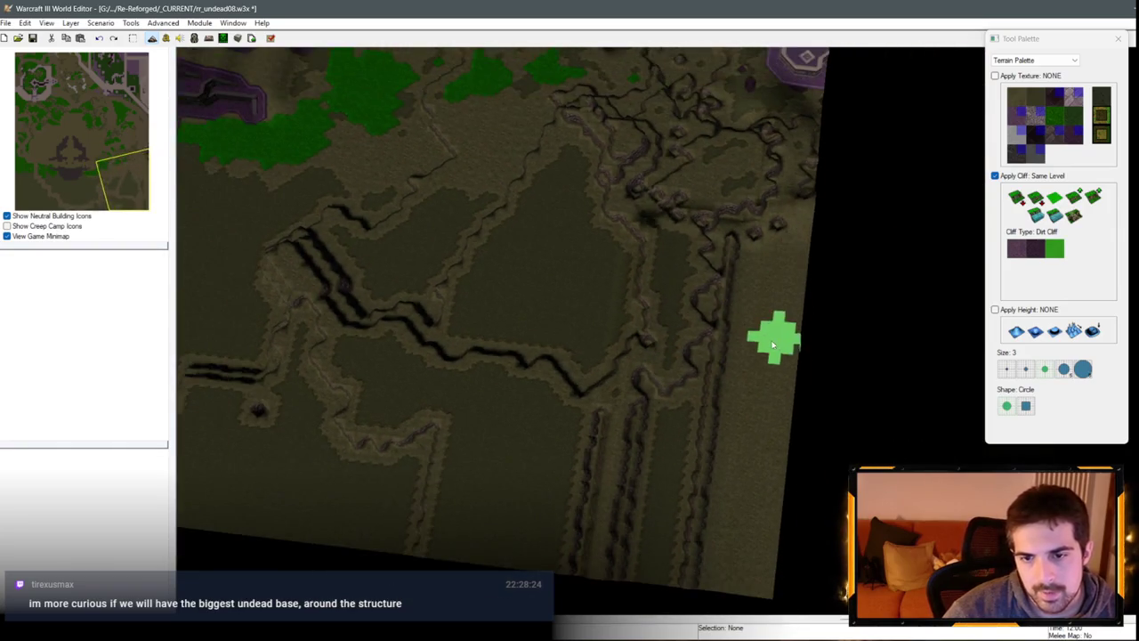
{"action": "key", "text": "Down"}
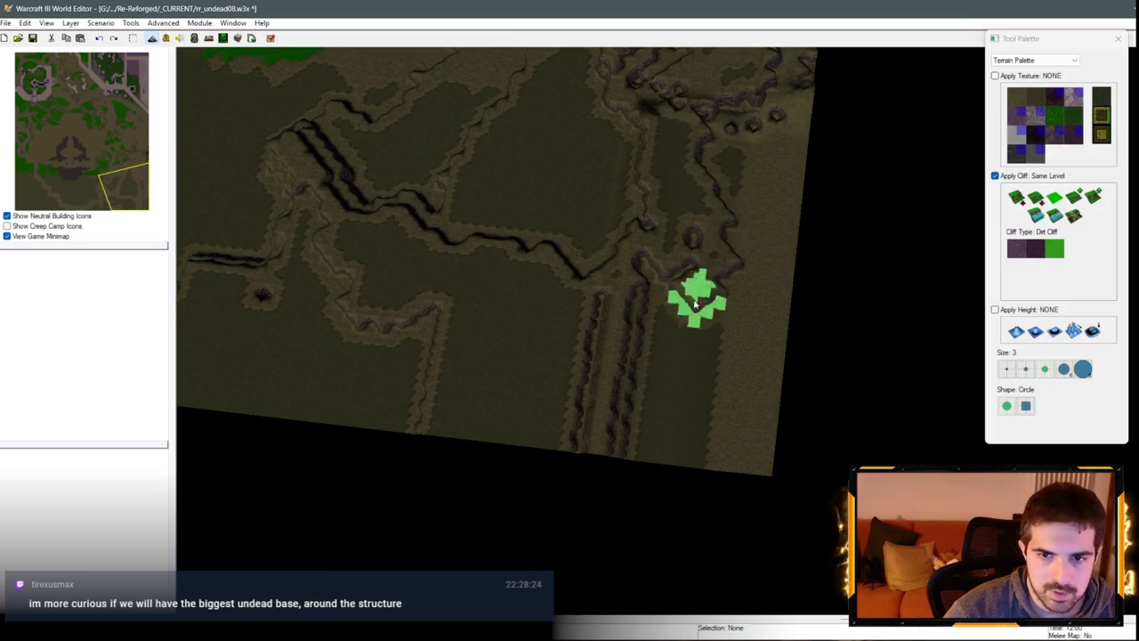
{"action": "key", "text": "Left"}
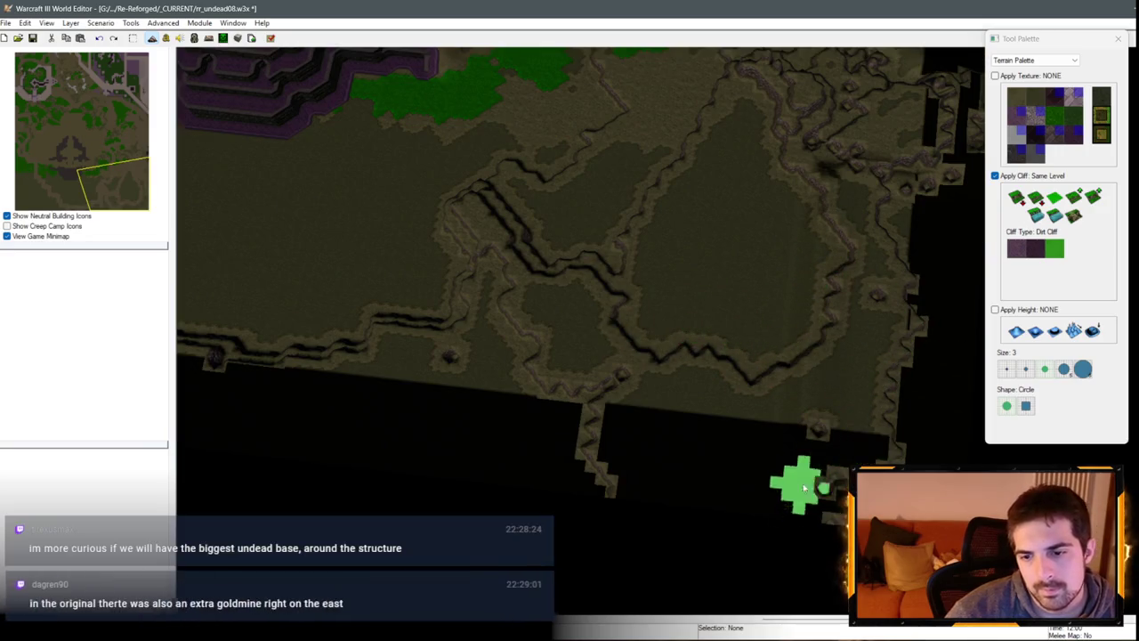
{"action": "key", "text": "Right"}
{"action": "left_click", "coordinate": [1054, 378]}
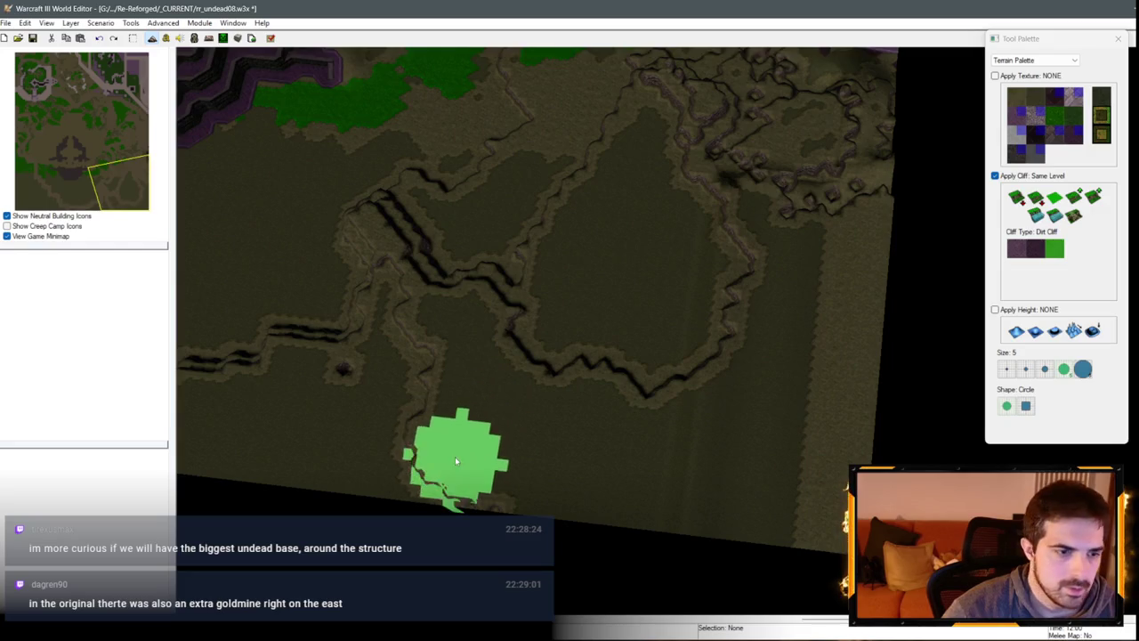
{"action": "key", "text": "Left"}
{"action": "key", "text": "Down"}
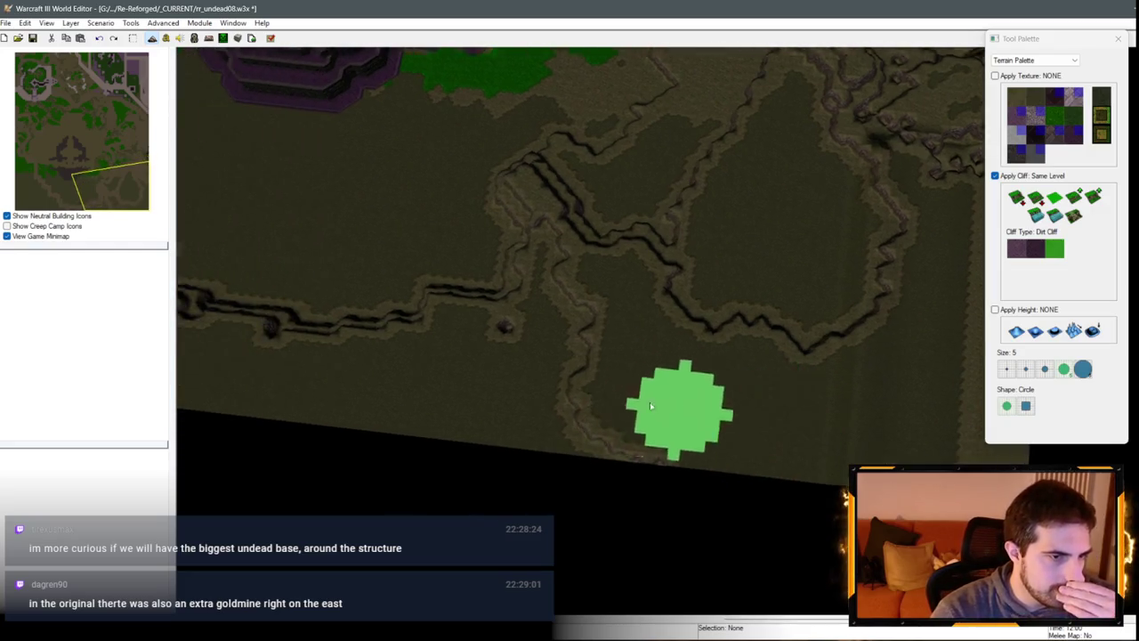
{"action": "key", "text": "Up"}
{"action": "key", "text": "Left"}
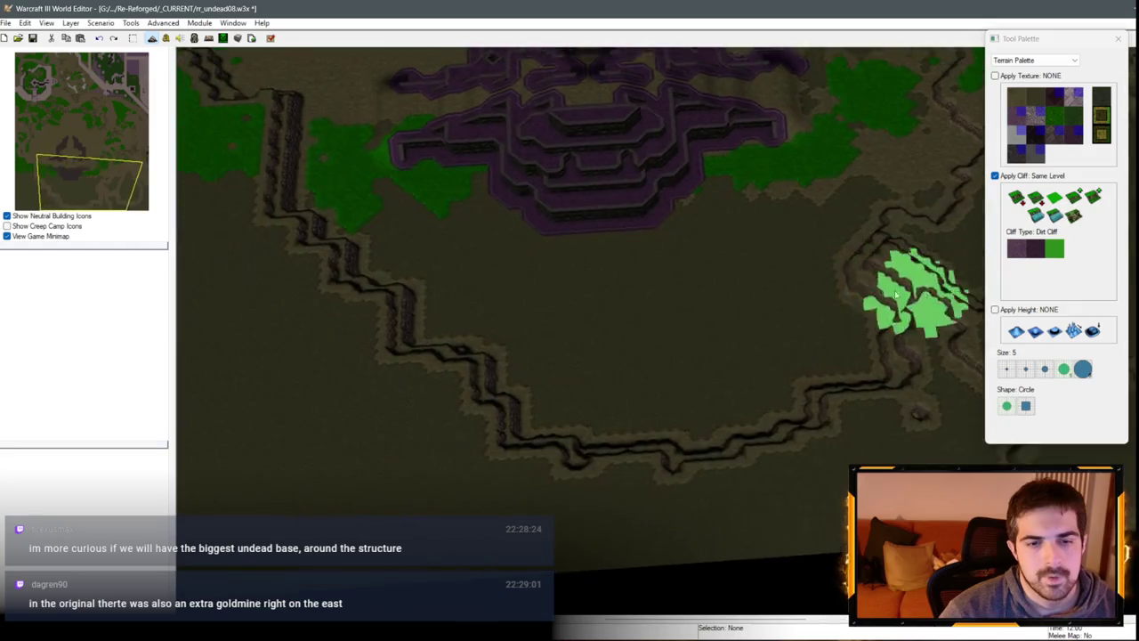
{"action": "key", "text": "Up"}
{"action": "key", "text": "Right"}
{"action": "scroll", "coordinate": [596, 437], "scroll_direction": "down", "scroll_amount": 1}
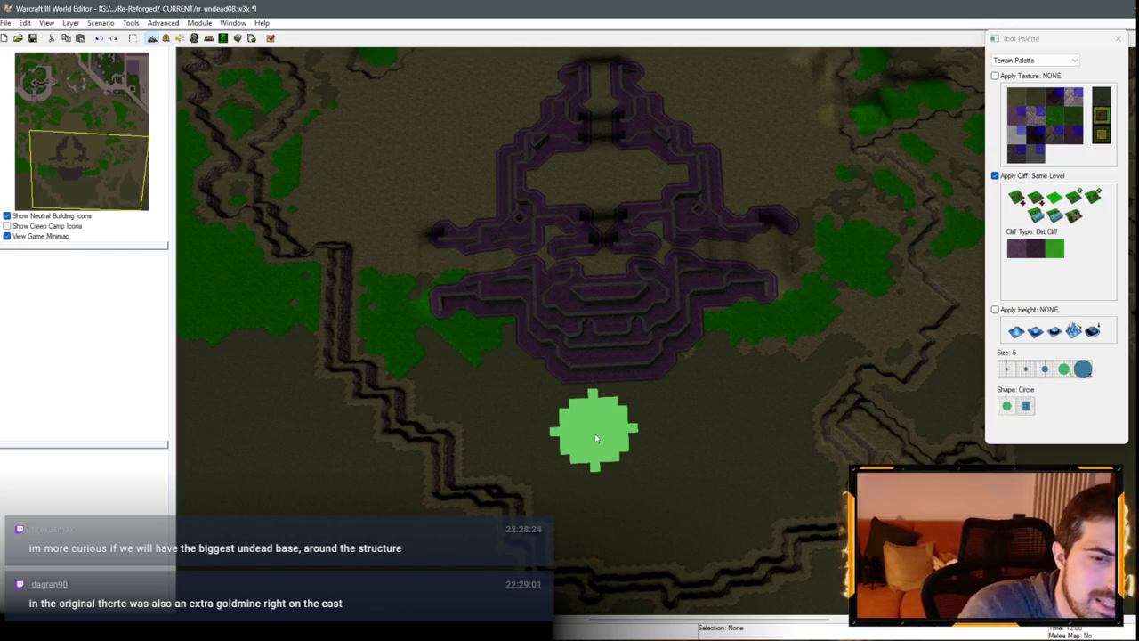
{"action": "mouse_move", "coordinate": [595, 434]}
{"action": "left_mouse_down"}
{"action": "mouse_move", "coordinate": [706, 435]}
{"action": "mouse_move", "coordinate": [793, 218]}
{"action": "mouse_move", "coordinate": [819, 346]}
{"action": "mouse_move", "coordinate": [636, 326]}
{"action": "mouse_move", "coordinate": [768, 416]}
{"action": "mouse_move", "coordinate": [644, 394]}
{"action": "mouse_move", "coordinate": [585, 410]}
{"action": "mouse_move", "coordinate": [629, 412]}
{"action": "mouse_move", "coordinate": [522, 414]}
{"action": "mouse_move", "coordinate": [445, 330]}
{"action": "mouse_move", "coordinate": [449, 279]}
{"action": "mouse_move", "coordinate": [393, 426]}
{"action": "mouse_move", "coordinate": [318, 394]}
{"action": "mouse_move", "coordinate": [483, 356]}
{"action": "left_mouse_up"}
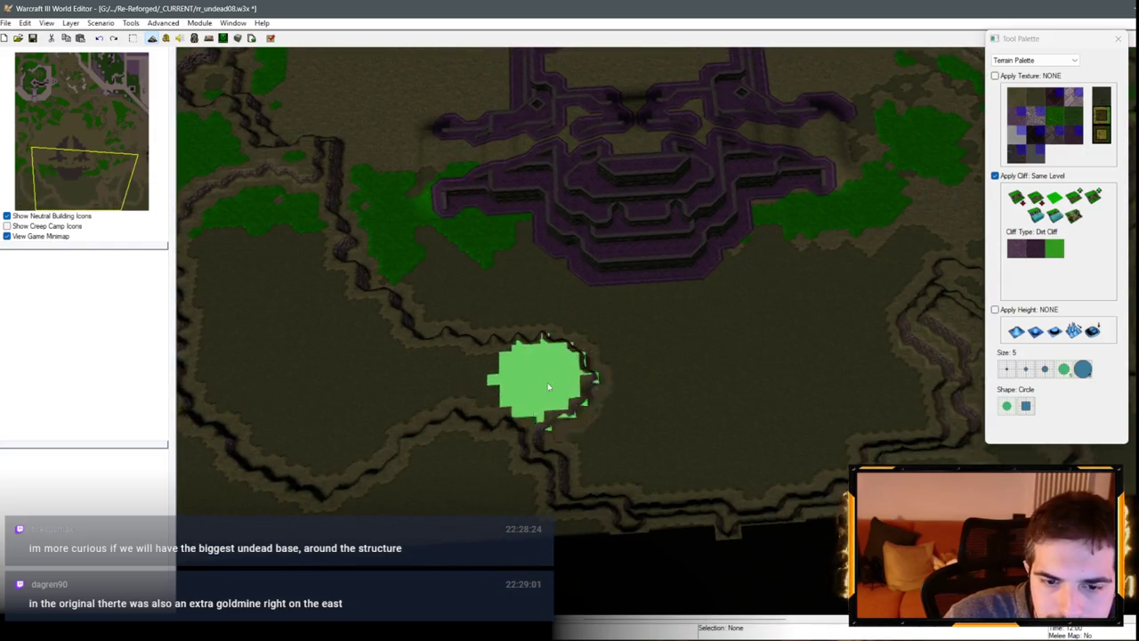
{"action": "left_click_drag", "start_coordinate": [549, 386], "coordinate": [610, 400]}
{"action": "mouse_move", "coordinate": [712, 458]}
{"action": "left_mouse_down"}
{"action": "mouse_move", "coordinate": [514, 442]}
{"action": "mouse_move", "coordinate": [656, 400]}
{"action": "mouse_move", "coordinate": [662, 415]}
{"action": "left_mouse_up"}
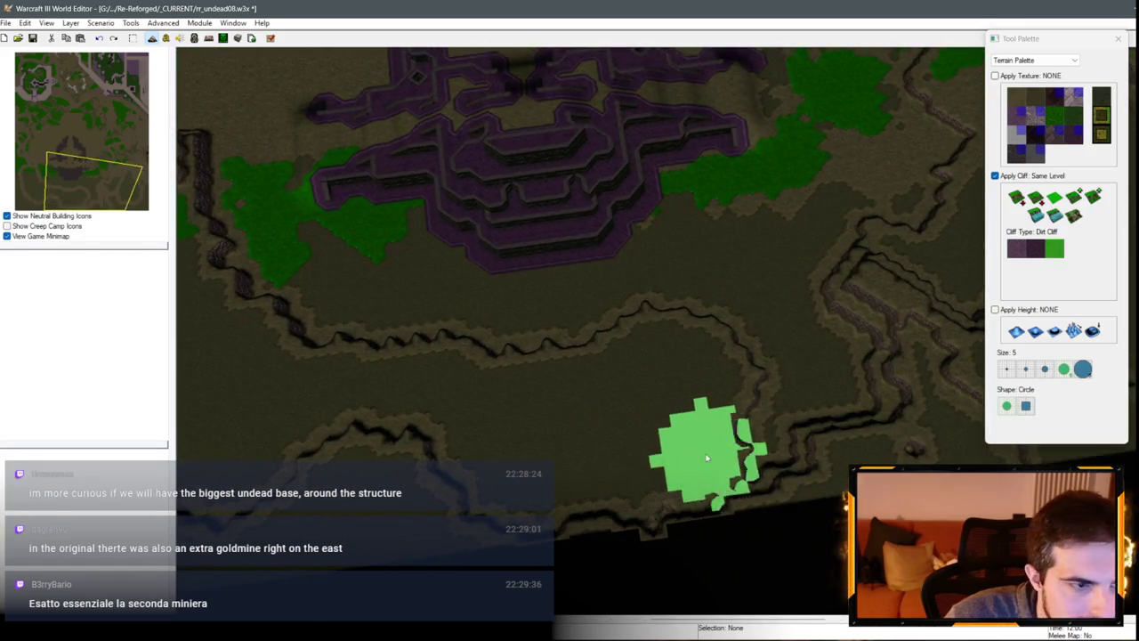
{"action": "mouse_move", "coordinate": [706, 458]}
{"action": "left_mouse_down"}
{"action": "mouse_move", "coordinate": [654, 396]}
{"action": "mouse_move", "coordinate": [560, 432]}
{"action": "mouse_move", "coordinate": [724, 432]}
{"action": "left_mouse_up"}
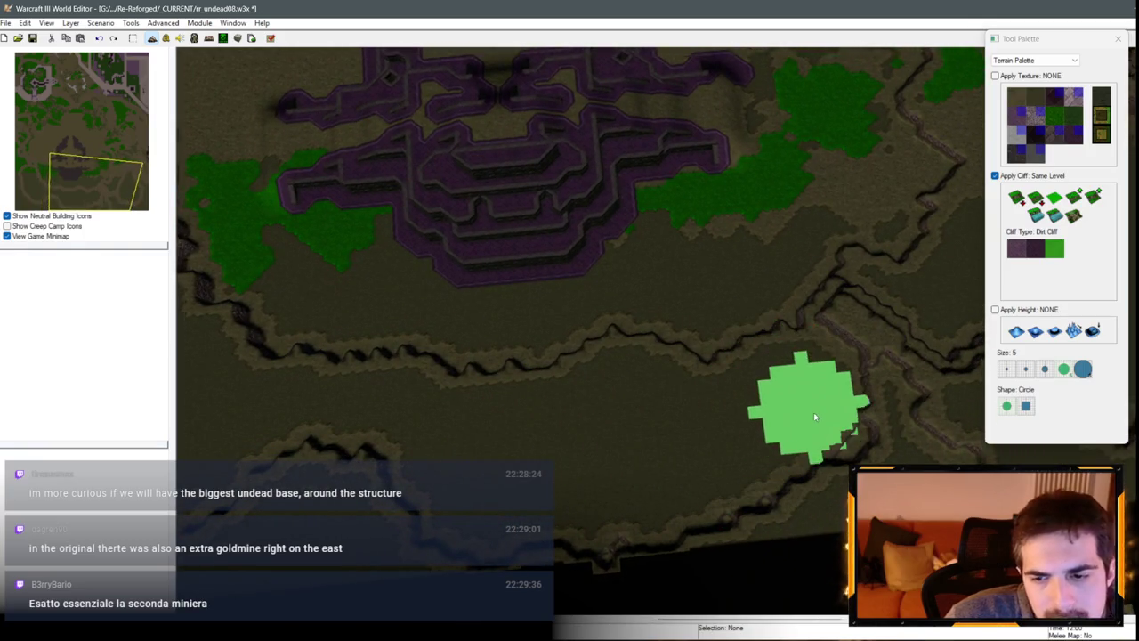
{"action": "scroll", "coordinate": [614, 504], "scroll_direction": "down", "scroll_amount": 2}
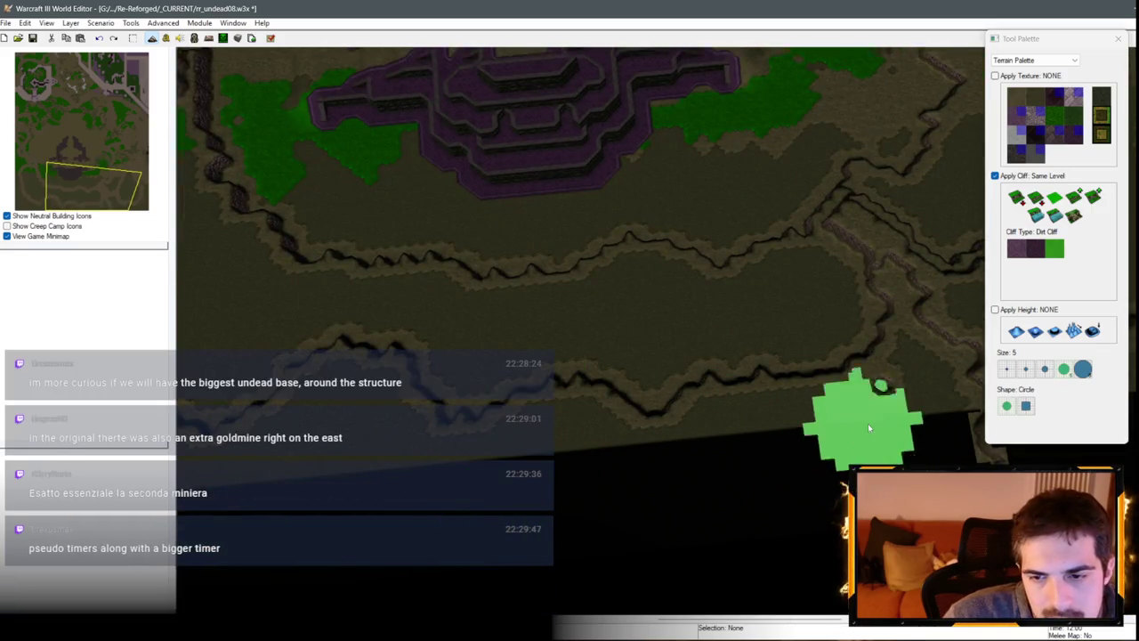
{"action": "key", "text": "Up"}
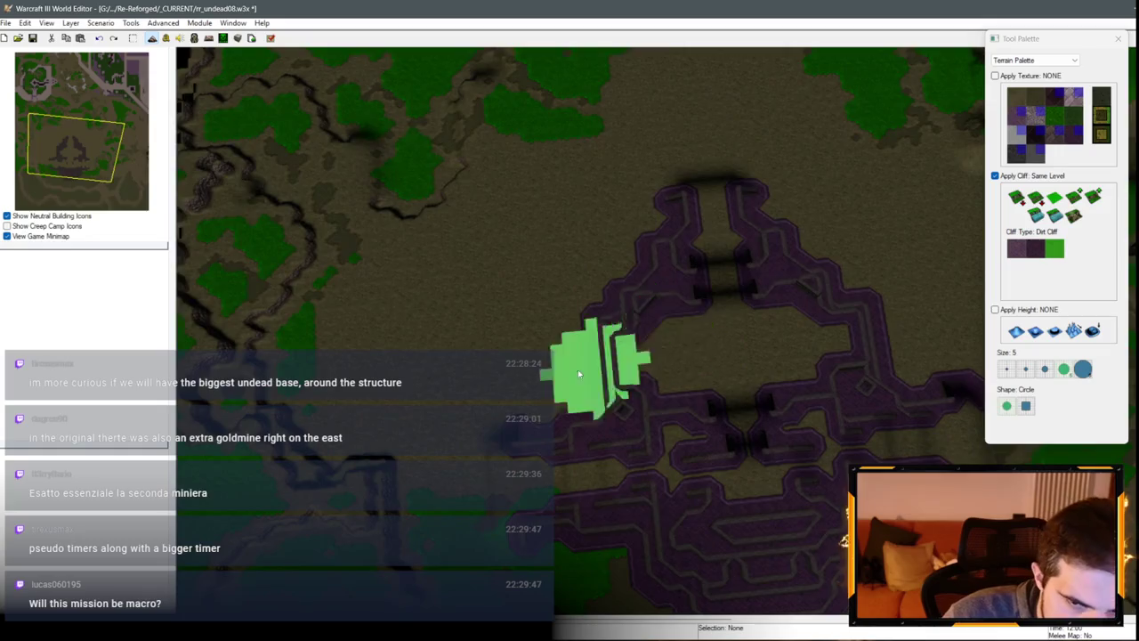
{"action": "key", "text": "Down"}
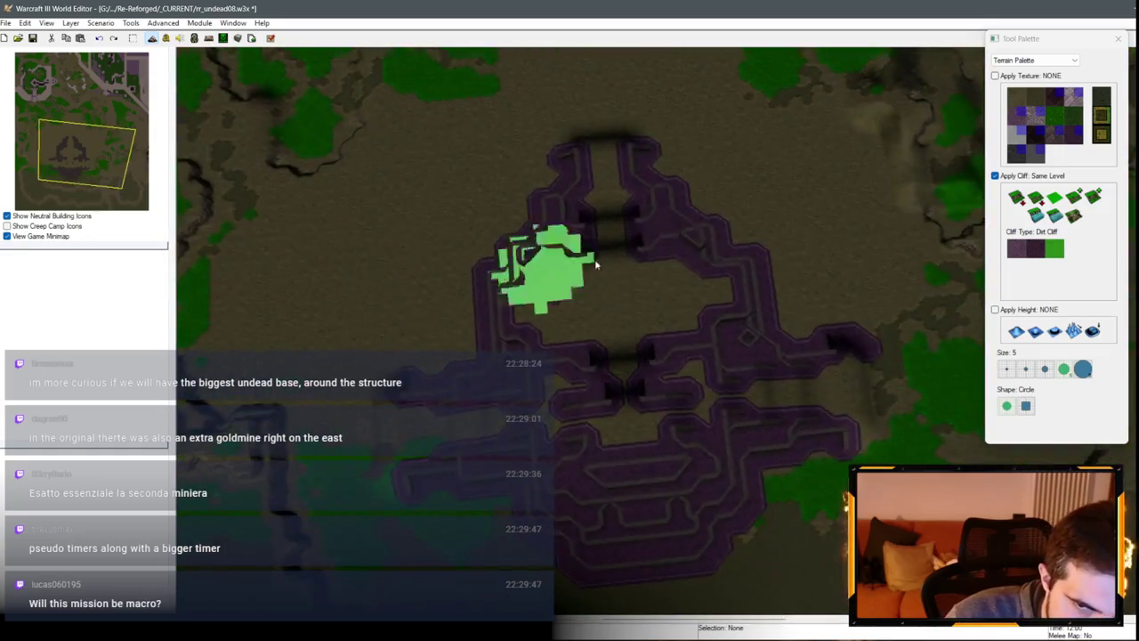
{"action": "key", "text": "Left"}
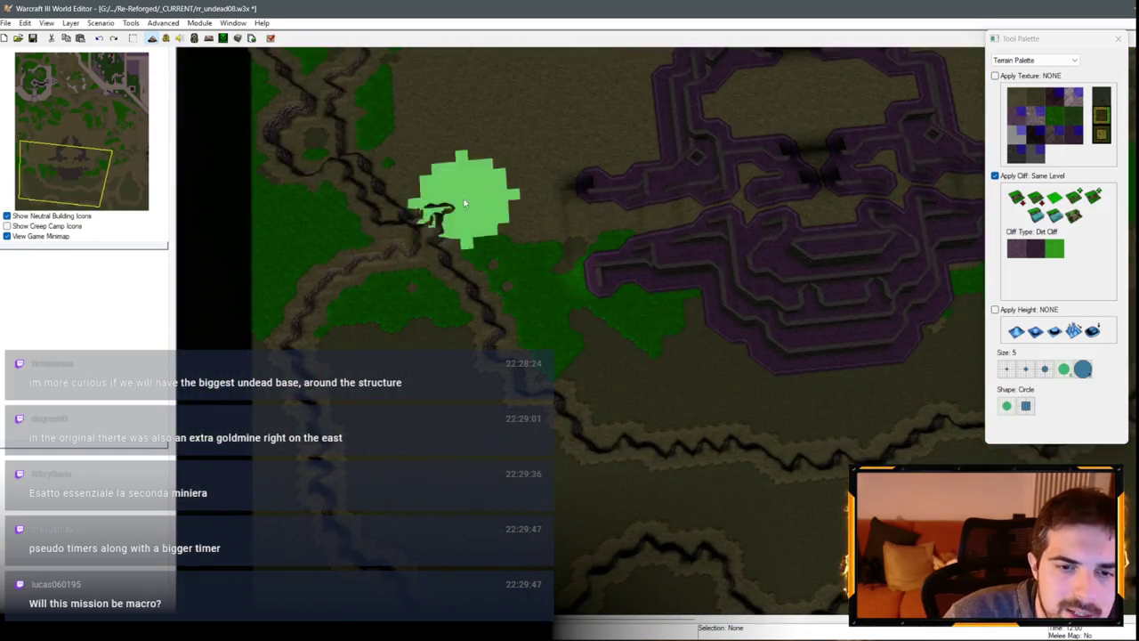
{"action": "key", "text": "Up"}
{"action": "key", "text": "Left"}
{"action": "key", "text": "Up"}
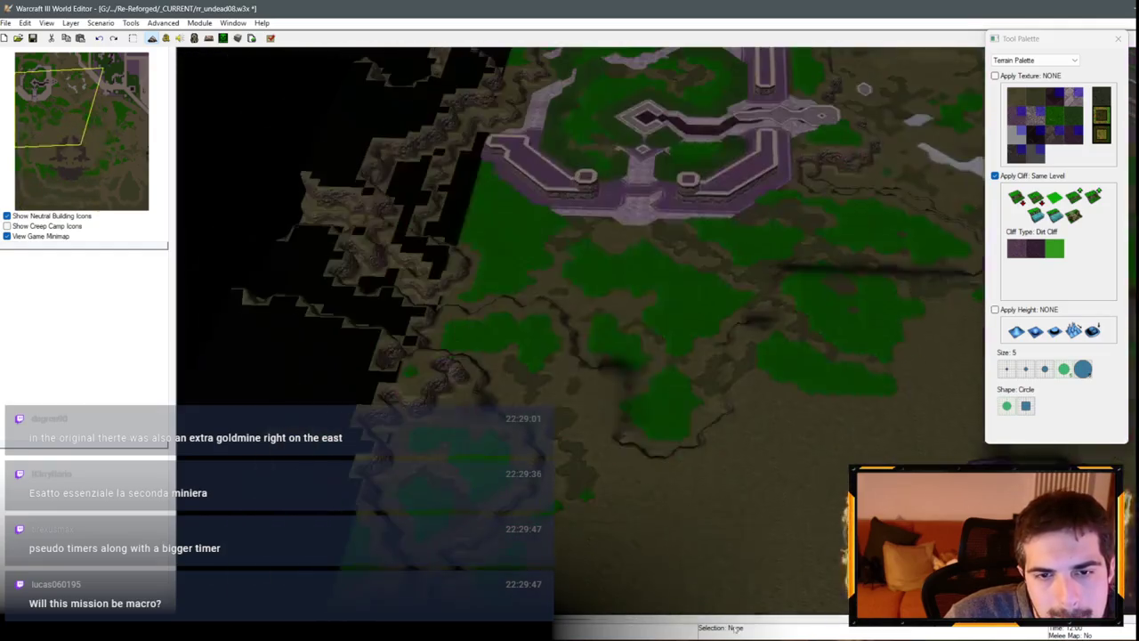
{"action": "key", "text": "Down"}
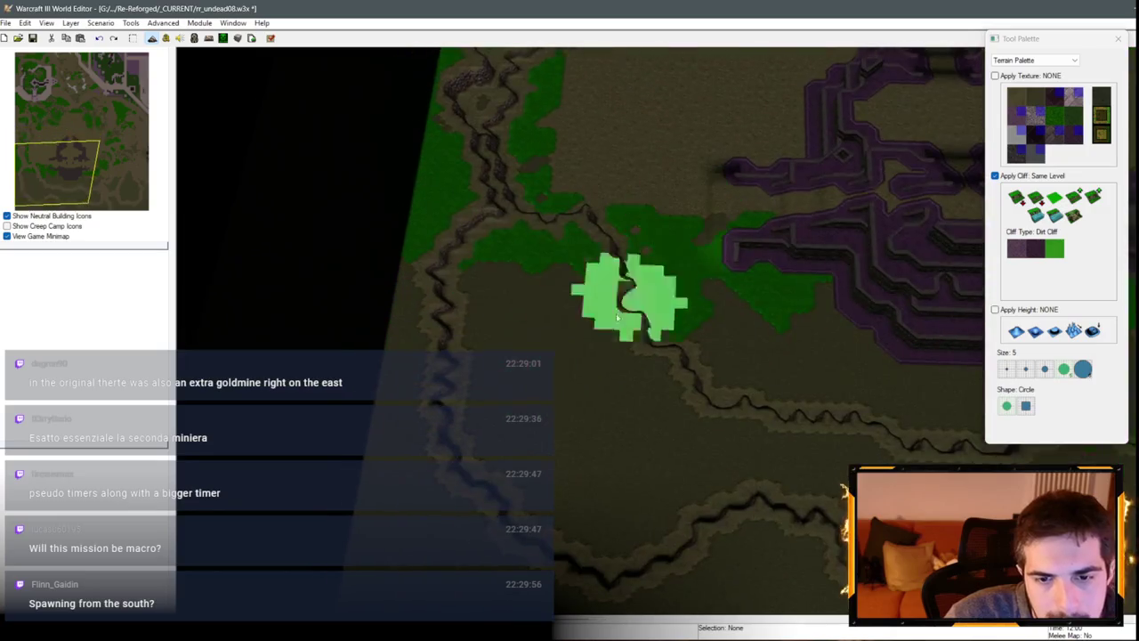
{"action": "scroll", "coordinate": [470, 234], "scroll_direction": "up", "scroll_amount": 5}
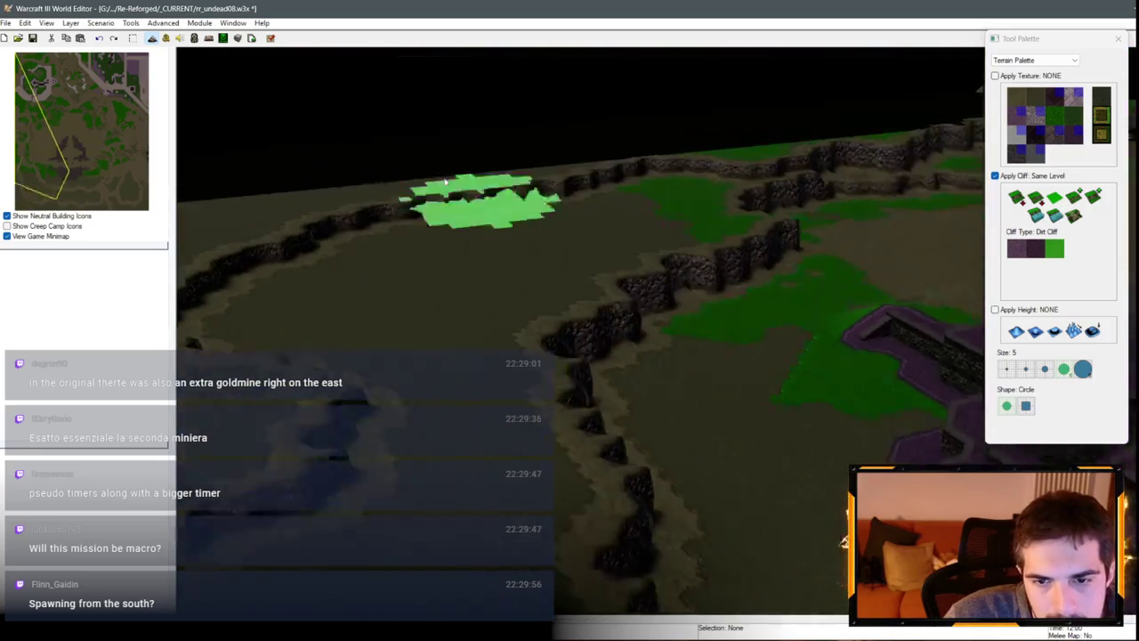
{"action": "scroll", "coordinate": [445, 181], "scroll_direction": "down", "scroll_amount": 5}
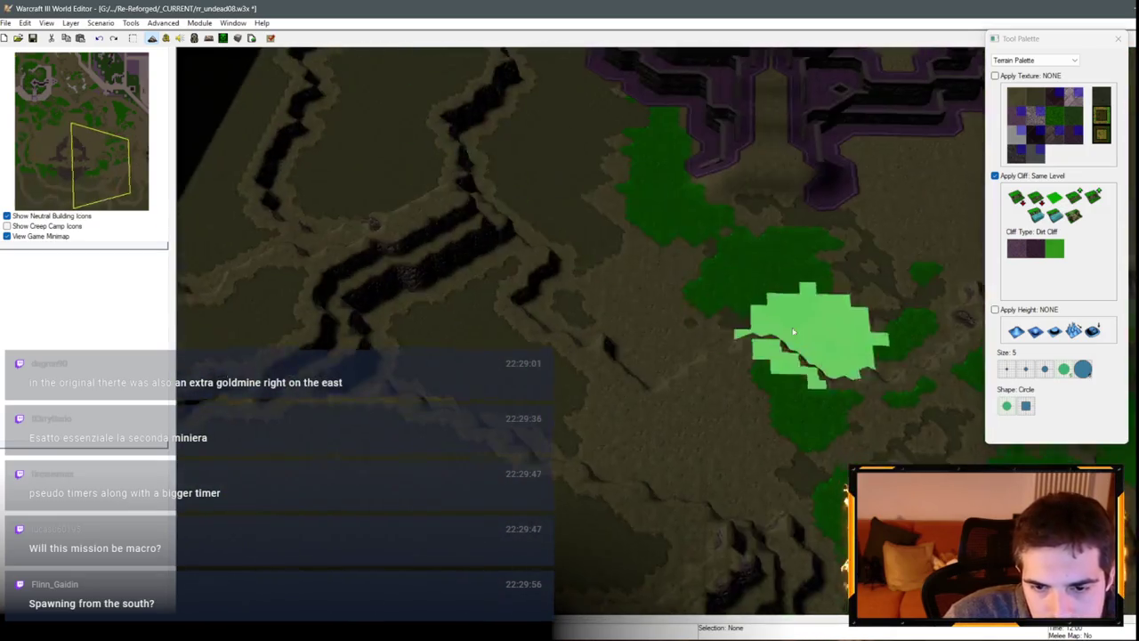
Step: Carve a lowered dirt cliff loop east of the fortress, then return to Same Level
{"action": "scroll", "coordinate": [793, 332], "scroll_direction": "up", "scroll_amount": 5}
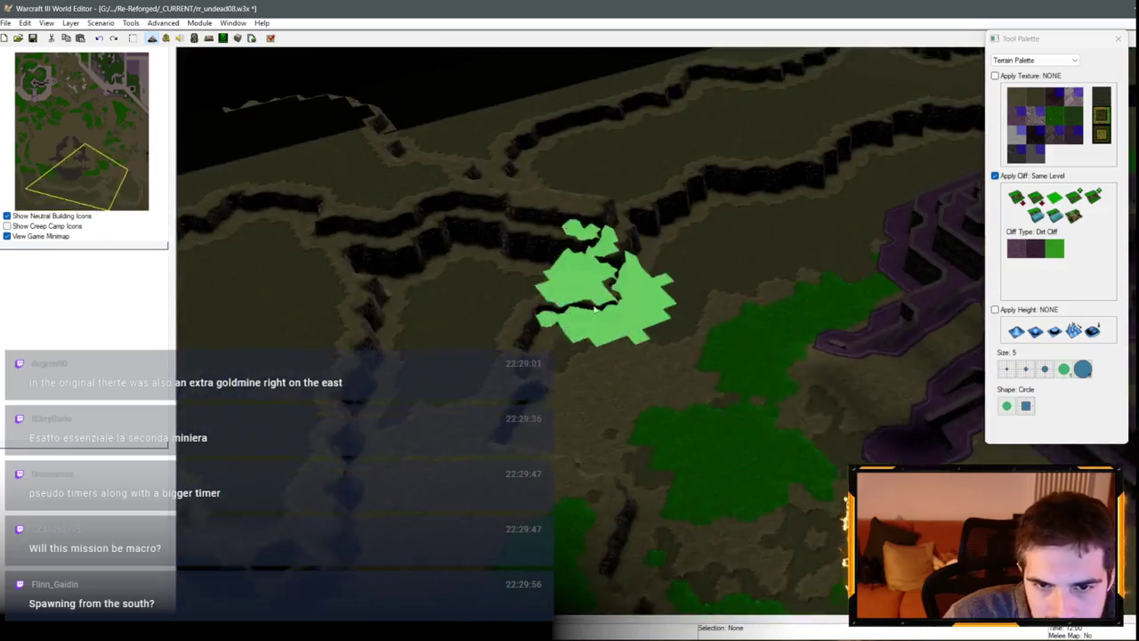
{"action": "mouse_move", "coordinate": [594, 308]}
{"action": "left_mouse_down"}
{"action": "mouse_move", "coordinate": [628, 361]}
{"action": "mouse_move", "coordinate": [706, 327]}
{"action": "mouse_move", "coordinate": [661, 377]}
{"action": "mouse_move", "coordinate": [946, 330]}
{"action": "mouse_move", "coordinate": [882, 337]}
{"action": "left_mouse_up"}
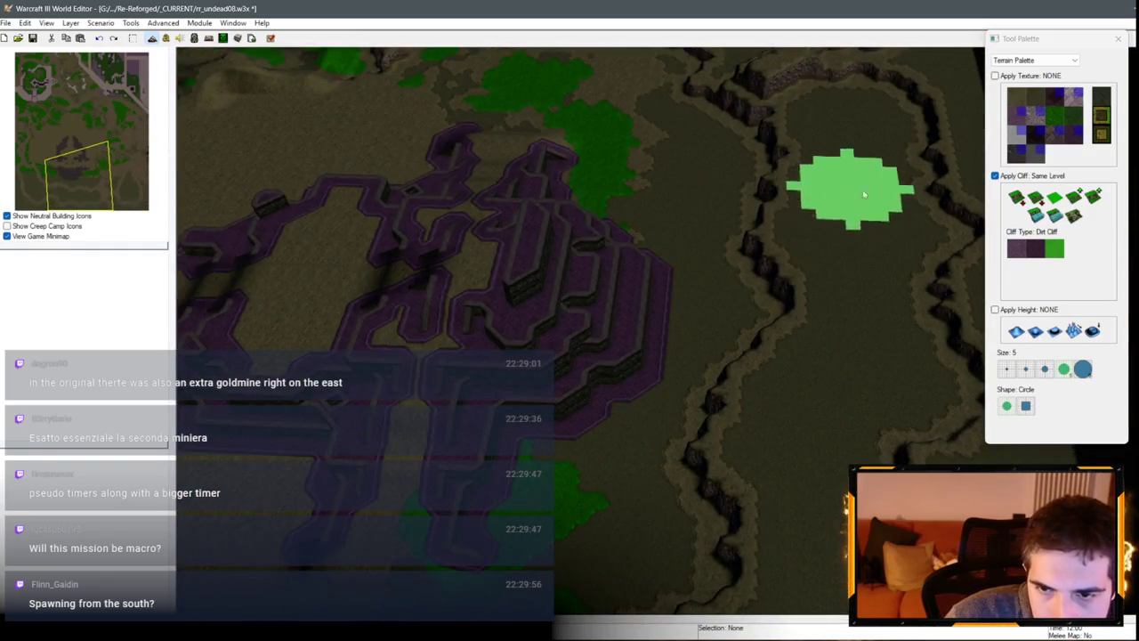
{"action": "left_click", "coordinate": [1036, 200]}
{"action": "mouse_move", "coordinate": [890, 205]}
{"action": "left_mouse_down"}
{"action": "mouse_move", "coordinate": [801, 216]}
{"action": "mouse_move", "coordinate": [808, 249]}
{"action": "mouse_move", "coordinate": [757, 344]}
{"action": "mouse_move", "coordinate": [761, 482]}
{"action": "mouse_move", "coordinate": [915, 333]}
{"action": "mouse_move", "coordinate": [814, 184]}
{"action": "mouse_move", "coordinate": [871, 190]}
{"action": "left_mouse_up"}
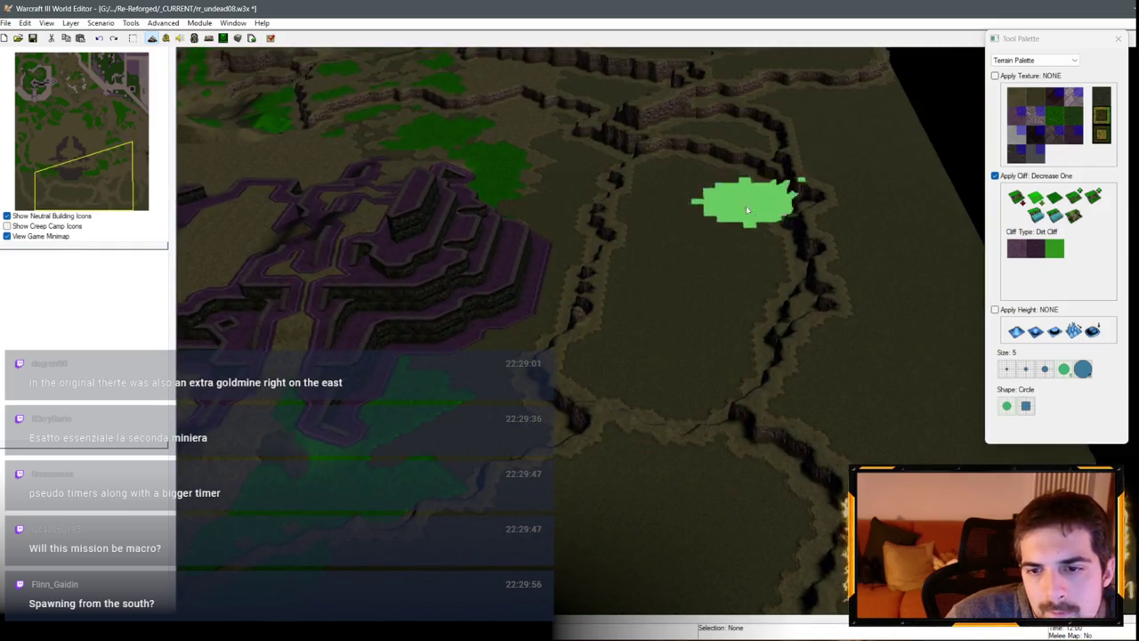
{"action": "key", "text": "Left"}
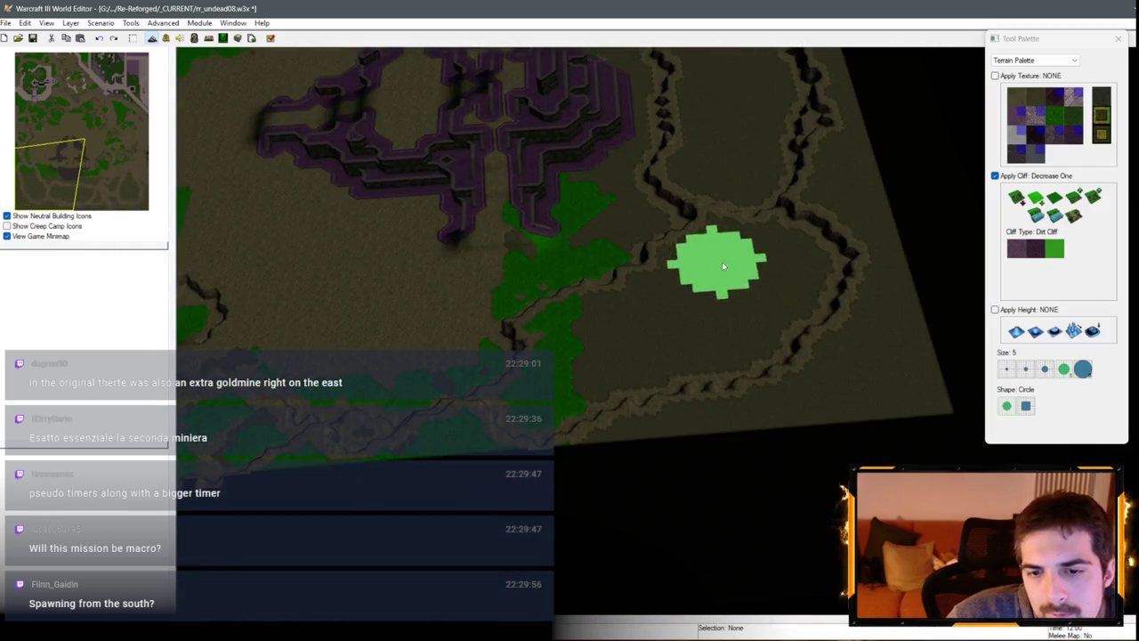
{"action": "left_click", "coordinate": [1033, 217]}
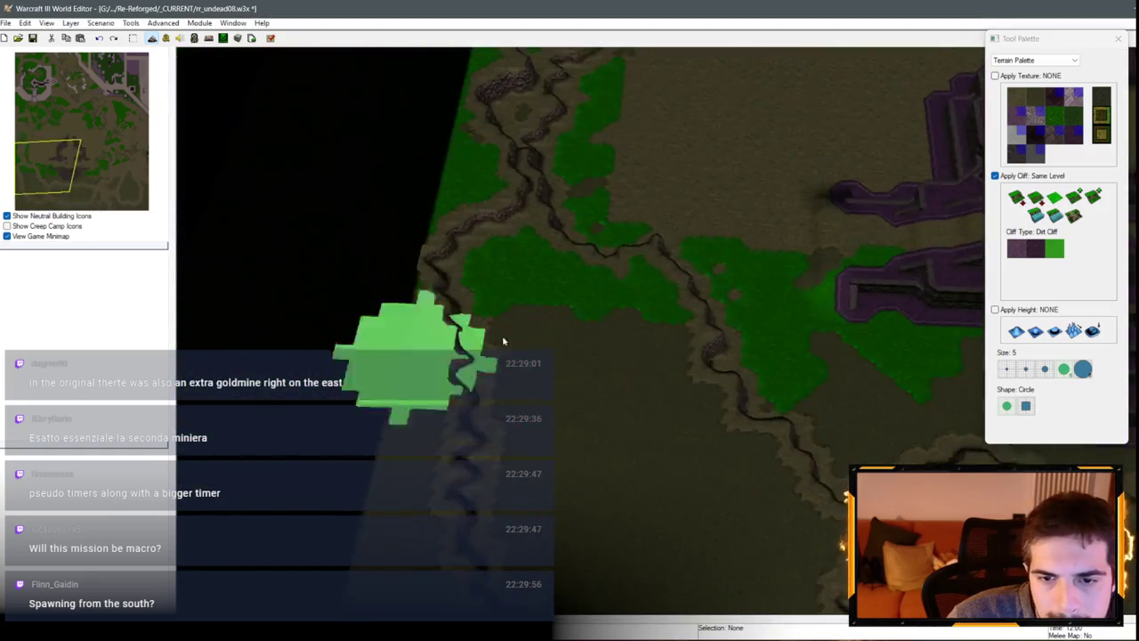
Step: Move south across the map and reshape the dirt cliff on the central plain
{"action": "key", "text": "Up"}
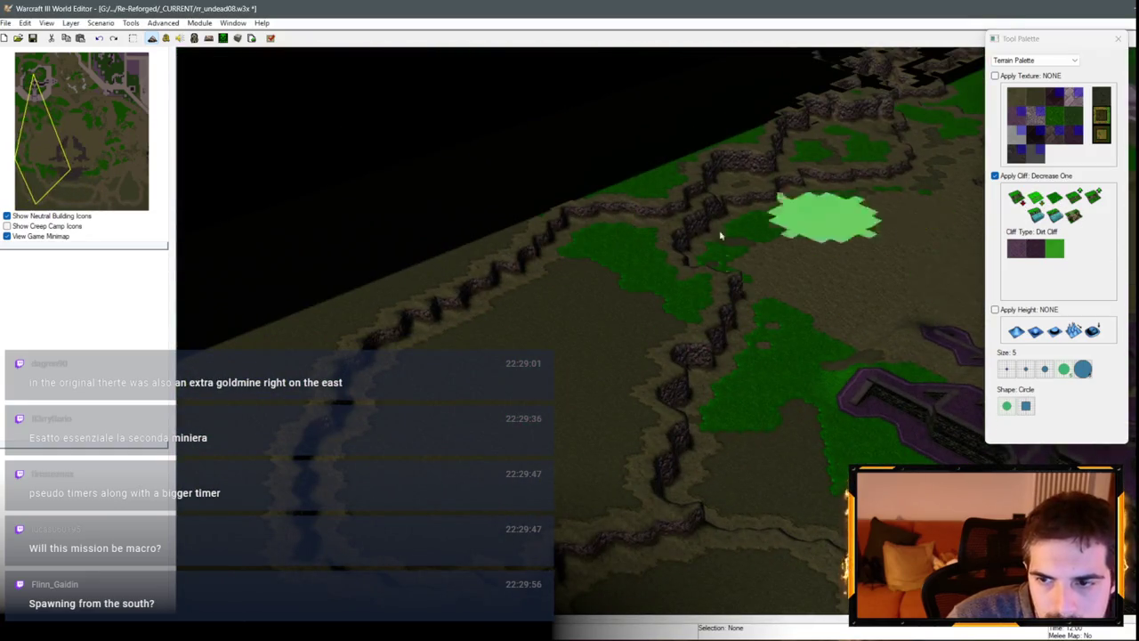
{"action": "key", "text": "Down"}
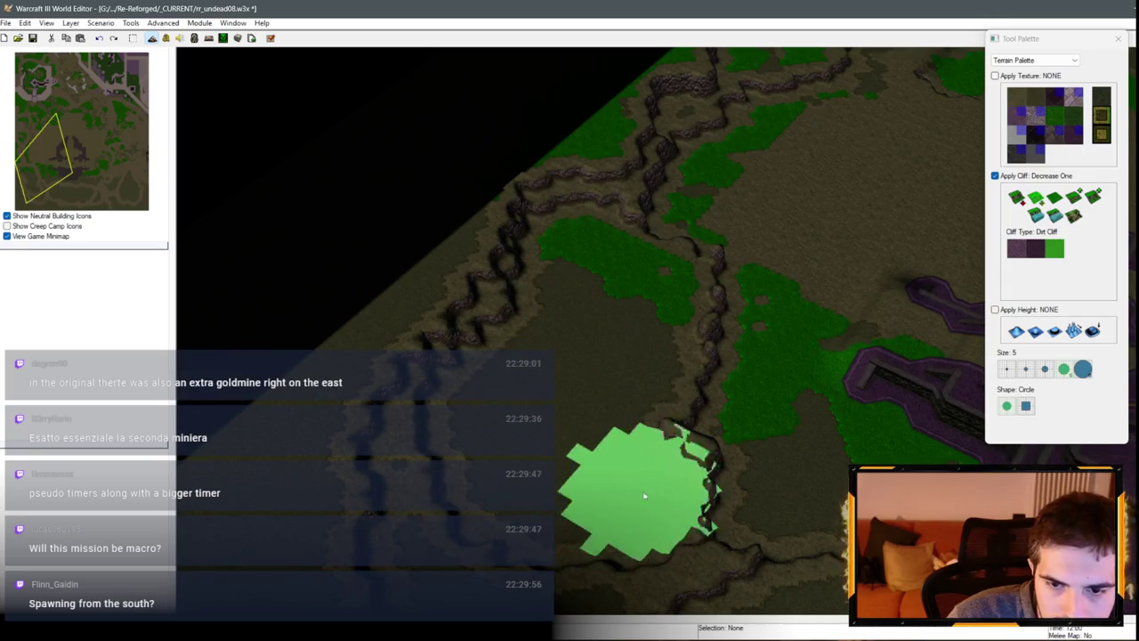
{"action": "key", "text": "Down"}
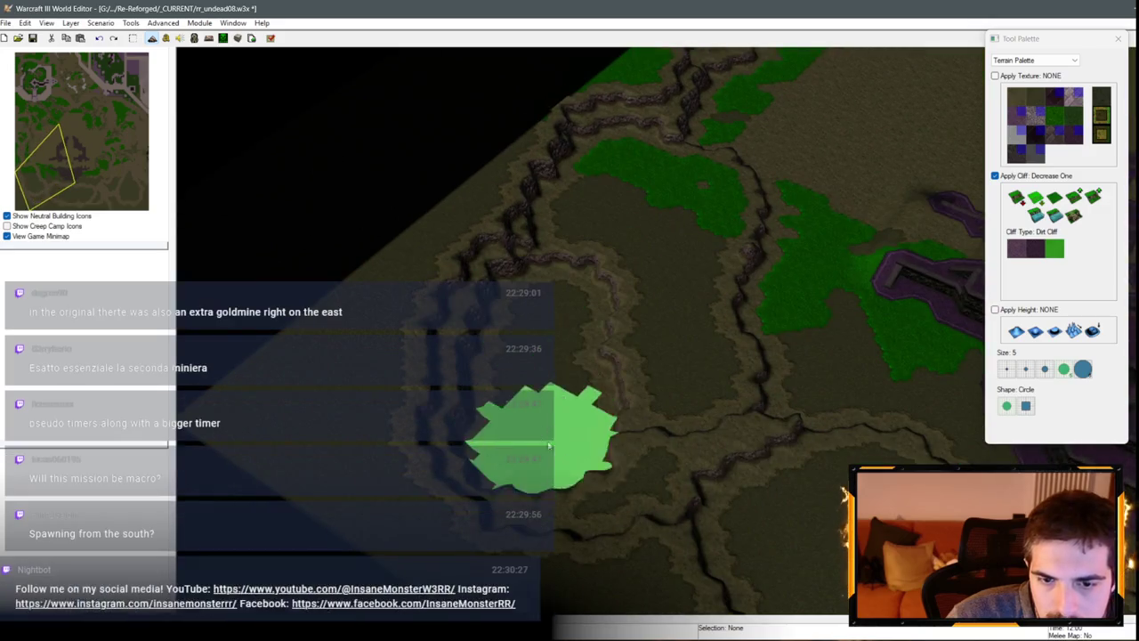
{"action": "key", "text": "Down"}
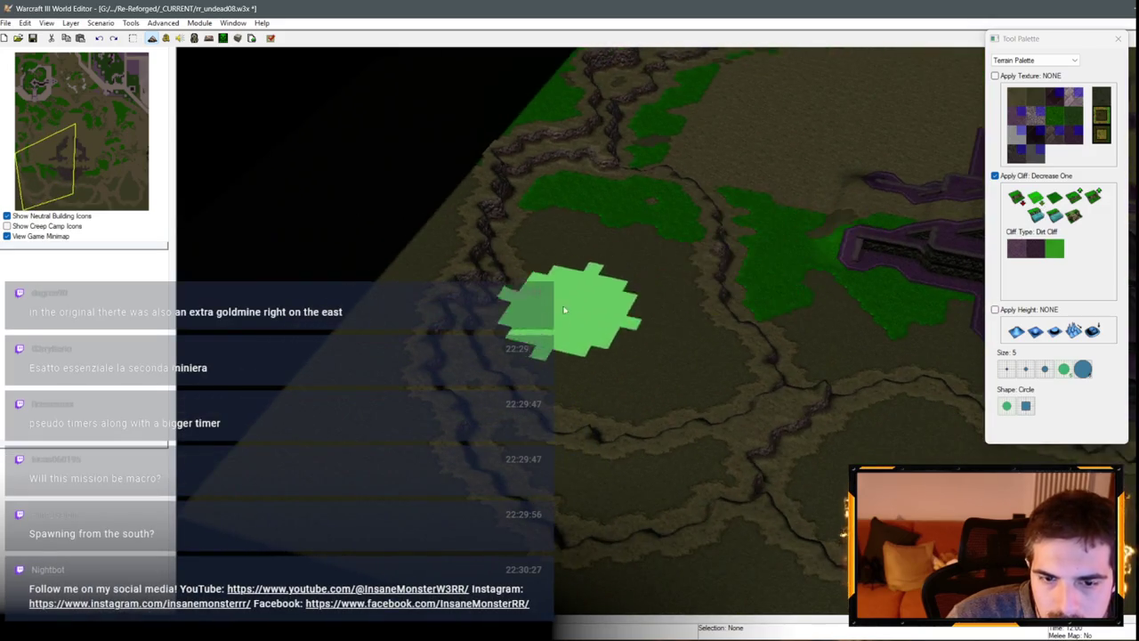
{"action": "key", "text": "Down"}
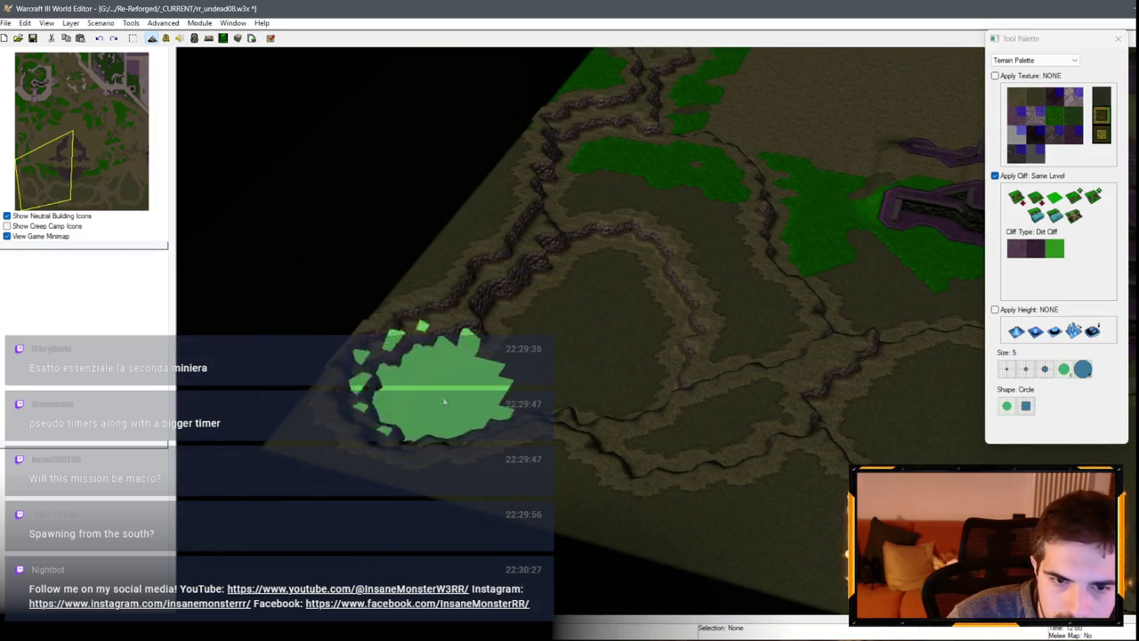
{"action": "left_click", "coordinate": [441, 387]}
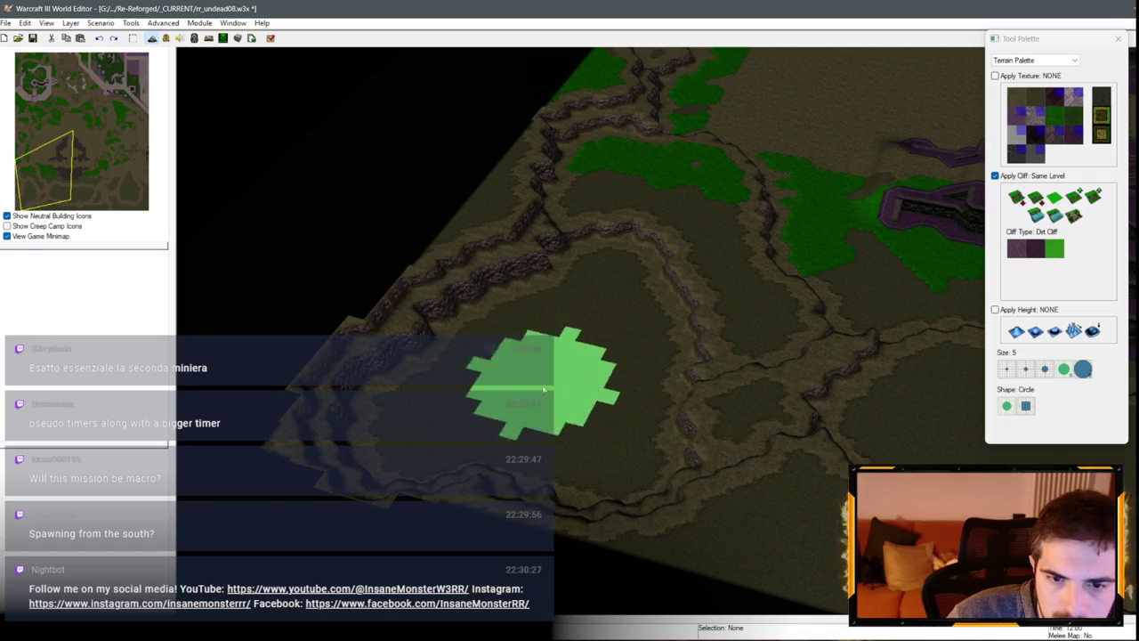
{"action": "key", "text": "Down"}
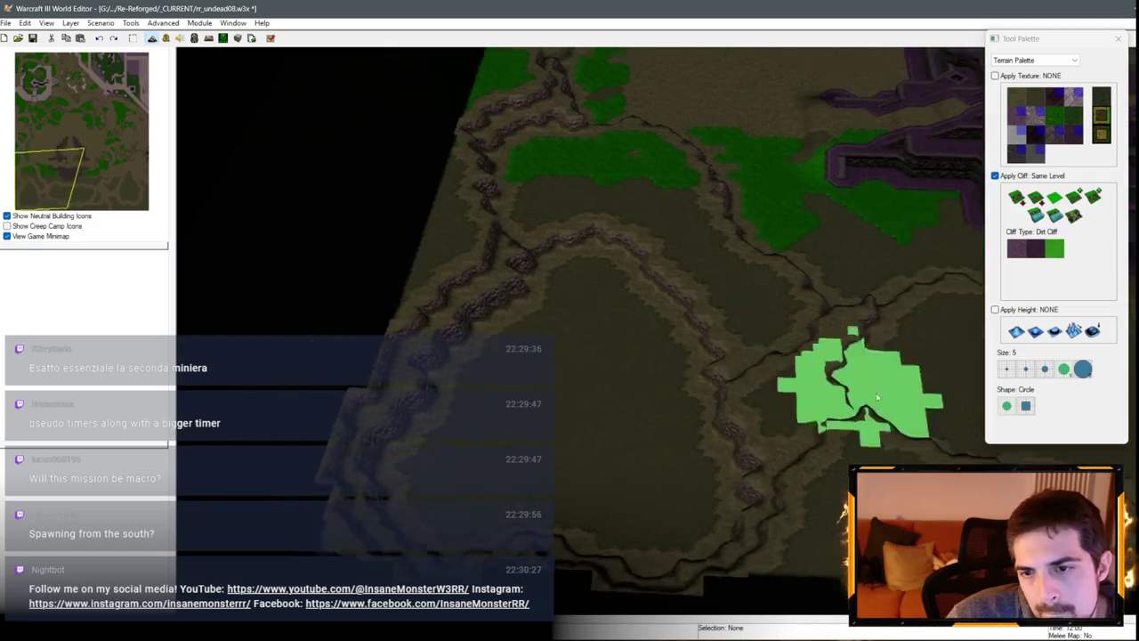
{"action": "scroll", "coordinate": [877, 397], "scroll_direction": "up", "scroll_amount": 3}
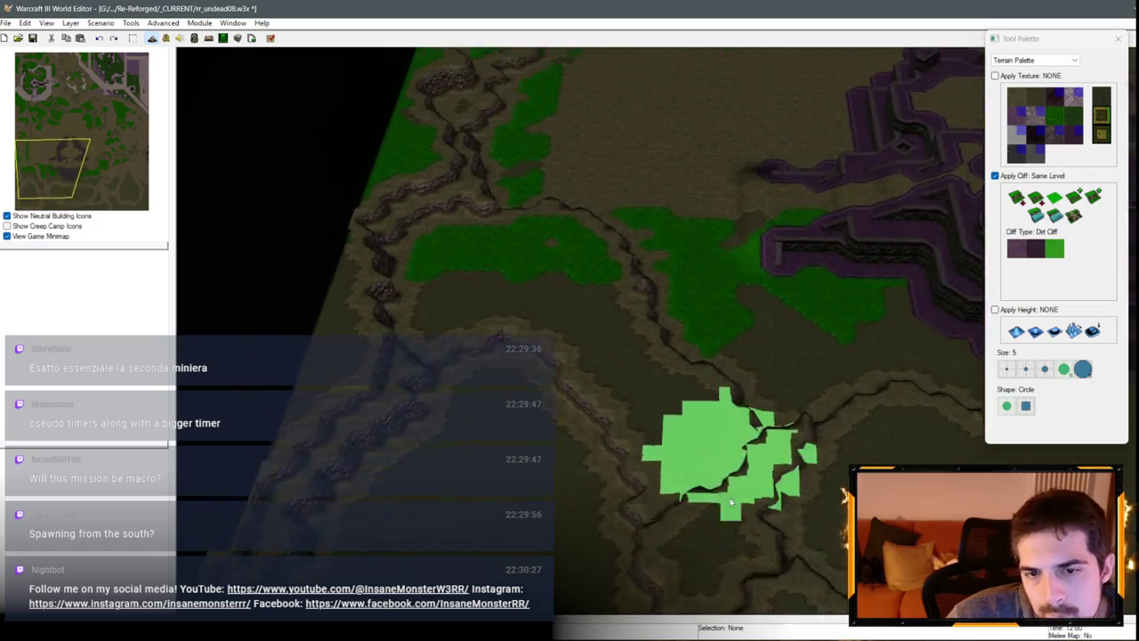
{"action": "key", "text": "Right"}
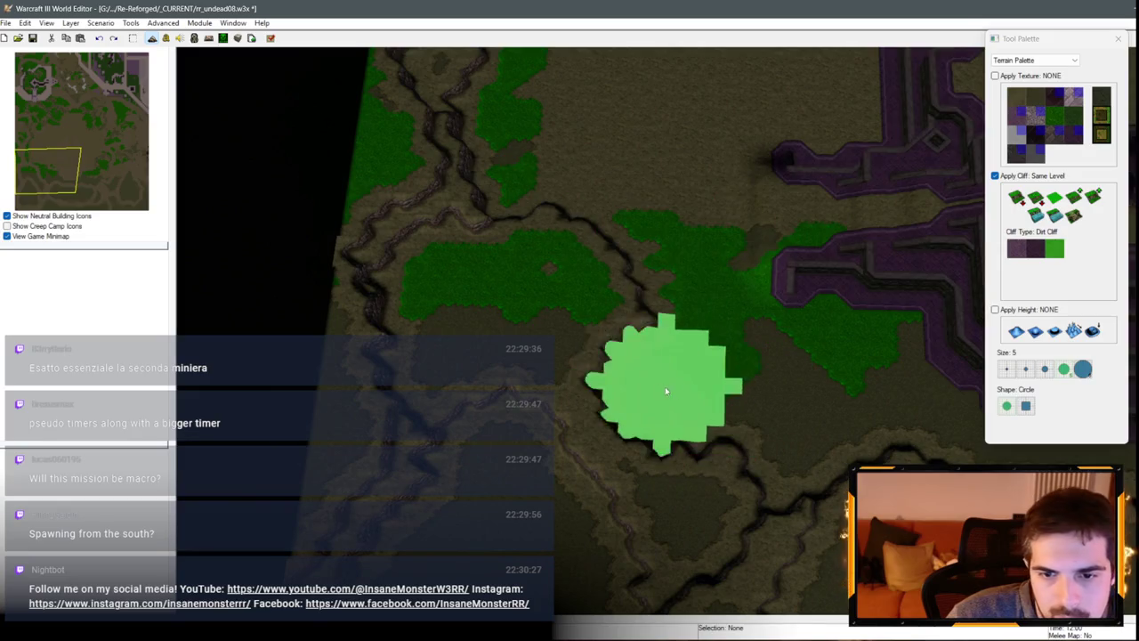
{"action": "scroll", "coordinate": [351, 427], "scroll_direction": "down", "scroll_amount": 3}
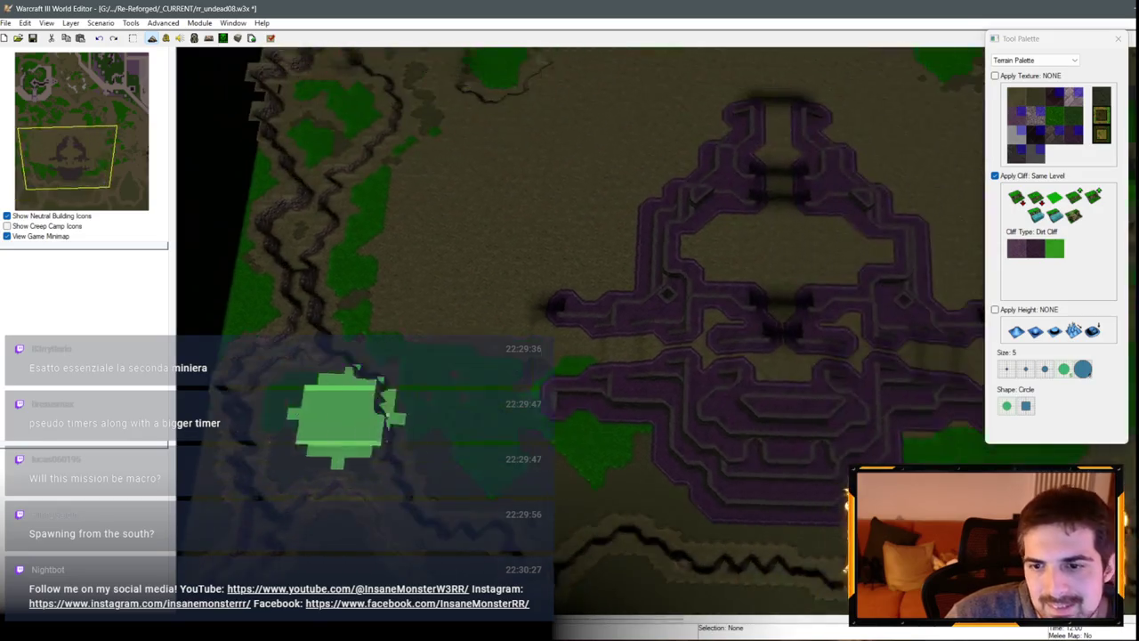
{"action": "scroll", "coordinate": [383, 391], "scroll_direction": "down", "scroll_amount": 5}
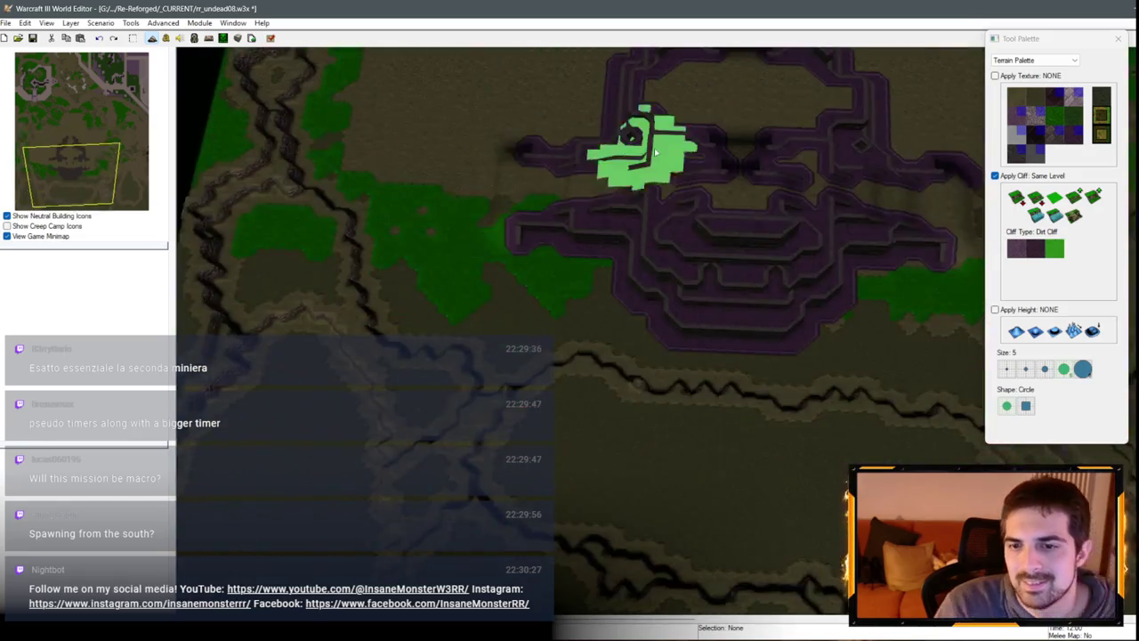
{"action": "scroll", "coordinate": [646, 138], "scroll_direction": "up", "scroll_amount": 5}
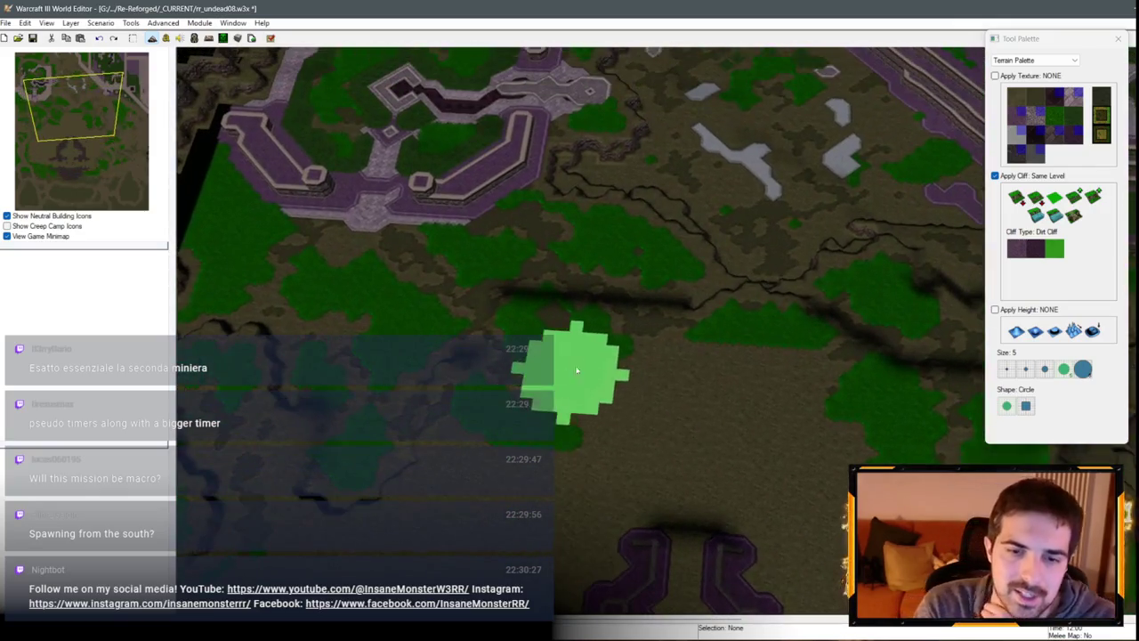
{"action": "key", "text": "Down"}
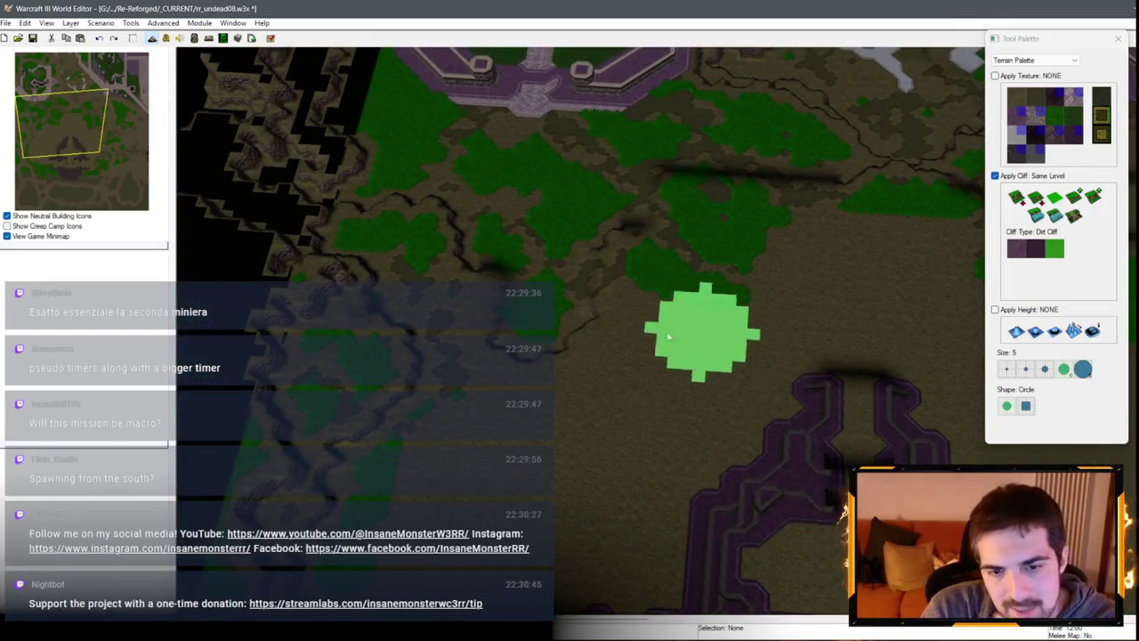
{"action": "scroll", "coordinate": [668, 337], "scroll_direction": "up", "scroll_amount": 2}
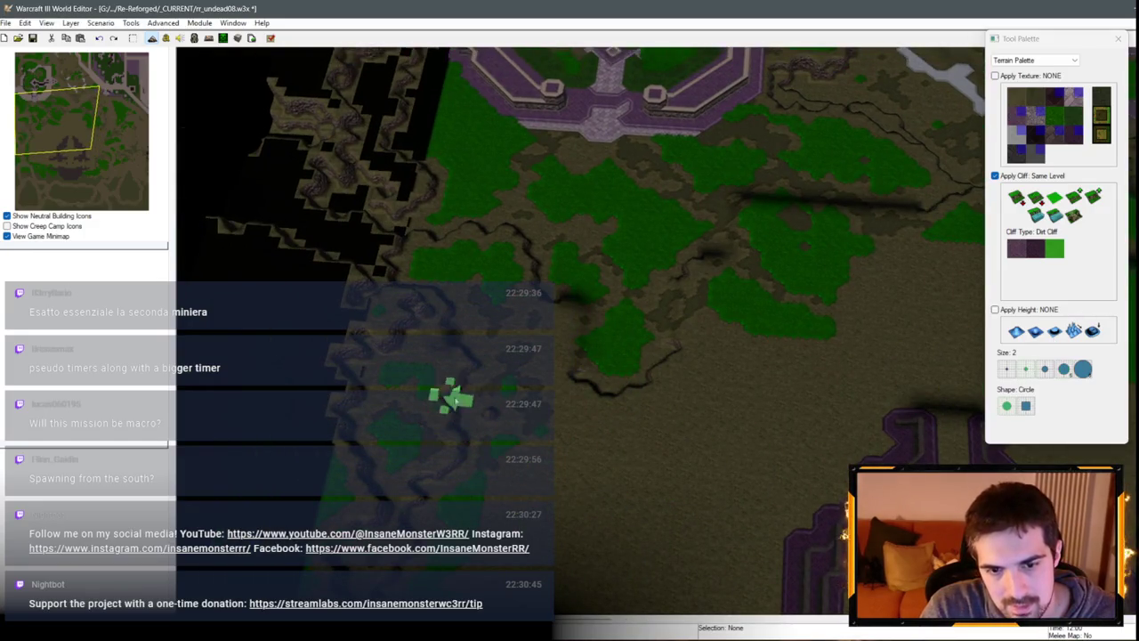
{"action": "scroll", "coordinate": [497, 424], "scroll_direction": "down", "scroll_amount": 2}
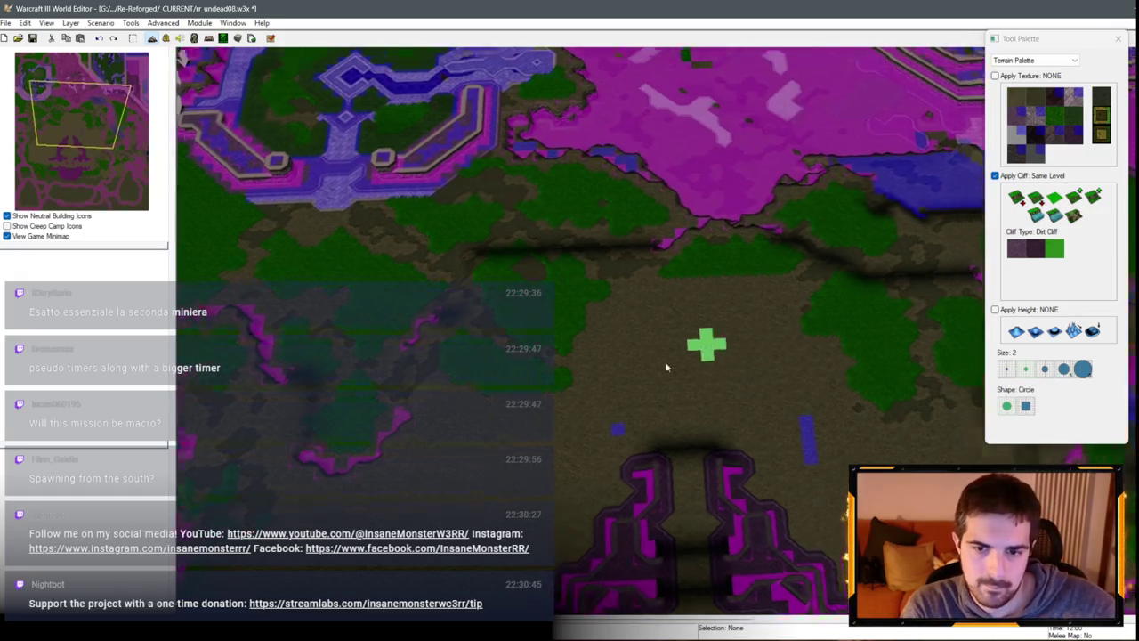
Step: Rotate toward the fortress's south side and set up a size 1 Dirt Cliff brush
{"action": "scroll", "coordinate": [650, 321], "scroll_direction": "up", "scroll_amount": 2}
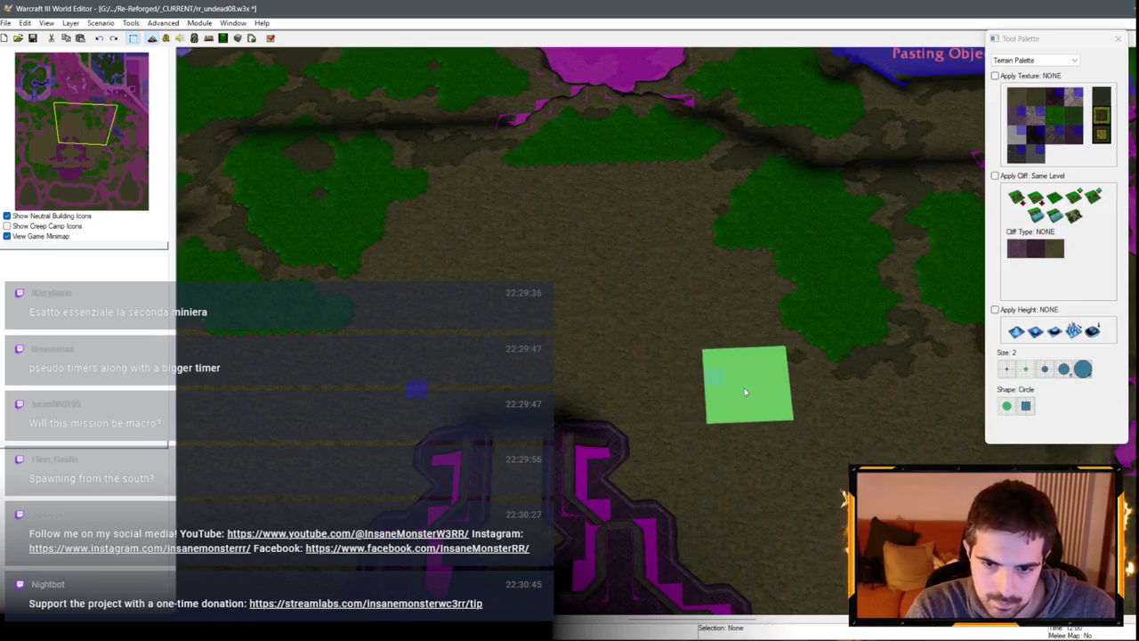
{"action": "scroll", "coordinate": [796, 375], "scroll_direction": "down", "scroll_amount": 2}
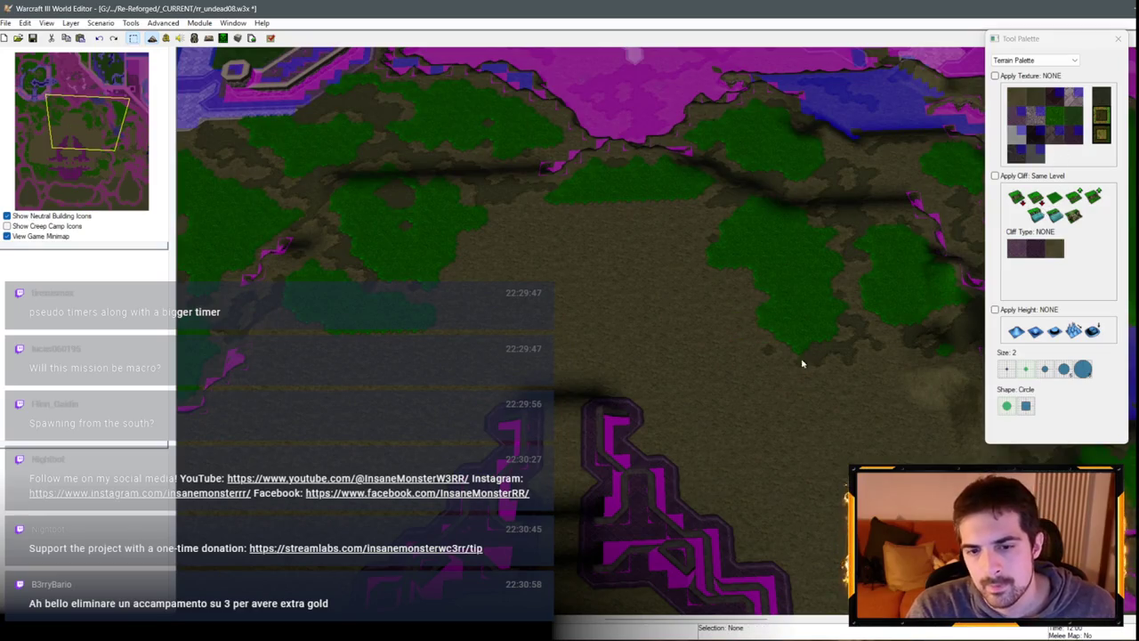
{"action": "left_click_drag", "start_coordinate": [802, 363], "coordinate": [579, 228]}
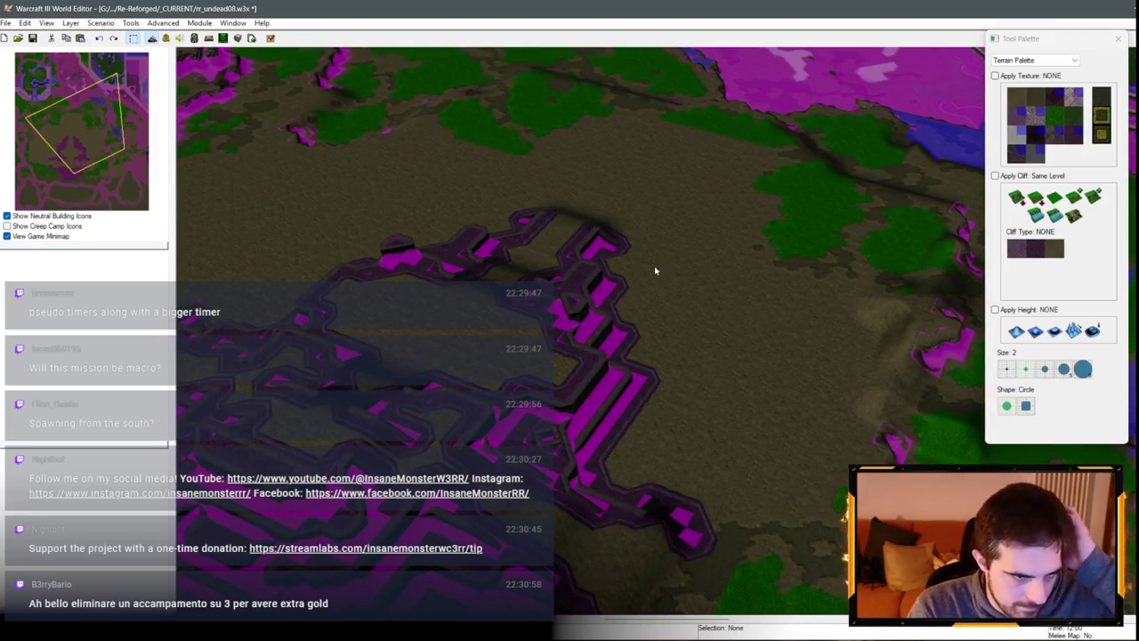
{"action": "mouse_move", "coordinate": [655, 271]}
{"action": "left_mouse_down"}
{"action": "mouse_move", "coordinate": [590, 300]}
{"action": "mouse_move", "coordinate": [509, 386]}
{"action": "mouse_move", "coordinate": [844, 235]}
{"action": "mouse_move", "coordinate": [554, 254]}
{"action": "mouse_move", "coordinate": [877, 370]}
{"action": "mouse_move", "coordinate": [846, 338]}
{"action": "mouse_move", "coordinate": [582, 382]}
{"action": "mouse_move", "coordinate": [653, 323]}
{"action": "mouse_move", "coordinate": [555, 344]}
{"action": "mouse_move", "coordinate": [553, 437]}
{"action": "left_mouse_up"}
{"action": "left_click", "coordinate": [1051, 207]}
{"action": "left_click", "coordinate": [1007, 369]}
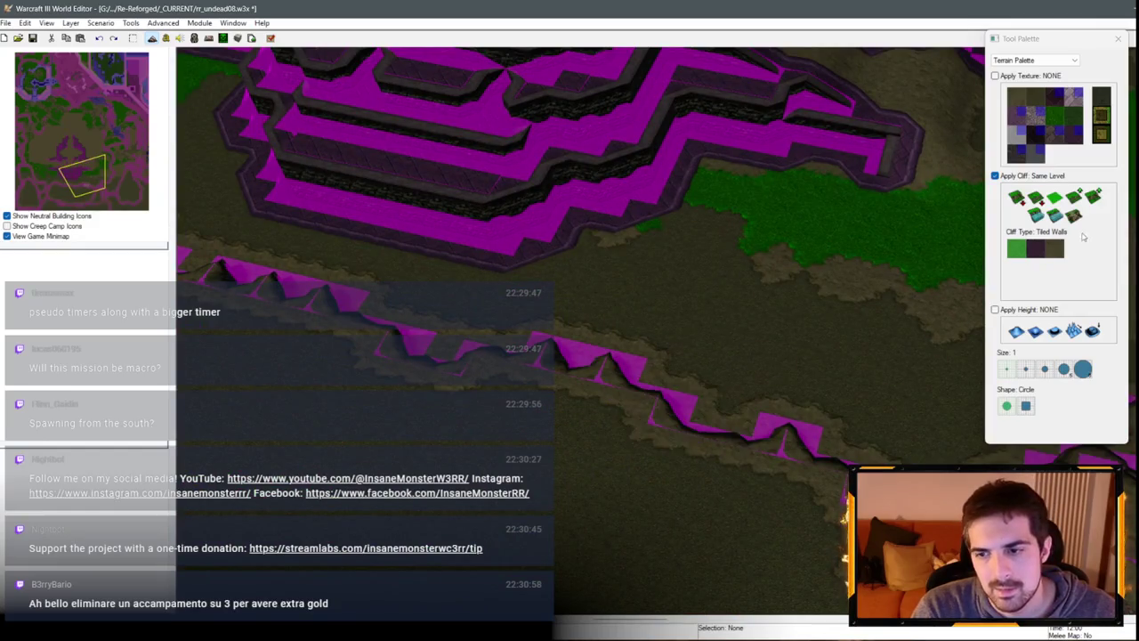
{"action": "left_click", "coordinate": [1035, 249]}
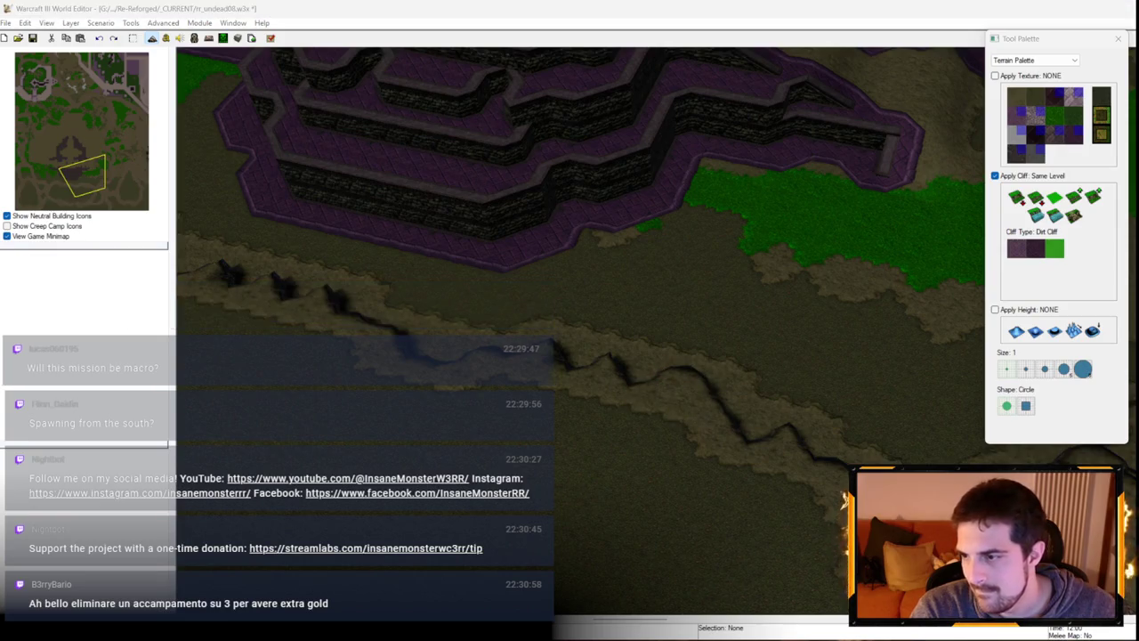
Step: Cut a ramp across the dirt ridge south of the fortress, then reselect Same Level
{"action": "scroll", "coordinate": [745, 280], "scroll_direction": "down", "scroll_amount": 2}
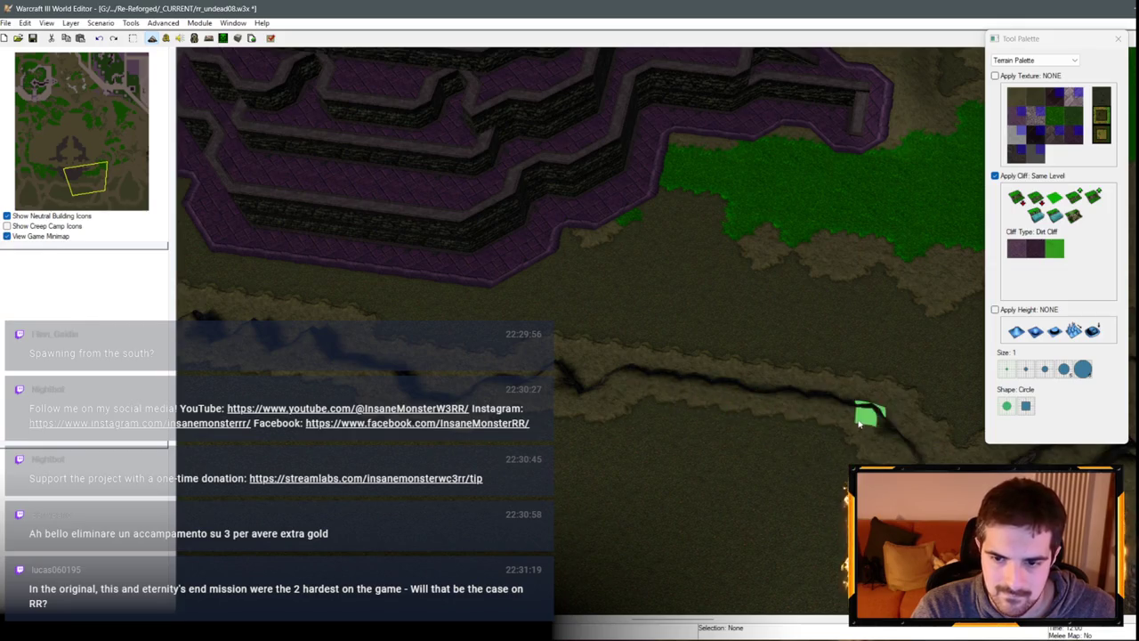
{"action": "scroll", "coordinate": [775, 449], "scroll_direction": "down", "scroll_amount": 2}
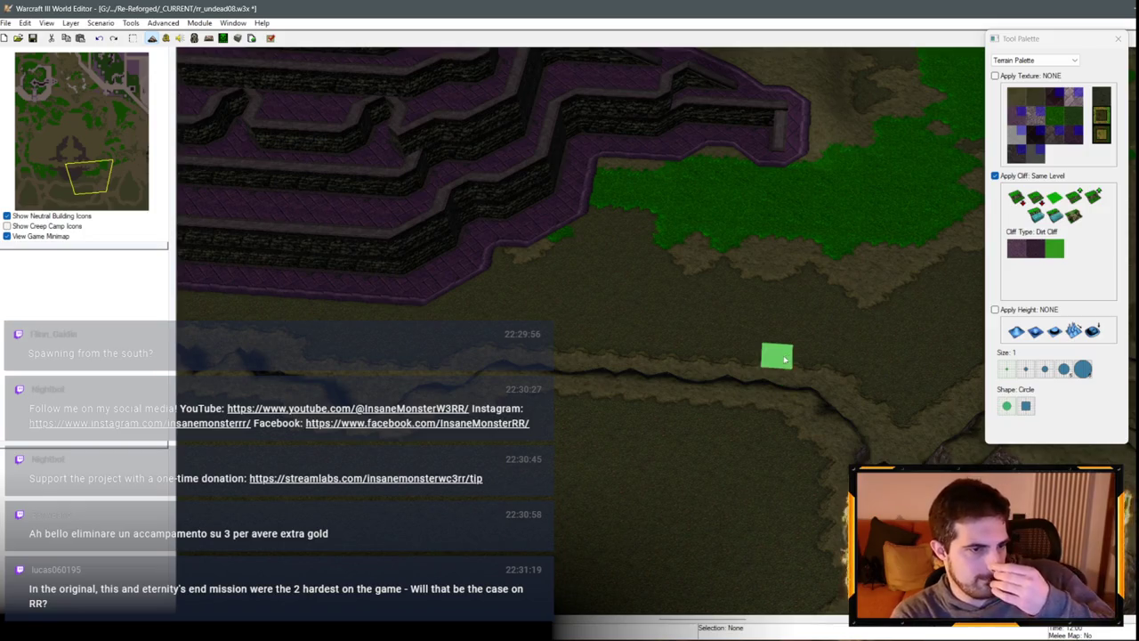
{"action": "left_click", "coordinate": [1075, 215]}
{"action": "mouse_move", "coordinate": [763, 388]}
{"action": "left_mouse_down"}
{"action": "mouse_move", "coordinate": [613, 381]}
{"action": "mouse_move", "coordinate": [587, 356]}
{"action": "mouse_move", "coordinate": [656, 347]}
{"action": "mouse_move", "coordinate": [803, 388]}
{"action": "left_mouse_up"}
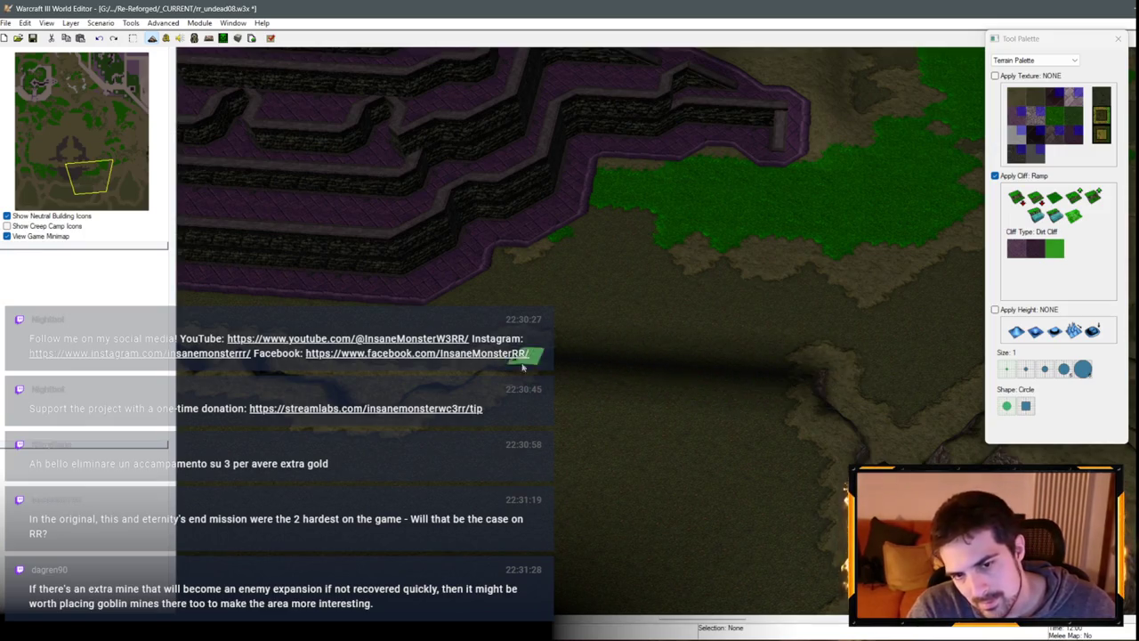
{"action": "key", "text": "Left"}
{"action": "key", "text": "Left"}
{"action": "key", "text": "Left"}
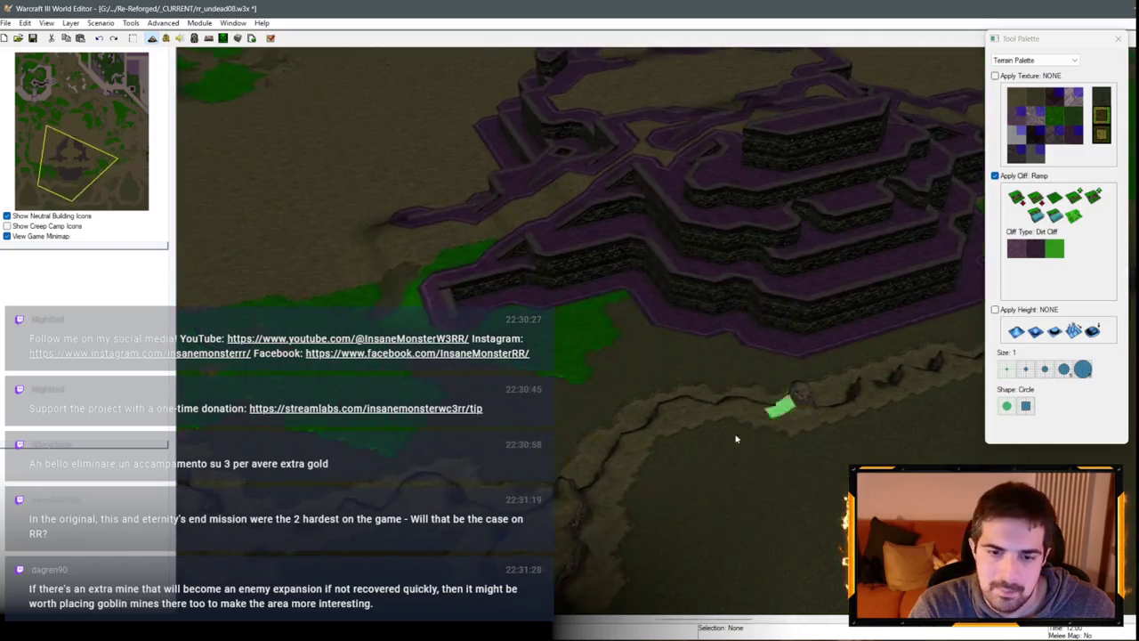
{"action": "key", "text": "Up"}
{"action": "key", "text": "Right"}
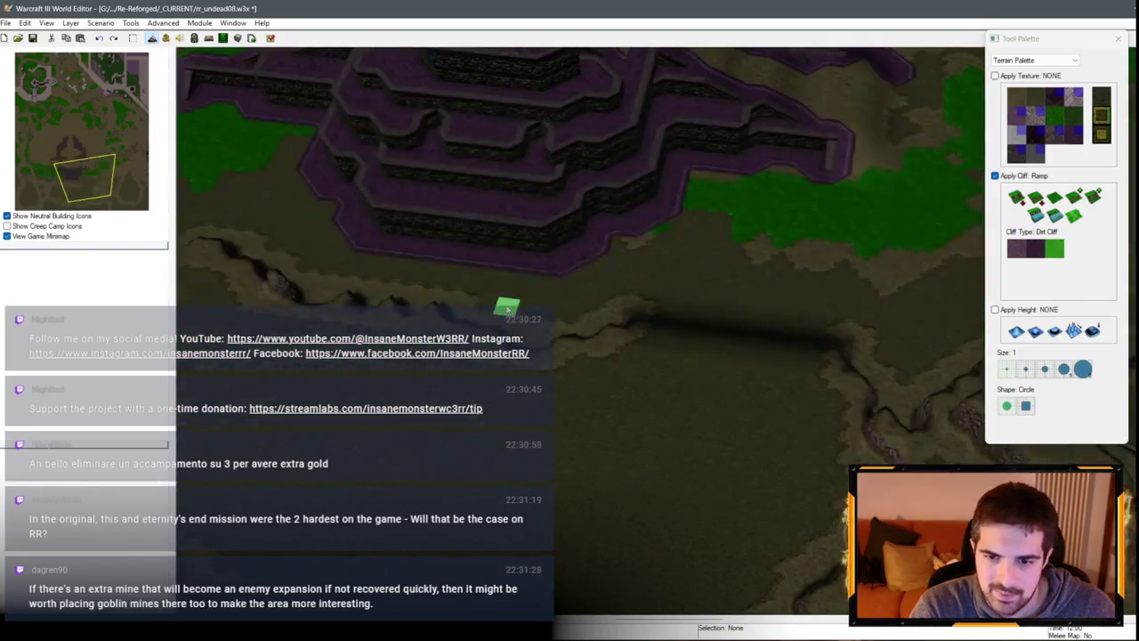
{"action": "key", "text": "Down"}
{"action": "key", "text": "Down"}
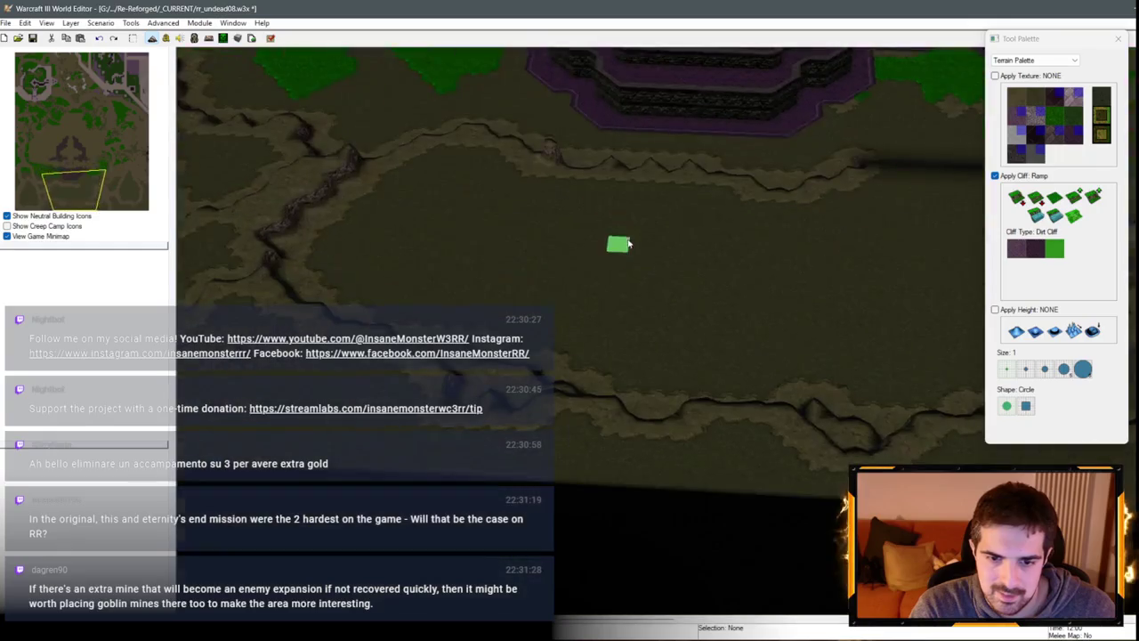
{"action": "key", "text": "Up"}
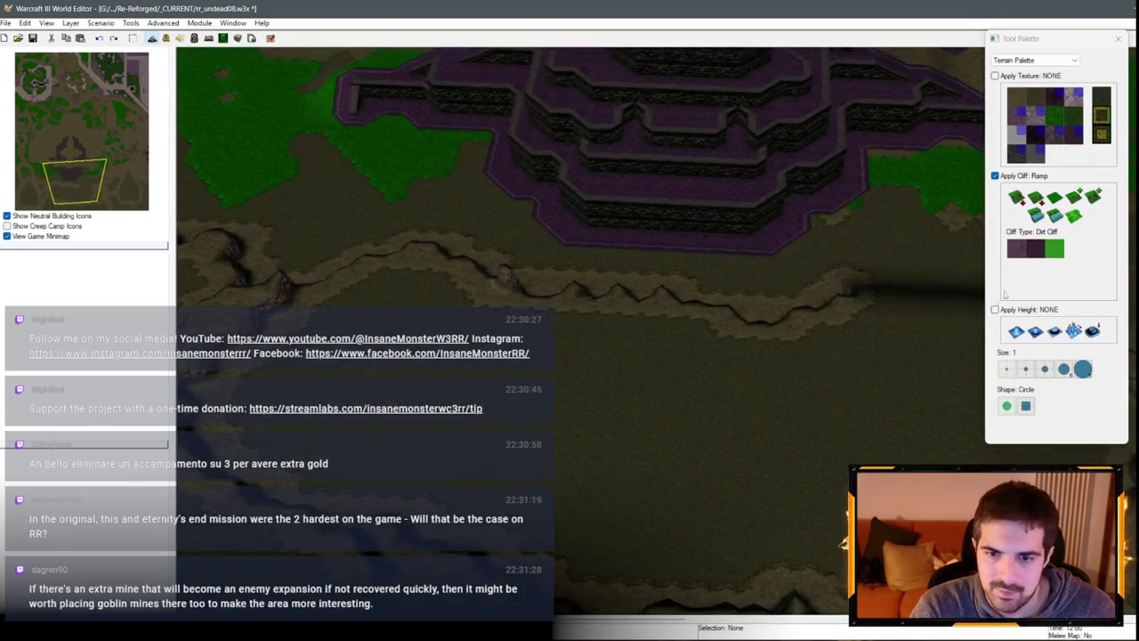
{"action": "left_click", "coordinate": [1061, 205]}
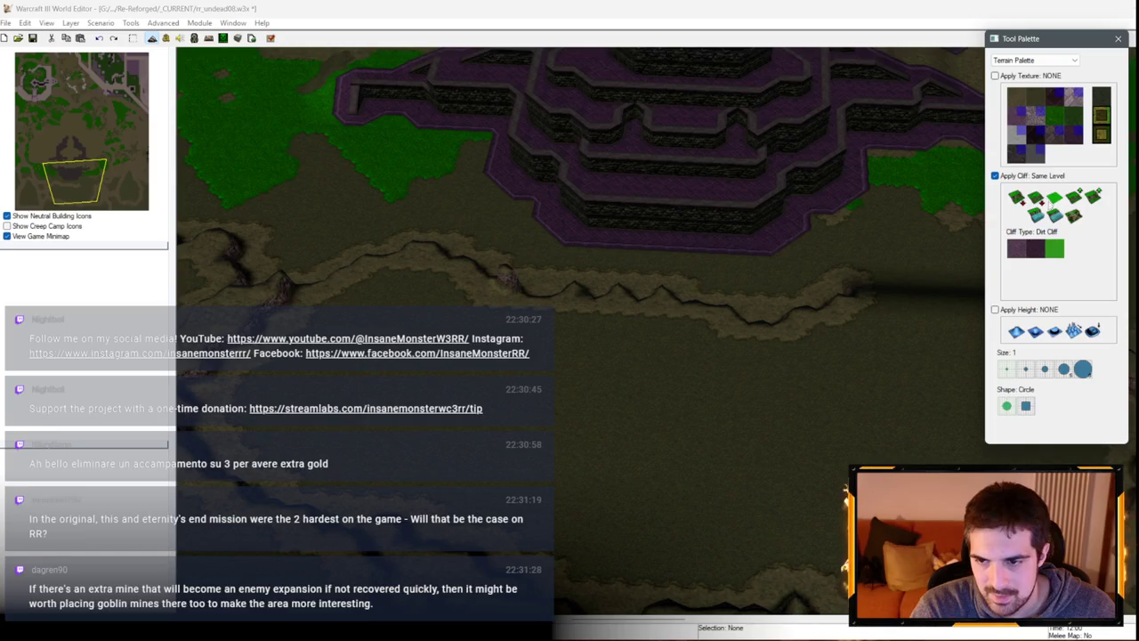
Step: At brush size 2, flatten the ridge south of the fortress and redraw southwestern plateau edges
{"action": "left_click", "coordinate": [1026, 369]}
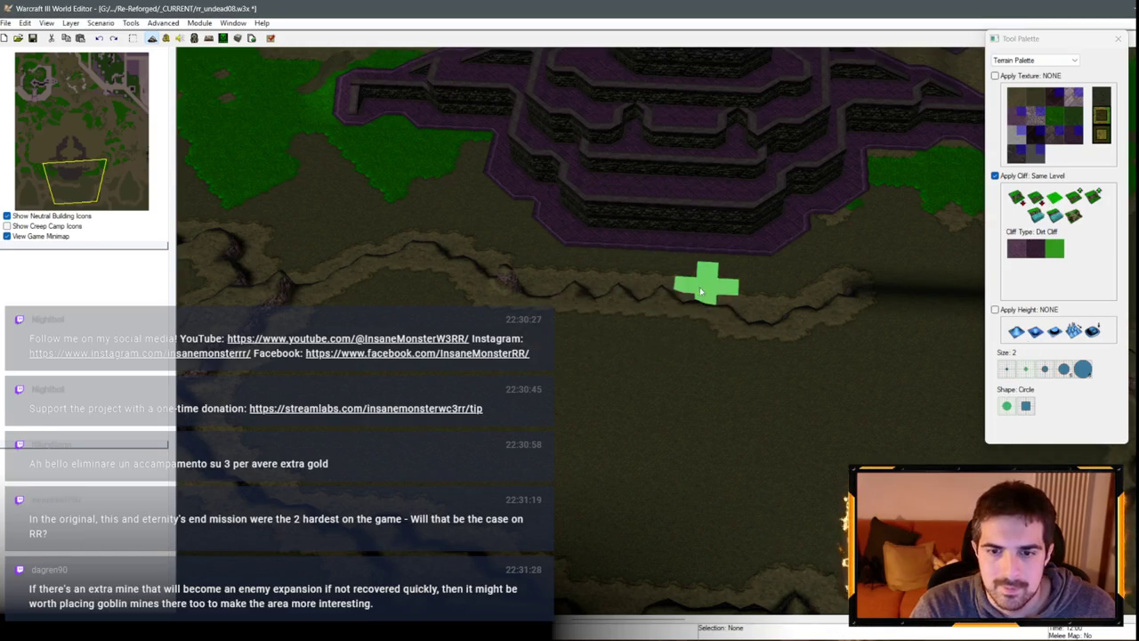
{"action": "mouse_move", "coordinate": [639, 319]}
{"action": "left_mouse_down"}
{"action": "mouse_move", "coordinate": [510, 286]}
{"action": "mouse_move", "coordinate": [541, 332]}
{"action": "mouse_move", "coordinate": [676, 370]}
{"action": "mouse_move", "coordinate": [621, 359]}
{"action": "mouse_move", "coordinate": [610, 323]}
{"action": "mouse_move", "coordinate": [544, 287]}
{"action": "mouse_move", "coordinate": [374, 321]}
{"action": "mouse_move", "coordinate": [663, 389]}
{"action": "mouse_move", "coordinate": [719, 343]}
{"action": "mouse_move", "coordinate": [656, 445]}
{"action": "left_mouse_up"}
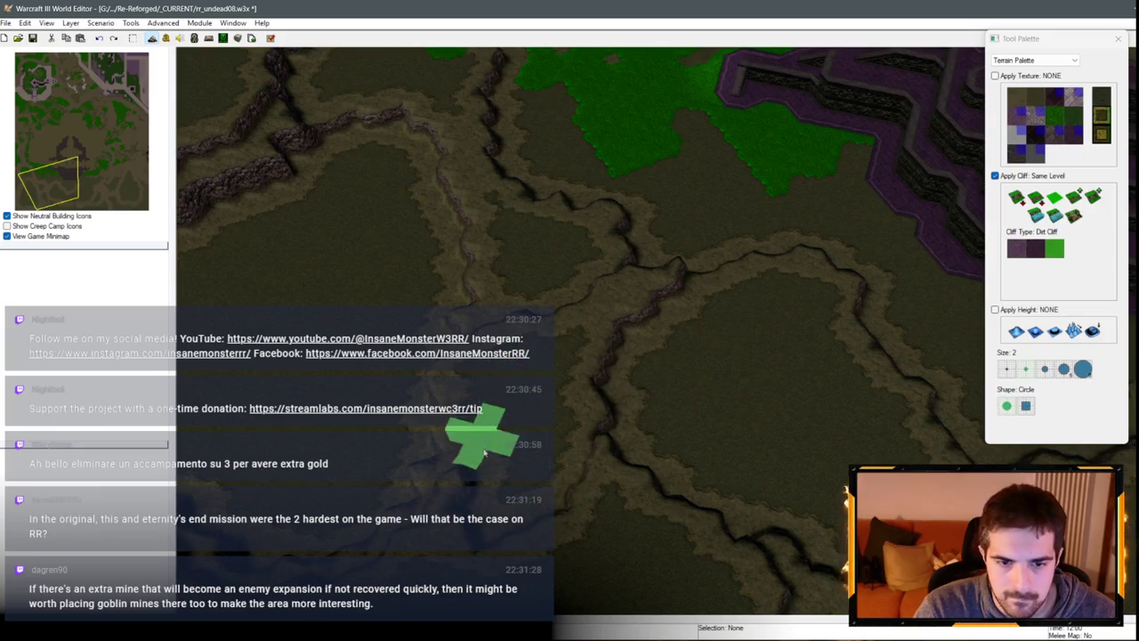
{"action": "scroll", "coordinate": [763, 389], "scroll_direction": "up", "scroll_amount": 2}
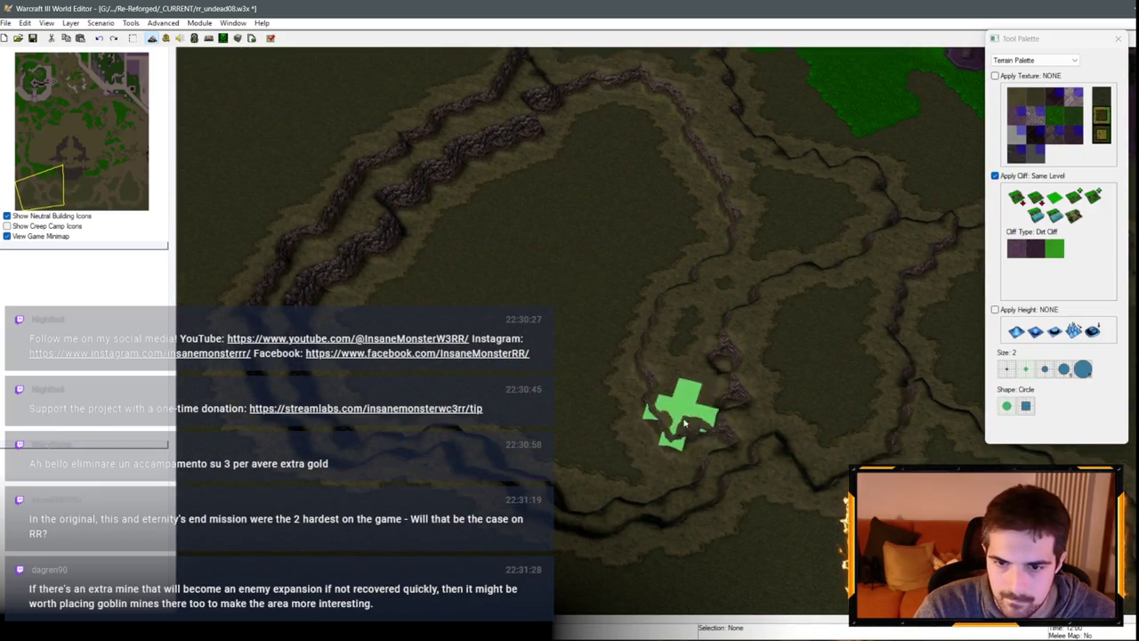
{"action": "mouse_move", "coordinate": [635, 369]}
{"action": "left_mouse_down"}
{"action": "mouse_move", "coordinate": [763, 432]}
{"action": "mouse_move", "coordinate": [762, 369]}
{"action": "mouse_move", "coordinate": [565, 333]}
{"action": "mouse_move", "coordinate": [615, 386]}
{"action": "mouse_move", "coordinate": [626, 369]}
{"action": "mouse_move", "coordinate": [694, 432]}
{"action": "mouse_move", "coordinate": [712, 326]}
{"action": "mouse_move", "coordinate": [721, 348]}
{"action": "left_mouse_up"}
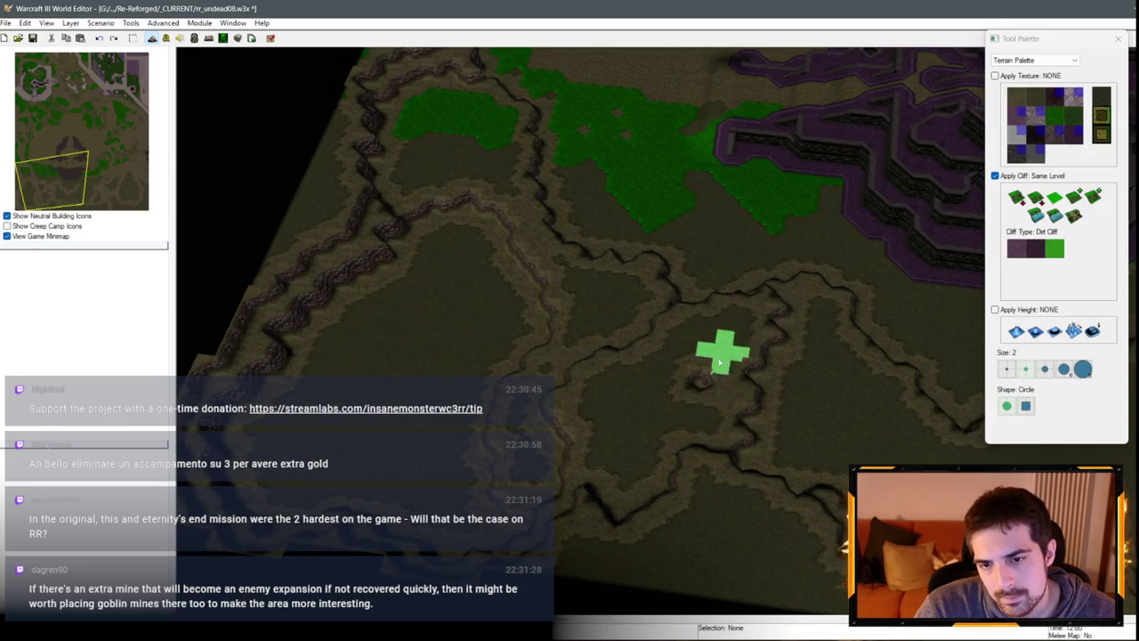
{"action": "mouse_move", "coordinate": [589, 386]}
{"action": "left_mouse_down"}
{"action": "mouse_move", "coordinate": [574, 383]}
{"action": "mouse_move", "coordinate": [567, 430]}
{"action": "mouse_move", "coordinate": [583, 372]}
{"action": "mouse_move", "coordinate": [612, 452]}
{"action": "mouse_move", "coordinate": [682, 401]}
{"action": "mouse_move", "coordinate": [631, 437]}
{"action": "mouse_move", "coordinate": [508, 472]}
{"action": "mouse_move", "coordinate": [553, 332]}
{"action": "left_mouse_up"}
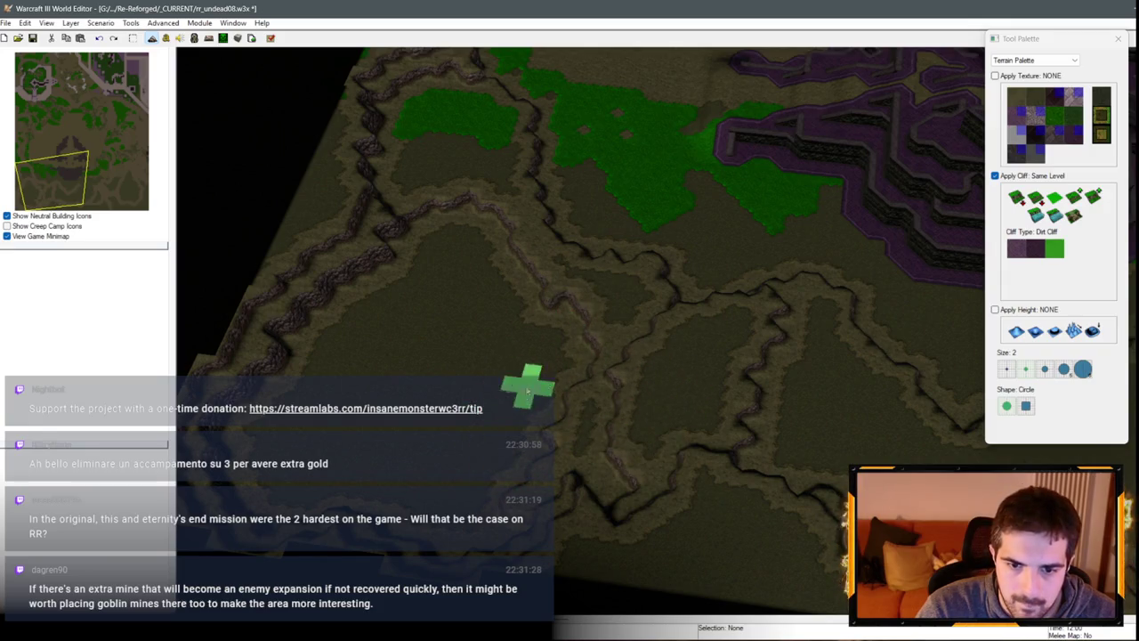
{"action": "left_click_drag", "start_coordinate": [621, 360], "coordinate": [621, 402]}
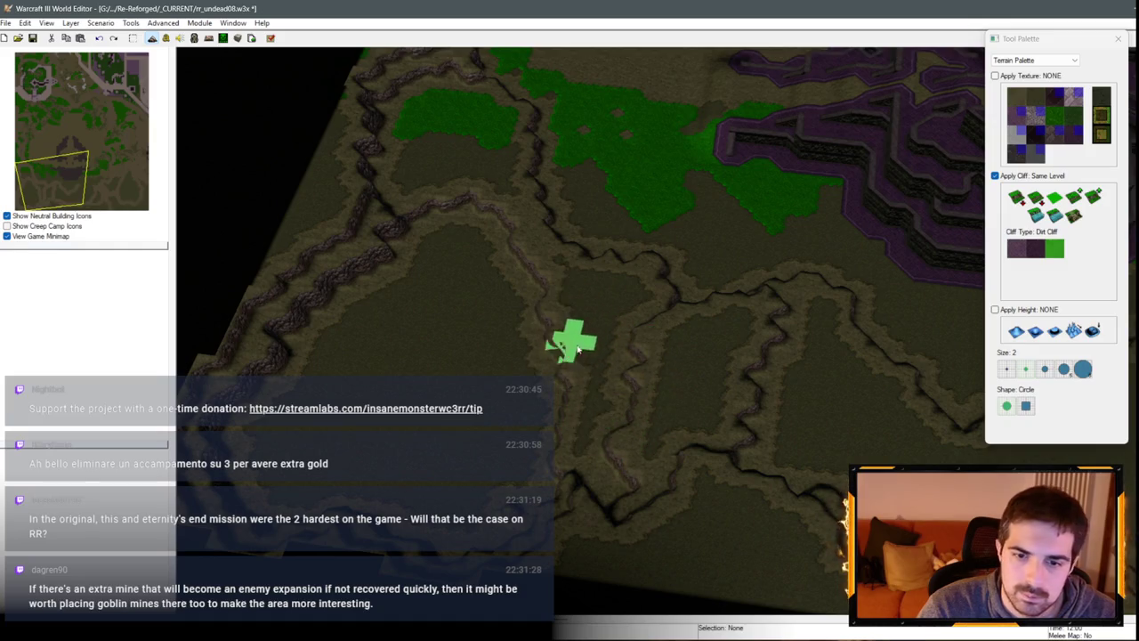
{"action": "scroll", "coordinate": [509, 509], "scroll_direction": "up", "scroll_amount": 3}
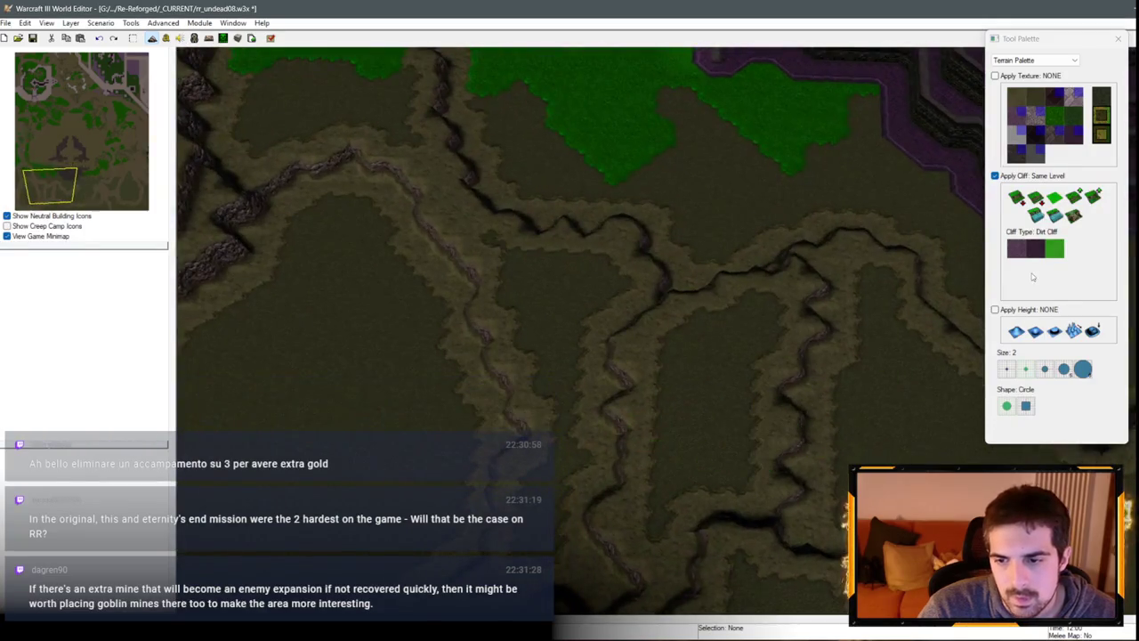
Step: In Ramp mode, redraw the southwestern dirt cliff line further down and left
{"action": "left_click_drag", "start_coordinate": [611, 478], "coordinate": [684, 412]}
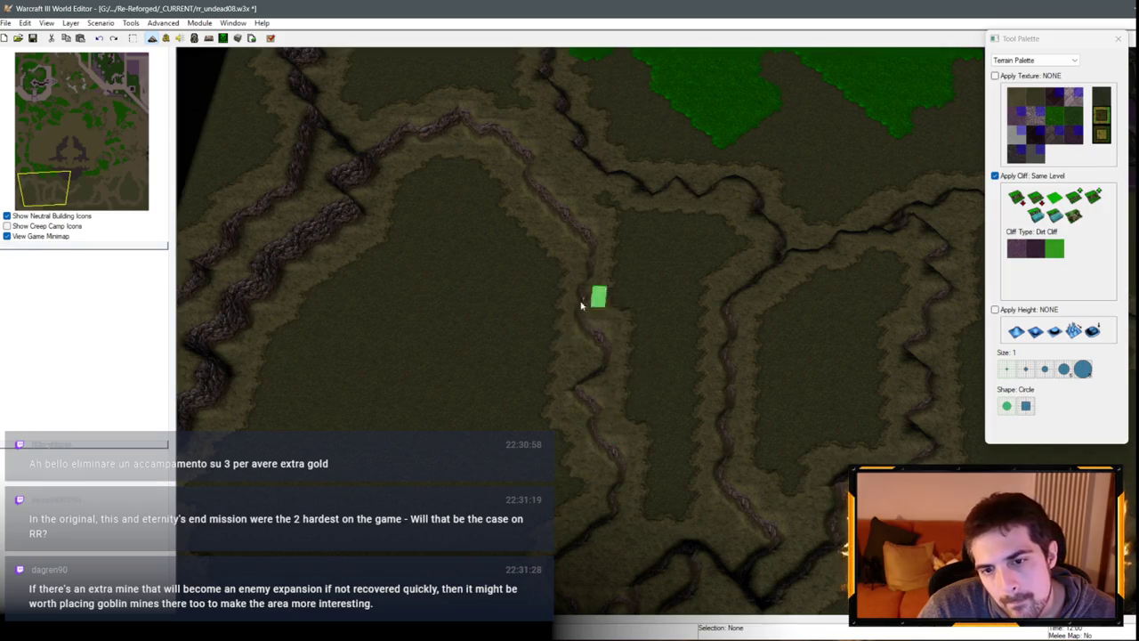
{"action": "left_click", "coordinate": [1075, 216]}
{"action": "scroll", "coordinate": [842, 314], "scroll_direction": "up", "scroll_amount": 2}
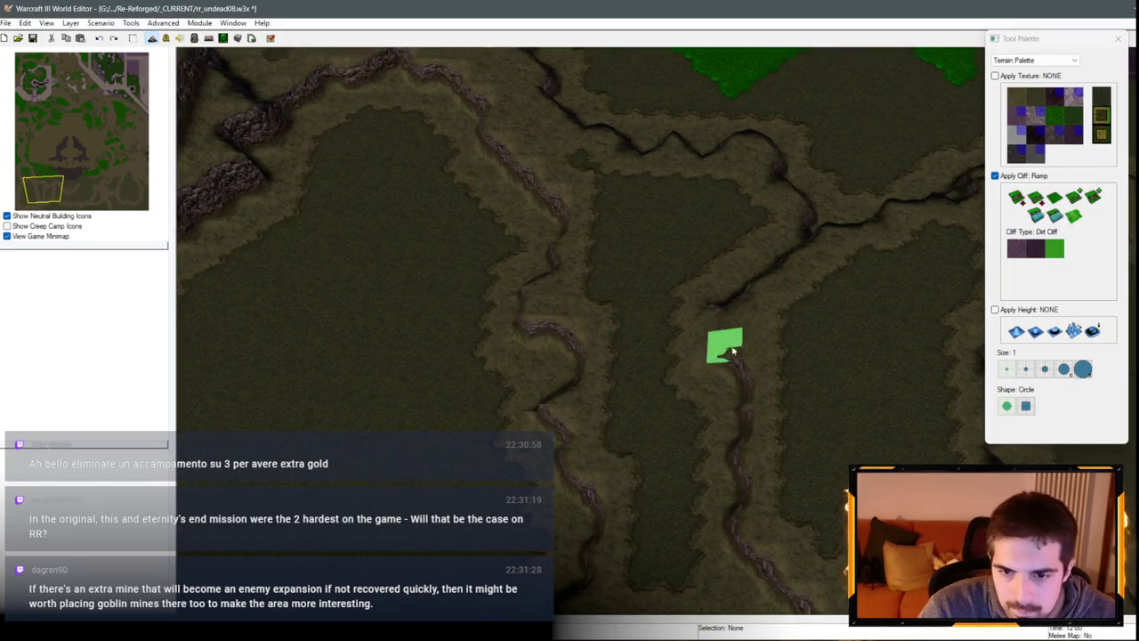
{"action": "scroll", "coordinate": [757, 427], "scroll_direction": "down", "scroll_amount": 3}
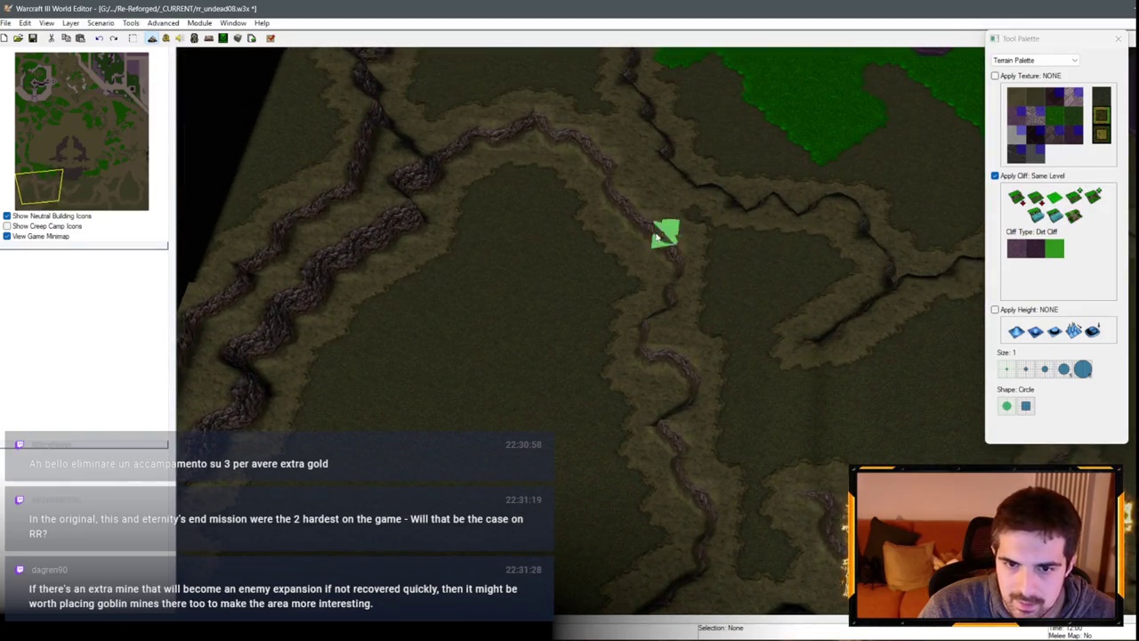
{"action": "mouse_move", "coordinate": [657, 236]}
{"action": "left_mouse_down"}
{"action": "mouse_move", "coordinate": [542, 183]}
{"action": "mouse_move", "coordinate": [597, 163]}
{"action": "mouse_move", "coordinate": [659, 307]}
{"action": "mouse_move", "coordinate": [593, 204]}
{"action": "mouse_move", "coordinate": [448, 180]}
{"action": "mouse_move", "coordinate": [453, 155]}
{"action": "mouse_move", "coordinate": [491, 203]}
{"action": "mouse_move", "coordinate": [480, 185]}
{"action": "mouse_move", "coordinate": [600, 234]}
{"action": "mouse_move", "coordinate": [395, 254]}
{"action": "left_mouse_up"}
Step: Open a gap through the next cliff ridge, then return to Same Level painting
{"action": "key", "text": "Left"}
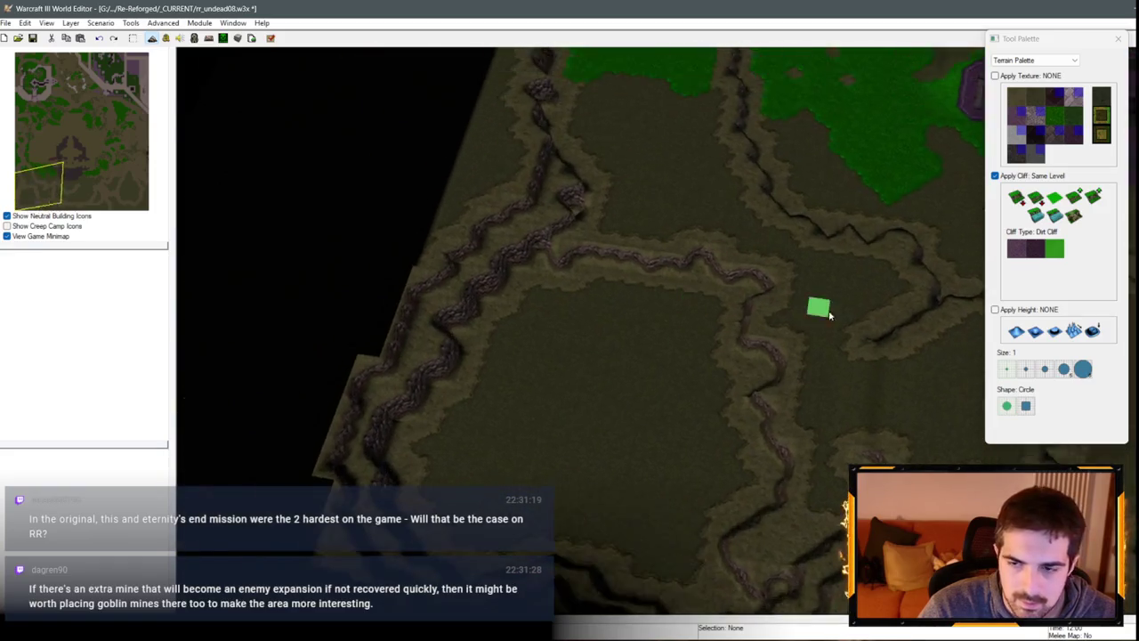
{"action": "key", "text": "Right"}
{"action": "mouse_move", "coordinate": [694, 186]}
{"action": "left_mouse_down"}
{"action": "mouse_move", "coordinate": [656, 223]}
{"action": "mouse_move", "coordinate": [625, 224]}
{"action": "mouse_move", "coordinate": [676, 229]}
{"action": "left_mouse_up"}
{"action": "left_click", "coordinate": [1058, 206]}
{"action": "left_click", "coordinate": [1055, 197]}
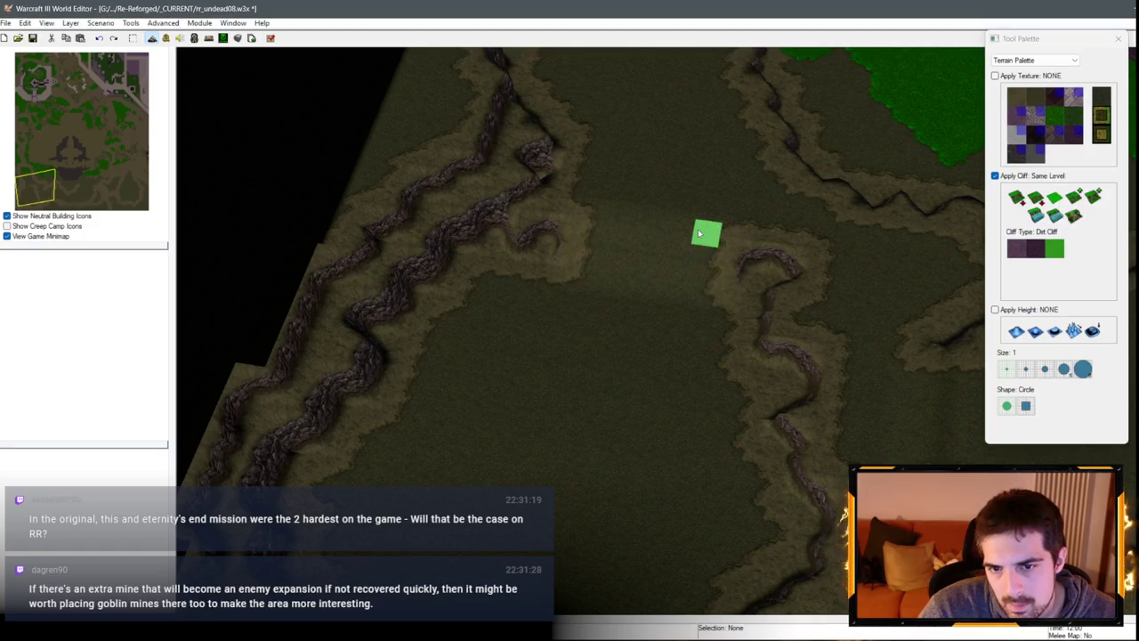
{"action": "key", "text": "Up"}
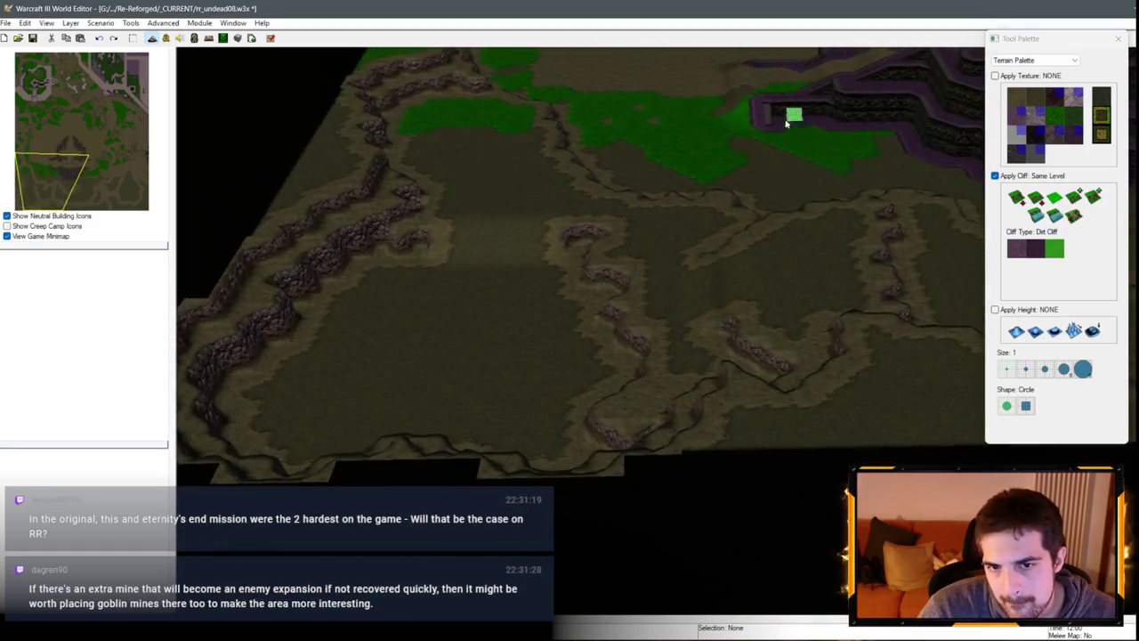
Step: Reshape the dirt cliff edges beside the grass patches with the Same Level cliff brush
{"action": "scroll", "coordinate": [709, 297], "scroll_direction": "up", "scroll_amount": 5}
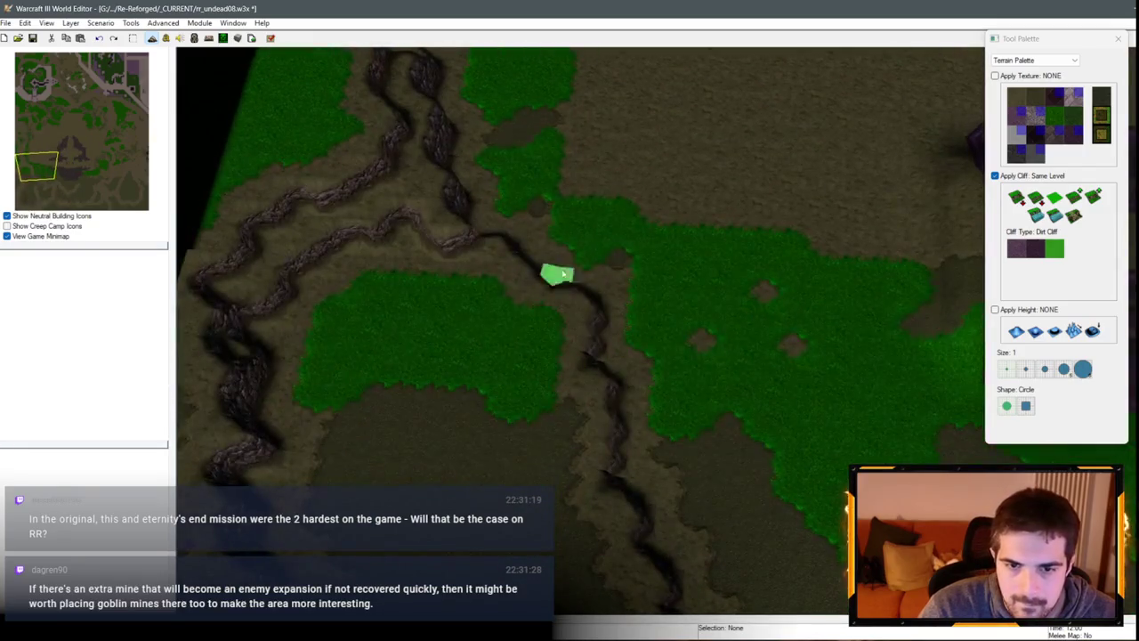
{"action": "mouse_move", "coordinate": [591, 277]}
{"action": "left_mouse_down"}
{"action": "mouse_move", "coordinate": [613, 330]}
{"action": "mouse_move", "coordinate": [646, 279]}
{"action": "mouse_move", "coordinate": [636, 350]}
{"action": "mouse_move", "coordinate": [618, 352]}
{"action": "mouse_move", "coordinate": [648, 332]}
{"action": "mouse_move", "coordinate": [612, 376]}
{"action": "mouse_move", "coordinate": [632, 317]}
{"action": "left_mouse_up"}
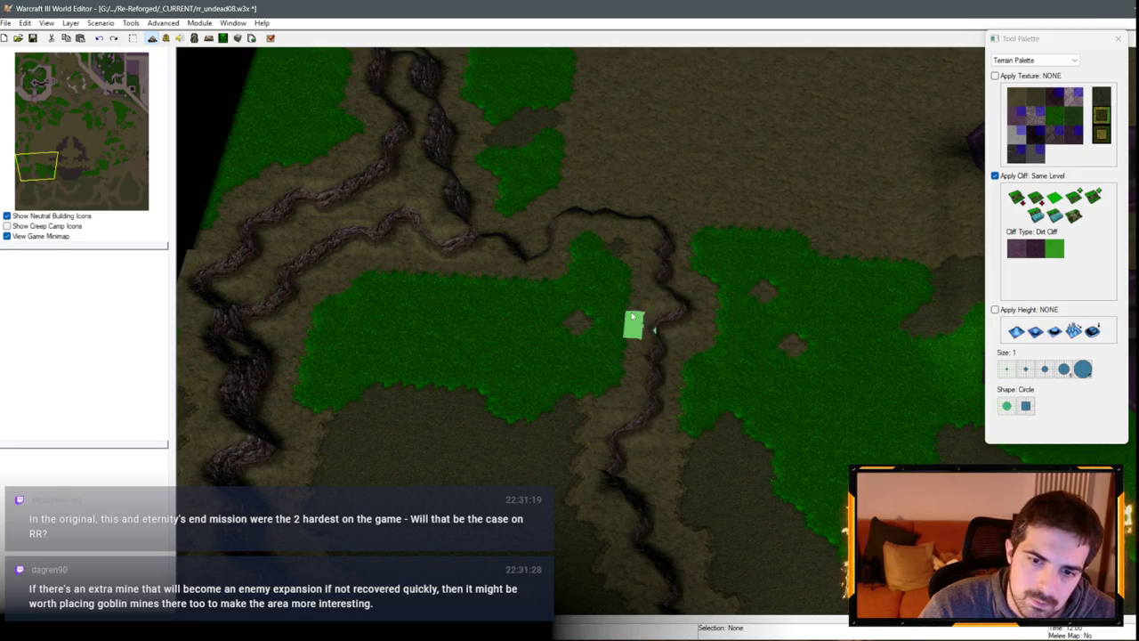
{"action": "mouse_move", "coordinate": [490, 223]}
{"action": "left_mouse_down"}
{"action": "mouse_move", "coordinate": [471, 213]}
{"action": "mouse_move", "coordinate": [485, 222]}
{"action": "left_mouse_up"}
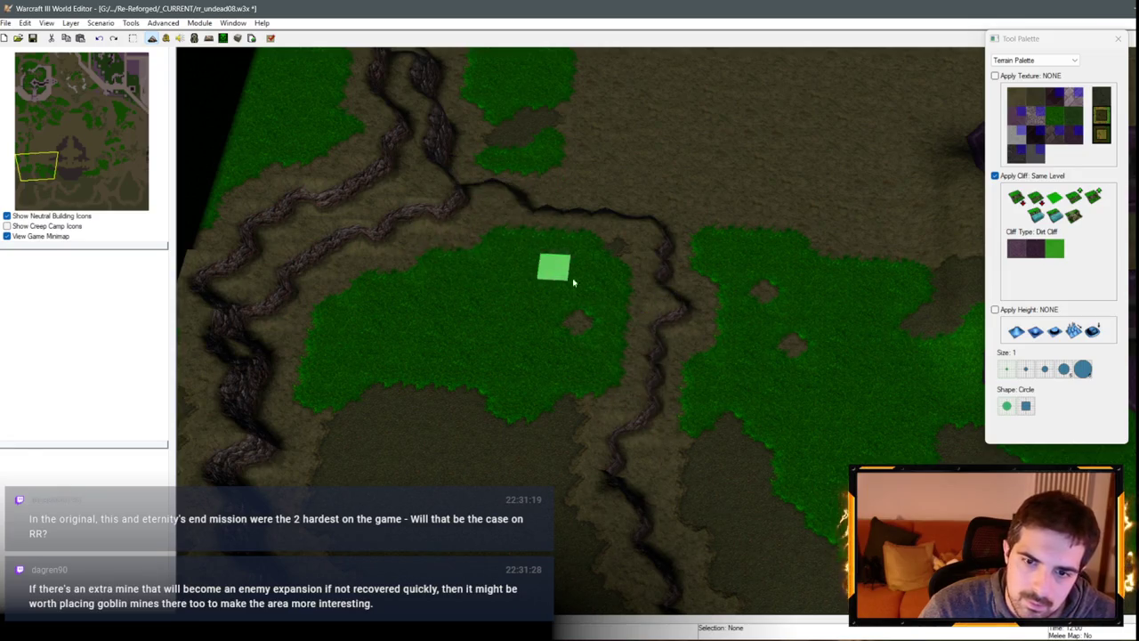
Step: Place a ramp where the ridge meets the grass to join both green areas
{"action": "left_click", "coordinate": [1074, 216]}
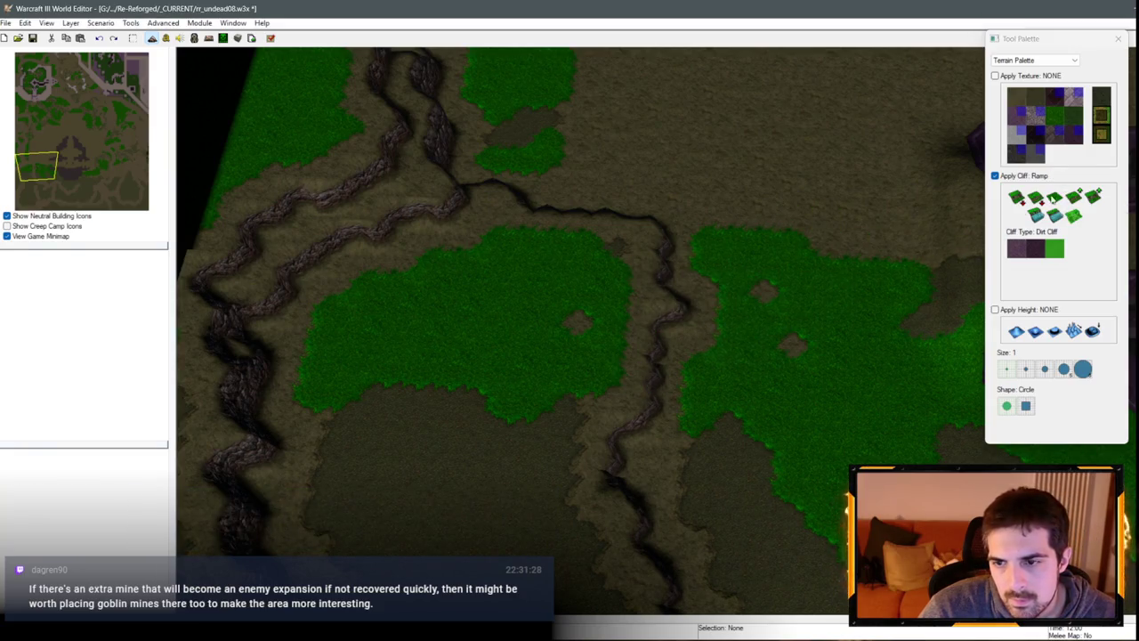
{"action": "left_click", "coordinate": [738, 265]}
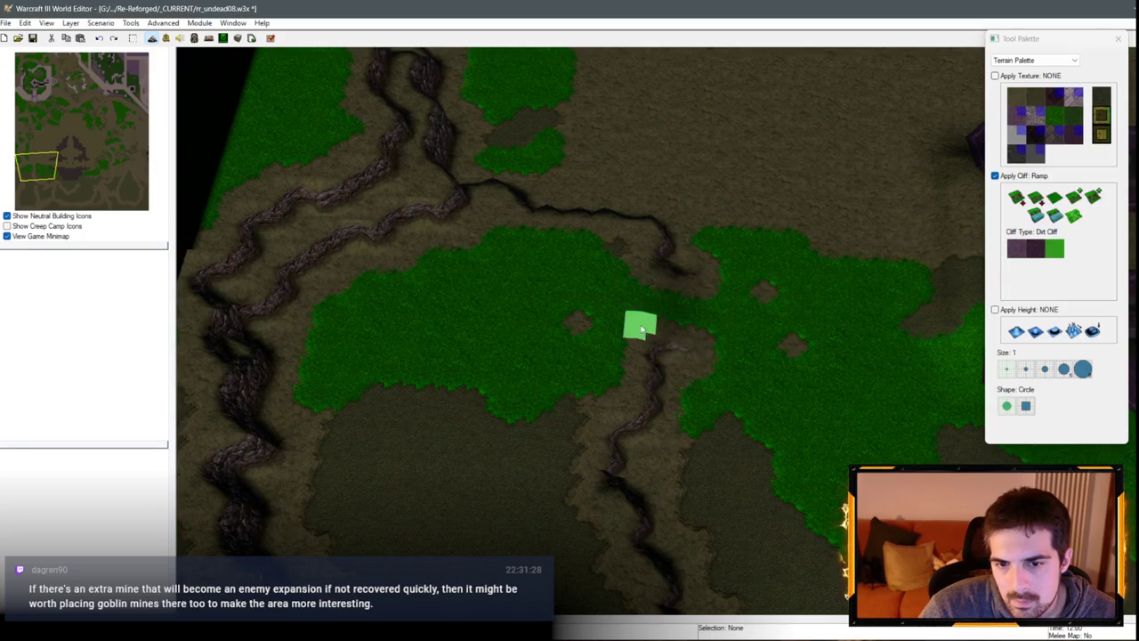
{"action": "scroll", "coordinate": [641, 374], "scroll_direction": "down", "scroll_amount": 3}
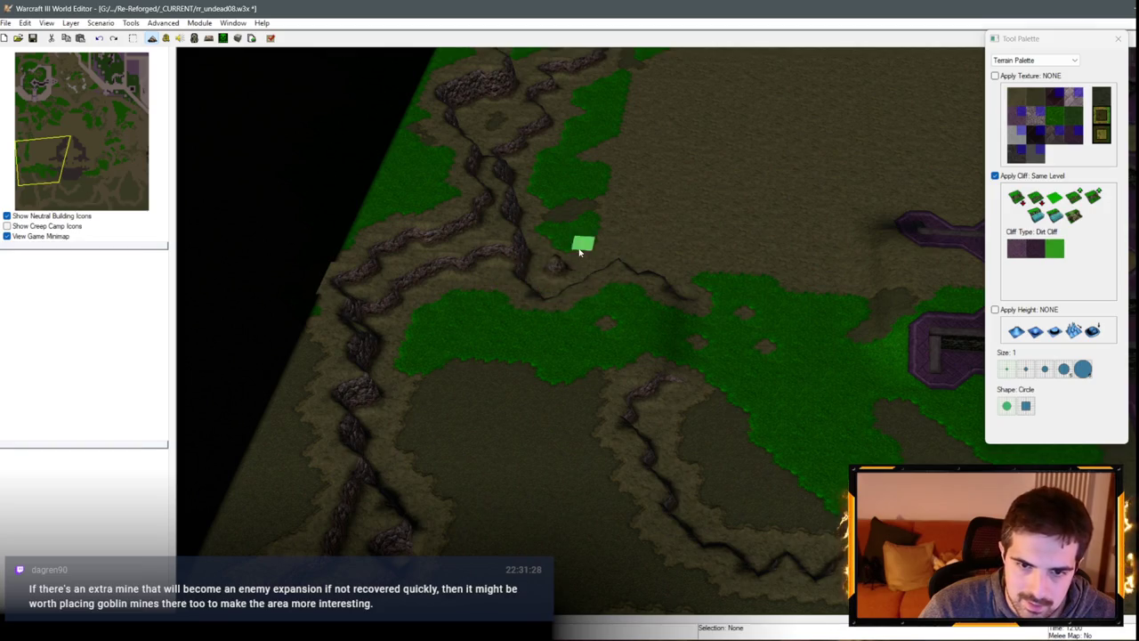
{"action": "scroll", "coordinate": [737, 409], "scroll_direction": "up", "scroll_amount": 3}
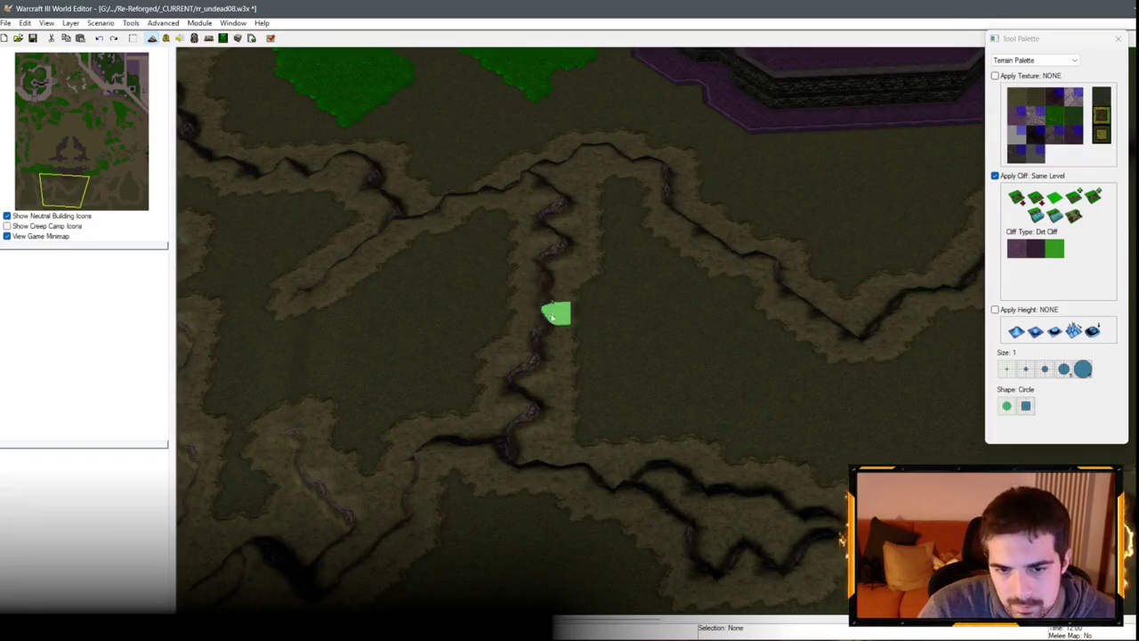
Step: Bend the cliff ridge rightward, erase its small loop, and cut a ramp into it
{"action": "mouse_move", "coordinate": [558, 311]}
{"action": "left_mouse_down"}
{"action": "mouse_move", "coordinate": [598, 287]}
{"action": "mouse_move", "coordinate": [610, 344]}
{"action": "mouse_move", "coordinate": [551, 323]}
{"action": "mouse_move", "coordinate": [553, 242]}
{"action": "mouse_move", "coordinate": [608, 200]}
{"action": "mouse_move", "coordinate": [613, 247]}
{"action": "left_mouse_up"}
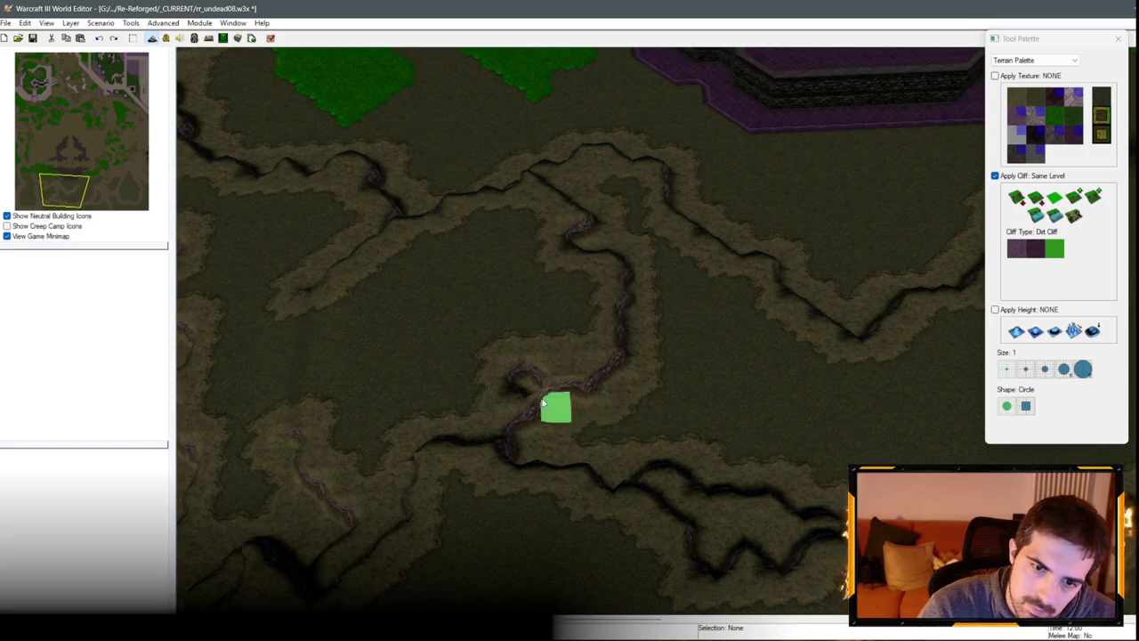
{"action": "left_click_drag", "start_coordinate": [543, 403], "coordinate": [524, 361]}
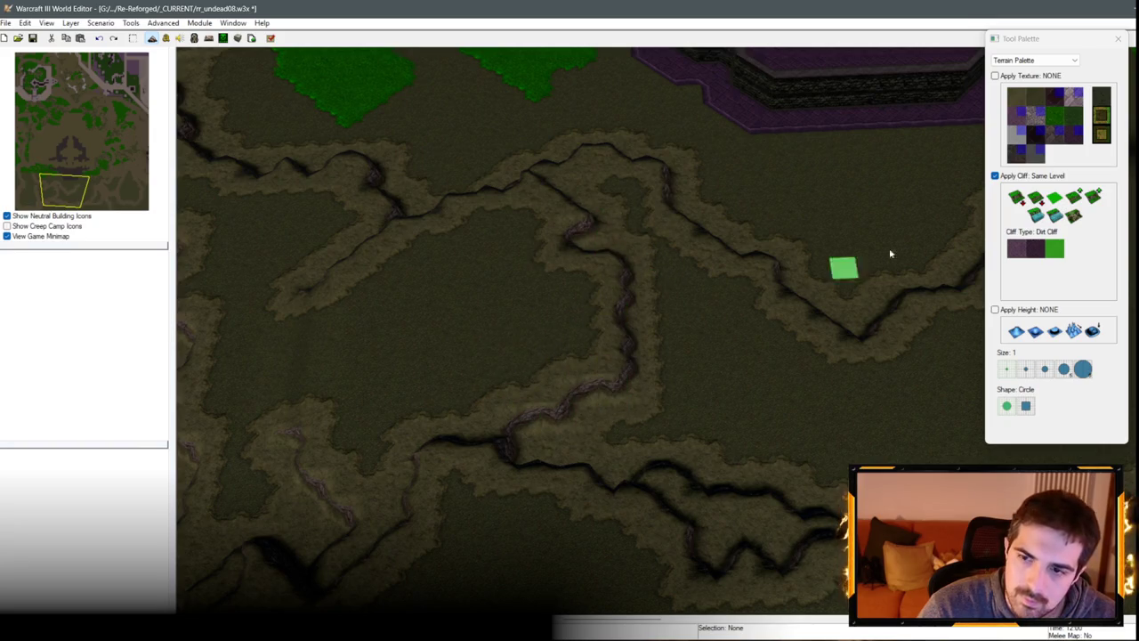
{"action": "left_click", "coordinate": [1074, 216]}
{"action": "left_click_drag", "start_coordinate": [633, 283], "coordinate": [620, 359]}
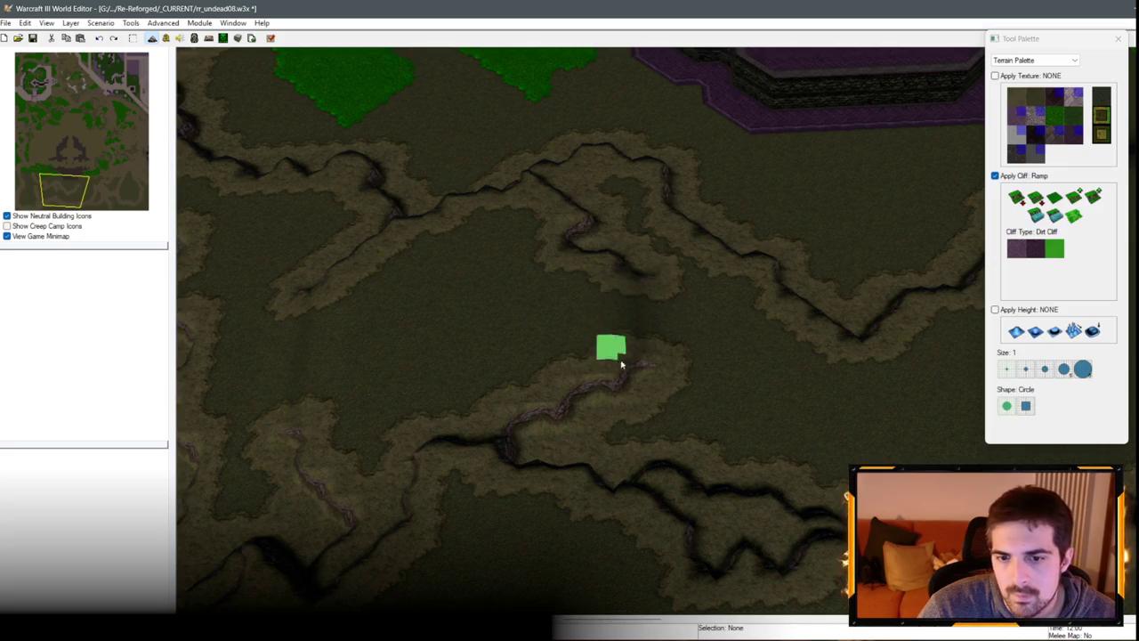
{"action": "scroll", "coordinate": [633, 407], "scroll_direction": "up", "scroll_amount": 3}
{"action": "scroll", "coordinate": [495, 436], "scroll_direction": "up", "scroll_amount": 3}
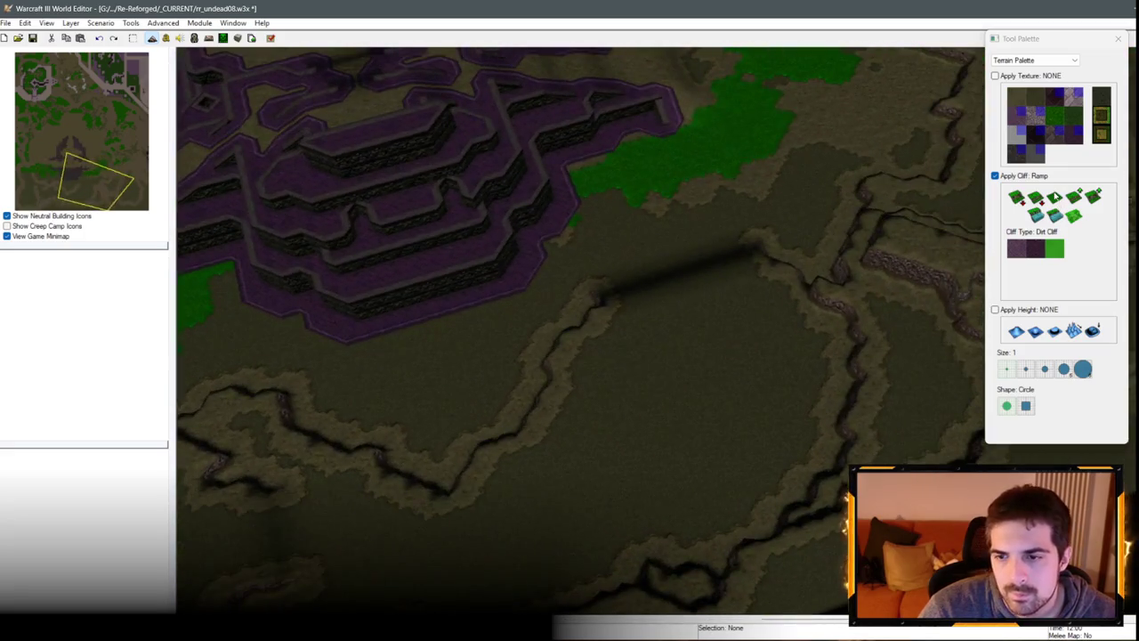
Step: Add and reshape same-level dirt cliffs around the small ridge on the eastern terrain
{"action": "left_click", "coordinate": [1073, 202]}
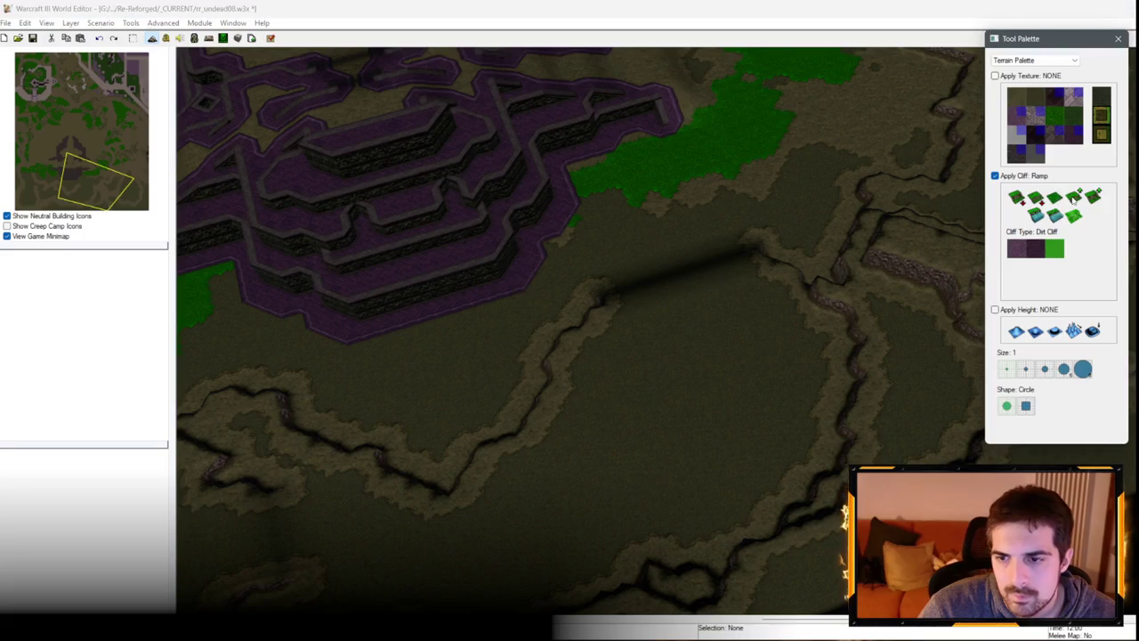
{"action": "left_click", "coordinate": [831, 425]}
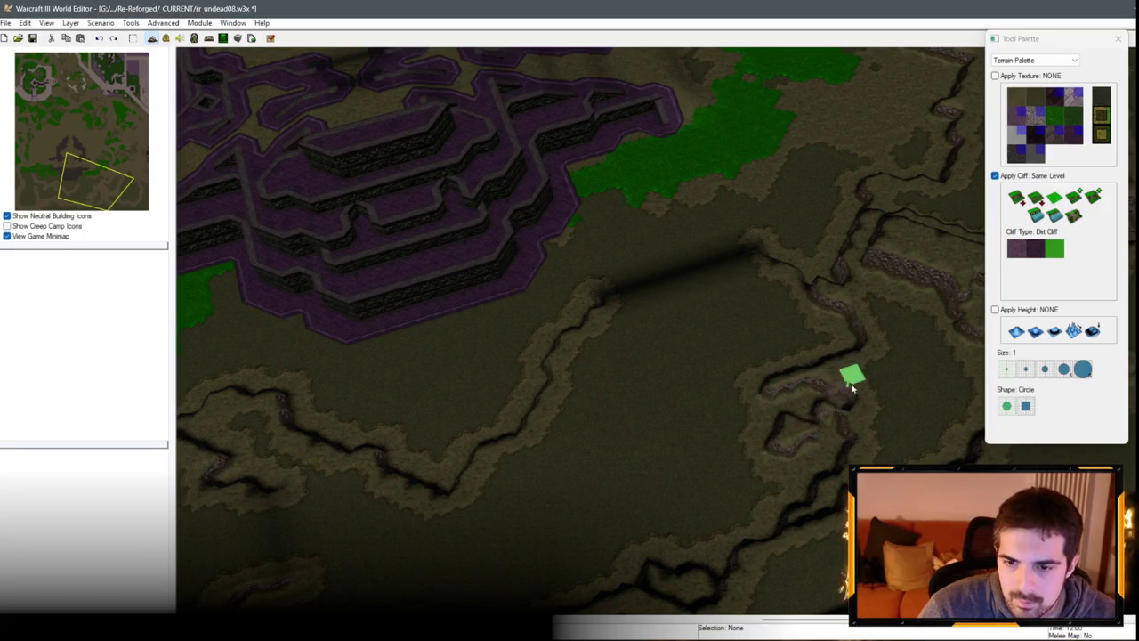
{"action": "left_click_drag", "start_coordinate": [852, 385], "coordinate": [829, 389]}
{"action": "key", "text": "Up"}
{"action": "key", "text": "Right"}
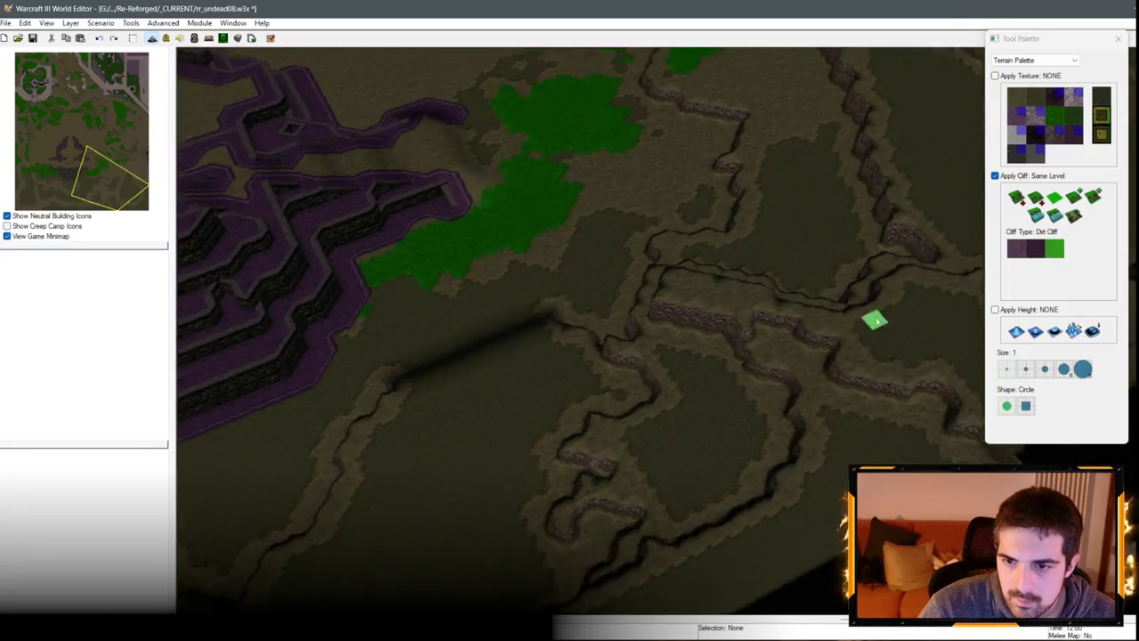
{"action": "key", "text": "Down"}
{"action": "key", "text": "Right"}
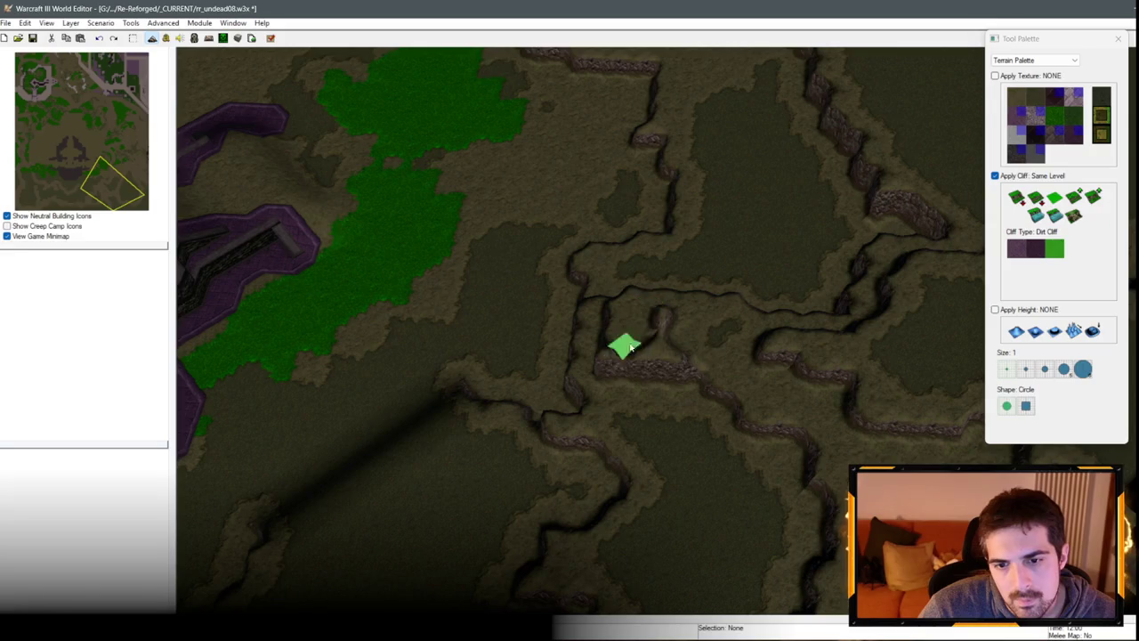
{"action": "mouse_move", "coordinate": [647, 285]}
{"action": "left_mouse_down"}
{"action": "mouse_move", "coordinate": [697, 320]}
{"action": "mouse_move", "coordinate": [715, 310]}
{"action": "mouse_move", "coordinate": [711, 345]}
{"action": "left_mouse_up"}
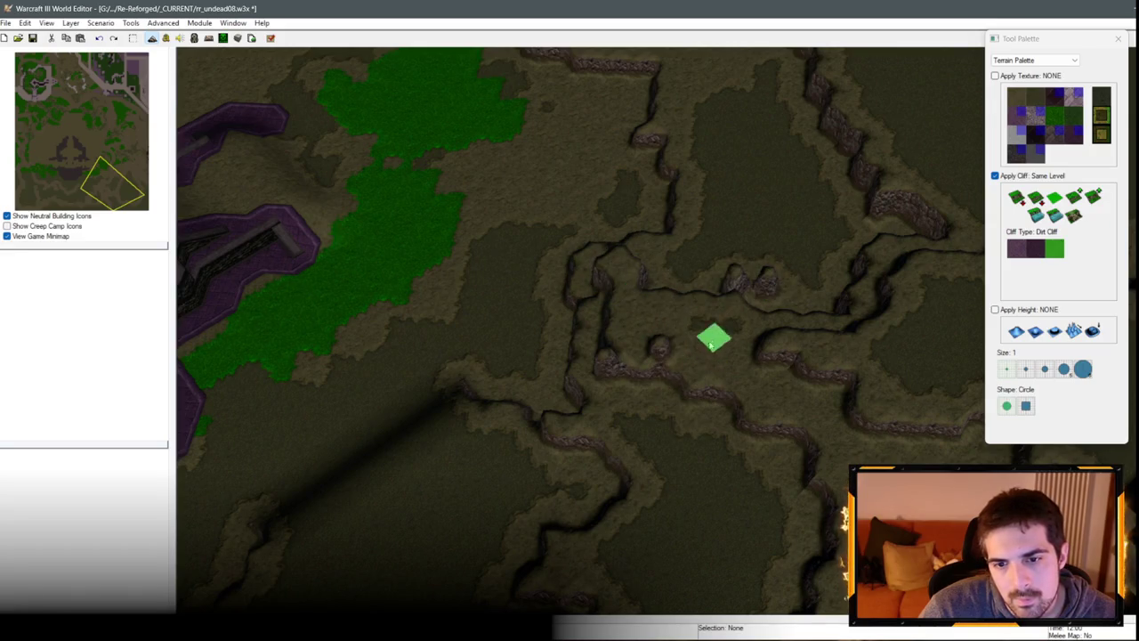
{"action": "left_click_drag", "start_coordinate": [737, 420], "coordinate": [699, 359]}
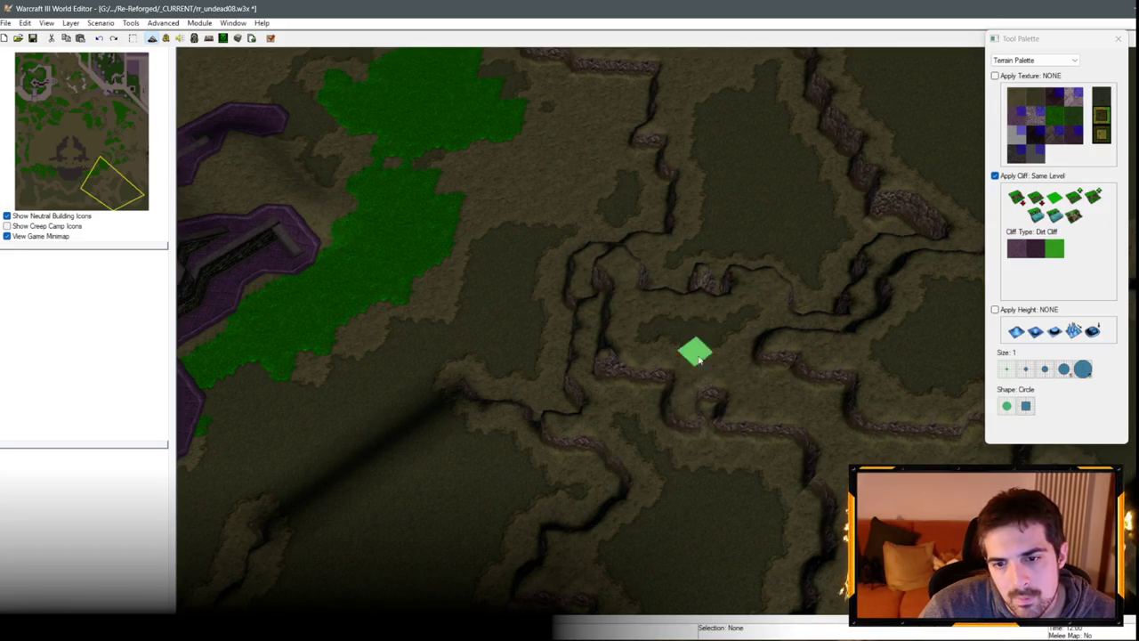
Step: Survey the reshaped cliffs and reshape the cliff edges along the path
{"action": "key", "text": "Up"}
{"action": "key", "text": "Right"}
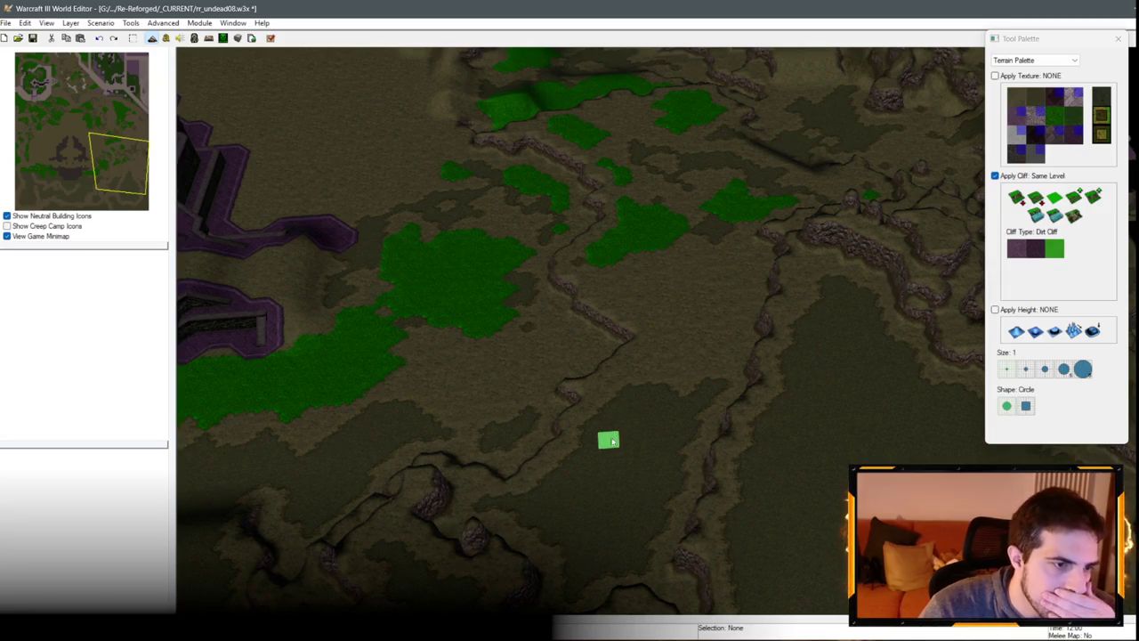
{"action": "key", "text": "Left"}
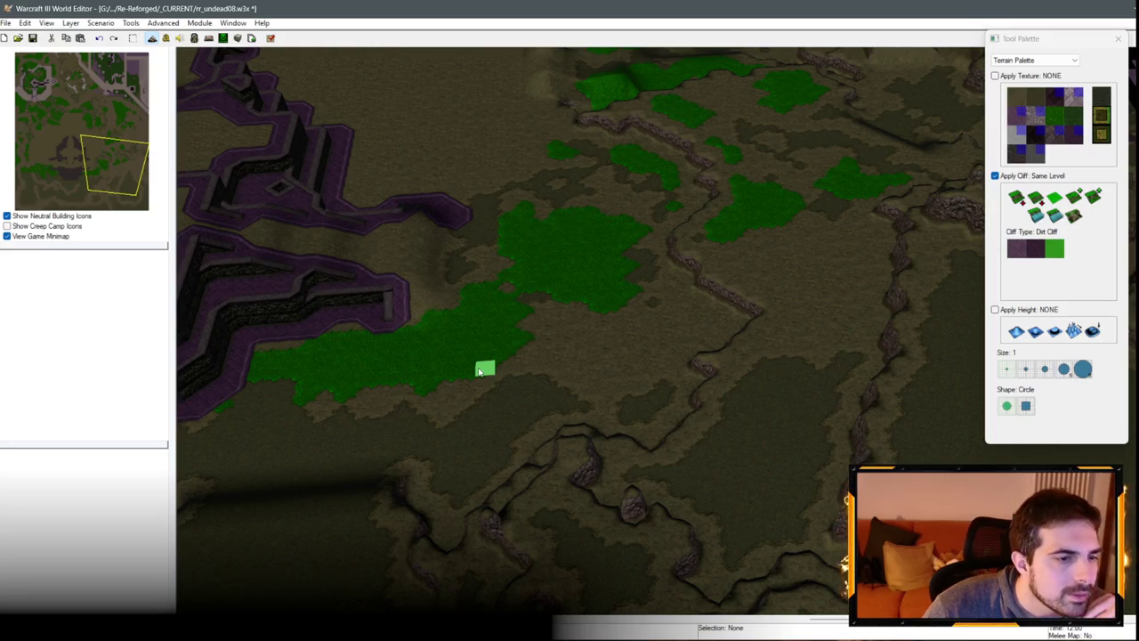
{"action": "key", "text": "ctrl+Left"}
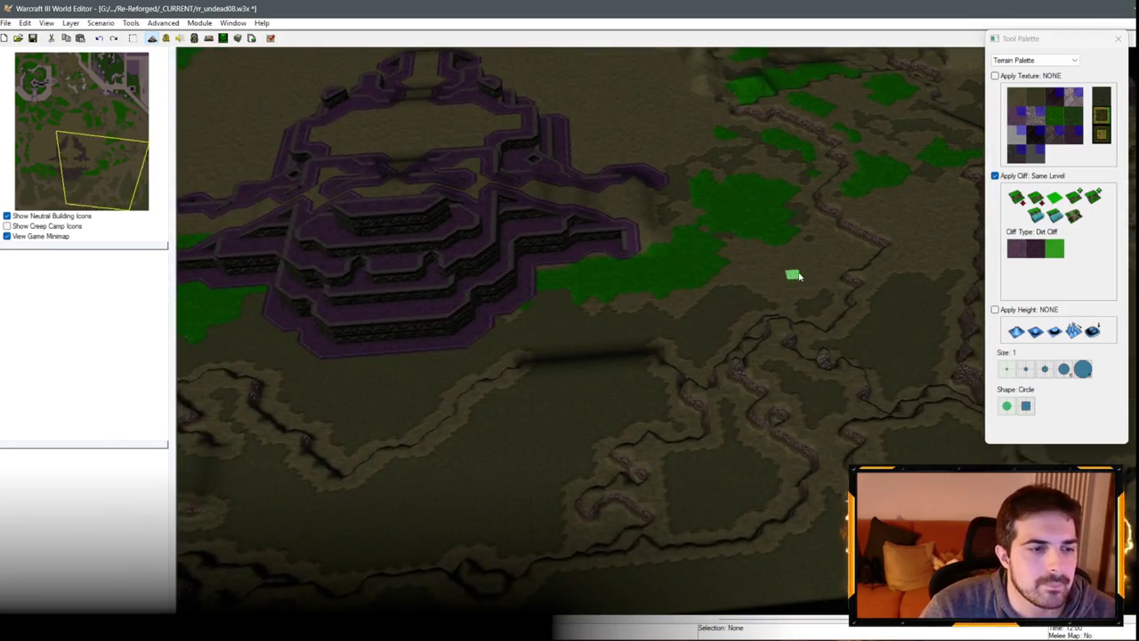
{"action": "key", "text": "ctrl+Left"}
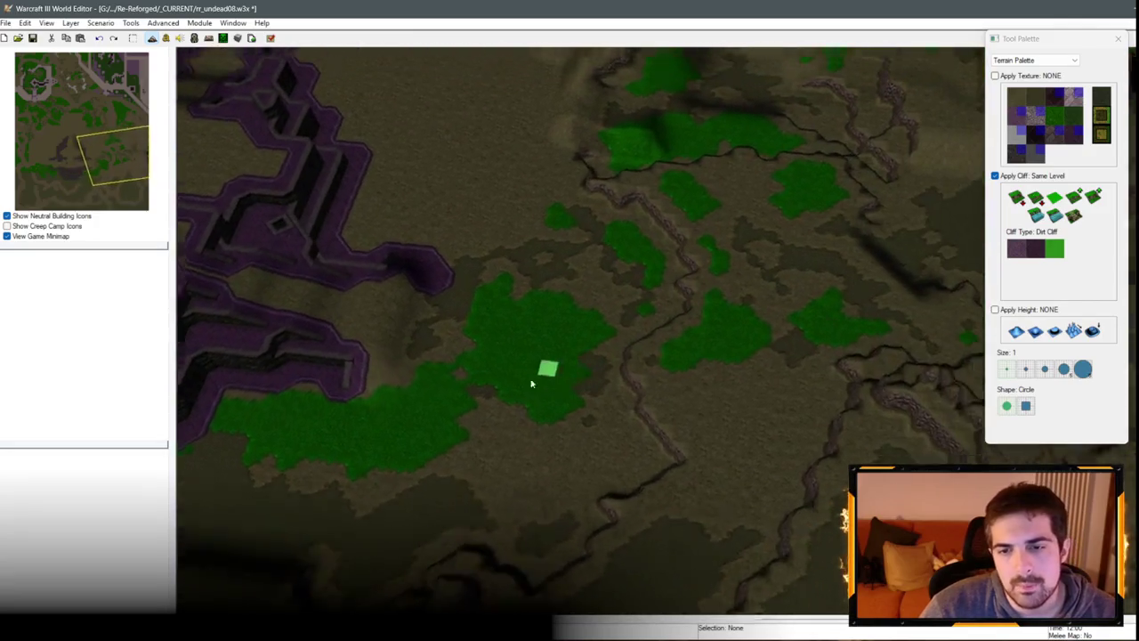
{"action": "key", "text": "ctrl+Left"}
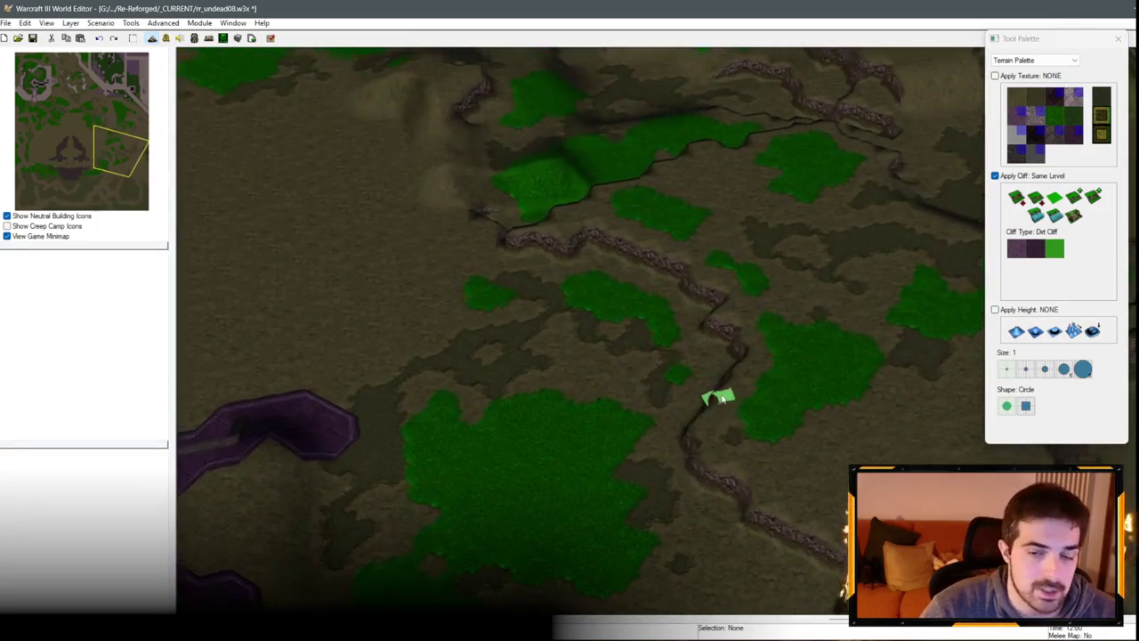
{"action": "mouse_move", "coordinate": [679, 250]}
{"action": "left_mouse_down"}
{"action": "mouse_move", "coordinate": [719, 301]}
{"action": "mouse_move", "coordinate": [634, 328]}
{"action": "left_mouse_up"}
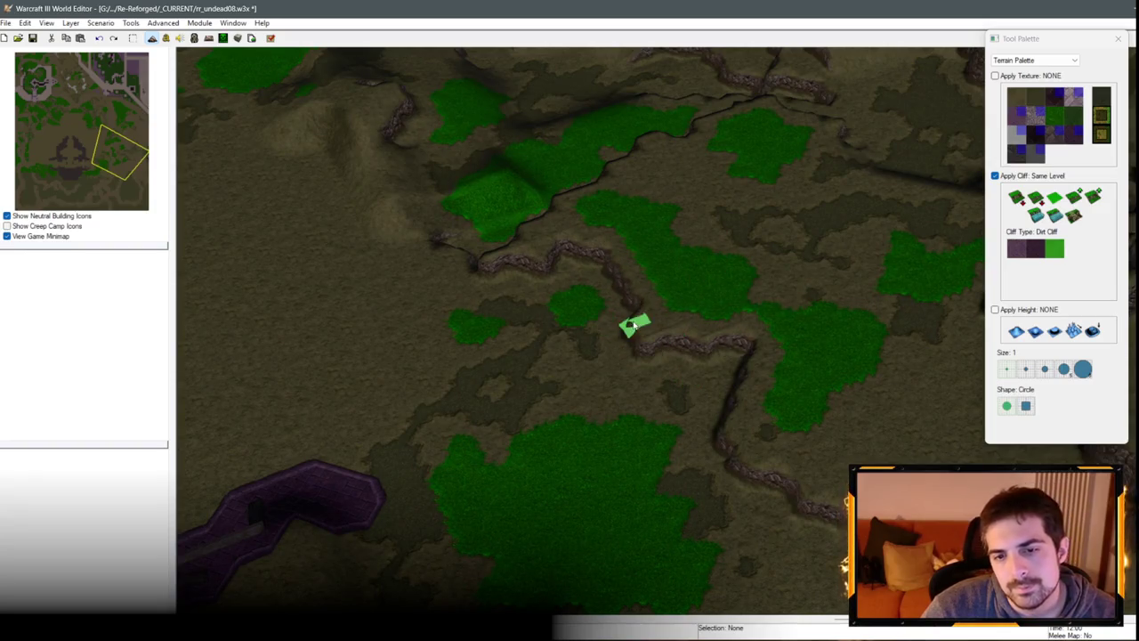
Step: Turn that cliff edge into a ramp
{"action": "left_click", "coordinate": [1075, 220]}
{"action": "left_click_drag", "start_coordinate": [626, 338], "coordinate": [595, 280]}
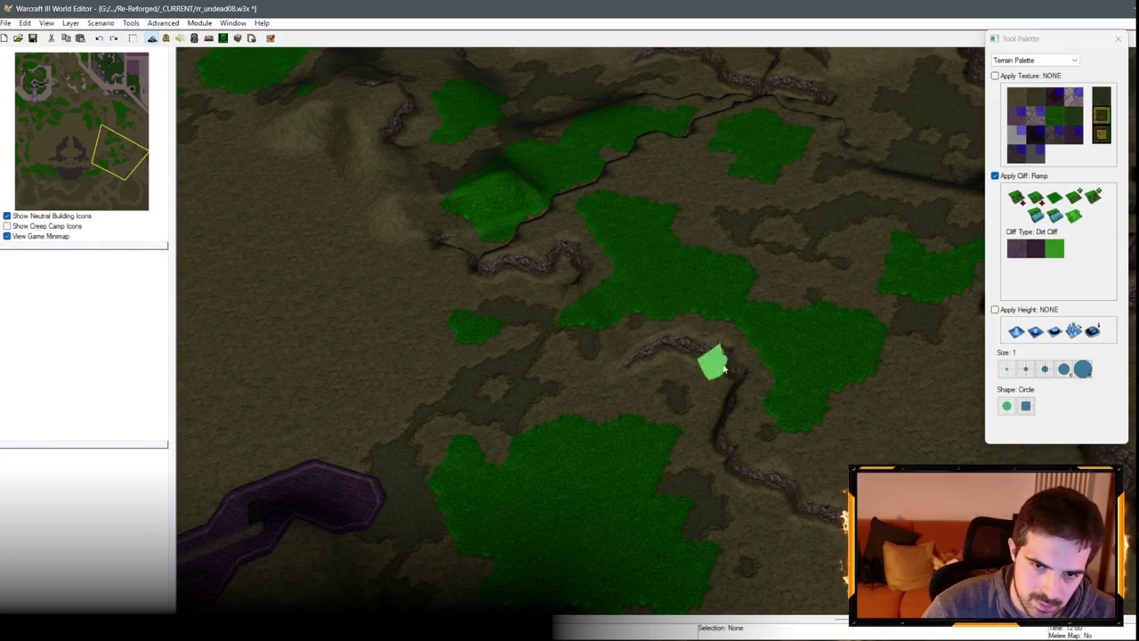
{"action": "key", "text": "Right"}
{"action": "key", "text": "Down"}
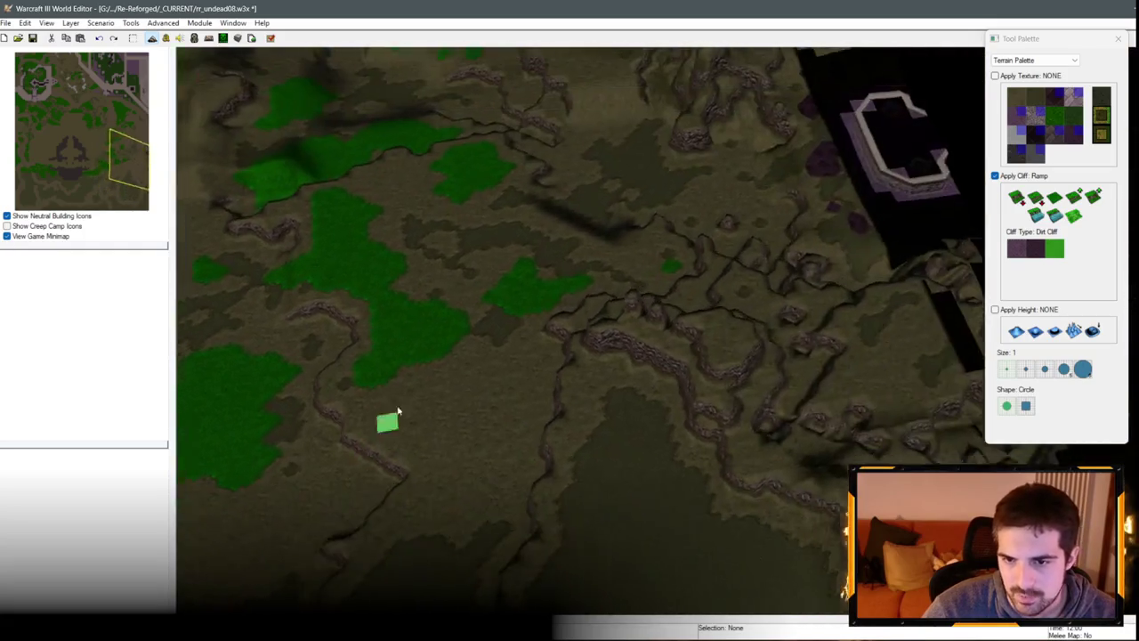
{"action": "key", "text": "Down"}
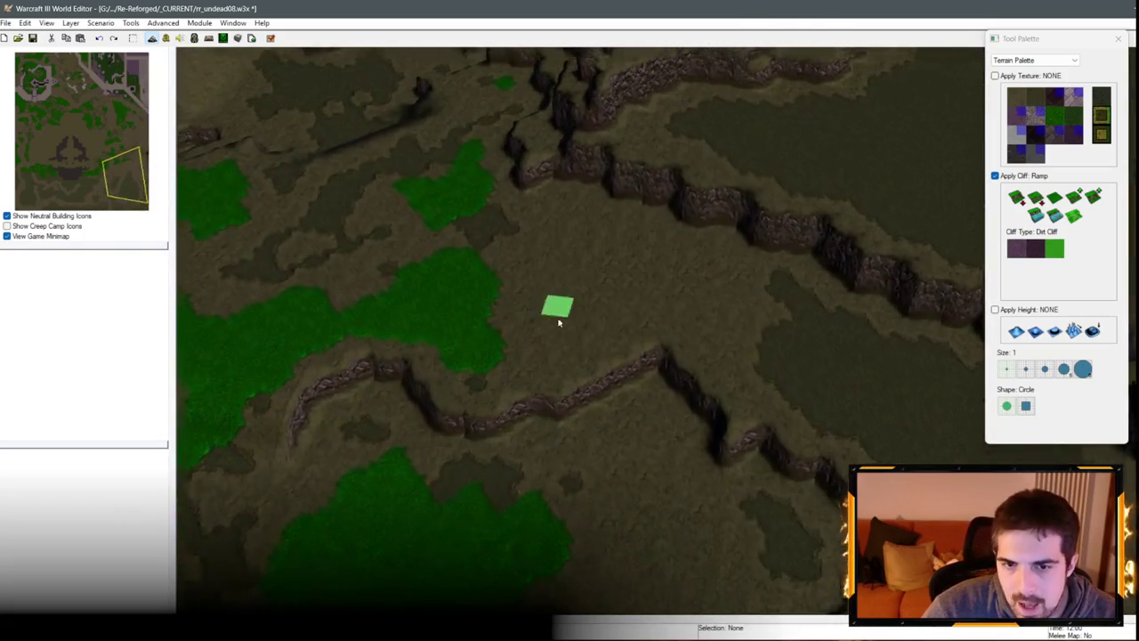
Step: Raise a one-level dirt plateau on open ground with Increase One and extend it
{"action": "key", "text": "Up"}
{"action": "left_click", "coordinate": [1059, 196]}
{"action": "left_click", "coordinate": [581, 291]}
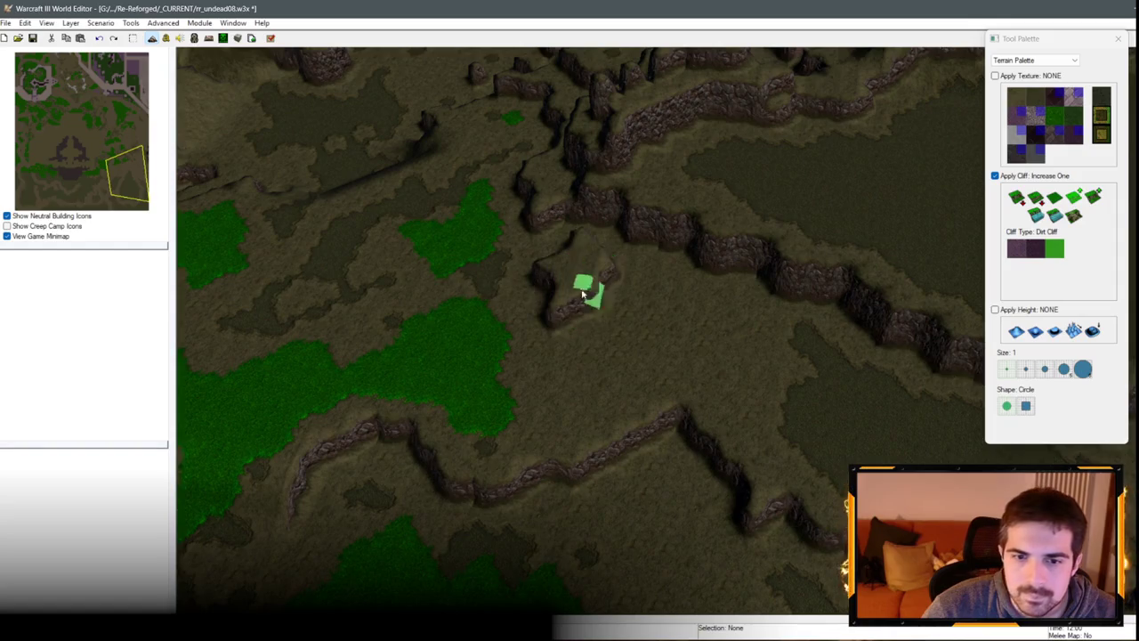
{"action": "mouse_move", "coordinate": [583, 293]}
{"action": "left_mouse_down"}
{"action": "mouse_move", "coordinate": [682, 241]}
{"action": "mouse_move", "coordinate": [656, 262]}
{"action": "mouse_move", "coordinate": [547, 244]}
{"action": "left_mouse_up"}
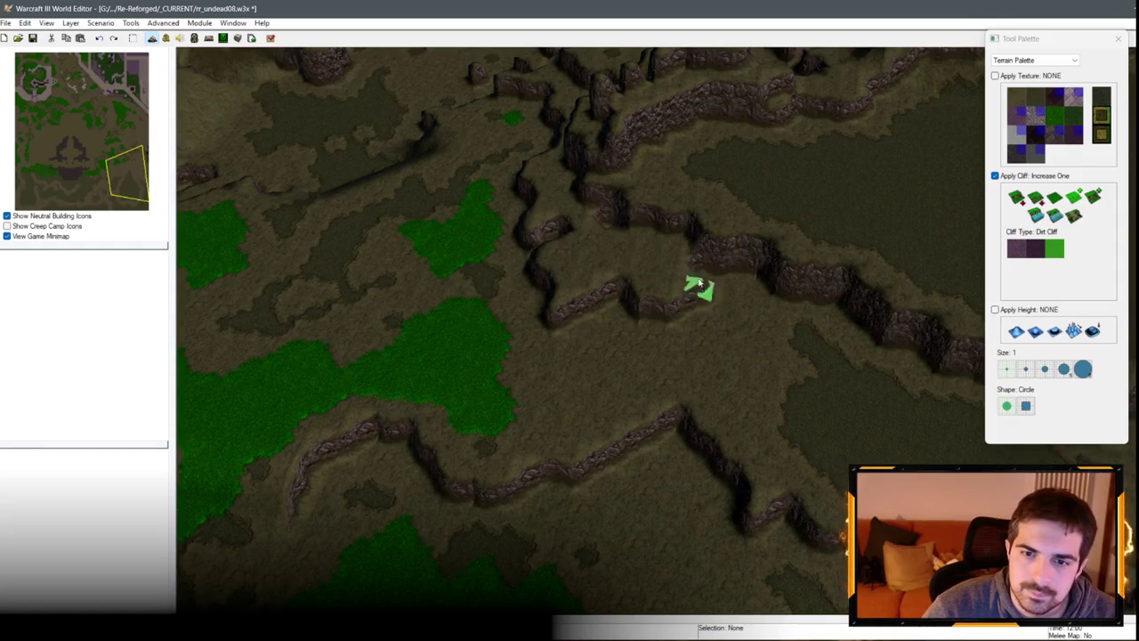
{"action": "mouse_move", "coordinate": [700, 285]}
{"action": "left_mouse_down"}
{"action": "mouse_move", "coordinate": [593, 265]}
{"action": "mouse_move", "coordinate": [587, 316]}
{"action": "mouse_move", "coordinate": [607, 281]}
{"action": "mouse_move", "coordinate": [556, 263]}
{"action": "mouse_move", "coordinate": [475, 304]}
{"action": "mouse_move", "coordinate": [601, 333]}
{"action": "mouse_move", "coordinate": [756, 326]}
{"action": "mouse_move", "coordinate": [783, 354]}
{"action": "mouse_move", "coordinate": [816, 353]}
{"action": "left_mouse_up"}
Step: Add new cliff edges and a ridge to the west, flattening part of one segment
{"action": "left_click_drag", "start_coordinate": [738, 353], "coordinate": [686, 360]}
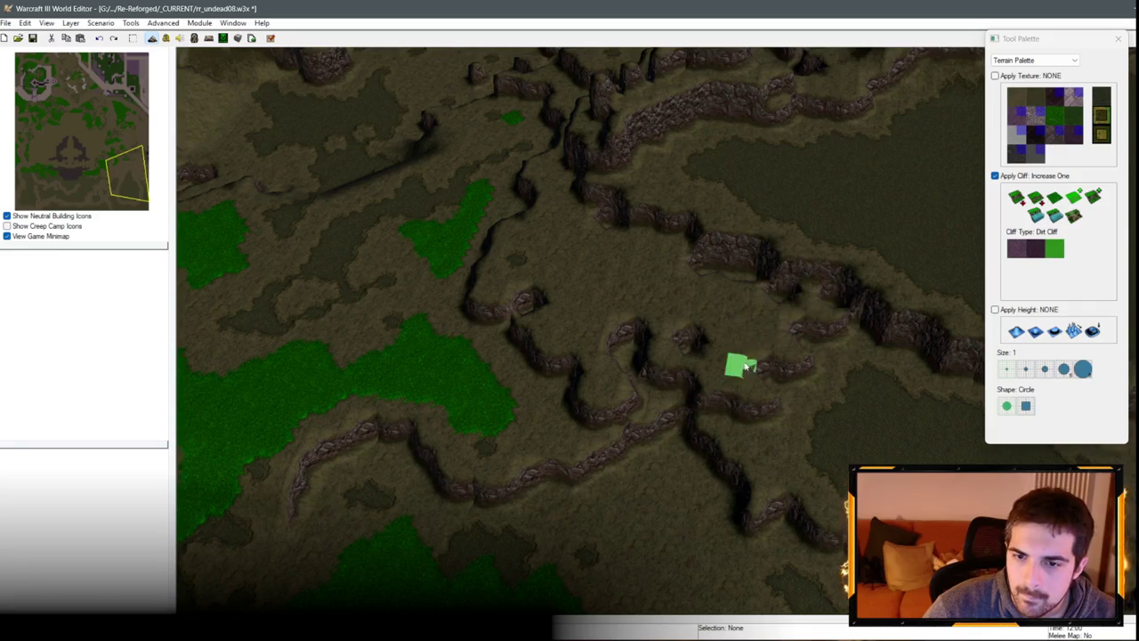
{"action": "left_click_drag", "start_coordinate": [816, 307], "coordinate": [841, 339]}
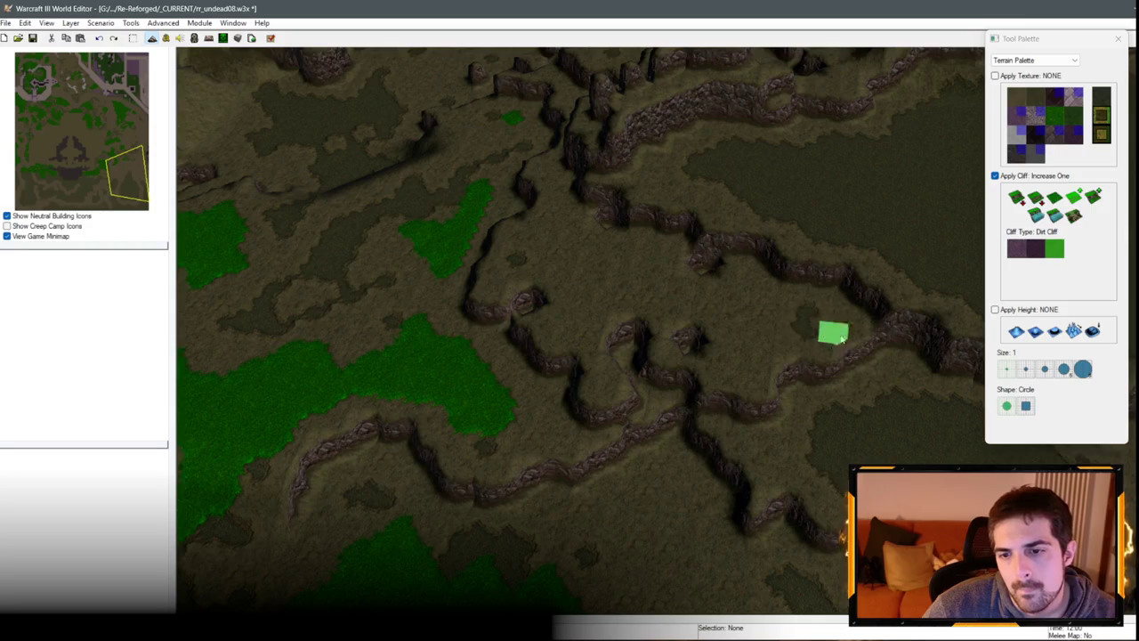
{"action": "left_click_drag", "start_coordinate": [659, 372], "coordinate": [652, 337]}
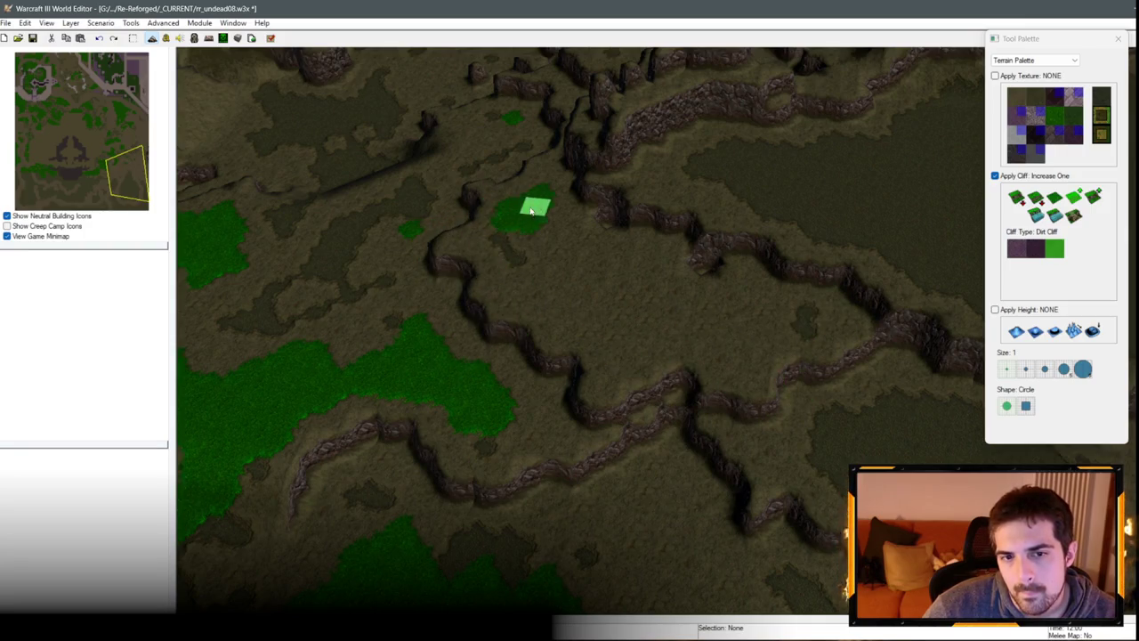
{"action": "key", "text": "Left"}
Step: Place ramps on the plateau's cliff edges
{"action": "left_click", "coordinate": [1073, 216]}
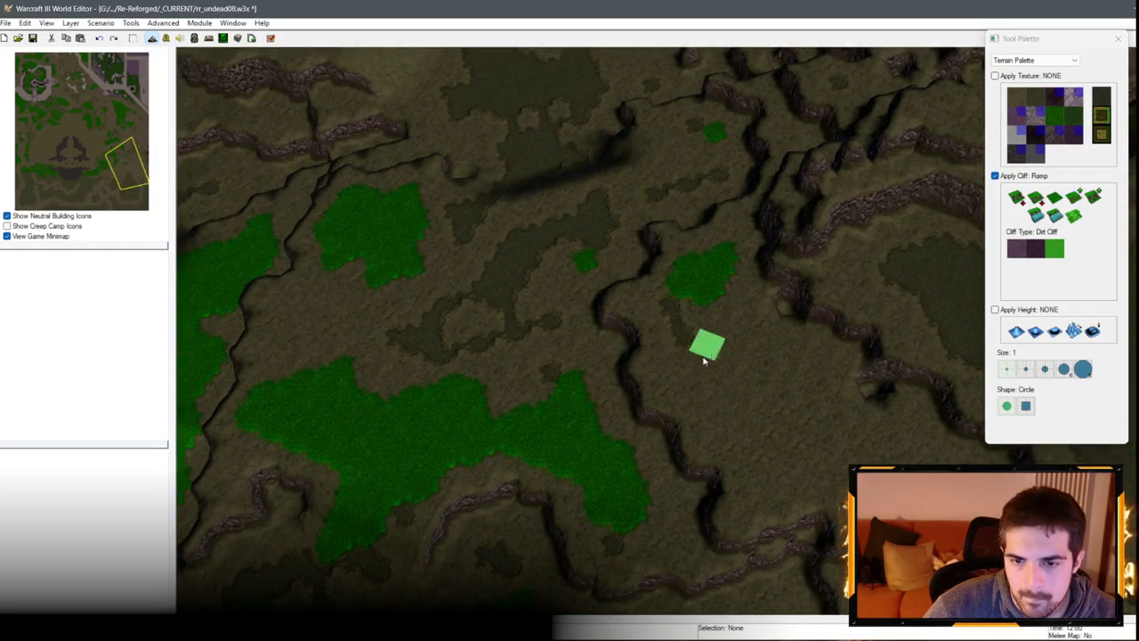
{"action": "left_click", "coordinate": [645, 345]}
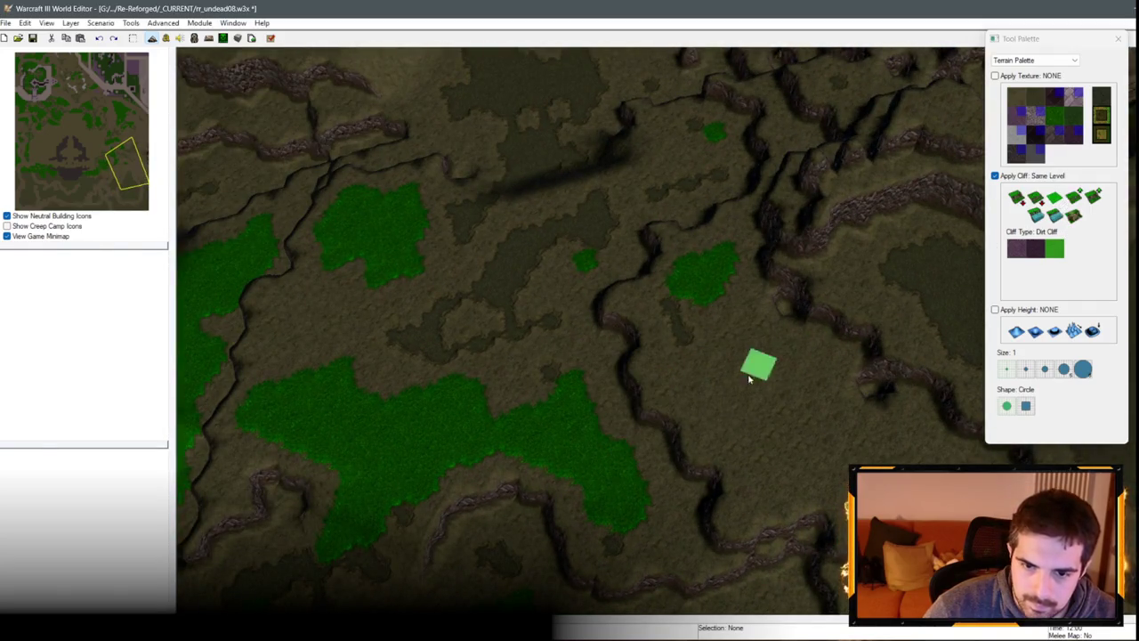
{"action": "left_click", "coordinate": [623, 304]}
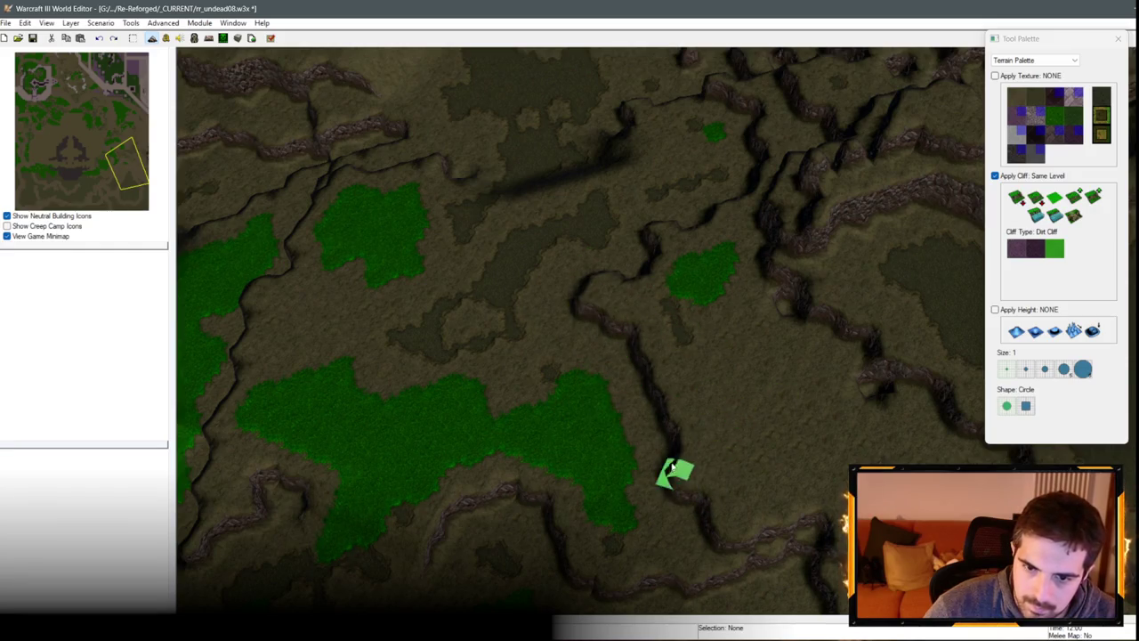
{"action": "key", "text": "r"}
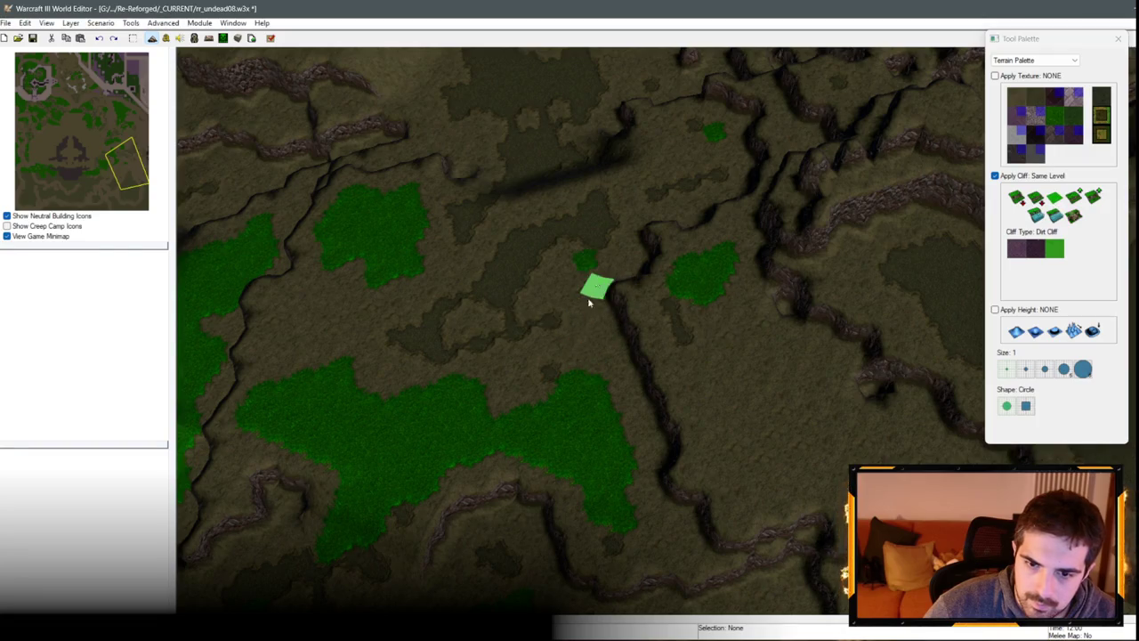
{"action": "key", "text": "r"}
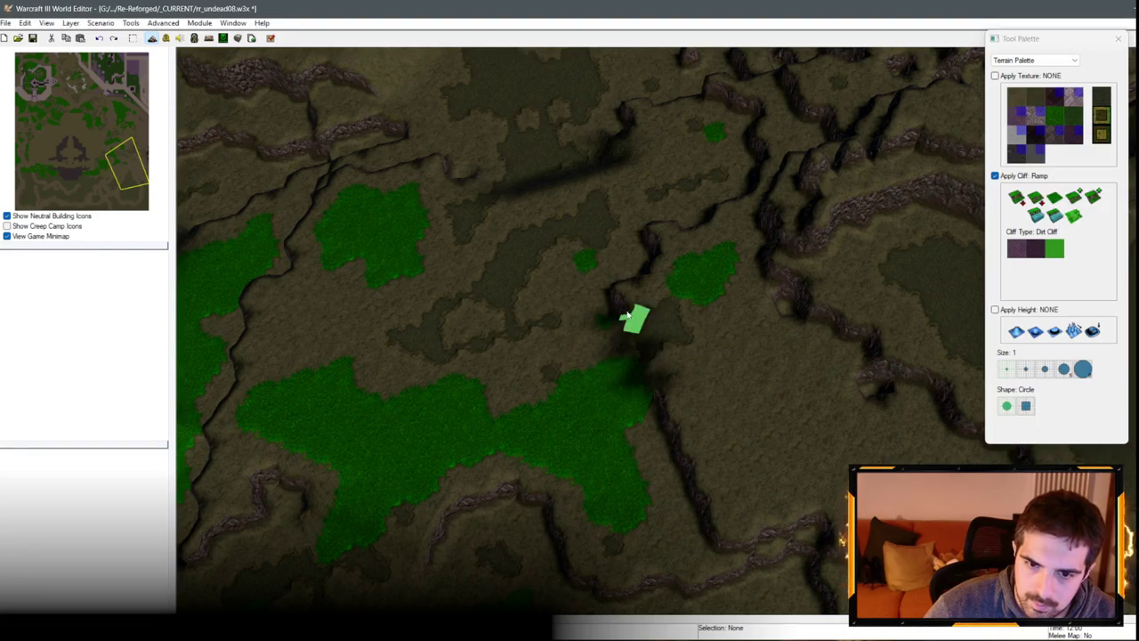
{"action": "scroll", "coordinate": [622, 307], "scroll_direction": "down", "scroll_amount": 3}
{"action": "scroll", "coordinate": [622, 307], "scroll_direction": "up", "scroll_amount": 3}
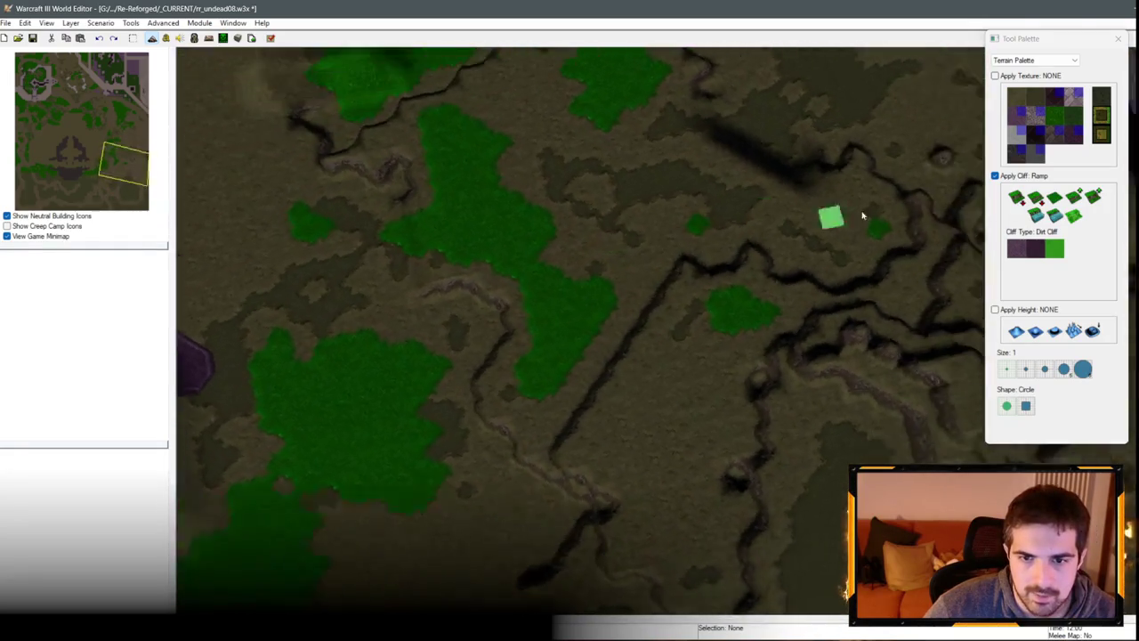
Step: Extend and reshape same-level cliff lines near the small grass patch
{"action": "left_click", "coordinate": [1055, 196]}
{"action": "left_click", "coordinate": [682, 239]}
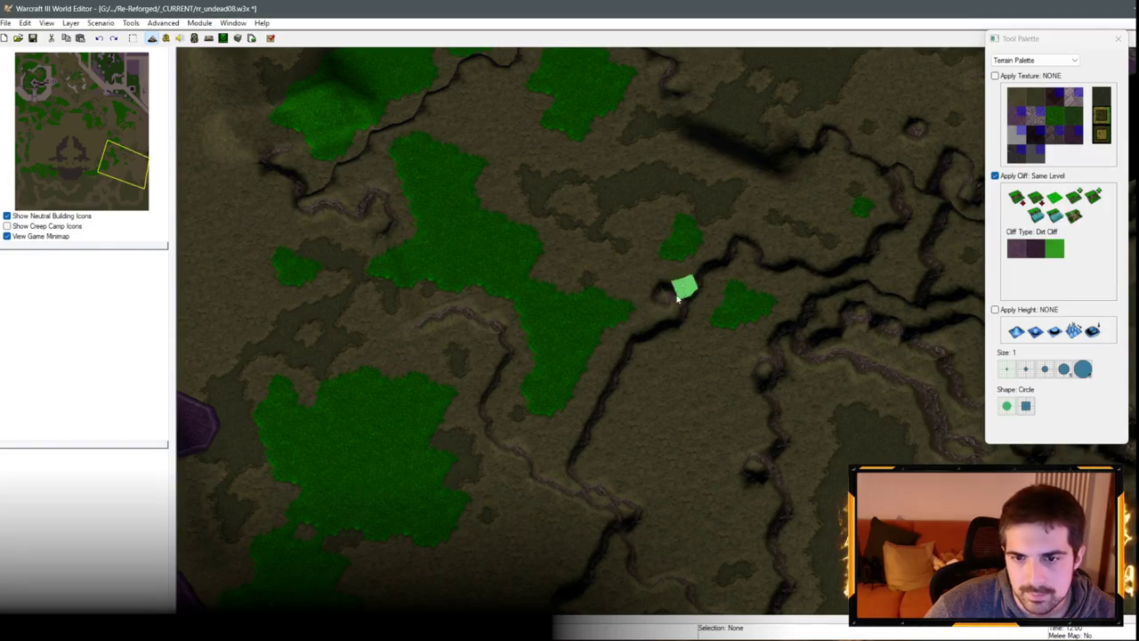
{"action": "mouse_move", "coordinate": [712, 300]}
{"action": "left_mouse_down"}
{"action": "mouse_move", "coordinate": [758, 241]}
{"action": "mouse_move", "coordinate": [616, 356]}
{"action": "left_mouse_up"}
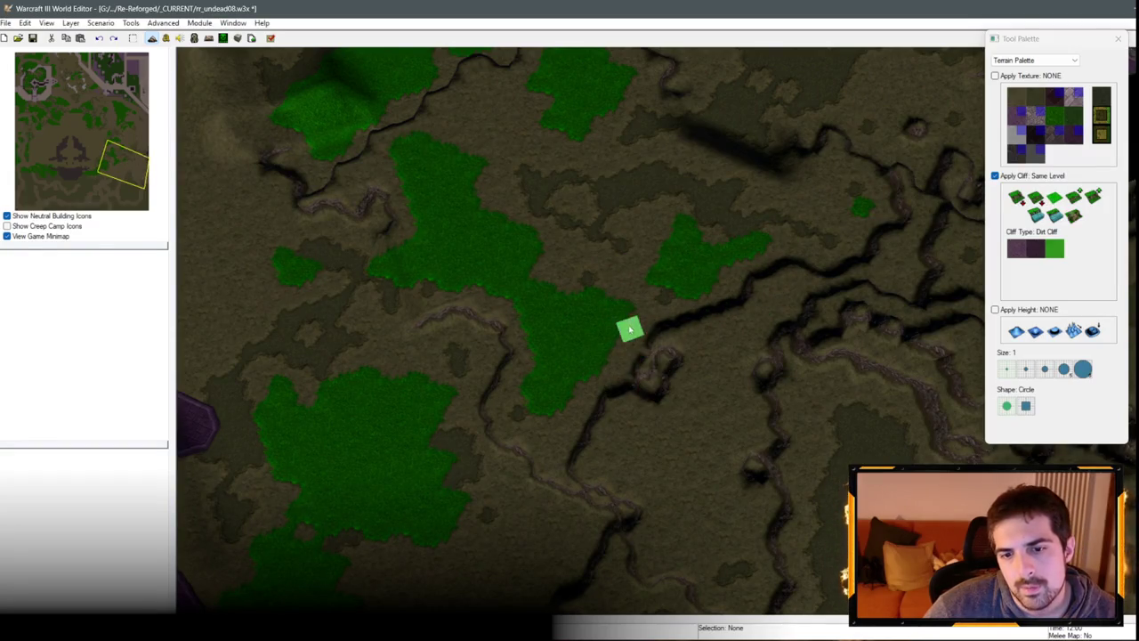
{"action": "mouse_move", "coordinate": [658, 409]}
{"action": "left_mouse_down"}
{"action": "mouse_move", "coordinate": [649, 322]}
{"action": "mouse_move", "coordinate": [668, 311]}
{"action": "left_mouse_up"}
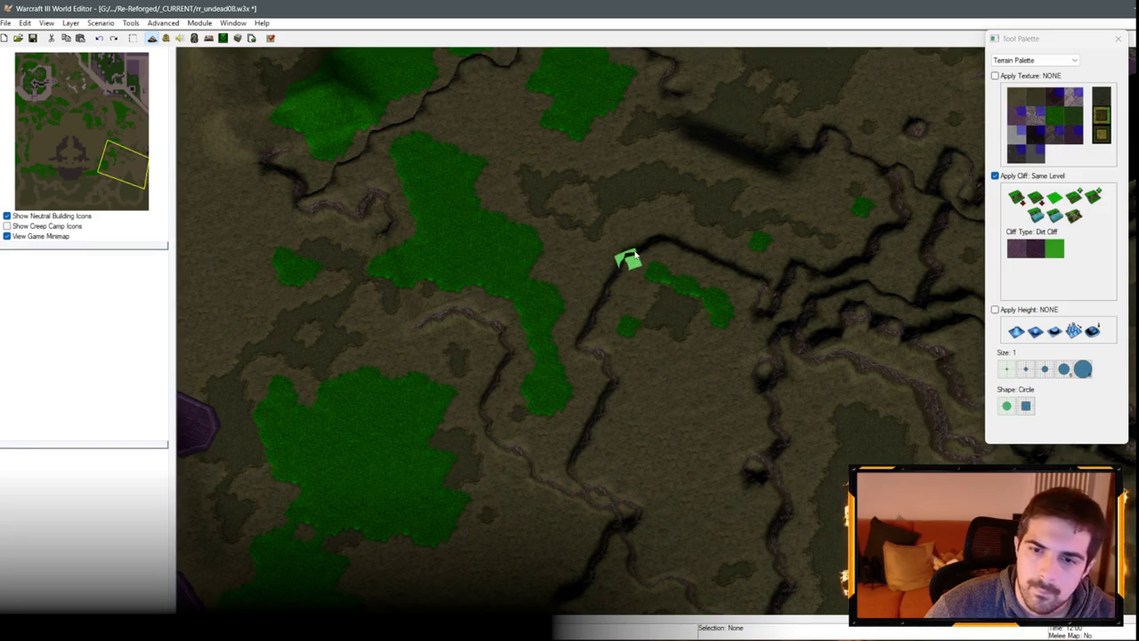
Step: Cut a ramp into the cliff edge
{"action": "left_click", "coordinate": [1074, 215]}
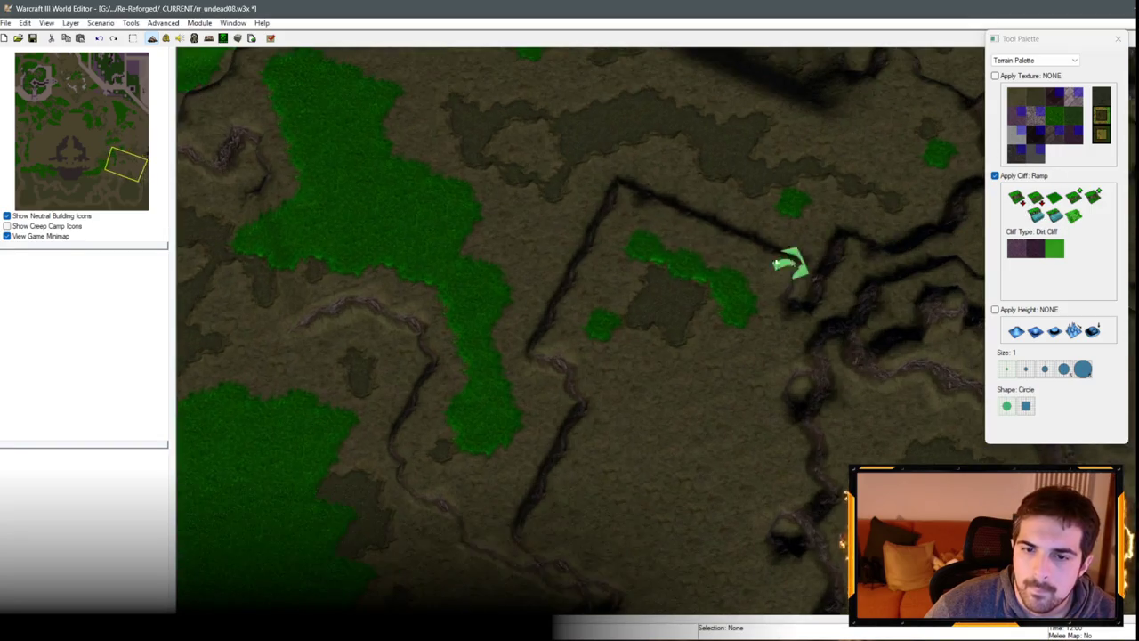
{"action": "scroll", "coordinate": [796, 257], "scroll_direction": "up", "scroll_amount": 1}
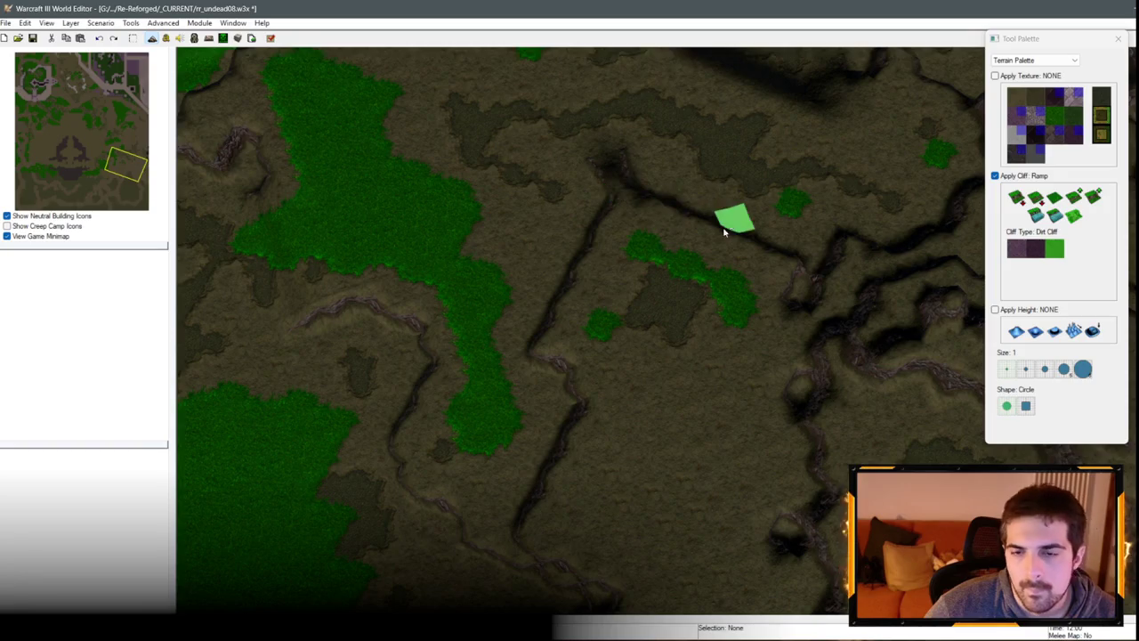
{"action": "left_click", "coordinate": [569, 271]}
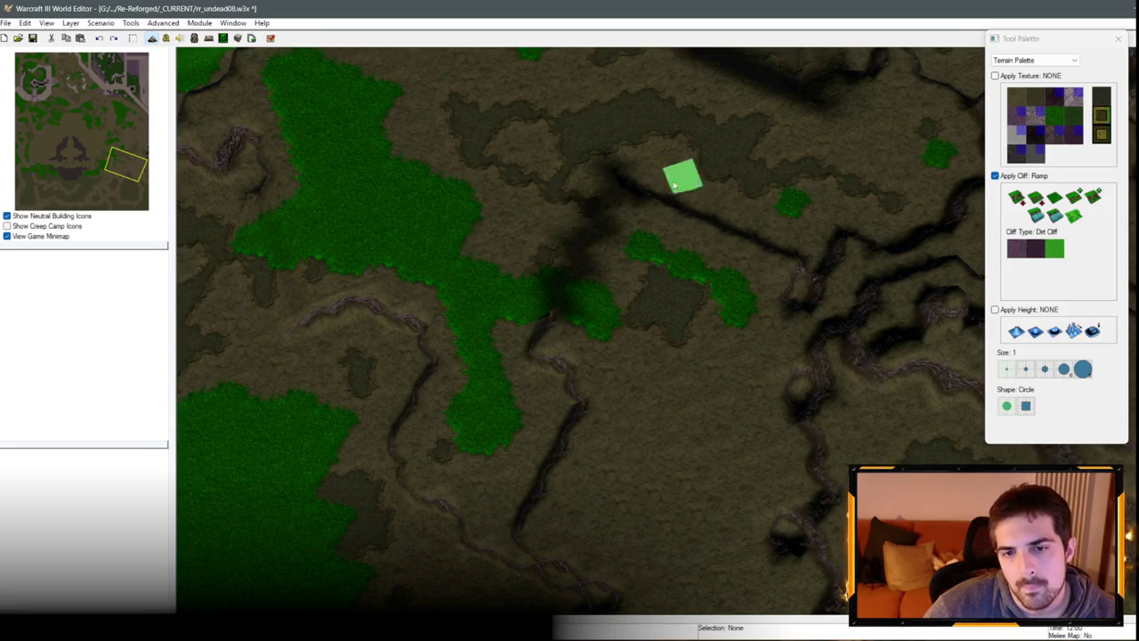
Step: Repaint the south-eastern cliff line as a longer east–west ridge
{"action": "left_click", "coordinate": [1016, 196]}
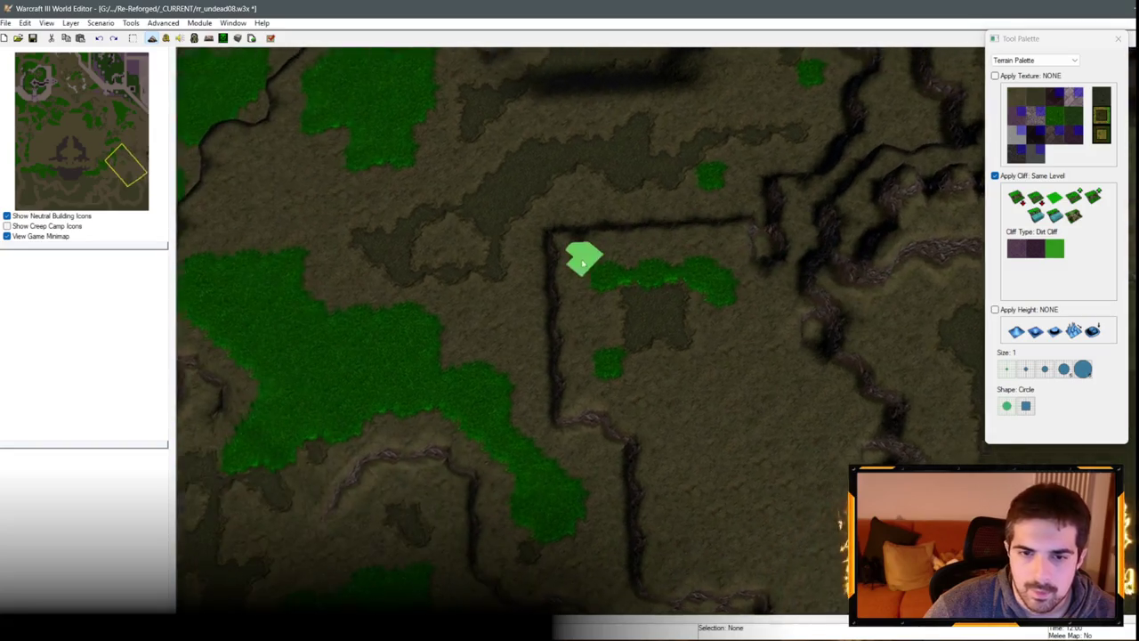
{"action": "key", "text": "Right"}
{"action": "key", "text": "Down"}
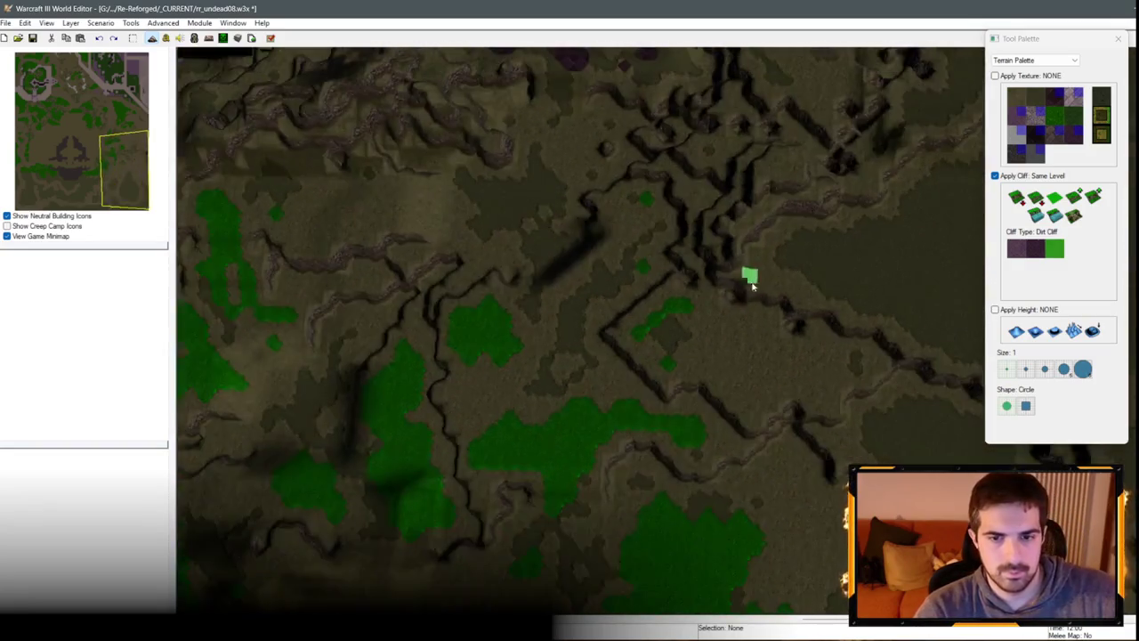
{"action": "scroll", "coordinate": [752, 285], "scroll_direction": "down", "scroll_amount": 3}
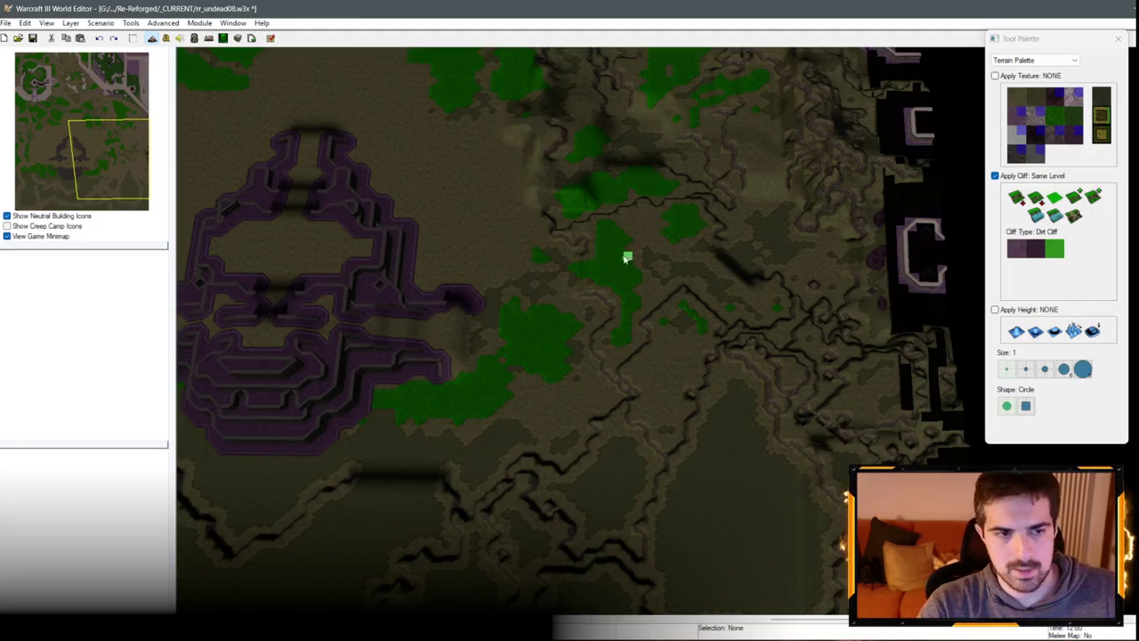
{"action": "scroll", "coordinate": [627, 259], "scroll_direction": "up", "scroll_amount": 5}
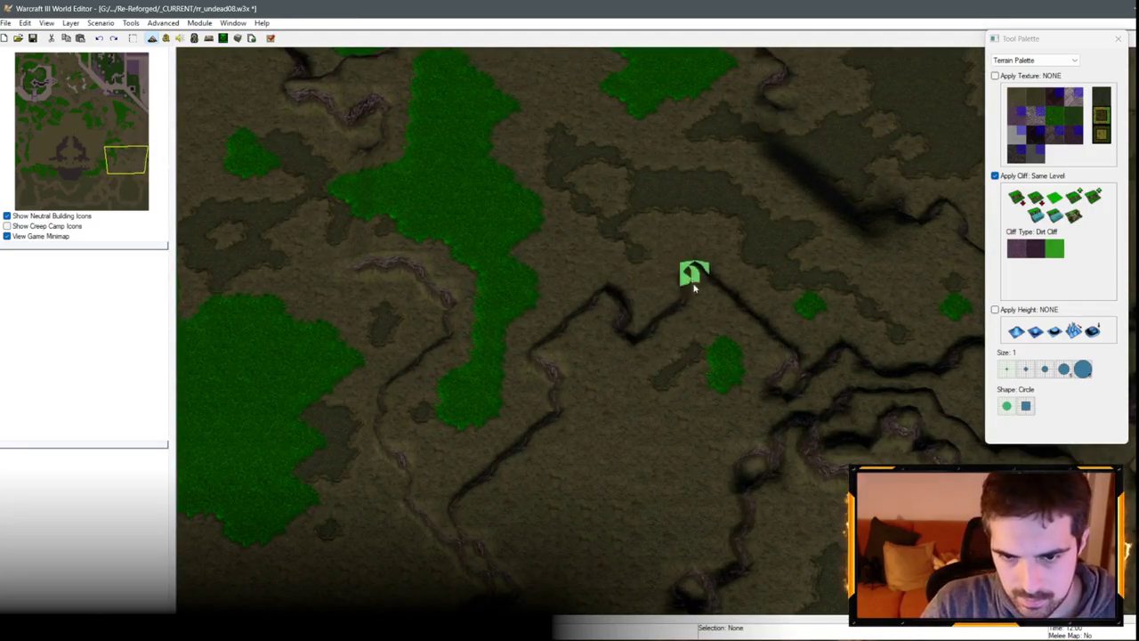
{"action": "mouse_move", "coordinate": [695, 285]}
{"action": "left_mouse_down"}
{"action": "mouse_move", "coordinate": [579, 275]}
{"action": "mouse_move", "coordinate": [709, 316]}
{"action": "left_mouse_up"}
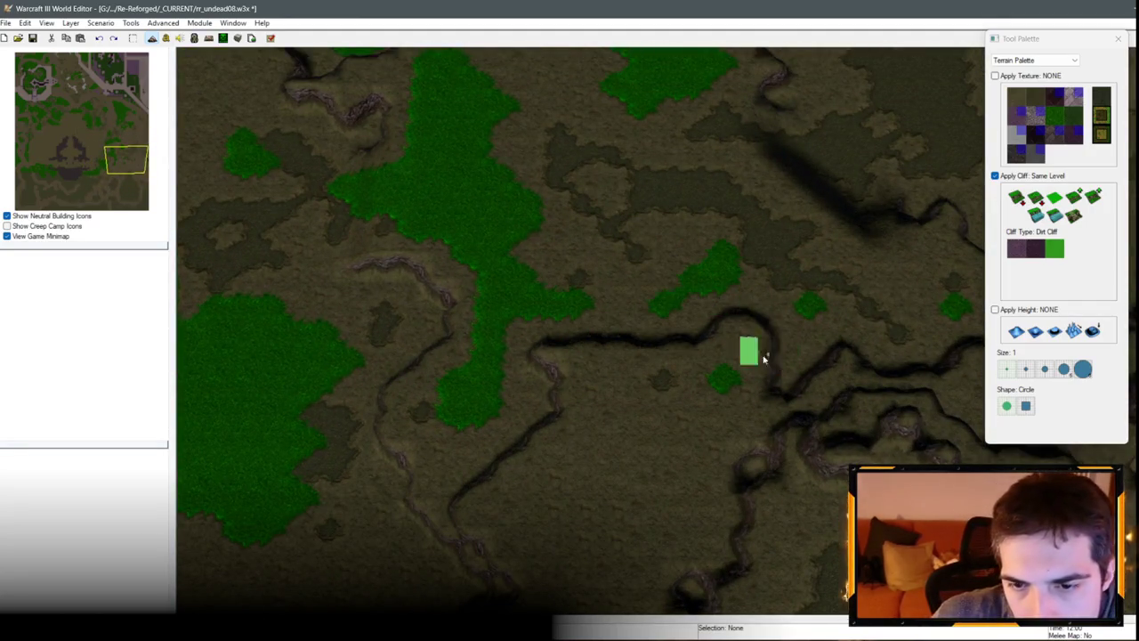
{"action": "left_click_drag", "start_coordinate": [764, 359], "coordinate": [540, 353]}
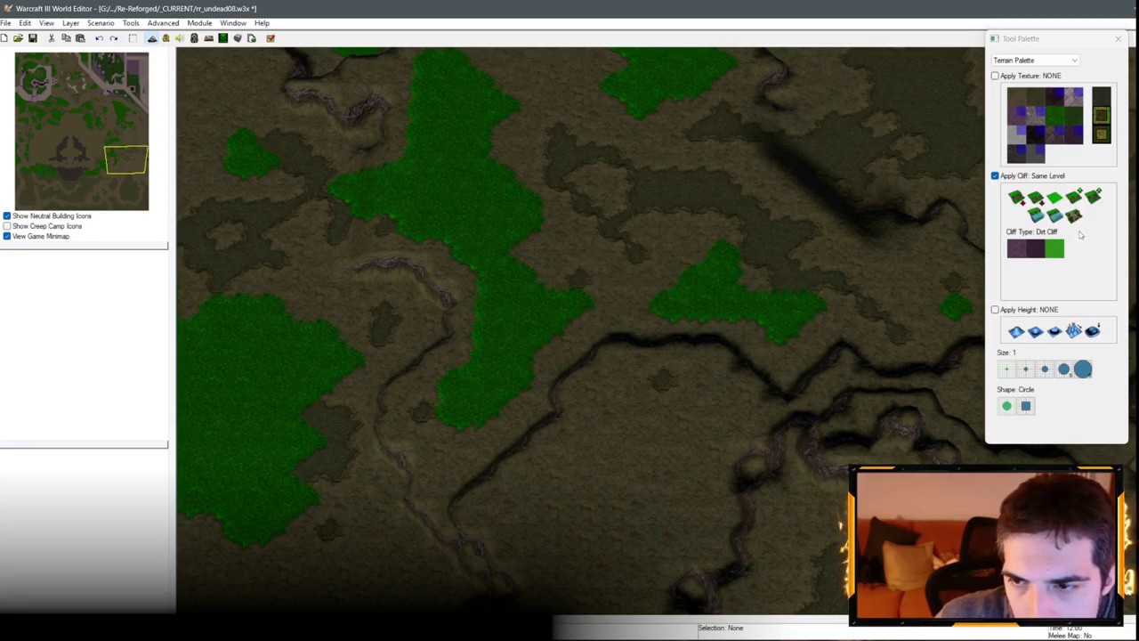
Step: Add a ramp through the redrawn cliff
{"action": "left_click", "coordinate": [1073, 215]}
{"action": "left_click", "coordinate": [661, 356]}
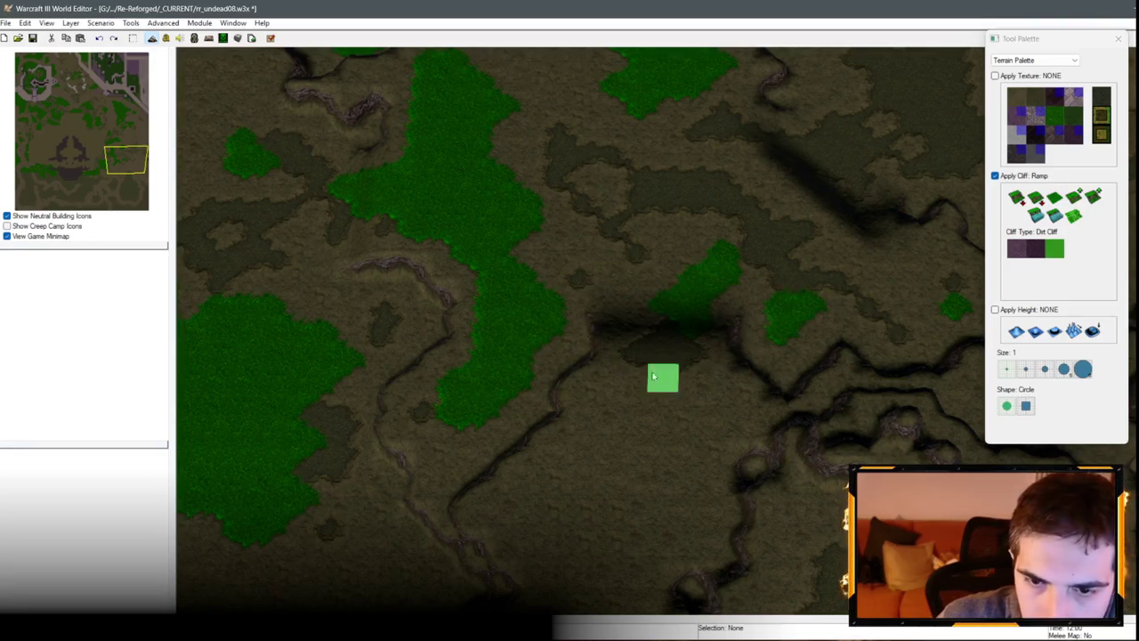
{"action": "key", "text": "Down"}
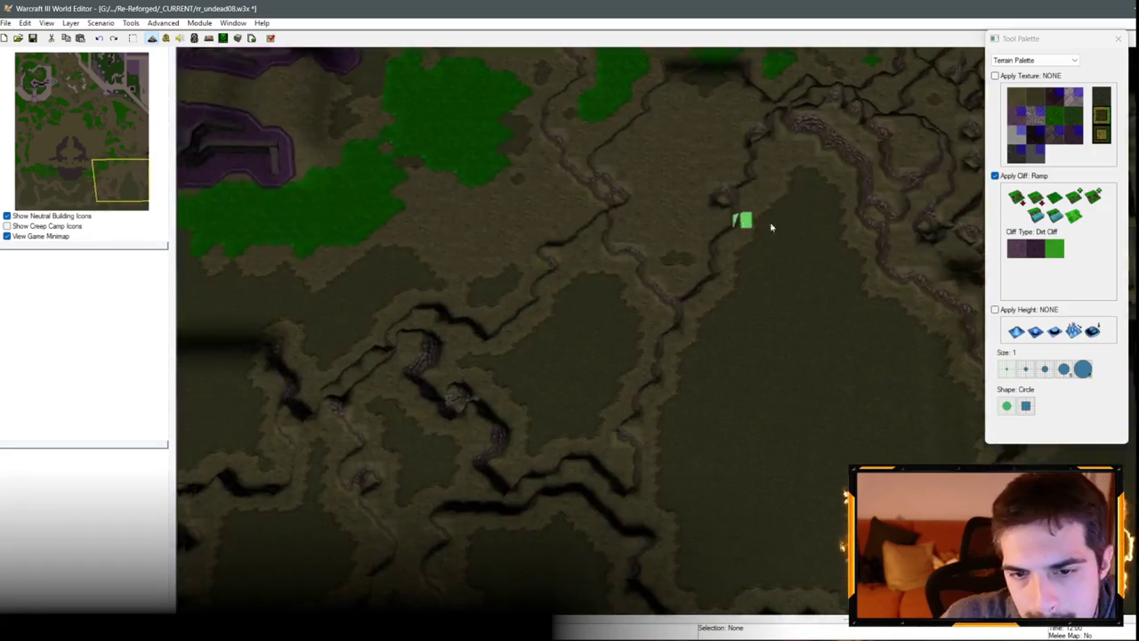
Step: Level and smooth the nearby cliff edges with the Same Level brush
{"action": "left_click", "coordinate": [1055, 196]}
{"action": "key", "text": "Up"}
{"action": "key", "text": "Right"}
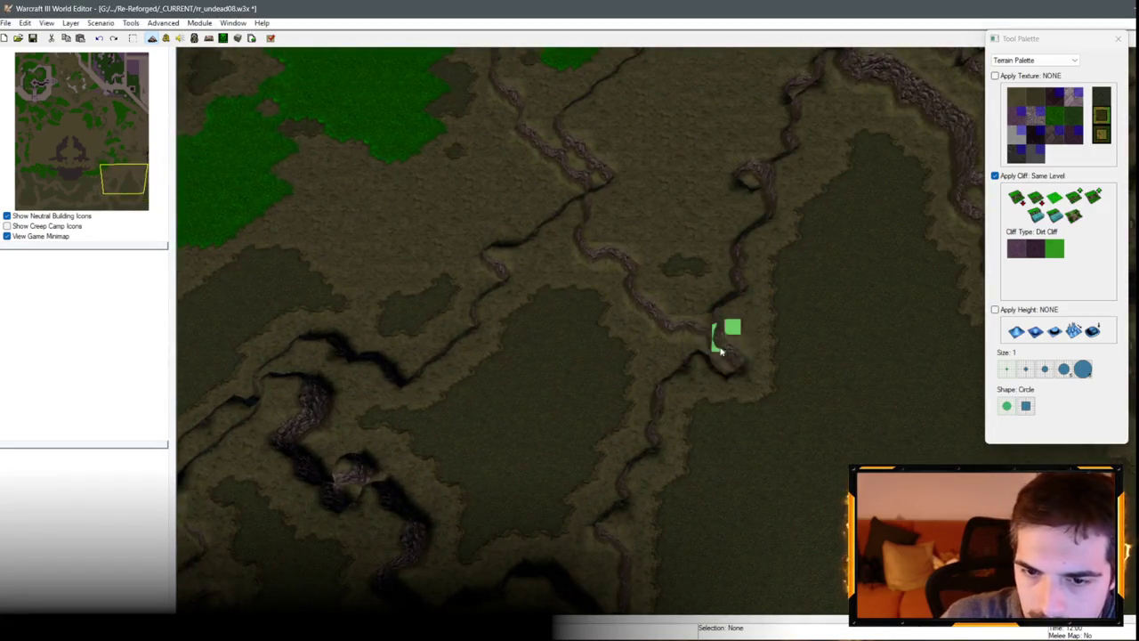
{"action": "left_click", "coordinate": [670, 372]}
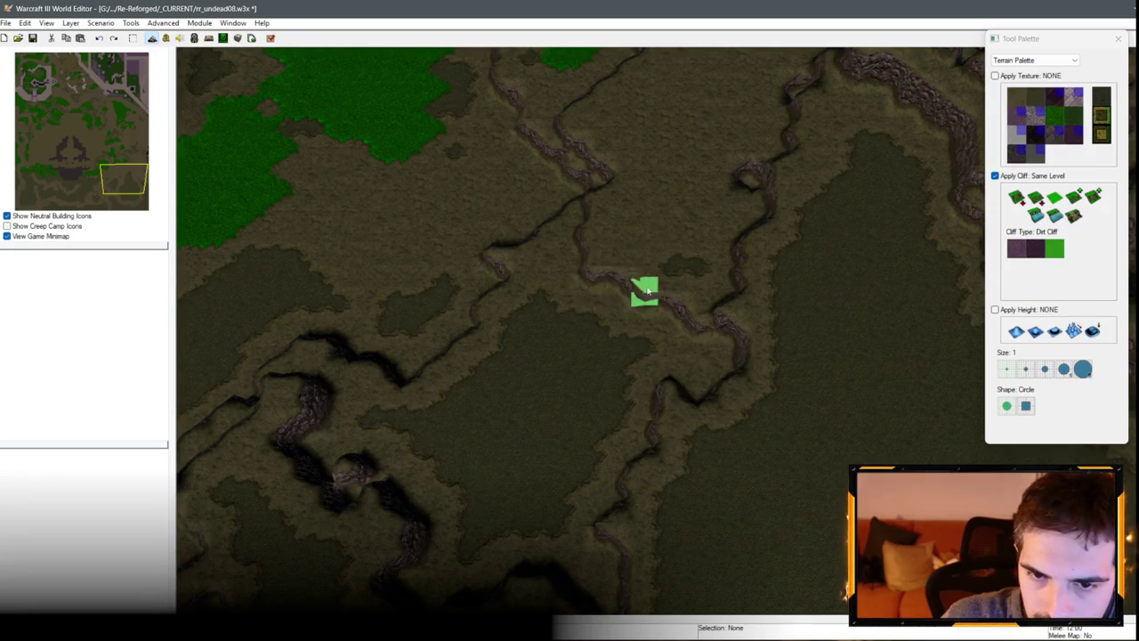
{"action": "left_click_drag", "start_coordinate": [648, 291], "coordinate": [602, 288]}
{"action": "mouse_move", "coordinate": [561, 252]}
{"action": "left_mouse_down"}
{"action": "mouse_move", "coordinate": [636, 223]}
{"action": "mouse_move", "coordinate": [572, 356]}
{"action": "mouse_move", "coordinate": [710, 311]}
{"action": "left_mouse_up"}
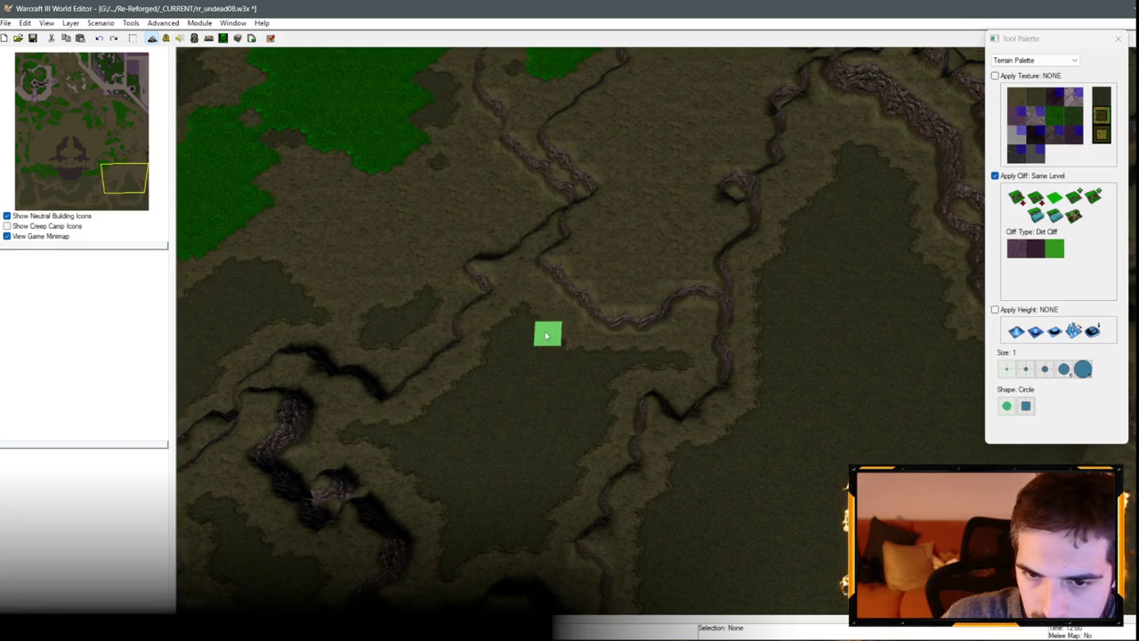
{"action": "mouse_move", "coordinate": [547, 335]}
{"action": "left_mouse_down"}
{"action": "mouse_move", "coordinate": [599, 305]}
{"action": "mouse_move", "coordinate": [546, 318]}
{"action": "left_mouse_up"}
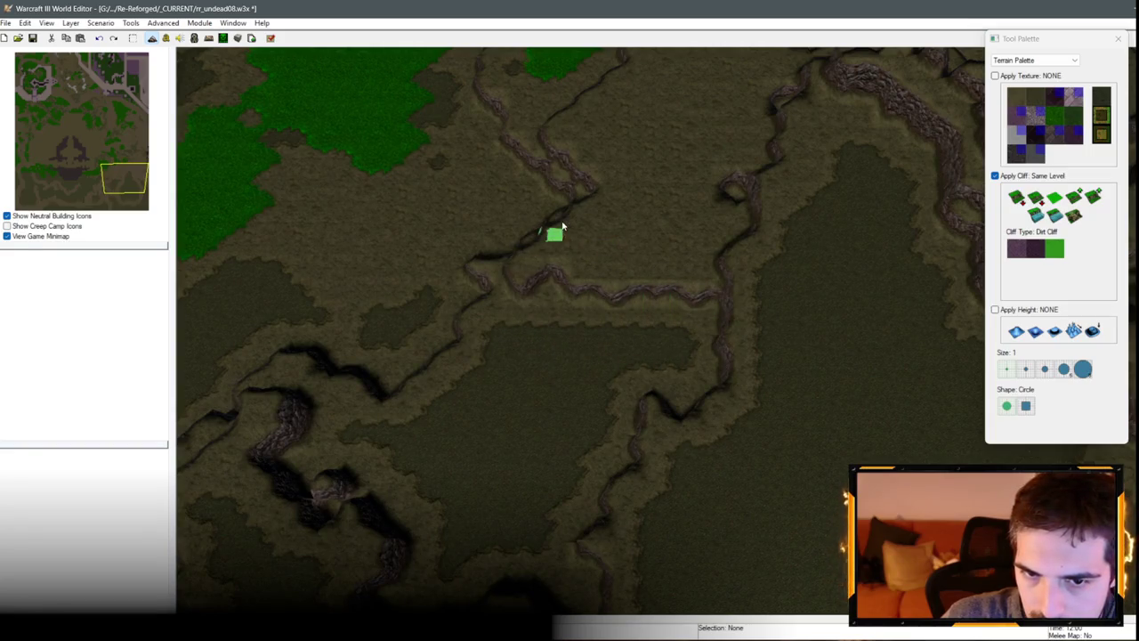
Step: Turn the horizontal cliff into a ramp
{"action": "left_click", "coordinate": [1073, 215]}
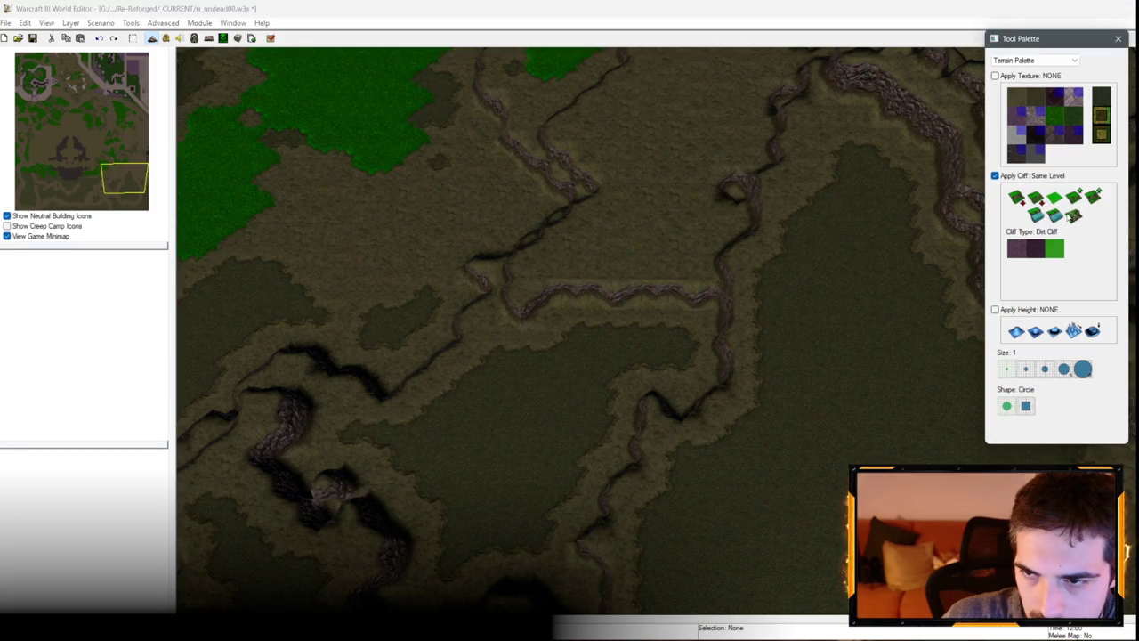
{"action": "left_click_drag", "start_coordinate": [575, 305], "coordinate": [682, 285]}
{"action": "key", "text": "Right"}
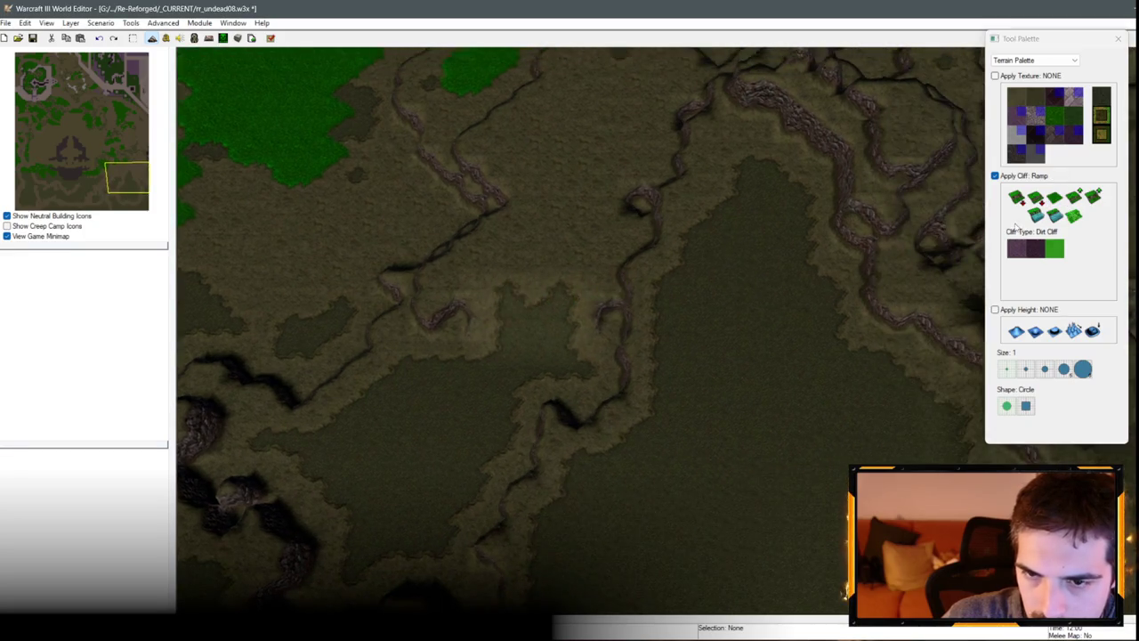
{"action": "key", "text": "Up"}
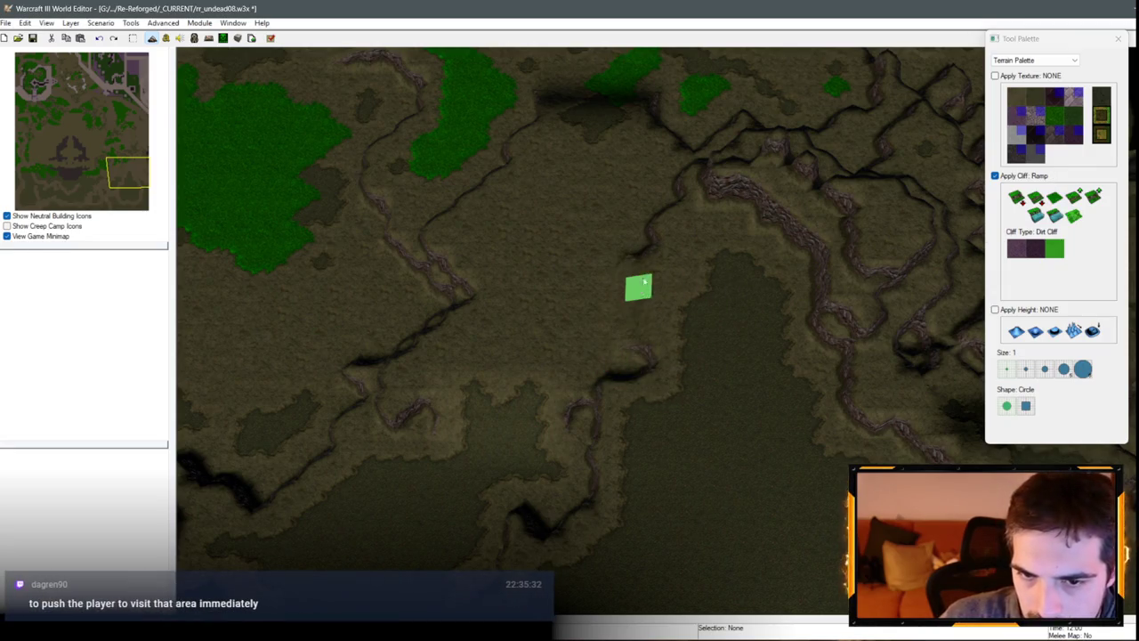
Step: Bend a same-level cliff line into a new shape further down
{"action": "left_click", "coordinate": [1053, 201]}
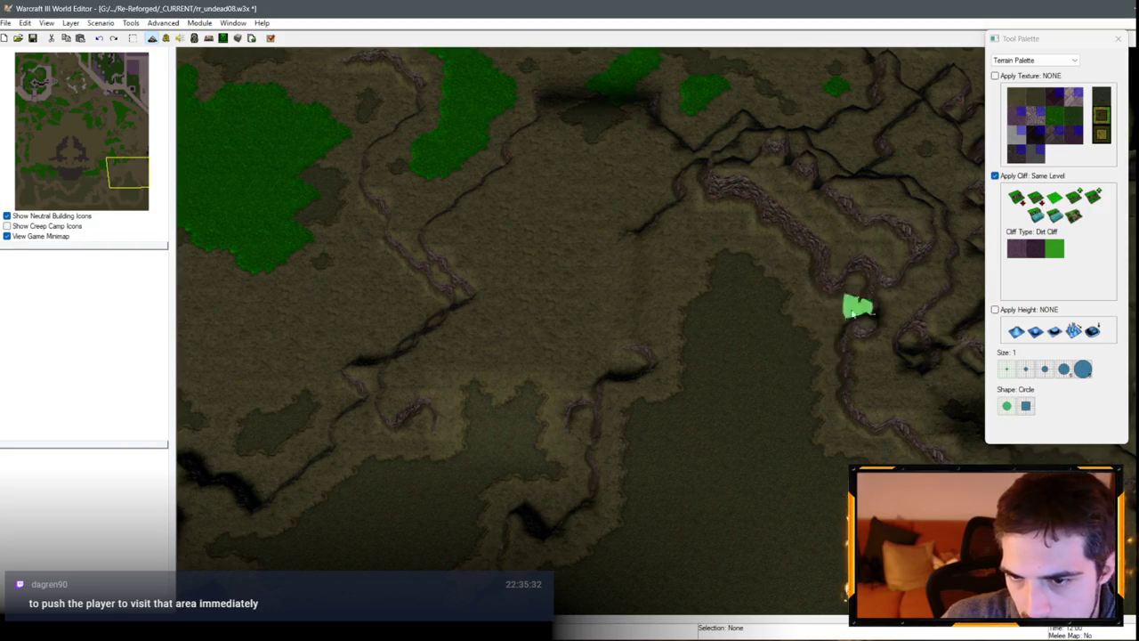
{"action": "key", "text": "Down"}
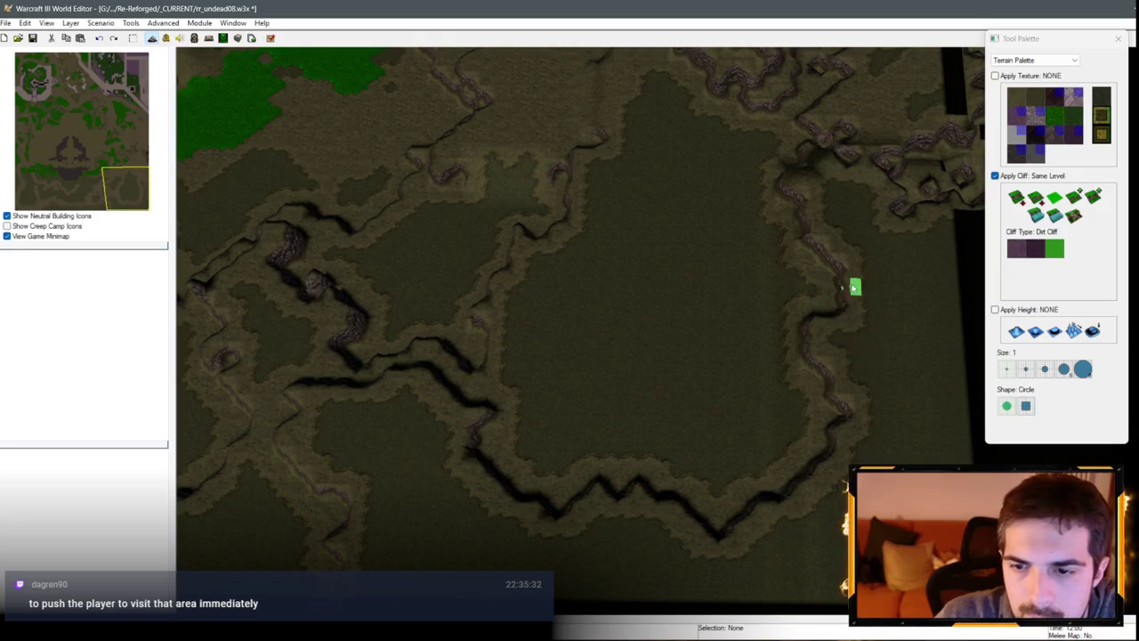
{"action": "scroll", "coordinate": [816, 320], "scroll_direction": "up", "scroll_amount": 3}
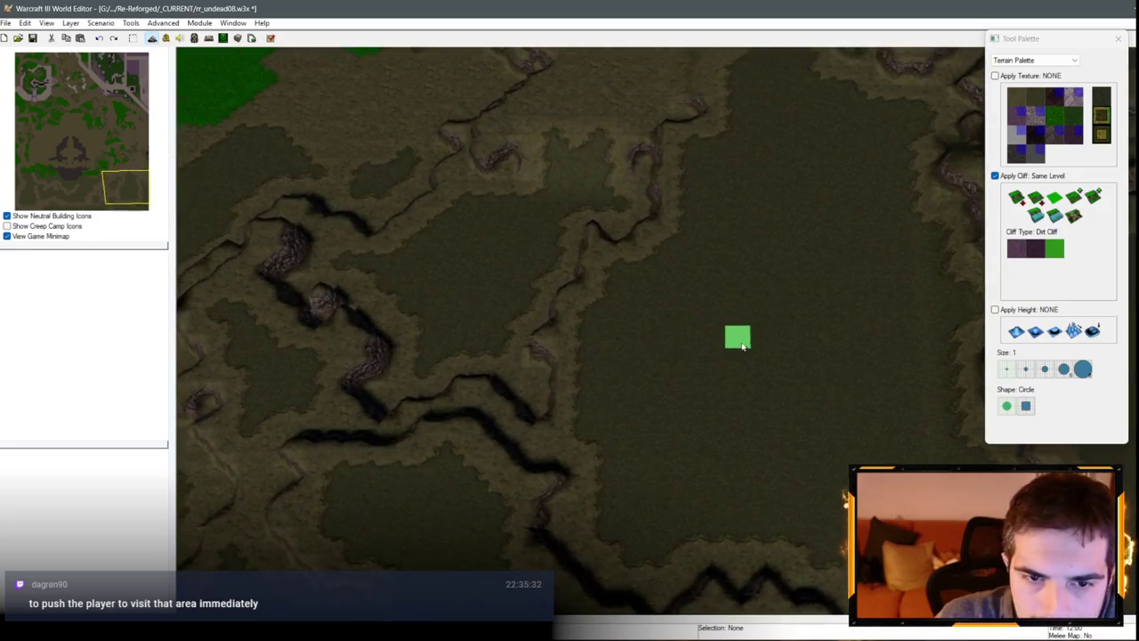
{"action": "scroll", "coordinate": [588, 316], "scroll_direction": "up", "scroll_amount": 2}
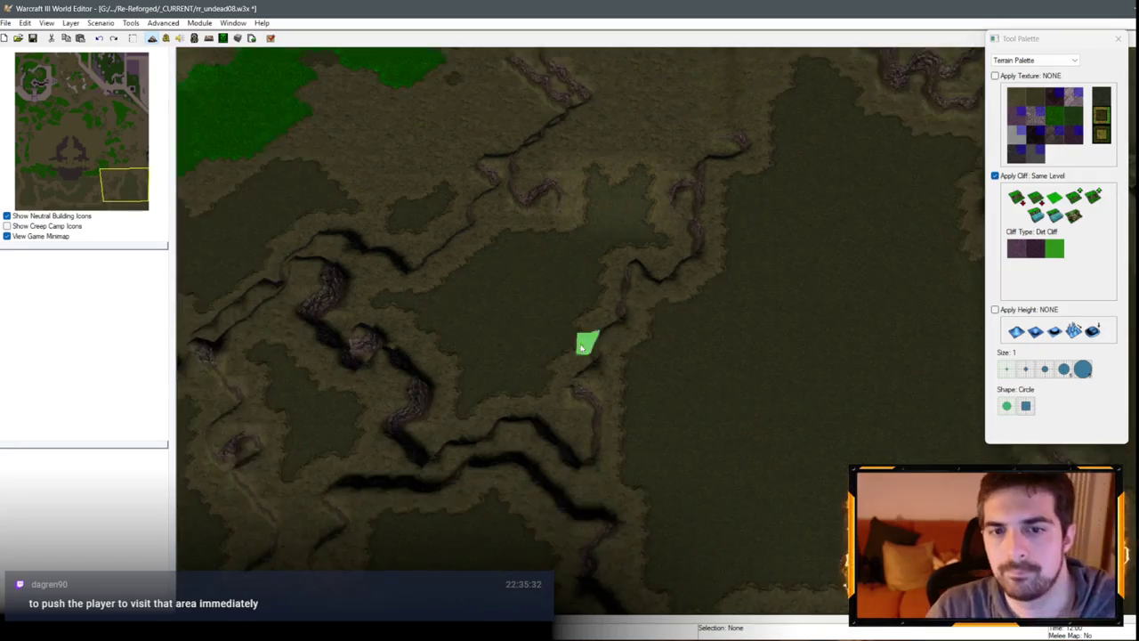
{"action": "scroll", "coordinate": [580, 383], "scroll_direction": "up", "scroll_amount": 3}
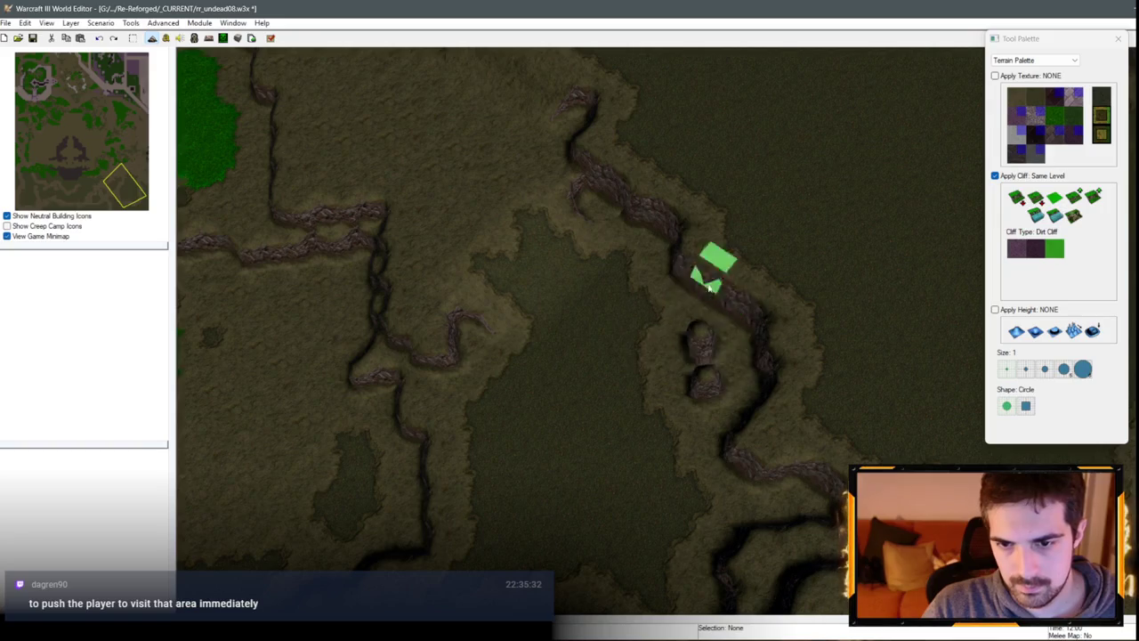
{"action": "scroll", "coordinate": [678, 392], "scroll_direction": "up", "scroll_amount": 1}
{"action": "scroll", "coordinate": [678, 392], "scroll_direction": "up", "scroll_amount": 1}
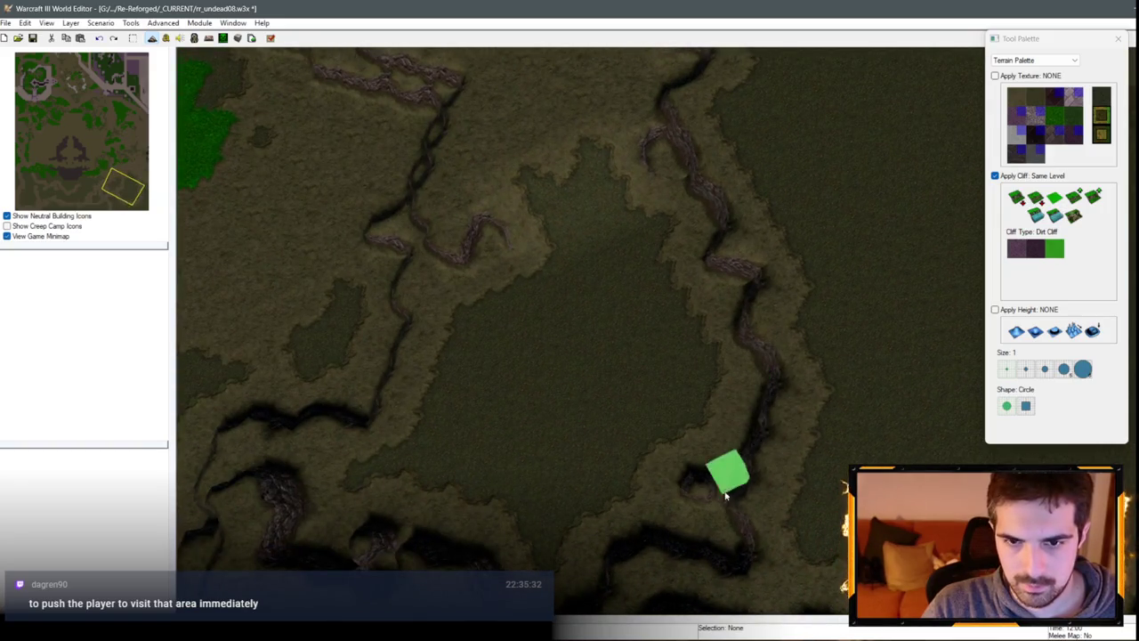
{"action": "left_click", "coordinate": [748, 245]}
{"action": "scroll", "coordinate": [721, 512], "scroll_direction": "up", "scroll_amount": 3}
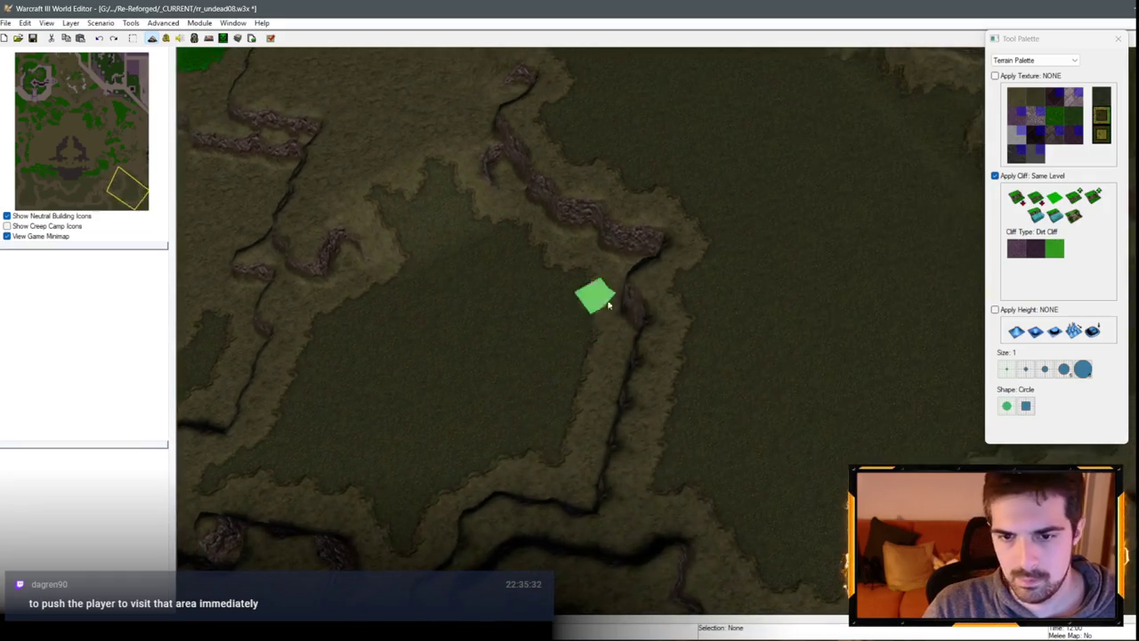
Step: Raise a cliff strip one level and turn its upper segment into a ramp
{"action": "left_click", "coordinate": [1073, 196]}
{"action": "mouse_move", "coordinate": [717, 312]}
{"action": "left_mouse_down"}
{"action": "mouse_move", "coordinate": [719, 267]}
{"action": "mouse_move", "coordinate": [699, 445]}
{"action": "mouse_move", "coordinate": [738, 372]}
{"action": "mouse_move", "coordinate": [814, 344]}
{"action": "mouse_move", "coordinate": [778, 415]}
{"action": "mouse_move", "coordinate": [763, 308]}
{"action": "mouse_move", "coordinate": [698, 350]}
{"action": "mouse_move", "coordinate": [748, 349]}
{"action": "mouse_move", "coordinate": [828, 381]}
{"action": "mouse_move", "coordinate": [852, 360]}
{"action": "mouse_move", "coordinate": [853, 421]}
{"action": "mouse_move", "coordinate": [885, 294]}
{"action": "mouse_move", "coordinate": [877, 459]}
{"action": "mouse_move", "coordinate": [929, 299]}
{"action": "mouse_move", "coordinate": [855, 361]}
{"action": "left_mouse_up"}
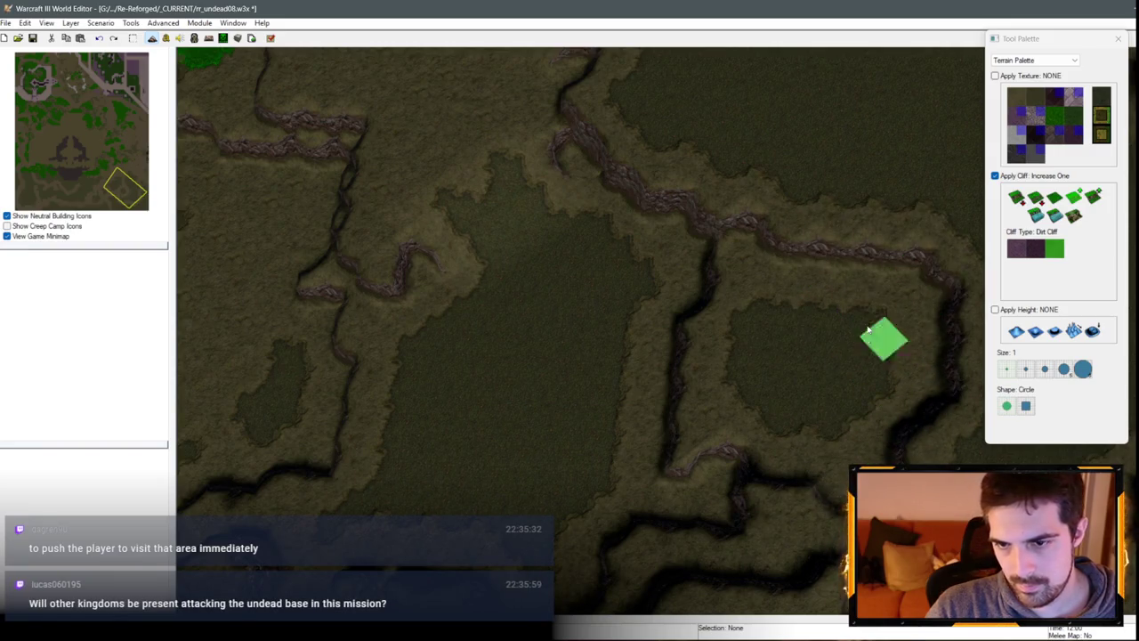
{"action": "left_click", "coordinate": [1073, 216]}
{"action": "left_click_drag", "start_coordinate": [795, 234], "coordinate": [967, 262]}
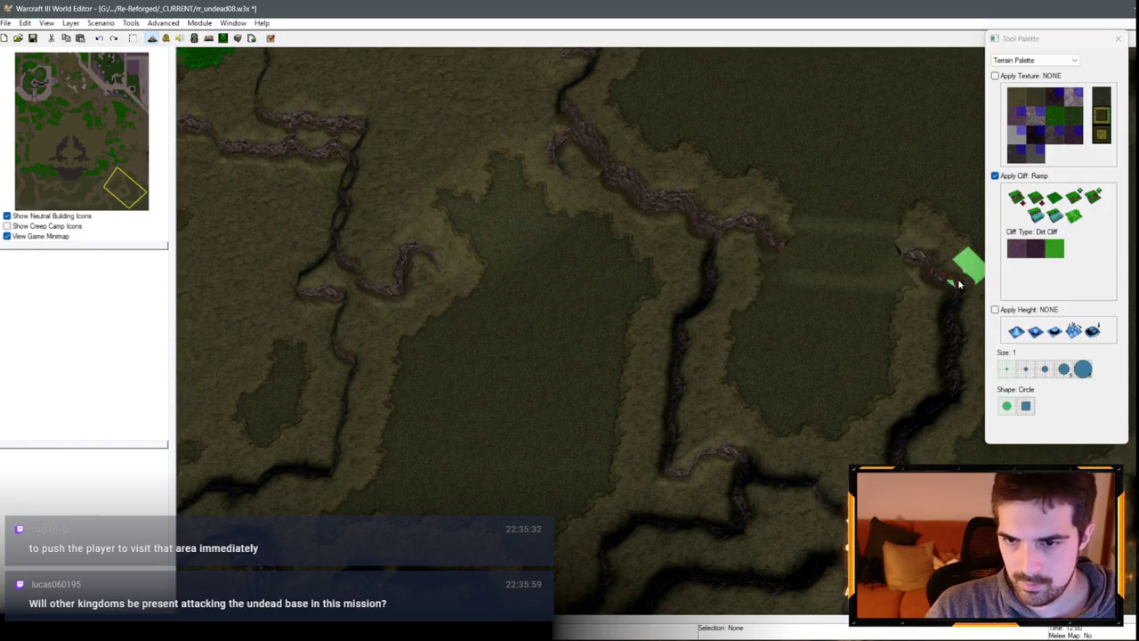
{"action": "key", "text": "Right"}
{"action": "key", "text": "Right"}
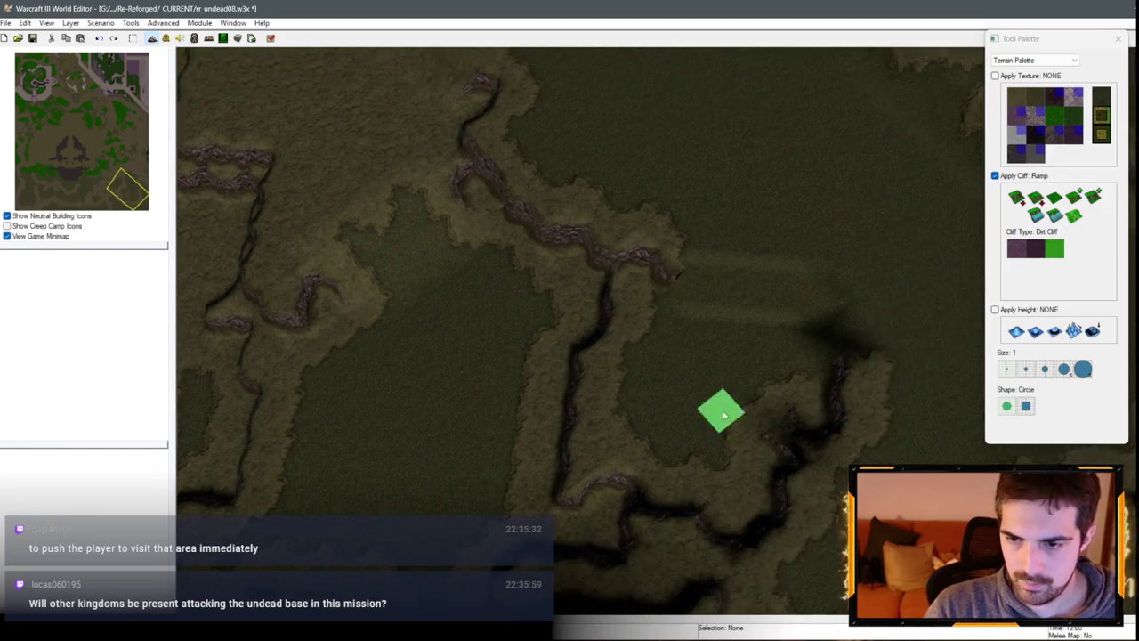
Step: Repaint the plateau's right cliff edge, add another ramp, and tilt the camera
{"action": "left_click", "coordinate": [1055, 196]}
{"action": "mouse_move", "coordinate": [877, 323]}
{"action": "left_mouse_down"}
{"action": "mouse_move", "coordinate": [819, 369]}
{"action": "mouse_move", "coordinate": [817, 476]}
{"action": "left_mouse_up"}
{"action": "left_click", "coordinate": [1076, 222]}
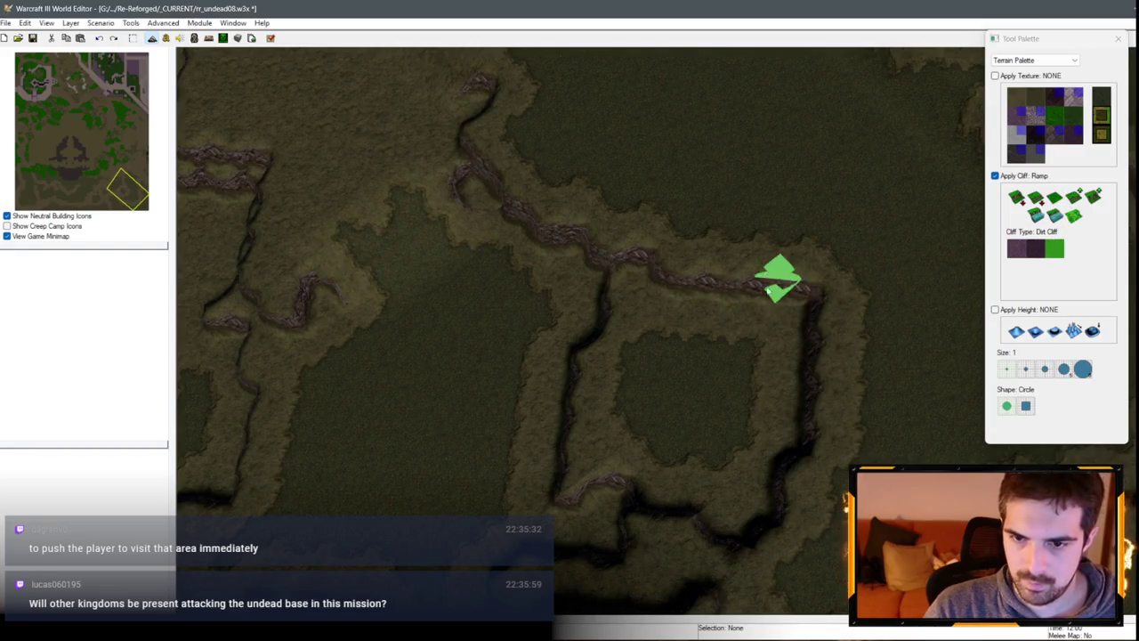
{"action": "mouse_move", "coordinate": [720, 296]}
{"action": "left_mouse_down"}
{"action": "mouse_move", "coordinate": [775, 280]}
{"action": "mouse_move", "coordinate": [767, 294]}
{"action": "left_mouse_up"}
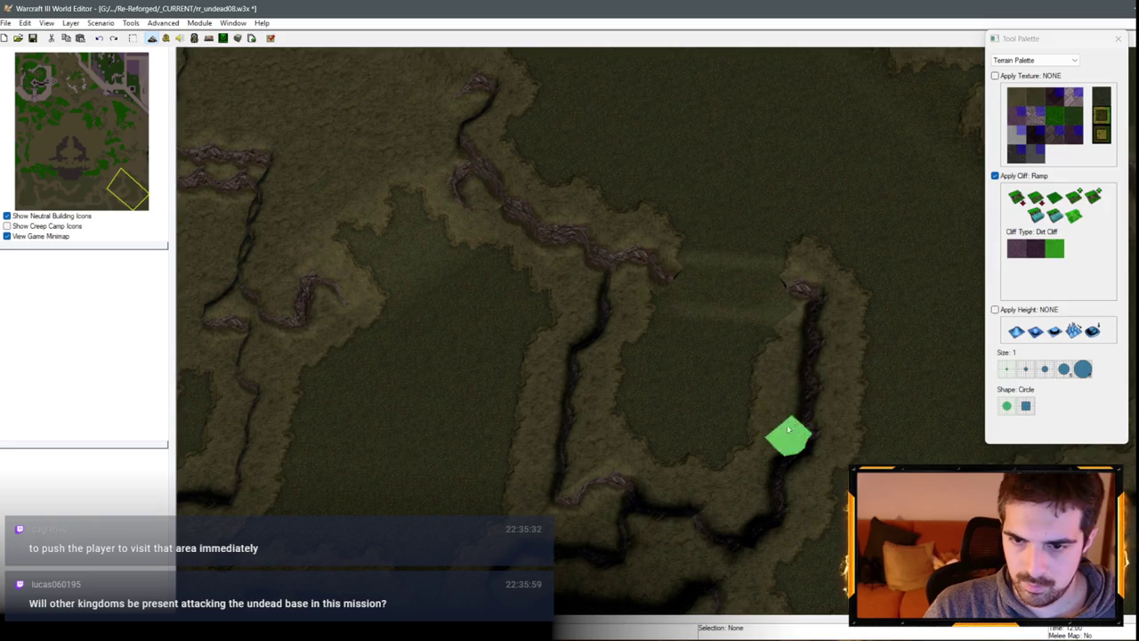
{"action": "mouse_move", "coordinate": [745, 343]}
{"action": "left_mouse_down"}
{"action": "mouse_move", "coordinate": [786, 255]}
{"action": "mouse_move", "coordinate": [842, 186]}
{"action": "mouse_move", "coordinate": [859, 278]}
{"action": "mouse_move", "coordinate": [890, 247]}
{"action": "mouse_move", "coordinate": [840, 152]}
{"action": "mouse_move", "coordinate": [867, 370]}
{"action": "mouse_move", "coordinate": [682, 279]}
{"action": "mouse_move", "coordinate": [682, 325]}
{"action": "mouse_move", "coordinate": [255, 414]}
{"action": "mouse_move", "coordinate": [557, 356]}
{"action": "mouse_move", "coordinate": [775, 381]}
{"action": "mouse_move", "coordinate": [1003, 235]}
{"action": "left_mouse_up"}
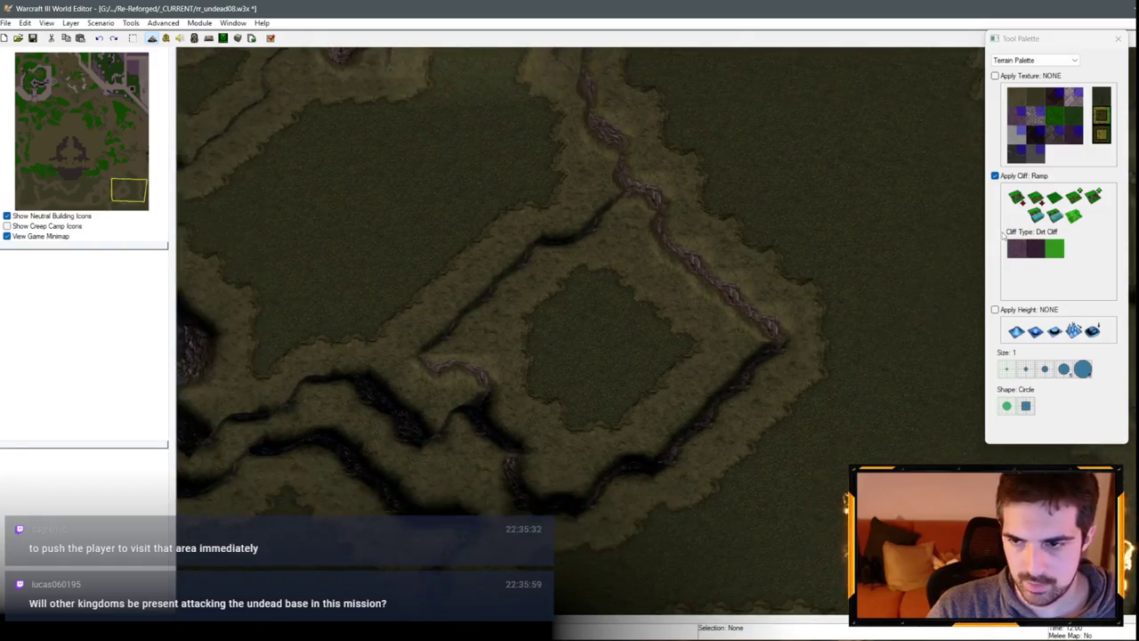
Step: Straighten the diamond enclosure's right cliff edge with the Same Level brush
{"action": "left_click", "coordinate": [1055, 197]}
{"action": "left_click_drag", "start_coordinate": [682, 341], "coordinate": [721, 370]}
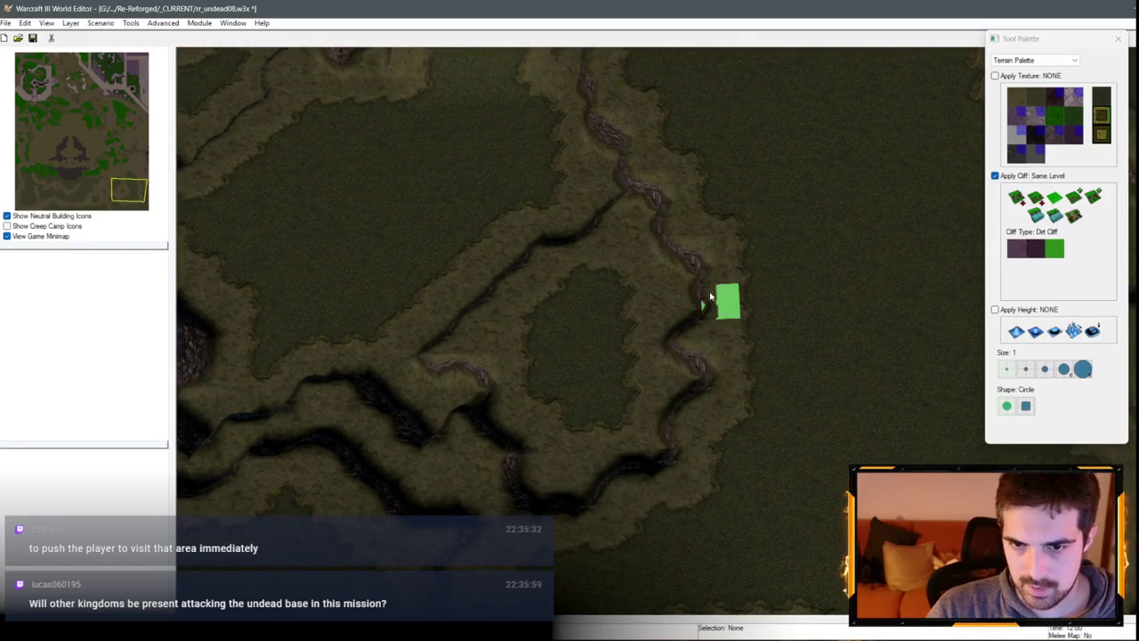
{"action": "left_click_drag", "start_coordinate": [711, 296], "coordinate": [683, 341]}
{"action": "left_click_drag", "start_coordinate": [664, 401], "coordinate": [719, 429]}
Step: Place a ramp into the lower cliff and extend it up along the edge
{"action": "left_click", "coordinate": [1078, 217]}
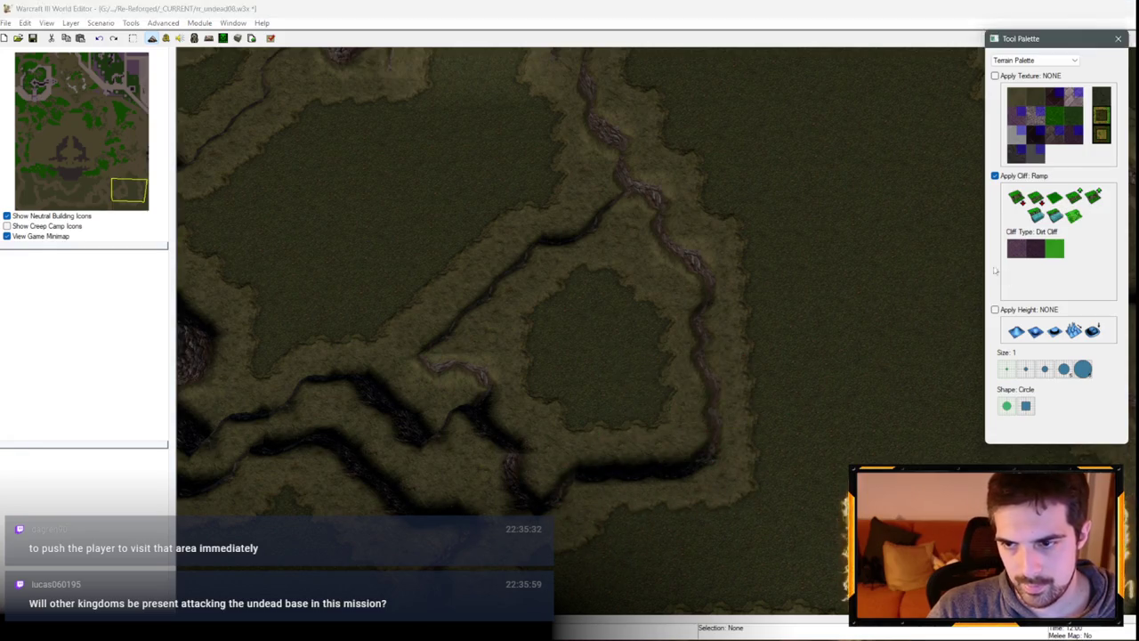
{"action": "left_click", "coordinate": [668, 450]}
{"action": "mouse_move", "coordinate": [730, 412]}
{"action": "left_mouse_down"}
{"action": "mouse_move", "coordinate": [702, 275]}
{"action": "mouse_move", "coordinate": [601, 351]}
{"action": "mouse_move", "coordinate": [710, 311]}
{"action": "mouse_move", "coordinate": [706, 423]}
{"action": "mouse_move", "coordinate": [677, 494]}
{"action": "left_mouse_up"}
{"action": "scroll", "coordinate": [583, 319], "scroll_direction": "down", "scroll_amount": 1}
{"action": "scroll", "coordinate": [798, 528], "scroll_direction": "up", "scroll_amount": 1}
{"action": "scroll", "coordinate": [798, 528], "scroll_direction": "up", "scroll_amount": 2}
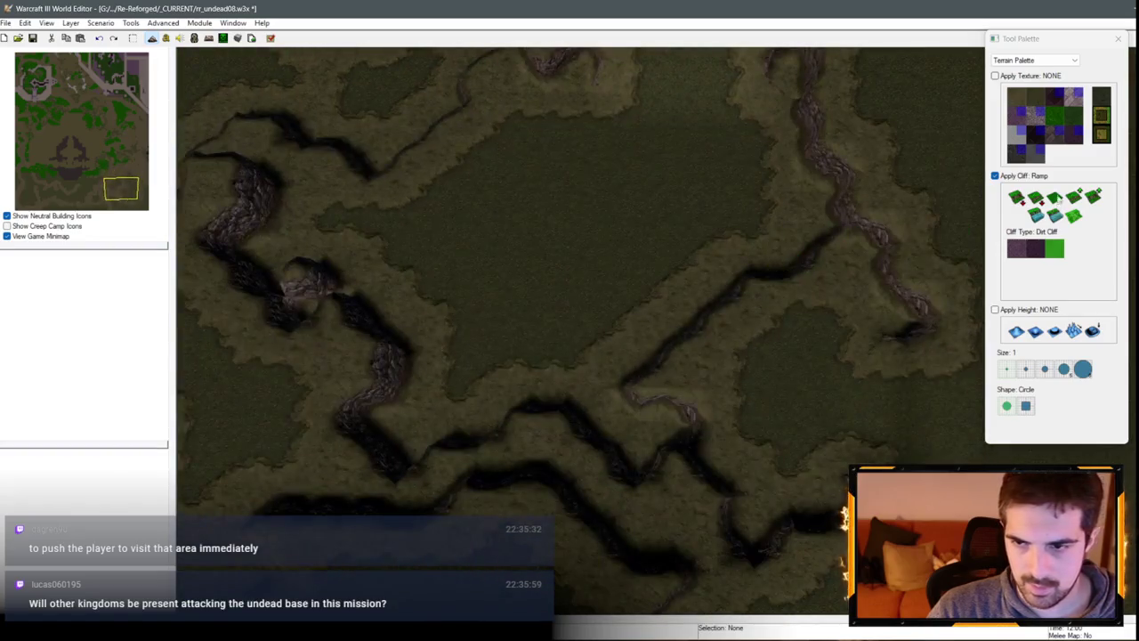
Step: Level the cliff edges around the enclosure and cut ramps into nearby cliffs
{"action": "left_click", "coordinate": [1058, 198]}
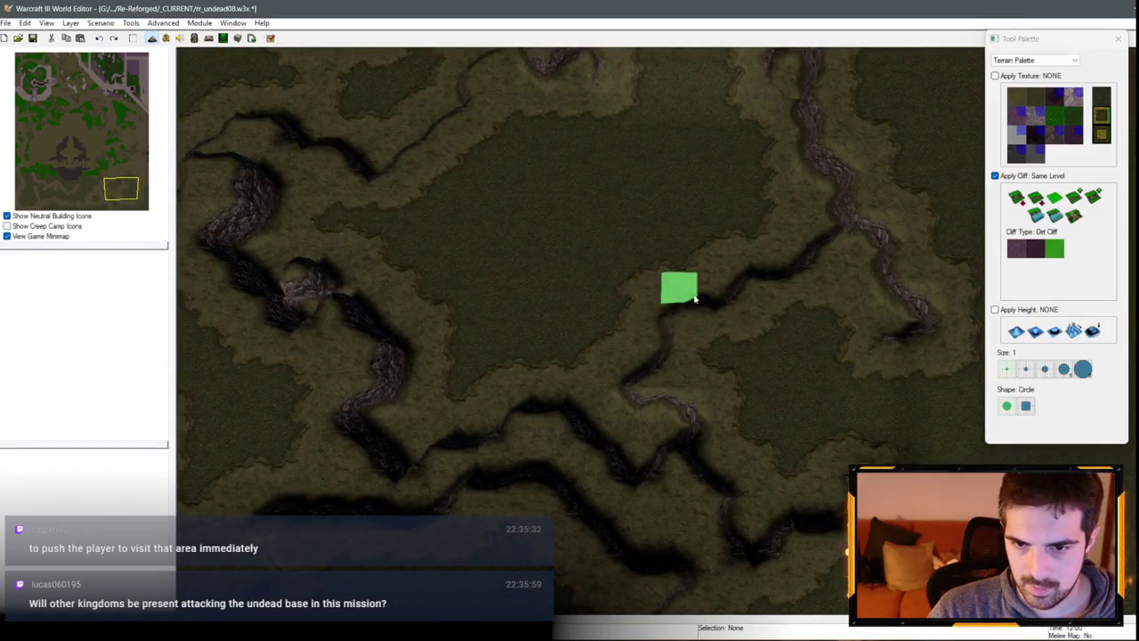
{"action": "mouse_move", "coordinate": [684, 269]}
{"action": "left_mouse_down"}
{"action": "mouse_move", "coordinate": [771, 321]}
{"action": "mouse_move", "coordinate": [735, 392]}
{"action": "mouse_move", "coordinate": [666, 325]}
{"action": "mouse_move", "coordinate": [768, 285]}
{"action": "mouse_move", "coordinate": [762, 427]}
{"action": "mouse_move", "coordinate": [793, 221]}
{"action": "mouse_move", "coordinate": [805, 216]}
{"action": "left_mouse_up"}
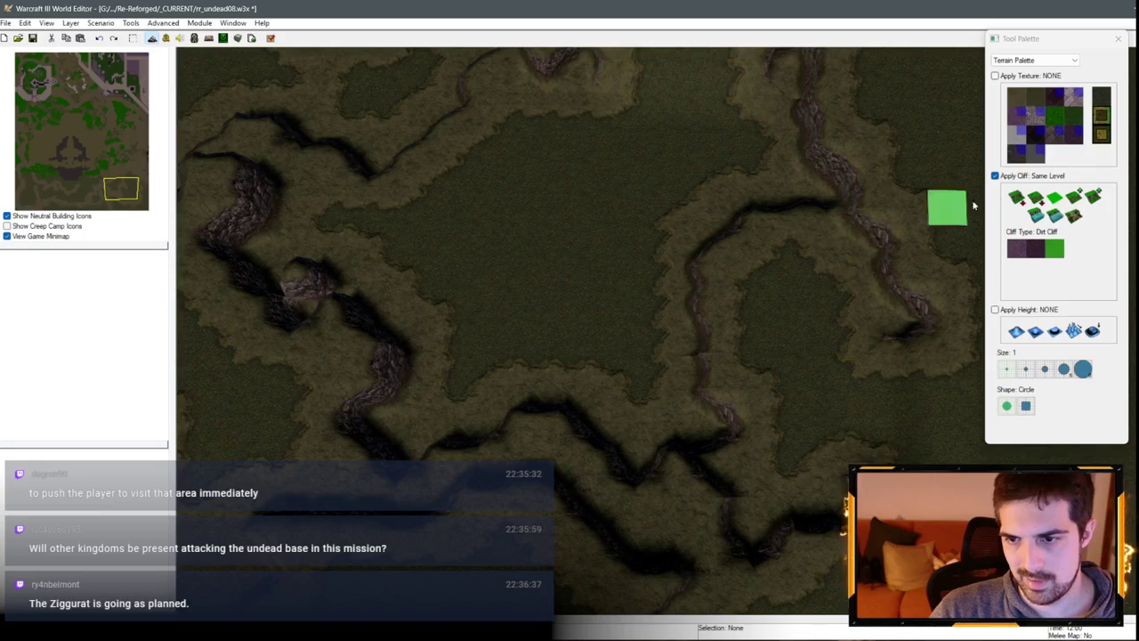
{"action": "left_click", "coordinate": [1074, 215]}
{"action": "left_click_drag", "start_coordinate": [712, 318], "coordinate": [716, 253]}
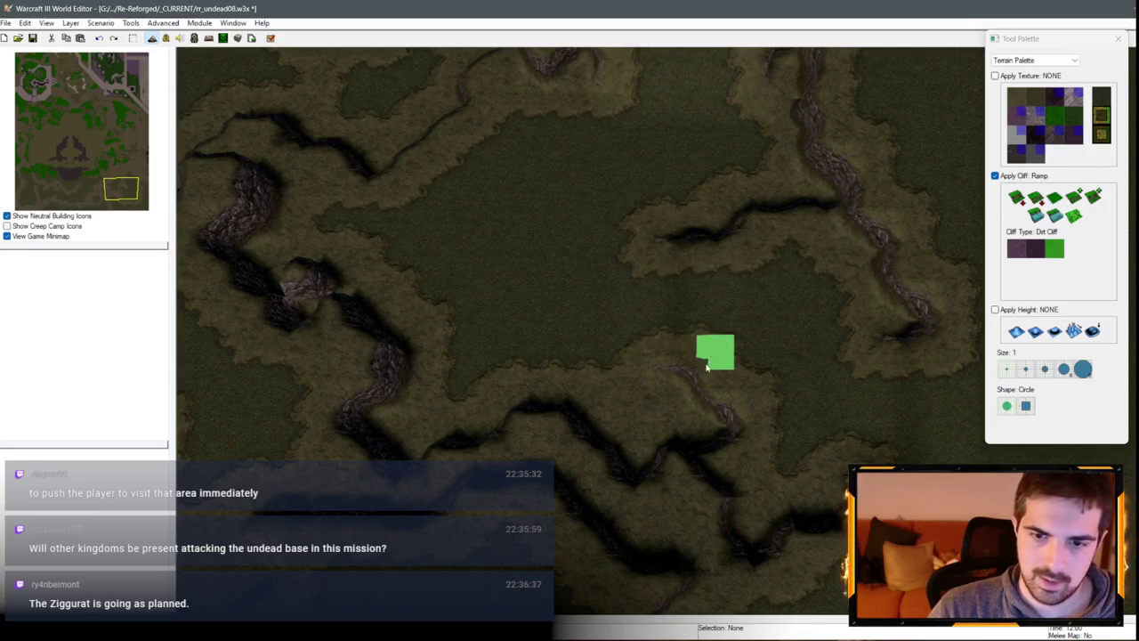
{"action": "scroll", "coordinate": [707, 366], "scroll_direction": "down", "scroll_amount": 5}
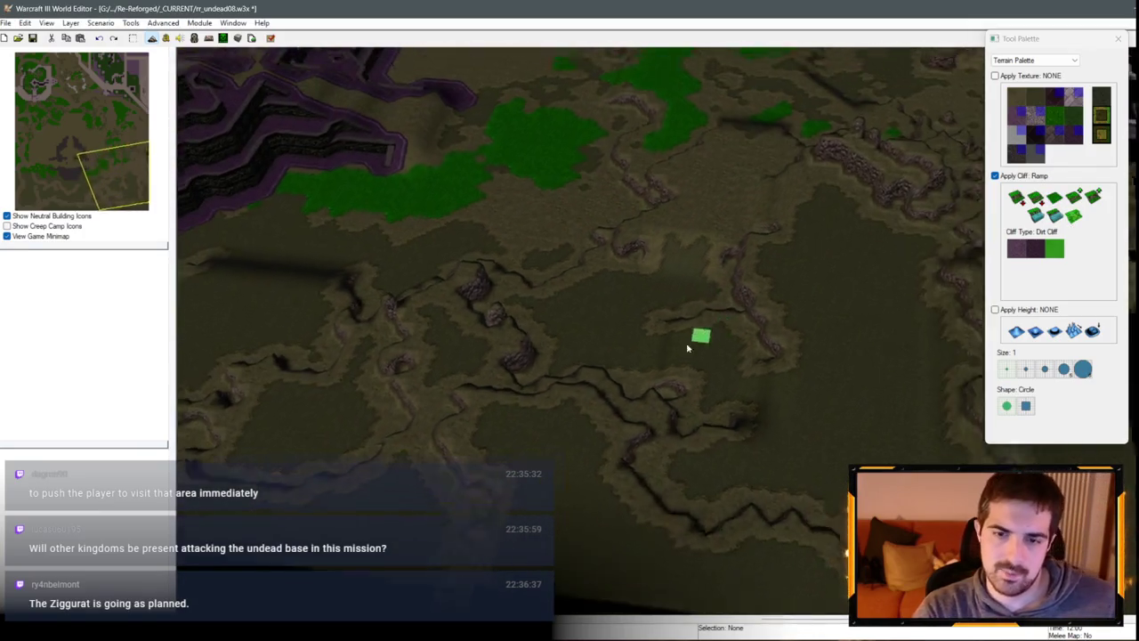
{"action": "scroll", "coordinate": [687, 348], "scroll_direction": "up", "scroll_amount": 5}
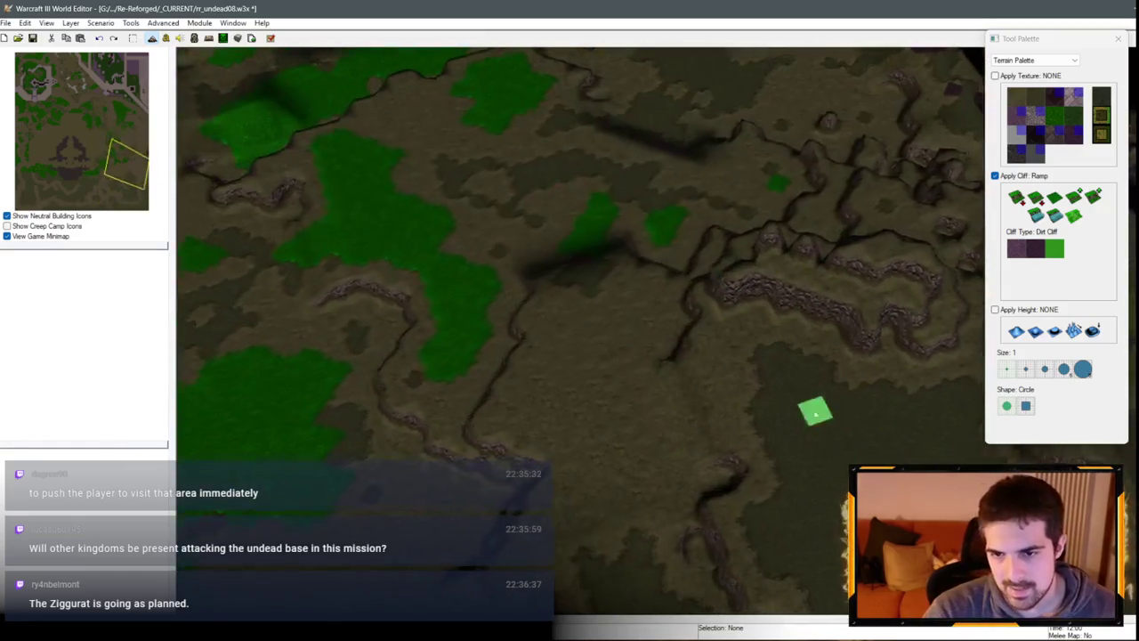
{"action": "key", "text": "Left"}
{"action": "scroll", "coordinate": [575, 371], "scroll_direction": "down", "scroll_amount": 2}
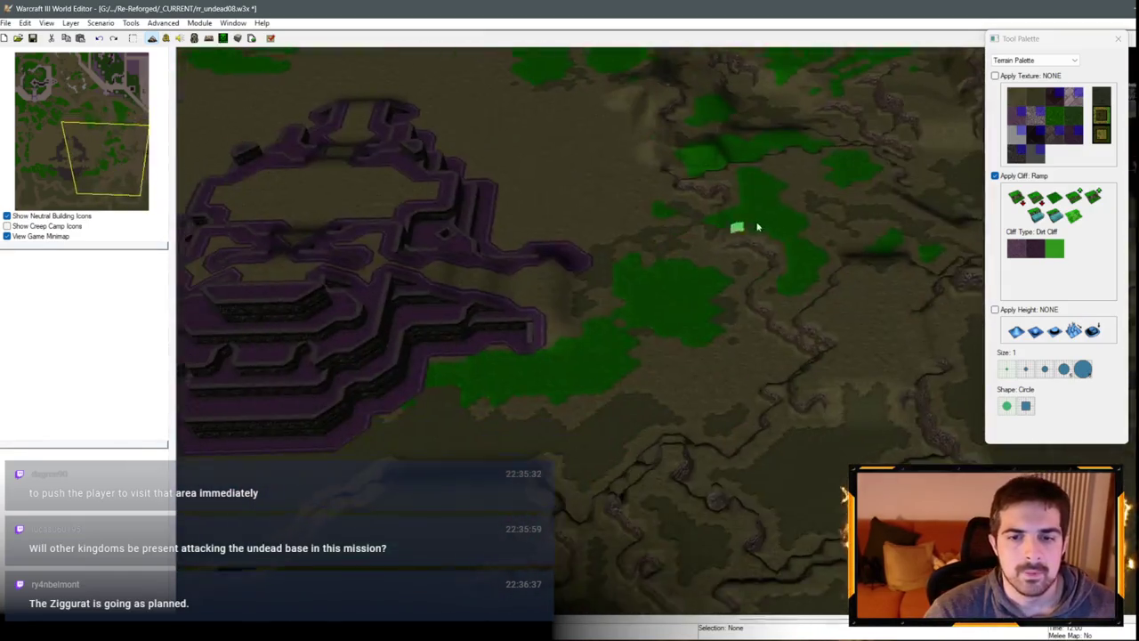
{"action": "scroll", "coordinate": [757, 227], "scroll_direction": "up", "scroll_amount": 5}
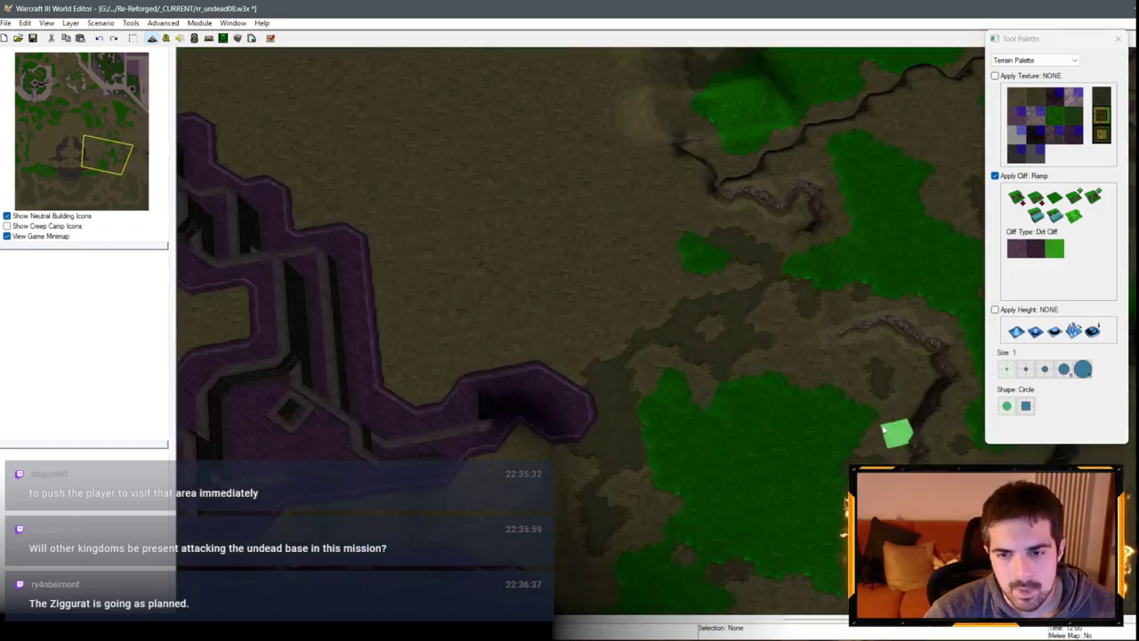
{"action": "scroll", "coordinate": [883, 431], "scroll_direction": "down", "scroll_amount": 5}
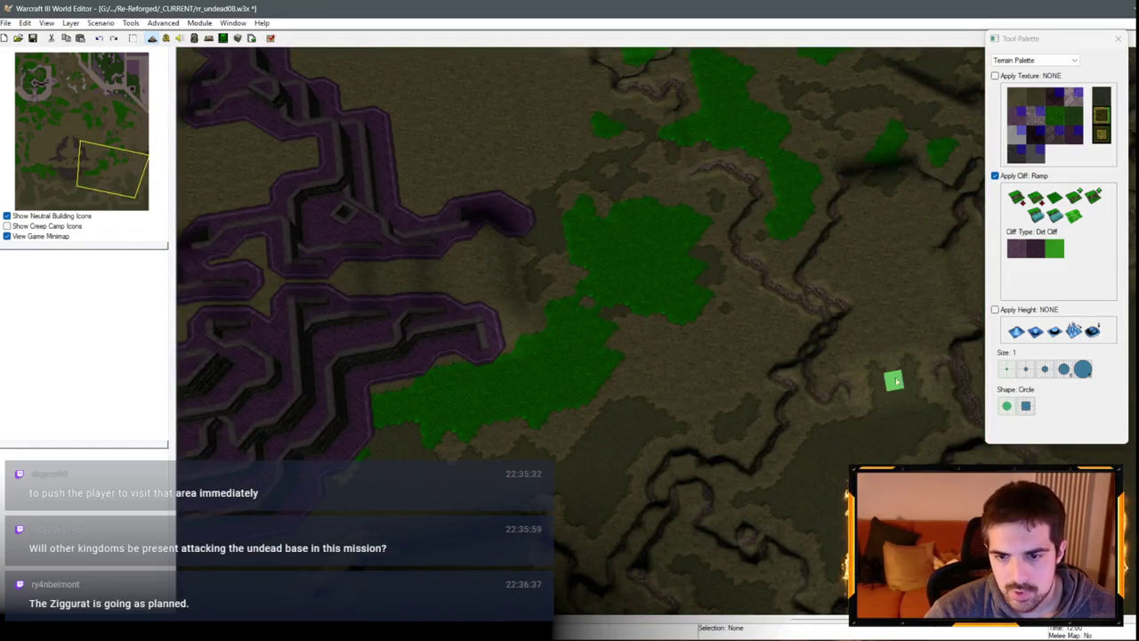
{"action": "scroll", "coordinate": [656, 333], "scroll_direction": "down", "scroll_amount": 2}
{"action": "key", "text": "Up"}
{"action": "key", "text": "Right"}
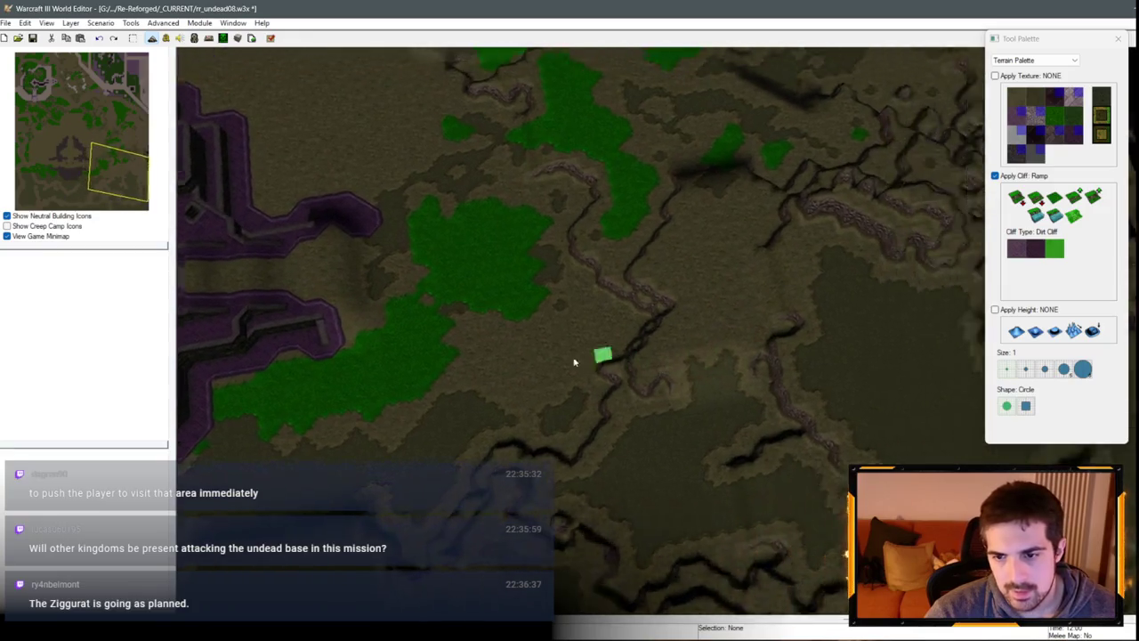
{"action": "key", "text": "Up"}
{"action": "key", "text": "Left"}
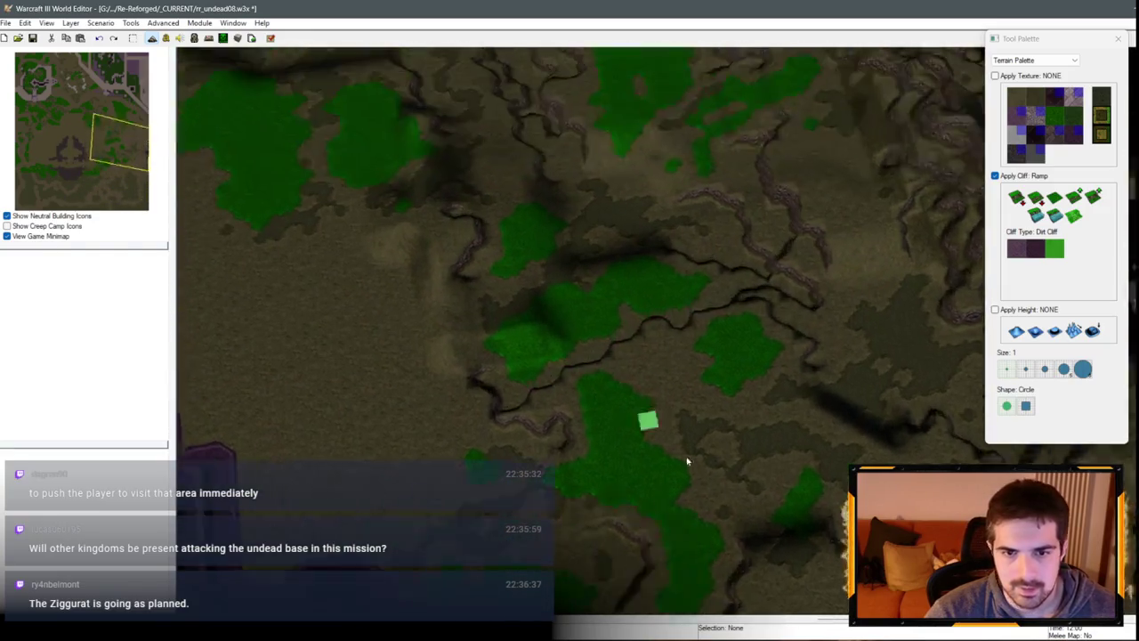
{"action": "key", "text": "Up"}
{"action": "key", "text": "Right"}
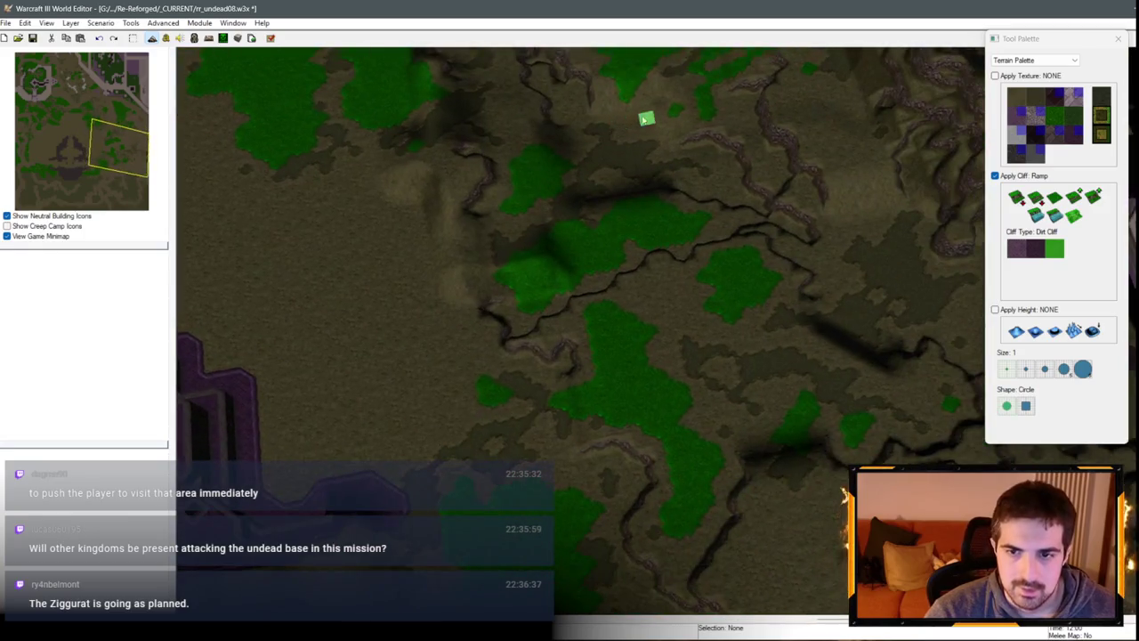
{"action": "key", "text": "Down"}
{"action": "key", "text": "Left"}
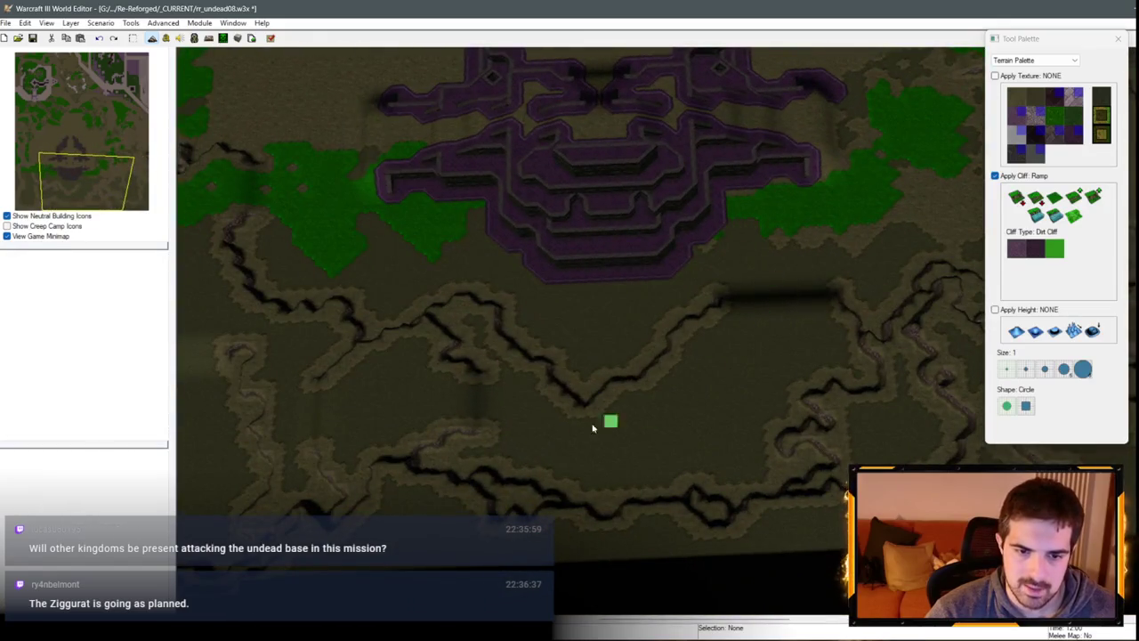
{"action": "key", "text": "Left"}
{"action": "key", "text": "Left"}
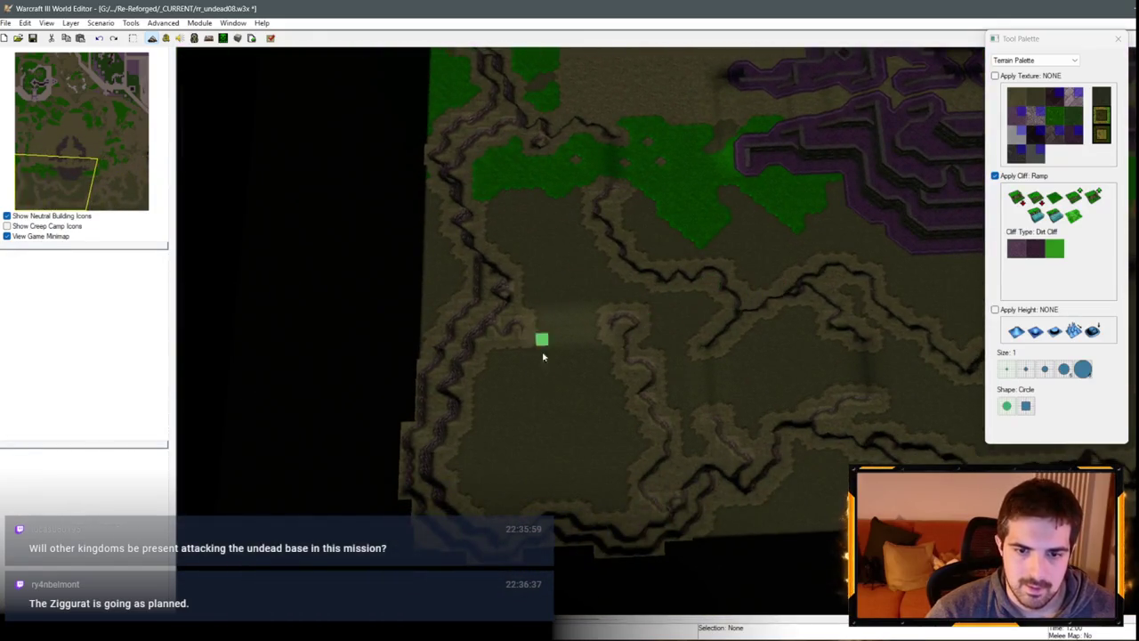
{"action": "key", "text": "Up"}
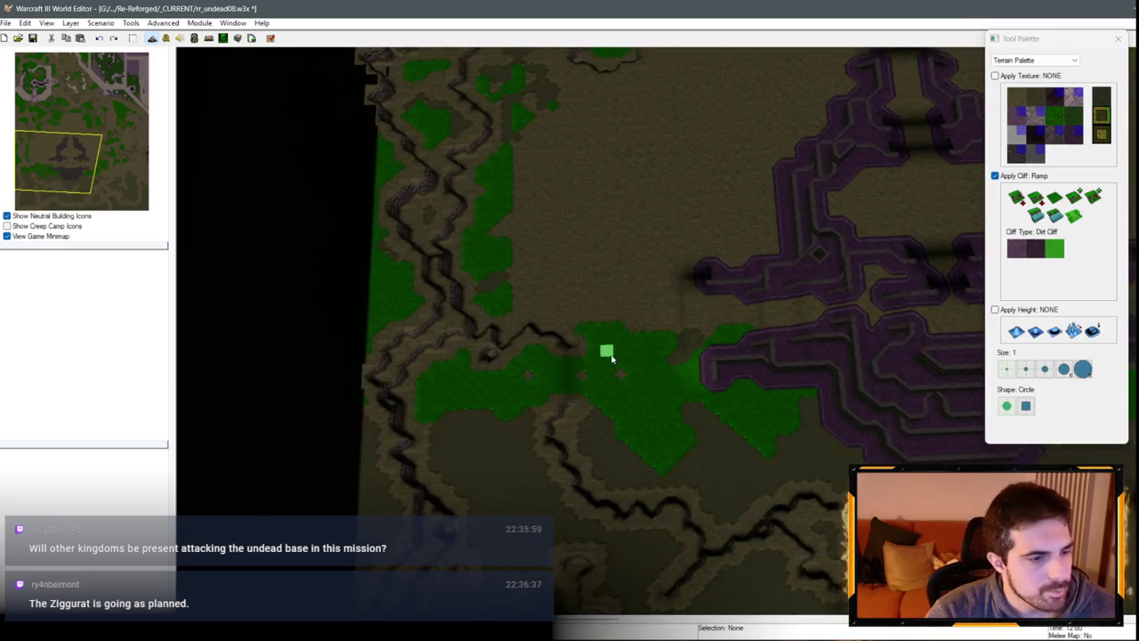
{"action": "key", "text": "Right"}
{"action": "key", "text": "Down"}
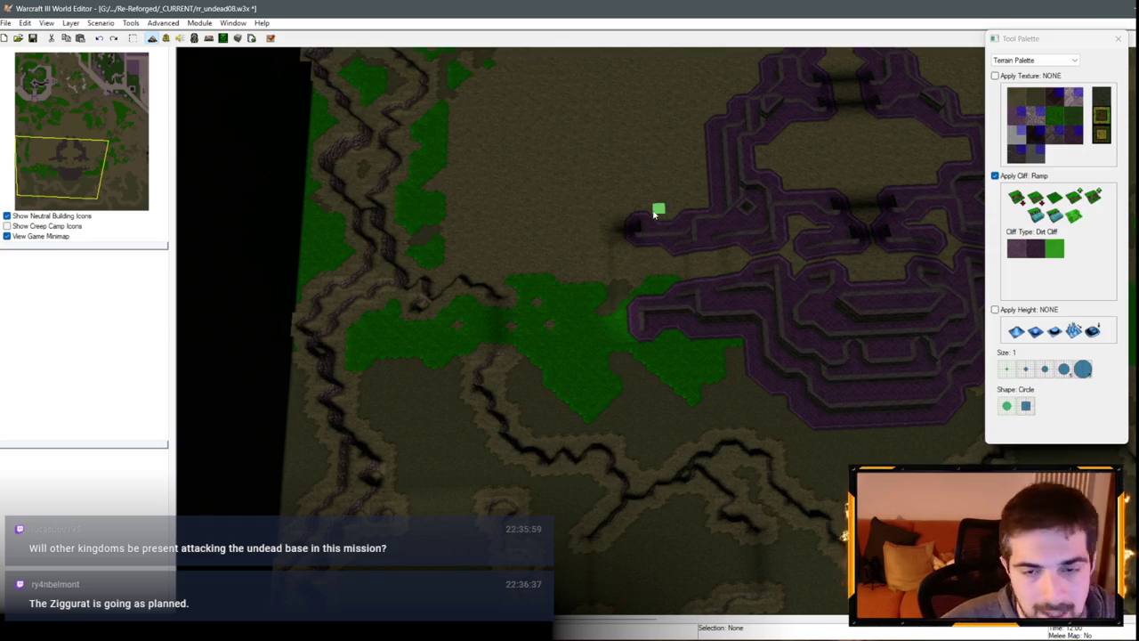
{"action": "scroll", "coordinate": [655, 209], "scroll_direction": "down", "scroll_amount": 2}
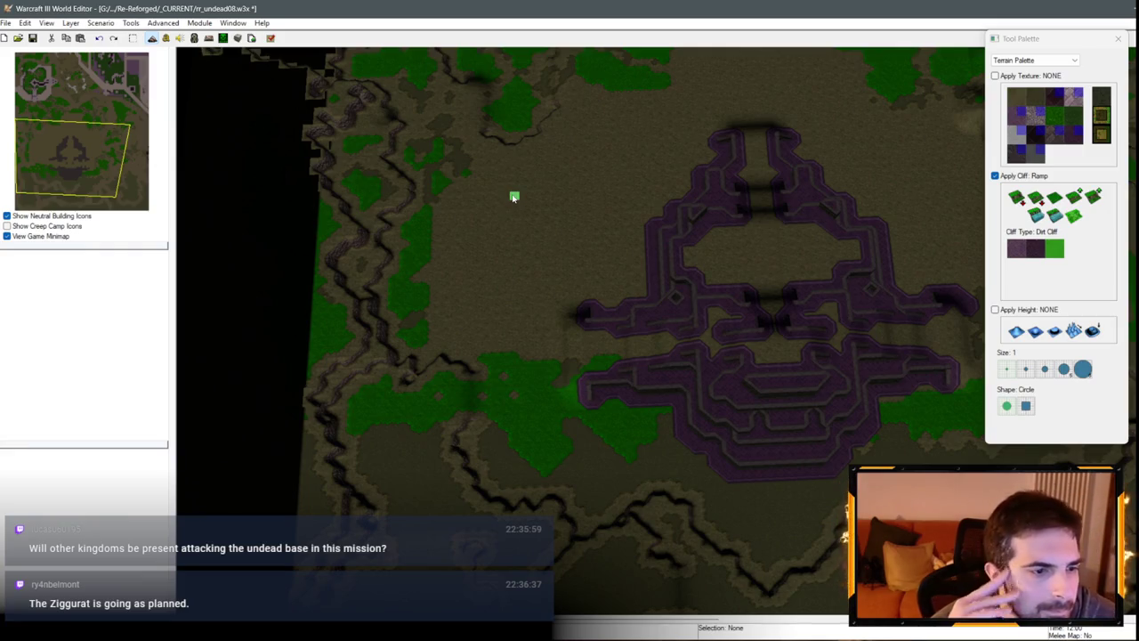
{"action": "key", "text": "Up"}
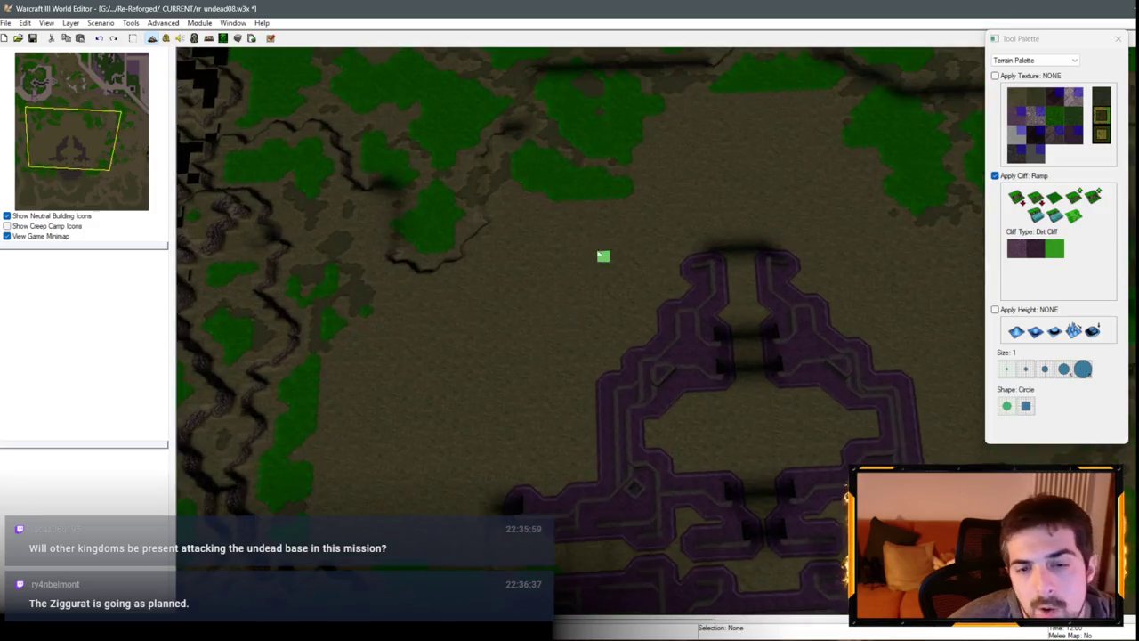
{"action": "mouse_move", "coordinate": [513, 233]}
{"action": "left_mouse_down"}
{"action": "mouse_move", "coordinate": [407, 326]}
{"action": "mouse_move", "coordinate": [858, 121]}
{"action": "mouse_move", "coordinate": [837, 181]}
{"action": "mouse_move", "coordinate": [638, 315]}
{"action": "mouse_move", "coordinate": [725, 294]}
{"action": "mouse_move", "coordinate": [870, 301]}
{"action": "mouse_move", "coordinate": [801, 330]}
{"action": "mouse_move", "coordinate": [839, 300]}
{"action": "mouse_move", "coordinate": [394, 333]}
{"action": "mouse_move", "coordinate": [504, 428]}
{"action": "mouse_move", "coordinate": [565, 257]}
{"action": "mouse_move", "coordinate": [828, 348]}
{"action": "mouse_move", "coordinate": [850, 293]}
{"action": "mouse_move", "coordinate": [669, 247]}
{"action": "mouse_move", "coordinate": [600, 268]}
{"action": "mouse_move", "coordinate": [646, 241]}
{"action": "mouse_move", "coordinate": [774, 305]}
{"action": "mouse_move", "coordinate": [667, 308]}
{"action": "mouse_move", "coordinate": [641, 365]}
{"action": "mouse_move", "coordinate": [634, 336]}
{"action": "left_mouse_up"}
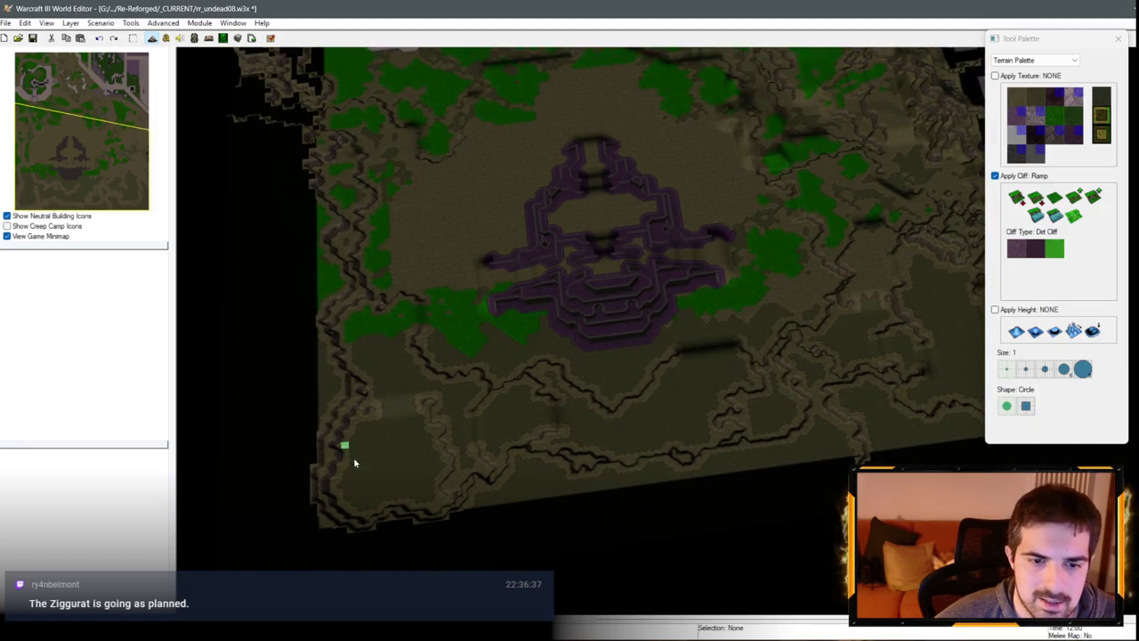
{"action": "left_click_drag", "start_coordinate": [922, 317], "coordinate": [917, 286]}
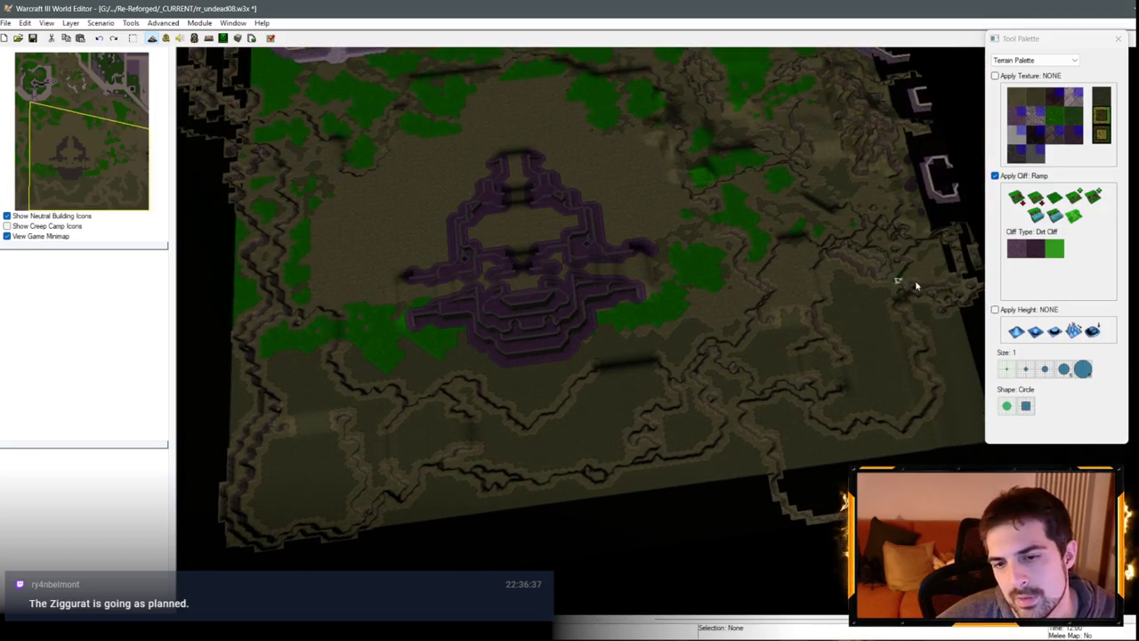
{"action": "mouse_move", "coordinate": [835, 318]}
{"action": "left_mouse_down"}
{"action": "mouse_move", "coordinate": [791, 315]}
{"action": "mouse_move", "coordinate": [791, 376]}
{"action": "mouse_move", "coordinate": [682, 419]}
{"action": "mouse_move", "coordinate": [534, 450]}
{"action": "mouse_move", "coordinate": [333, 295]}
{"action": "mouse_move", "coordinate": [310, 415]}
{"action": "left_mouse_up"}
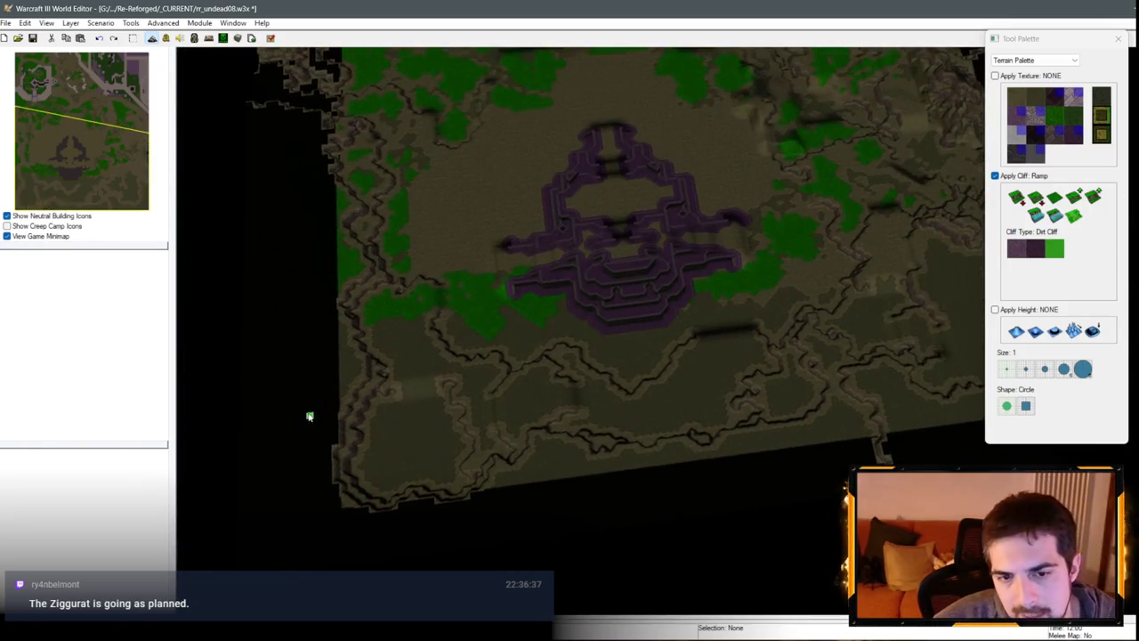
{"action": "left_click_drag", "start_coordinate": [726, 363], "coordinate": [850, 384]}
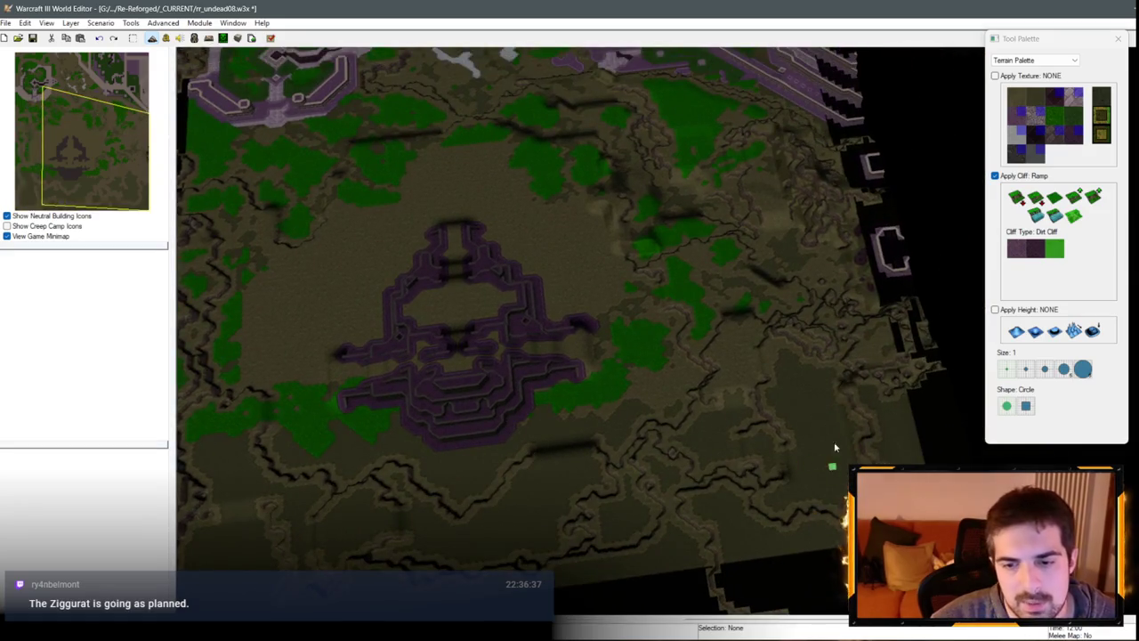
{"action": "left_click_drag", "start_coordinate": [835, 447], "coordinate": [279, 443]}
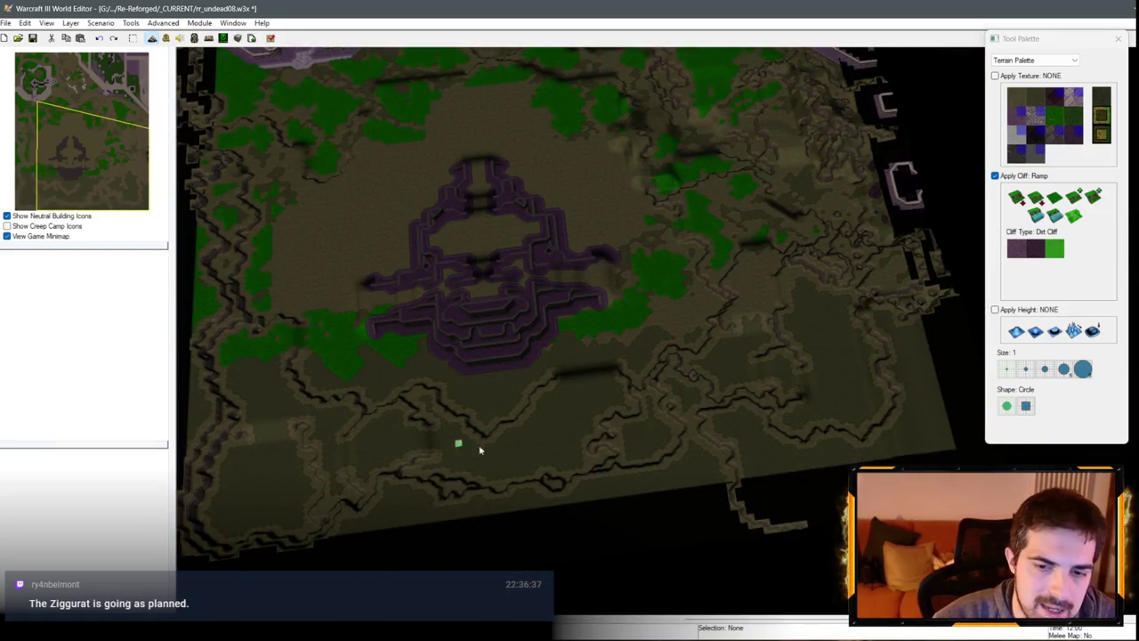
{"action": "scroll", "coordinate": [479, 450], "scroll_direction": "up", "scroll_amount": 5}
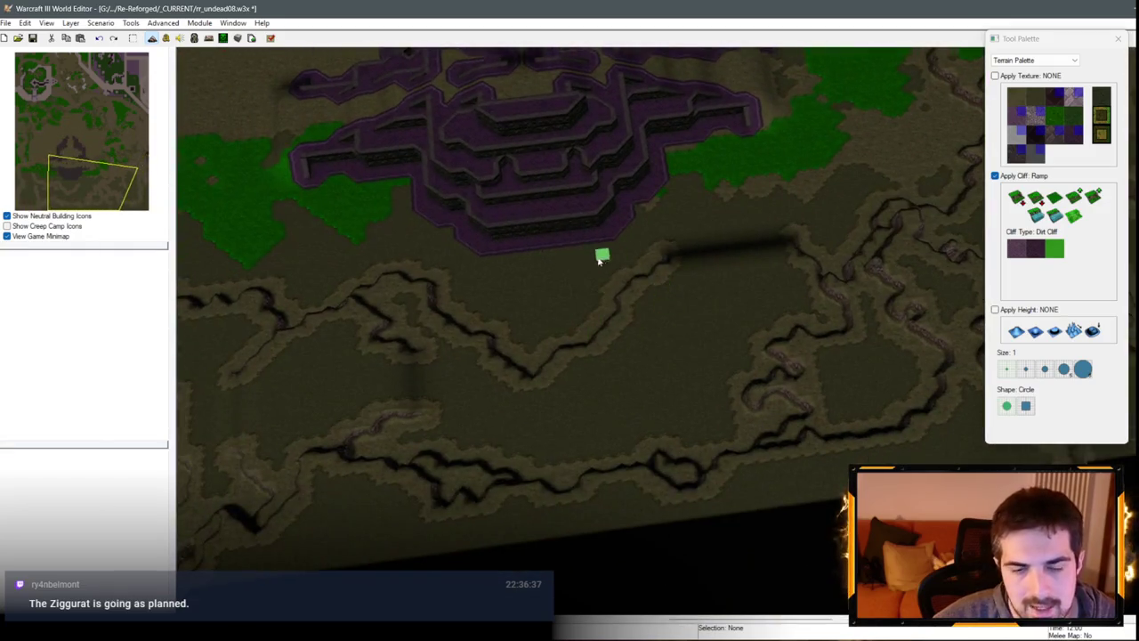
{"action": "left_click_drag", "start_coordinate": [871, 158], "coordinate": [677, 406]}
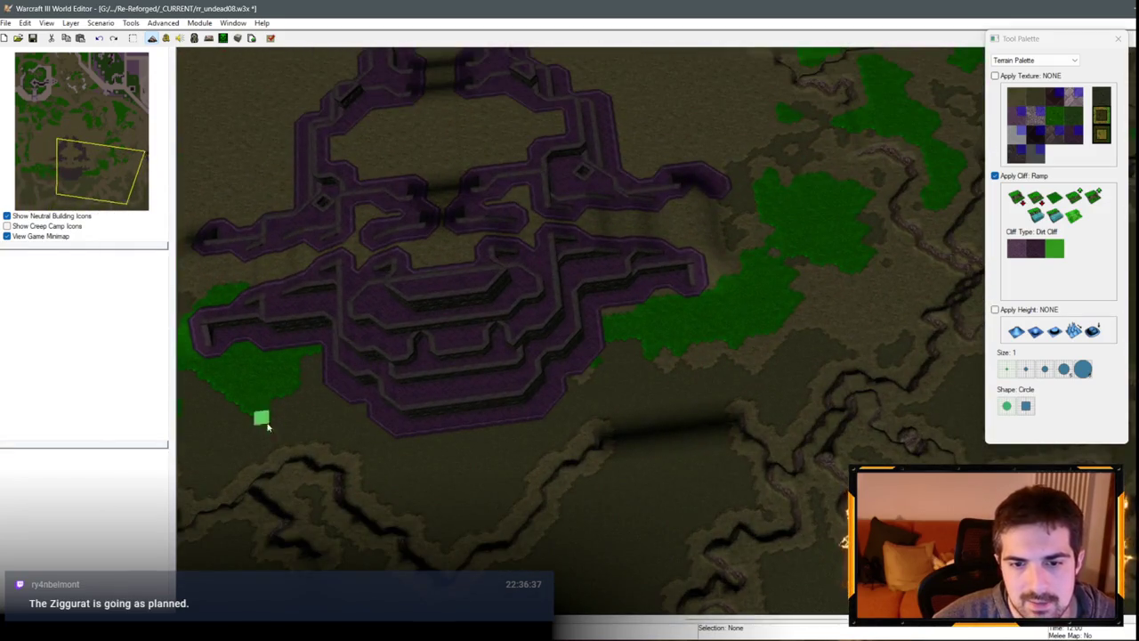
{"action": "left_click_drag", "start_coordinate": [267, 428], "coordinate": [414, 478]}
{"action": "mouse_move", "coordinate": [871, 338]}
{"action": "left_mouse_down"}
{"action": "mouse_move", "coordinate": [837, 175]}
{"action": "mouse_move", "coordinate": [739, 335]}
{"action": "mouse_move", "coordinate": [795, 338]}
{"action": "mouse_move", "coordinate": [740, 317]}
{"action": "left_mouse_up"}
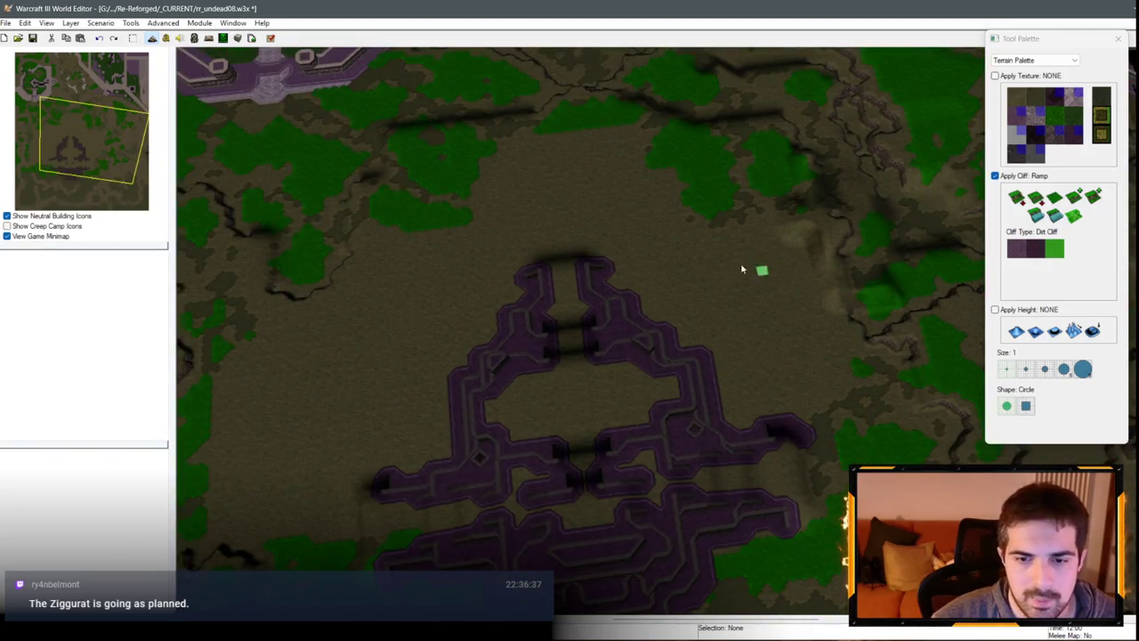
{"action": "left_click_drag", "start_coordinate": [742, 268], "coordinate": [687, 285]}
{"action": "mouse_move", "coordinate": [440, 346]}
{"action": "left_mouse_down"}
{"action": "mouse_move", "coordinate": [476, 307]}
{"action": "mouse_move", "coordinate": [551, 285]}
{"action": "mouse_move", "coordinate": [644, 322]}
{"action": "mouse_move", "coordinate": [510, 279]}
{"action": "left_mouse_up"}
{"action": "left_click_drag", "start_coordinate": [627, 365], "coordinate": [491, 511]}
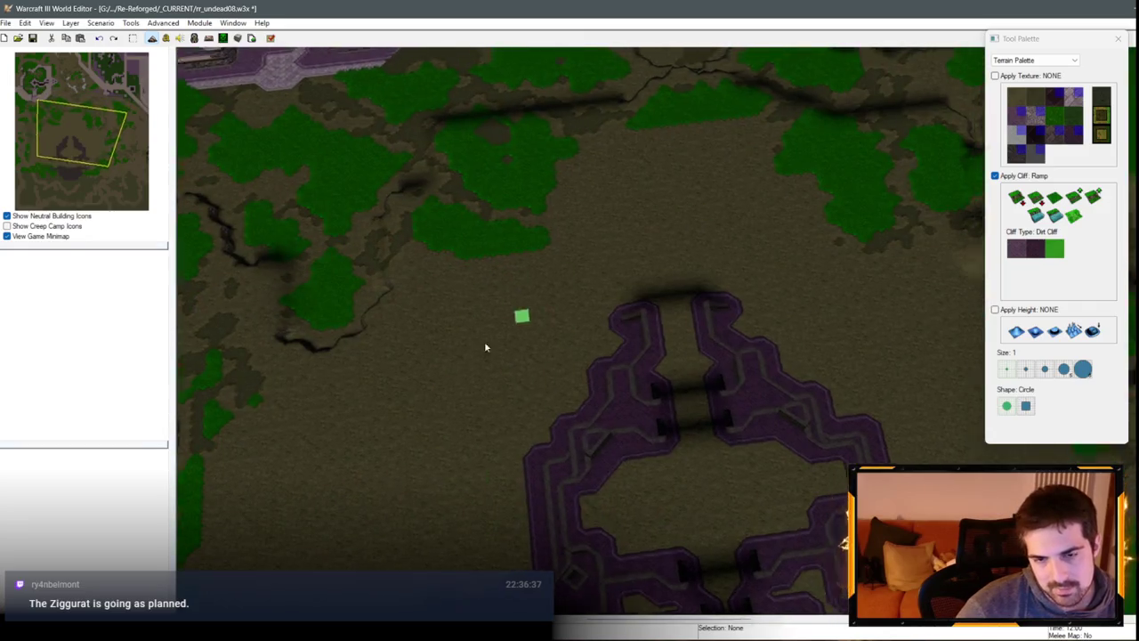
{"action": "mouse_move", "coordinate": [483, 346]}
{"action": "left_mouse_down"}
{"action": "mouse_move", "coordinate": [689, 303]}
{"action": "mouse_move", "coordinate": [810, 313]}
{"action": "left_mouse_up"}
{"action": "mouse_move", "coordinate": [610, 278]}
{"action": "left_mouse_down"}
{"action": "mouse_move", "coordinate": [618, 224]}
{"action": "mouse_move", "coordinate": [758, 180]}
{"action": "mouse_move", "coordinate": [453, 315]}
{"action": "mouse_move", "coordinate": [665, 297]}
{"action": "left_mouse_up"}
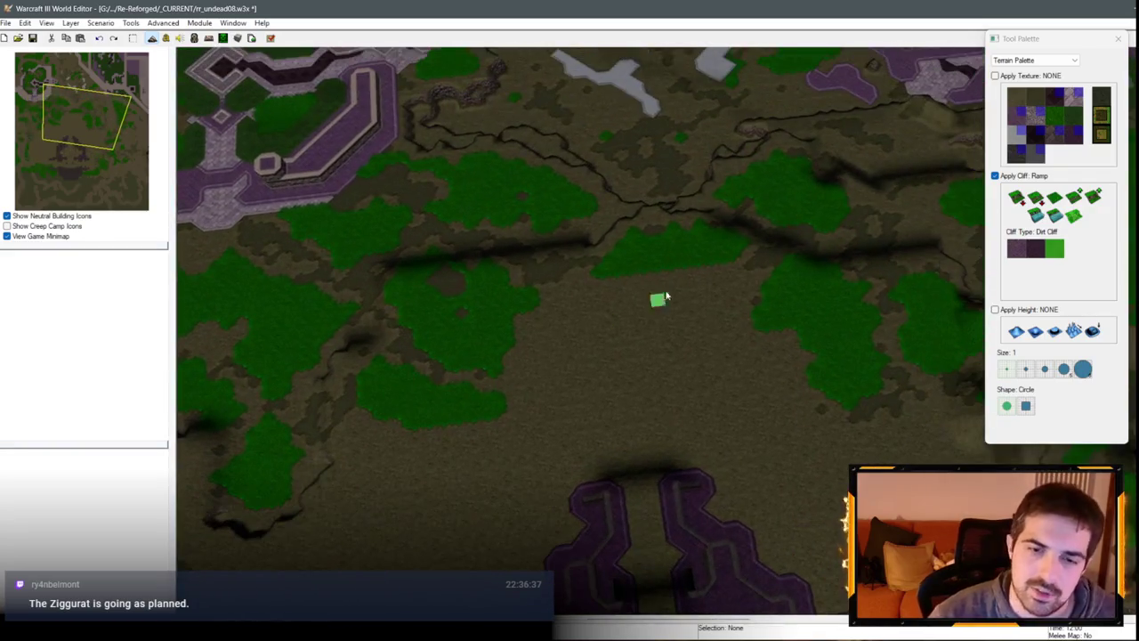
{"action": "left_click_drag", "start_coordinate": [583, 292], "coordinate": [675, 285]}
{"action": "key", "text": "Up"}
{"action": "key", "text": "Up"}
{"action": "key", "text": "Up"}
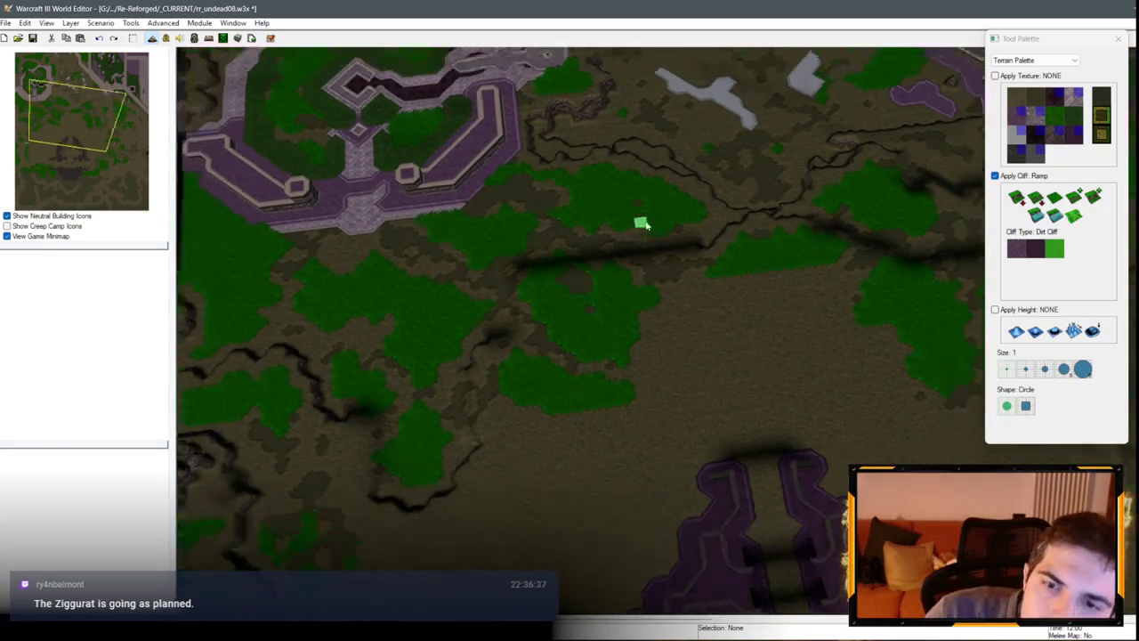
Step: Pan to the cliffed land beside the lake and set the cliff brush size to 2
{"action": "key", "text": "Down"}
{"action": "key", "text": "Down"}
{"action": "key", "text": "Down"}
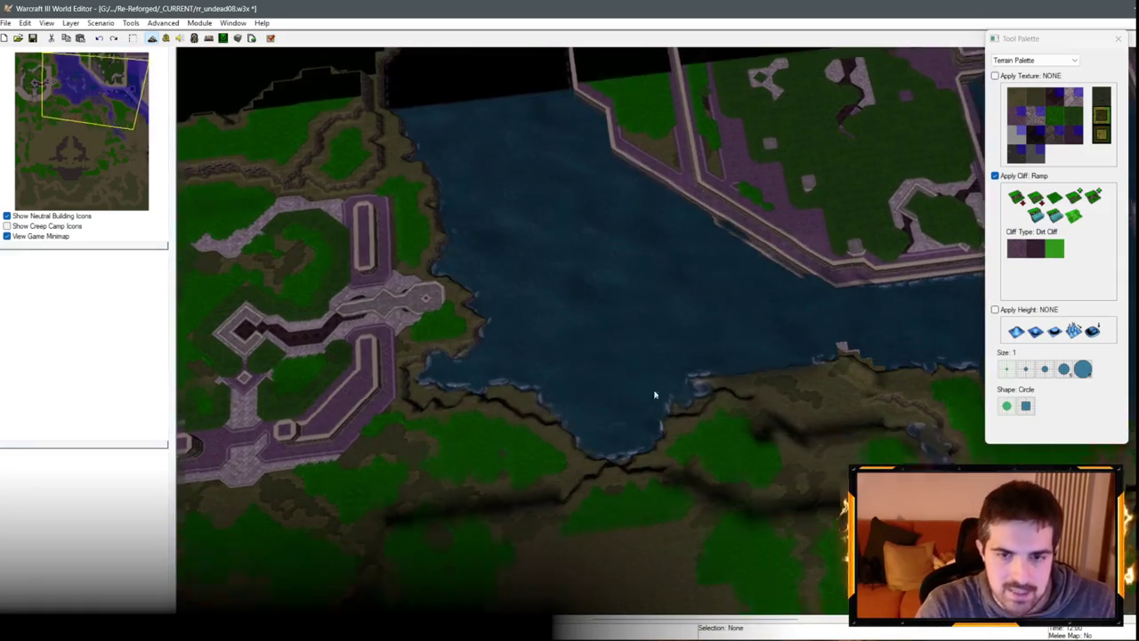
{"action": "key", "text": "Up"}
{"action": "key", "text": "Up"}
{"action": "key", "text": "Up"}
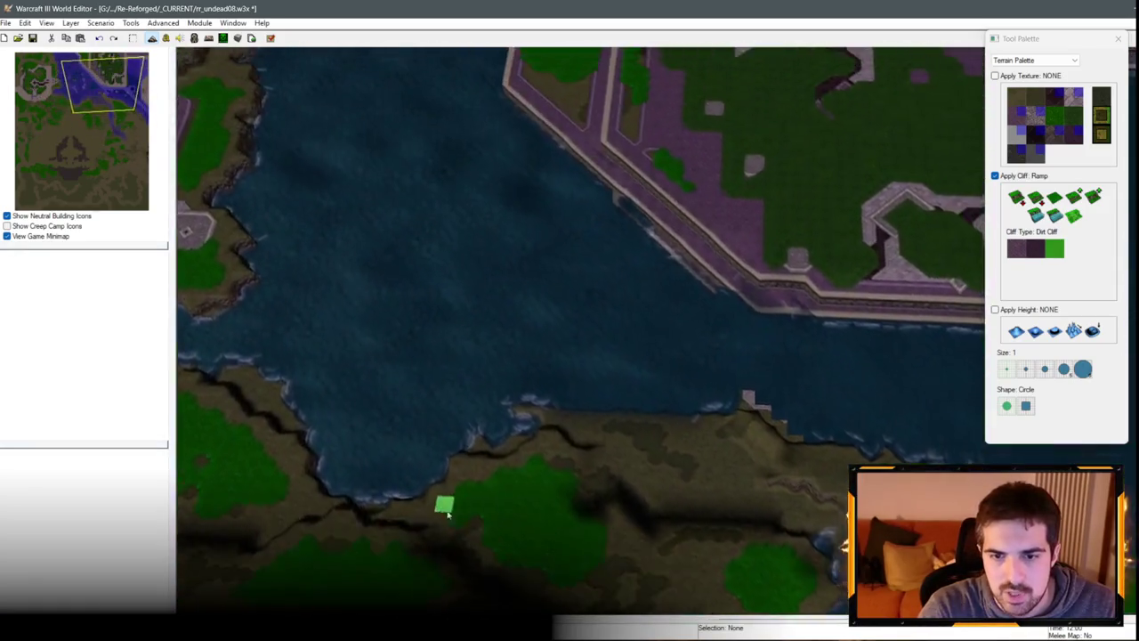
{"action": "key", "text": "Left"}
{"action": "key", "text": "Left"}
{"action": "key", "text": "Left"}
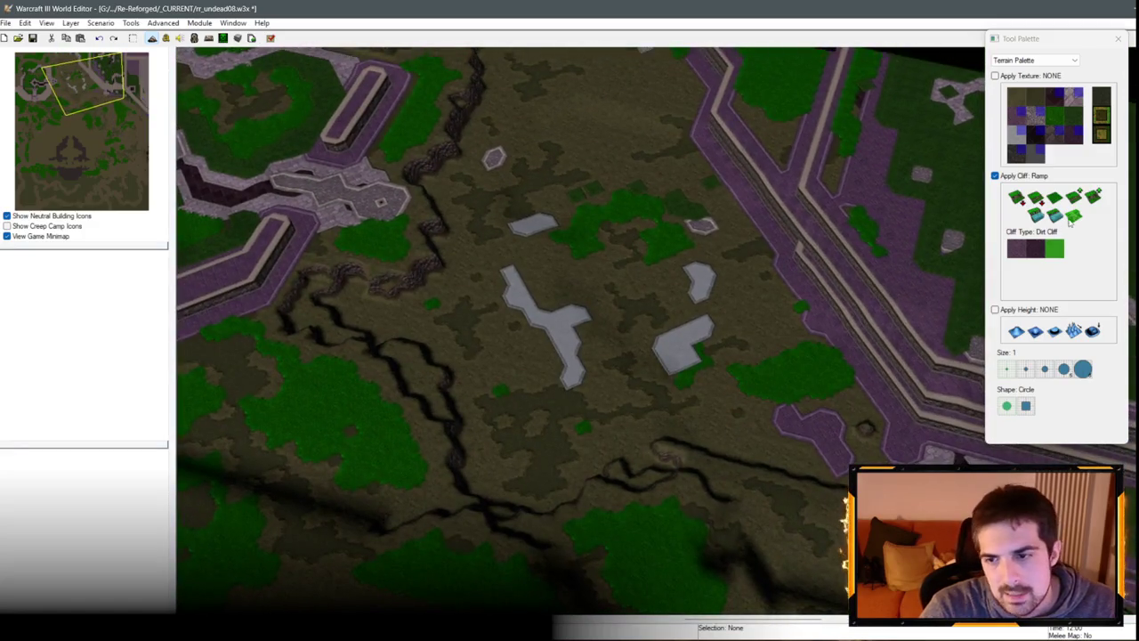
{"action": "key", "text": "2"}
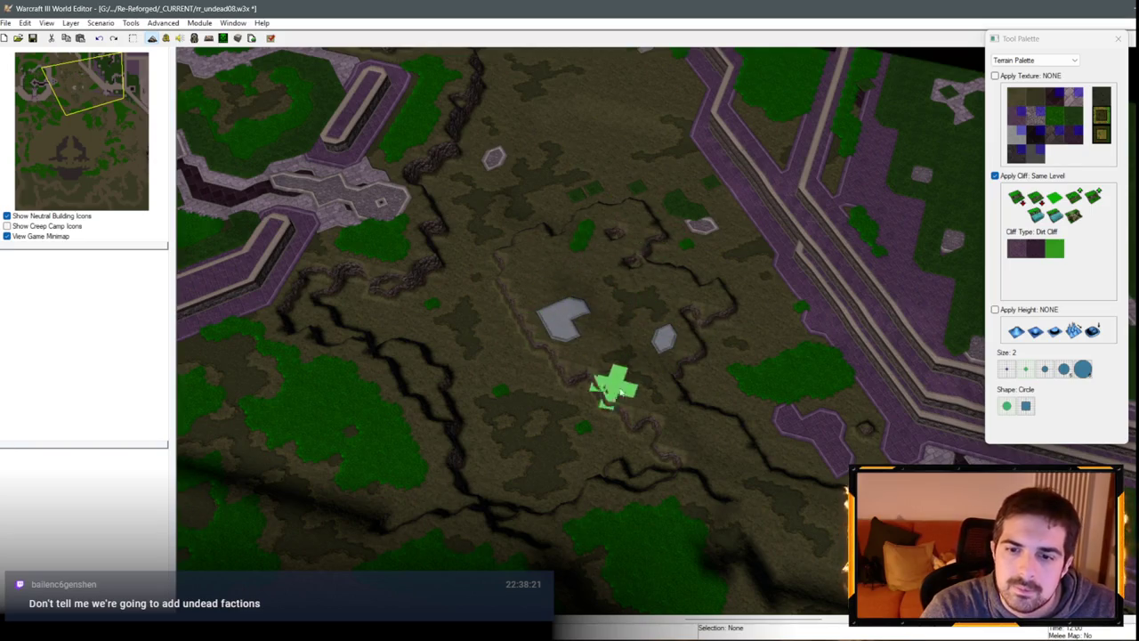
{"action": "key", "text": "Up"}
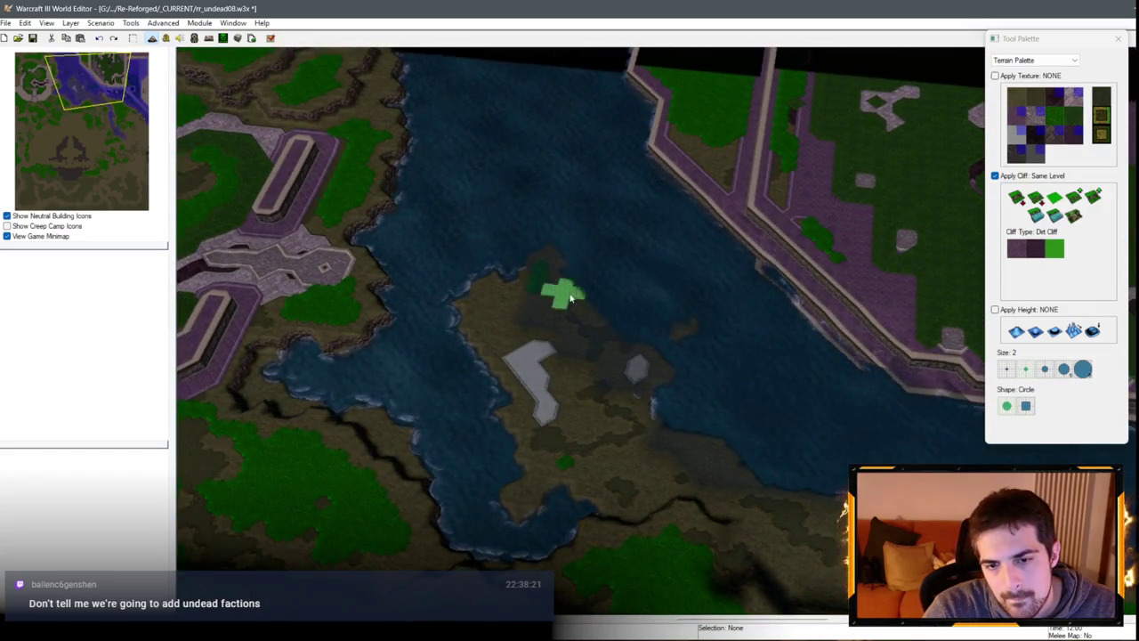
{"action": "key", "text": "Right"}
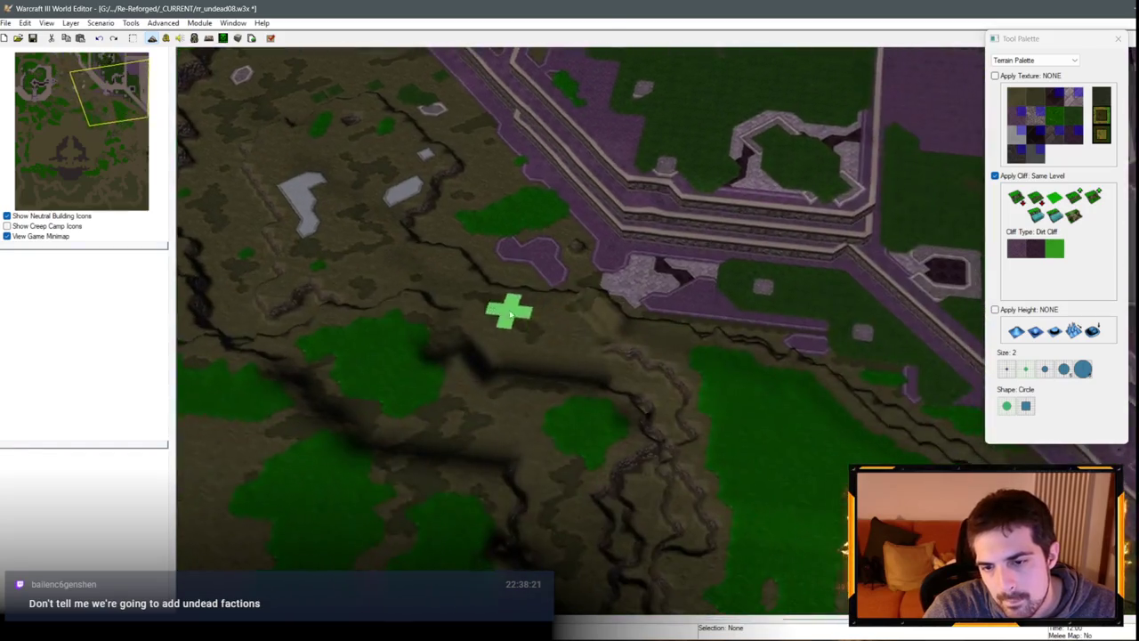
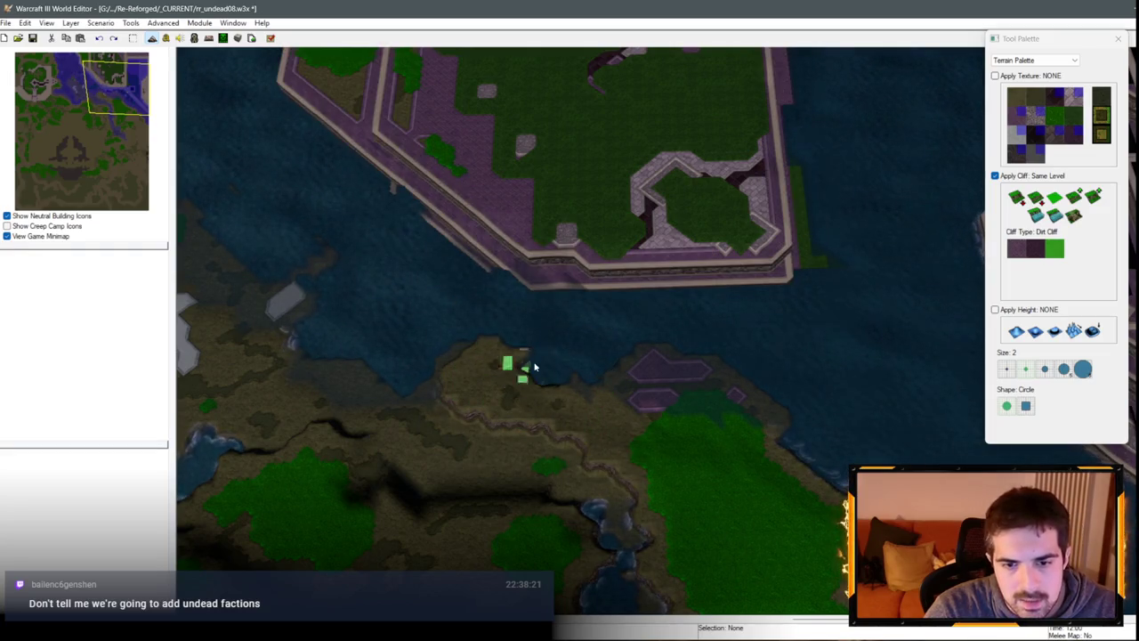
Step: Undo the large terrain change and drop pasted terrain pieces at the fortress cliff edge
{"action": "key", "text": "ctrl+z"}
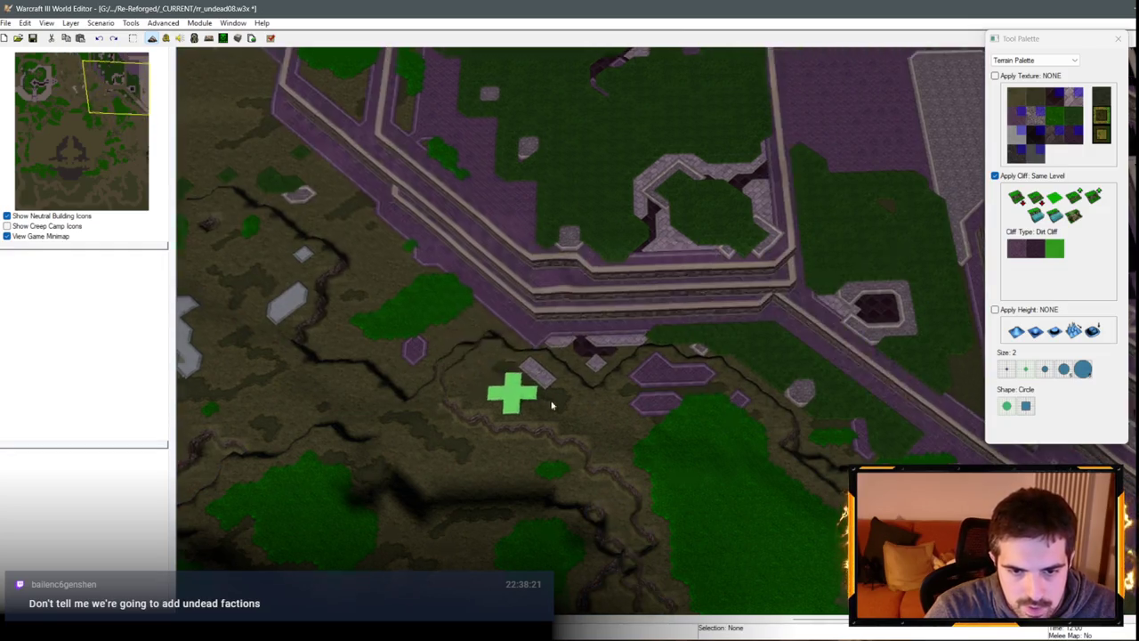
{"action": "scroll", "coordinate": [488, 385], "scroll_direction": "up", "scroll_amount": 3}
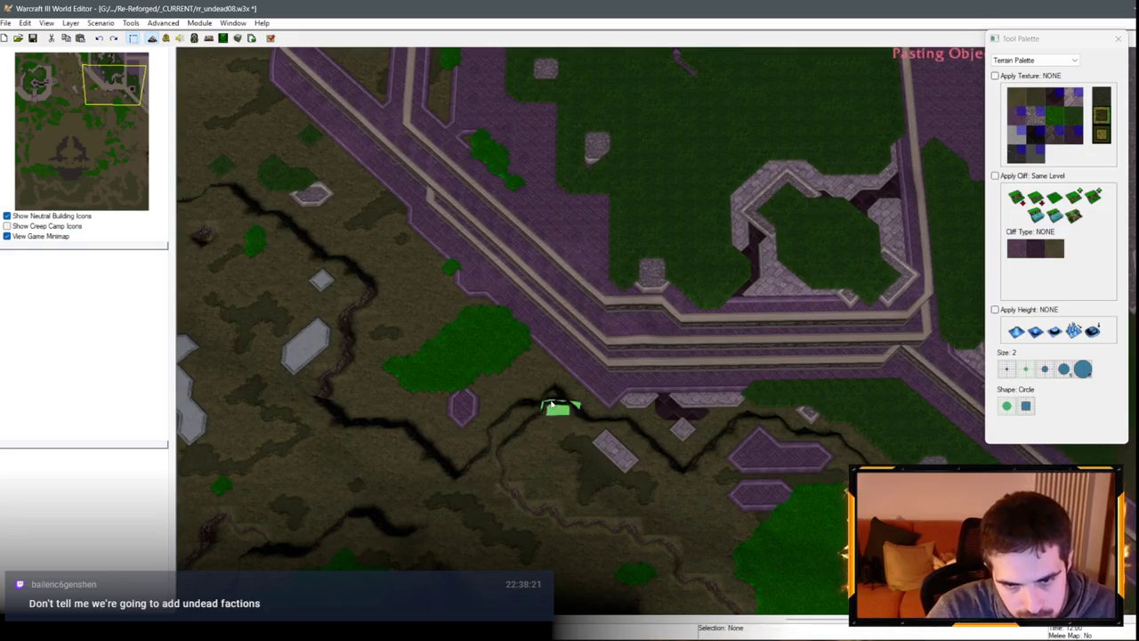
{"action": "left_click", "coordinate": [550, 405]}
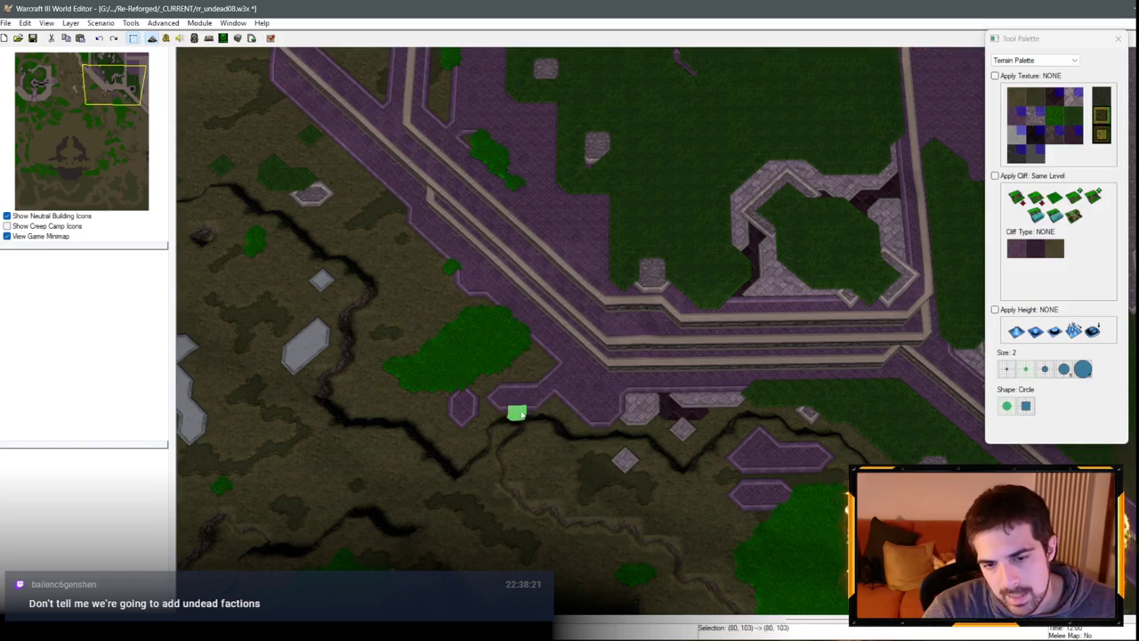
{"action": "left_click", "coordinate": [545, 429]}
{"action": "key", "text": "Down"}
{"action": "key", "text": "Right"}
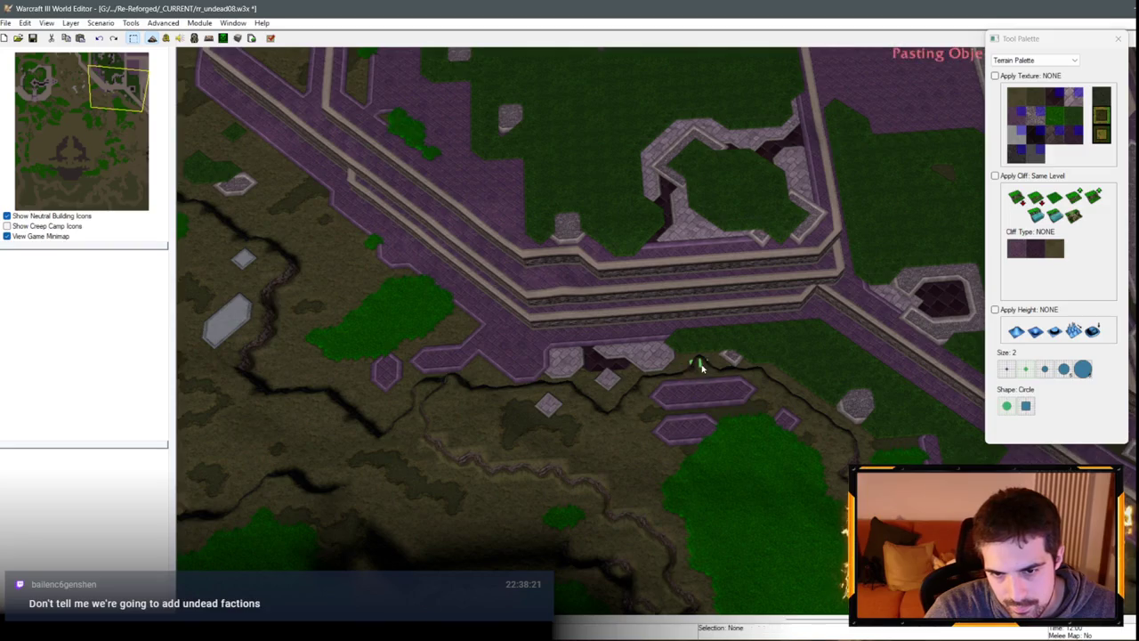
Step: Undo the last stray pasted terrain edit
{"action": "scroll", "coordinate": [734, 412], "scroll_direction": "down", "scroll_amount": 5}
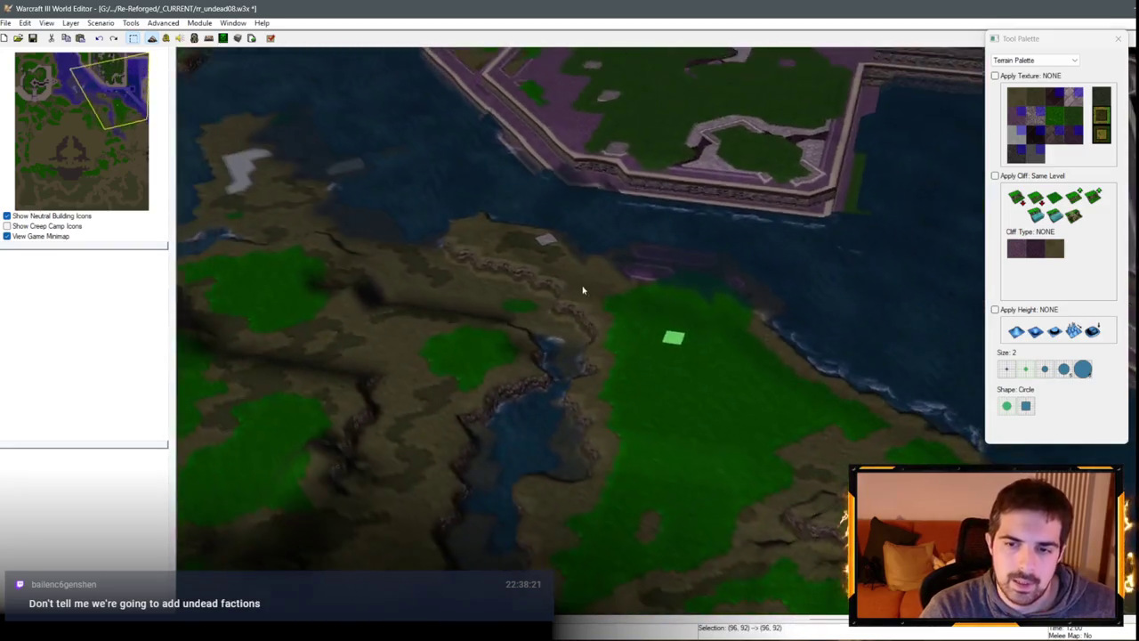
{"action": "scroll", "coordinate": [702, 341], "scroll_direction": "up", "scroll_amount": 4}
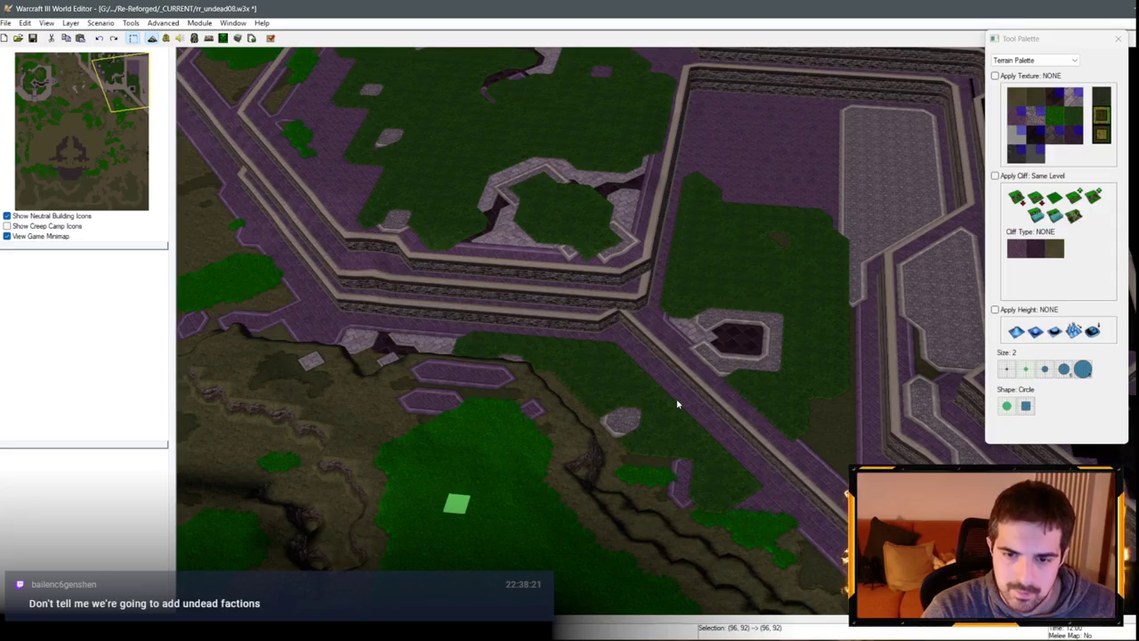
{"action": "scroll", "coordinate": [676, 404], "scroll_direction": "up", "scroll_amount": 3}
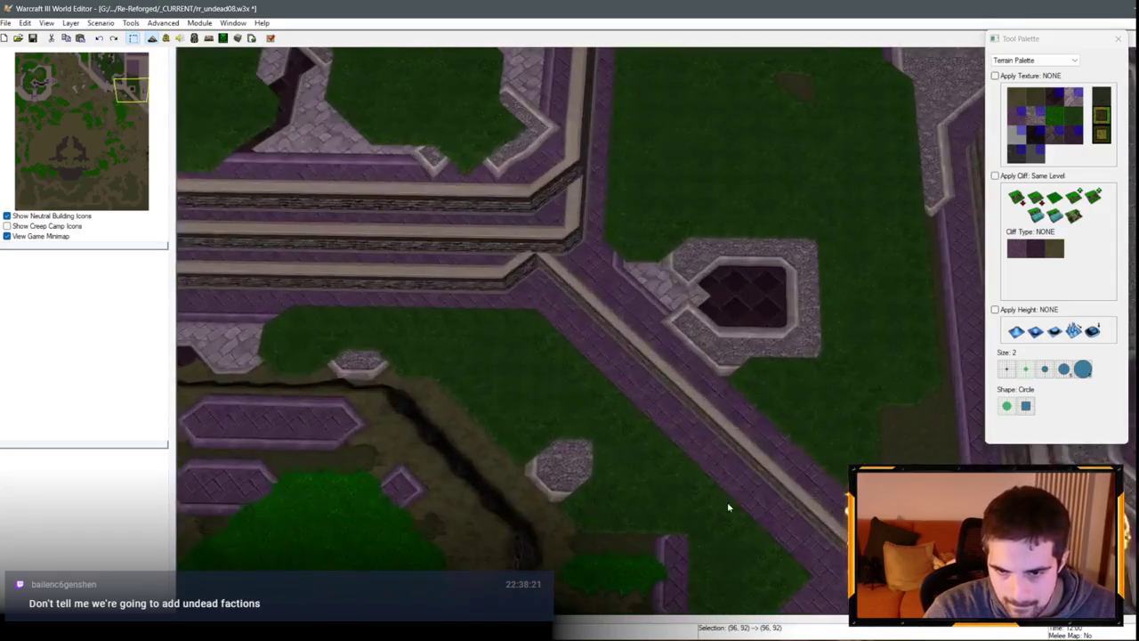
{"action": "scroll", "coordinate": [730, 512], "scroll_direction": "up", "scroll_amount": 3}
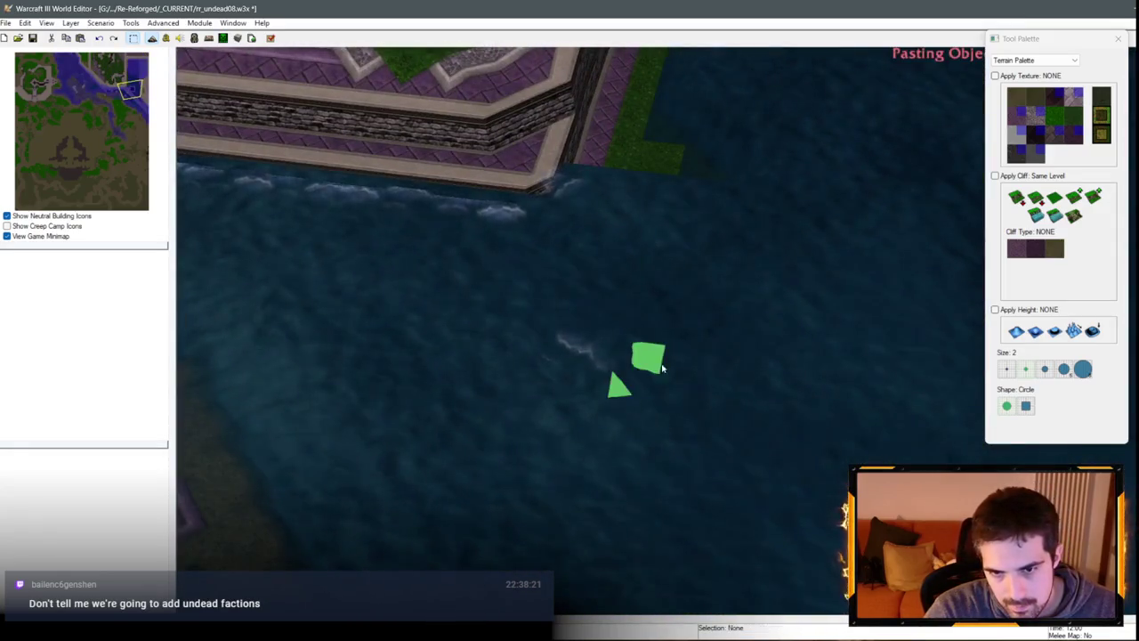
{"action": "scroll", "coordinate": [635, 356], "scroll_direction": "down", "scroll_amount": 2}
{"action": "key", "text": "ctrl+z"}
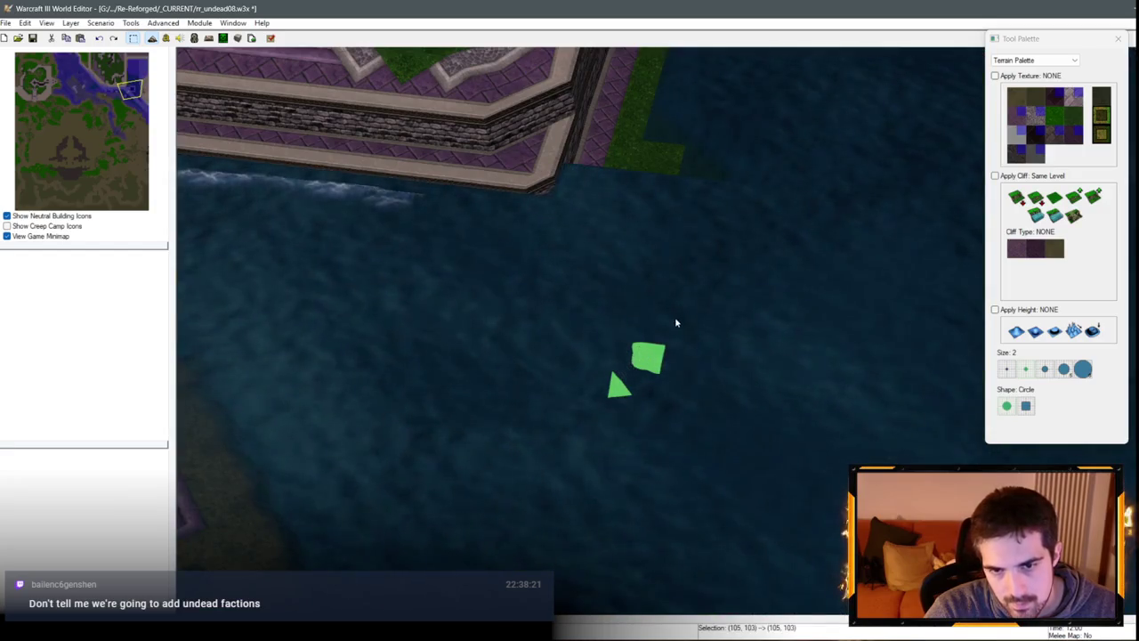
Step: Copy a tall water strip beside the fortress and select a small patch at the wall edge
{"action": "key", "text": "Up"}
{"action": "left_click_drag", "start_coordinate": [722, 271], "coordinate": [814, 531]}
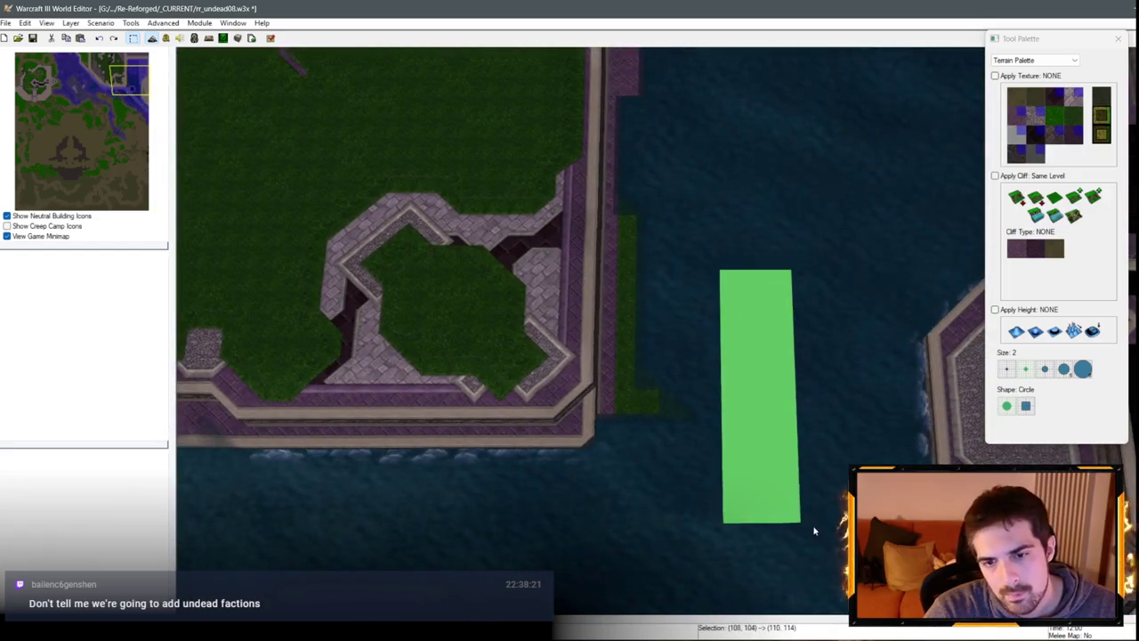
{"action": "key", "text": "ctrl+c"}
{"action": "key", "text": "ctrl+v"}
{"action": "key", "text": "Escape"}
{"action": "key", "text": "Up"}
{"action": "left_click_drag", "start_coordinate": [739, 343], "coordinate": [693, 472]}
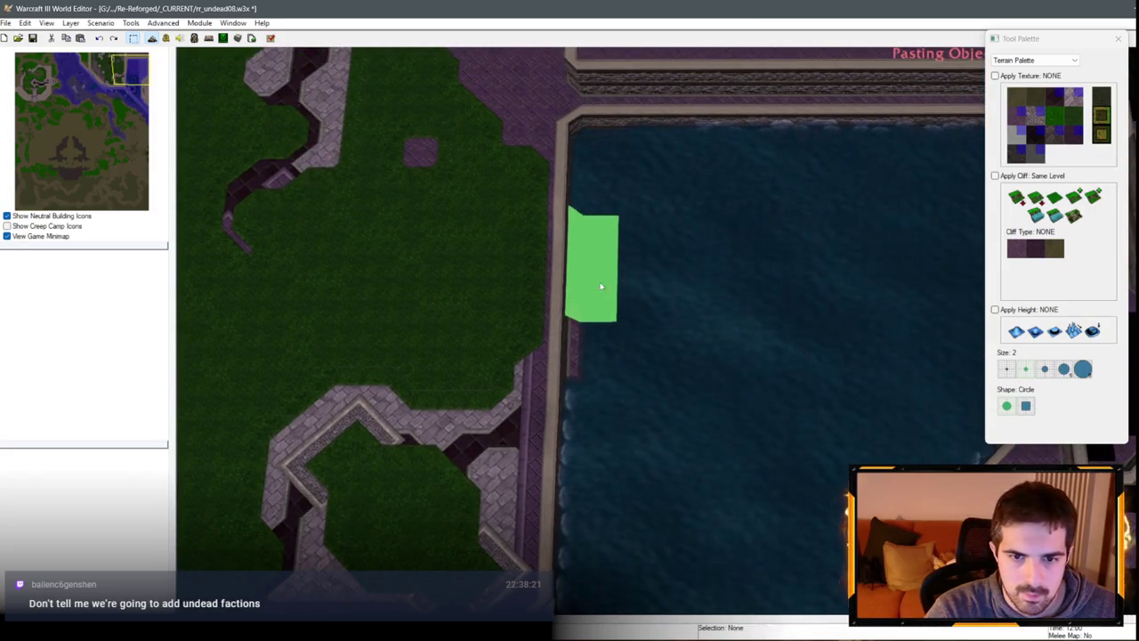
Step: Pan the view south to the central purple platform
{"action": "scroll", "coordinate": [605, 347], "scroll_direction": "down", "scroll_amount": 5}
{"action": "key", "text": "Down"}
{"action": "key", "text": "Down"}
{"action": "key", "text": "Left"}
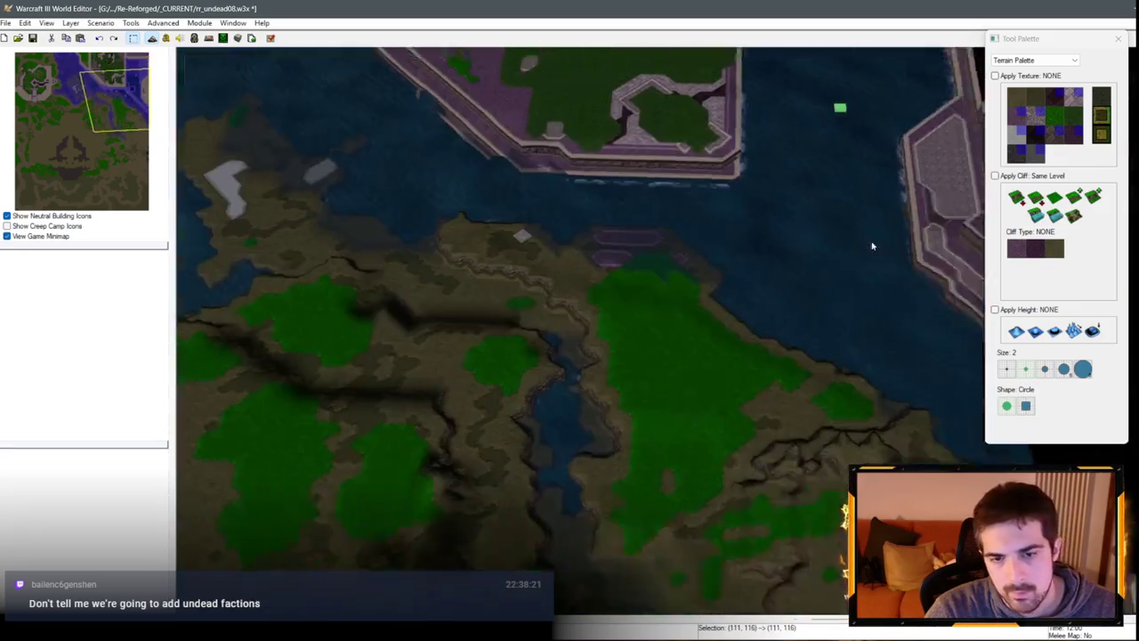
{"action": "key", "text": "Up"}
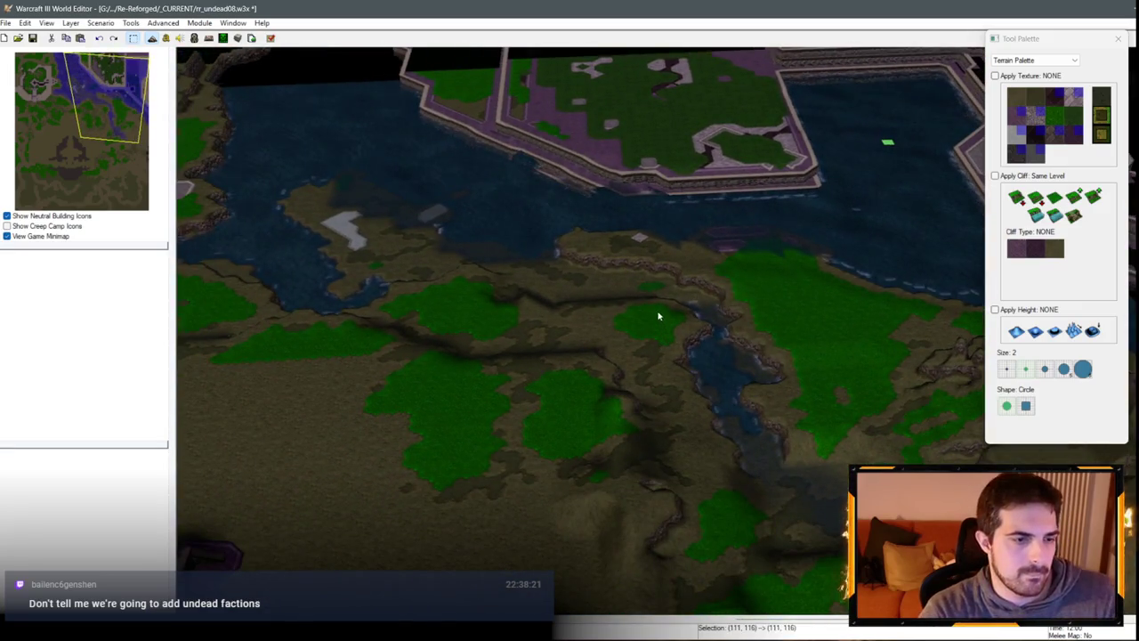
{"action": "key", "text": "Down"}
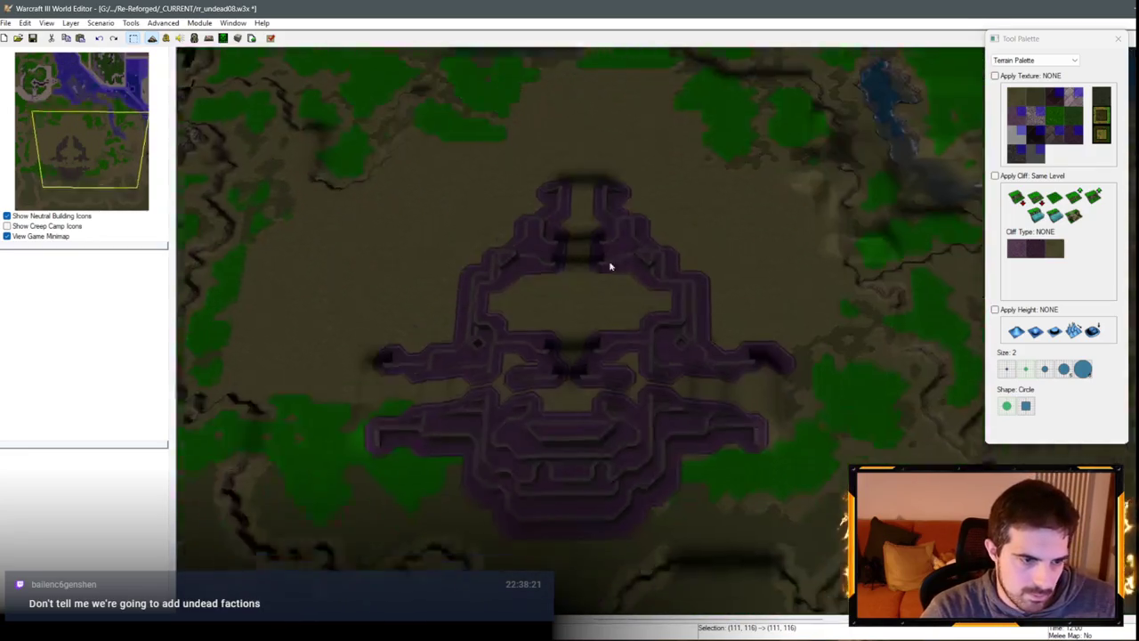
Step: Use the Plateau height brush at size 8 to level the cliffy ground south of the central platform
{"action": "mouse_move", "coordinate": [482, 310]}
{"action": "left_mouse_down"}
{"action": "mouse_move", "coordinate": [626, 216]}
{"action": "mouse_move", "coordinate": [651, 190]}
{"action": "mouse_move", "coordinate": [591, 244]}
{"action": "mouse_move", "coordinate": [675, 147]}
{"action": "mouse_move", "coordinate": [689, 148]}
{"action": "mouse_move", "coordinate": [552, 219]}
{"action": "mouse_move", "coordinate": [643, 346]}
{"action": "left_mouse_up"}
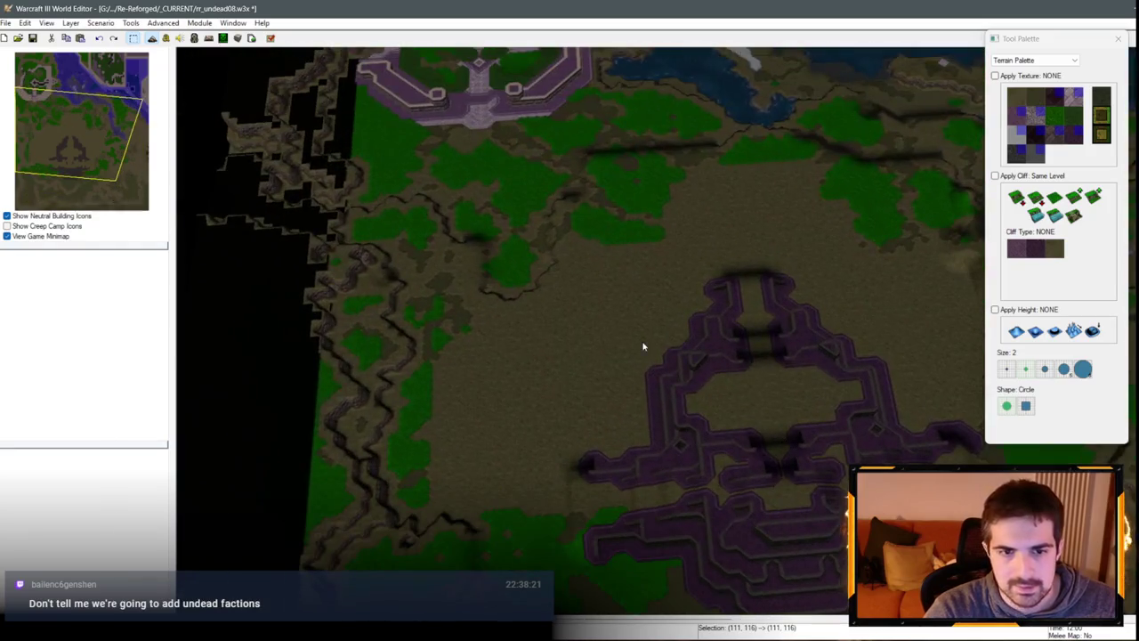
{"action": "mouse_move", "coordinate": [480, 343]}
{"action": "left_mouse_down"}
{"action": "mouse_move", "coordinate": [756, 468]}
{"action": "mouse_move", "coordinate": [789, 386]}
{"action": "mouse_move", "coordinate": [786, 257]}
{"action": "mouse_move", "coordinate": [933, 254]}
{"action": "mouse_move", "coordinate": [822, 311]}
{"action": "mouse_move", "coordinate": [743, 308]}
{"action": "mouse_move", "coordinate": [763, 451]}
{"action": "mouse_move", "coordinate": [736, 312]}
{"action": "mouse_move", "coordinate": [724, 407]}
{"action": "mouse_move", "coordinate": [590, 173]}
{"action": "mouse_move", "coordinate": [686, 264]}
{"action": "mouse_move", "coordinate": [897, 257]}
{"action": "mouse_move", "coordinate": [888, 216]}
{"action": "mouse_move", "coordinate": [900, 372]}
{"action": "mouse_move", "coordinate": [864, 406]}
{"action": "mouse_move", "coordinate": [788, 333]}
{"action": "mouse_move", "coordinate": [778, 294]}
{"action": "mouse_move", "coordinate": [790, 270]}
{"action": "mouse_move", "coordinate": [814, 287]}
{"action": "mouse_move", "coordinate": [702, 300]}
{"action": "mouse_move", "coordinate": [644, 323]}
{"action": "mouse_move", "coordinate": [662, 302]}
{"action": "mouse_move", "coordinate": [575, 353]}
{"action": "mouse_move", "coordinate": [875, 326]}
{"action": "mouse_move", "coordinate": [771, 231]}
{"action": "mouse_move", "coordinate": [661, 252]}
{"action": "left_mouse_up"}
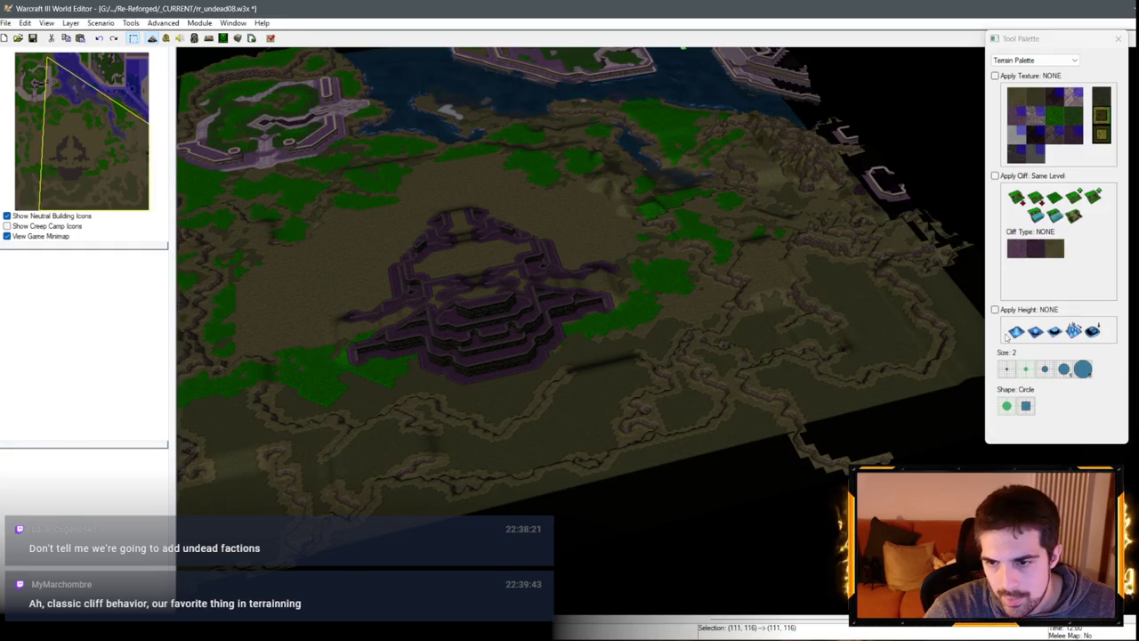
{"action": "left_click", "coordinate": [1016, 332]}
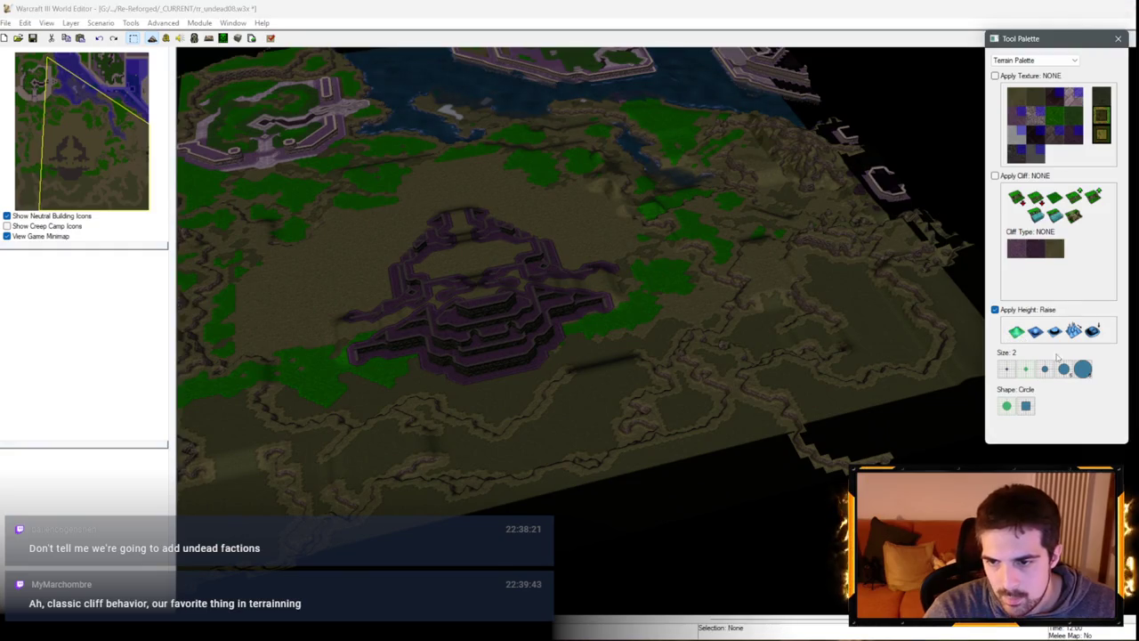
{"action": "mouse_move", "coordinate": [935, 384]}
{"action": "left_mouse_down"}
{"action": "mouse_move", "coordinate": [623, 414]}
{"action": "mouse_move", "coordinate": [786, 405]}
{"action": "mouse_move", "coordinate": [826, 418]}
{"action": "left_mouse_up"}
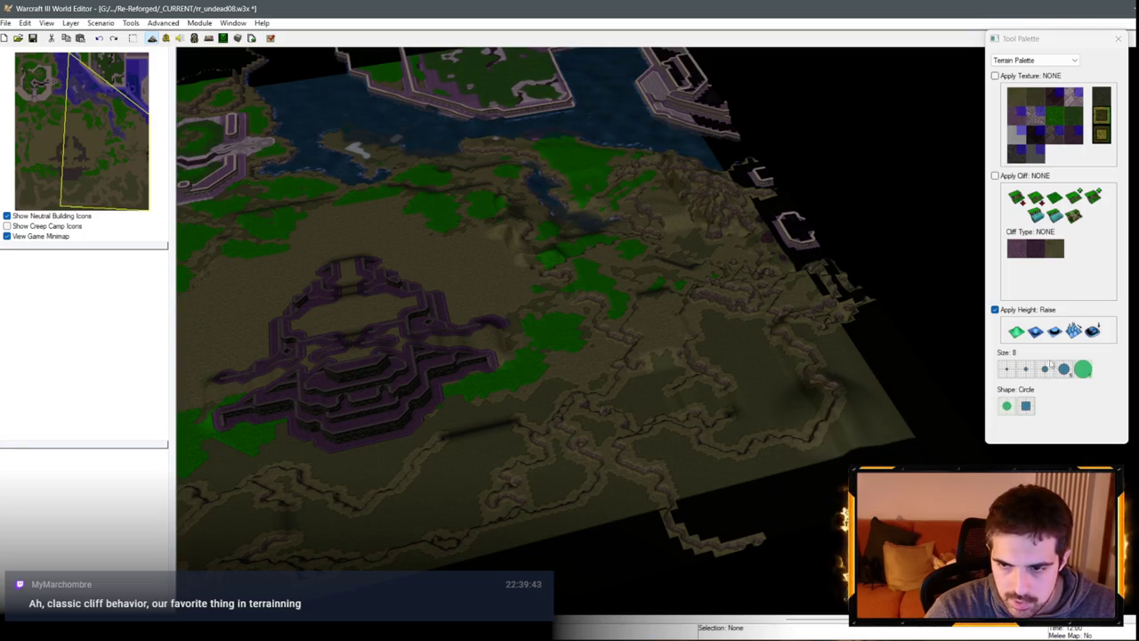
{"action": "mouse_move", "coordinate": [856, 370]}
{"action": "left_mouse_down"}
{"action": "mouse_move", "coordinate": [712, 376]}
{"action": "mouse_move", "coordinate": [908, 414]}
{"action": "mouse_move", "coordinate": [682, 386]}
{"action": "mouse_move", "coordinate": [550, 427]}
{"action": "mouse_move", "coordinate": [534, 471]}
{"action": "mouse_move", "coordinate": [679, 450]}
{"action": "mouse_move", "coordinate": [728, 482]}
{"action": "mouse_move", "coordinate": [760, 457]}
{"action": "left_mouse_up"}
{"action": "scroll", "coordinate": [760, 458], "scroll_direction": "down", "scroll_amount": 5}
{"action": "scroll", "coordinate": [667, 432], "scroll_direction": "up", "scroll_amount": 3}
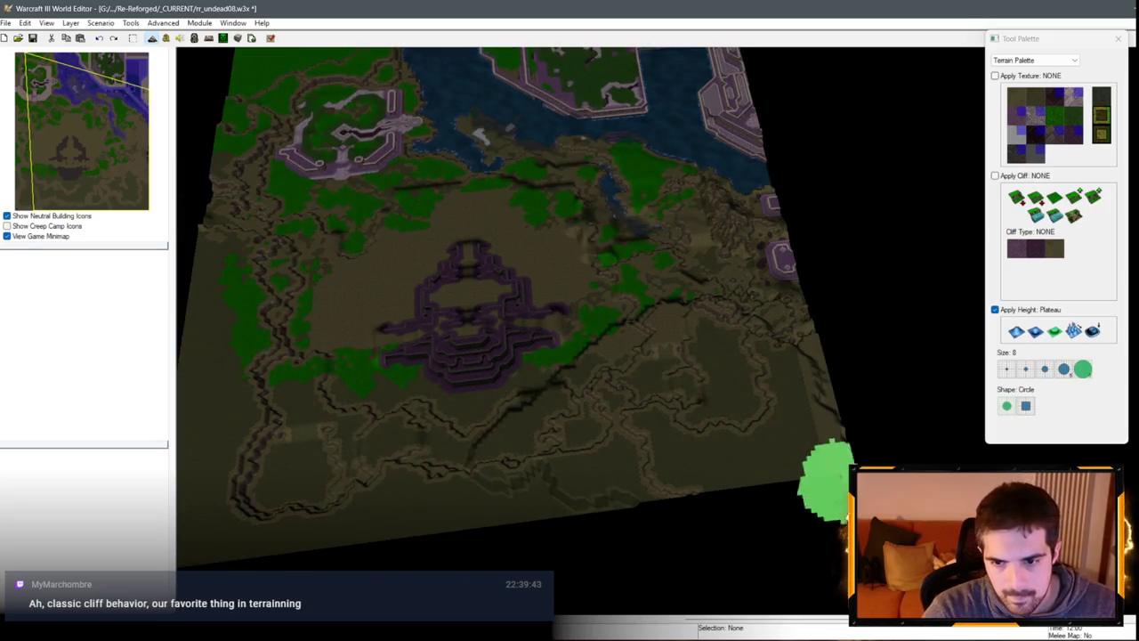
Step: Pan to the map's western edge and flatten the western ground into plateau
{"action": "scroll", "coordinate": [809, 432], "scroll_direction": "up", "scroll_amount": 3}
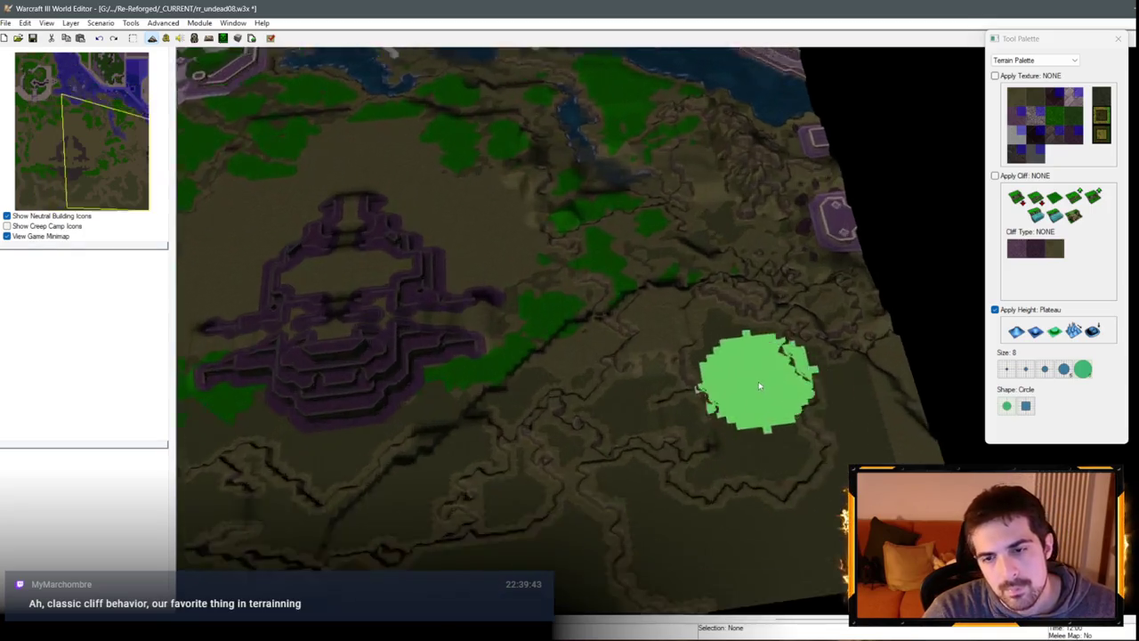
{"action": "scroll", "coordinate": [773, 422], "scroll_direction": "down", "scroll_amount": 2}
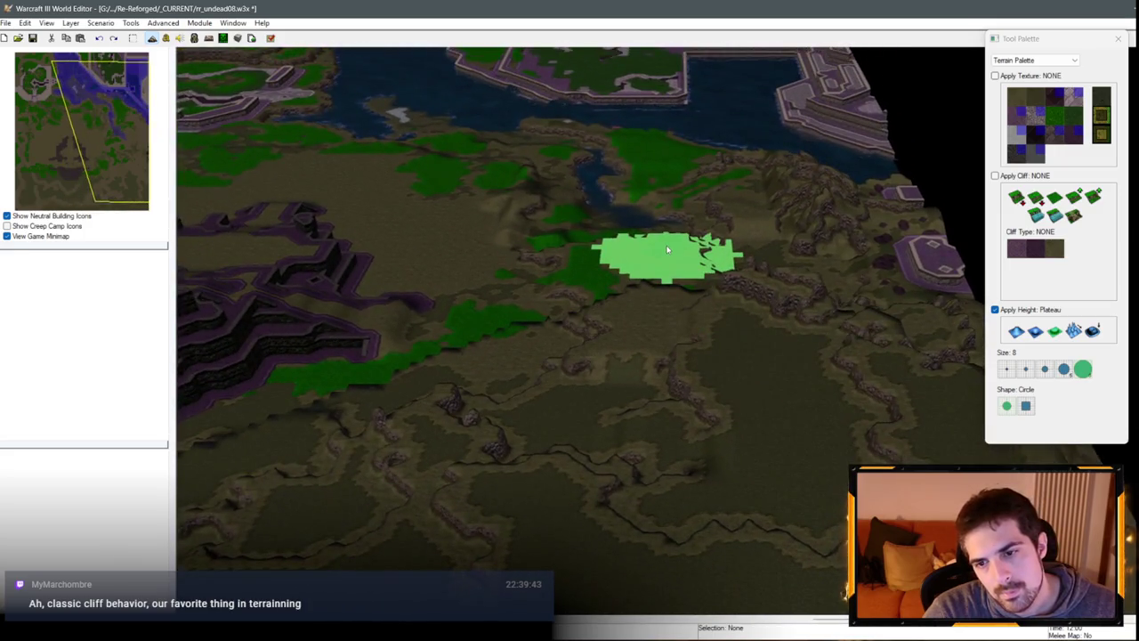
{"action": "scroll", "coordinate": [667, 249], "scroll_direction": "down", "scroll_amount": 3}
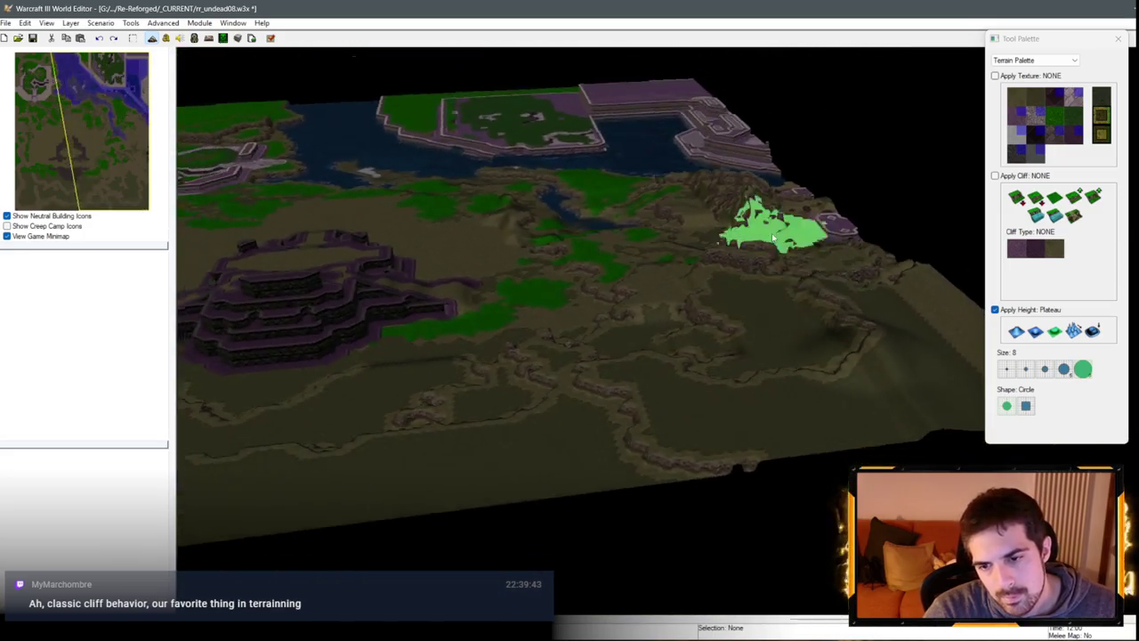
{"action": "scroll", "coordinate": [783, 267], "scroll_direction": "up", "scroll_amount": 2}
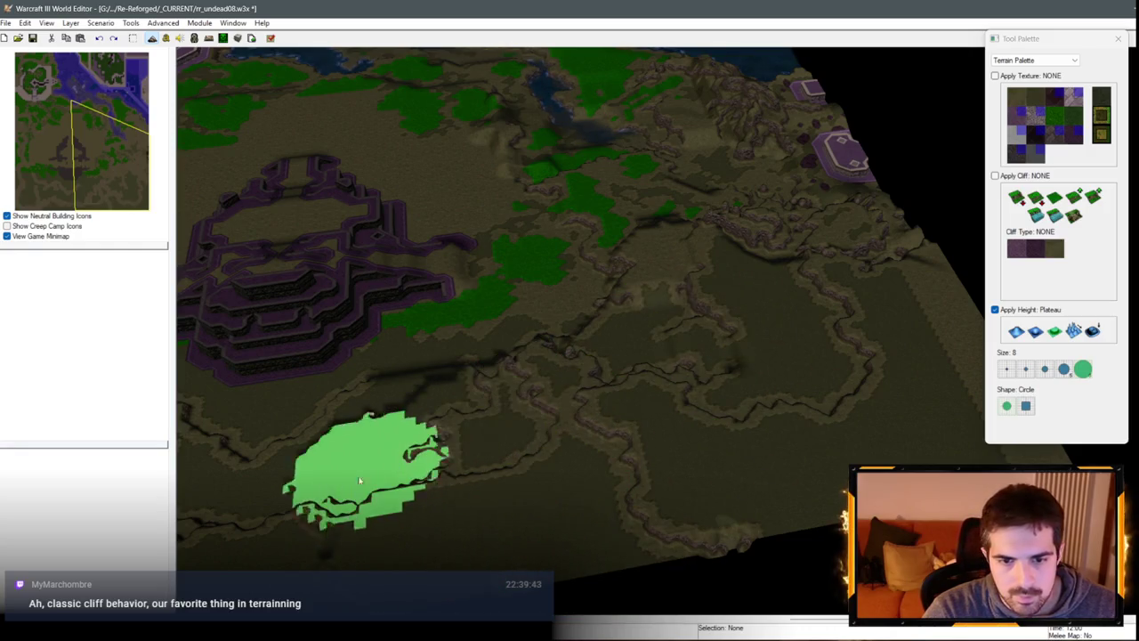
{"action": "key", "text": "Left"}
{"action": "key", "text": "Left"}
{"action": "key", "text": "Left"}
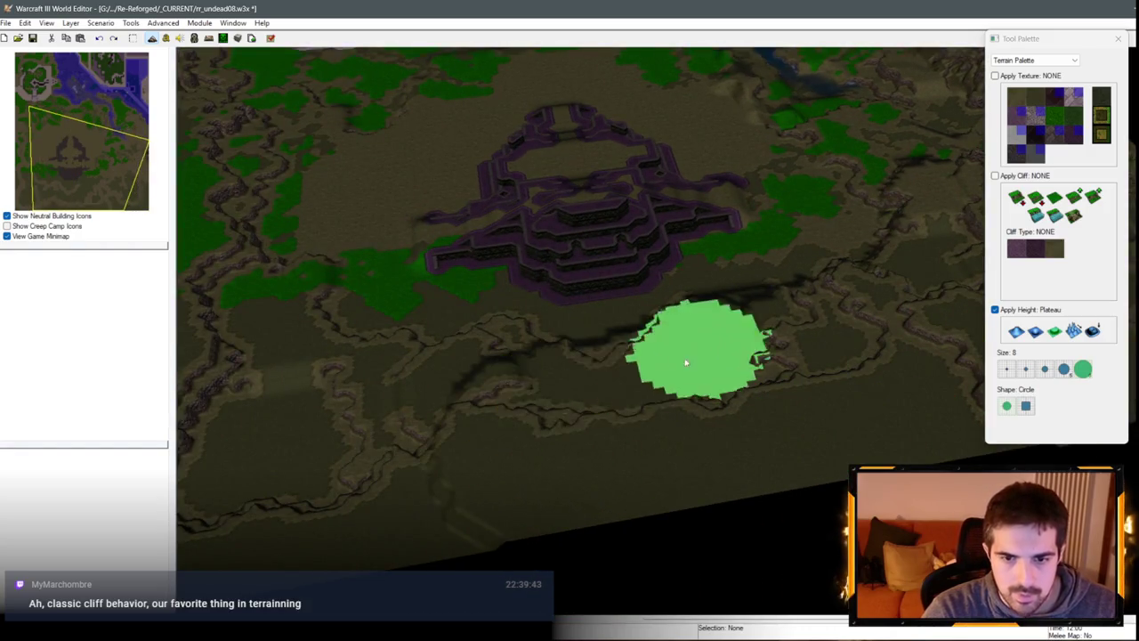
{"action": "key", "text": "Left"}
{"action": "key", "text": "Left"}
{"action": "key", "text": "Left"}
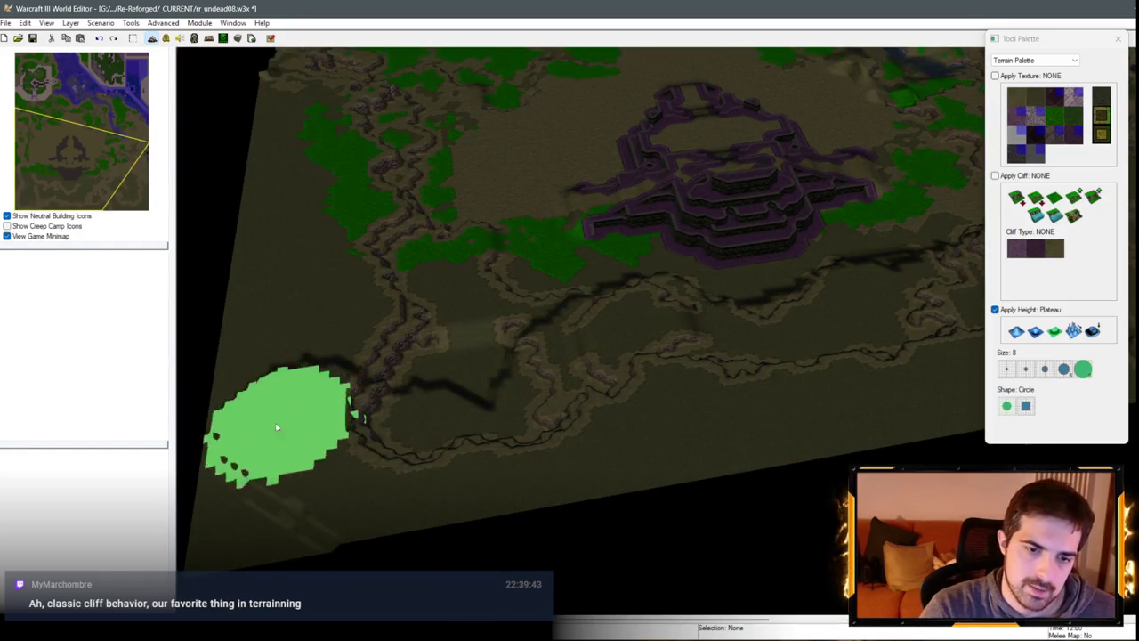
{"action": "key", "text": "Left"}
{"action": "key", "text": "Left"}
{"action": "key", "text": "Left"}
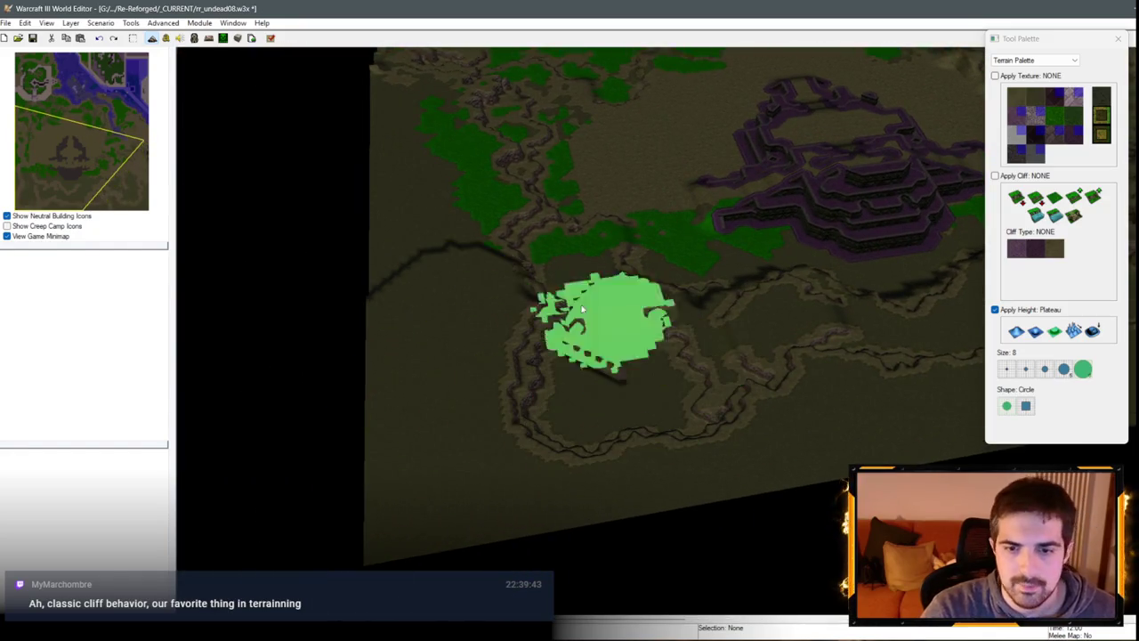
{"action": "mouse_move", "coordinate": [583, 307]}
{"action": "left_mouse_down"}
{"action": "mouse_move", "coordinate": [654, 331]}
{"action": "mouse_move", "coordinate": [452, 217]}
{"action": "mouse_move", "coordinate": [465, 306]}
{"action": "mouse_move", "coordinate": [352, 316]}
{"action": "mouse_move", "coordinate": [410, 126]}
{"action": "left_mouse_up"}
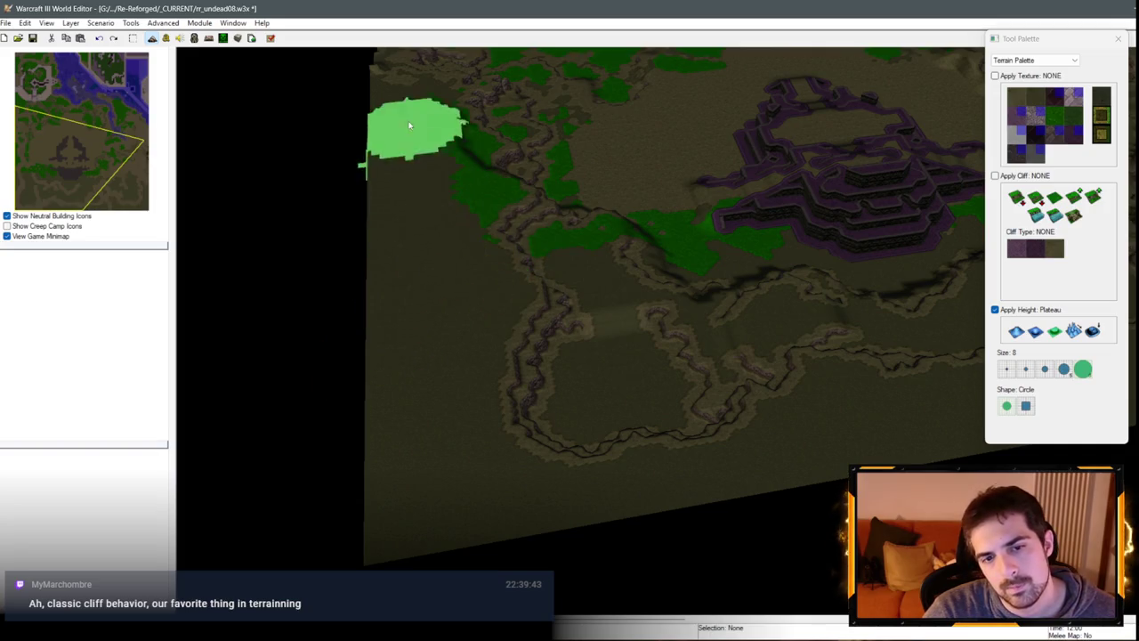
Step: Pan north to centre the purple-walled northern base
{"action": "key", "text": "Up"}
{"action": "key", "text": "Up"}
{"action": "key", "text": "Up"}
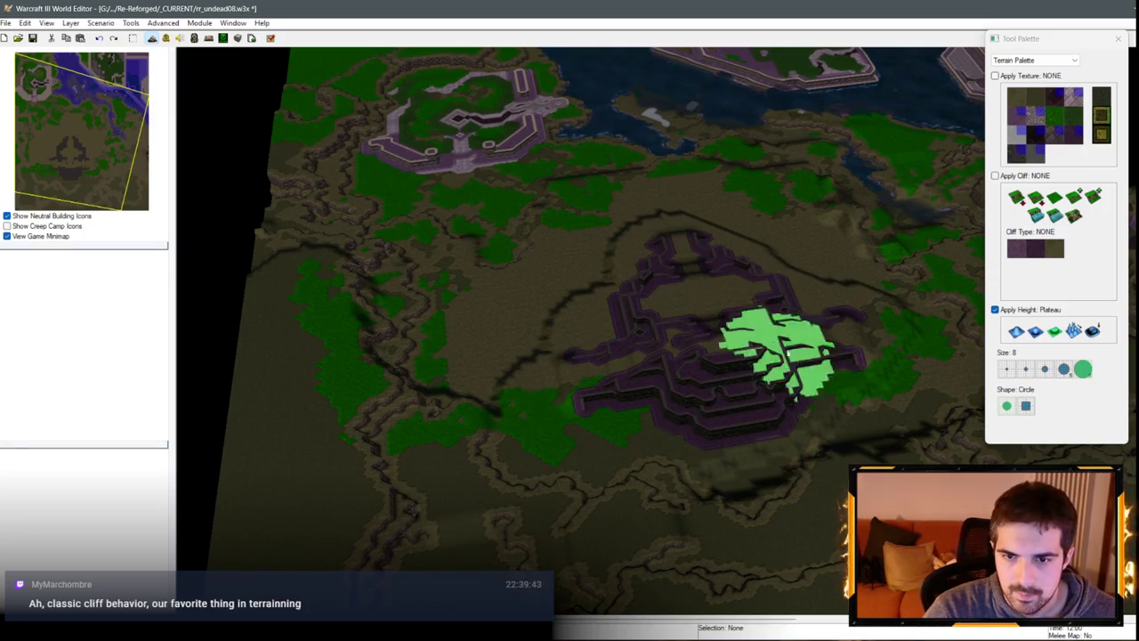
{"action": "scroll", "coordinate": [762, 337], "scroll_direction": "up", "scroll_amount": 2}
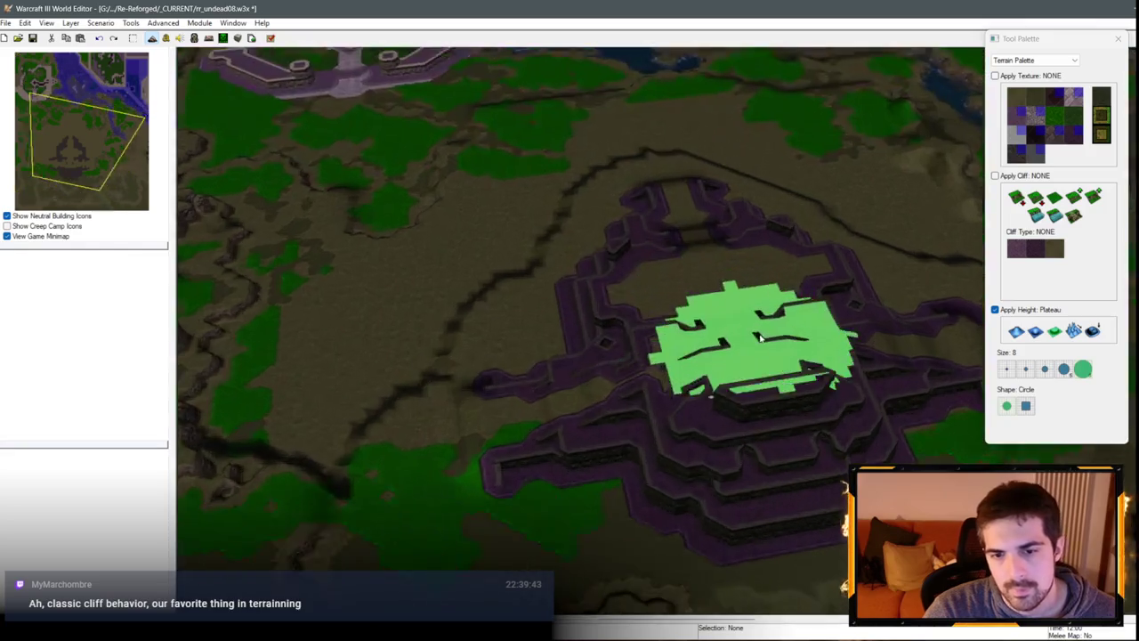
{"action": "scroll", "coordinate": [761, 337], "scroll_direction": "up", "scroll_amount": 3}
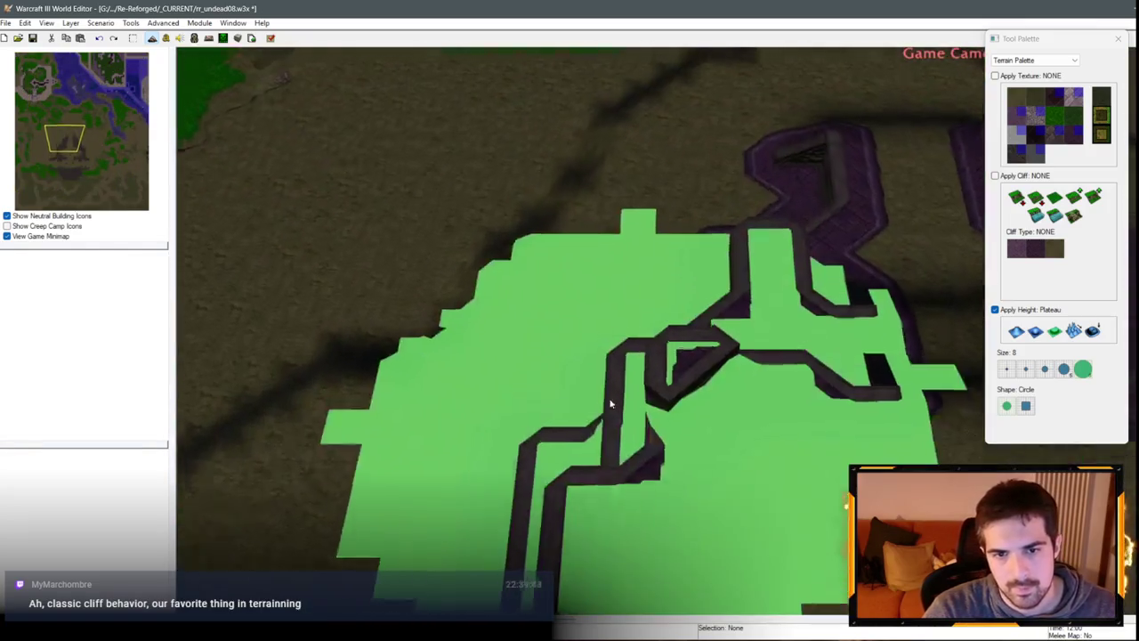
{"action": "scroll", "coordinate": [611, 403], "scroll_direction": "down", "scroll_amount": 5}
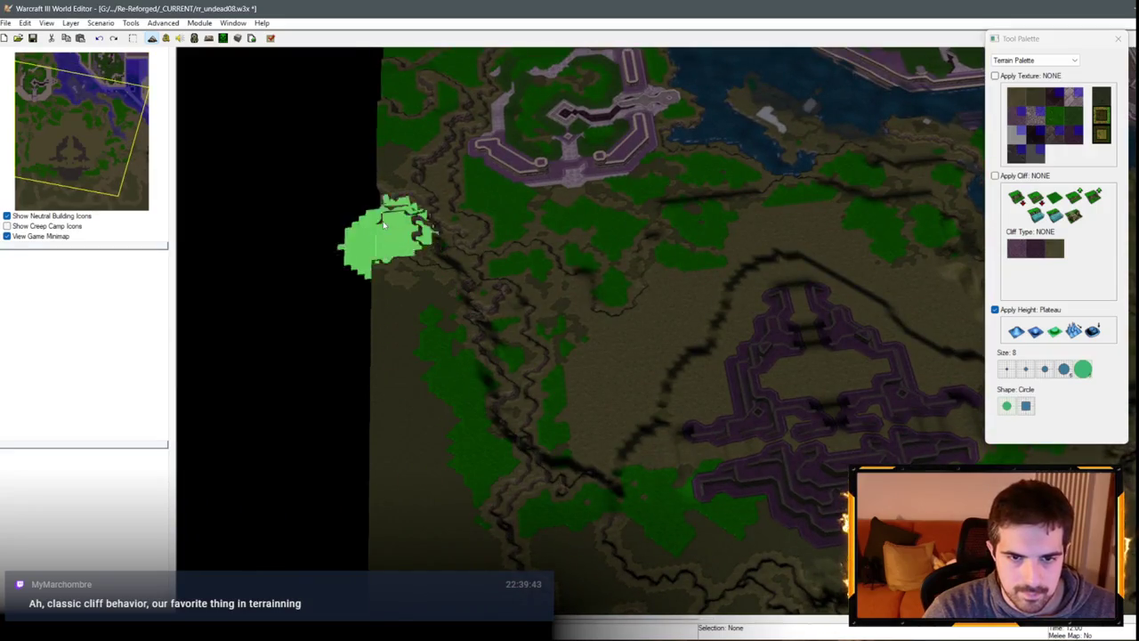
{"action": "key", "text": "Up"}
{"action": "key", "text": "Up"}
{"action": "key", "text": "Up"}
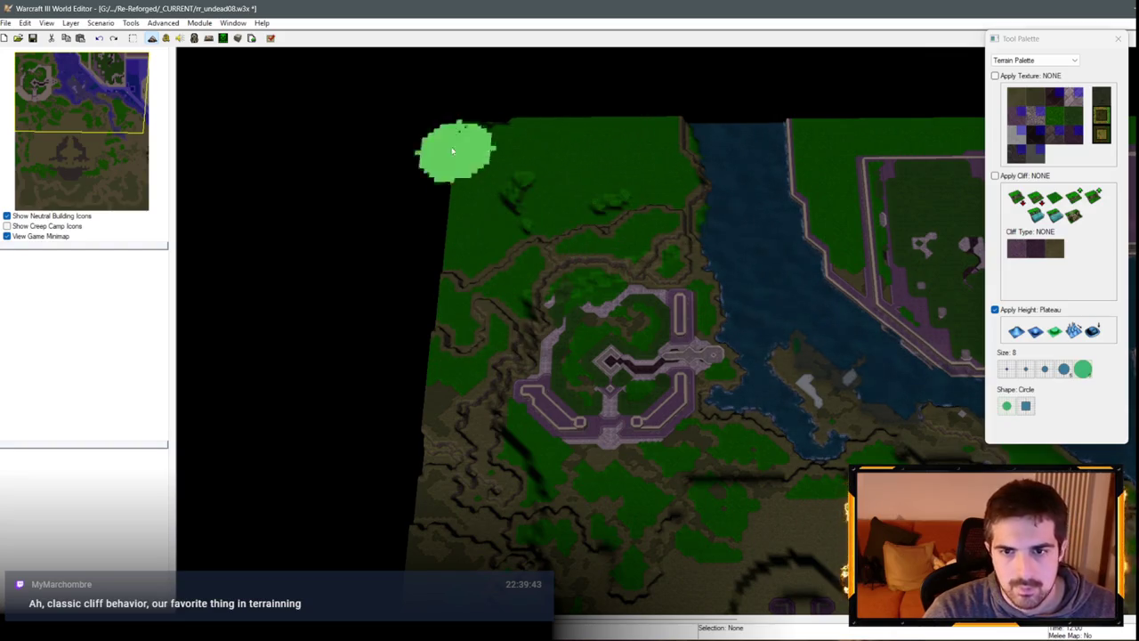
{"action": "left_click_drag", "start_coordinate": [572, 279], "coordinate": [626, 292]}
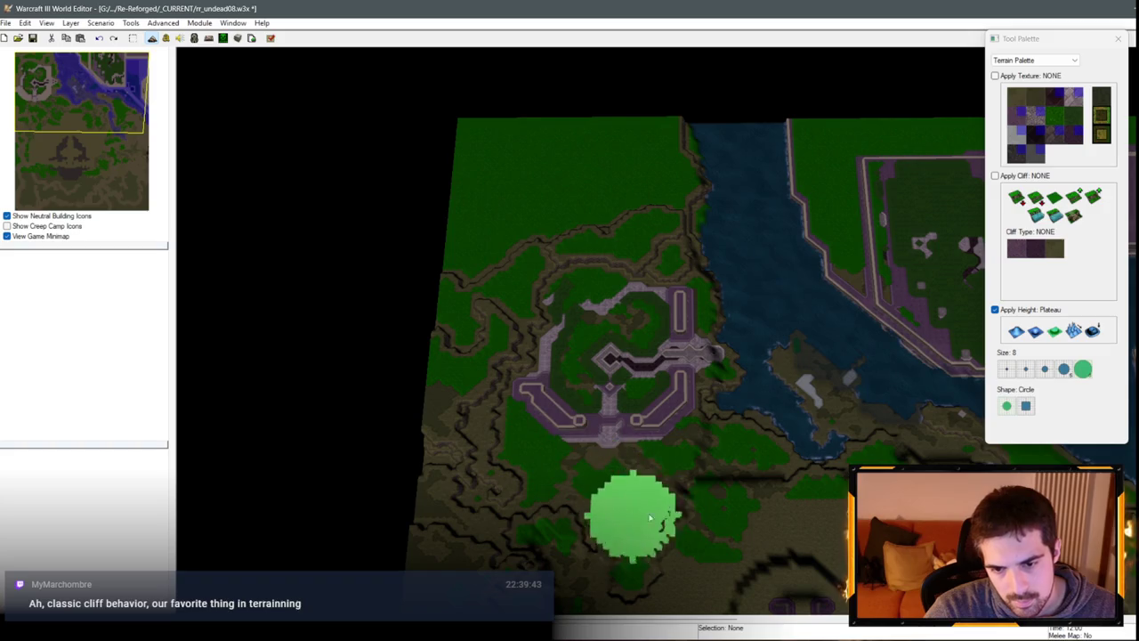
{"action": "key", "text": "Down"}
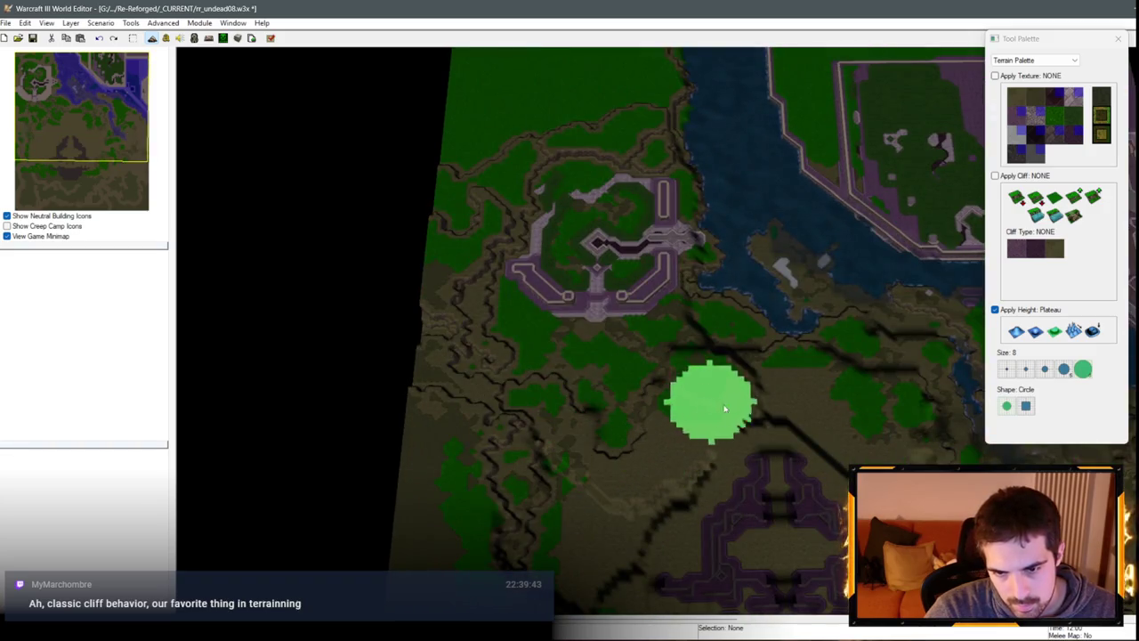
{"action": "key", "text": "Down"}
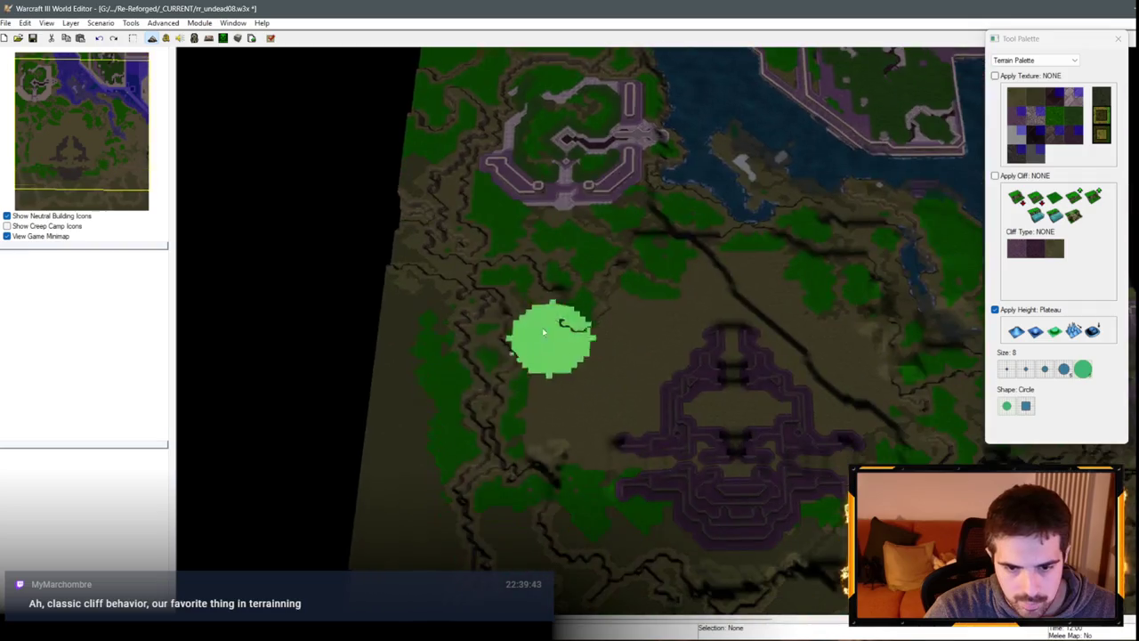
{"action": "key", "text": "Up"}
{"action": "key", "text": "Right"}
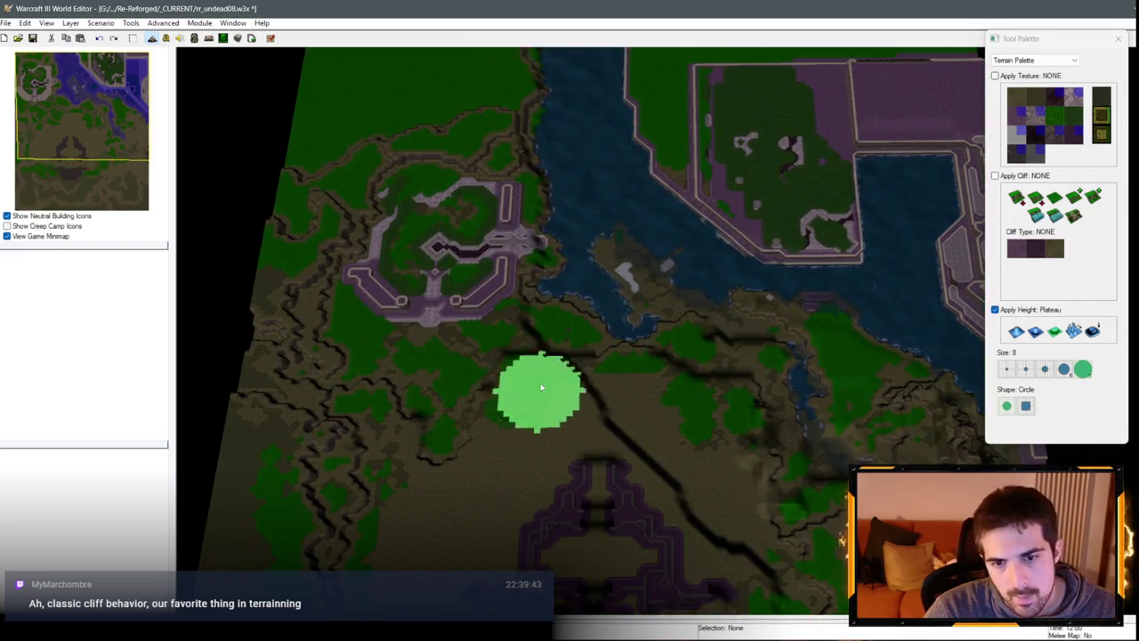
{"action": "scroll", "coordinate": [573, 369], "scroll_direction": "up", "scroll_amount": 5}
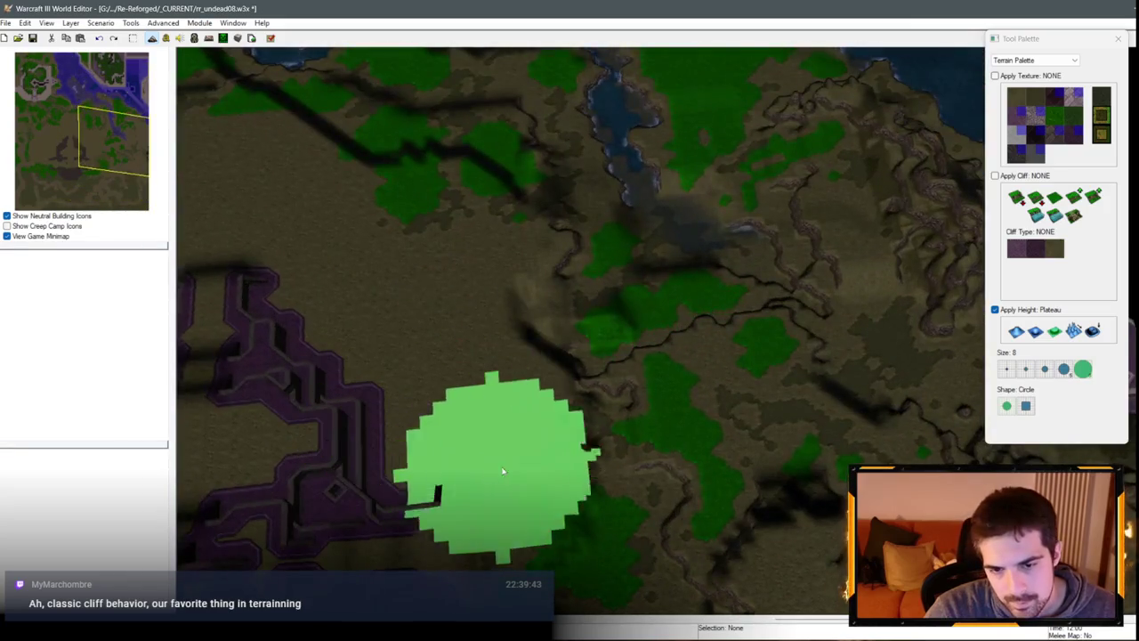
{"action": "scroll", "coordinate": [828, 445], "scroll_direction": "down", "scroll_amount": 2}
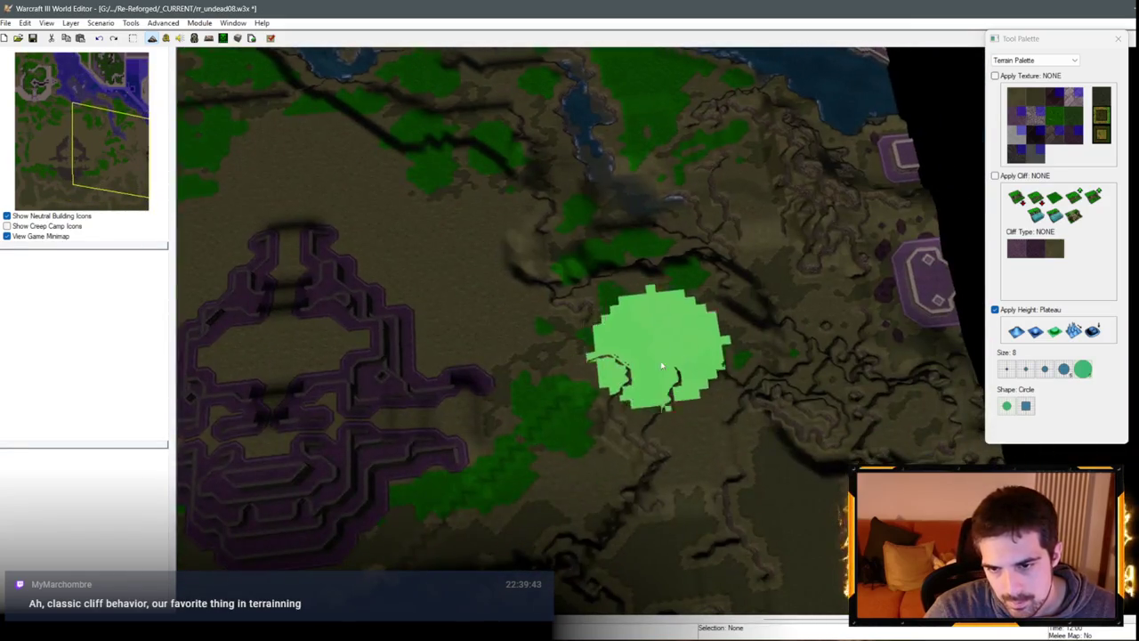
{"action": "scroll", "coordinate": [632, 423], "scroll_direction": "down", "scroll_amount": 2}
{"action": "scroll", "coordinate": [632, 423], "scroll_direction": "down", "scroll_amount": 3}
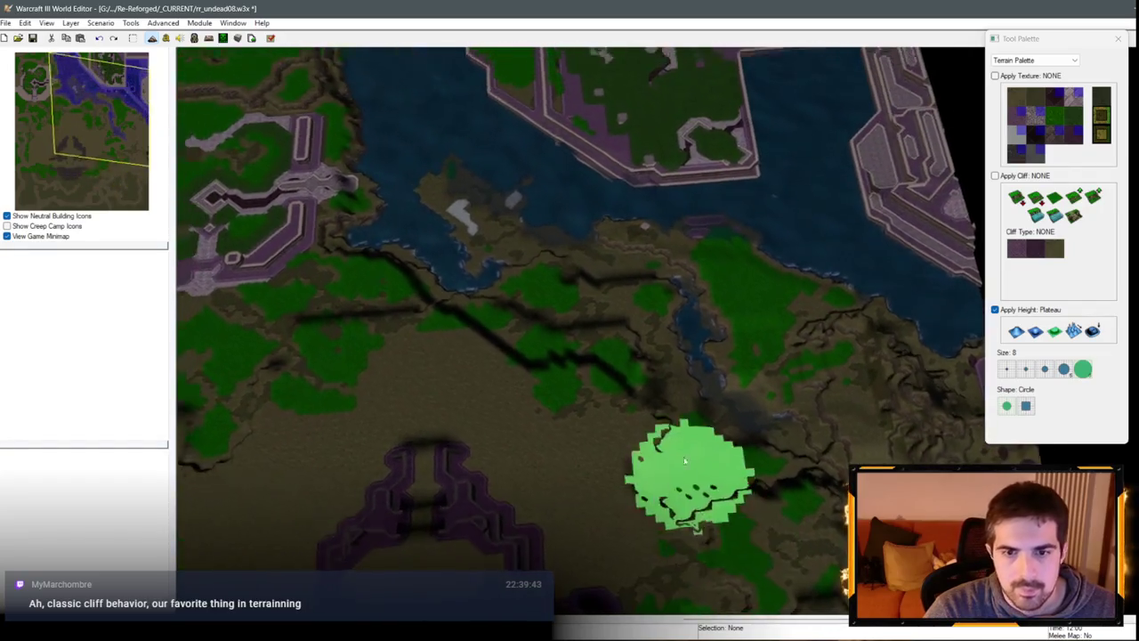
{"action": "scroll", "coordinate": [716, 230], "scroll_direction": "up", "scroll_amount": 5}
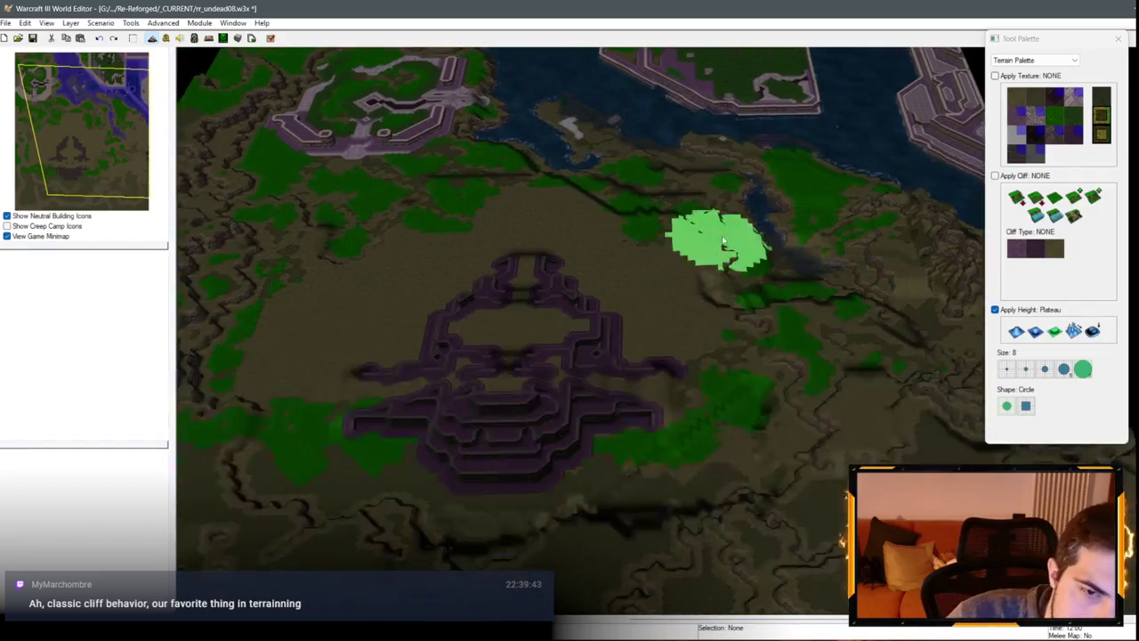
{"action": "scroll", "coordinate": [643, 318], "scroll_direction": "down", "scroll_amount": 2}
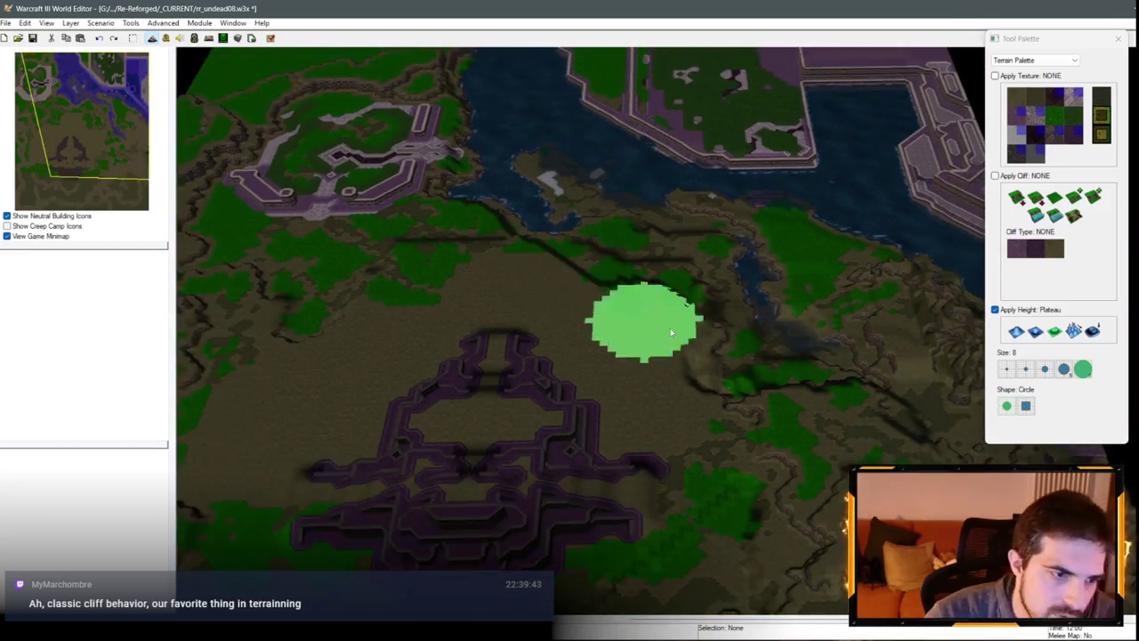
{"action": "scroll", "coordinate": [587, 310], "scroll_direction": "up", "scroll_amount": 2}
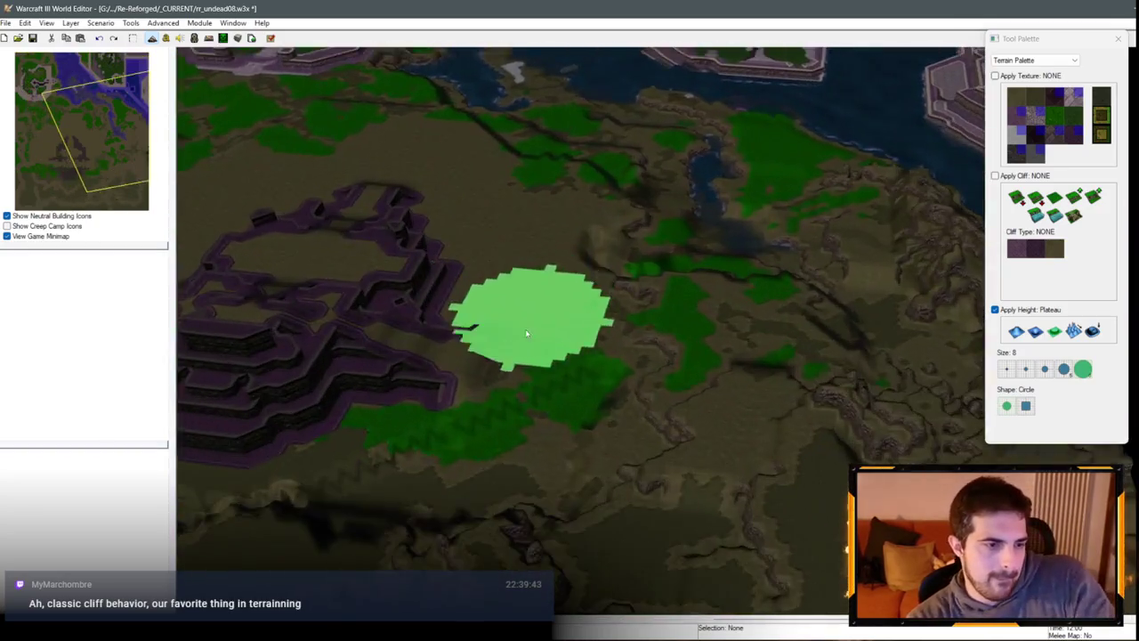
{"action": "scroll", "coordinate": [527, 333], "scroll_direction": "up", "scroll_amount": 3}
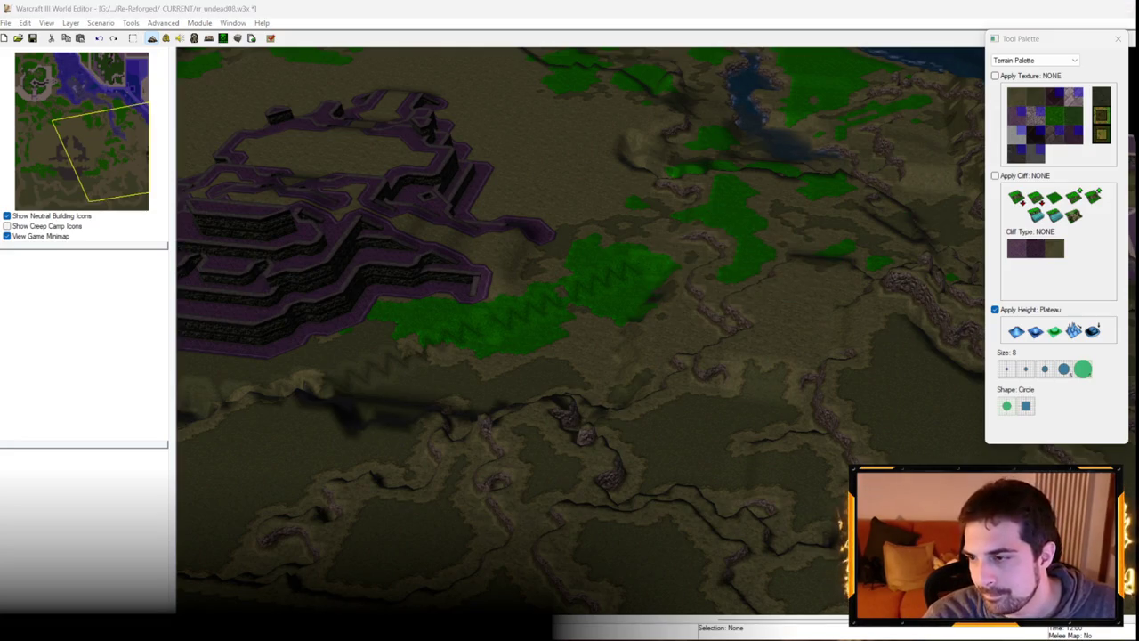
{"action": "scroll", "coordinate": [635, 191], "scroll_direction": "up", "scroll_amount": 5}
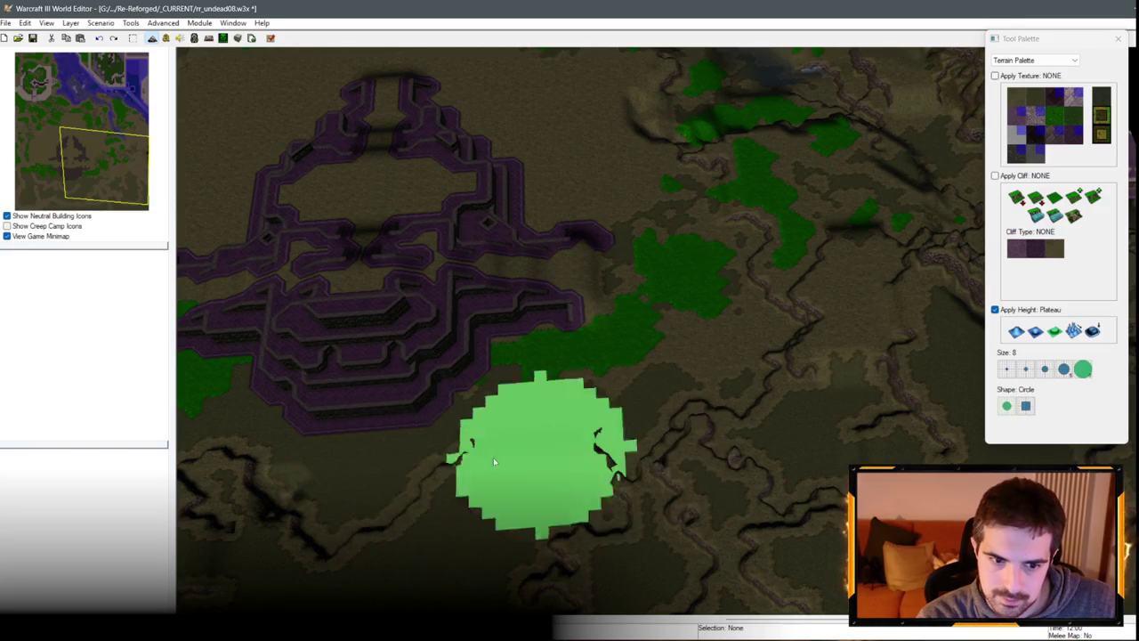
{"action": "mouse_move", "coordinate": [534, 457]}
{"action": "left_mouse_down"}
{"action": "mouse_move", "coordinate": [763, 318]}
{"action": "mouse_move", "coordinate": [814, 254]}
{"action": "left_mouse_up"}
{"action": "mouse_move", "coordinate": [591, 479]}
{"action": "left_mouse_down"}
{"action": "mouse_move", "coordinate": [331, 407]}
{"action": "mouse_move", "coordinate": [750, 318]}
{"action": "mouse_move", "coordinate": [445, 369]}
{"action": "mouse_move", "coordinate": [703, 299]}
{"action": "mouse_move", "coordinate": [670, 202]}
{"action": "mouse_move", "coordinate": [684, 260]}
{"action": "mouse_move", "coordinate": [809, 287]}
{"action": "mouse_move", "coordinate": [280, 187]}
{"action": "mouse_move", "coordinate": [635, 229]}
{"action": "mouse_move", "coordinate": [738, 330]}
{"action": "mouse_move", "coordinate": [970, 342]}
{"action": "left_mouse_up"}
Step: Smooth the ridged cliff-edged ground east of the central platform with the size-8 Smooth brush
{"action": "left_click", "coordinate": [1093, 333]}
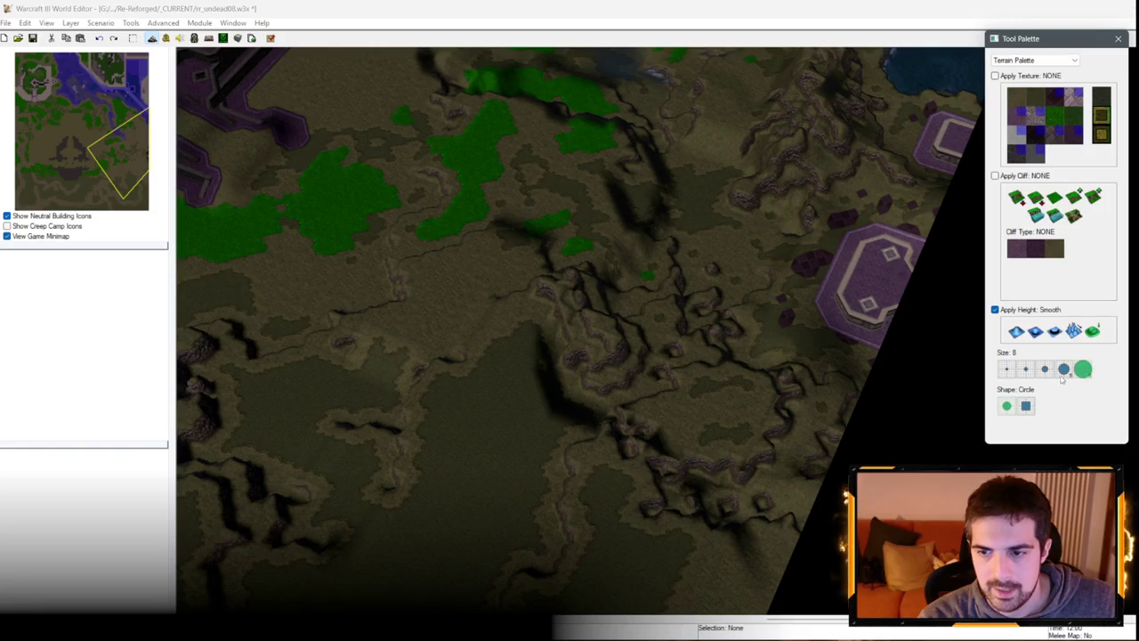
{"action": "mouse_move", "coordinate": [872, 498]}
{"action": "left_mouse_down"}
{"action": "mouse_move", "coordinate": [738, 507]}
{"action": "mouse_move", "coordinate": [585, 293]}
{"action": "mouse_move", "coordinate": [547, 216]}
{"action": "left_mouse_up"}
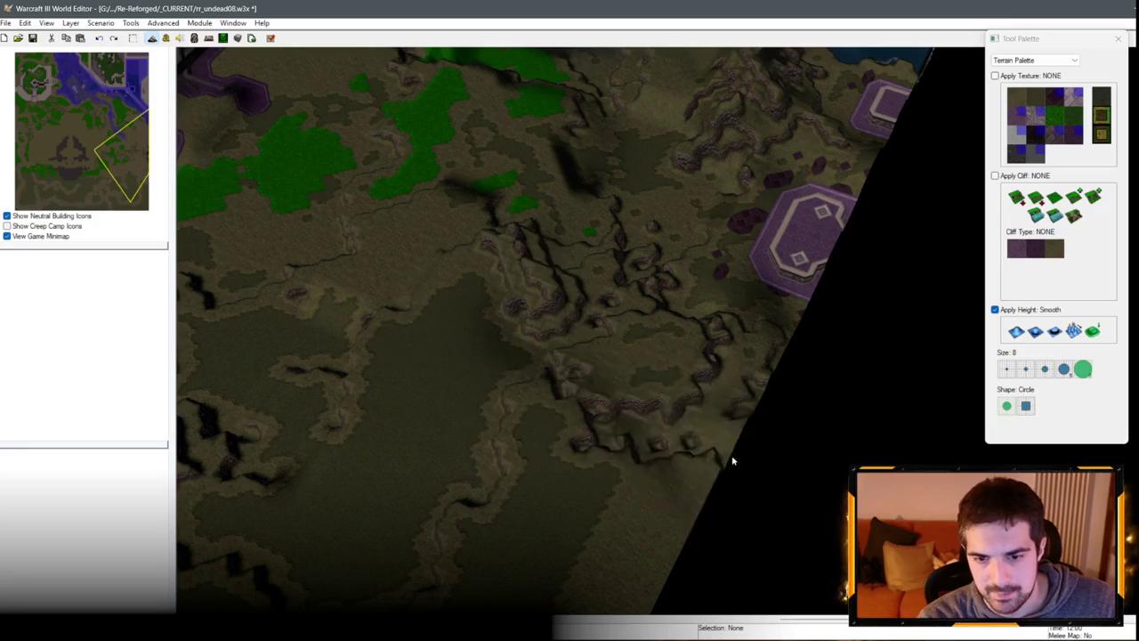
{"action": "left_click_drag", "start_coordinate": [555, 140], "coordinate": [606, 322]}
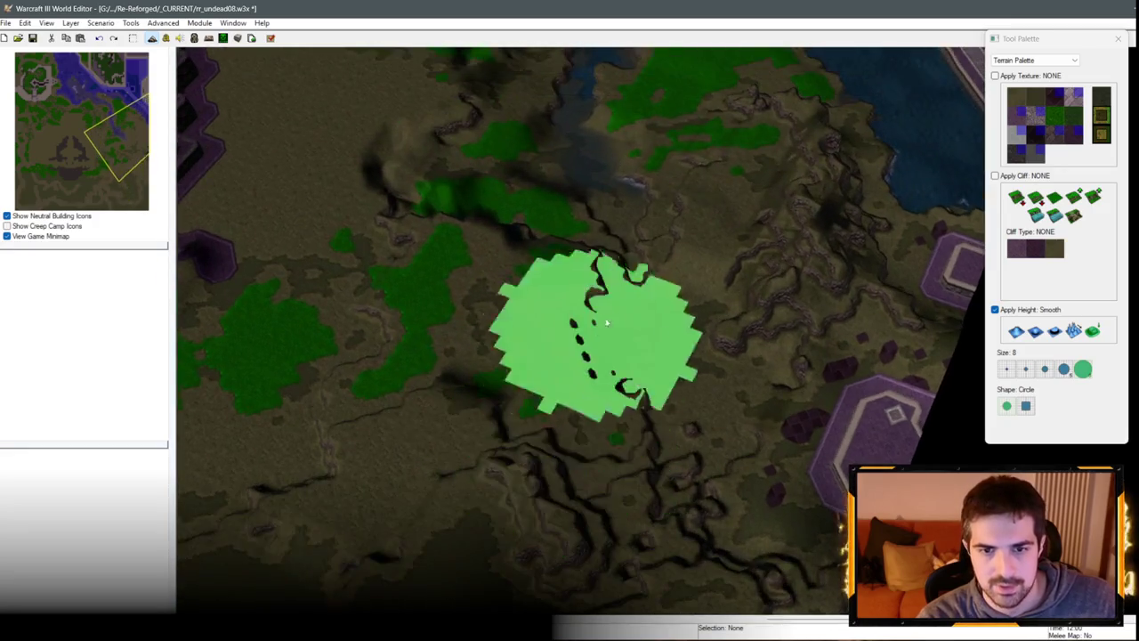
{"action": "left_click_drag", "start_coordinate": [465, 140], "coordinate": [580, 419]}
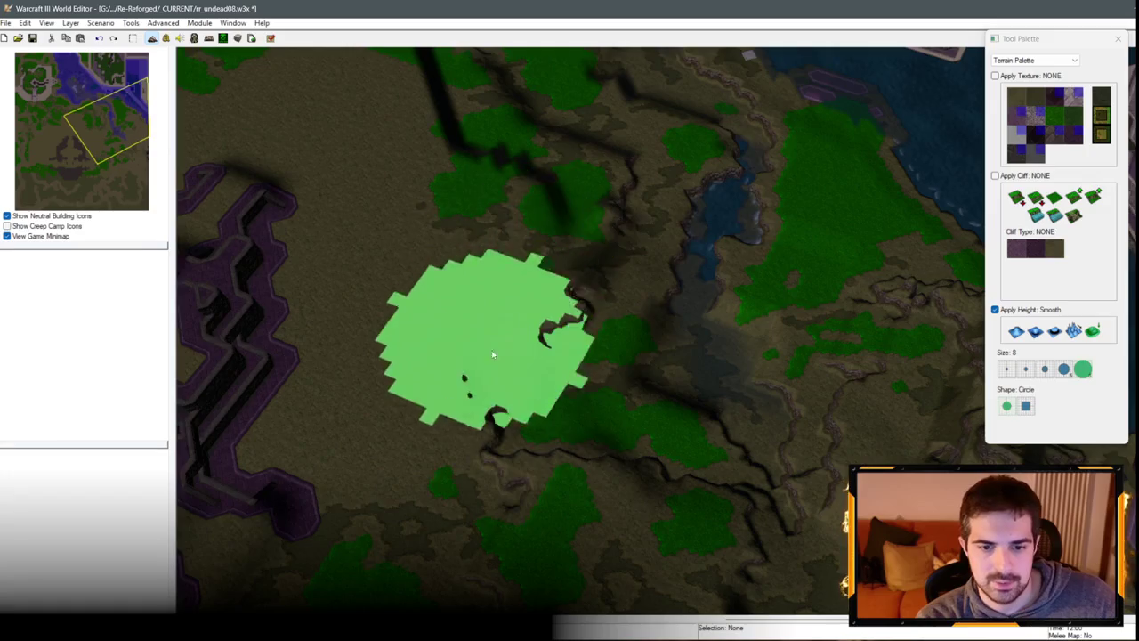
{"action": "mouse_move", "coordinate": [537, 146]}
{"action": "left_mouse_down"}
{"action": "mouse_move", "coordinate": [497, 262]}
{"action": "mouse_move", "coordinate": [376, 178]}
{"action": "mouse_move", "coordinate": [387, 203]}
{"action": "mouse_move", "coordinate": [540, 311]}
{"action": "mouse_move", "coordinate": [370, 266]}
{"action": "mouse_move", "coordinate": [647, 400]}
{"action": "mouse_move", "coordinate": [376, 247]}
{"action": "mouse_move", "coordinate": [428, 272]}
{"action": "mouse_move", "coordinate": [285, 300]}
{"action": "mouse_move", "coordinate": [724, 377]}
{"action": "mouse_move", "coordinate": [465, 323]}
{"action": "mouse_move", "coordinate": [775, 331]}
{"action": "mouse_move", "coordinate": [485, 482]}
{"action": "mouse_move", "coordinate": [554, 254]}
{"action": "mouse_move", "coordinate": [719, 71]}
{"action": "mouse_move", "coordinate": [702, 277]}
{"action": "left_mouse_up"}
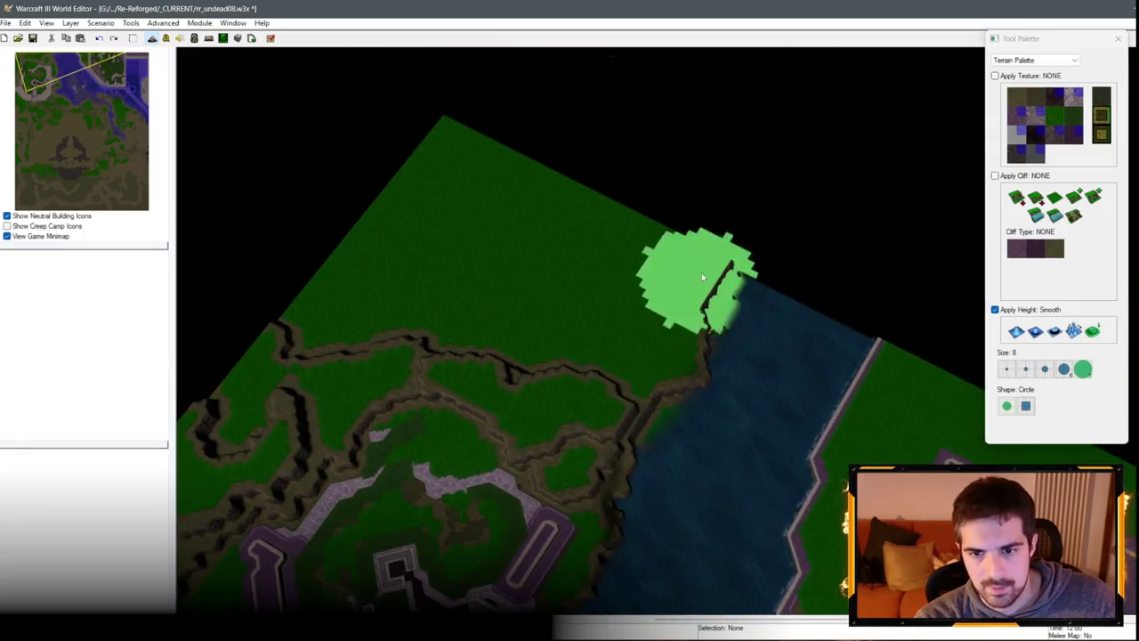
{"action": "mouse_move", "coordinate": [522, 547]}
{"action": "left_mouse_down"}
{"action": "mouse_move", "coordinate": [852, 178]}
{"action": "mouse_move", "coordinate": [753, 399]}
{"action": "mouse_move", "coordinate": [705, 318]}
{"action": "mouse_move", "coordinate": [498, 322]}
{"action": "mouse_move", "coordinate": [619, 274]}
{"action": "mouse_move", "coordinate": [580, 316]}
{"action": "mouse_move", "coordinate": [733, 399]}
{"action": "mouse_move", "coordinate": [864, 412]}
{"action": "mouse_move", "coordinate": [618, 297]}
{"action": "mouse_move", "coordinate": [692, 412]}
{"action": "mouse_move", "coordinate": [864, 394]}
{"action": "mouse_move", "coordinate": [686, 285]}
{"action": "mouse_move", "coordinate": [623, 360]}
{"action": "mouse_move", "coordinate": [687, 382]}
{"action": "mouse_move", "coordinate": [537, 378]}
{"action": "left_mouse_up"}
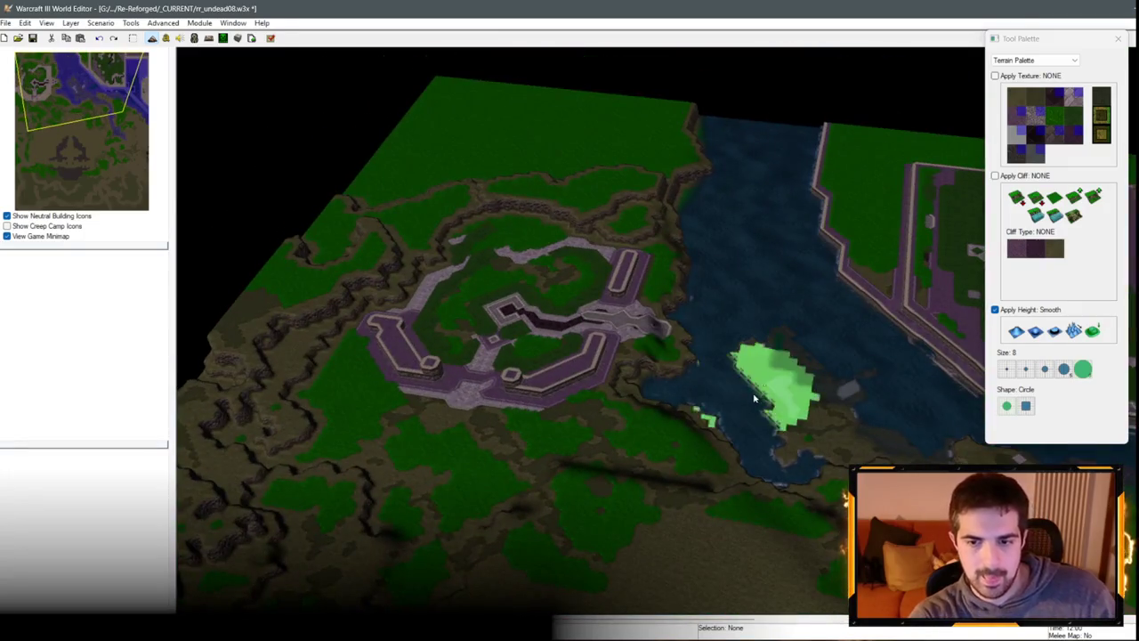
Step: Set a size-1 Tiled Walls cliff brush at Same Level, undoing a stroke that lowered the platform
{"action": "right_click", "coordinate": [658, 353]}
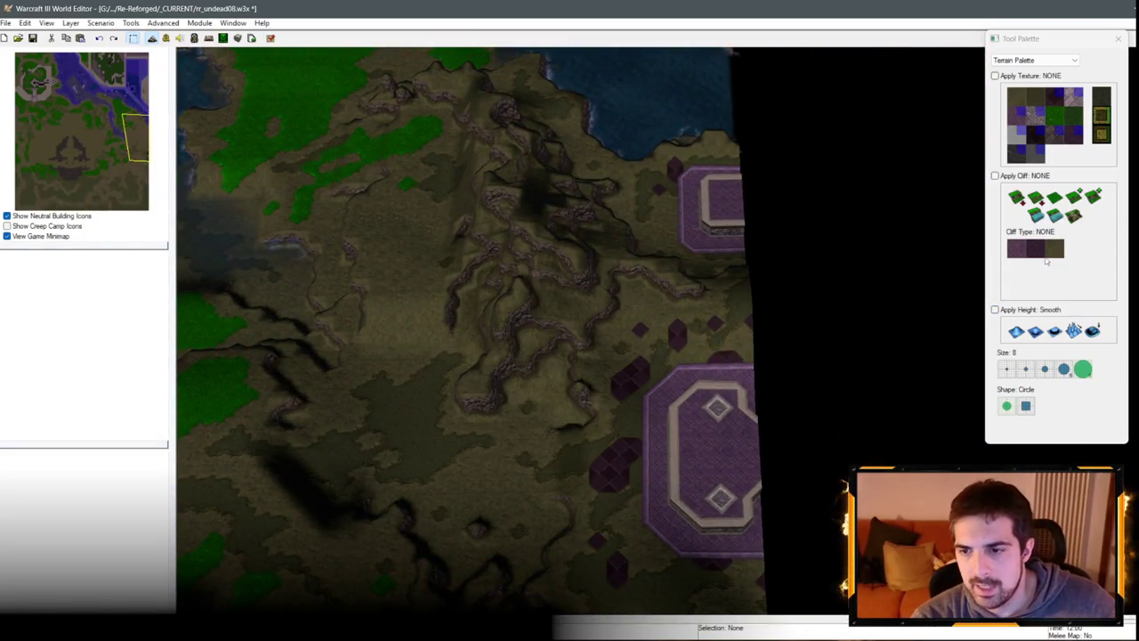
{"action": "left_click", "coordinate": [1042, 253]}
{"action": "left_click", "coordinate": [1006, 369]}
{"action": "left_click_drag", "start_coordinate": [623, 356], "coordinate": [837, 463]}
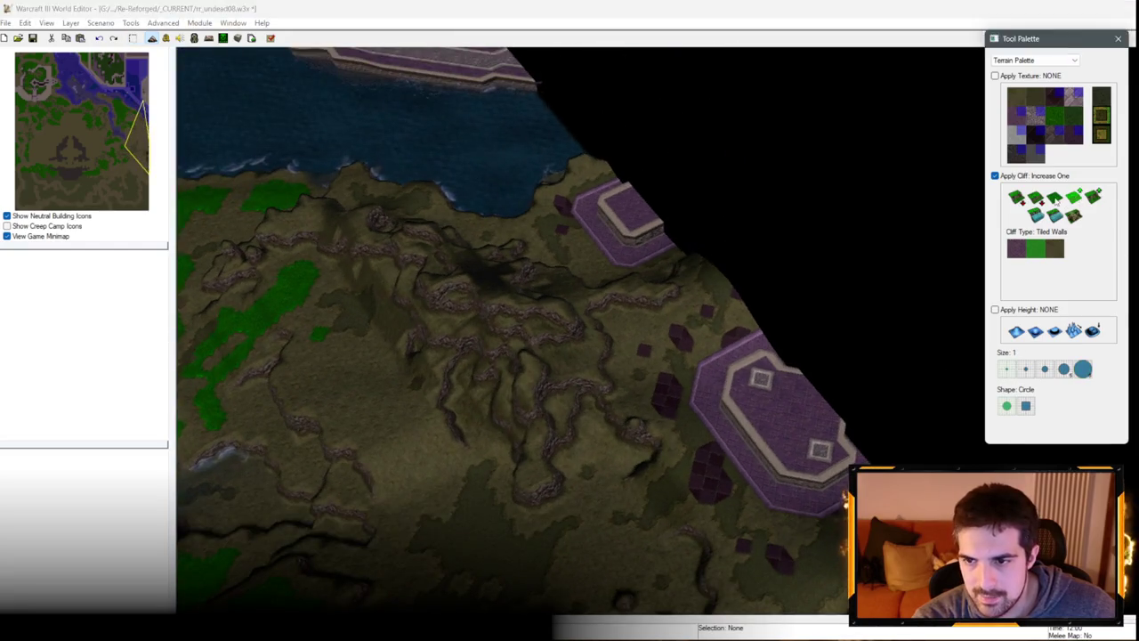
{"action": "scroll", "coordinate": [837, 463], "scroll_direction": "up", "scroll_amount": 2}
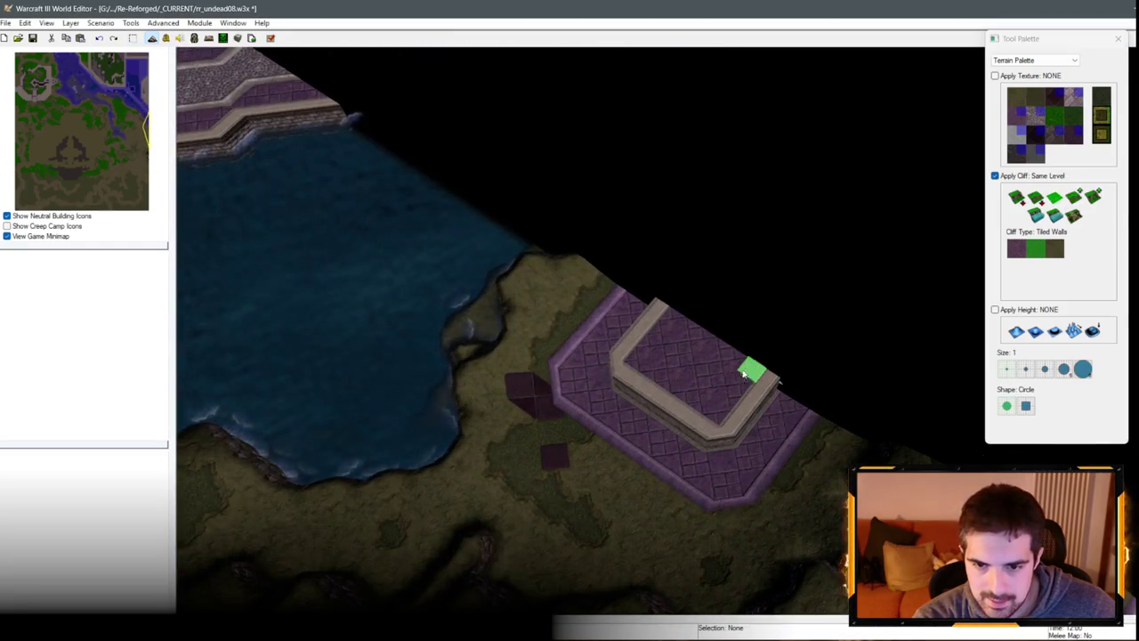
{"action": "mouse_move", "coordinate": [744, 374]}
{"action": "left_mouse_down"}
{"action": "mouse_move", "coordinate": [735, 389]}
{"action": "mouse_move", "coordinate": [657, 377]}
{"action": "mouse_move", "coordinate": [674, 315]}
{"action": "left_mouse_up"}
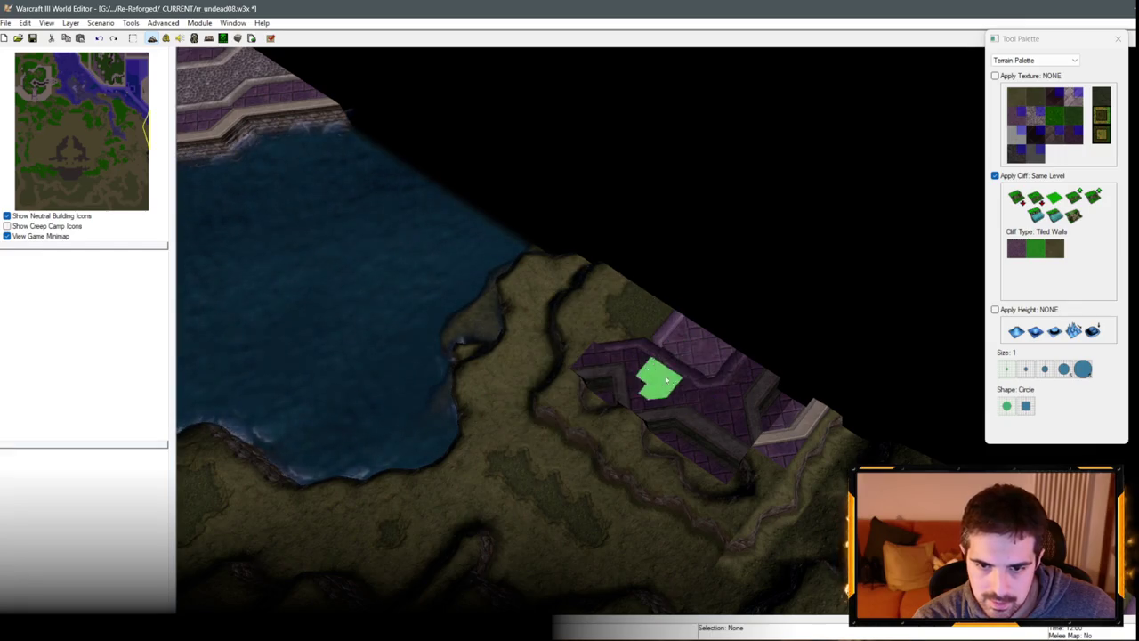
{"action": "key", "text": "ctrl+z"}
{"action": "key", "text": "ctrl+z"}
{"action": "key", "text": "ctrl+z"}
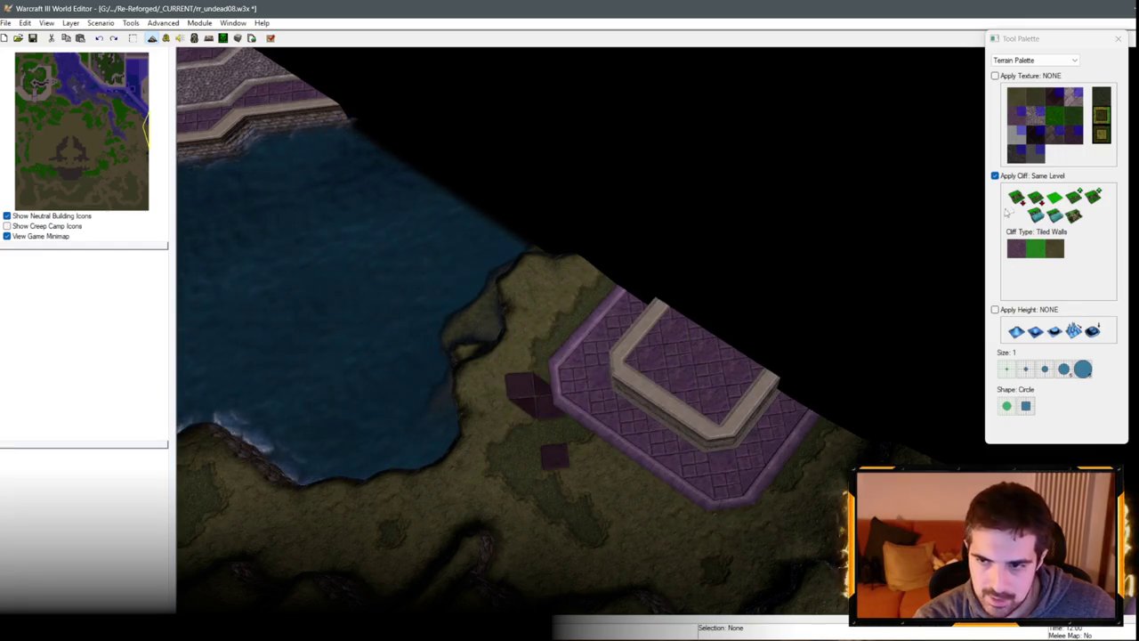
Step: Flatten the U-shaped cliff, then paint a raised Increase One ridge across the platform
{"action": "left_click", "coordinate": [1074, 203]}
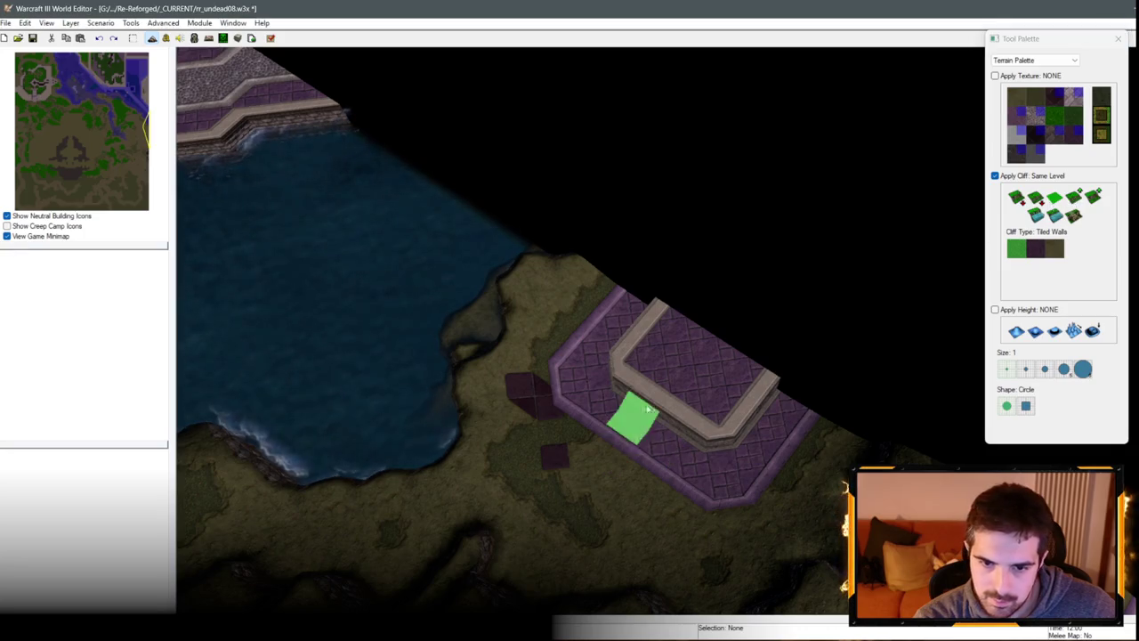
{"action": "mouse_move", "coordinate": [631, 414]}
{"action": "left_mouse_down"}
{"action": "mouse_move", "coordinate": [667, 323]}
{"action": "mouse_move", "coordinate": [715, 419]}
{"action": "mouse_move", "coordinate": [751, 373]}
{"action": "left_mouse_up"}
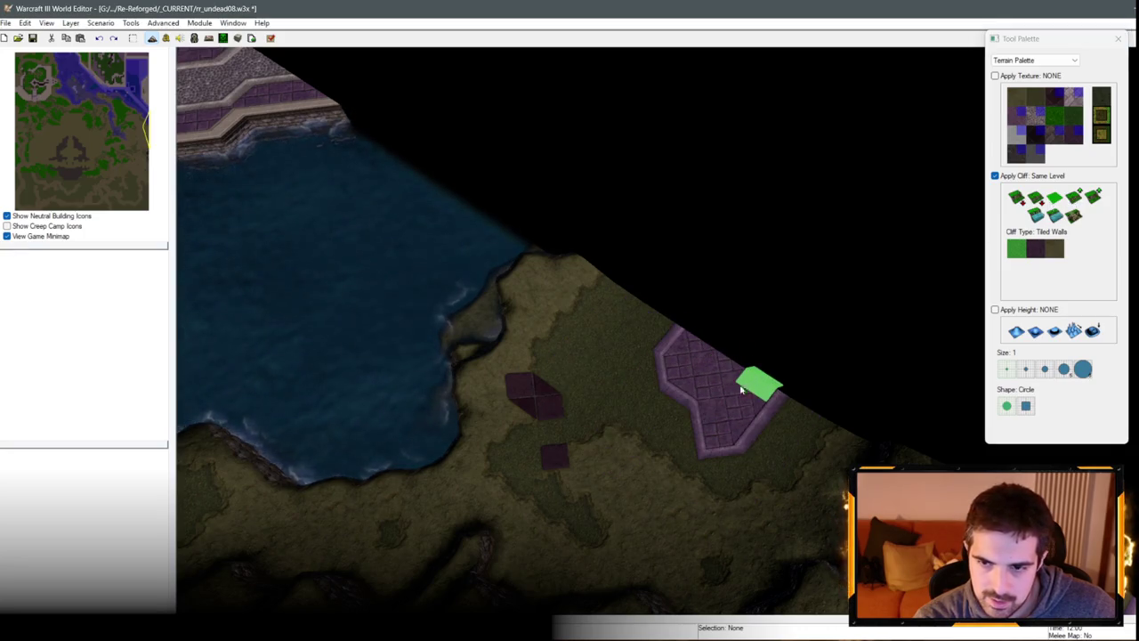
{"action": "left_click", "coordinate": [1074, 196]}
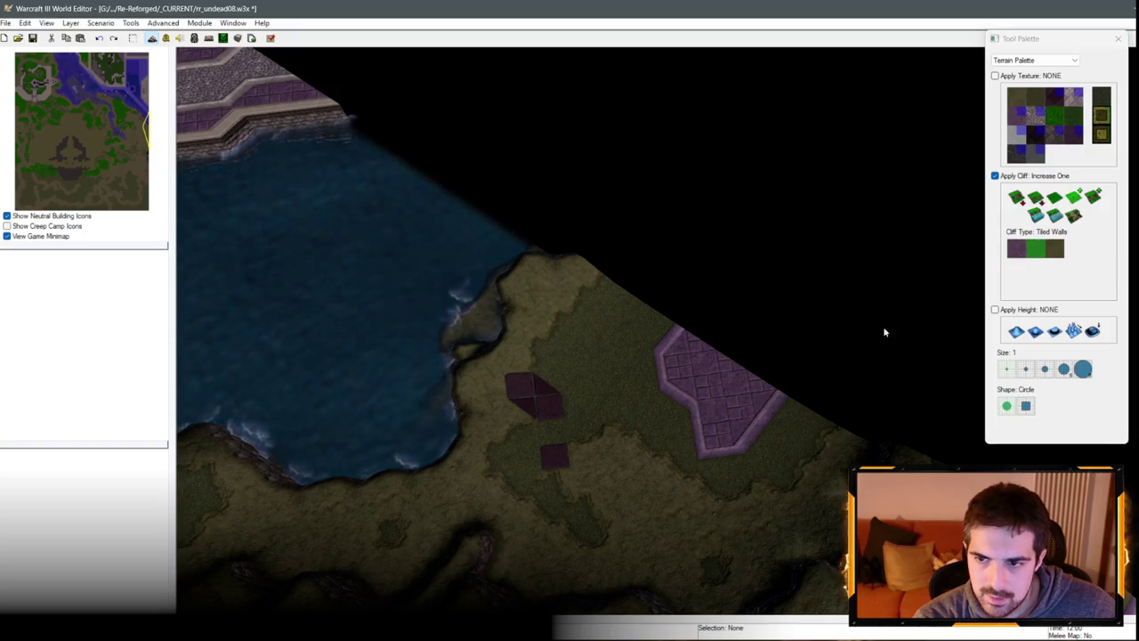
{"action": "mouse_move", "coordinate": [757, 385]}
{"action": "left_mouse_down"}
{"action": "mouse_move", "coordinate": [712, 430]}
{"action": "mouse_move", "coordinate": [631, 381]}
{"action": "left_mouse_up"}
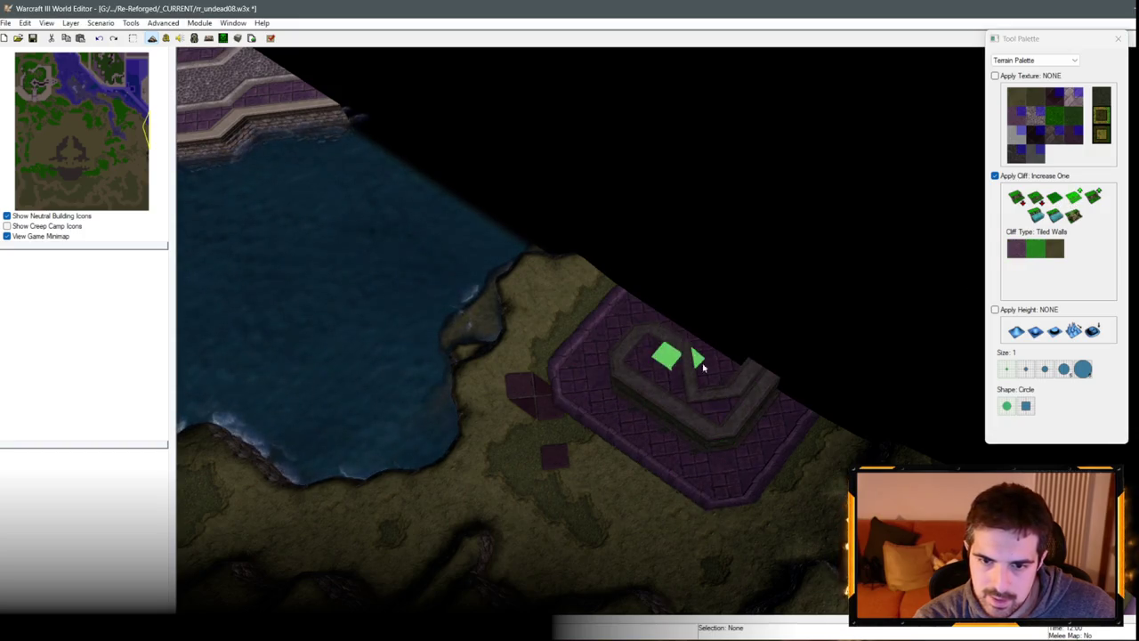
{"action": "key", "text": "Down"}
{"action": "key", "text": "Down"}
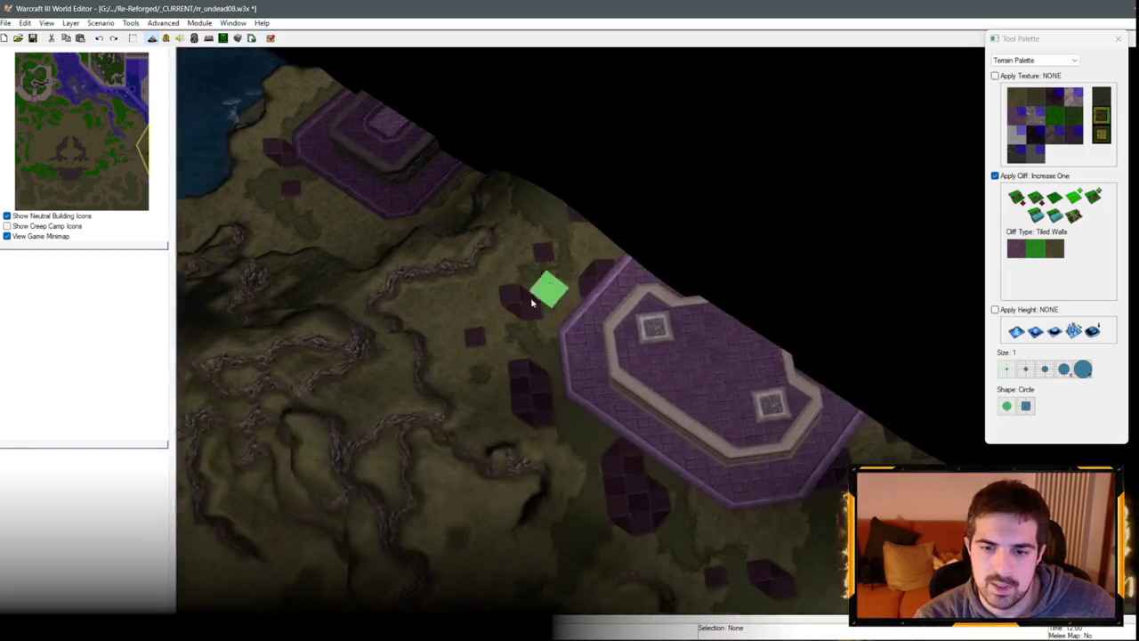
Step: Try a lowered cliff path, then undo and redo back to the raised tiled-wall ring
{"action": "scroll", "coordinate": [757, 374], "scroll_direction": "up", "scroll_amount": 4}
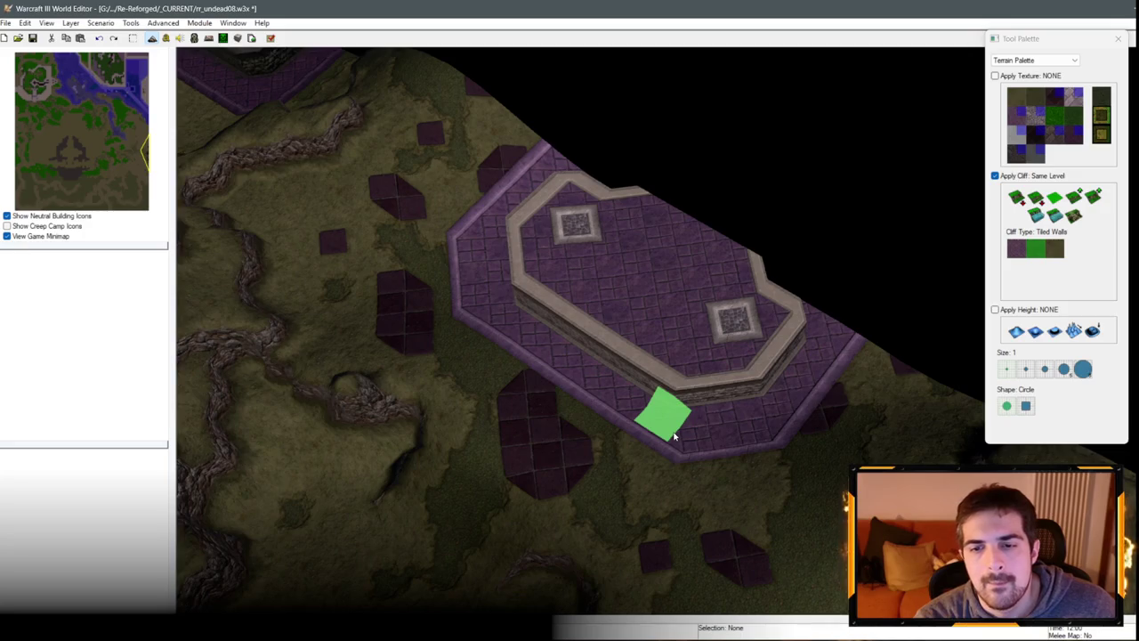
{"action": "mouse_move", "coordinate": [674, 436]}
{"action": "left_mouse_down"}
{"action": "mouse_move", "coordinate": [722, 412]}
{"action": "mouse_move", "coordinate": [763, 347]}
{"action": "mouse_move", "coordinate": [712, 297]}
{"action": "left_mouse_up"}
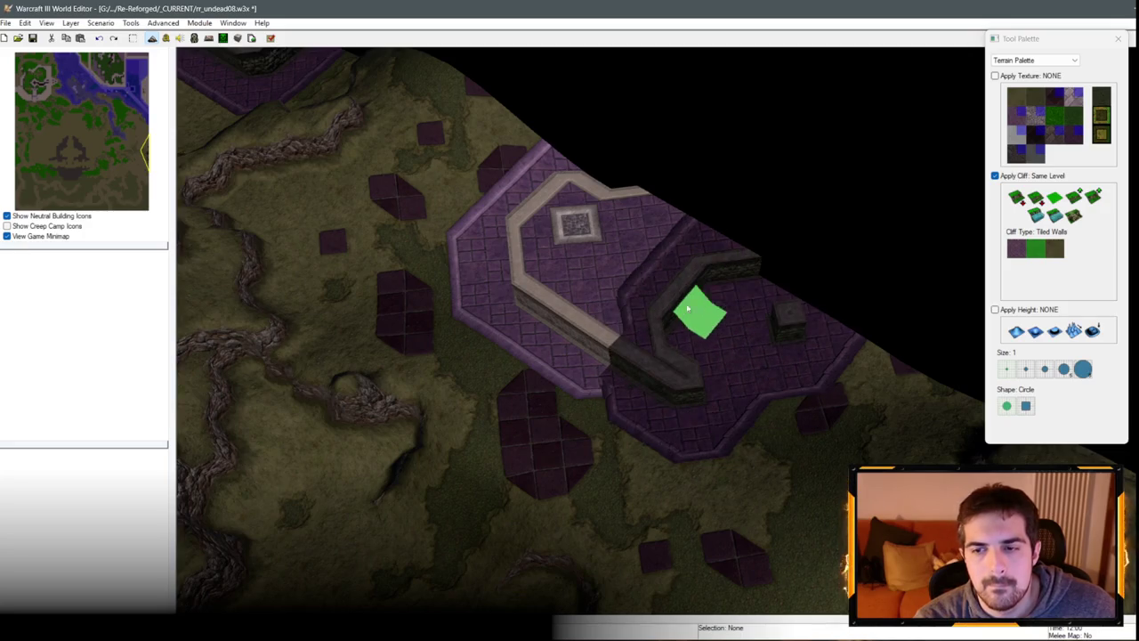
{"action": "key", "text": "ctrl+z"}
{"action": "key", "text": "ctrl+z"}
{"action": "key", "text": "ctrl+z"}
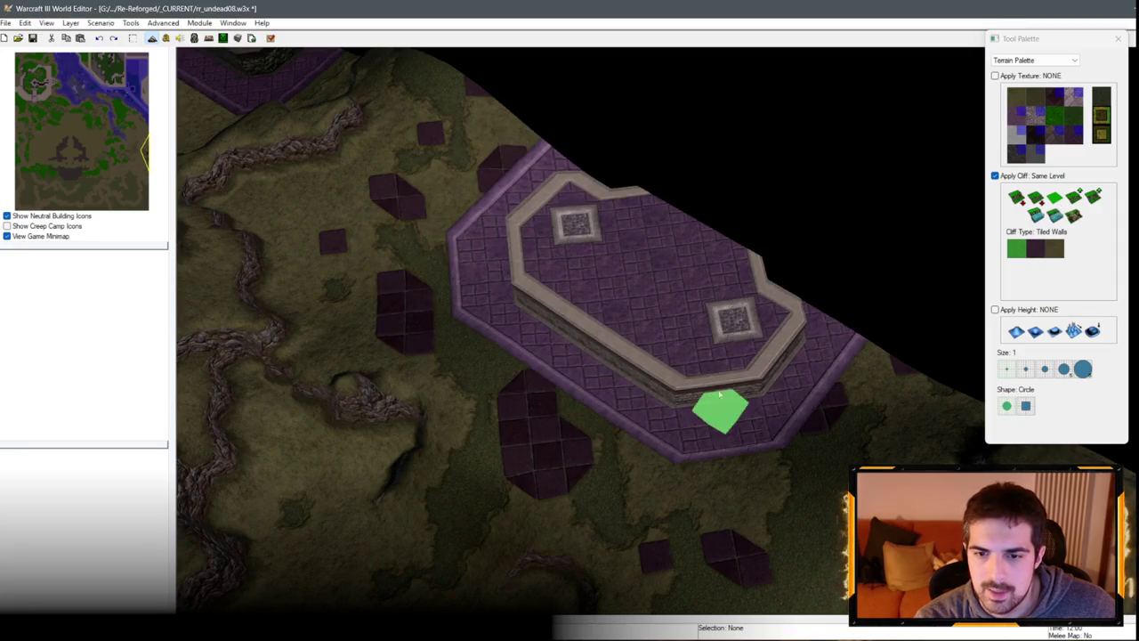
{"action": "key", "text": "ctrl+z"}
{"action": "key", "text": "ctrl+z"}
{"action": "key", "text": "ctrl+z"}
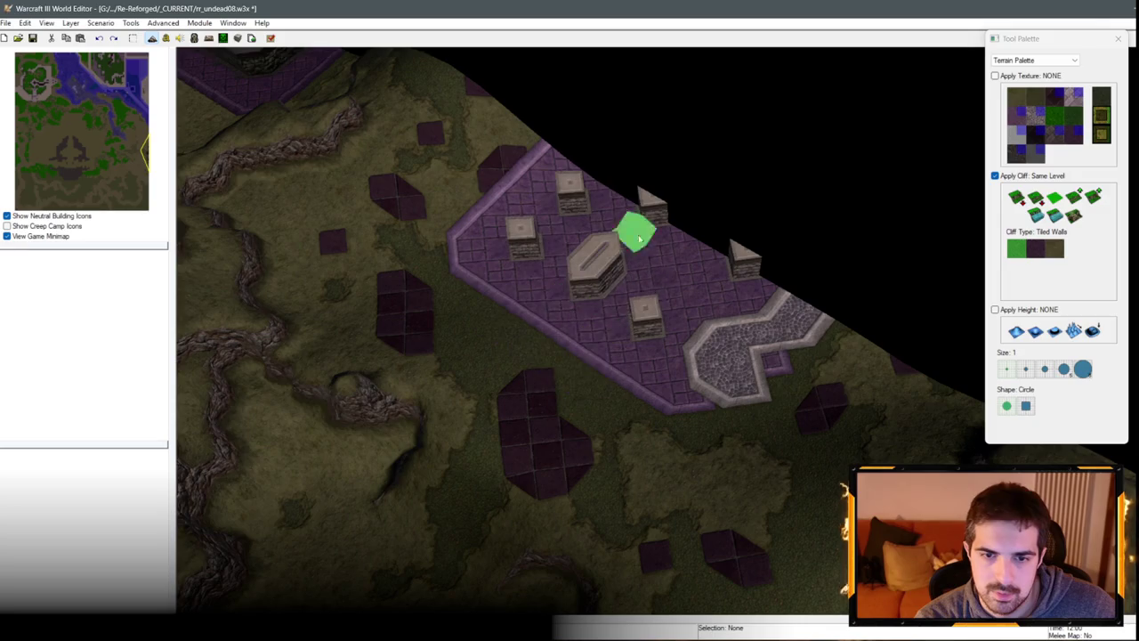
{"action": "key", "text": "ctrl+y"}
{"action": "key", "text": "ctrl+y"}
{"action": "key", "text": "ctrl+y"}
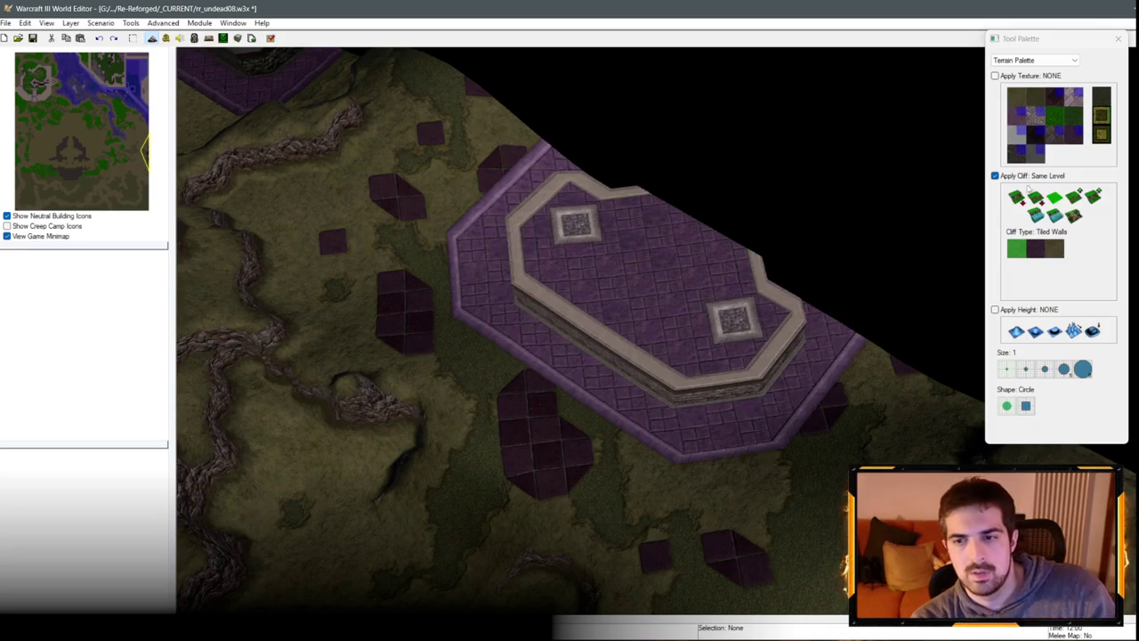
{"action": "left_click", "coordinate": [1078, 199]}
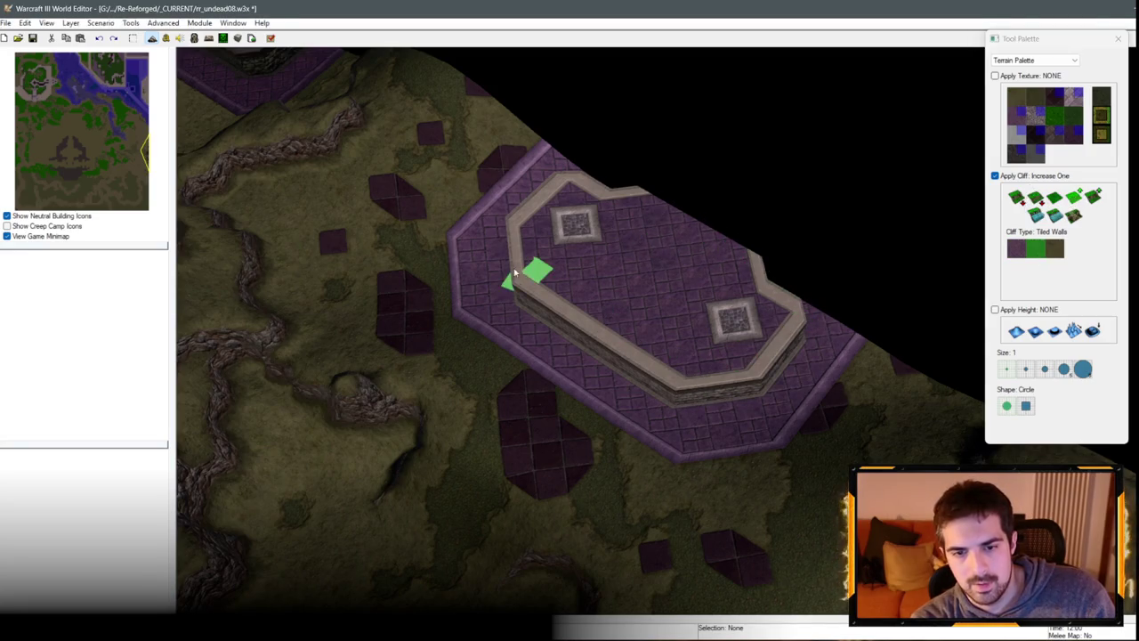
{"action": "key", "text": "ctrl+z"}
Step: Raise the cobblestone area into Tiled Walls cliffs with a stone ramp along the edge
{"action": "mouse_move", "coordinate": [793, 318]}
{"action": "left_mouse_down"}
{"action": "mouse_move", "coordinate": [703, 395]}
{"action": "mouse_move", "coordinate": [542, 297]}
{"action": "mouse_move", "coordinate": [628, 214]}
{"action": "left_mouse_up"}
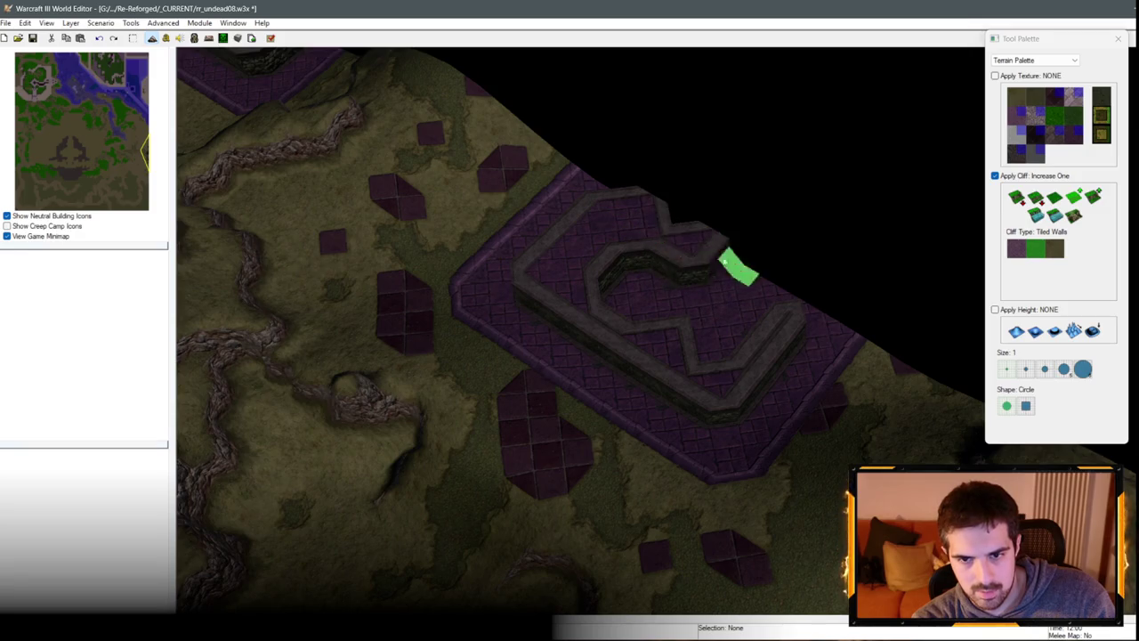
{"action": "left_click_drag", "start_coordinate": [654, 280], "coordinate": [616, 277]}
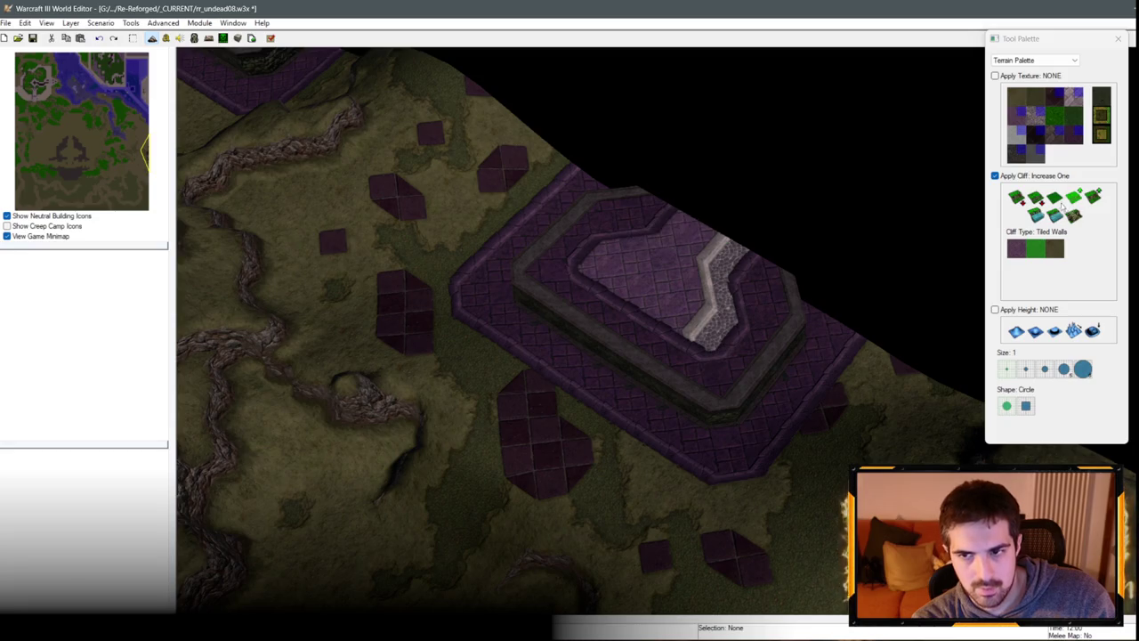
{"action": "left_click_drag", "start_coordinate": [771, 446], "coordinate": [682, 407]}
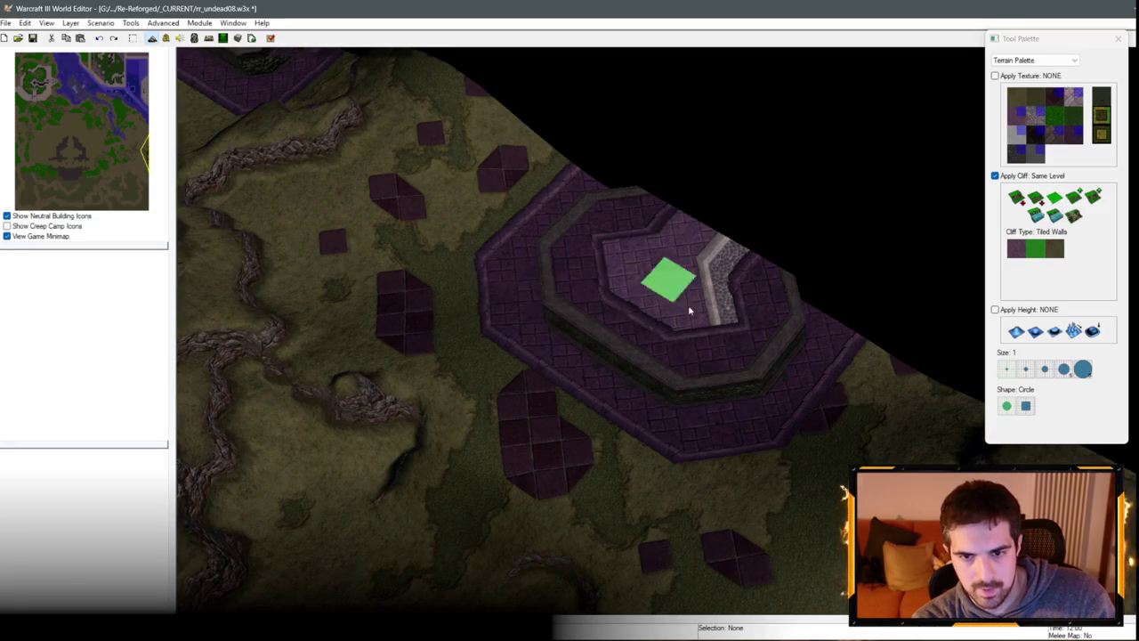
{"action": "scroll", "coordinate": [690, 311], "scroll_direction": "down", "scroll_amount": 3}
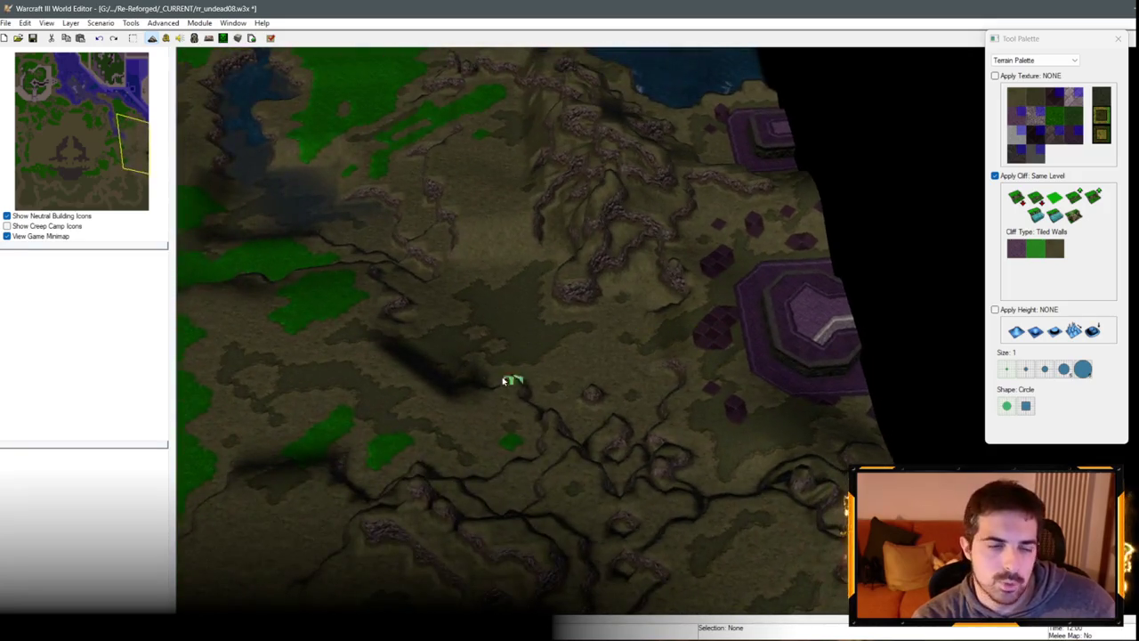
Step: Drop the cliff brush and pan the view north-west across the terrain
{"action": "scroll", "coordinate": [504, 380], "scroll_direction": "down", "scroll_amount": 3}
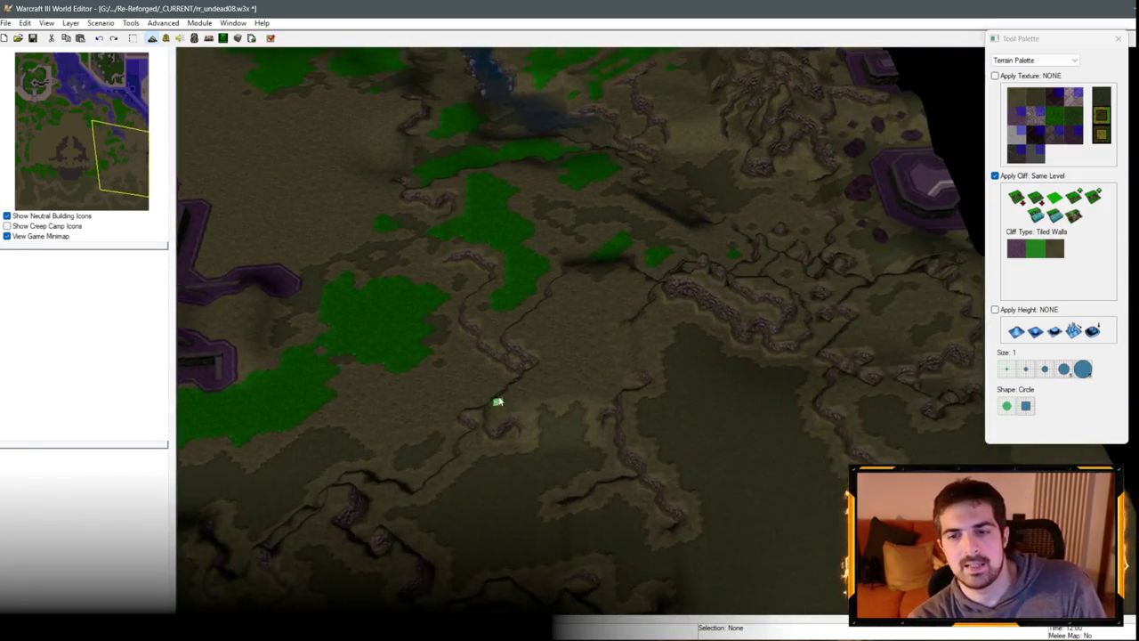
{"action": "right_click", "coordinate": [498, 403]}
{"action": "key", "text": "Up"}
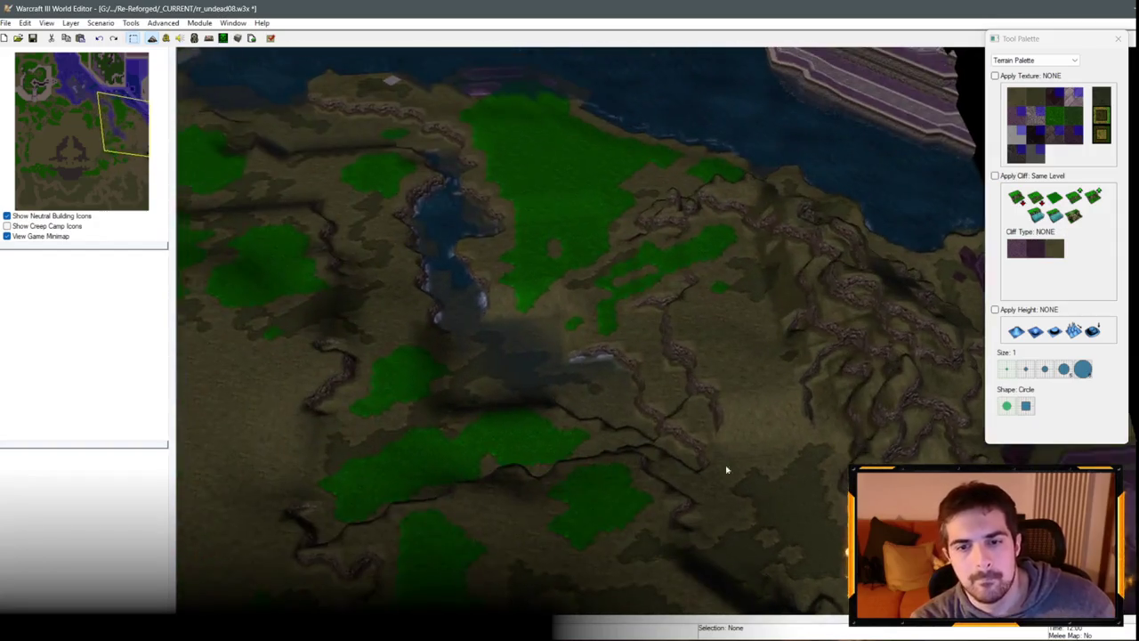
{"action": "key", "text": "Left"}
{"action": "key", "text": "Left"}
{"action": "key", "text": "Left"}
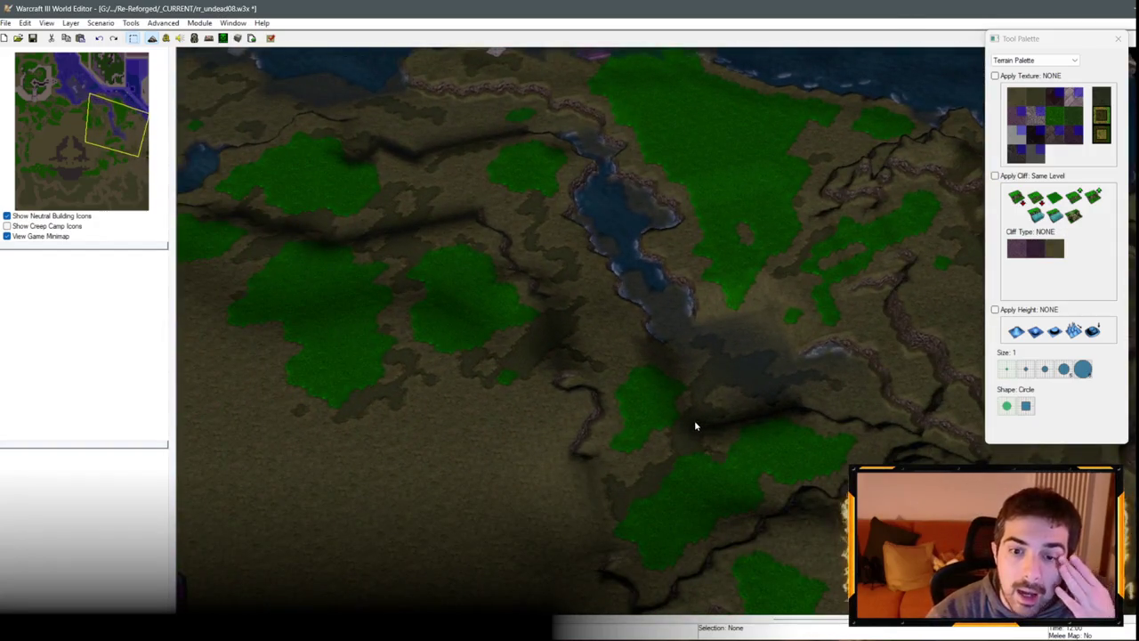
{"action": "key", "text": "Up"}
{"action": "key", "text": "Left"}
{"action": "key", "text": "Up"}
{"action": "key", "text": "Up"}
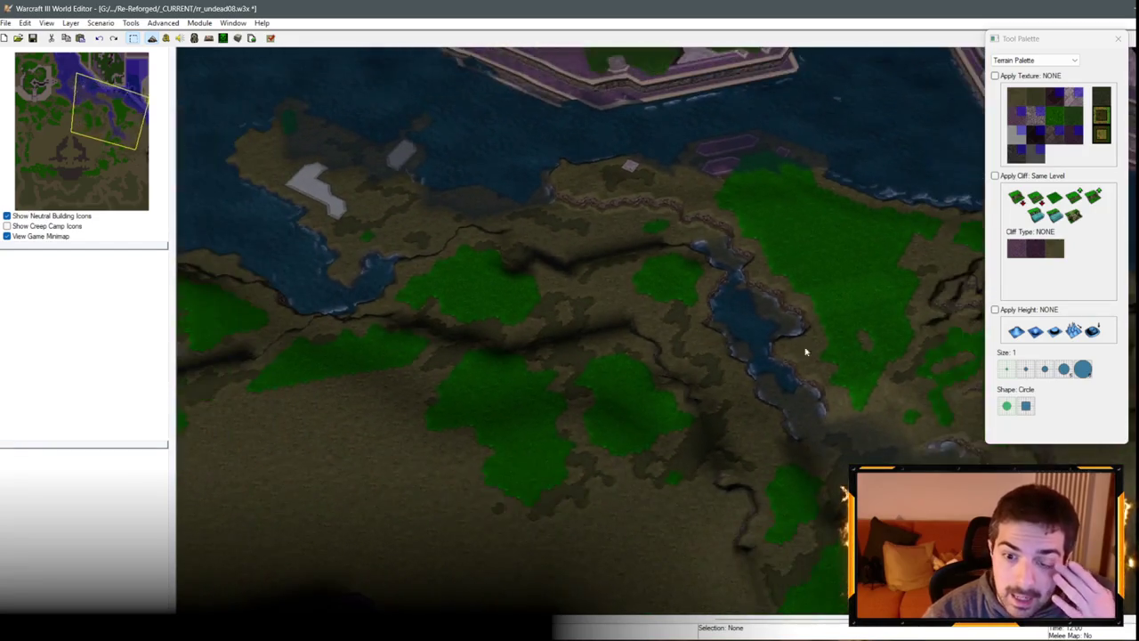
{"action": "scroll", "coordinate": [780, 354], "scroll_direction": "up", "scroll_amount": 3}
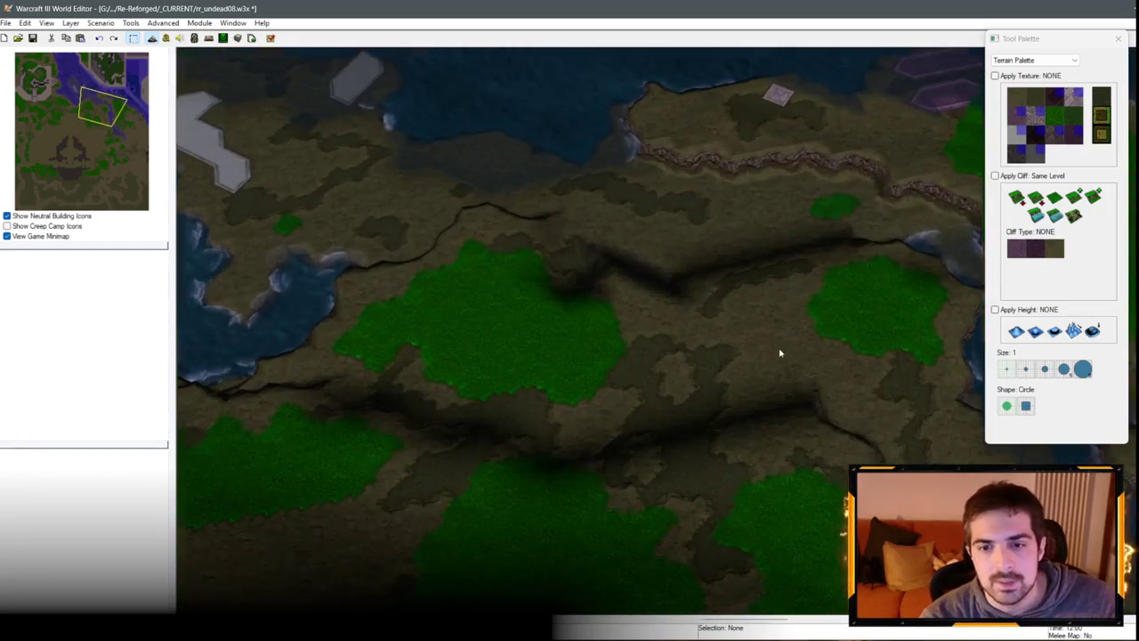
Step: Pan back south-east to frame the open ground west of the purple fortress
{"action": "key", "text": "Up"}
{"action": "key", "text": "Right"}
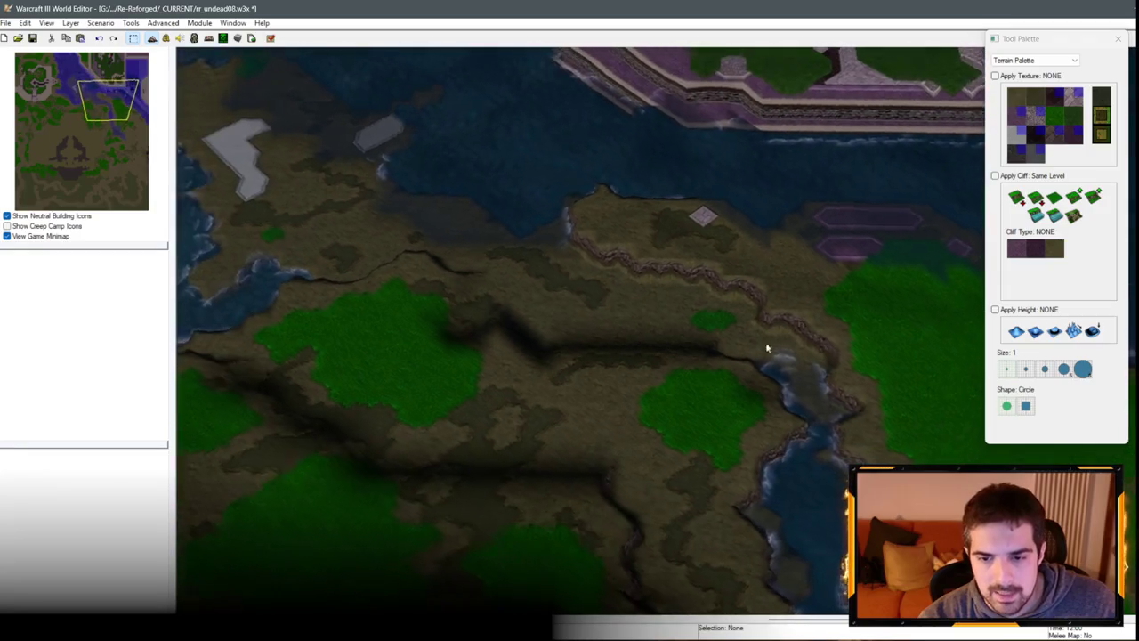
{"action": "key", "text": "Left"}
{"action": "scroll", "coordinate": [565, 241], "scroll_direction": "down", "scroll_amount": 3}
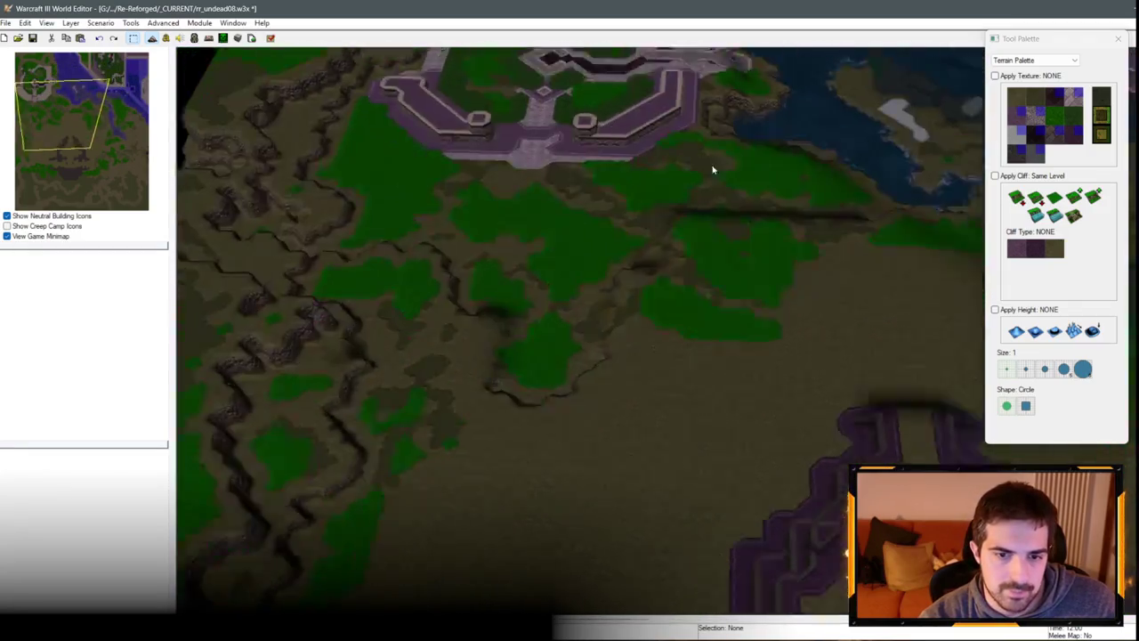
{"action": "key", "text": "Down"}
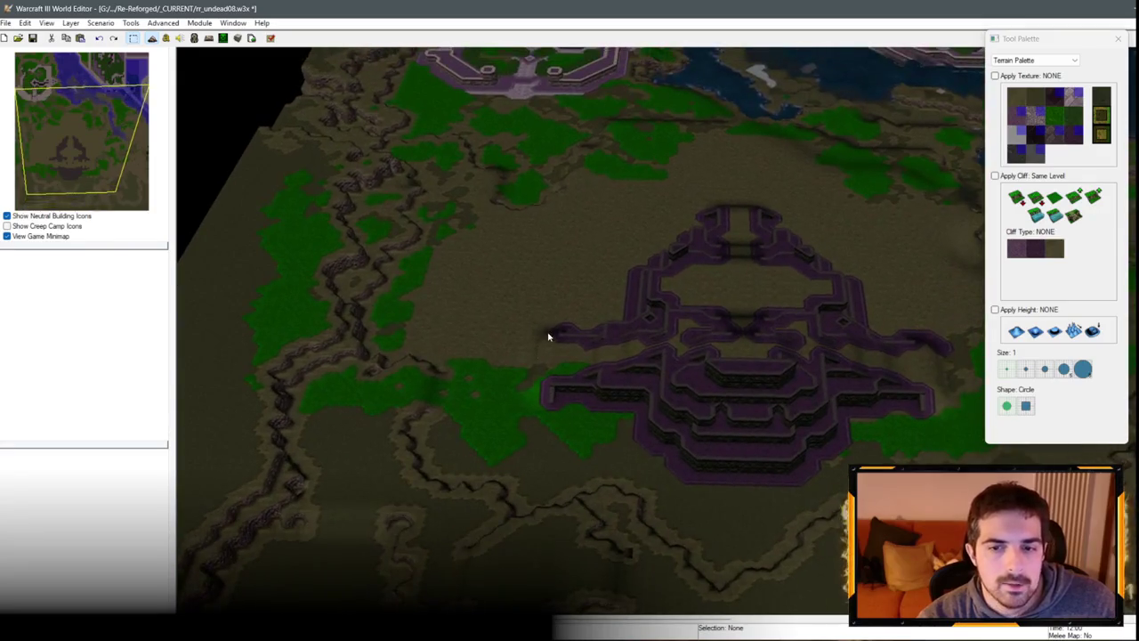
{"action": "key", "text": "Left"}
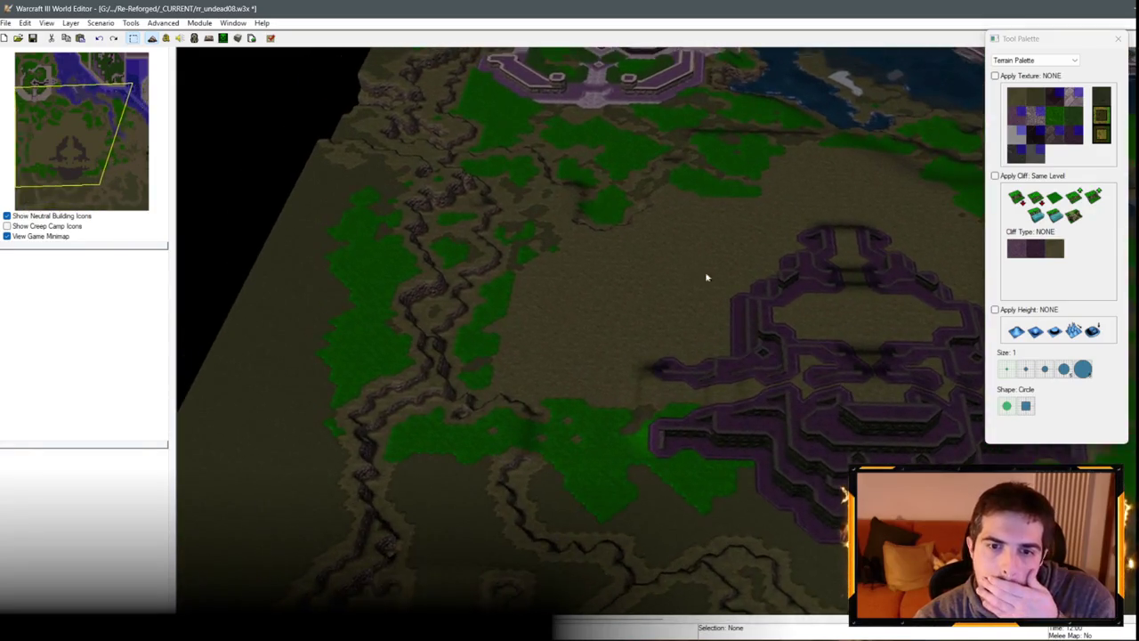
{"action": "scroll", "coordinate": [784, 401], "scroll_direction": "up", "scroll_amount": 2}
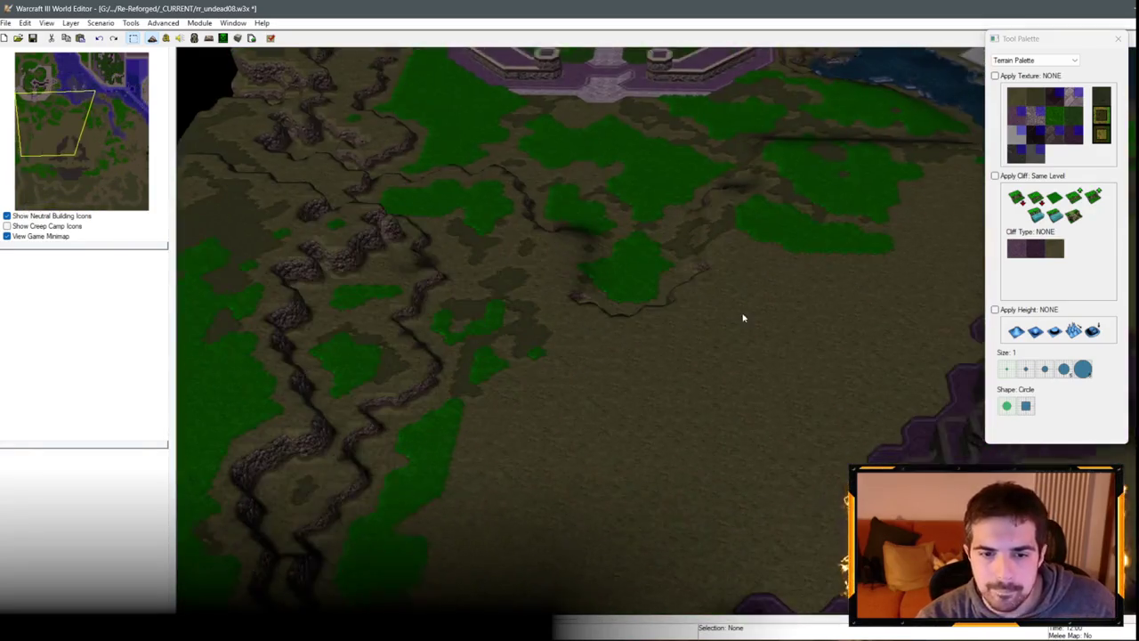
{"action": "key", "text": "Down"}
{"action": "key", "text": "Right"}
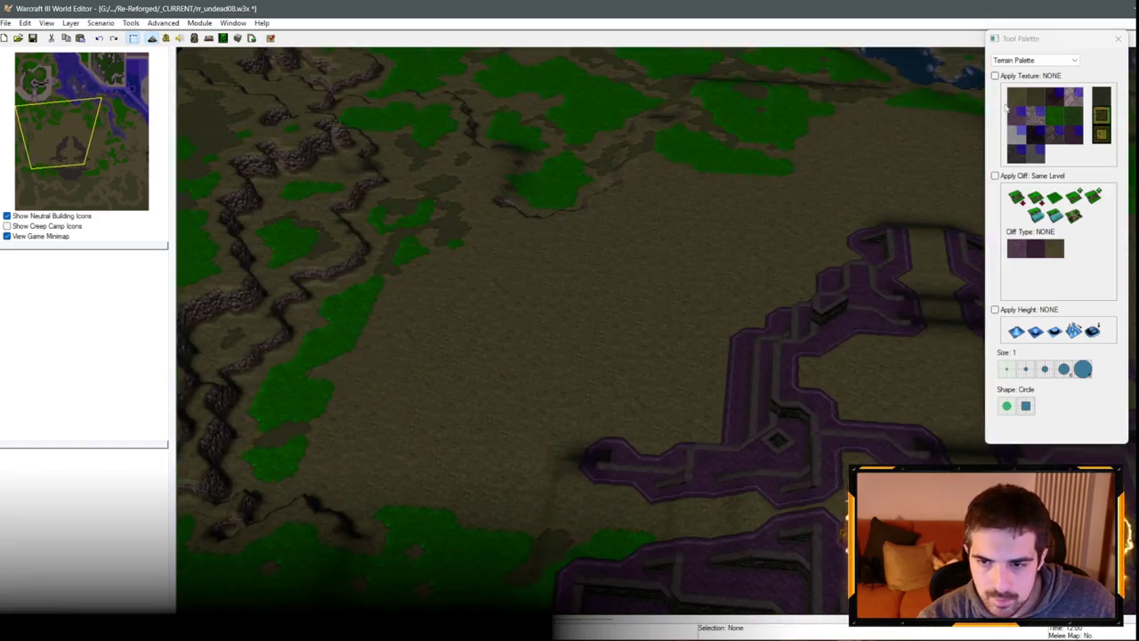
Step: Switch to the Unit Palette showing the Melee unit set
{"action": "left_click", "coordinate": [1034, 60]}
{"action": "left_click", "coordinate": [1024, 85]}
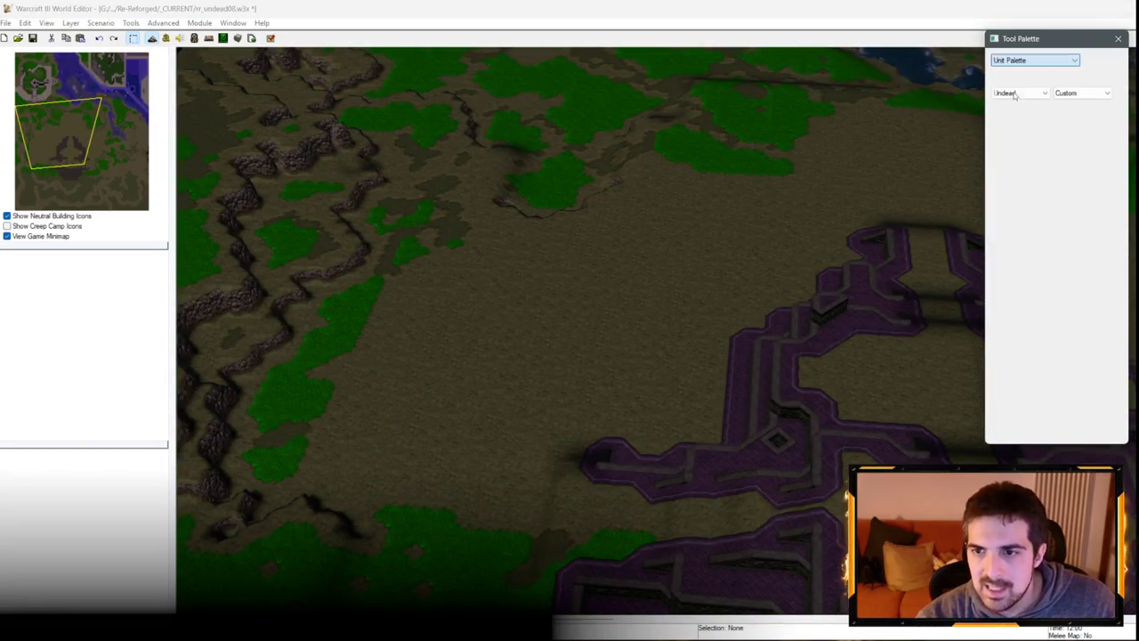
{"action": "key", "text": "Right"}
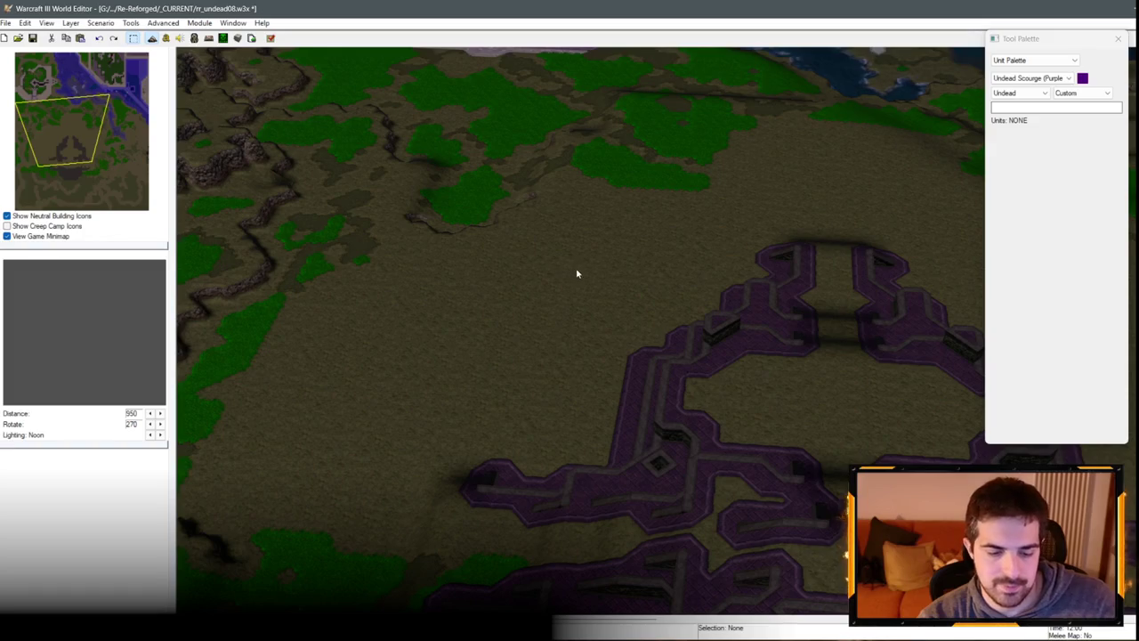
{"action": "left_click", "coordinate": [1069, 94]}
{"action": "left_click", "coordinate": [1066, 104]}
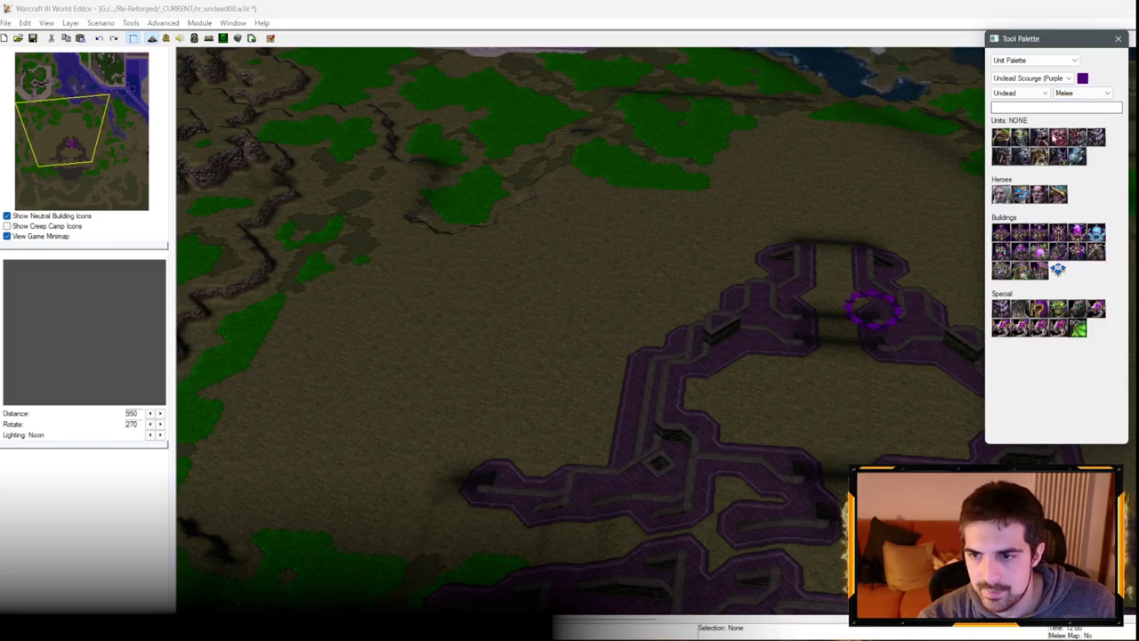
Step: Place a Necropolis, undo it, and place a Black Citadel west of the walls instead
{"action": "left_click", "coordinate": [1001, 233]}
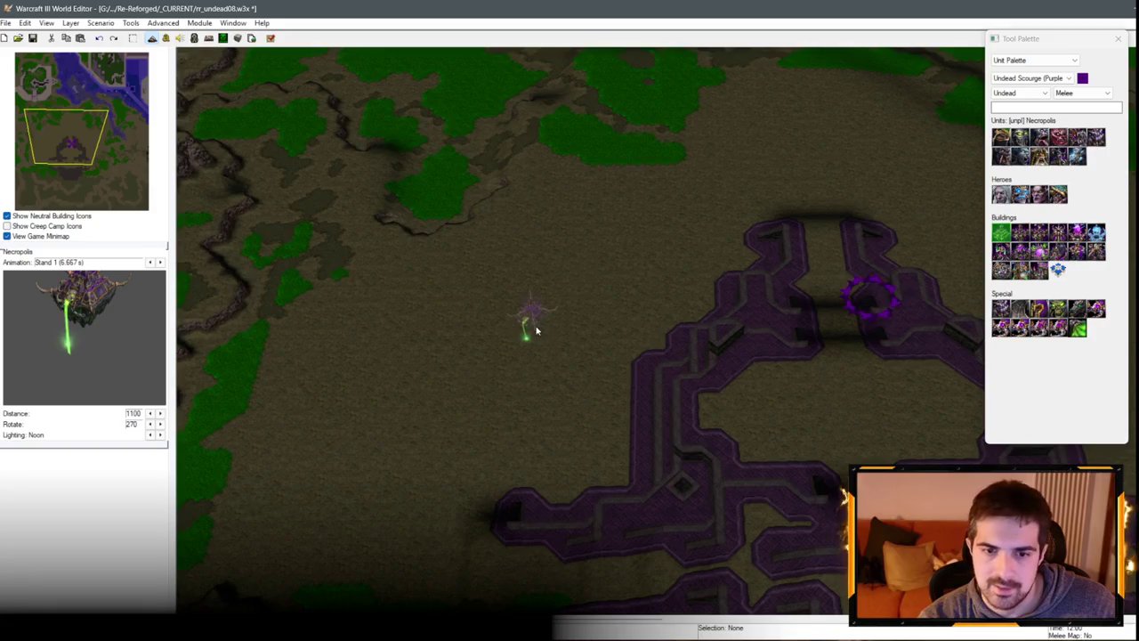
{"action": "left_click", "coordinate": [532, 313]}
{"action": "key", "text": "ctrl+z"}
{"action": "key", "text": "Up"}
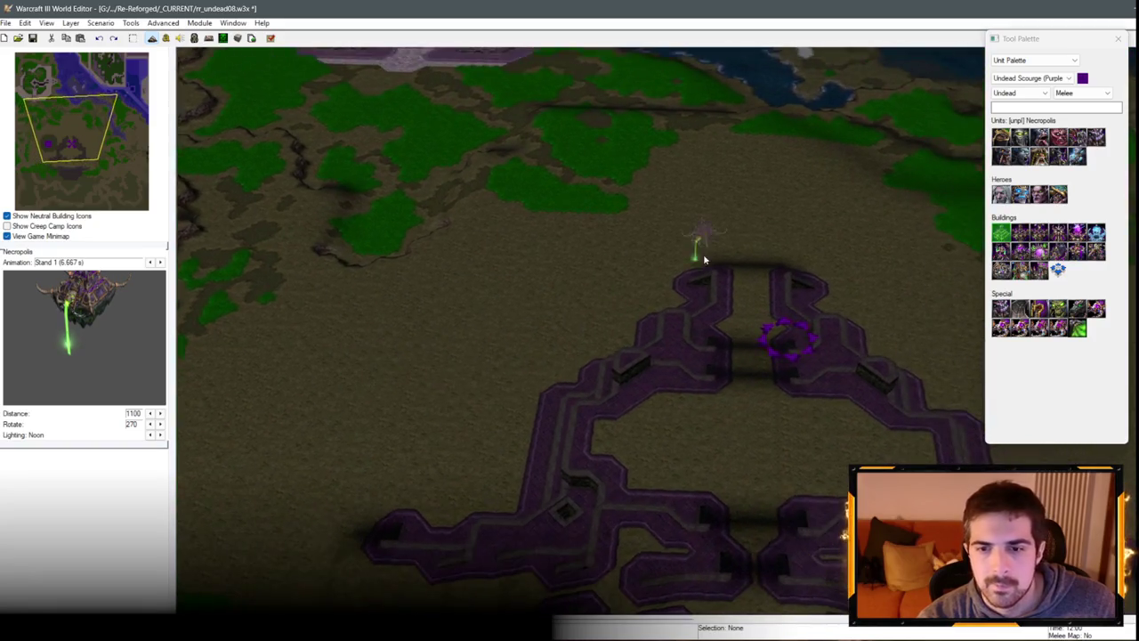
{"action": "key", "text": "Down"}
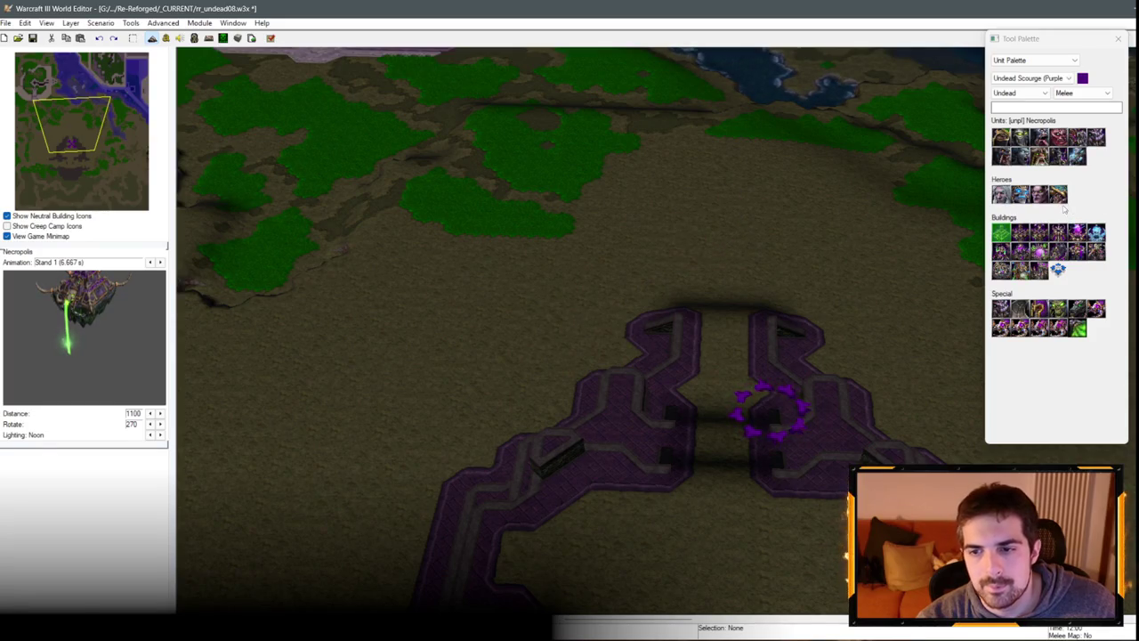
{"action": "key", "text": "Left"}
{"action": "key", "text": "Down"}
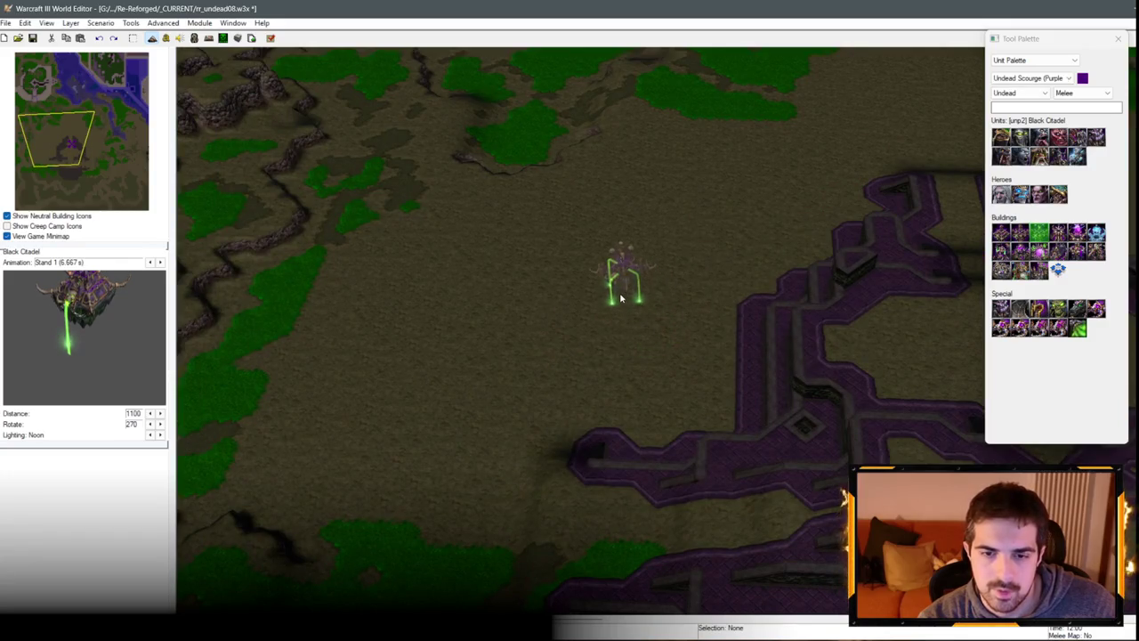
{"action": "left_click", "coordinate": [621, 299]}
{"action": "key", "text": "Right"}
{"action": "key", "text": "Right"}
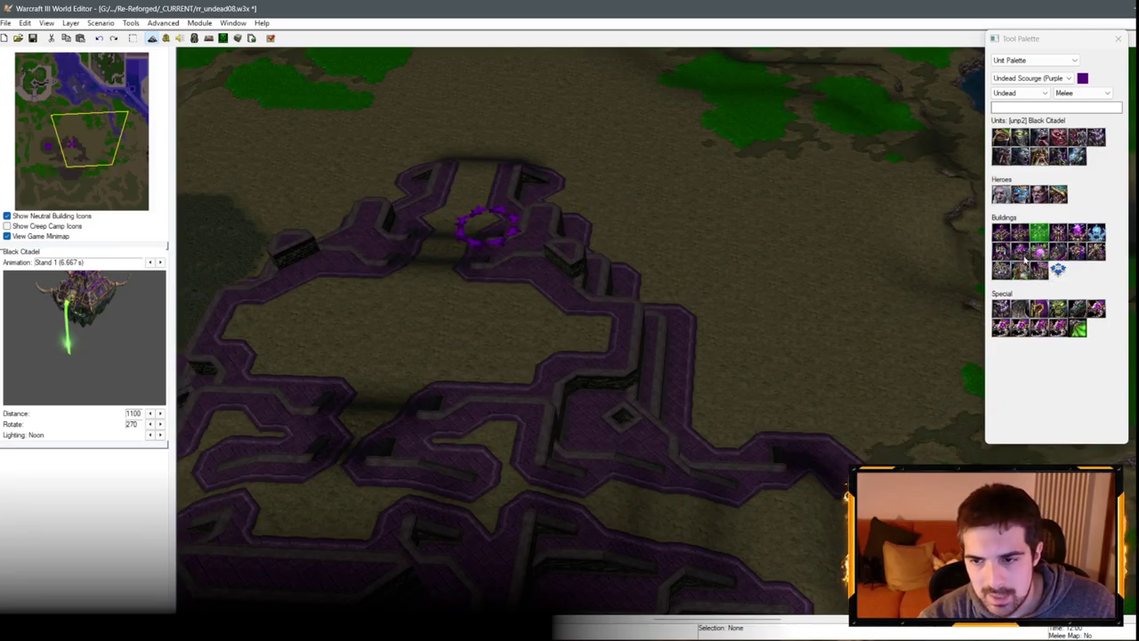
{"action": "left_click", "coordinate": [1020, 268]}
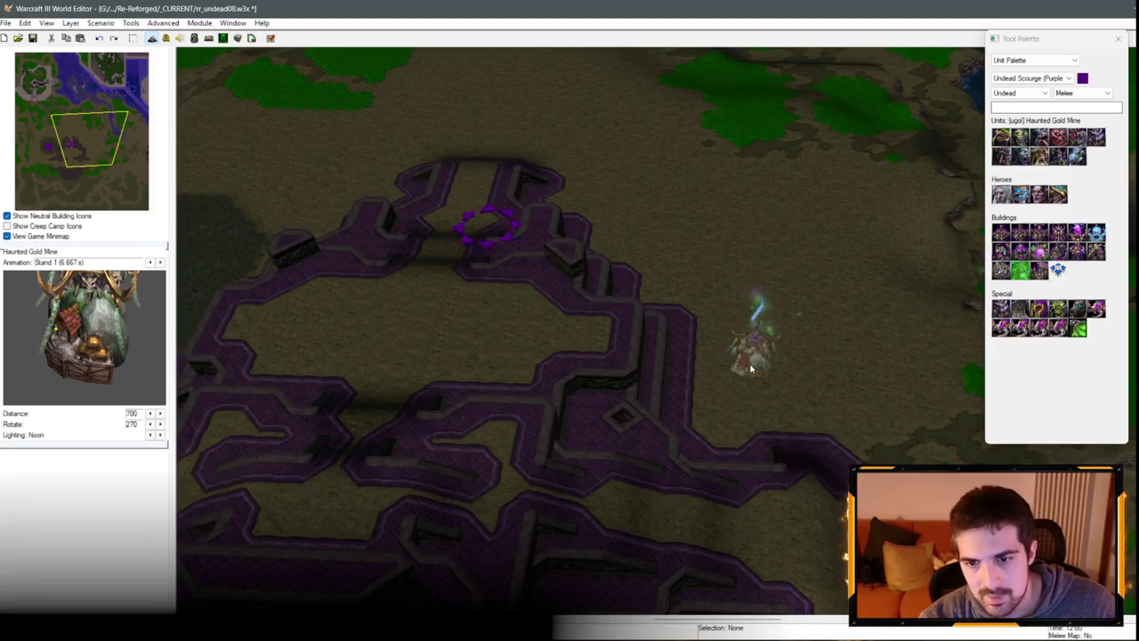
Step: Place two Haunted Gold Mines east of the purple walls
{"action": "left_click", "coordinate": [750, 365]}
{"action": "key", "text": "Up"}
{"action": "key", "text": "Left"}
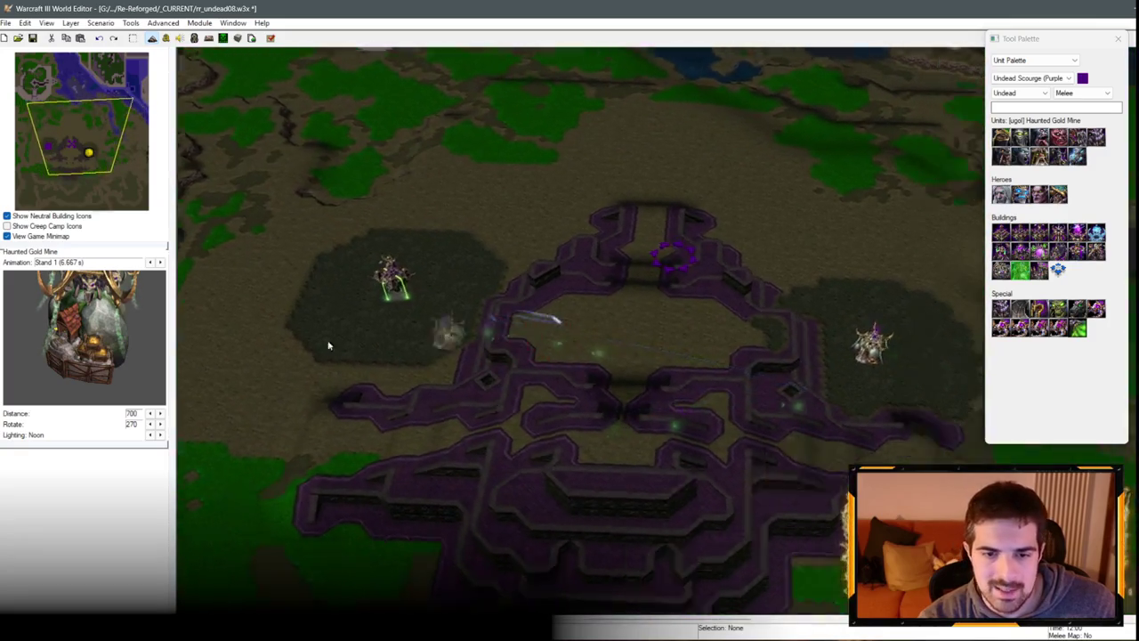
{"action": "key", "text": "Right"}
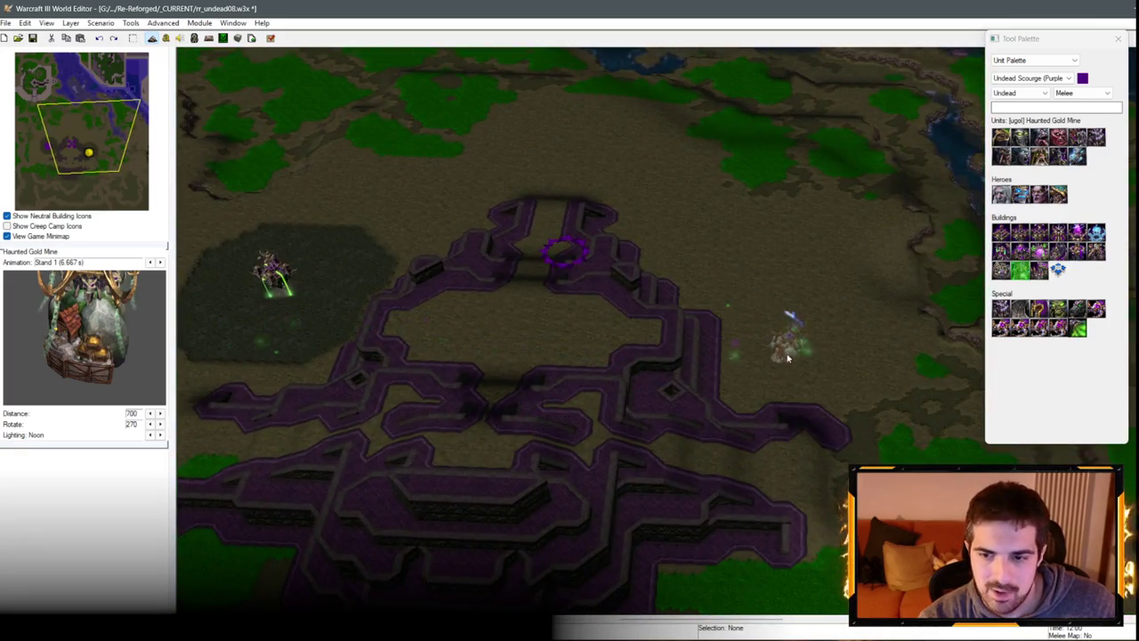
{"action": "left_click", "coordinate": [786, 361]}
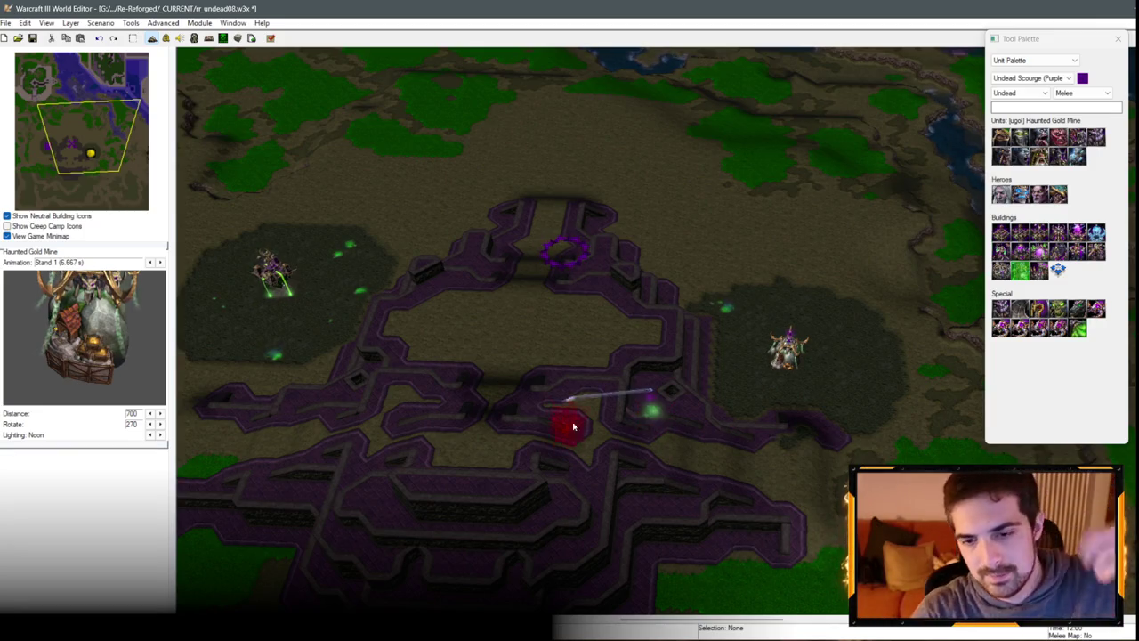
{"action": "scroll", "coordinate": [573, 427], "scroll_direction": "up", "scroll_amount": 4}
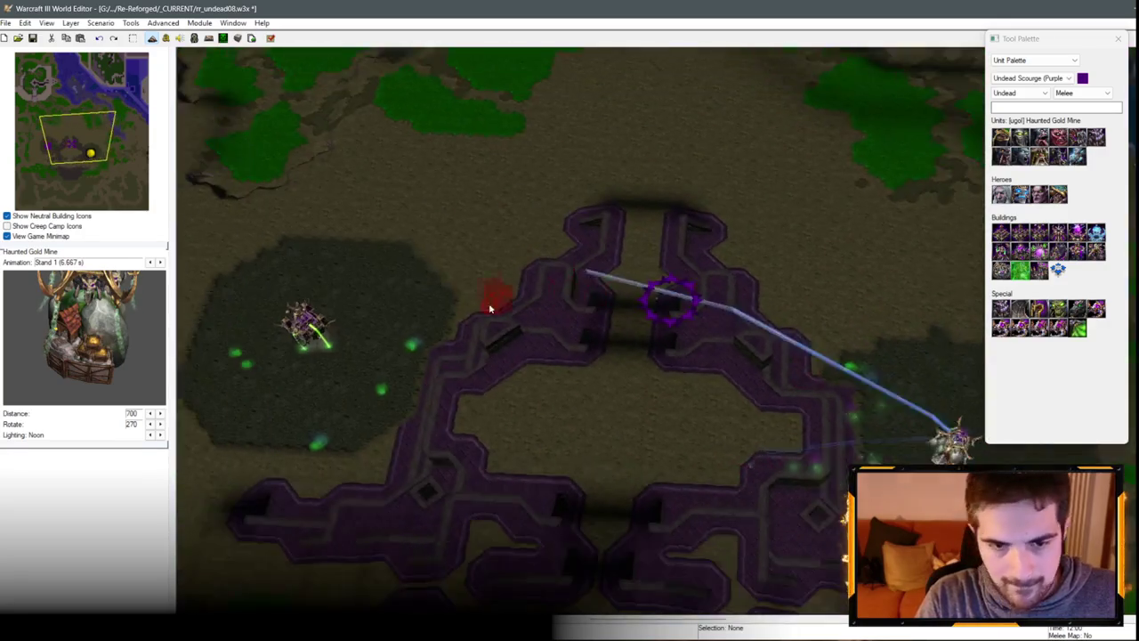
{"action": "key", "text": "Left"}
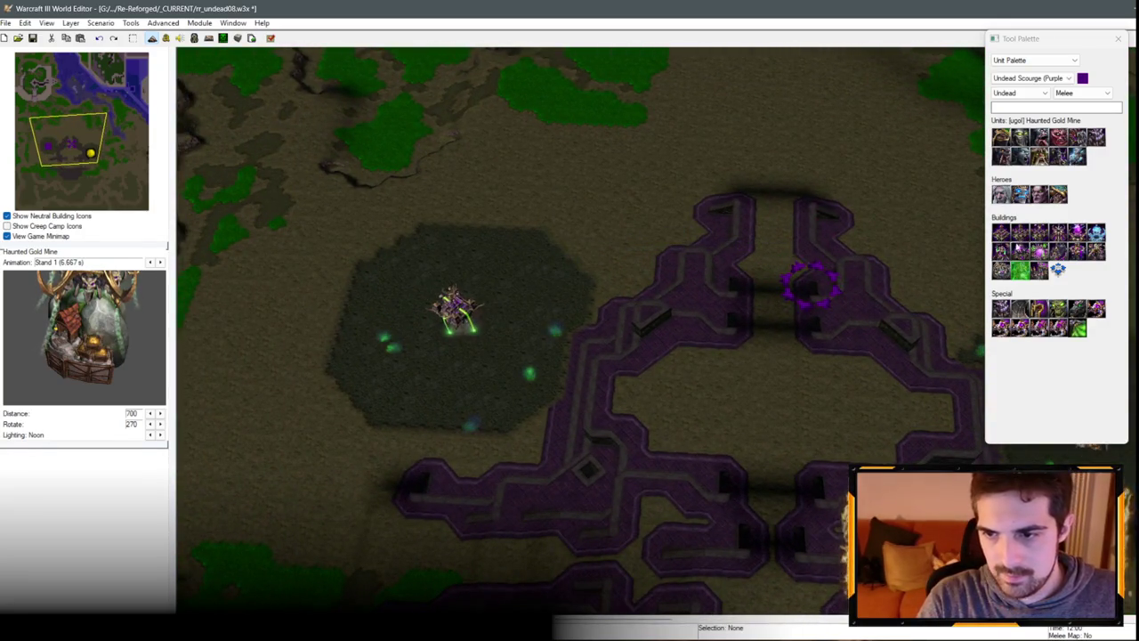
Step: Pick the Crypt, then the Graveyard building, while panning west past the base
{"action": "left_click", "coordinate": [1022, 253]}
{"action": "scroll", "coordinate": [722, 320], "scroll_direction": "up", "scroll_amount": 1}
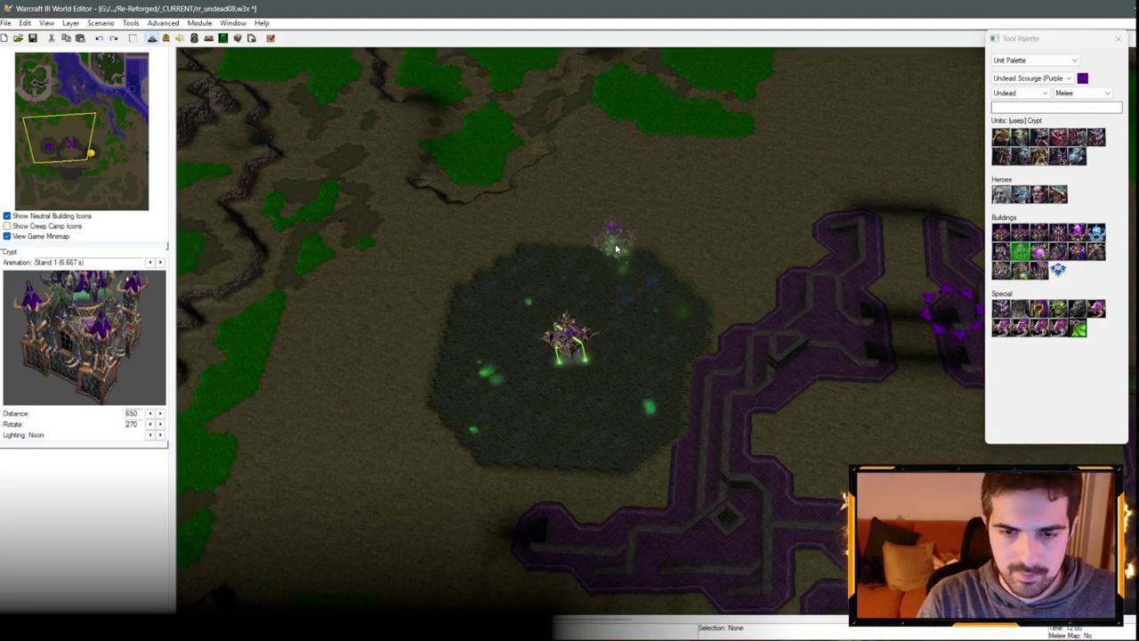
{"action": "key", "text": "Left"}
{"action": "key", "text": "Up"}
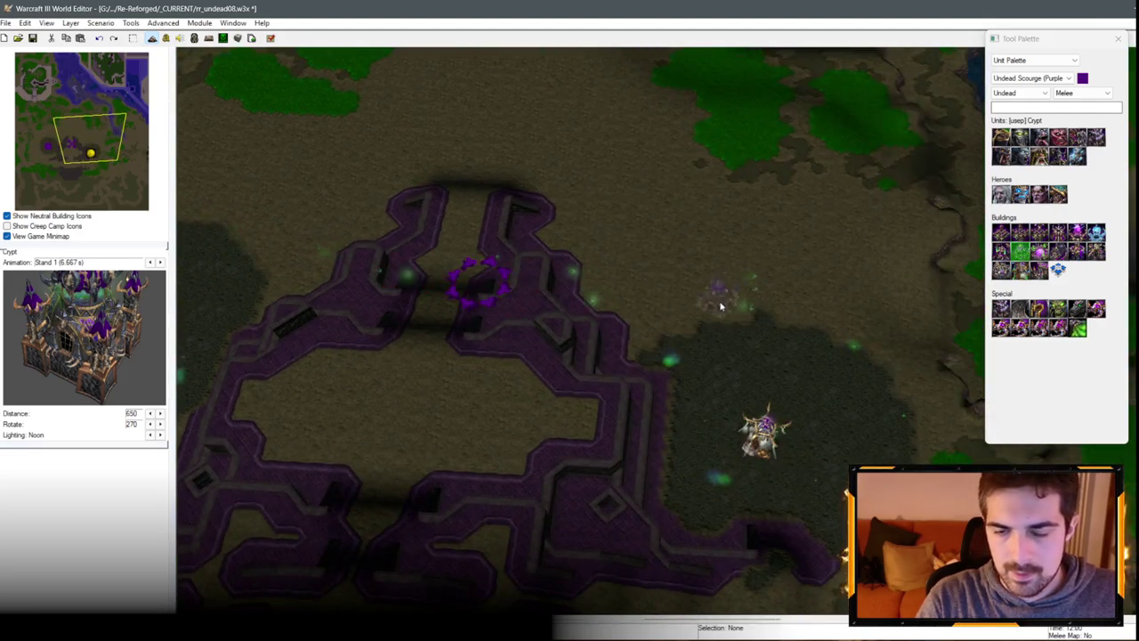
{"action": "key", "text": "Left"}
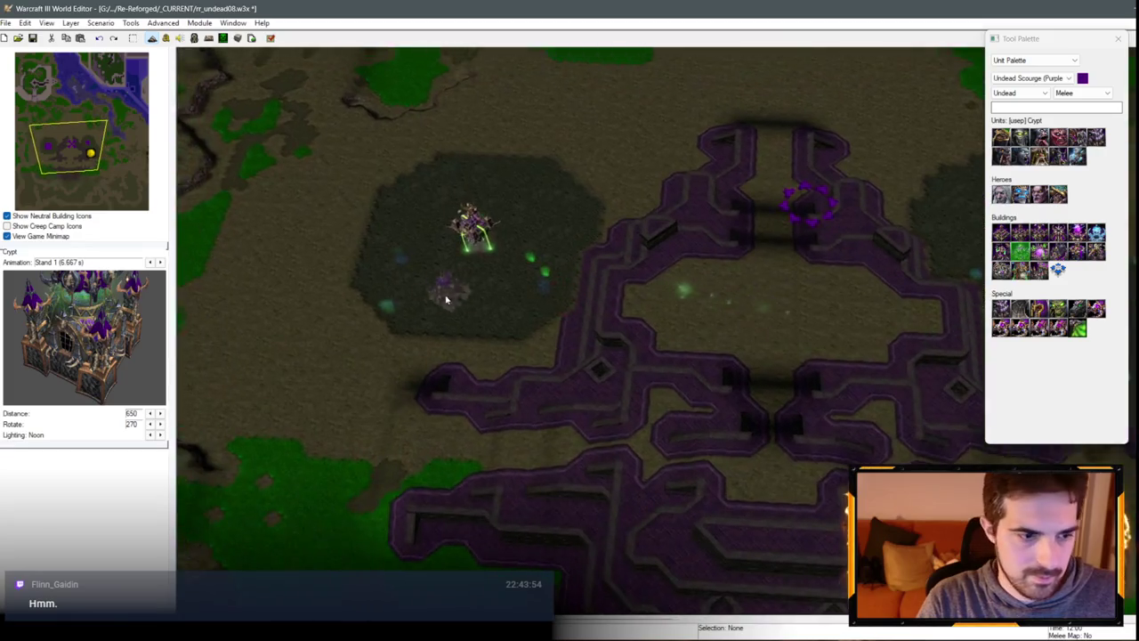
{"action": "key", "text": "Left"}
{"action": "key", "text": "Down"}
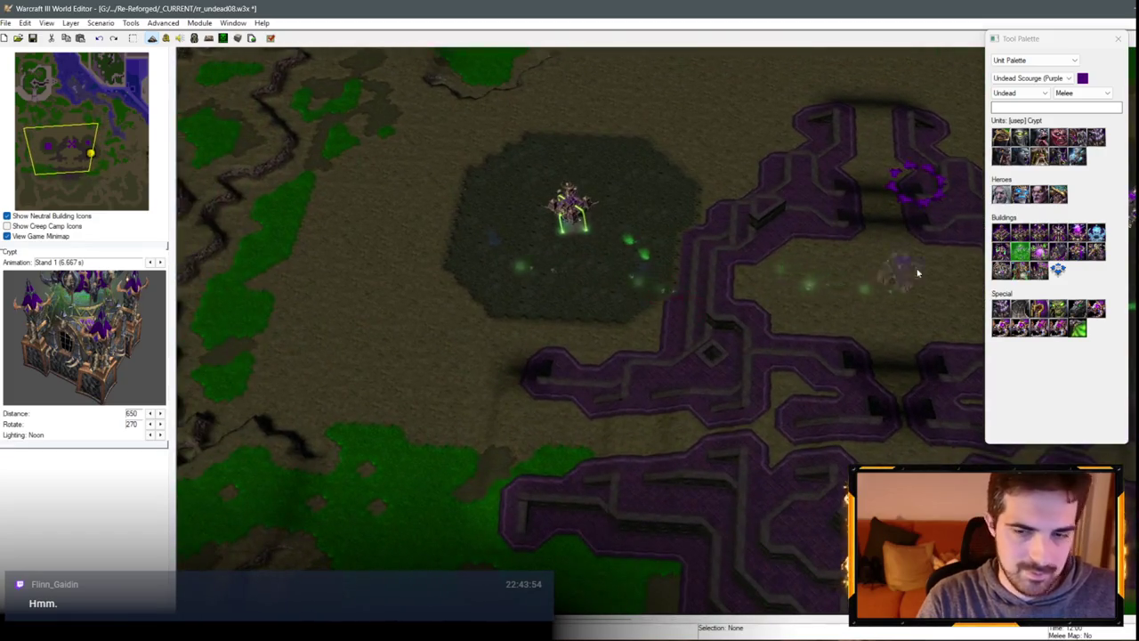
{"action": "left_click", "coordinate": [1059, 250]}
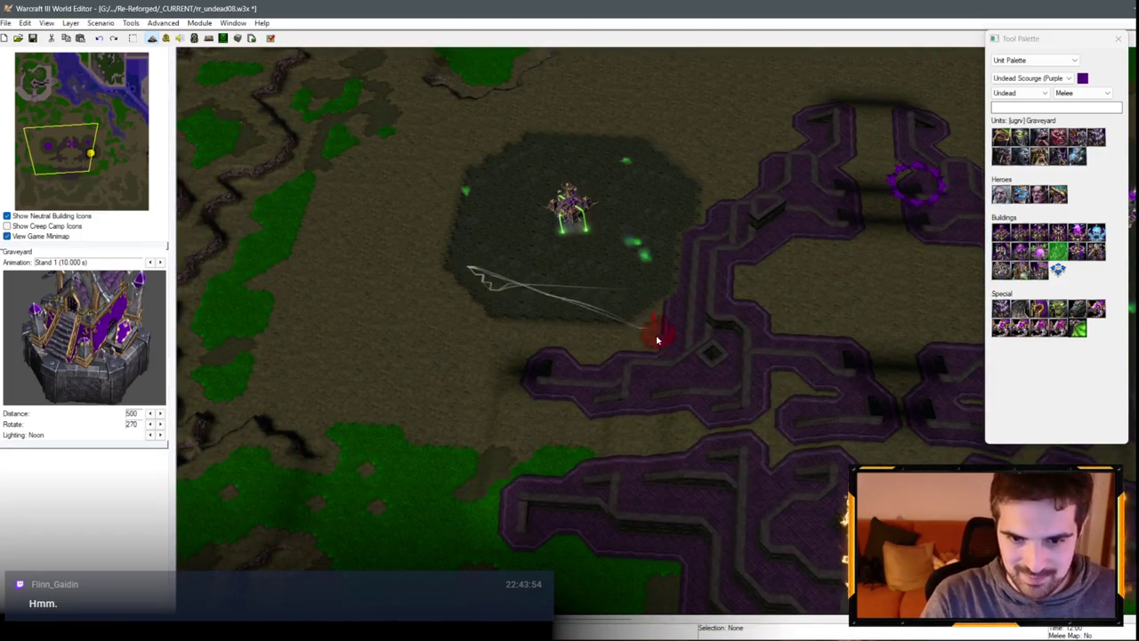
Step: Pan back east and south over the base to the blight patch
{"action": "key", "text": "Up"}
{"action": "key", "text": "Right"}
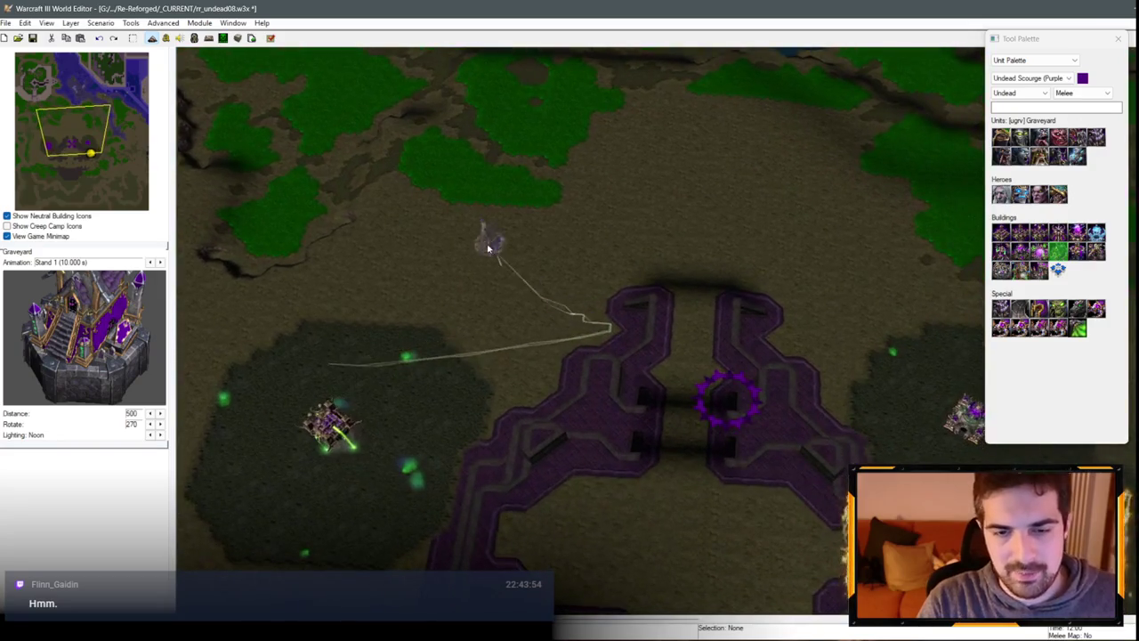
{"action": "scroll", "coordinate": [481, 300], "scroll_direction": "up", "scroll_amount": 2}
{"action": "key", "text": "Down"}
{"action": "key", "text": "Right"}
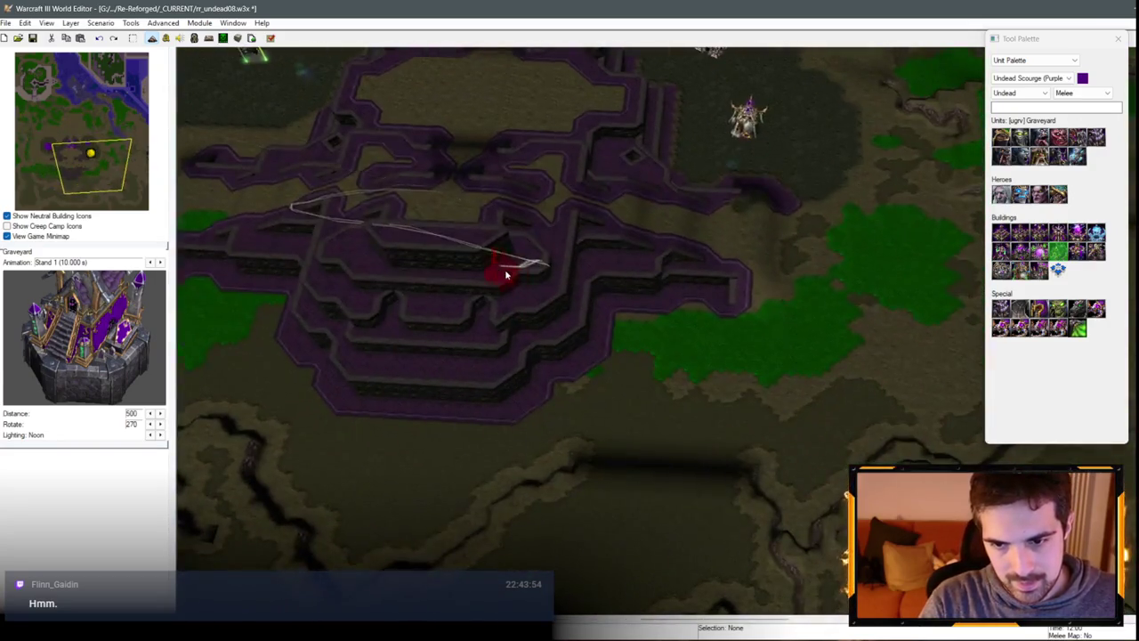
{"action": "key", "text": "Right"}
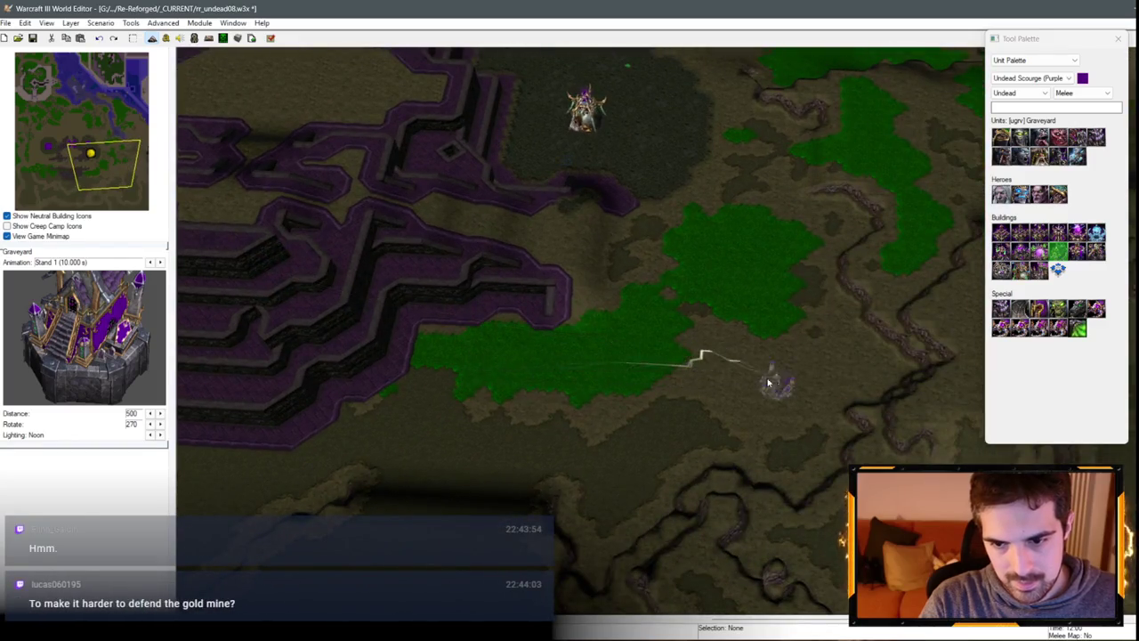
{"action": "key", "text": "Down"}
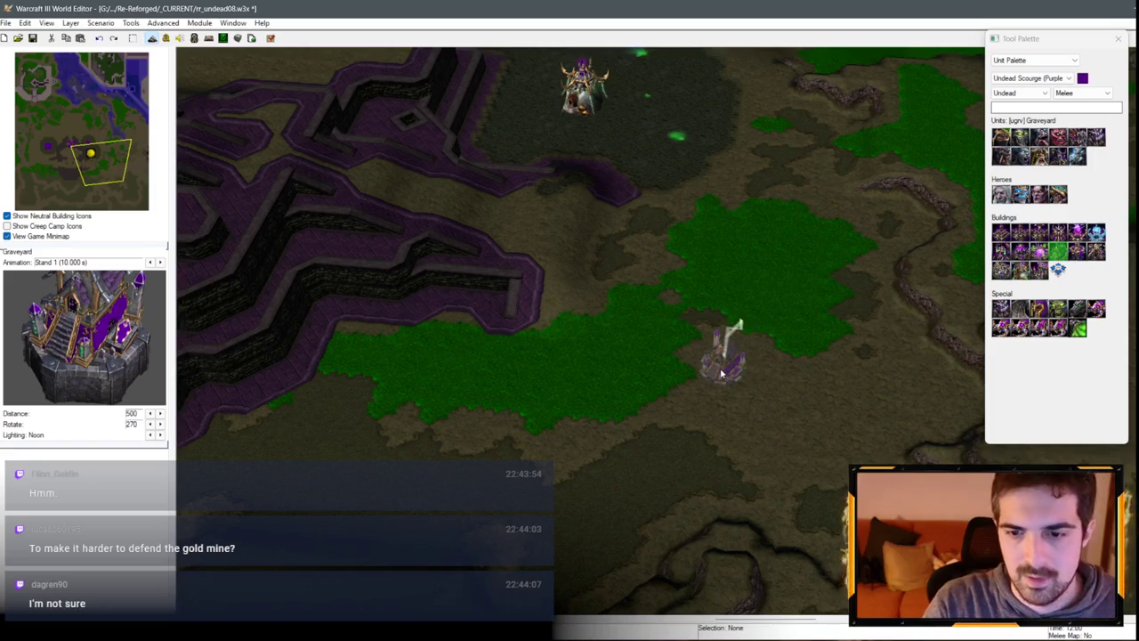
{"action": "key", "text": "Up"}
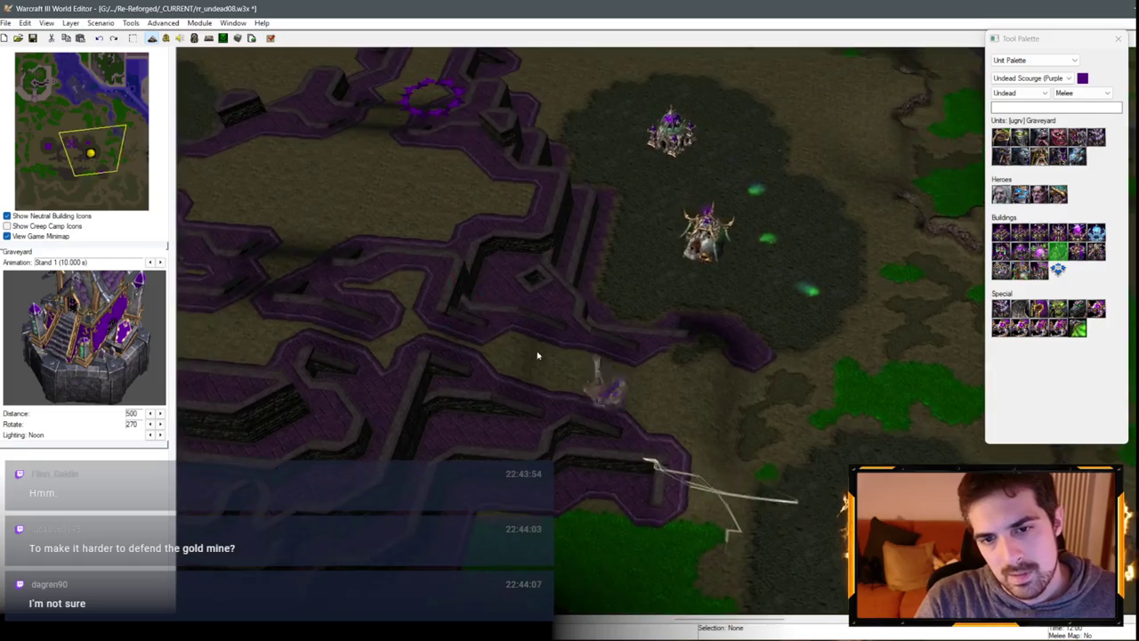
{"action": "key", "text": "Down"}
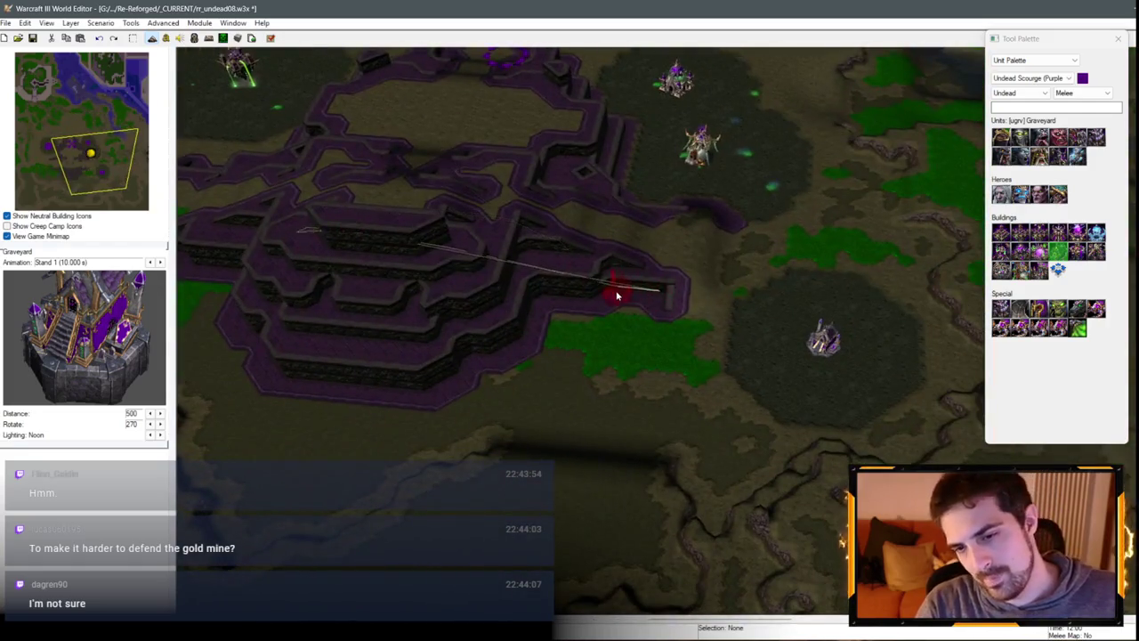
Step: Return to selecting and revert the Black Citadel on the blight back to Halls of the Dead
{"action": "key", "text": "Escape"}
{"action": "key", "text": "Left"}
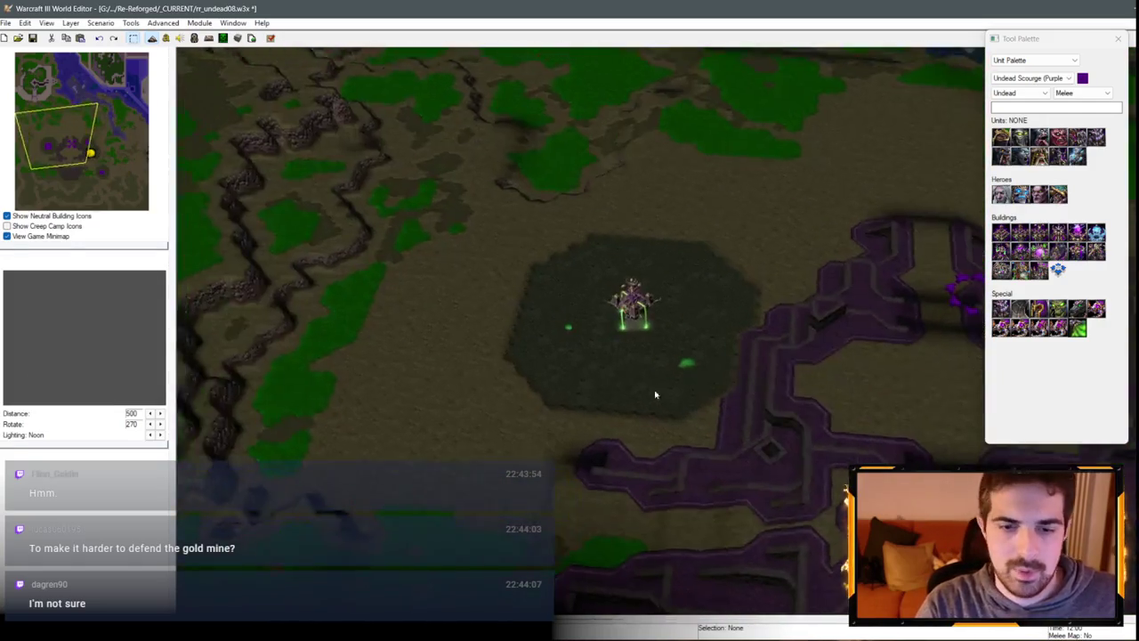
{"action": "left_click", "coordinate": [618, 294]}
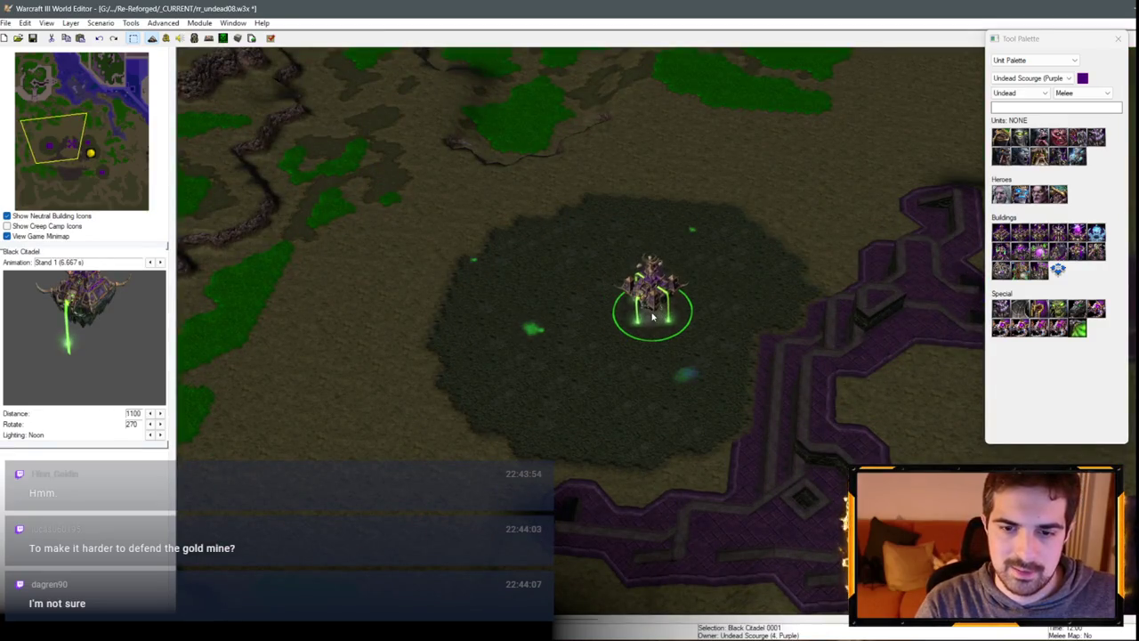
{"action": "scroll", "coordinate": [653, 316], "scroll_direction": "up", "scroll_amount": 4}
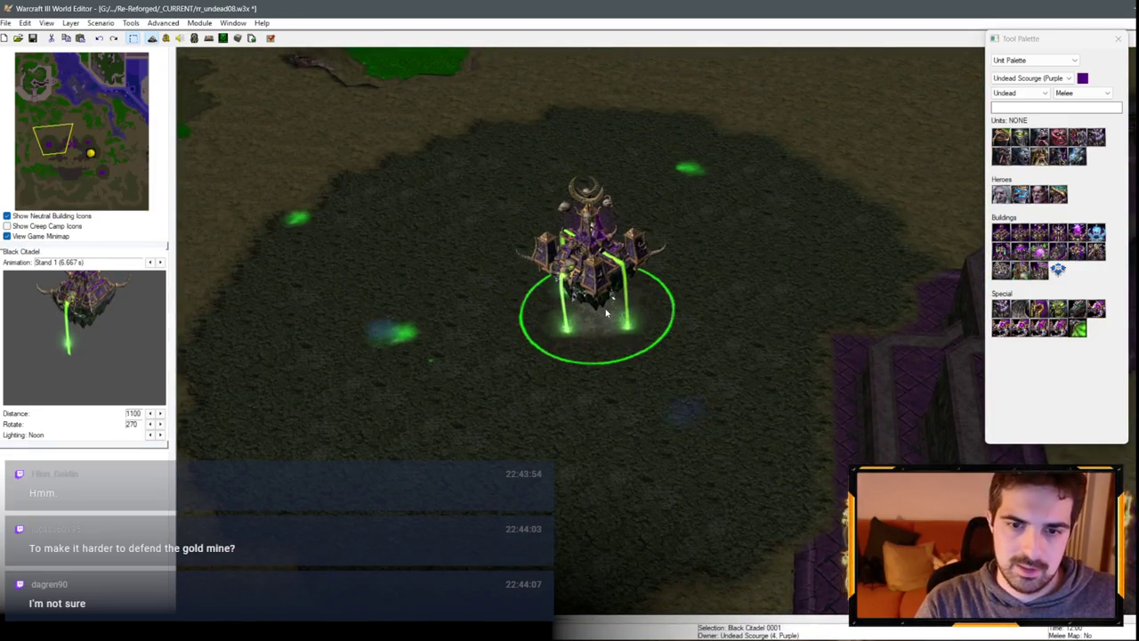
{"action": "key", "text": "ctrl+z"}
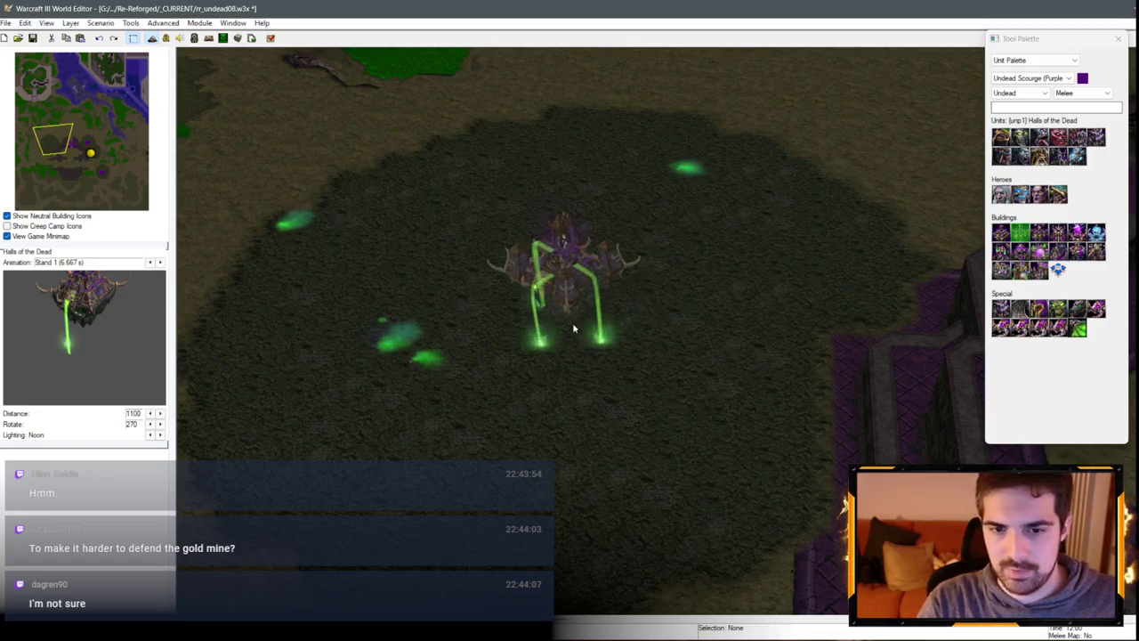
{"action": "scroll", "coordinate": [576, 326], "scroll_direction": "down", "scroll_amount": 2}
{"action": "left_click", "coordinate": [721, 415]}
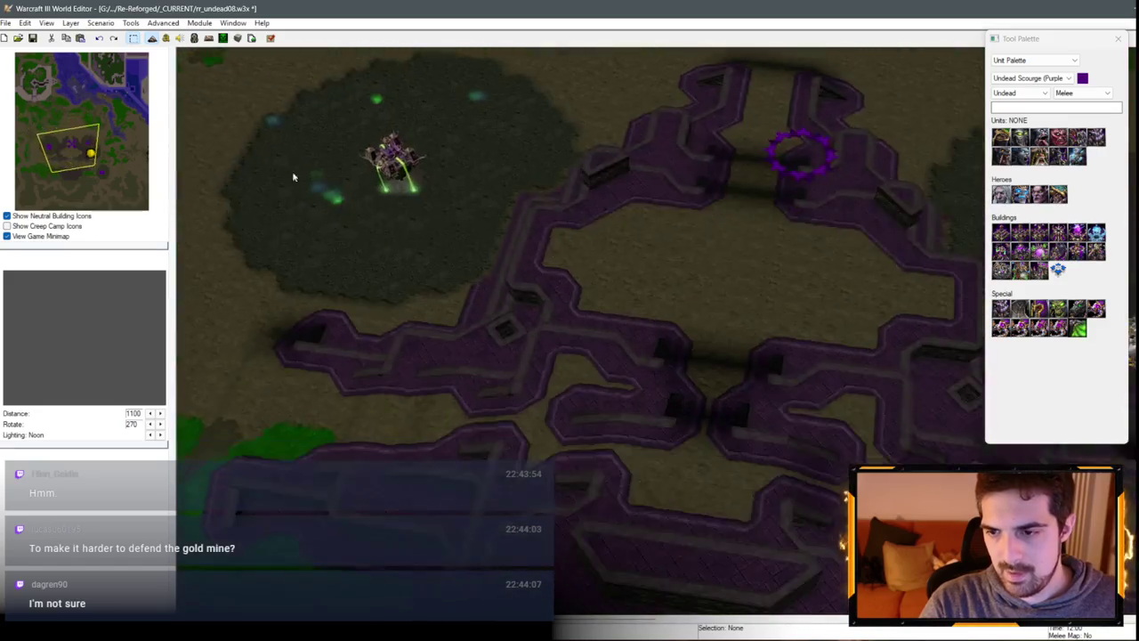
Step: Nudge the Graveyard on the south-eastern blight patch slightly up-left
{"action": "scroll", "coordinate": [292, 177], "scroll_direction": "down", "scroll_amount": 3}
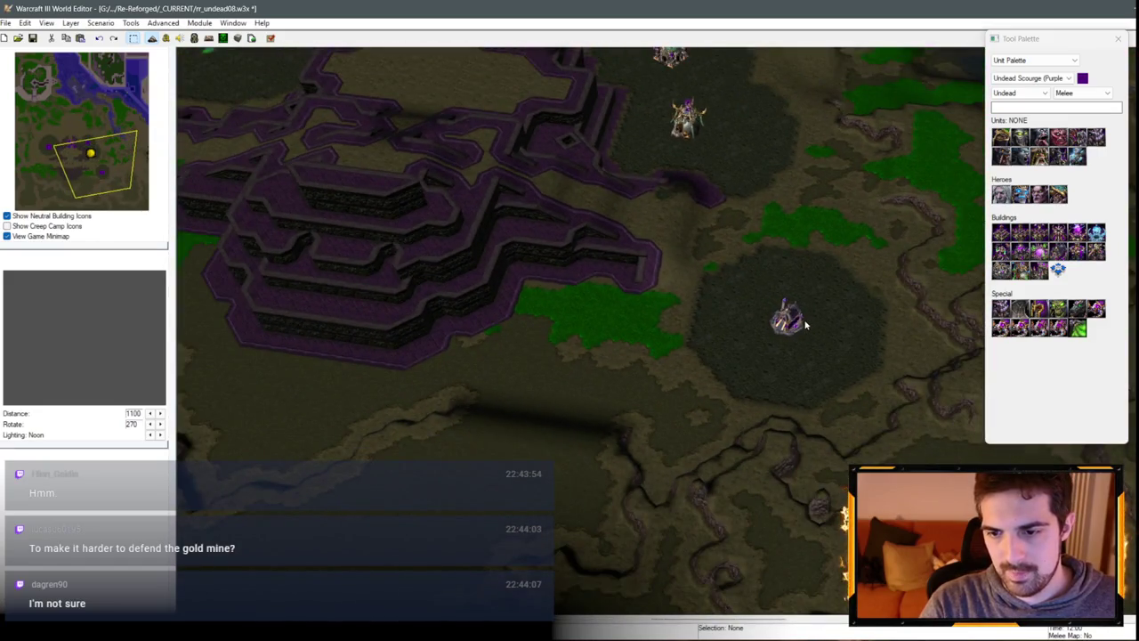
{"action": "left_click", "coordinate": [806, 325]}
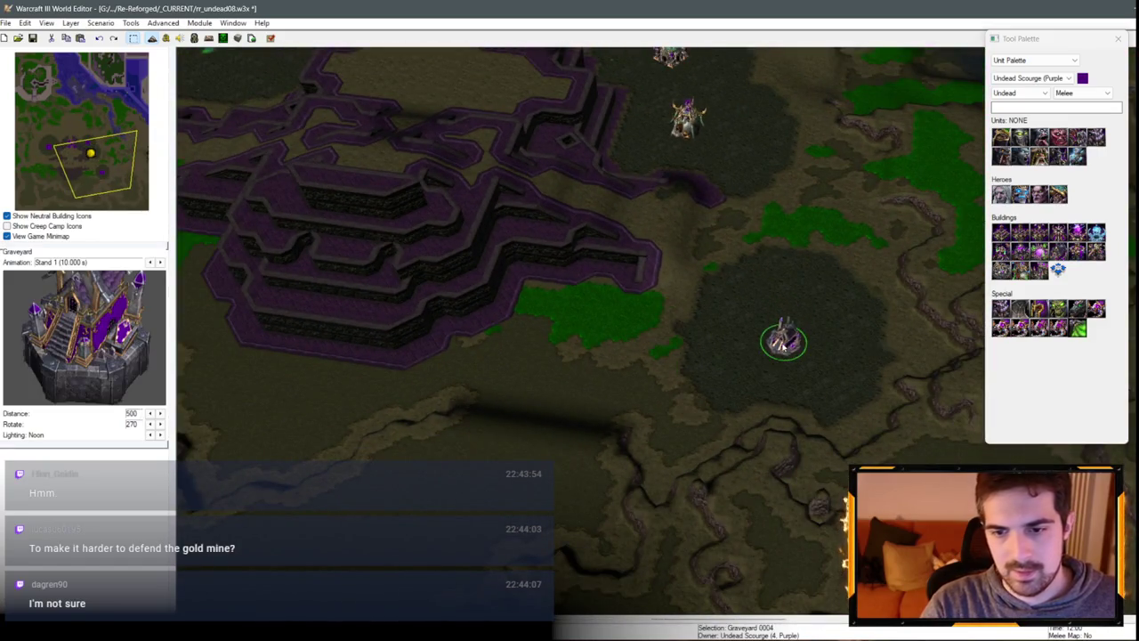
{"action": "left_click_drag", "start_coordinate": [791, 339], "coordinate": [786, 320]}
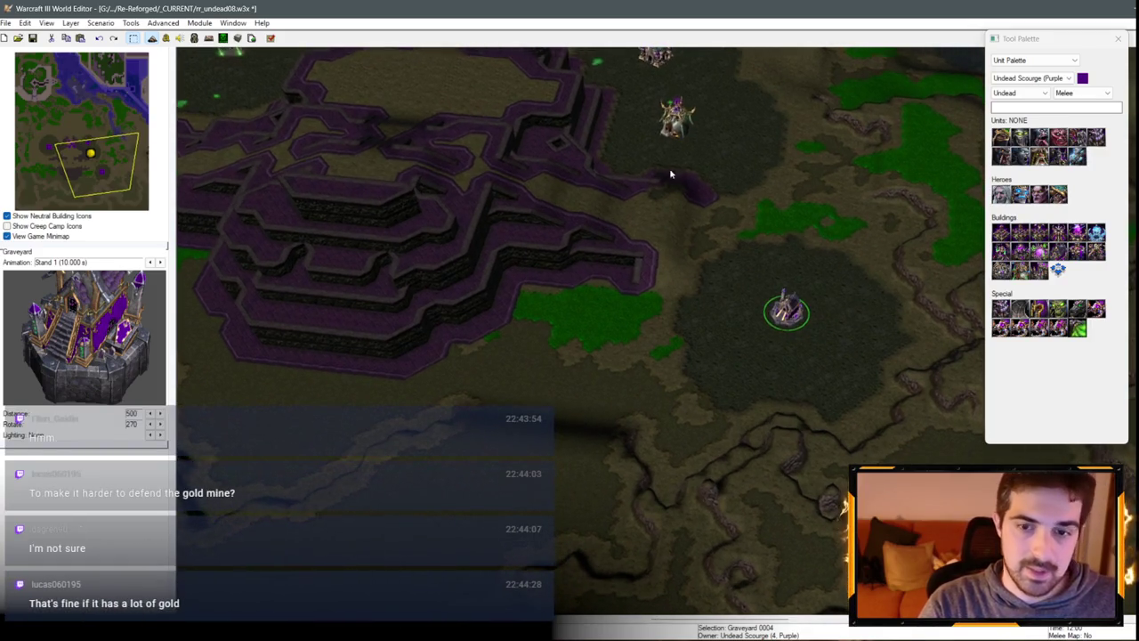
{"action": "double_click", "coordinate": [669, 133]}
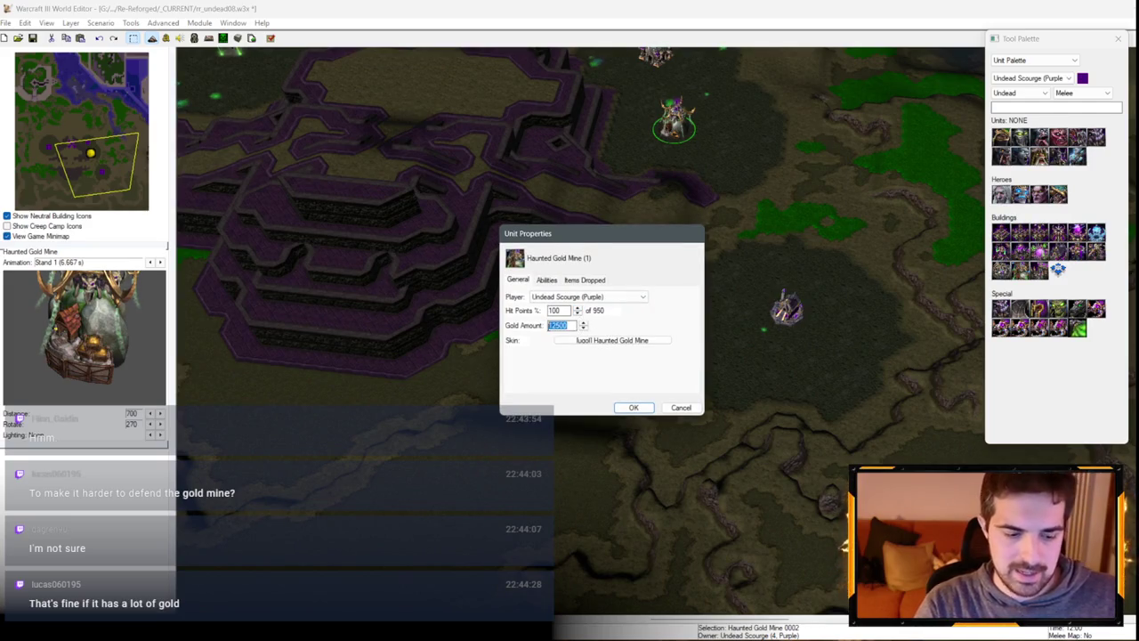
{"action": "left_click", "coordinate": [631, 408]}
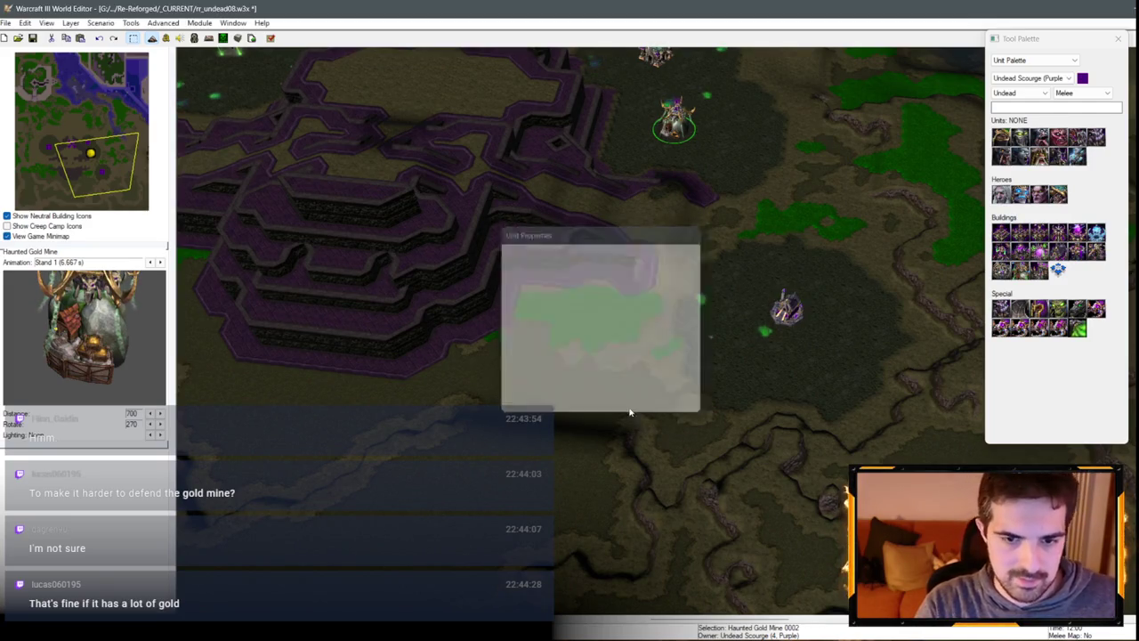
{"action": "left_click", "coordinate": [680, 384]}
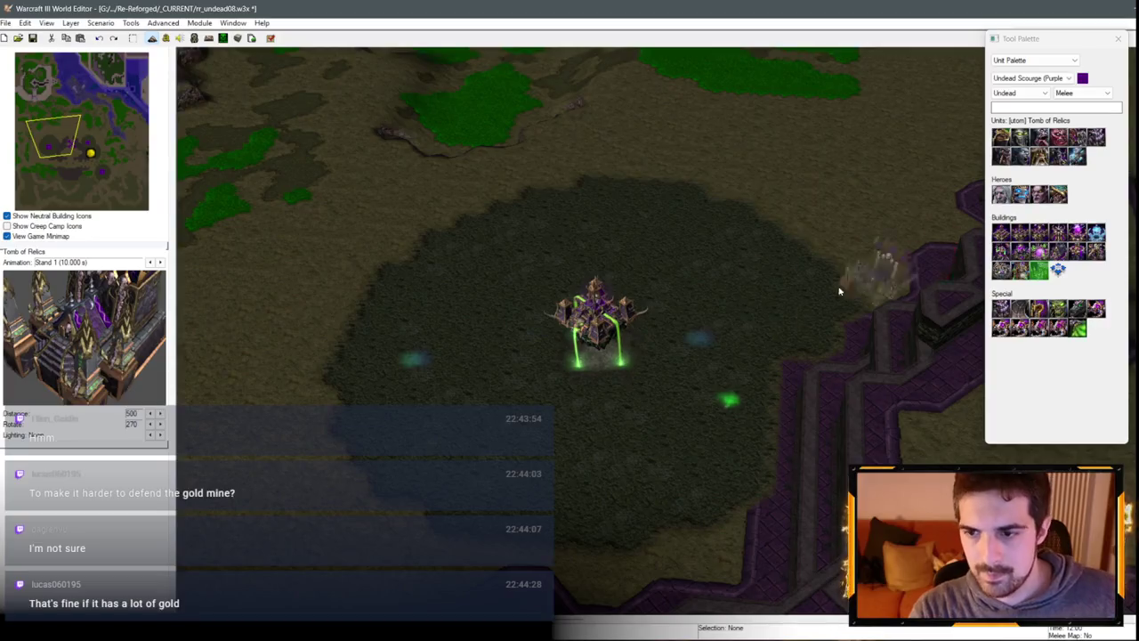
Step: Undo a misplaced Temple of the Damned and place a Tomb of Relics beside the main hall
{"action": "left_click", "coordinate": [1096, 252]}
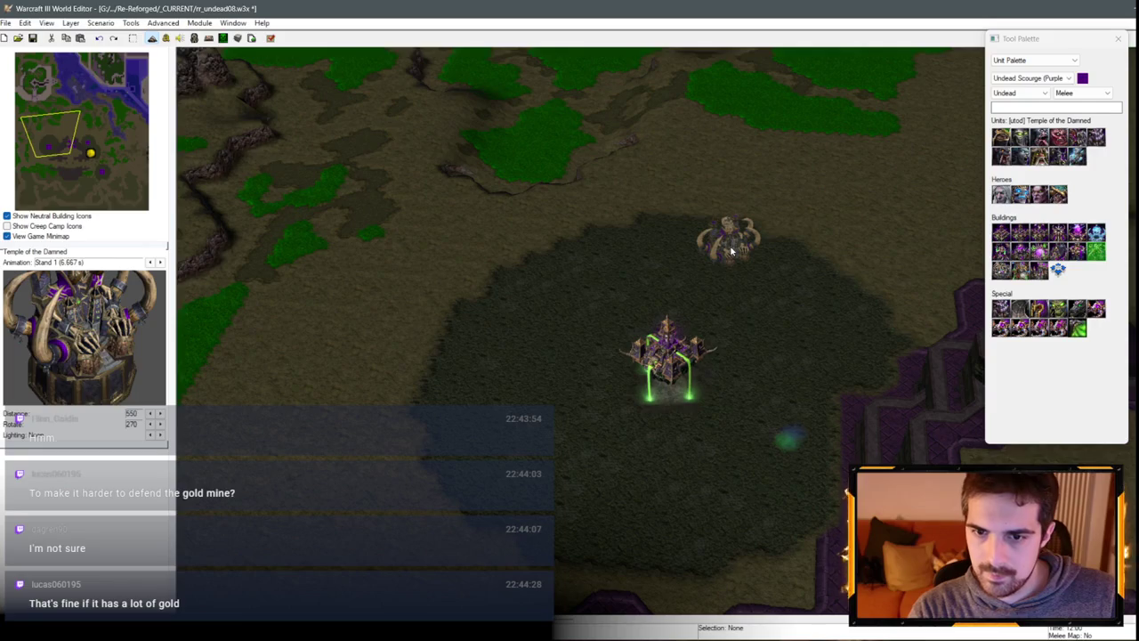
{"action": "left_click", "coordinate": [732, 252]}
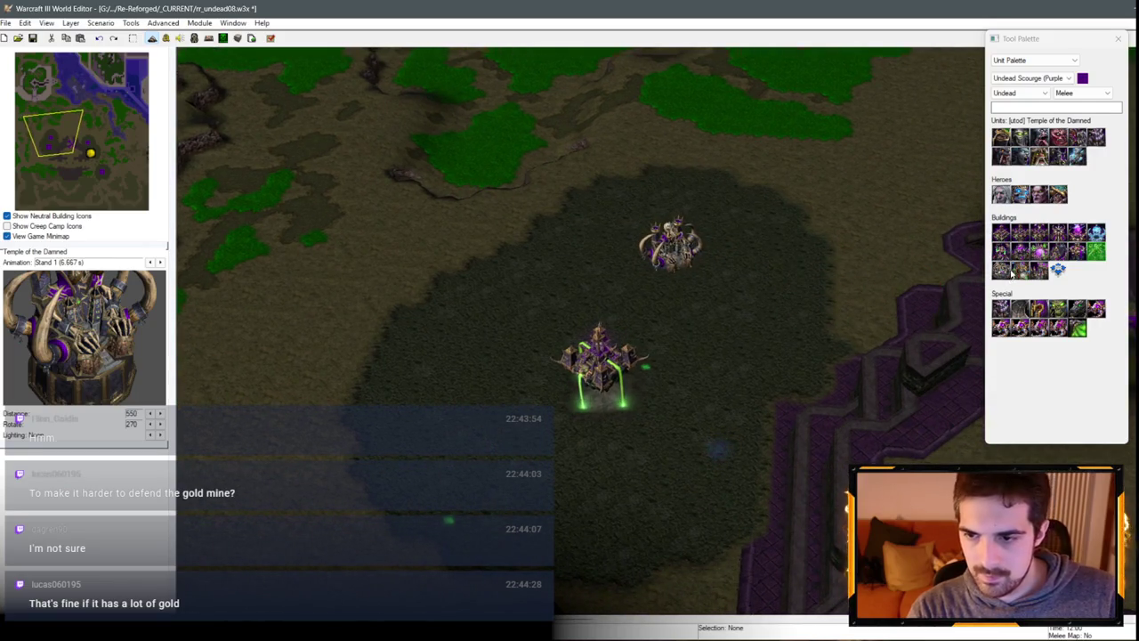
{"action": "left_click", "coordinate": [1040, 271]}
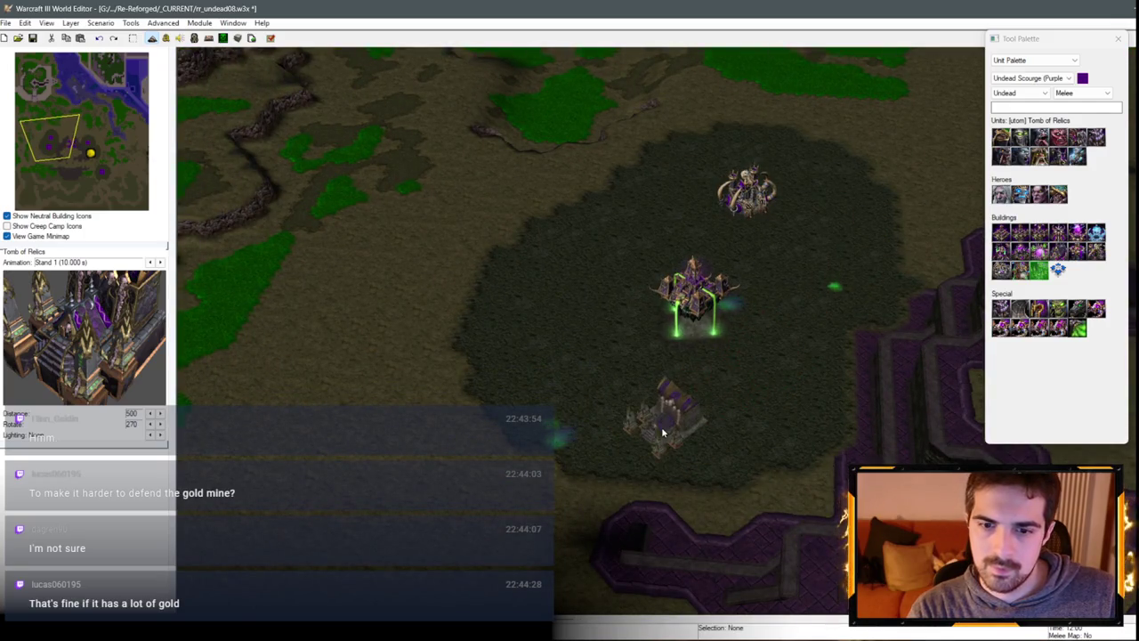
{"action": "key", "text": "ctrl+z"}
{"action": "left_click", "coordinate": [833, 258]}
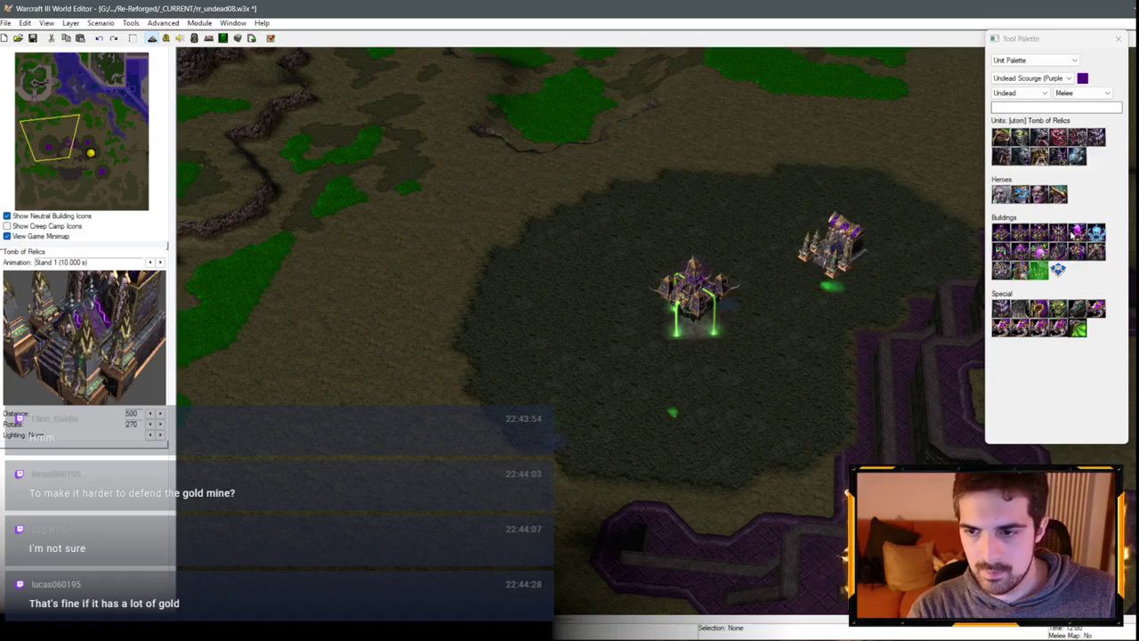
{"action": "left_click", "coordinate": [1096, 252]}
Step: Place a Temple of the Damned below the main hall, then select the Tomb of Relics
{"action": "key", "text": "Up"}
{"action": "key", "text": "Right"}
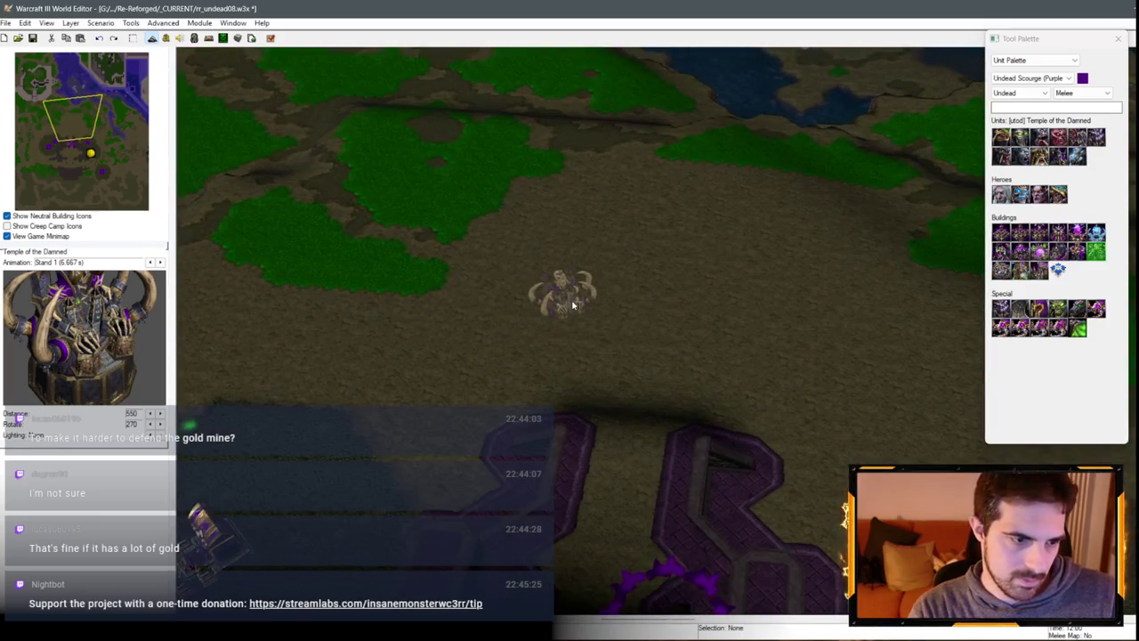
{"action": "key", "text": "Down"}
{"action": "key", "text": "Left"}
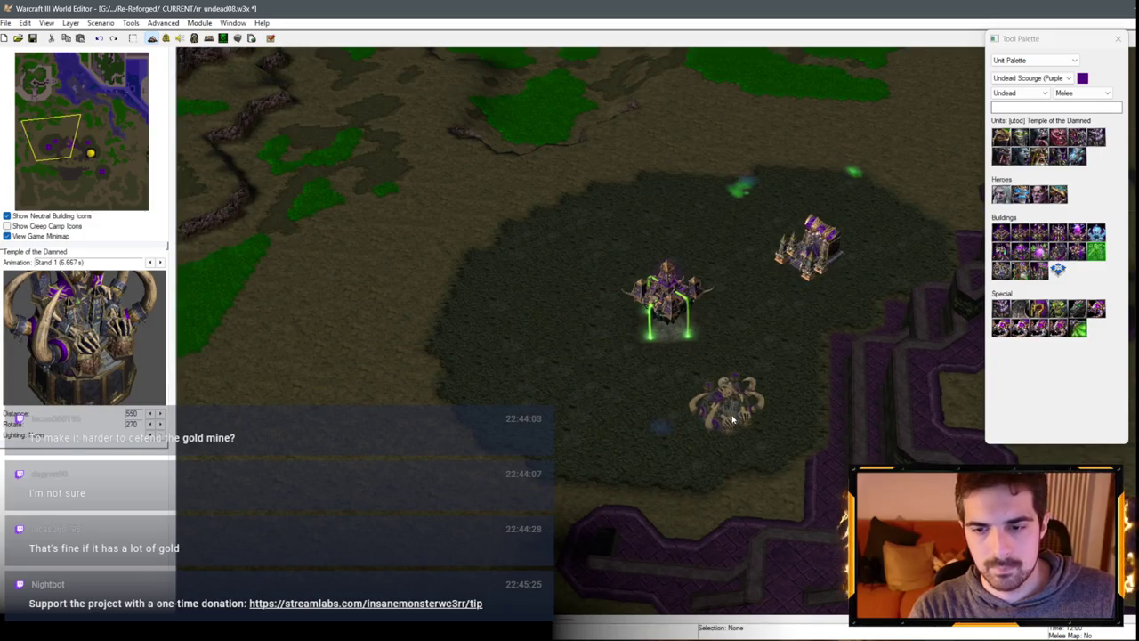
{"action": "left_click", "coordinate": [727, 414]}
{"action": "key", "text": "Escape"}
{"action": "key", "text": "Right"}
{"action": "key", "text": "Right"}
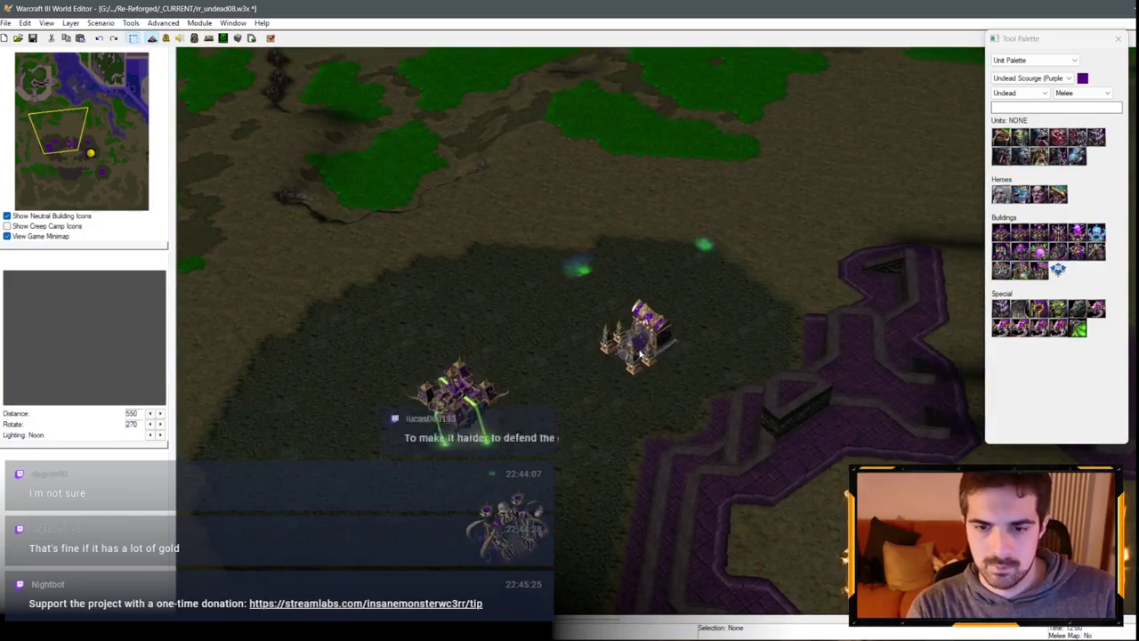
{"action": "left_click", "coordinate": [662, 379]}
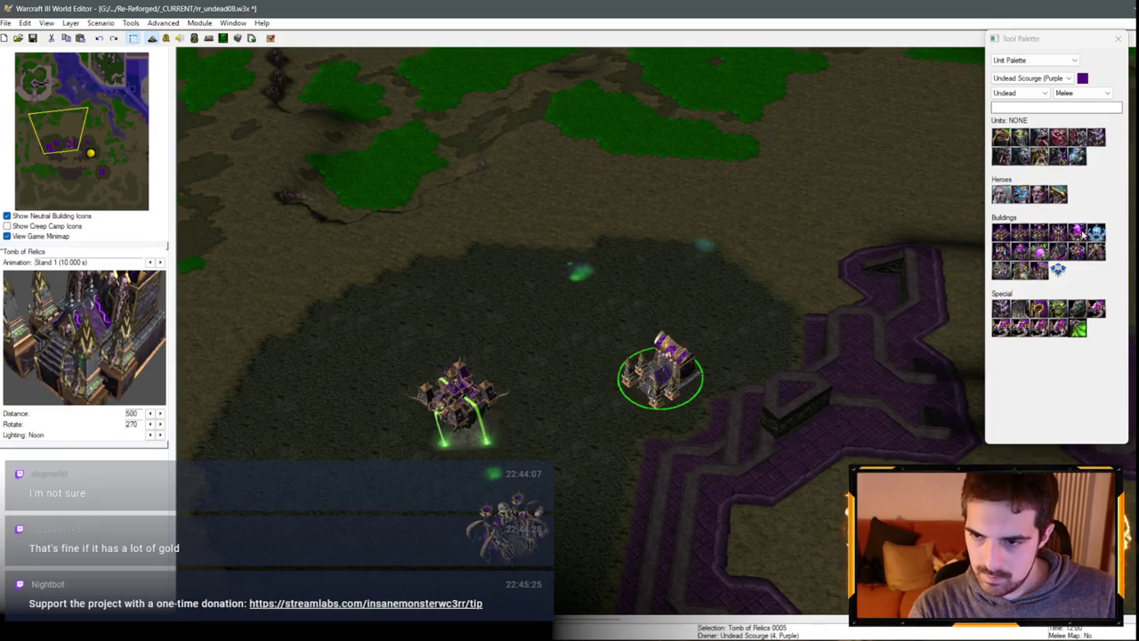
Step: Cancel an Altar of Darkness placement and pan across to the other base
{"action": "left_click", "coordinate": [1000, 250]}
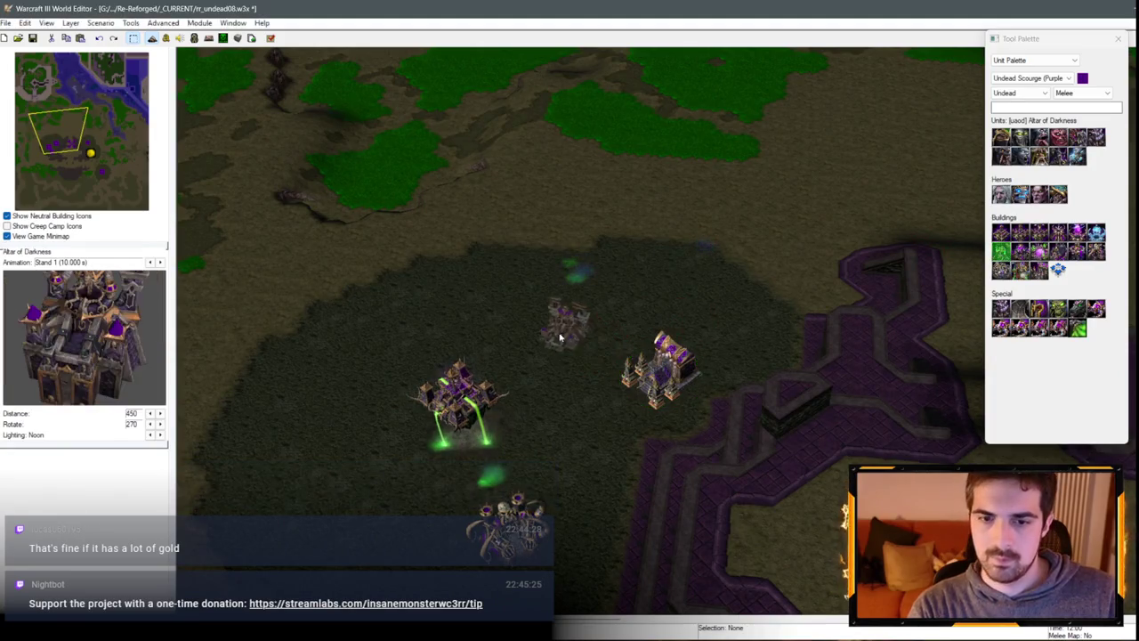
{"action": "scroll", "coordinate": [526, 336], "scroll_direction": "up", "scroll_amount": 3}
{"action": "key", "text": "Escape"}
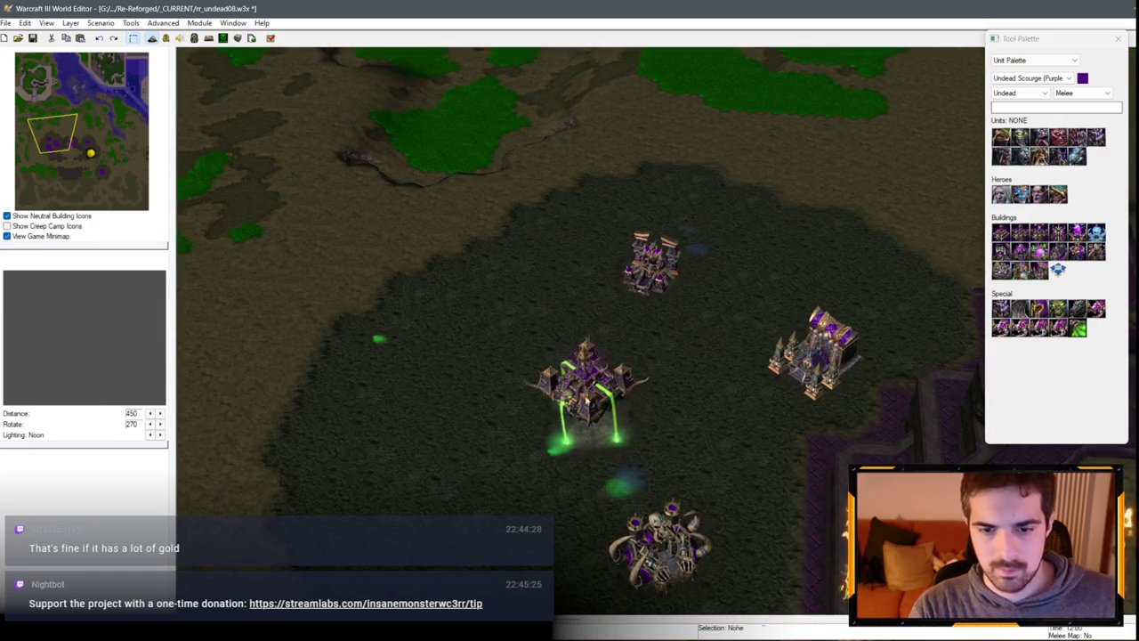
{"action": "scroll", "coordinate": [689, 401], "scroll_direction": "down", "scroll_amount": 3}
{"action": "key", "text": "Right"}
{"action": "key", "text": "Right"}
{"action": "key", "text": "Right"}
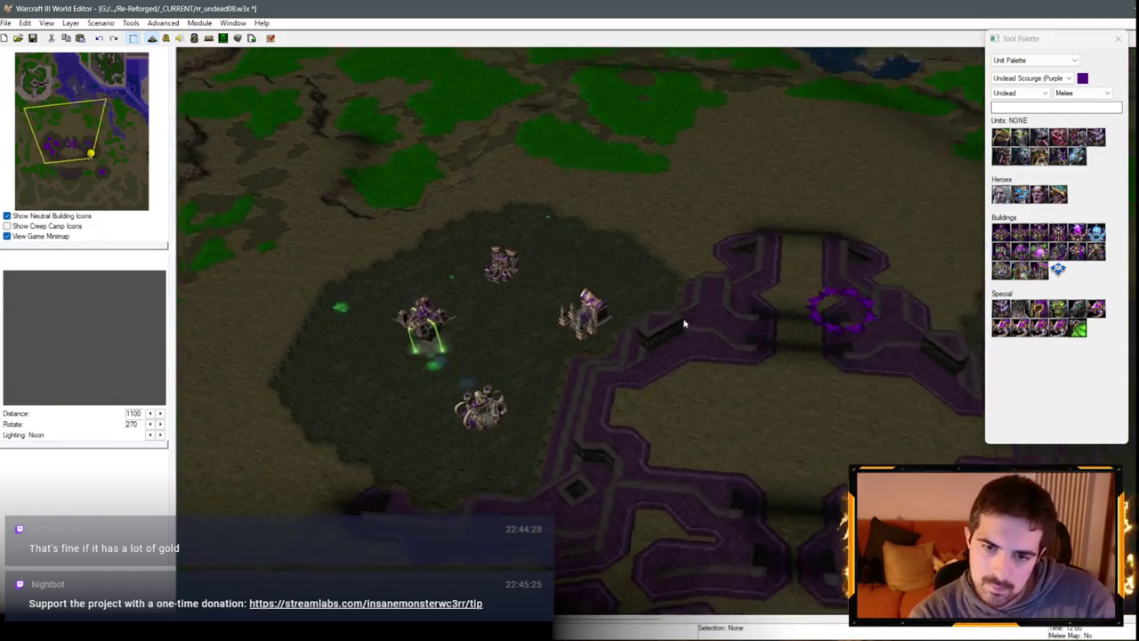
{"action": "key", "text": "Right"}
{"action": "key", "text": "Down"}
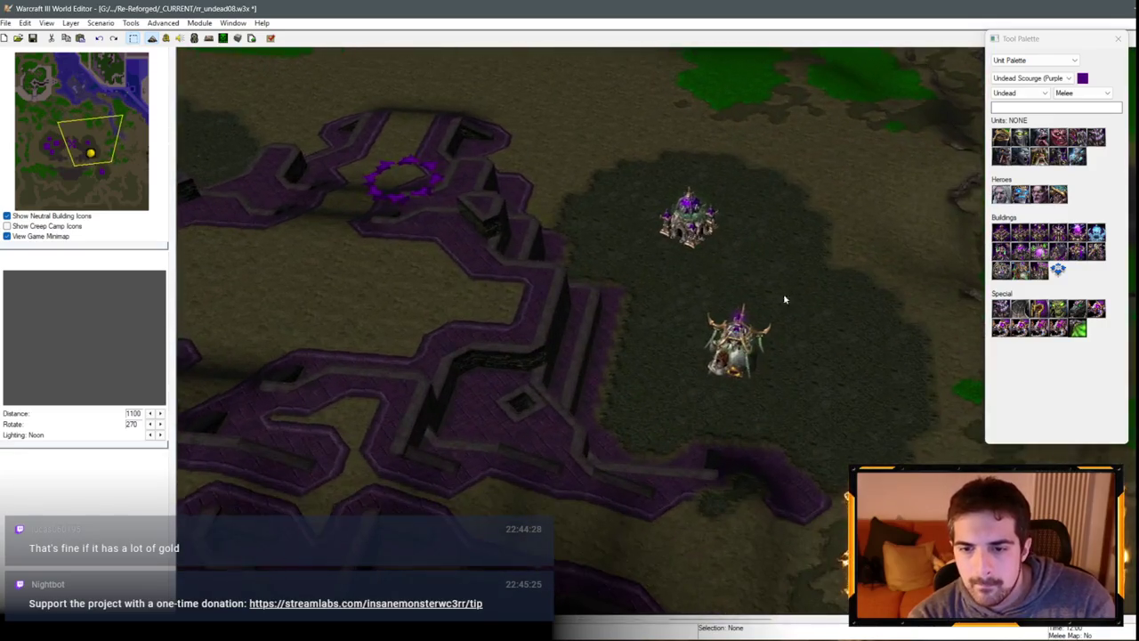
Step: Place a Slaughterhouse in the Undead base
{"action": "left_click", "coordinate": [1077, 251]}
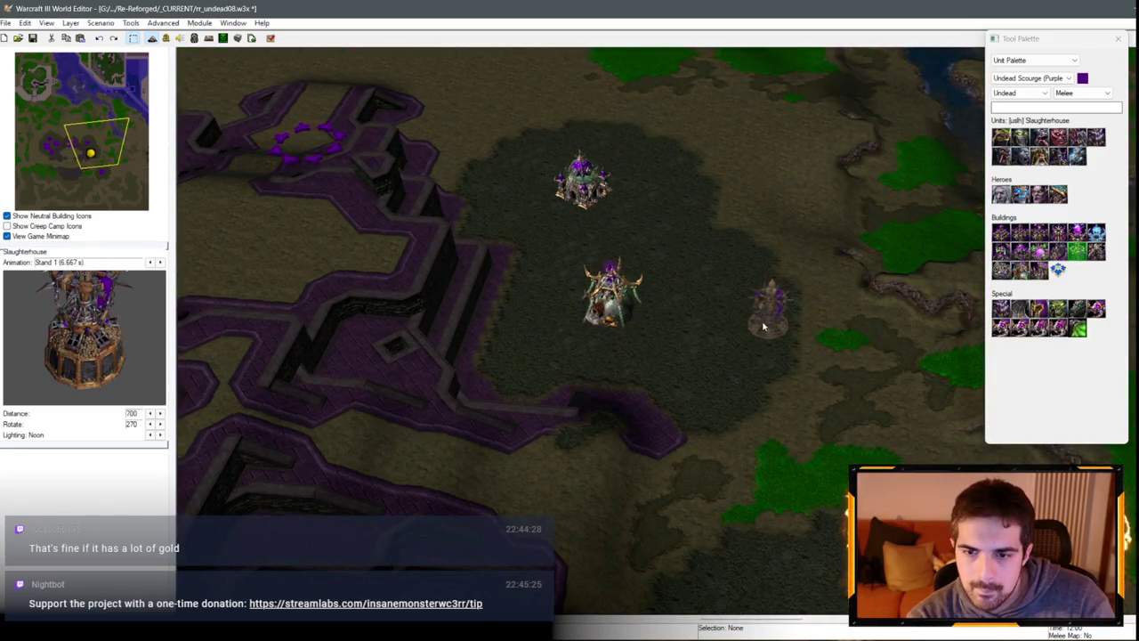
{"action": "scroll", "coordinate": [641, 265], "scroll_direction": "up", "scroll_amount": 2}
{"action": "key", "text": "Up"}
{"action": "key", "text": "Left"}
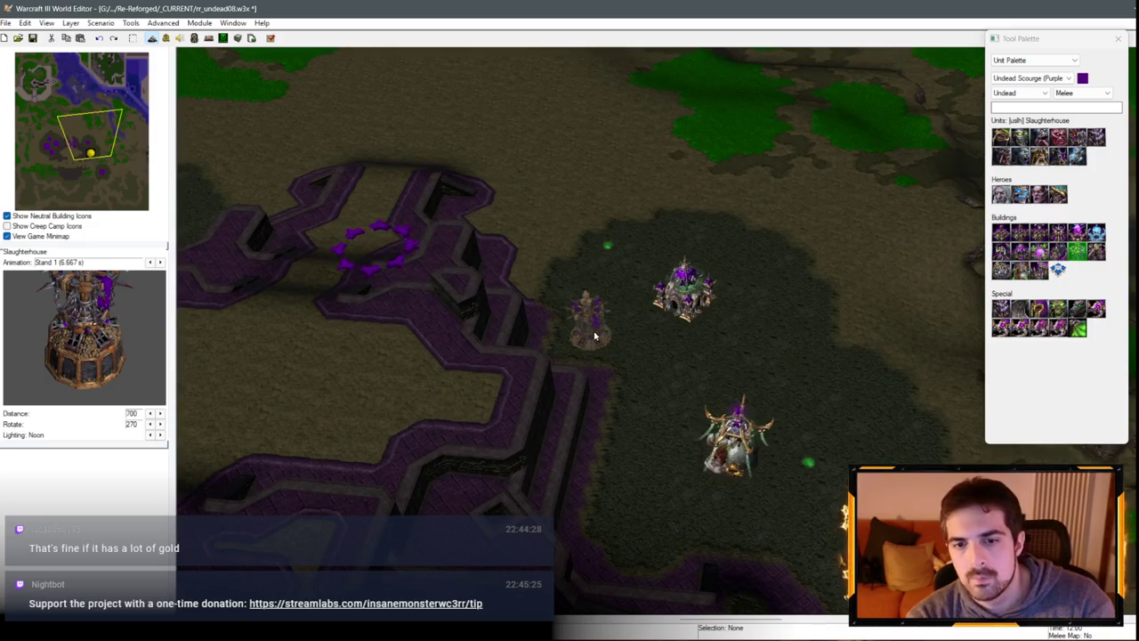
{"action": "left_click", "coordinate": [600, 332]}
Step: Shift the Crypt right and move the Haunted Gold Mine down and left
{"action": "left_click_drag", "start_coordinate": [684, 294], "coordinate": [763, 307]}
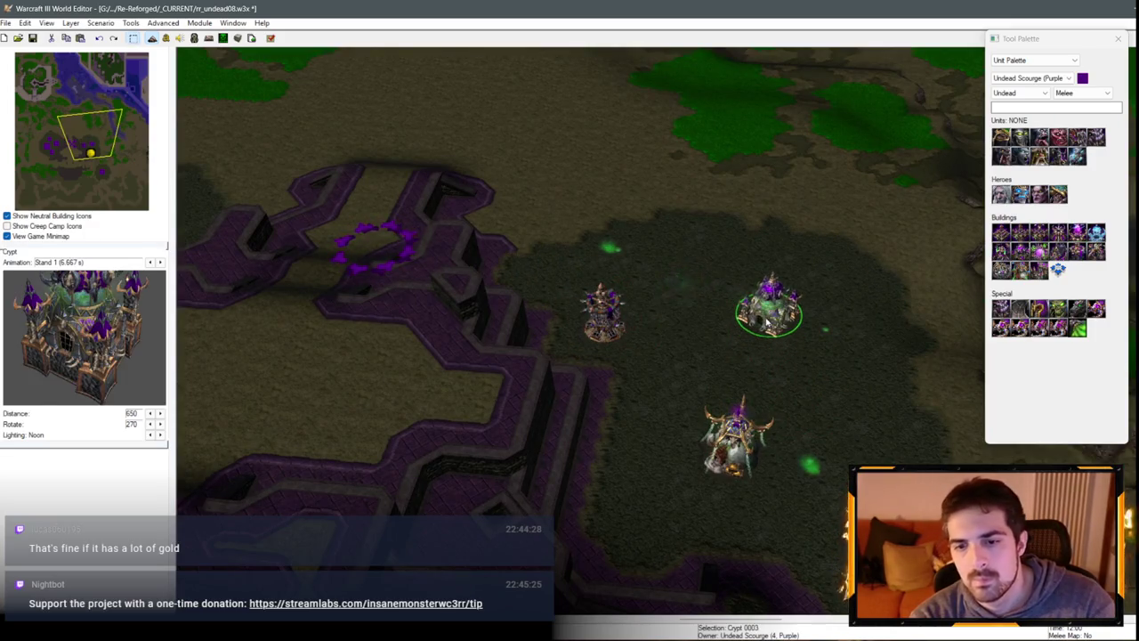
{"action": "left_click", "coordinate": [755, 454]}
{"action": "scroll", "coordinate": [756, 454], "scroll_direction": "up", "scroll_amount": 1}
{"action": "mouse_move", "coordinate": [756, 454]}
{"action": "left_mouse_down"}
{"action": "mouse_move", "coordinate": [679, 465]}
{"action": "mouse_move", "coordinate": [679, 481]}
{"action": "left_mouse_up"}
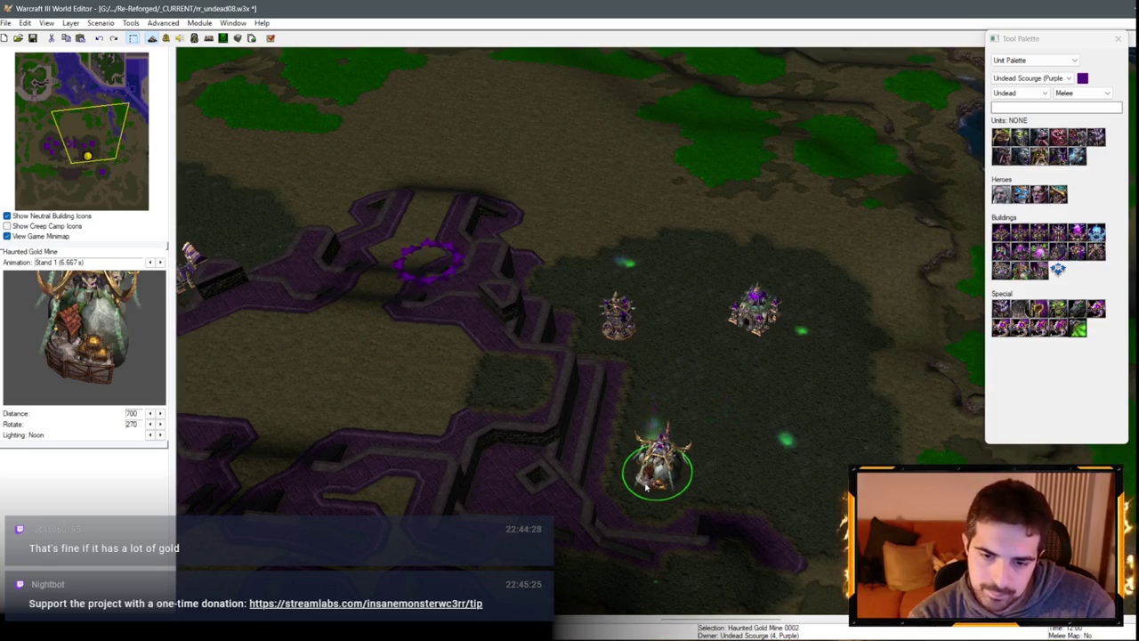
{"action": "scroll", "coordinate": [976, 339], "scroll_direction": "down", "scroll_amount": 1}
{"action": "key", "text": "Left"}
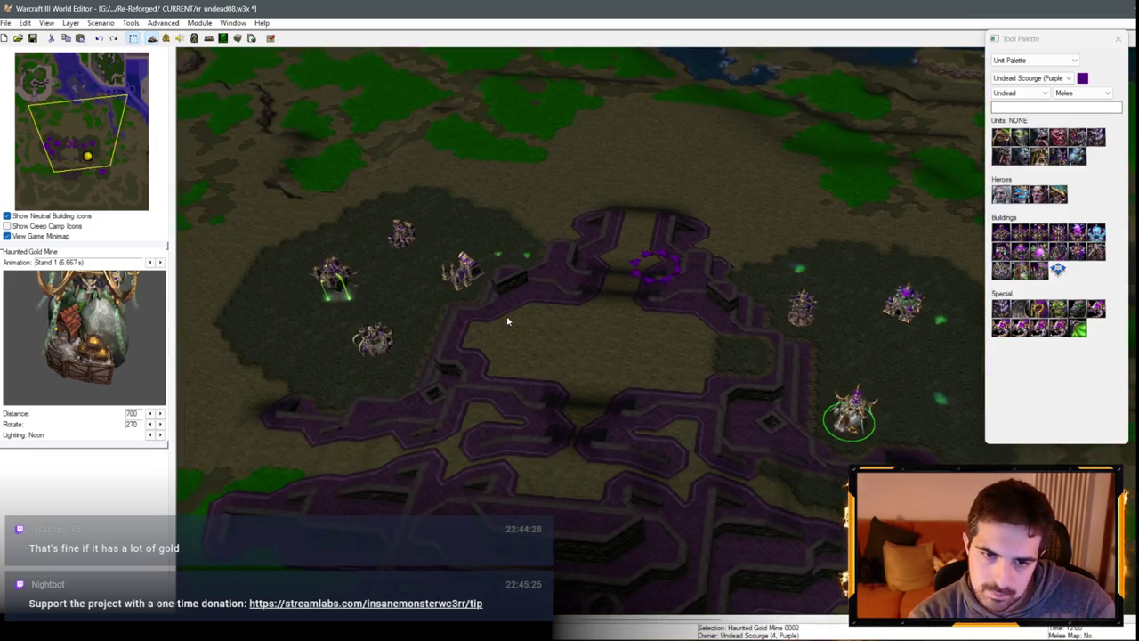
{"action": "key", "text": "Down"}
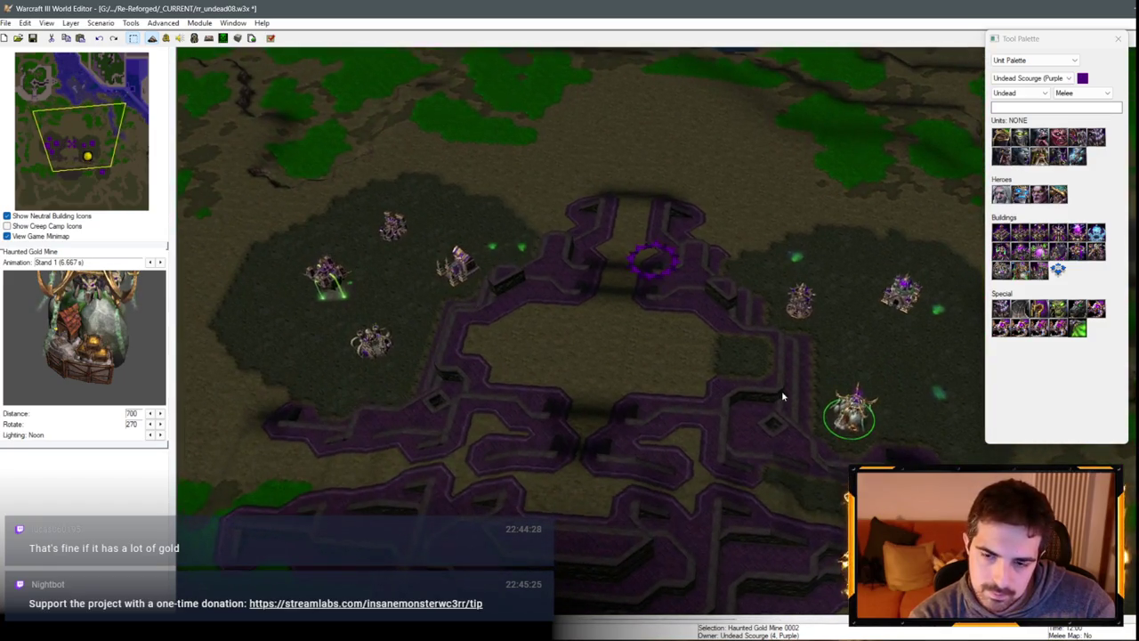
{"action": "key", "text": "Right"}
Step: Move the Crypt lower in the base and switch the palette to doodads
{"action": "left_click", "coordinate": [876, 311]}
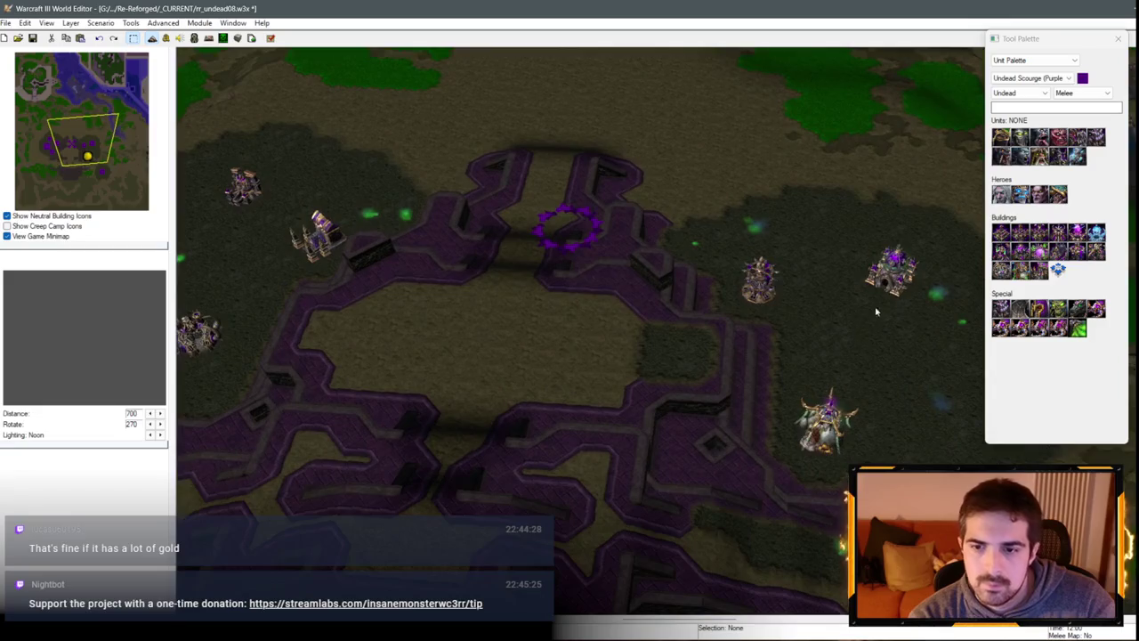
{"action": "mouse_move", "coordinate": [875, 312]}
{"action": "left_mouse_down"}
{"action": "mouse_move", "coordinate": [876, 358]}
{"action": "mouse_move", "coordinate": [819, 370]}
{"action": "left_mouse_up"}
{"action": "scroll", "coordinate": [762, 261], "scroll_direction": "up", "scroll_amount": 1}
{"action": "key", "text": "Down"}
{"action": "key", "text": "Right"}
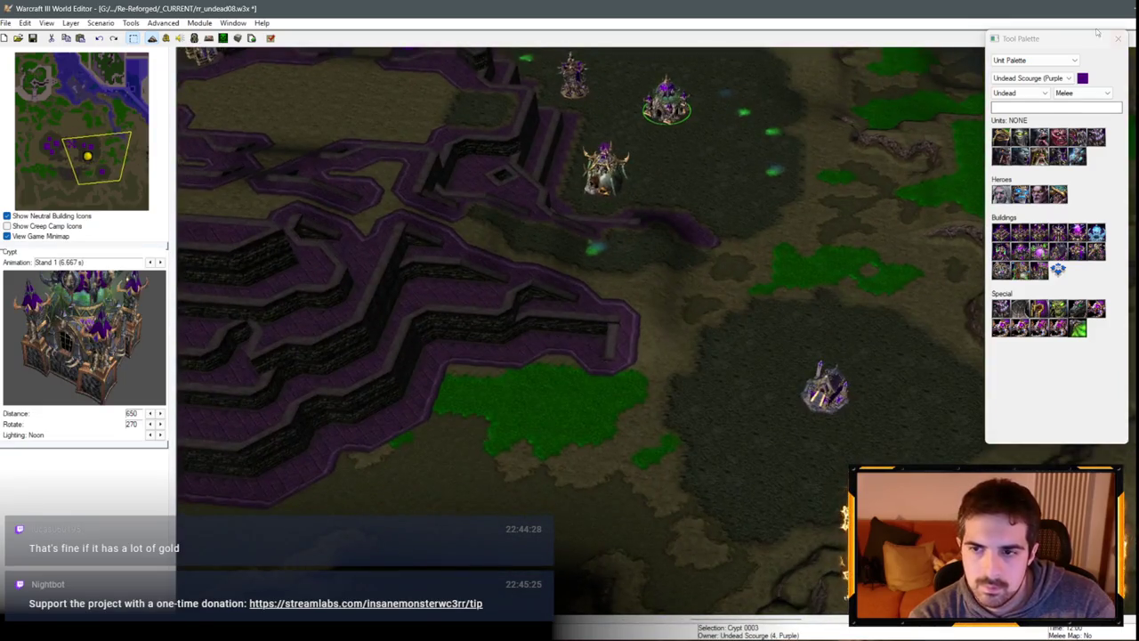
{"action": "left_click", "coordinate": [1035, 59]}
{"action": "left_click", "coordinate": [1024, 73]}
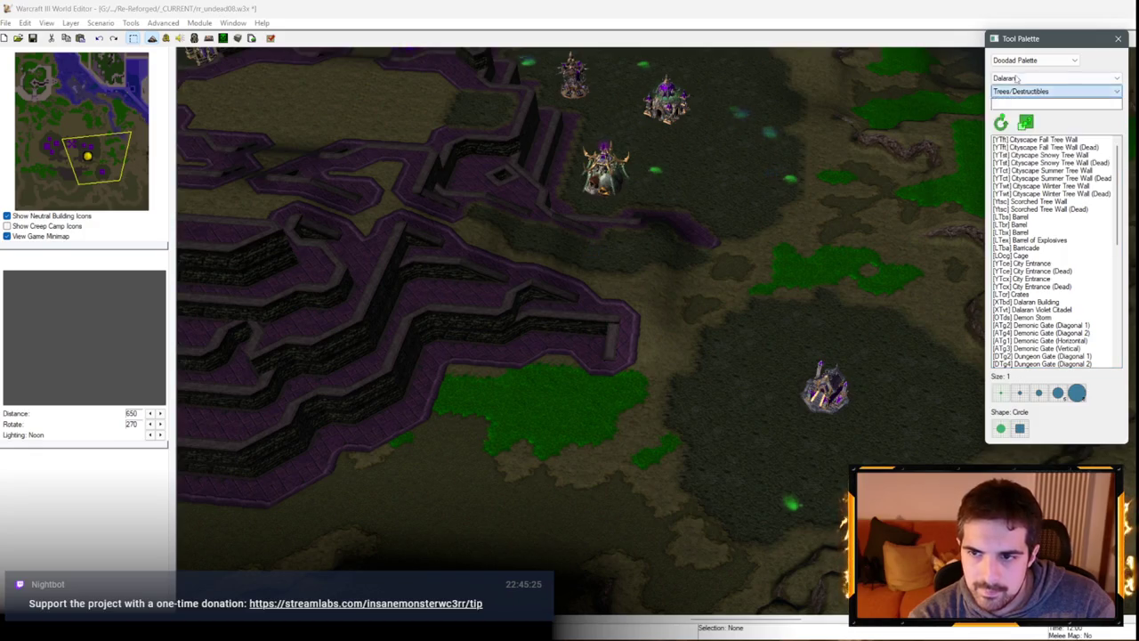
Step: Select the Dalaran Ruins Tree Wall doodad with brush size 2, then cancel the brush
{"action": "left_click", "coordinate": [1056, 79]}
{"action": "left_click", "coordinate": [1041, 129]}
{"action": "left_click", "coordinate": [1039, 154]}
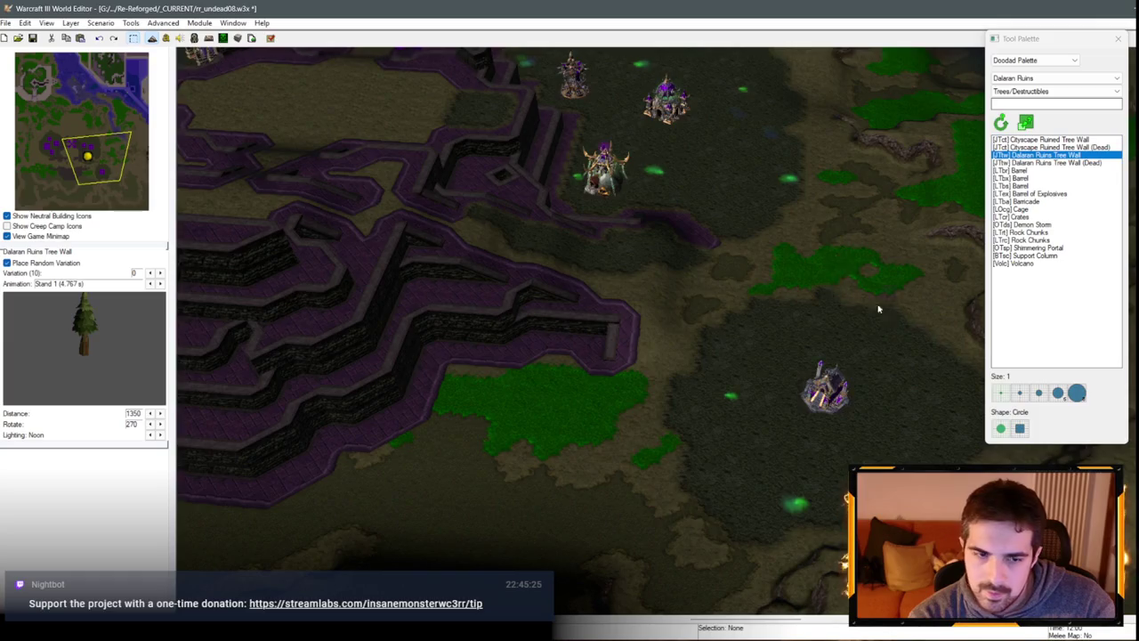
{"action": "key", "text": "Down"}
{"action": "key", "text": "Right"}
{"action": "left_click", "coordinate": [1020, 392]}
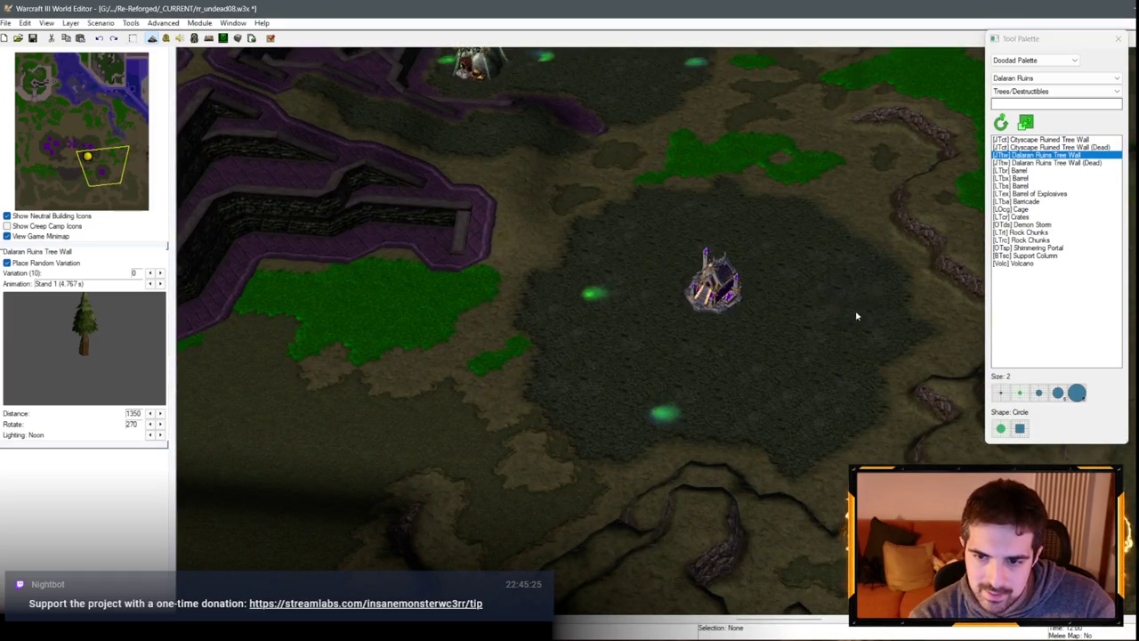
{"action": "scroll", "coordinate": [636, 289], "scroll_direction": "down", "scroll_amount": 2}
{"action": "key", "text": "Escape"}
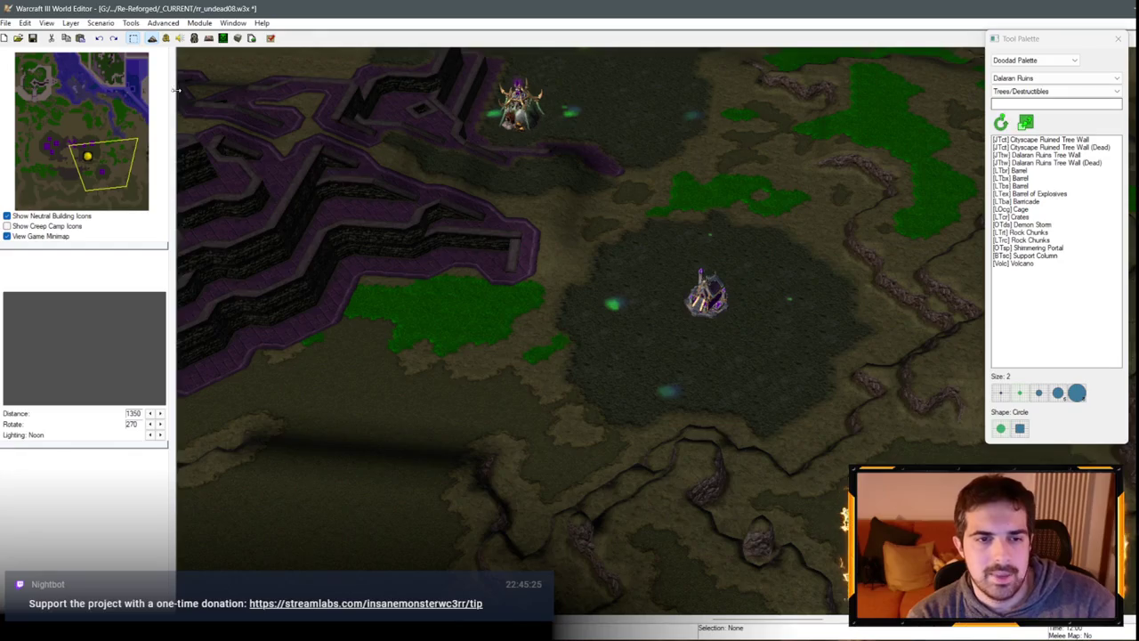
Step: Save the undead map and switch to the rr_undead07.w3x map
{"action": "left_click", "coordinate": [33, 39]}
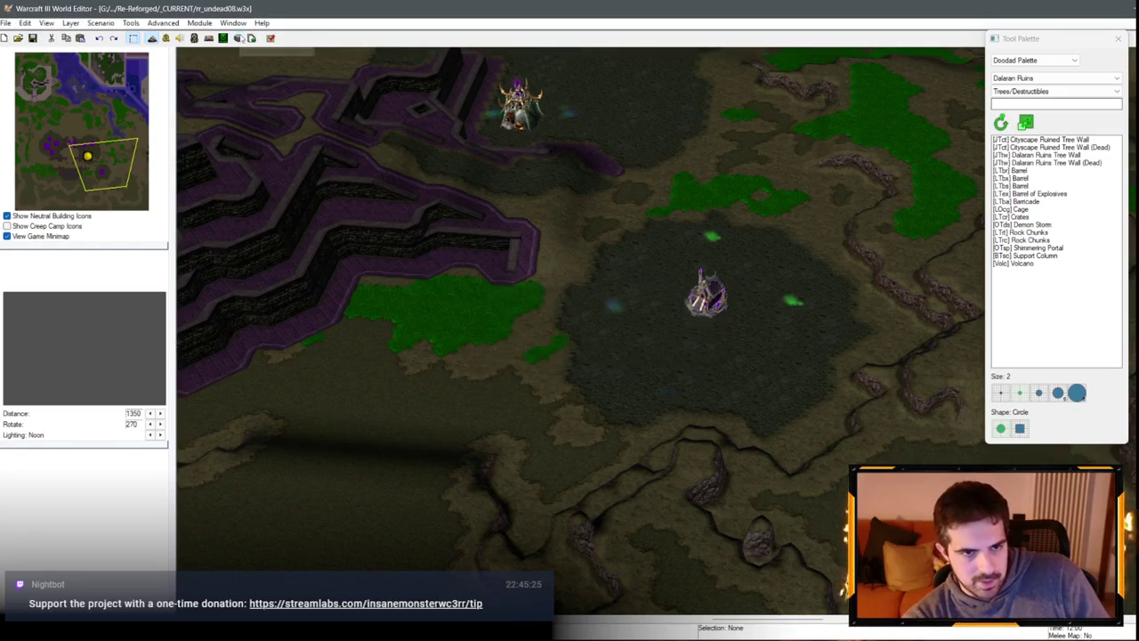
{"action": "left_click", "coordinate": [233, 23]}
{"action": "left_click", "coordinate": [286, 140]}
{"action": "left_click", "coordinate": [5, 23]}
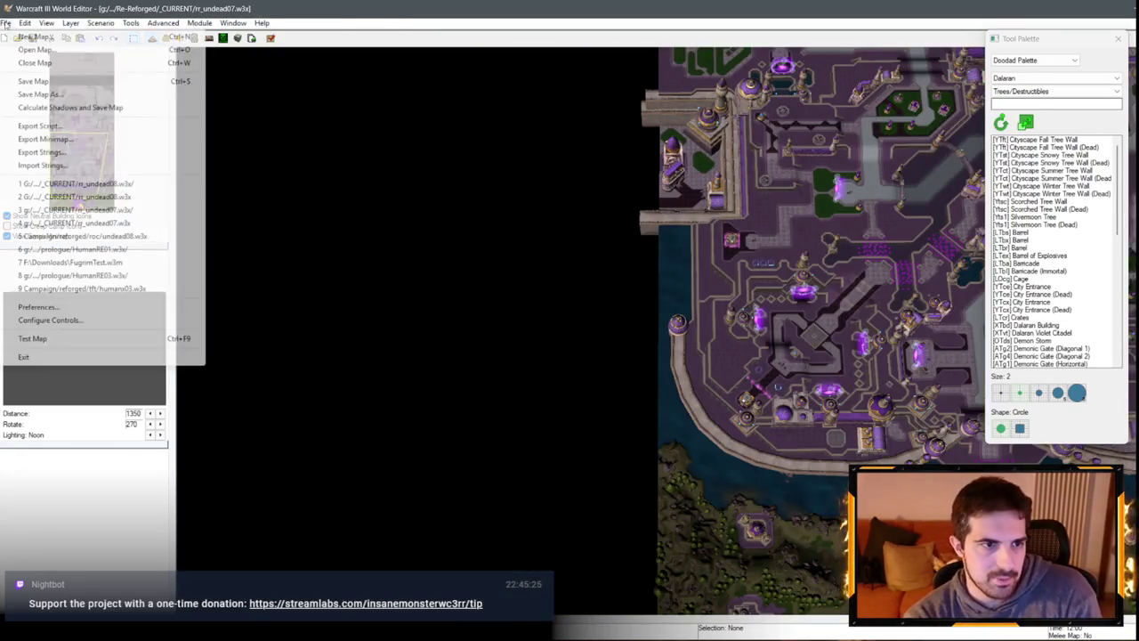
Step: Export all object data to dalaran.w3o in the Re-Reforged folder, overwriting the existing file
{"action": "left_click", "coordinate": [193, 41]}
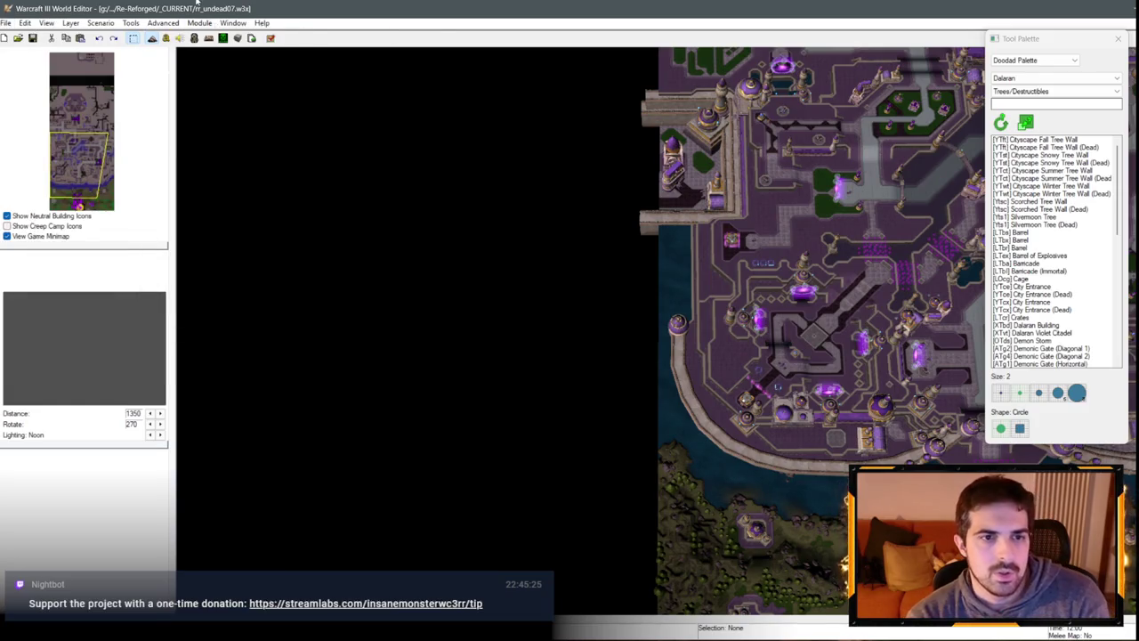
{"action": "key", "text": "F6"}
{"action": "key", "text": "alt+f"}
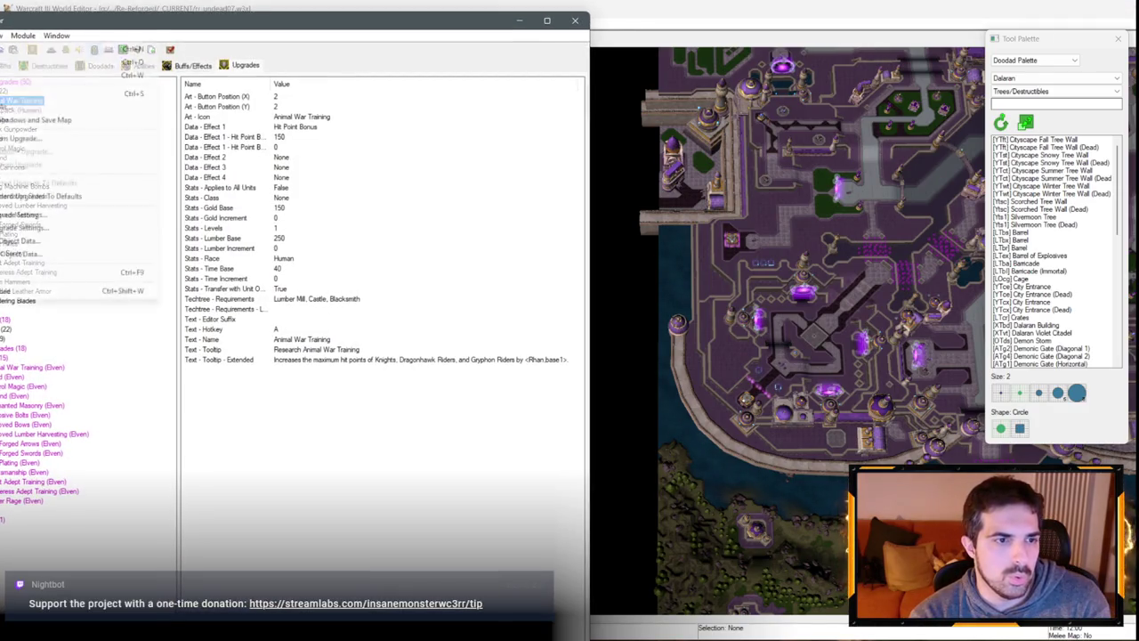
{"action": "left_click", "coordinate": [27, 254]}
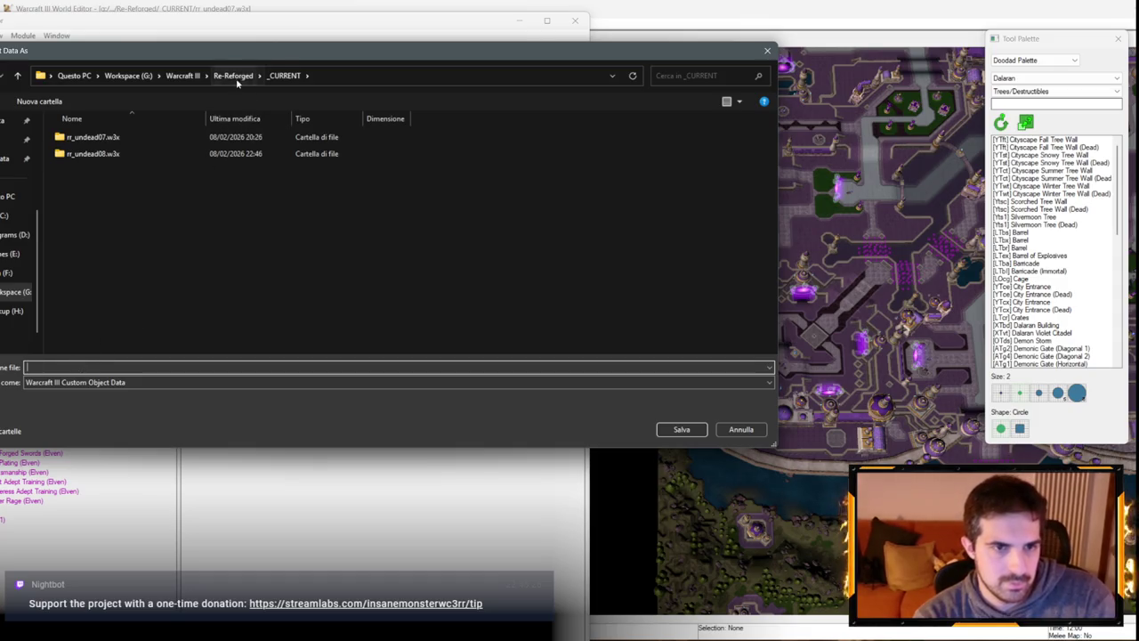
{"action": "left_click", "coordinate": [235, 78]}
{"action": "type", "text": "undead_camp.w3o"}
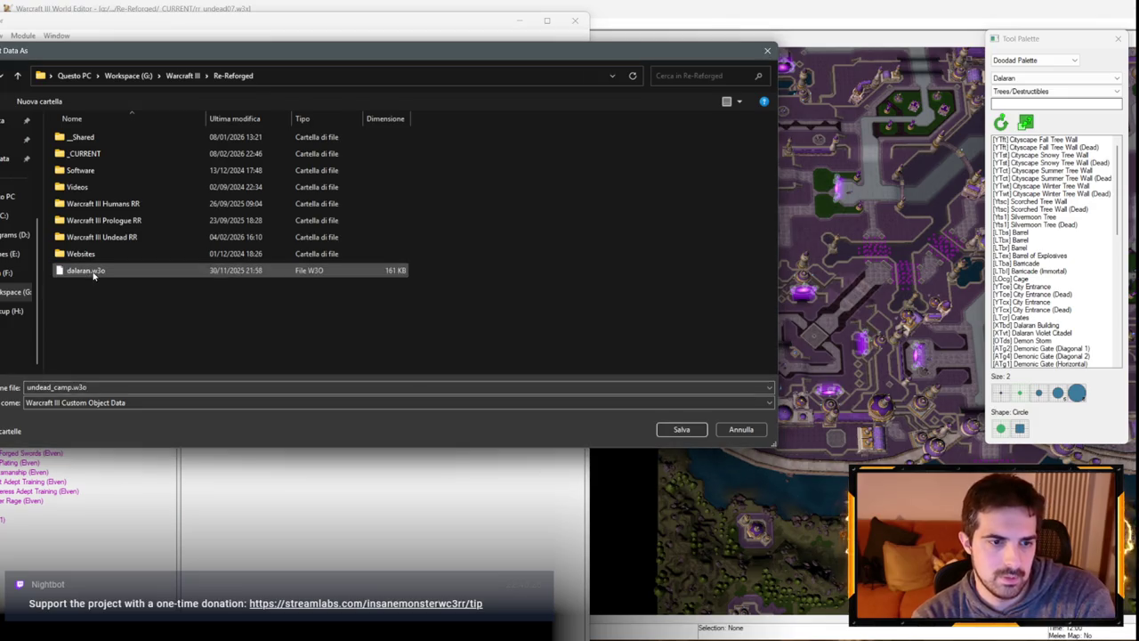
{"action": "left_click", "coordinate": [85, 270]}
{"action": "left_click", "coordinate": [690, 433]}
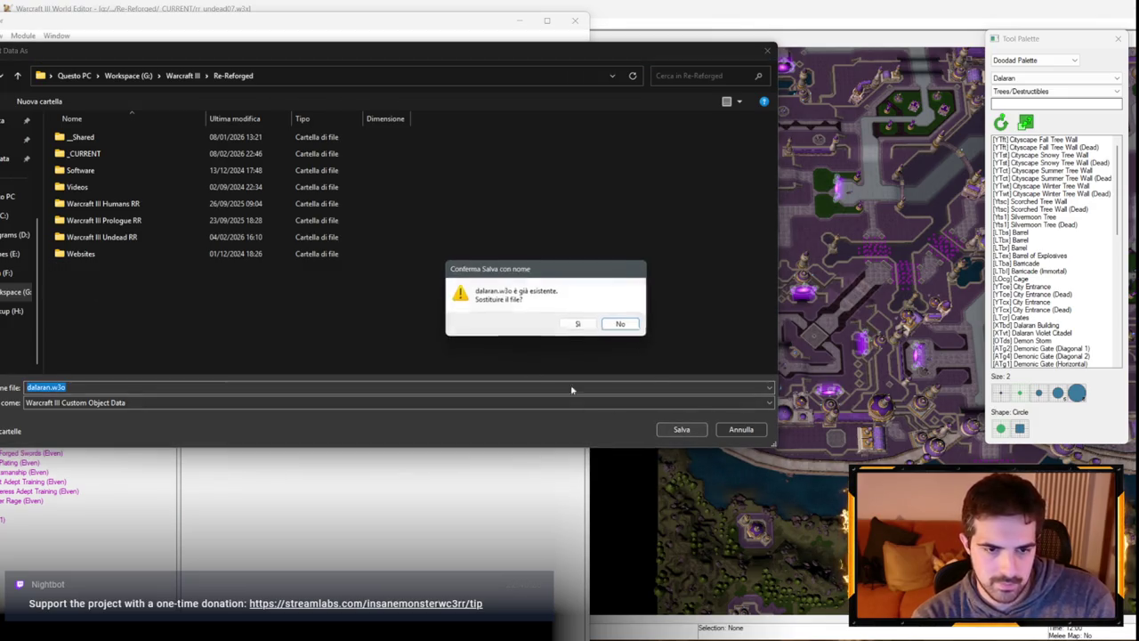
{"action": "left_click", "coordinate": [582, 326]}
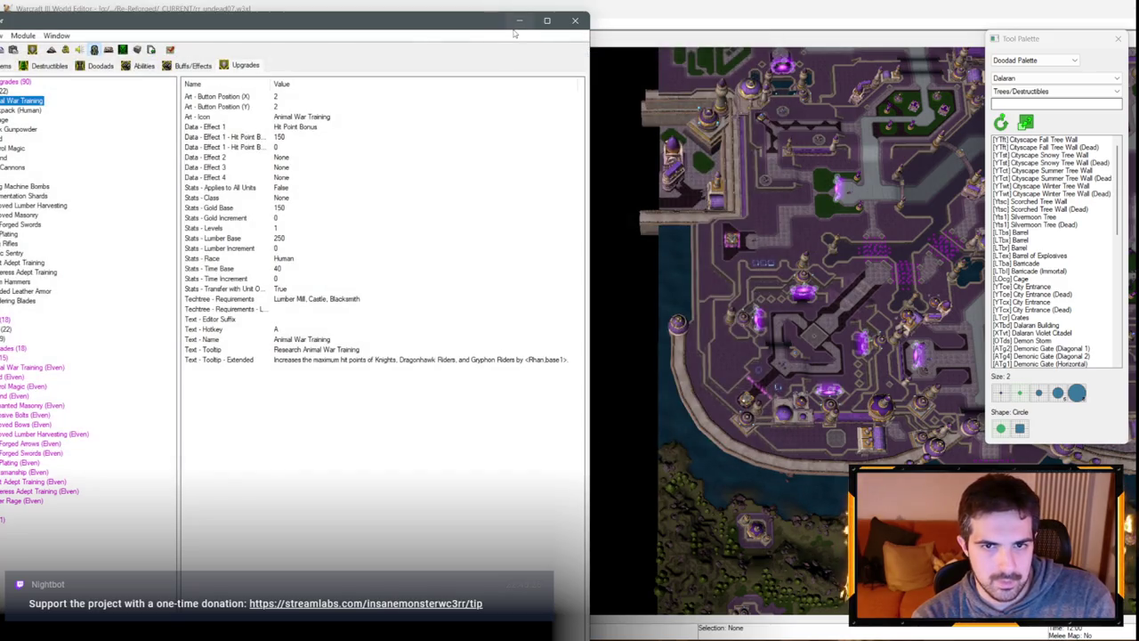
Step: Reopen the Object Editor and start Import All Object Data
{"action": "left_click", "coordinate": [519, 21]}
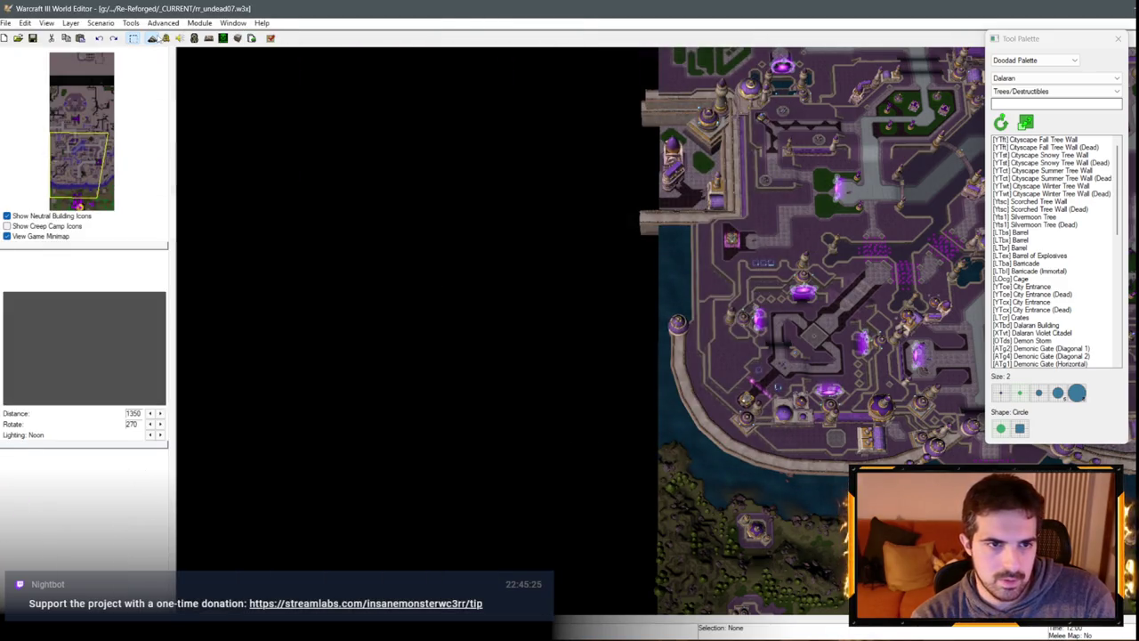
{"action": "left_click", "coordinate": [194, 38]}
{"action": "left_click", "coordinate": [2, 35]}
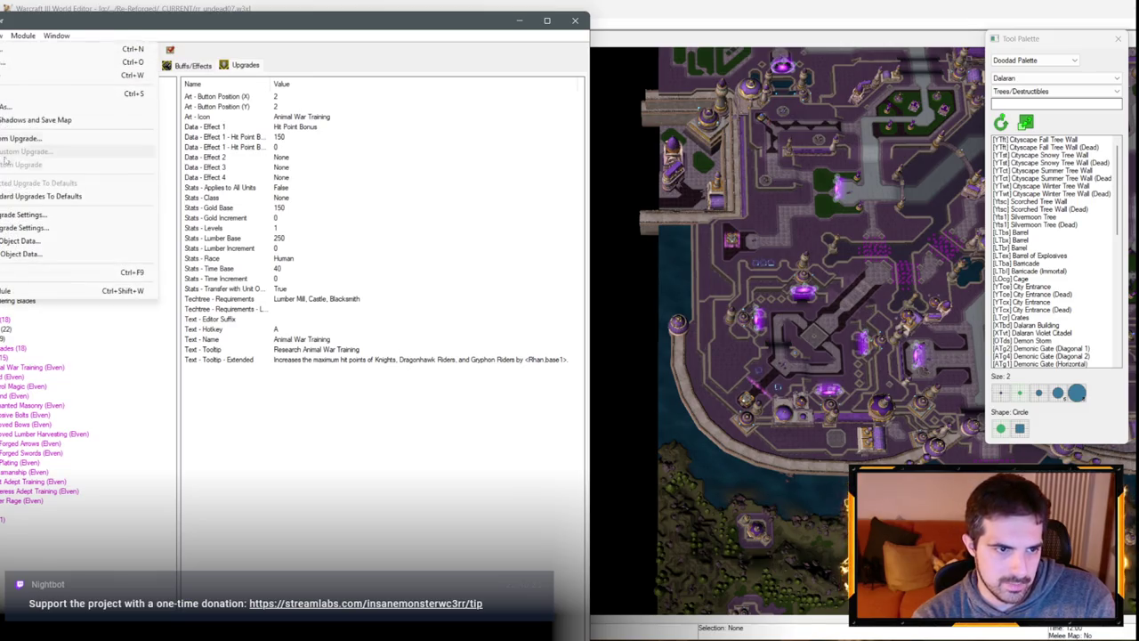
{"action": "left_click", "coordinate": [7, 254]}
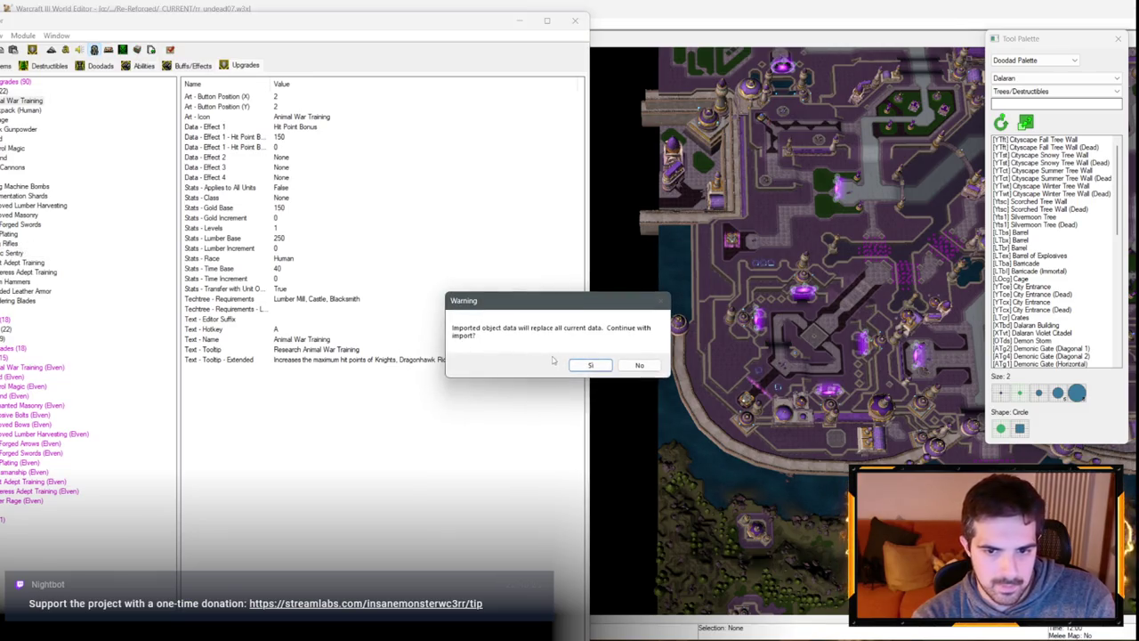
Step: Abandon the import in rr_undead07 and switch back to the undead map
{"action": "left_click", "coordinate": [587, 365]}
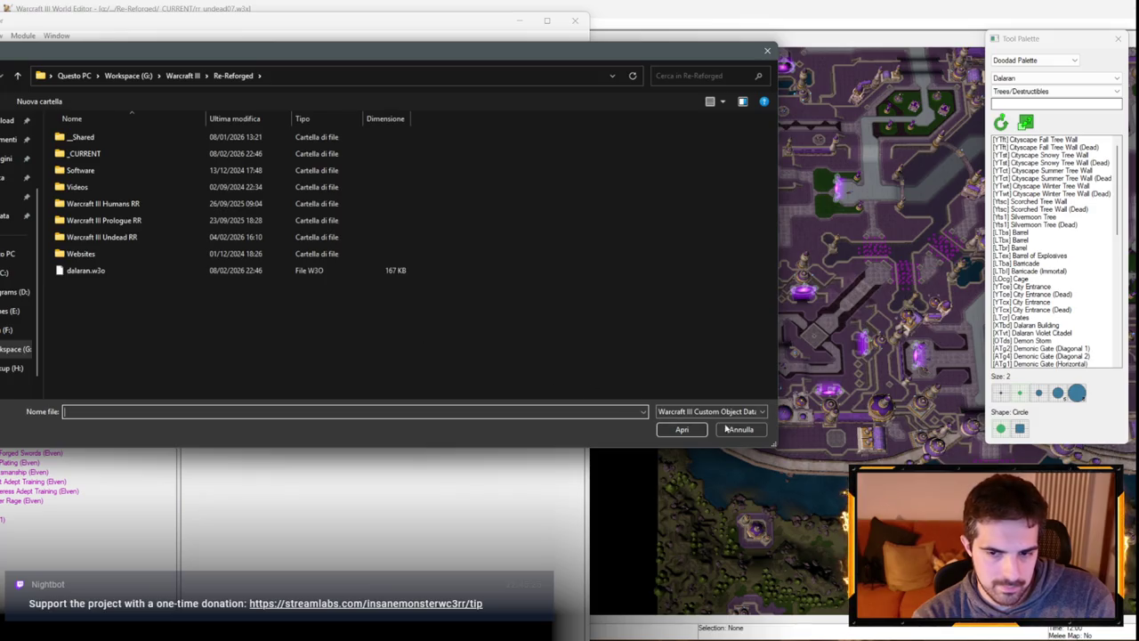
{"action": "left_click", "coordinate": [729, 429]}
{"action": "left_click", "coordinate": [575, 19]}
{"action": "left_click", "coordinate": [233, 22]}
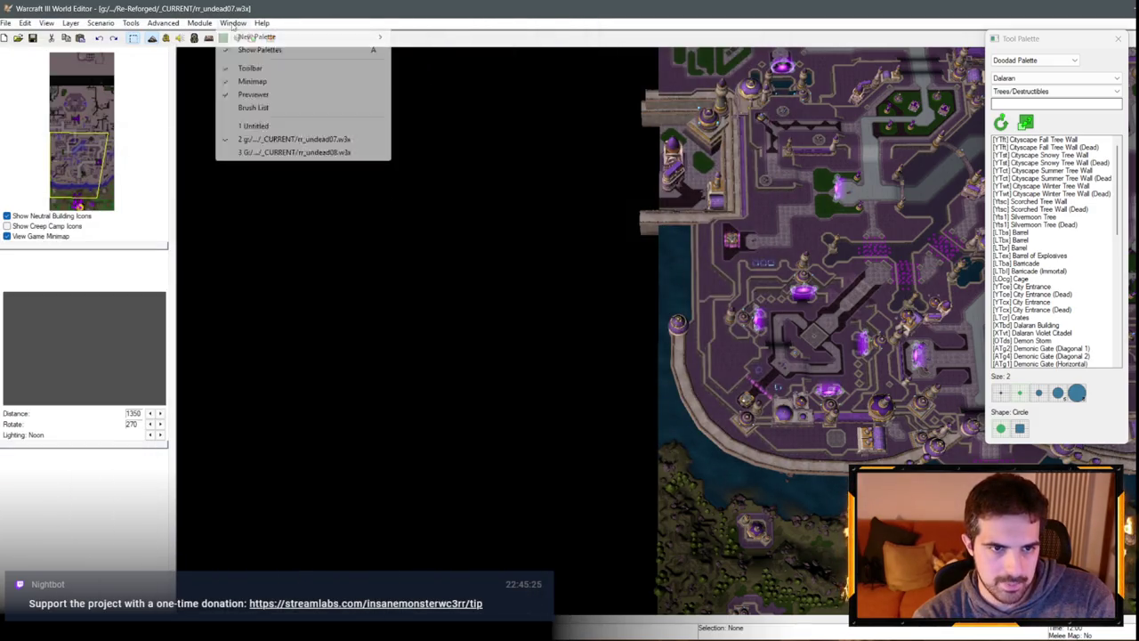
{"action": "left_click", "coordinate": [302, 152]}
Step: Load dalaran.w3o custom object data into the undead map and minimize the Object Editor
{"action": "key", "text": "F6"}
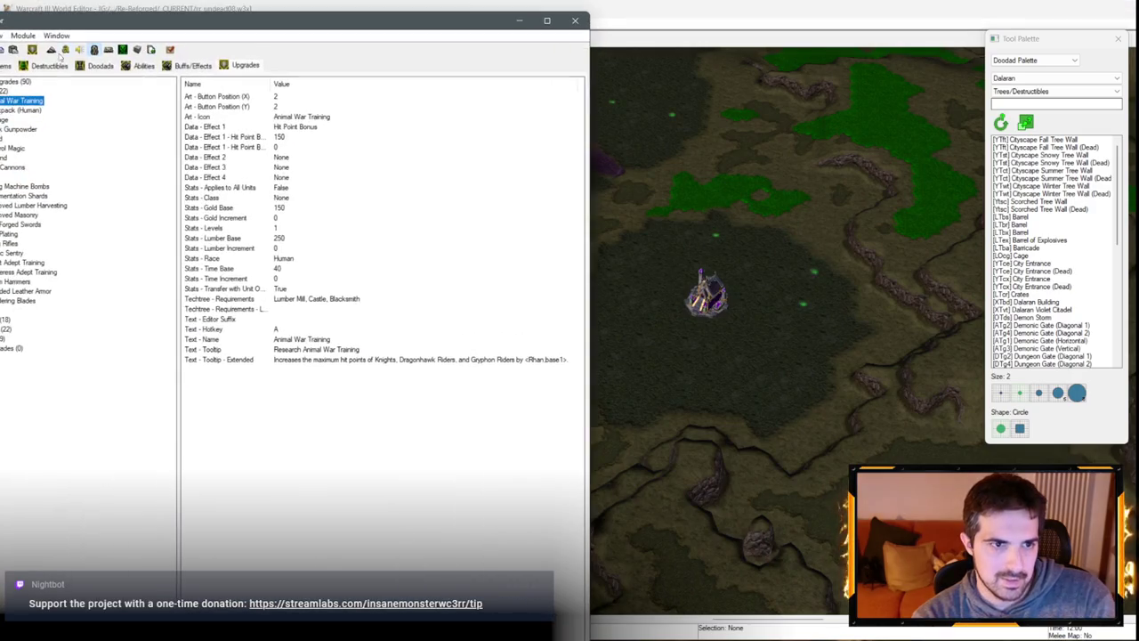
{"action": "key", "text": "alt+f"}
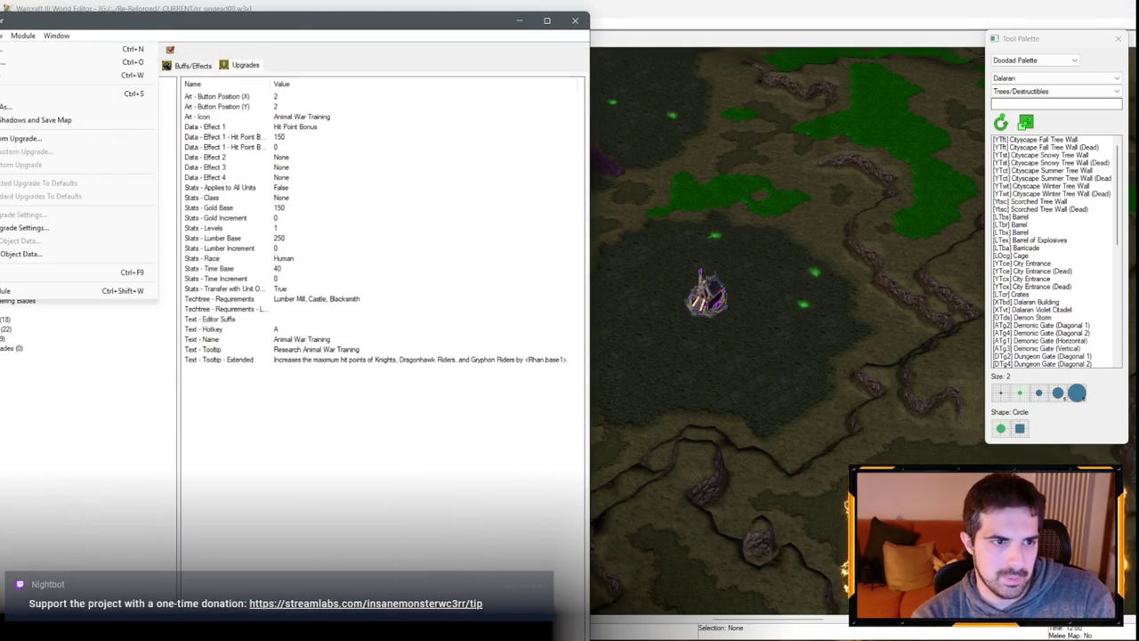
{"action": "left_click", "coordinate": [8, 256]}
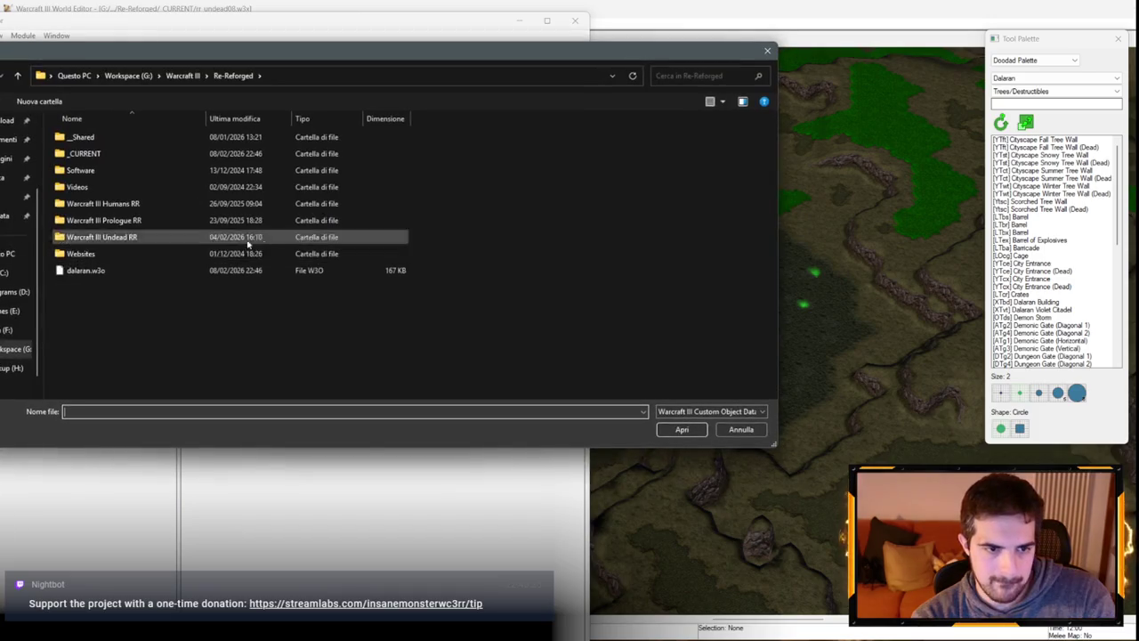
{"action": "left_click", "coordinate": [160, 270]}
{"action": "left_click", "coordinate": [682, 429]}
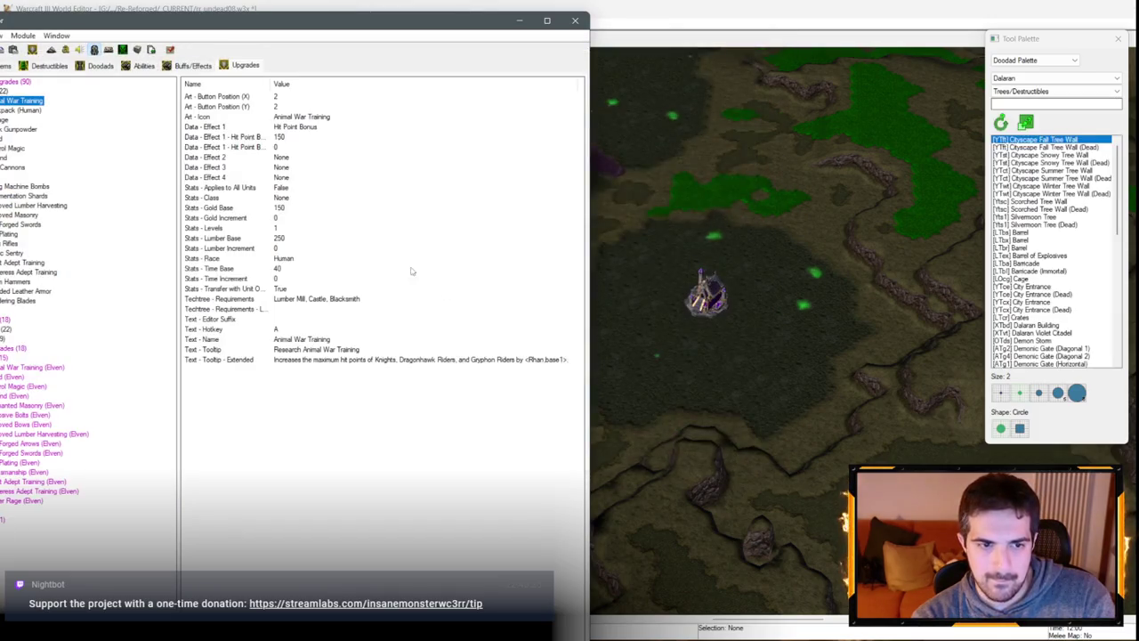
{"action": "left_click", "coordinate": [519, 21]}
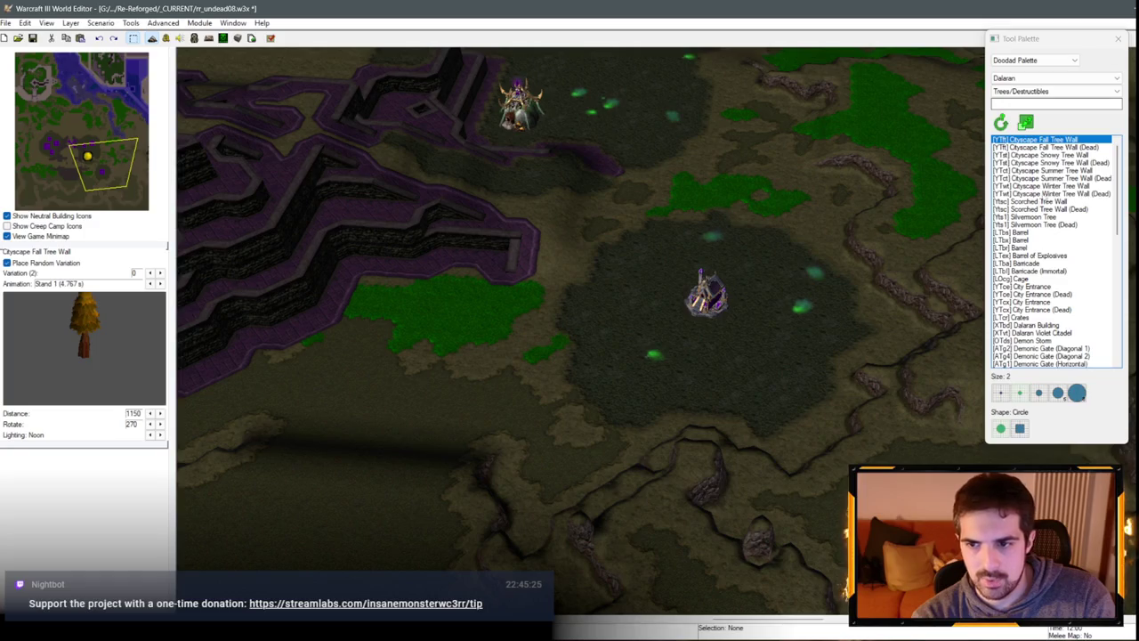
Step: Set the doodad tileset to Dalaran Ruins and choose Dalaran Ruins Tree Wall
{"action": "left_click", "coordinate": [1043, 194]}
{"action": "left_click", "coordinate": [1044, 178]}
{"action": "left_click", "coordinate": [1044, 193]}
{"action": "left_click", "coordinate": [1030, 92]}
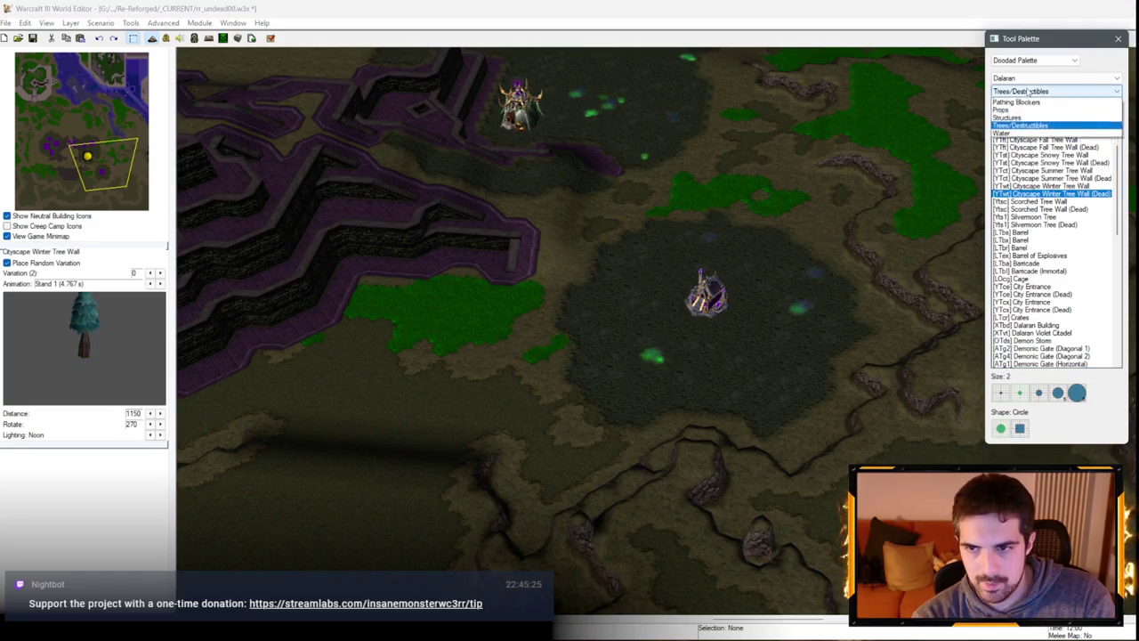
{"action": "left_click", "coordinate": [1030, 92]}
{"action": "left_click", "coordinate": [1050, 78]}
{"action": "left_click", "coordinate": [1024, 126]}
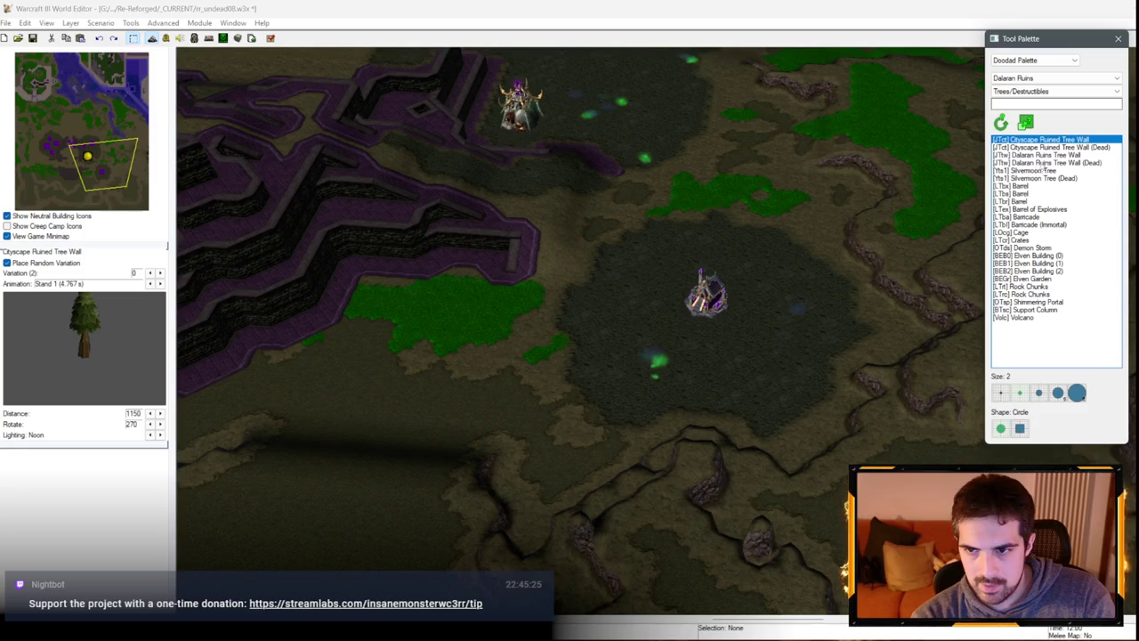
{"action": "left_click", "coordinate": [1037, 155]}
Step: Paint tree wall bands along the cliff edges, undoing one overly dense band
{"action": "mouse_move", "coordinate": [855, 223]}
{"action": "left_mouse_down"}
{"action": "mouse_move", "coordinate": [808, 382]}
{"action": "mouse_move", "coordinate": [494, 434]}
{"action": "left_mouse_up"}
{"action": "key", "text": "Left"}
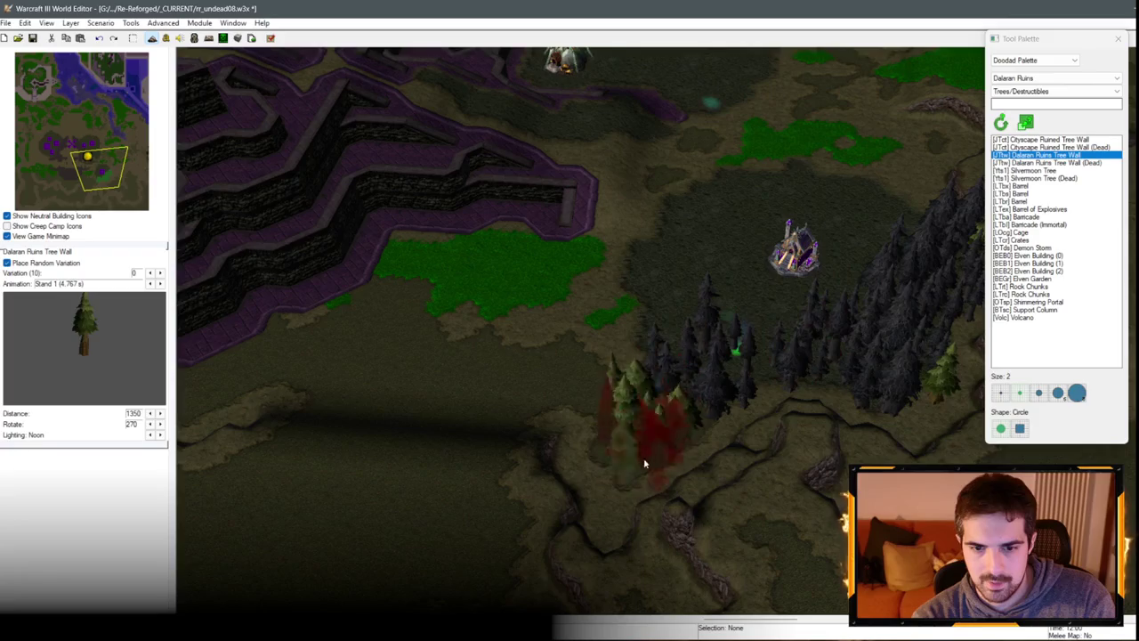
{"action": "key", "text": "Up"}
{"action": "key", "text": "Left"}
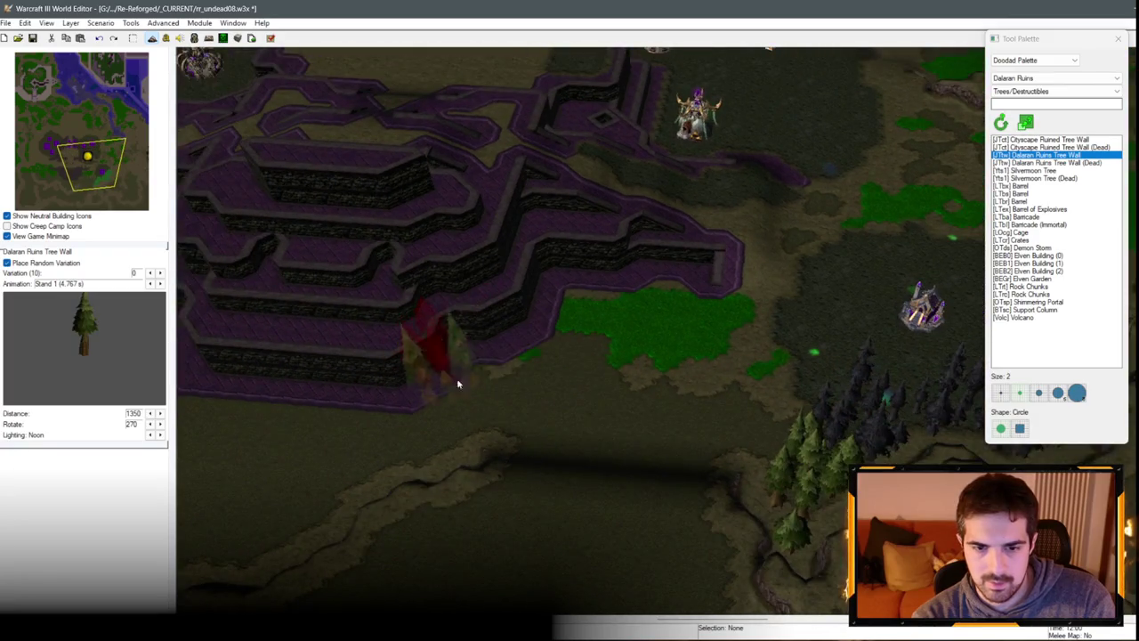
{"action": "mouse_move", "coordinate": [458, 384]}
{"action": "left_mouse_down"}
{"action": "mouse_move", "coordinate": [580, 297]}
{"action": "mouse_move", "coordinate": [374, 413]}
{"action": "left_mouse_up"}
{"action": "key", "text": "Left"}
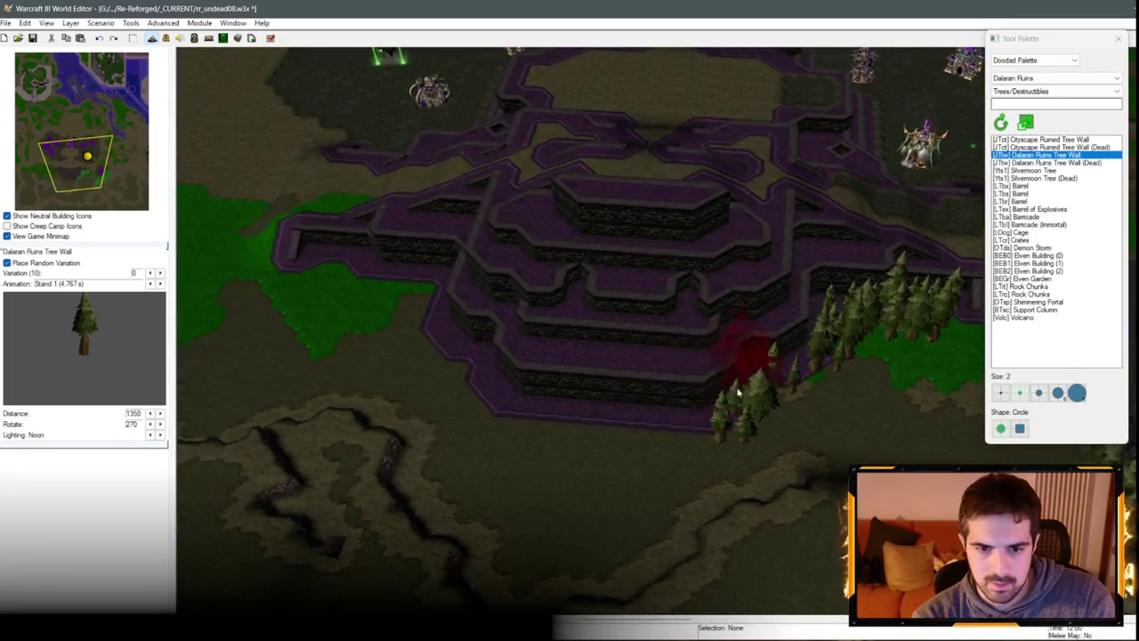
{"action": "key", "text": "Down"}
{"action": "mouse_move", "coordinate": [699, 399]}
{"action": "left_mouse_down"}
{"action": "mouse_move", "coordinate": [509, 437]}
{"action": "mouse_move", "coordinate": [448, 473]}
{"action": "mouse_move", "coordinate": [584, 468]}
{"action": "left_mouse_up"}
{"action": "key", "text": "Left"}
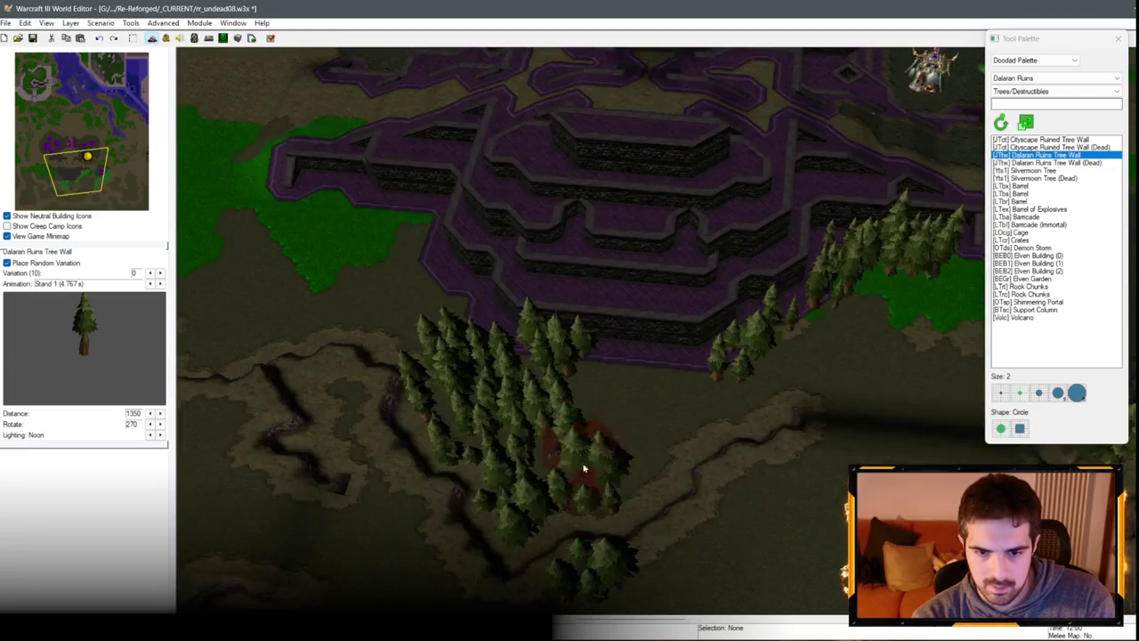
{"action": "key", "text": "ctrl+z"}
{"action": "key", "text": "Left"}
{"action": "mouse_move", "coordinate": [757, 351]}
{"action": "left_mouse_down"}
{"action": "mouse_move", "coordinate": [591, 496]}
{"action": "mouse_move", "coordinate": [651, 352]}
{"action": "mouse_move", "coordinate": [511, 321]}
{"action": "left_mouse_up"}
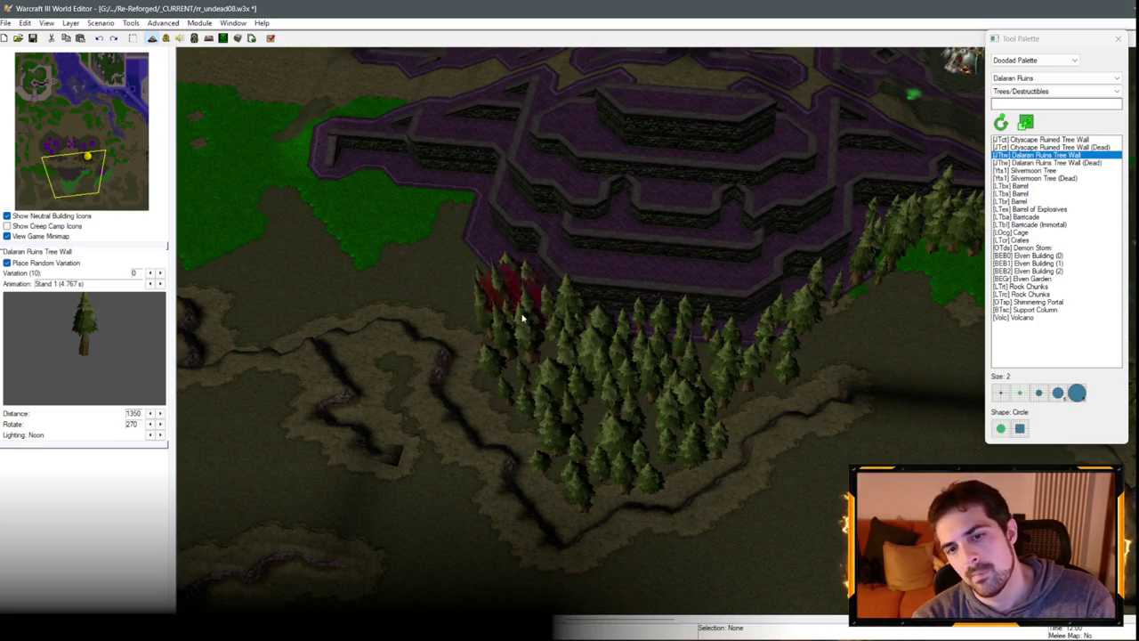
Step: Extend the pine band down the cliff and thicken the forest west of the base
{"action": "key", "text": "Up"}
{"action": "key", "text": "Left"}
{"action": "mouse_move", "coordinate": [755, 449]}
{"action": "left_mouse_down"}
{"action": "mouse_move", "coordinate": [626, 419]}
{"action": "mouse_move", "coordinate": [496, 457]}
{"action": "mouse_move", "coordinate": [702, 331]}
{"action": "mouse_move", "coordinate": [598, 286]}
{"action": "left_mouse_up"}
{"action": "scroll", "coordinate": [555, 326], "scroll_direction": "down", "scroll_amount": 5}
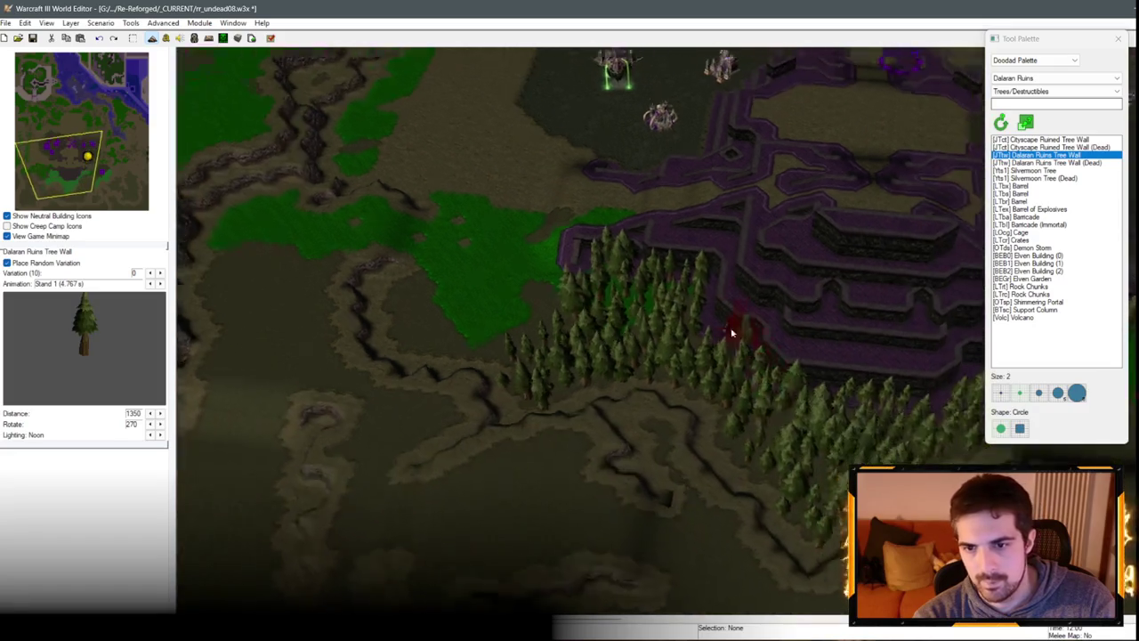
{"action": "scroll", "coordinate": [562, 205], "scroll_direction": "up", "scroll_amount": 5}
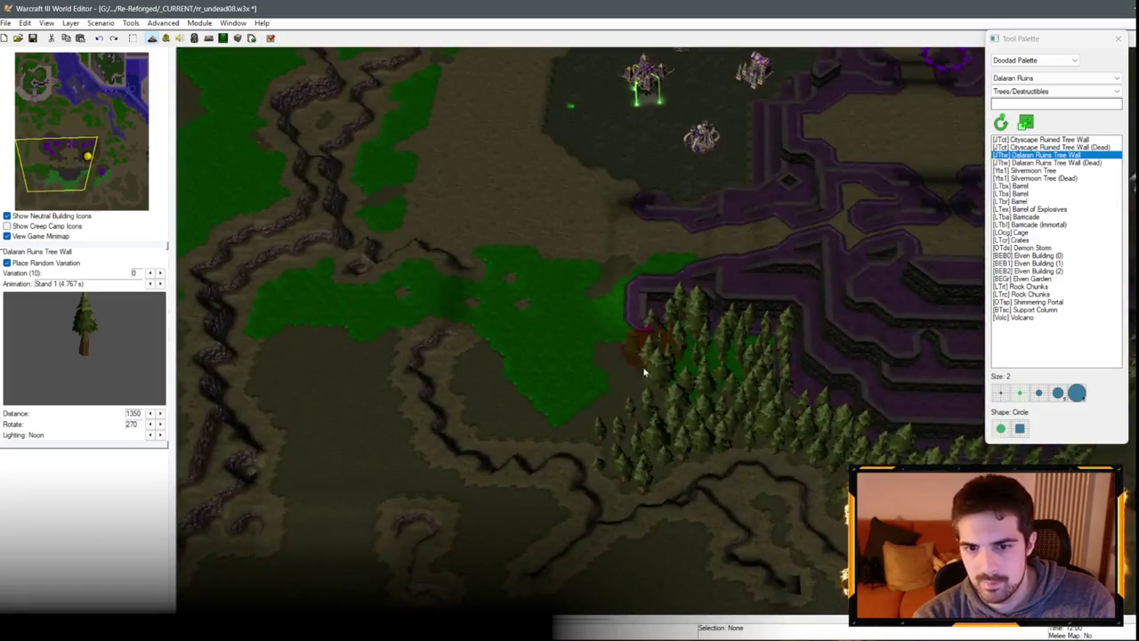
{"action": "key", "text": "Up"}
{"action": "key", "text": "Left"}
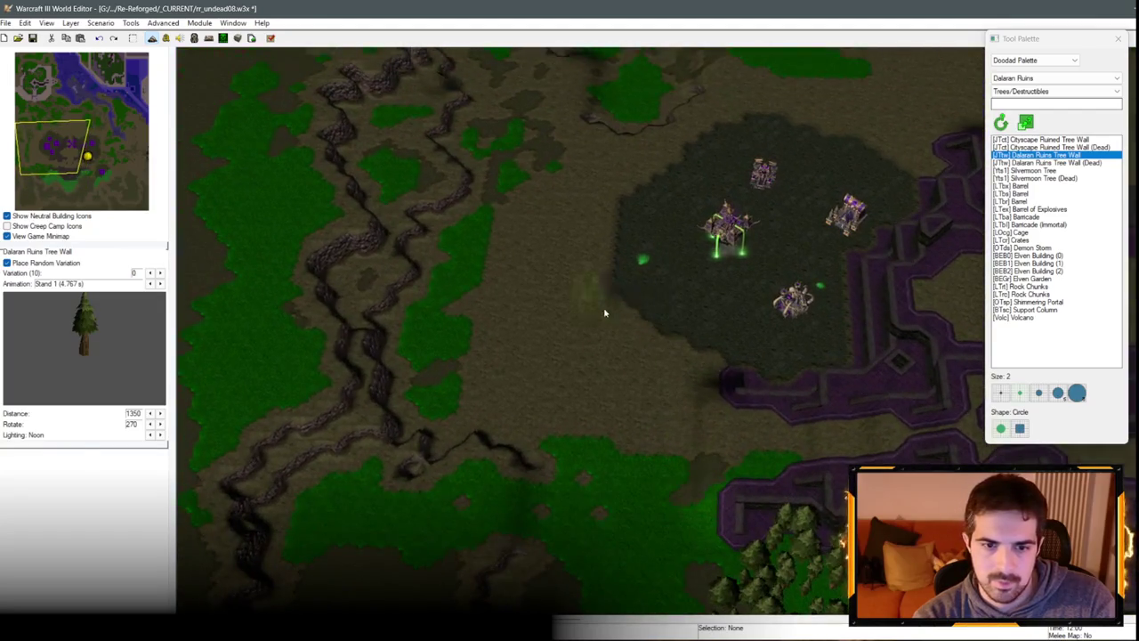
{"action": "left_click_drag", "start_coordinate": [430, 392], "coordinate": [459, 285]}
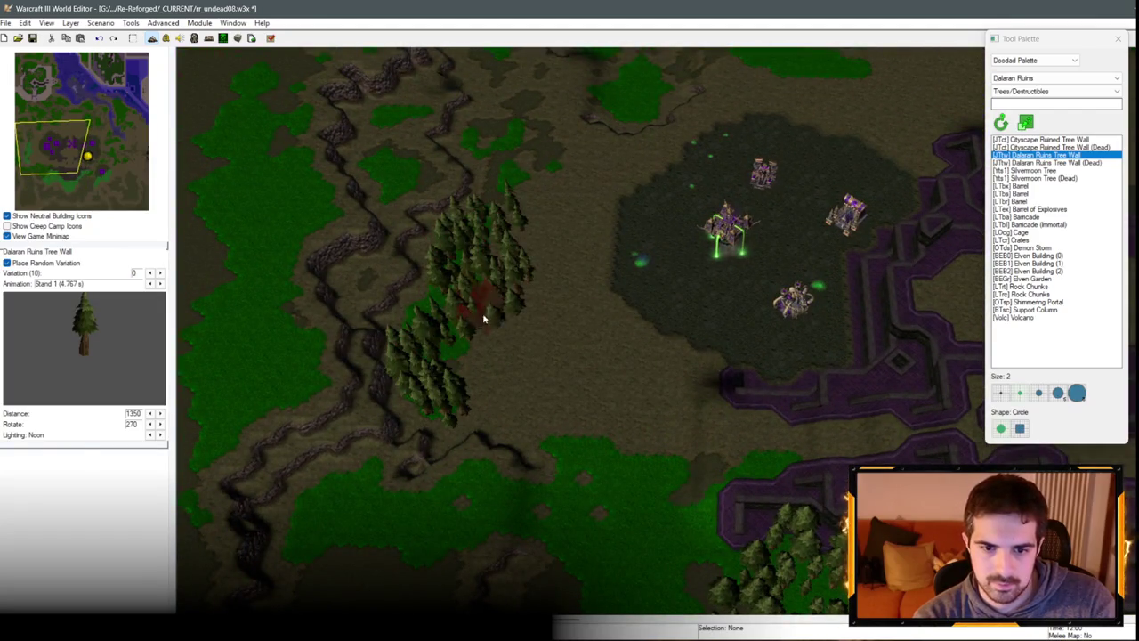
{"action": "left_click_drag", "start_coordinate": [485, 400], "coordinate": [479, 289]}
{"action": "key", "text": "Up"}
{"action": "key", "text": "Right"}
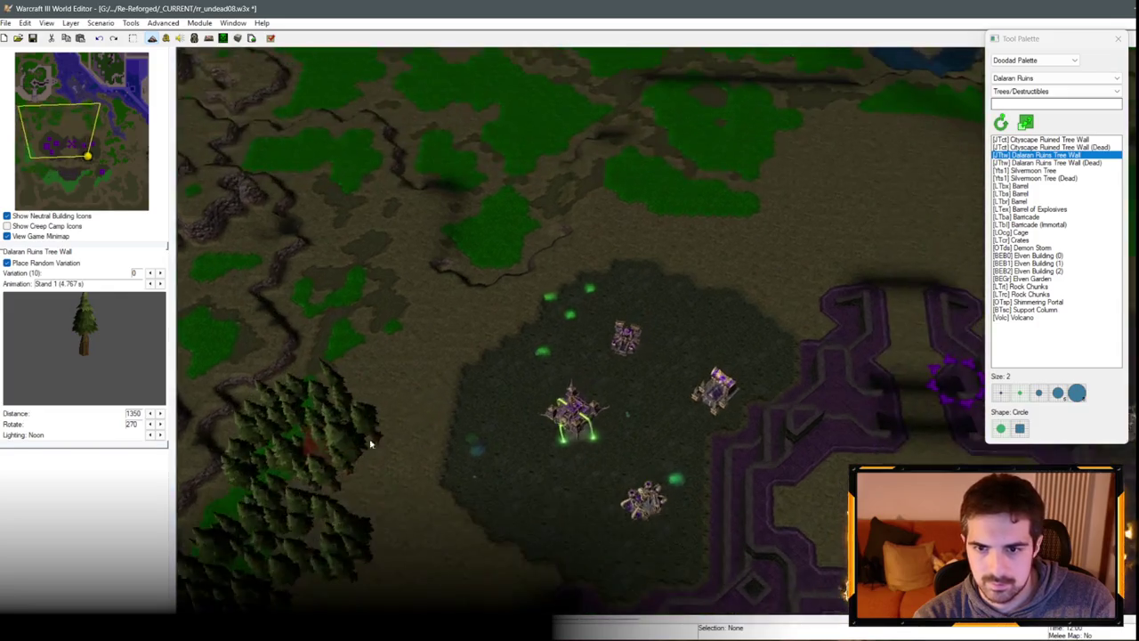
{"action": "mouse_move", "coordinate": [580, 386]}
{"action": "left_mouse_down"}
{"action": "mouse_move", "coordinate": [541, 412]}
{"action": "mouse_move", "coordinate": [595, 359]}
{"action": "left_mouse_up"}
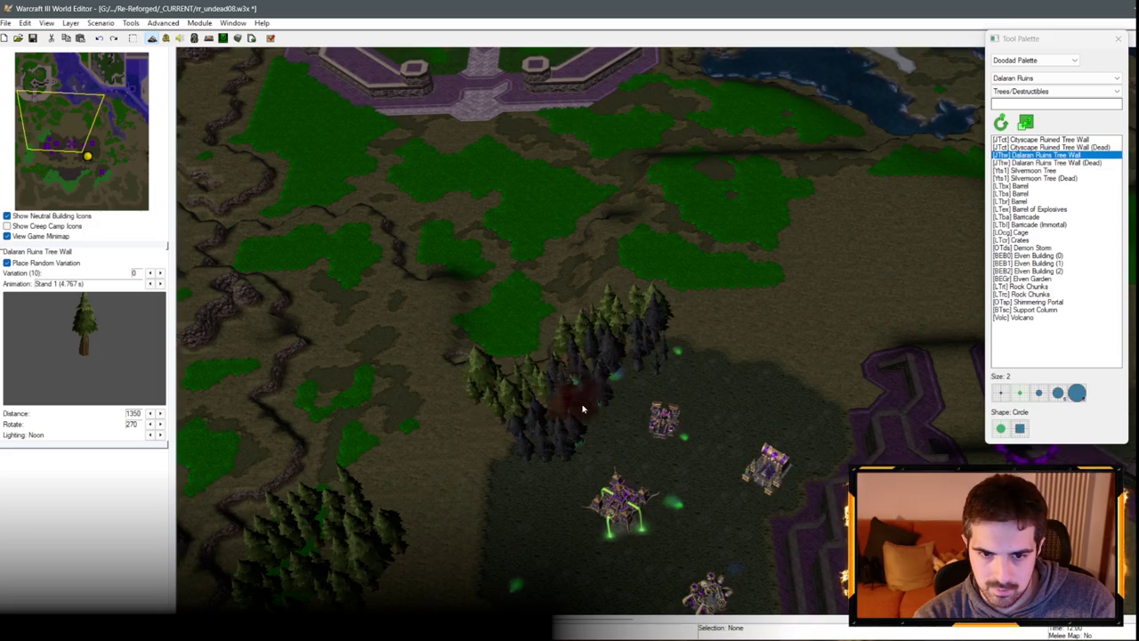
Step: Paint rows of pines at the forest edge, undoing two clusters and adding a smaller one
{"action": "key", "text": "Right"}
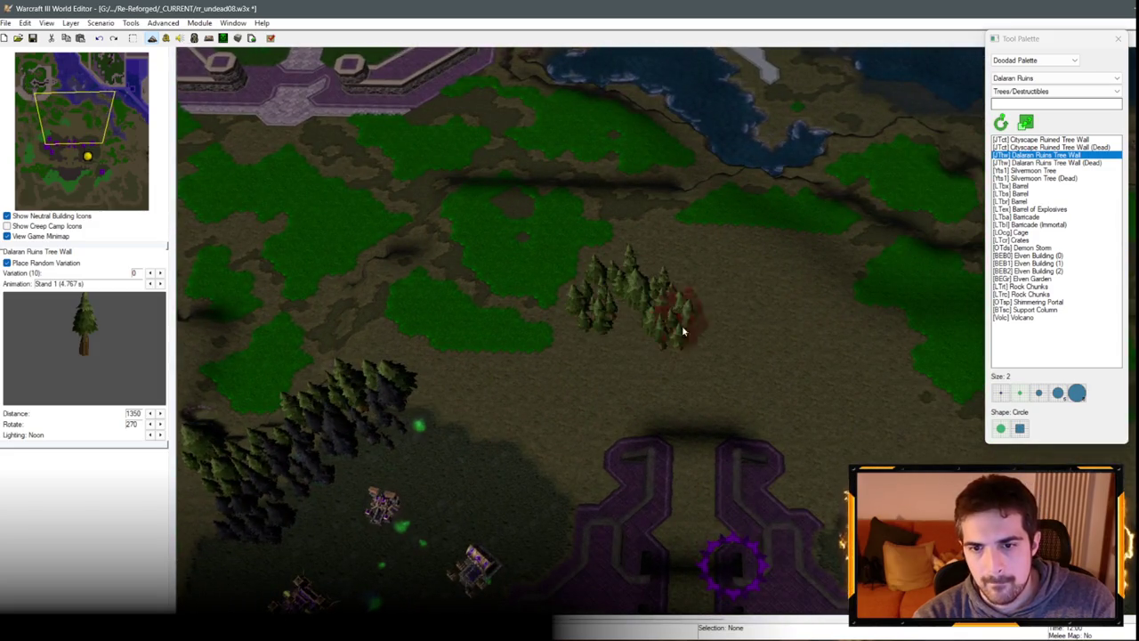
{"action": "left_click_drag", "start_coordinate": [683, 331], "coordinate": [841, 328]}
{"action": "key", "text": "ctrl+z"}
{"action": "key", "text": "Up"}
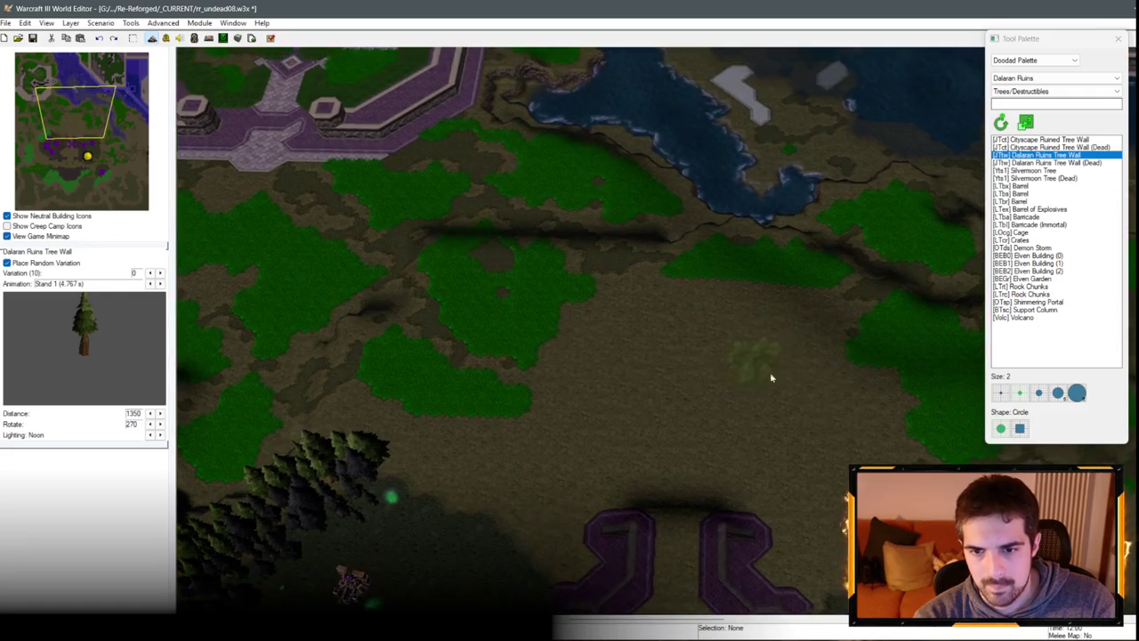
{"action": "left_click_drag", "start_coordinate": [710, 357], "coordinate": [583, 366]}
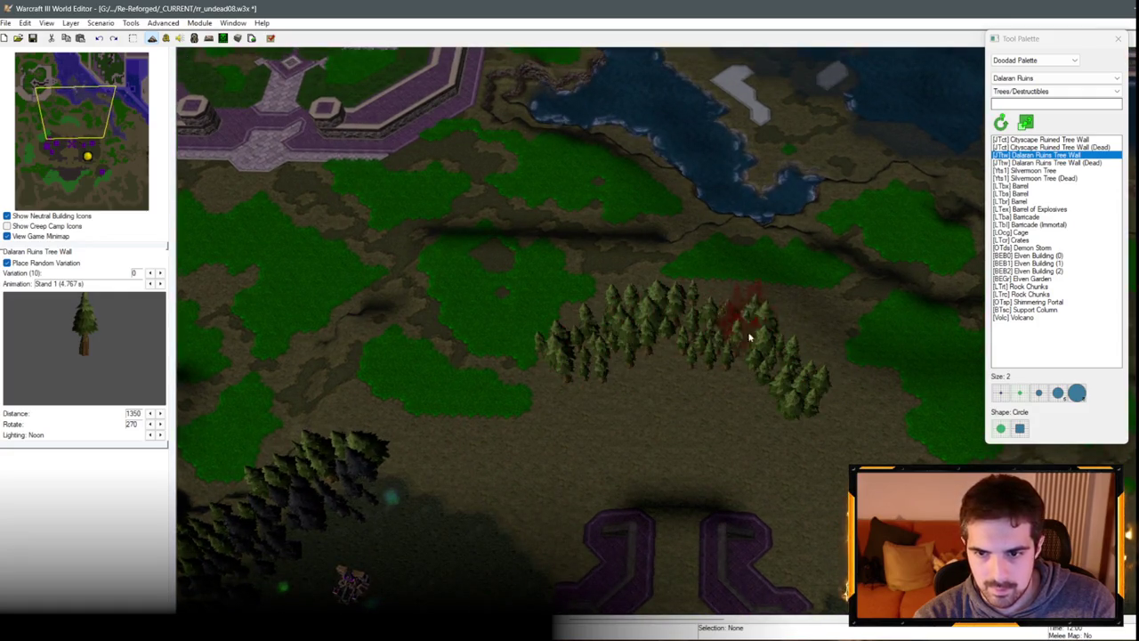
{"action": "key", "text": "Up"}
{"action": "key", "text": "ctrl+z"}
{"action": "mouse_move", "coordinate": [667, 387]}
{"action": "left_mouse_down"}
{"action": "mouse_move", "coordinate": [554, 389]}
{"action": "mouse_move", "coordinate": [636, 407]}
{"action": "left_mouse_up"}
Step: Add a pine cluster on the grass and a band of pines beside the south-eastern base
{"action": "key", "text": "Down"}
{"action": "key", "text": "Right"}
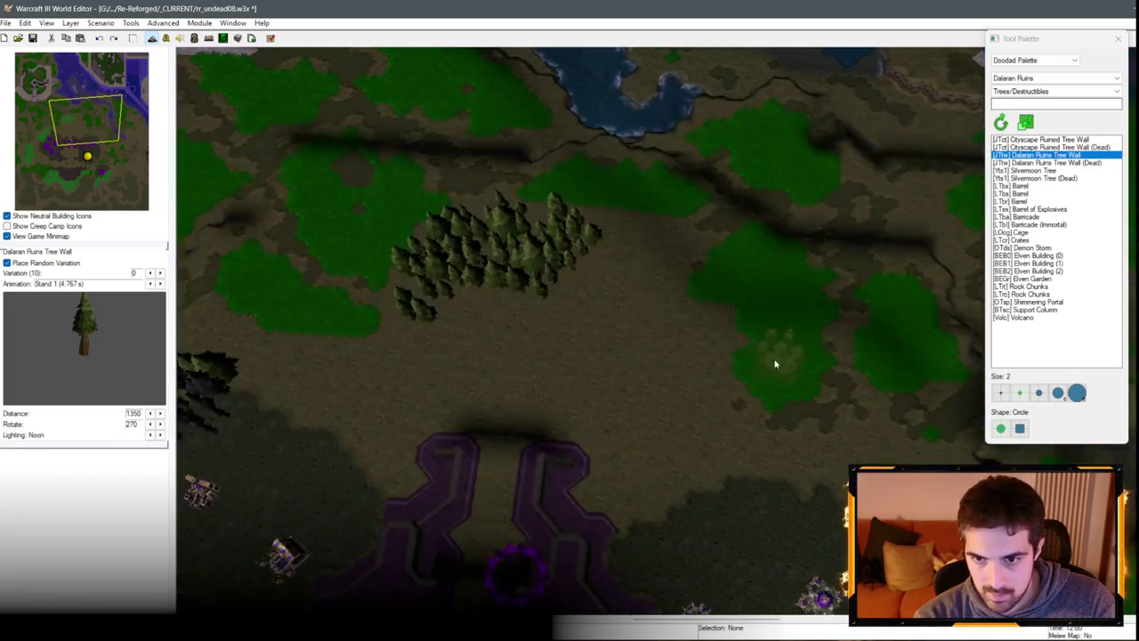
{"action": "mouse_move", "coordinate": [775, 364]}
{"action": "left_mouse_down"}
{"action": "mouse_move", "coordinate": [758, 364]}
{"action": "mouse_move", "coordinate": [810, 434]}
{"action": "left_mouse_up"}
{"action": "key", "text": "Down"}
{"action": "key", "text": "Right"}
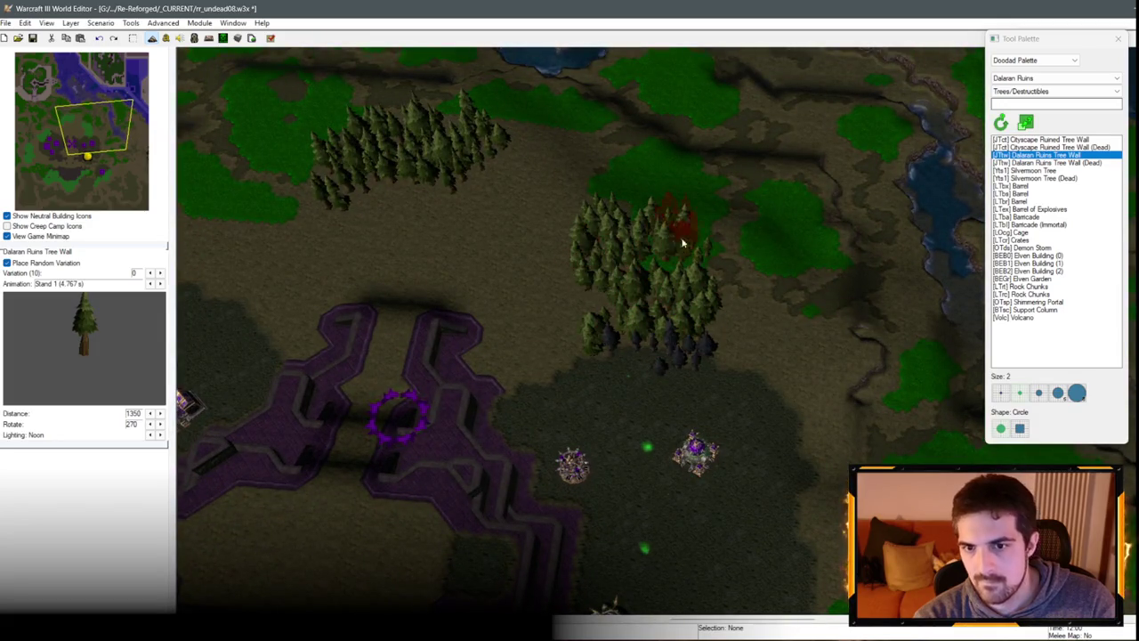
{"action": "key", "text": "Down"}
{"action": "key", "text": "Right"}
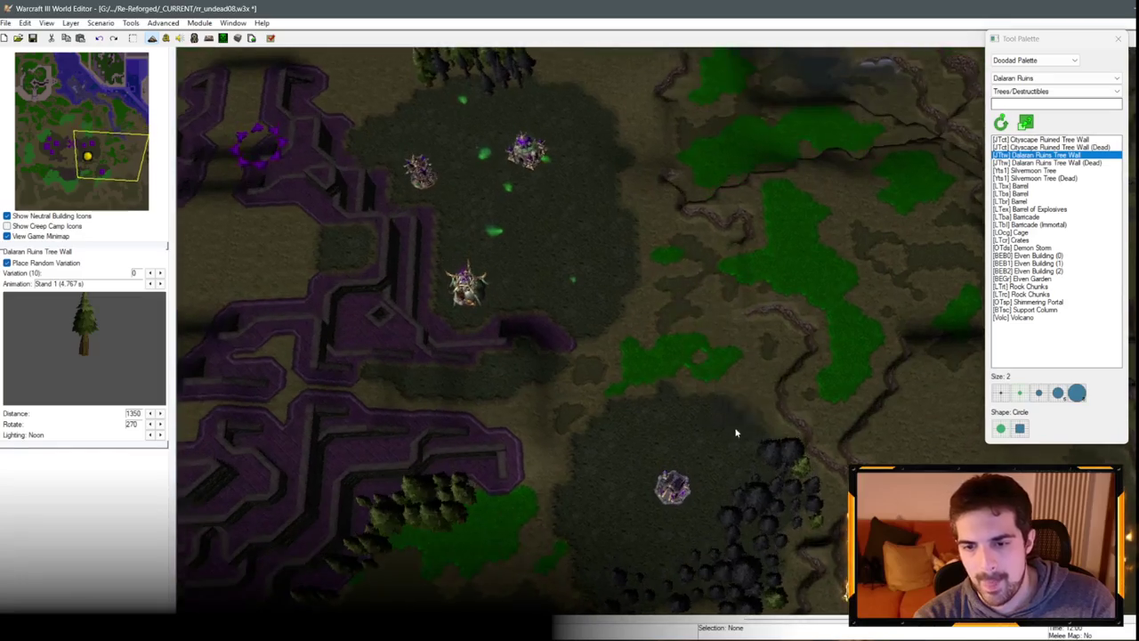
{"action": "left_click_drag", "start_coordinate": [755, 364], "coordinate": [774, 478]}
Step: Add more Dalaran Ruins tree walls beside the base
{"action": "key", "text": "Down"}
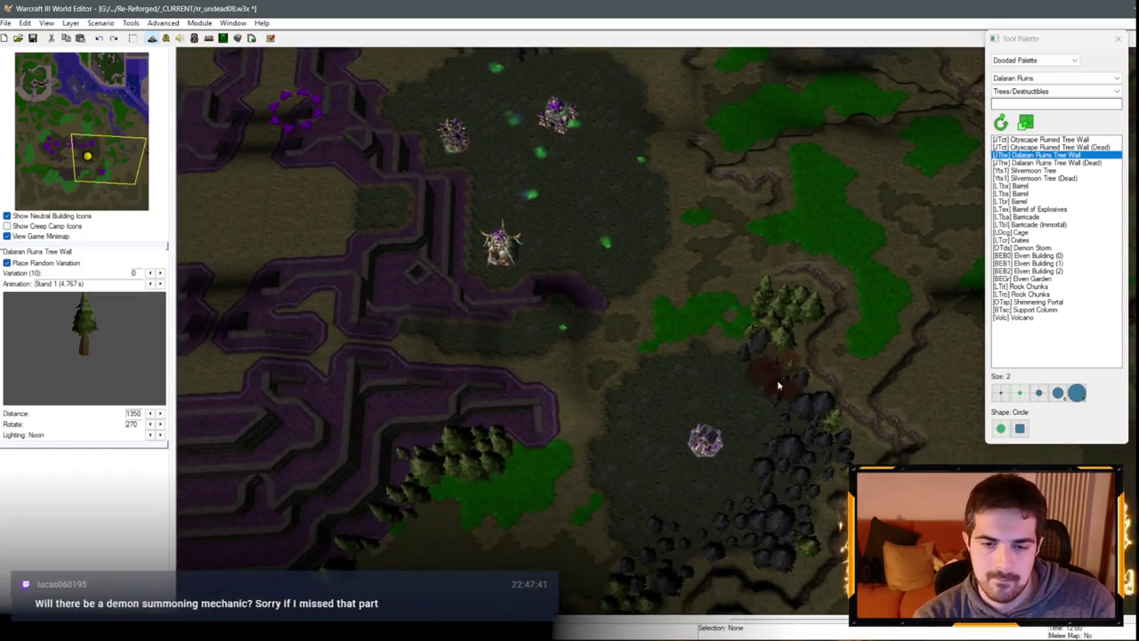
{"action": "key", "text": "Up"}
{"action": "scroll", "coordinate": [736, 437], "scroll_direction": "up", "scroll_amount": 1}
{"action": "mouse_move", "coordinate": [737, 437]}
{"action": "left_mouse_down"}
{"action": "mouse_move", "coordinate": [750, 383]}
{"action": "mouse_move", "coordinate": [788, 399]}
{"action": "mouse_move", "coordinate": [777, 403]}
{"action": "mouse_move", "coordinate": [801, 427]}
{"action": "left_mouse_up"}
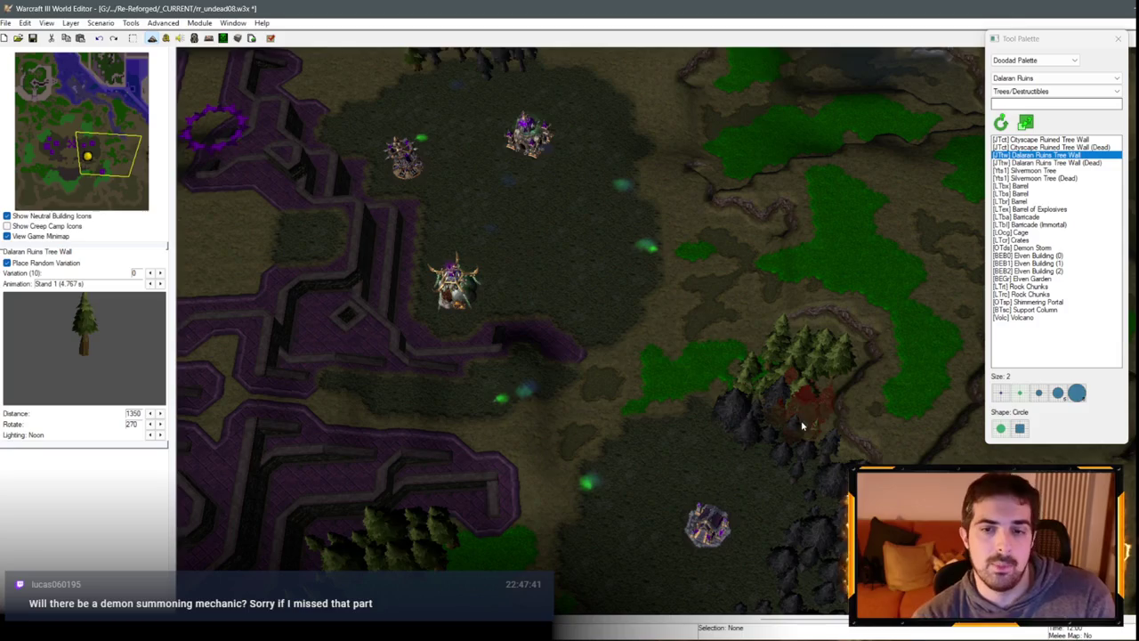
Step: Redo the tree wall painting until a dense cluster sits beside the base
{"action": "key", "text": "Up"}
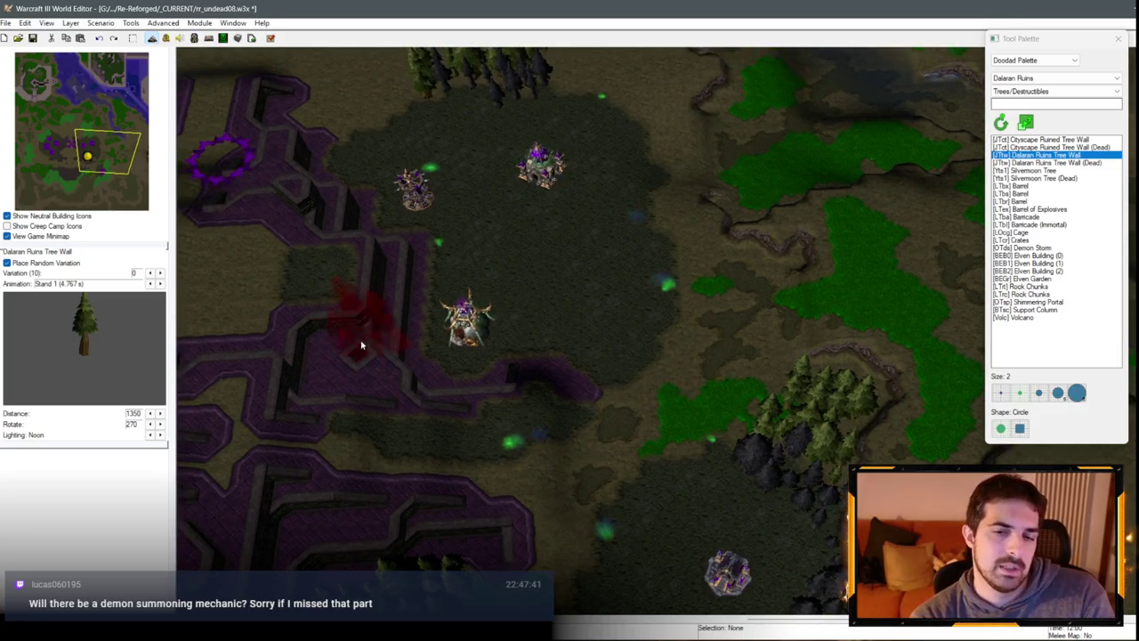
{"action": "key", "text": "Left"}
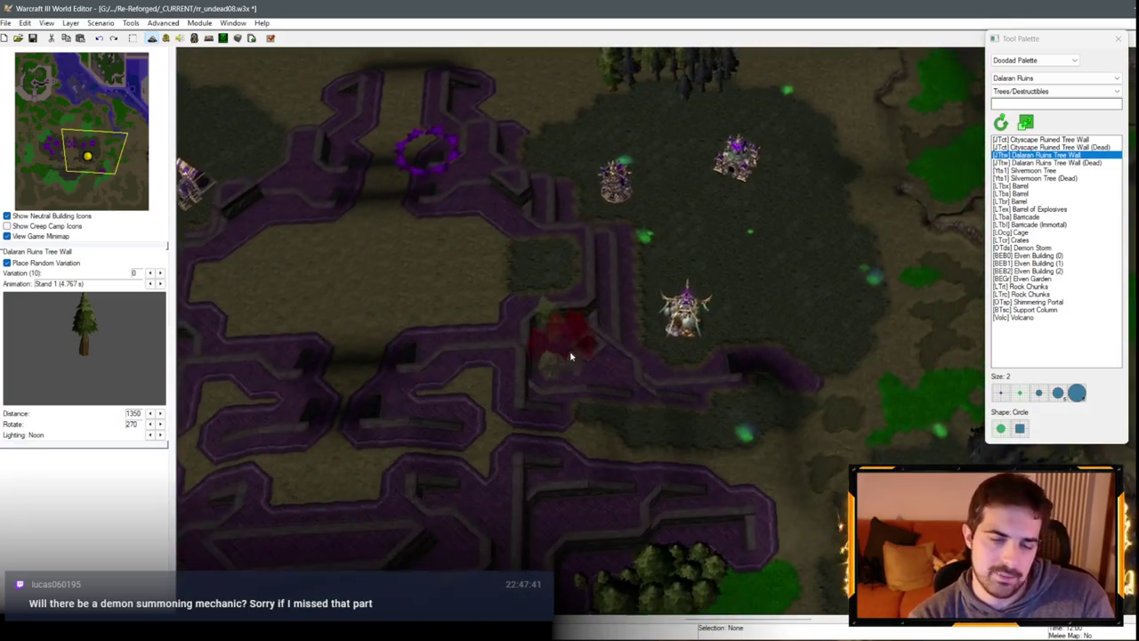
{"action": "key", "text": "Up"}
{"action": "key", "text": "Right"}
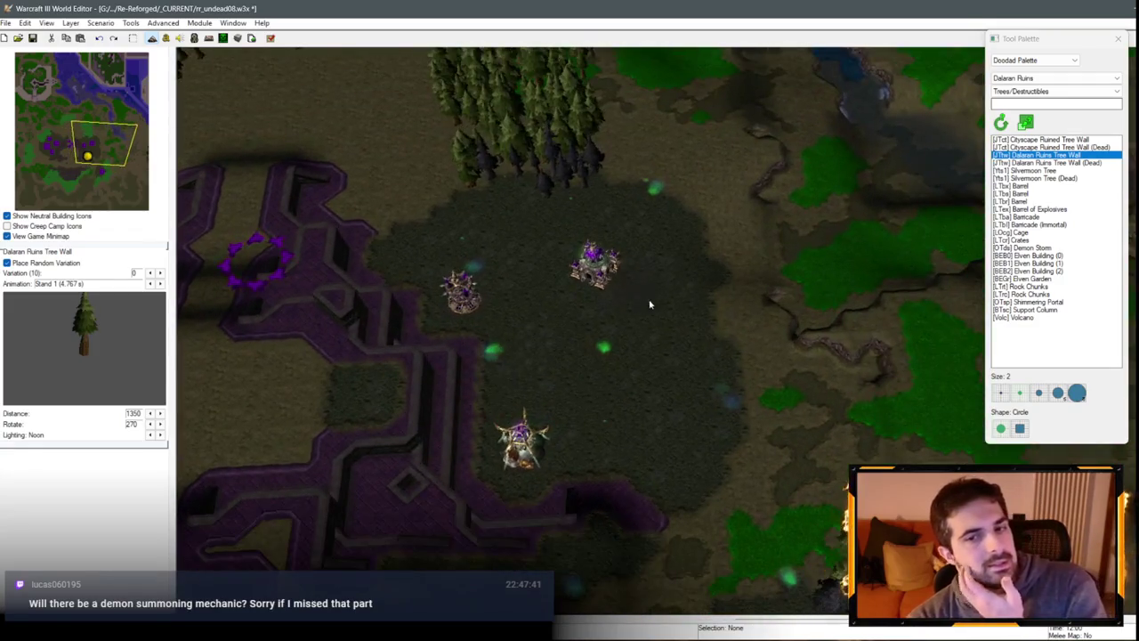
{"action": "key", "text": "Right"}
{"action": "key", "text": "Down"}
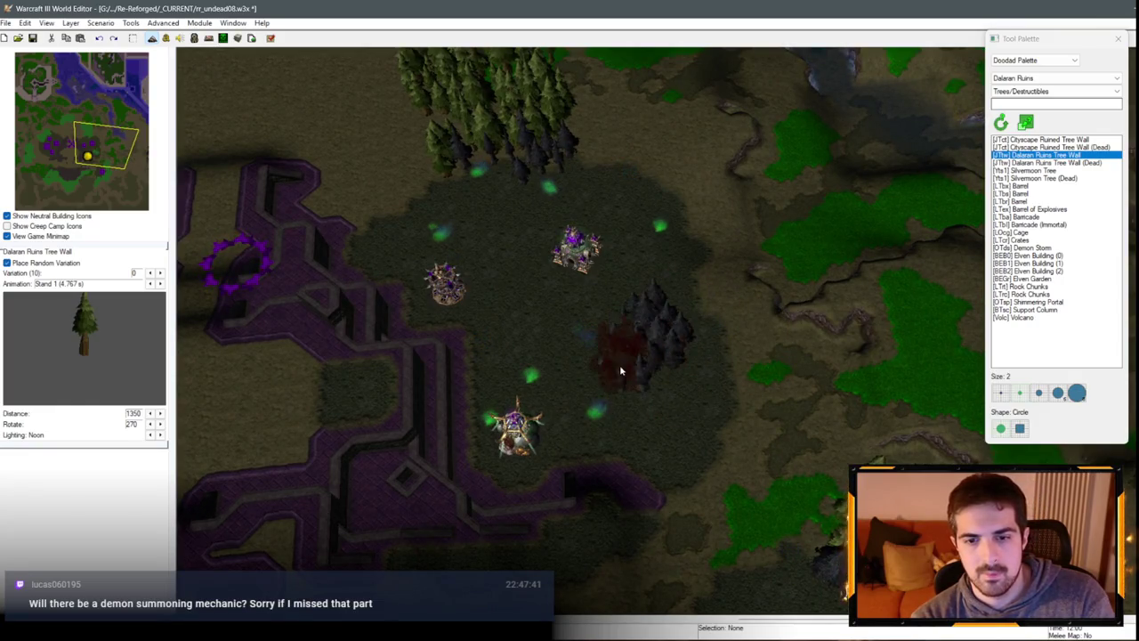
{"action": "key", "text": "ctrl+z"}
{"action": "left_click_drag", "start_coordinate": [623, 343], "coordinate": [676, 374]}
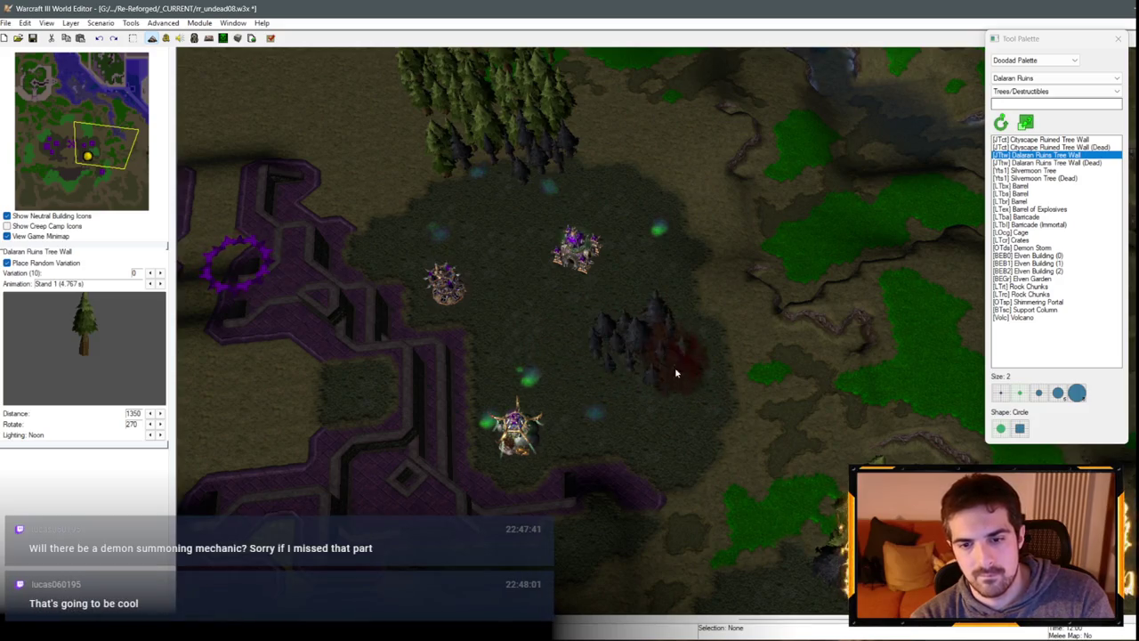
{"action": "key", "text": "ctrl+z"}
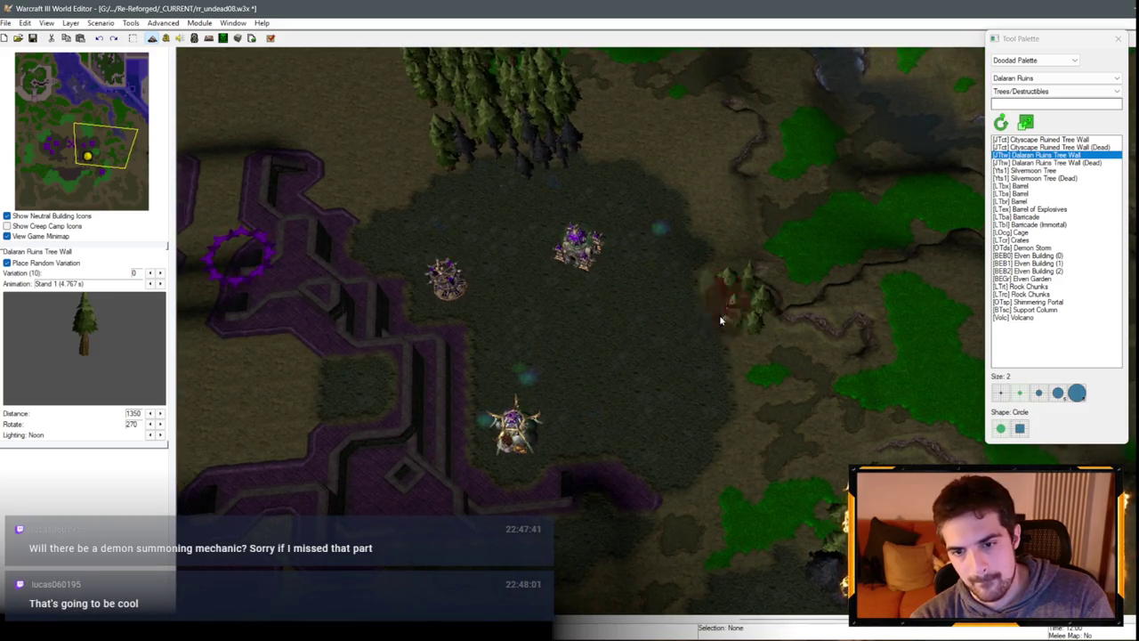
{"action": "mouse_move", "coordinate": [721, 320]}
{"action": "left_mouse_down"}
{"action": "mouse_move", "coordinate": [682, 330]}
{"action": "mouse_move", "coordinate": [722, 347]}
{"action": "mouse_move", "coordinate": [687, 336]}
{"action": "left_mouse_up"}
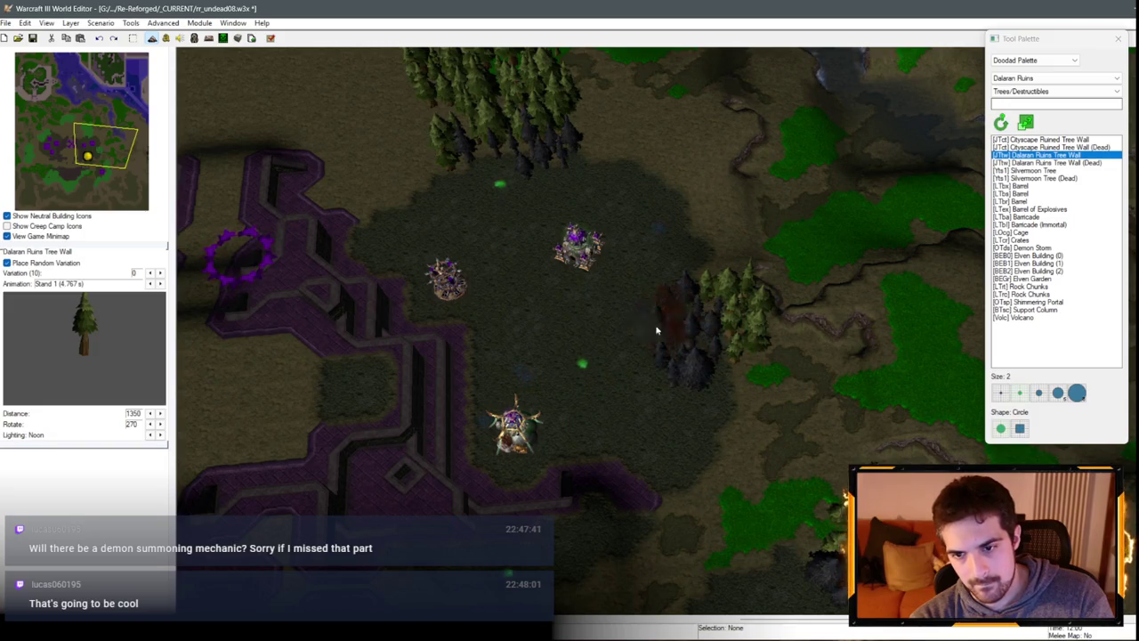
Step: Extend the northern forest edge with more tree wall trees
{"action": "key", "text": "Up"}
{"action": "key", "text": "Left"}
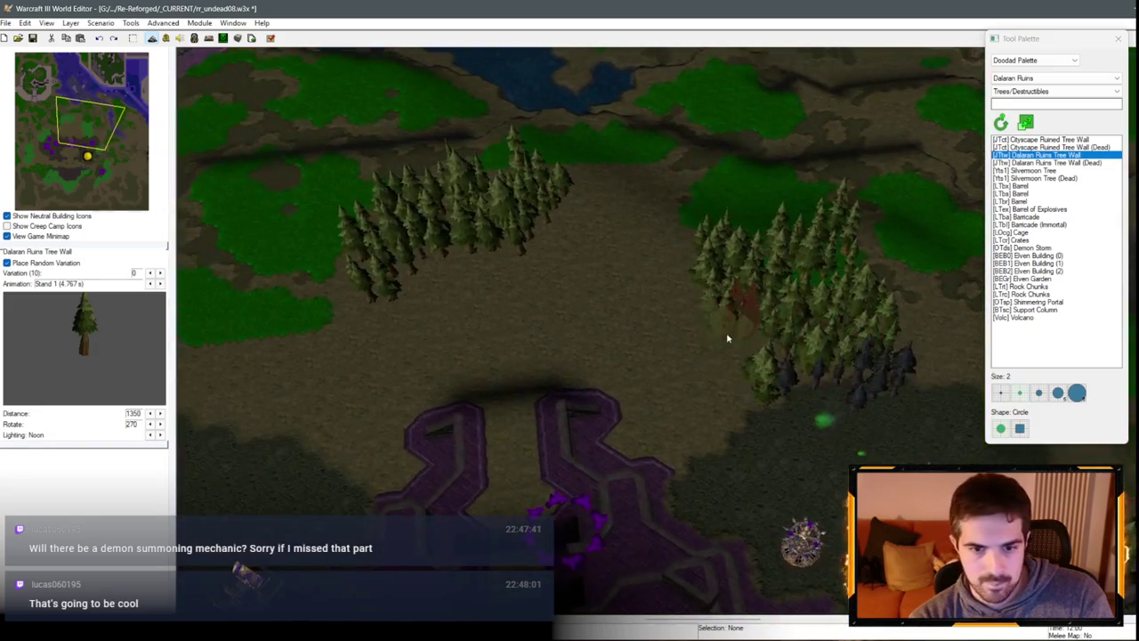
{"action": "key", "text": "Up"}
{"action": "key", "text": "Left"}
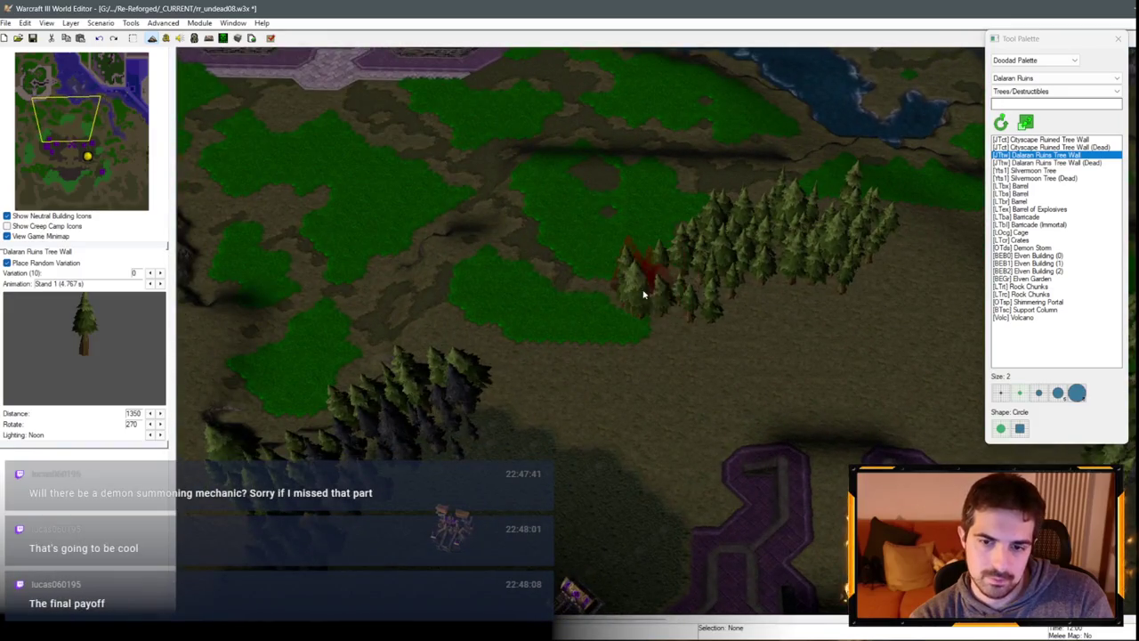
{"action": "left_click_drag", "start_coordinate": [643, 293], "coordinate": [749, 331]}
{"action": "key", "text": "Down"}
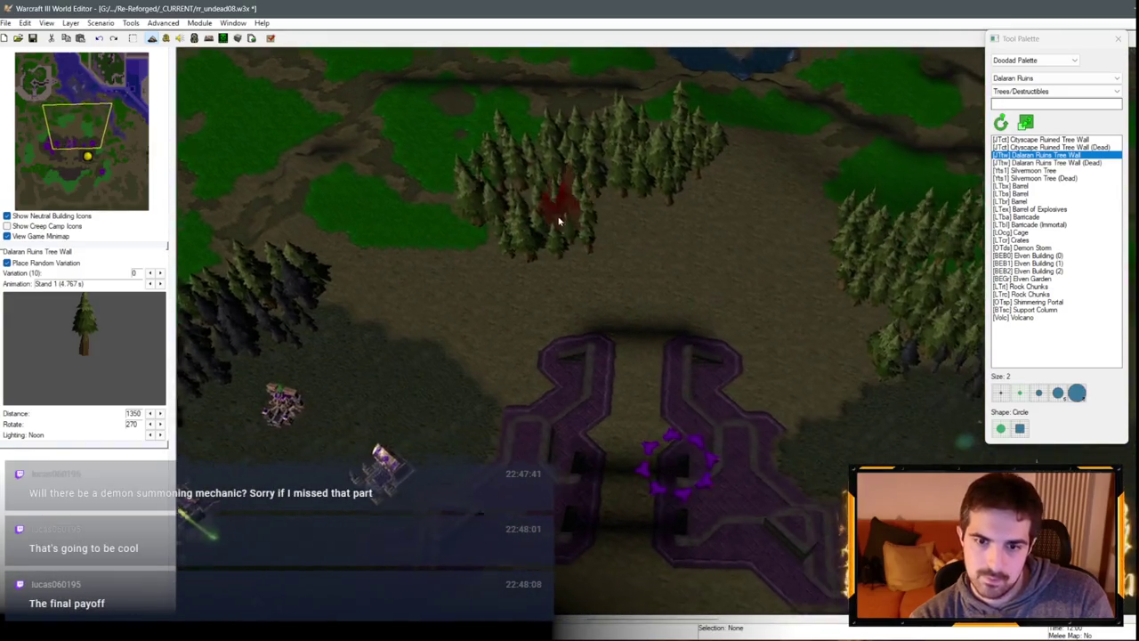
{"action": "key", "text": "Up"}
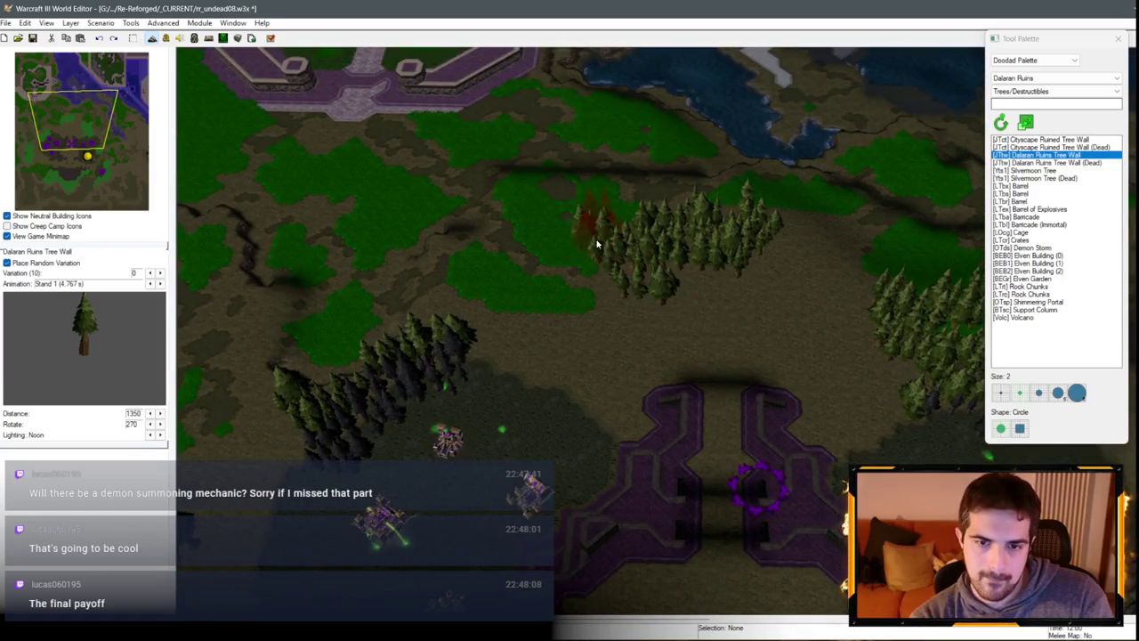
{"action": "key", "text": "Right"}
{"action": "key", "text": "Up"}
{"action": "left_click_drag", "start_coordinate": [656, 297], "coordinate": [703, 272]}
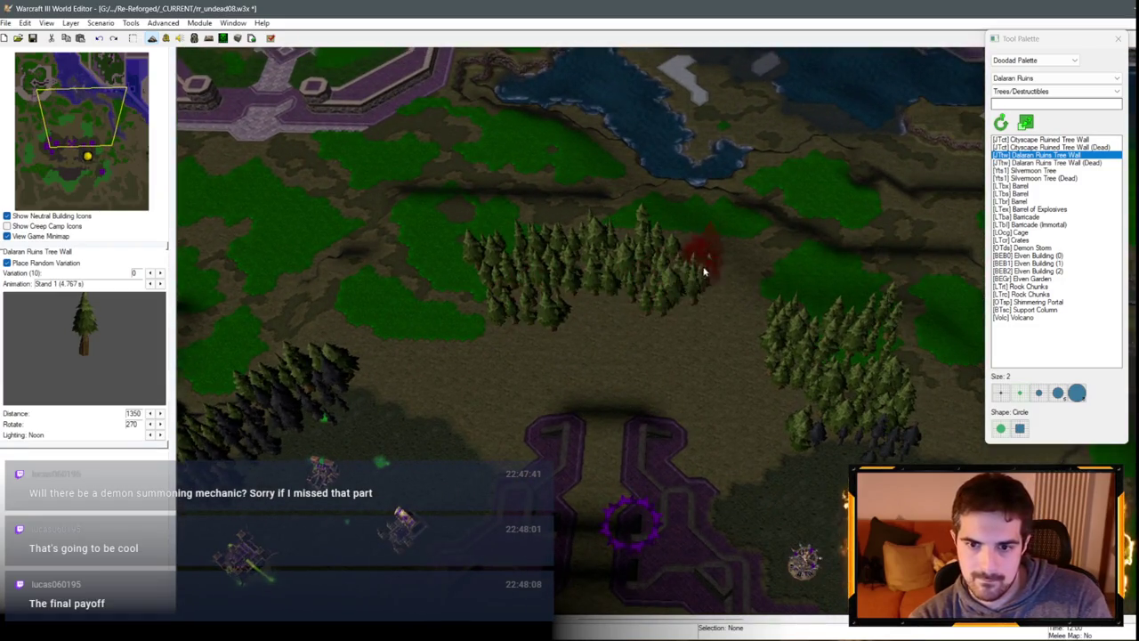
Step: Paint tree walls along the purple undead base's south-east edge
{"action": "key", "text": "Right"}
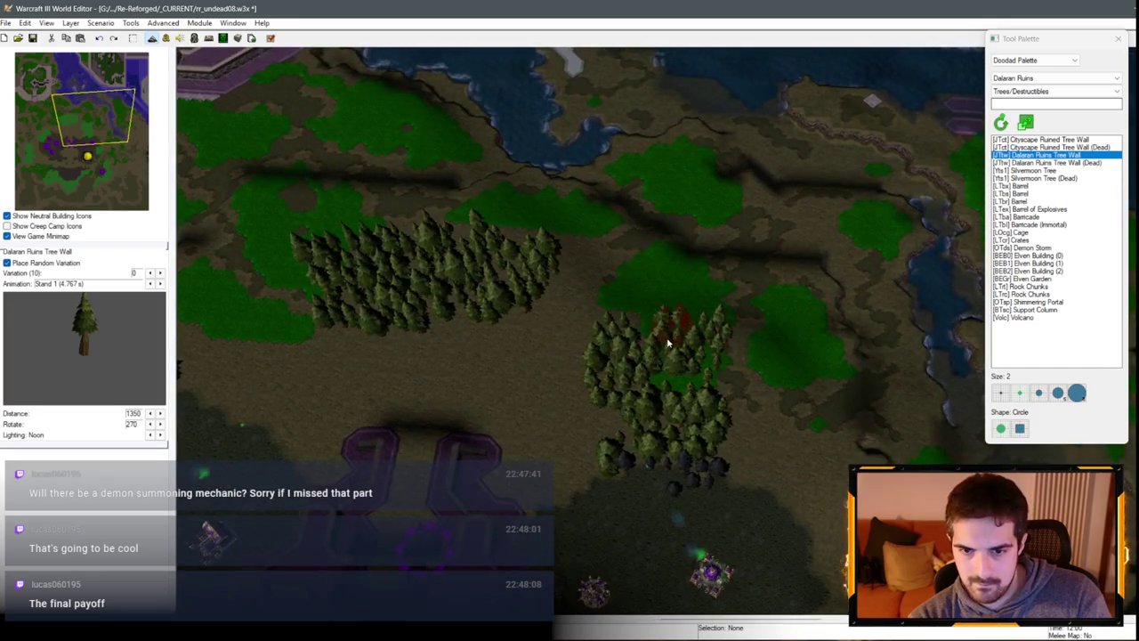
{"action": "key", "text": "Down"}
{"action": "key", "text": "Left"}
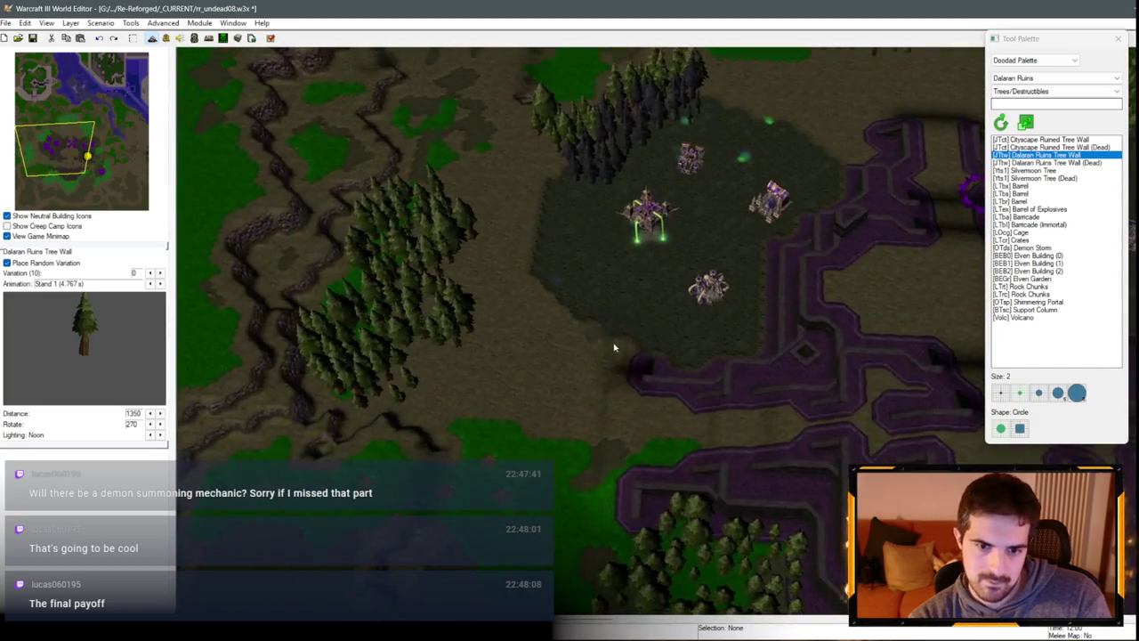
{"action": "left_click_drag", "start_coordinate": [696, 351], "coordinate": [753, 317]}
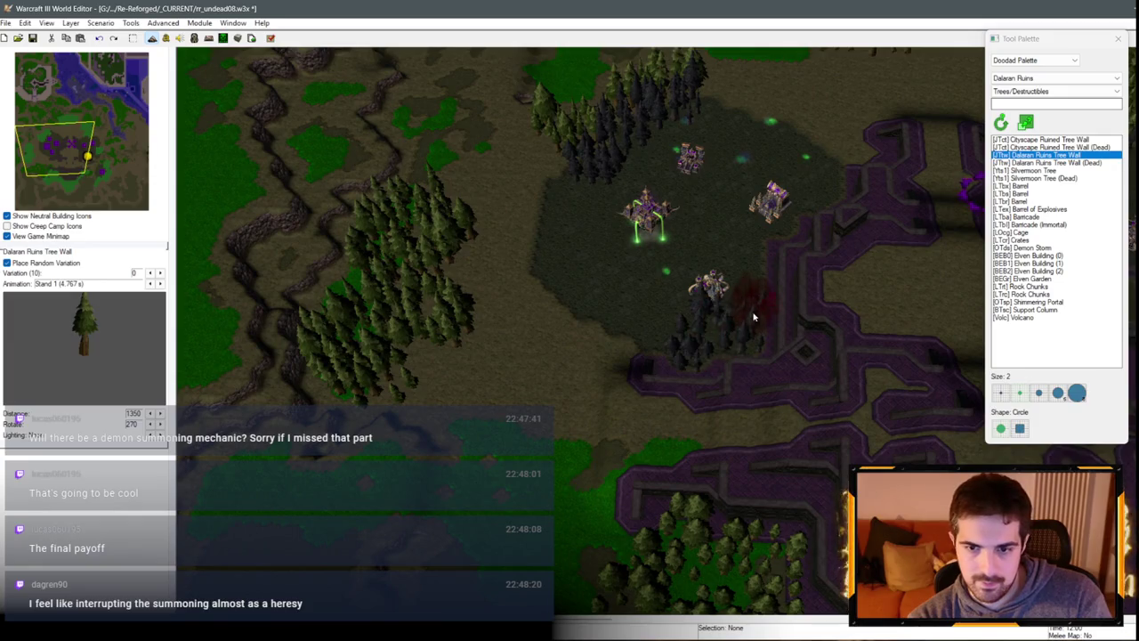
{"action": "left_click", "coordinate": [753, 283]}
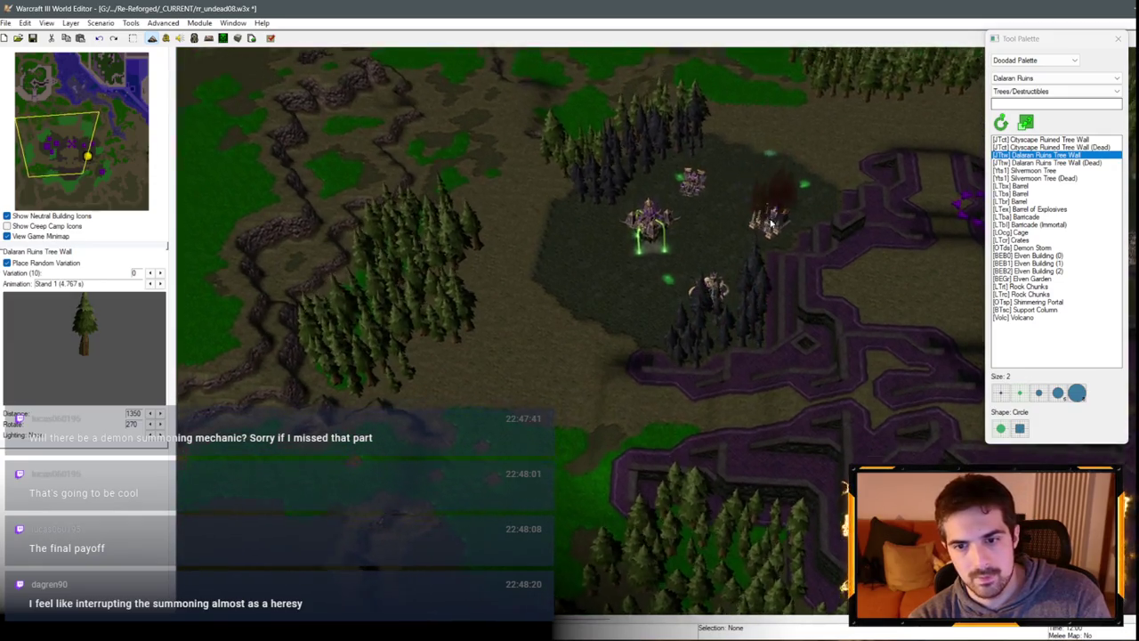
Step: Drop the tree wall brush and delete four tree walls at the base edge
{"action": "key", "text": "Up"}
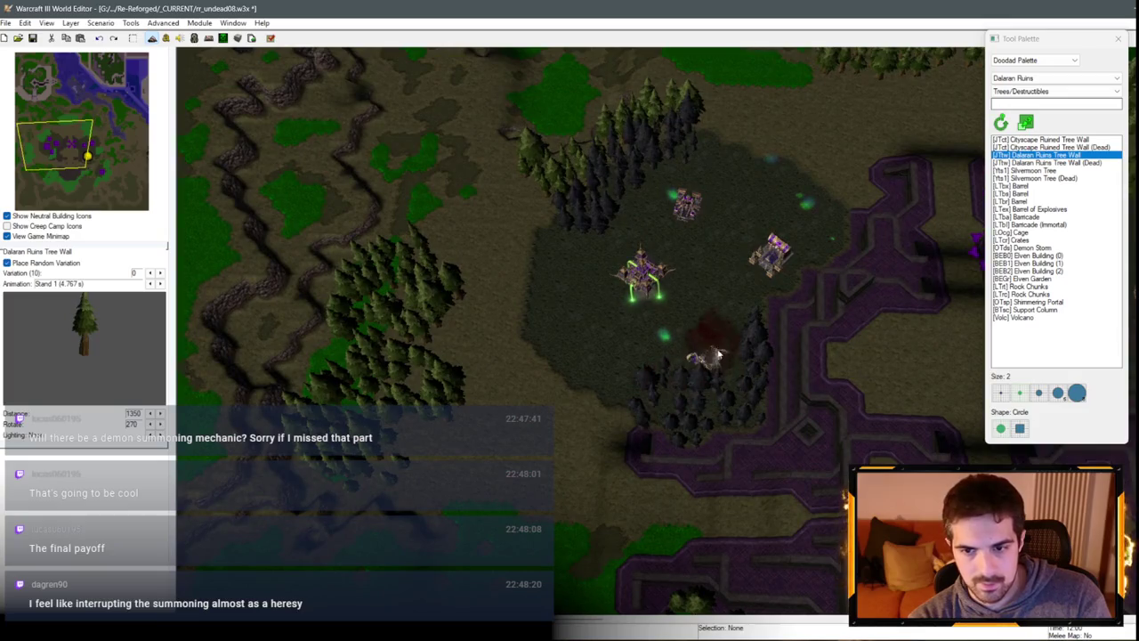
{"action": "key", "text": "Up"}
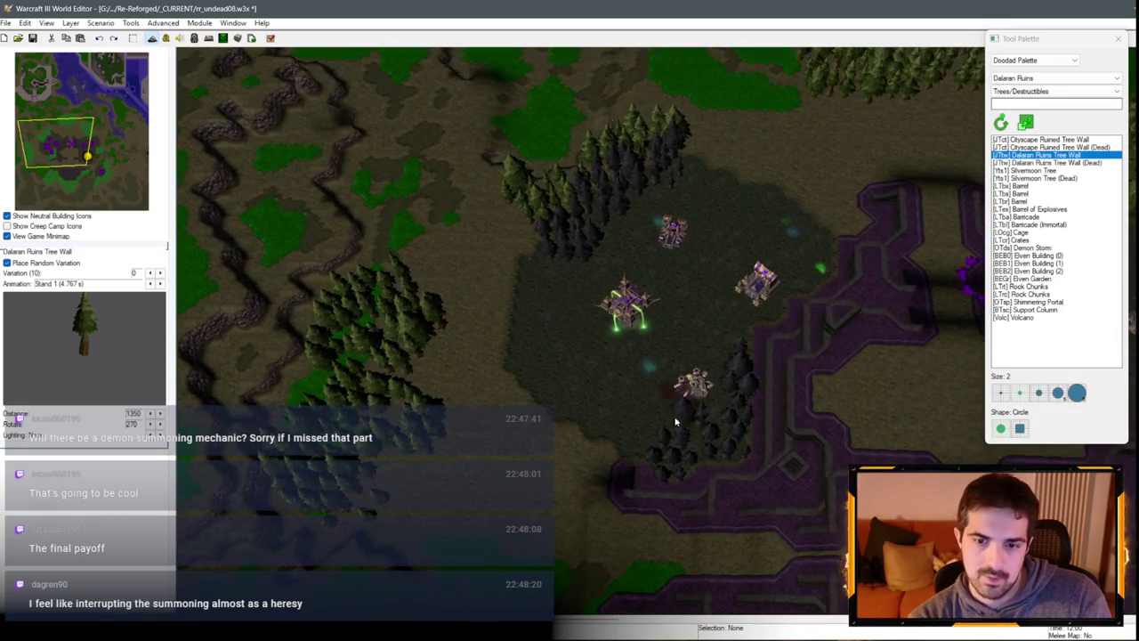
{"action": "scroll", "coordinate": [663, 261], "scroll_direction": "down", "scroll_amount": 3}
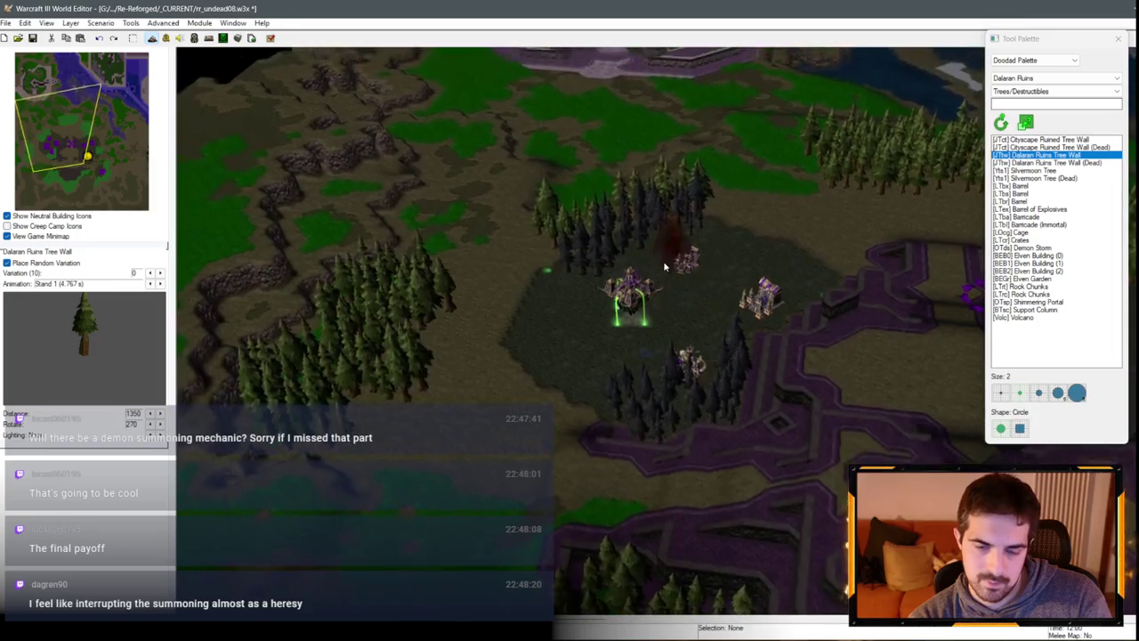
{"action": "scroll", "coordinate": [639, 348], "scroll_direction": "down", "scroll_amount": 3}
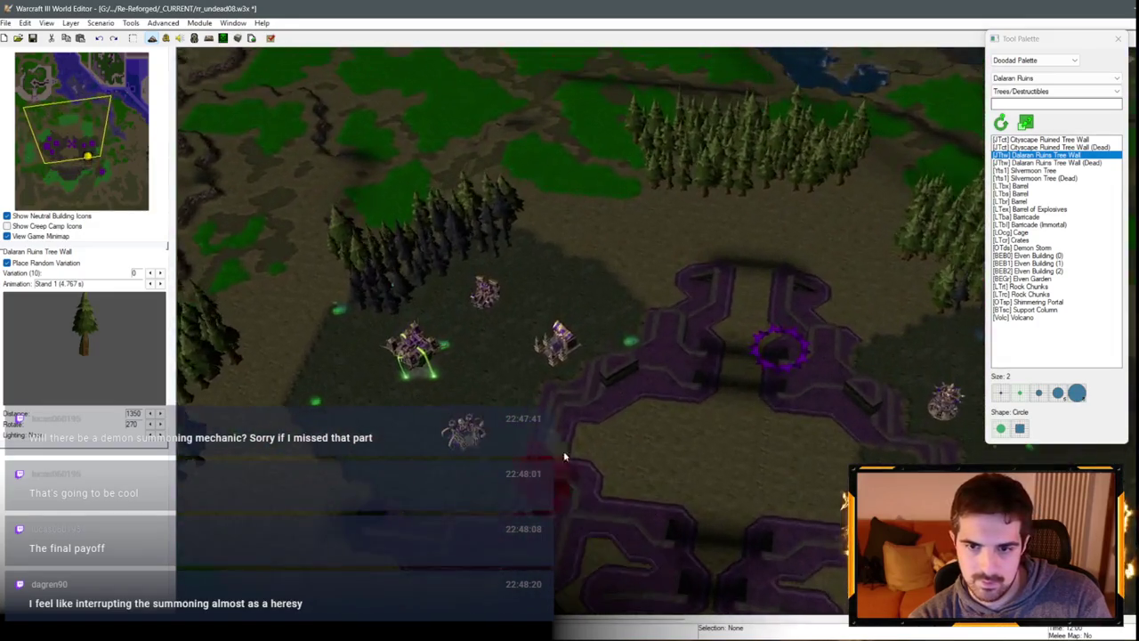
{"action": "scroll", "coordinate": [565, 456], "scroll_direction": "up", "scroll_amount": 2}
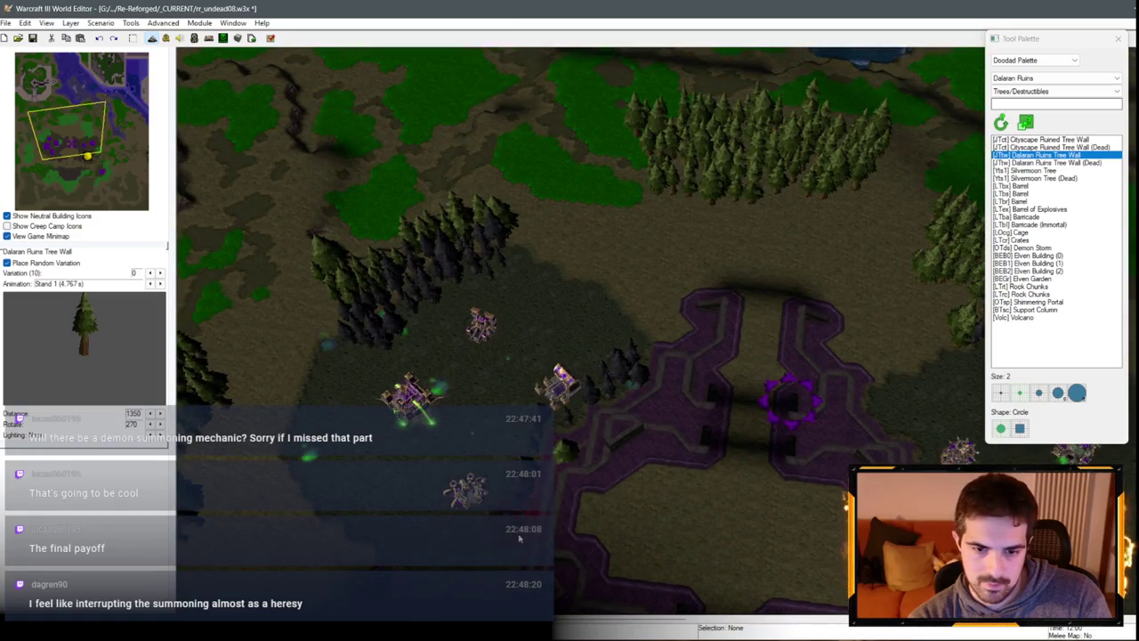
{"action": "scroll", "coordinate": [570, 463], "scroll_direction": "up", "scroll_amount": 2}
{"action": "right_click", "coordinate": [707, 400]}
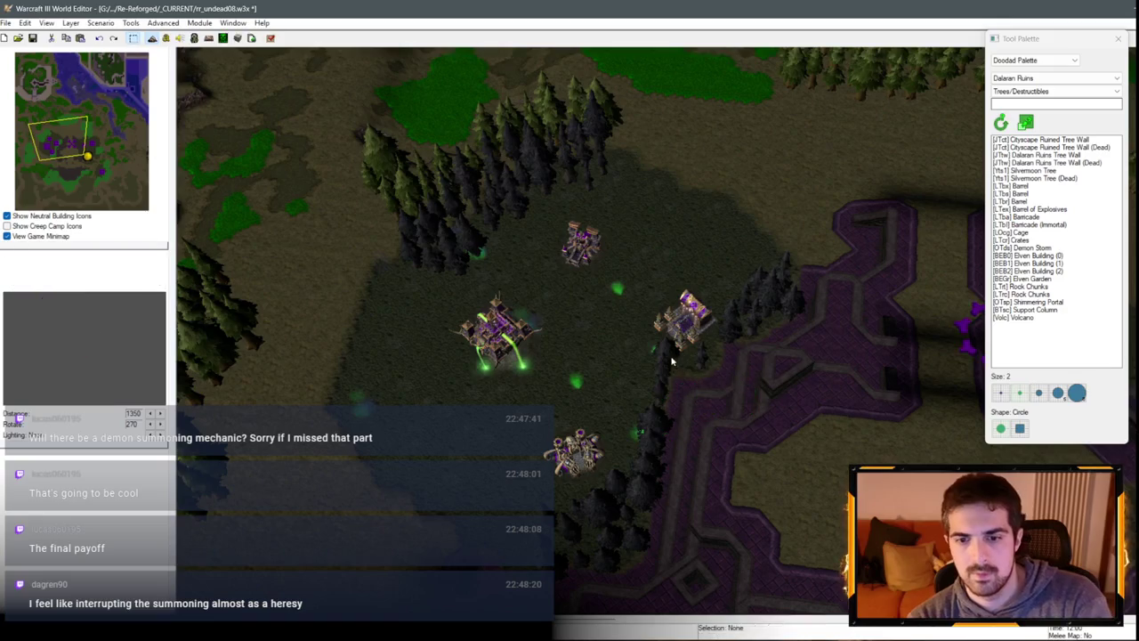
{"action": "left_click", "coordinate": [693, 389]}
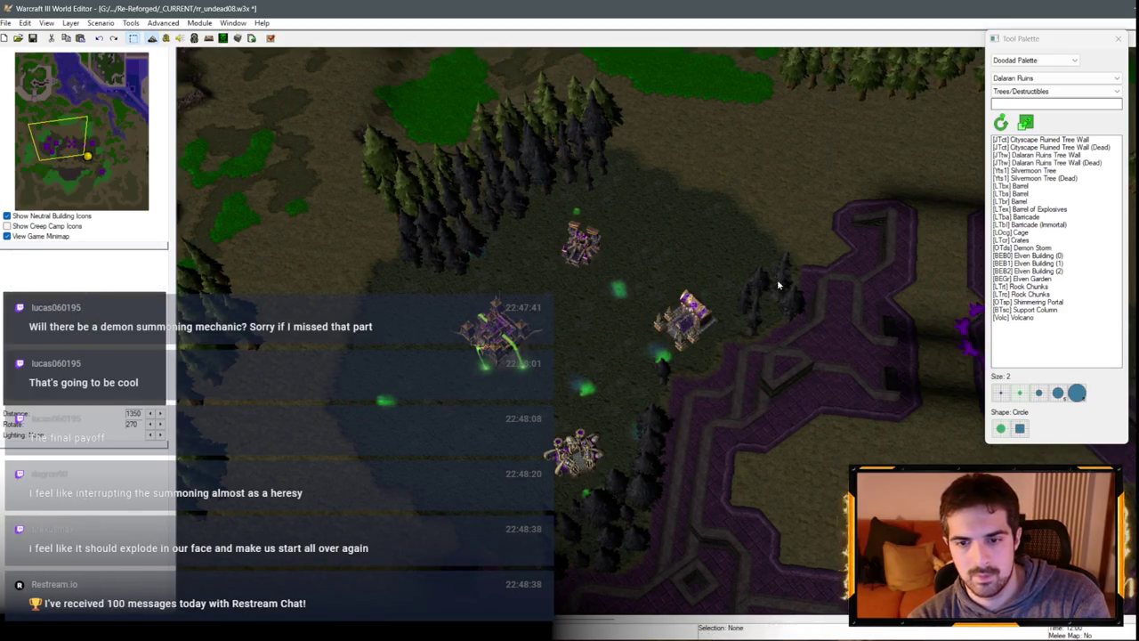
{"action": "left_click_drag", "start_coordinate": [741, 257], "coordinate": [804, 349]}
{"action": "key", "text": "Delete"}
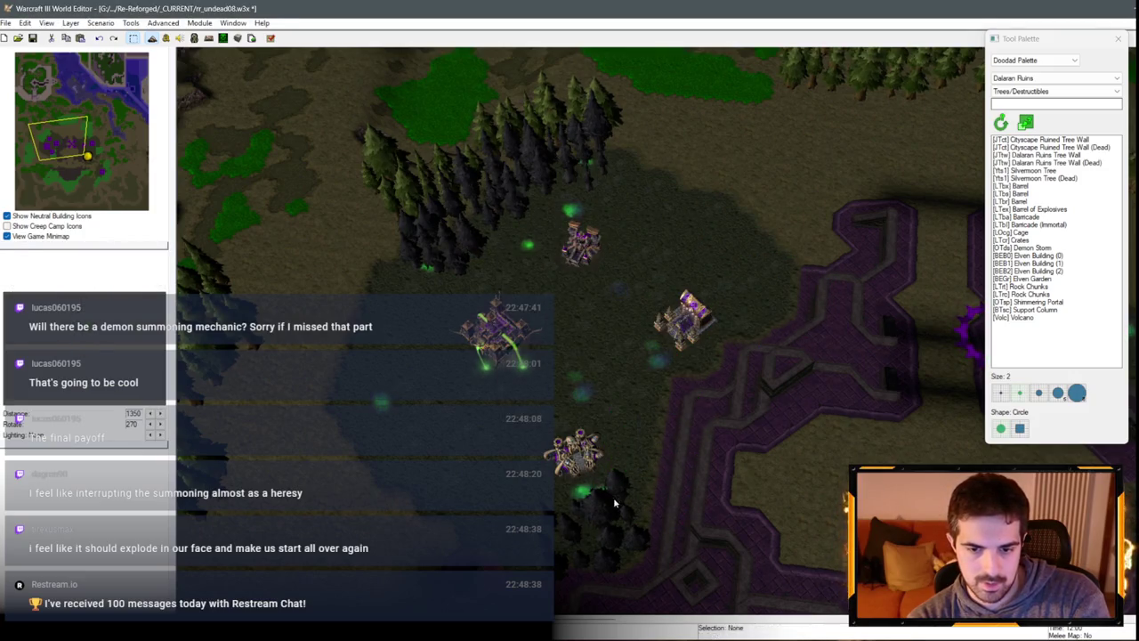
Step: Remove the stray dark trees south of the base
{"action": "double_click", "coordinate": [615, 504]}
{"action": "key", "text": "Escape"}
{"action": "left_click", "coordinate": [568, 530]}
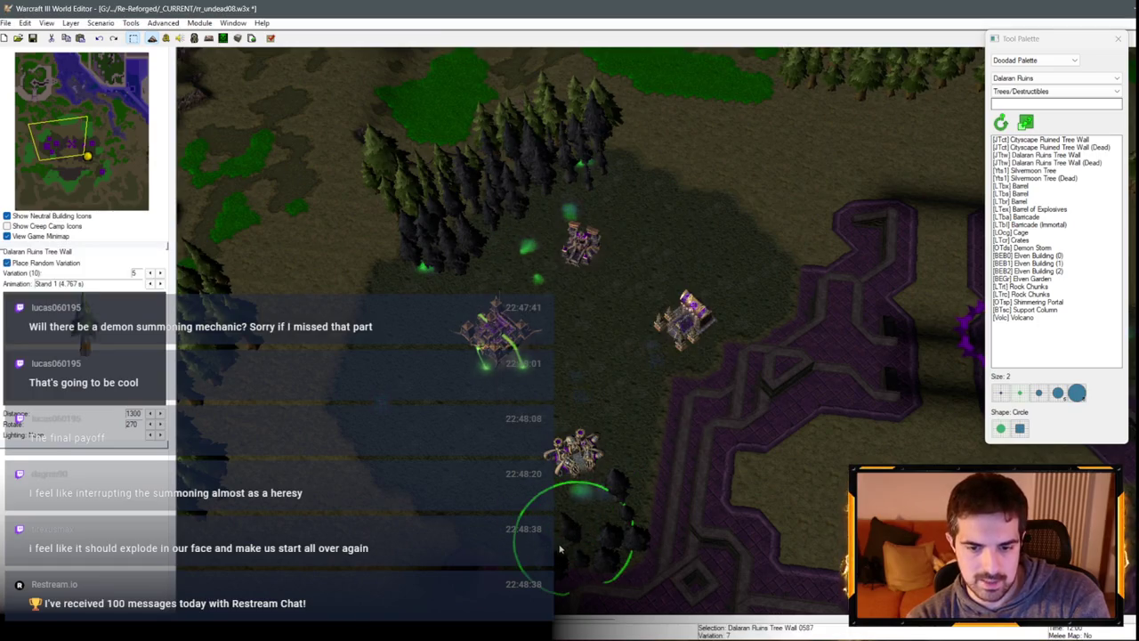
{"action": "left_click", "coordinate": [553, 557]}
{"action": "left_click_drag", "start_coordinate": [661, 488], "coordinate": [579, 563]}
{"action": "key", "text": "Delete"}
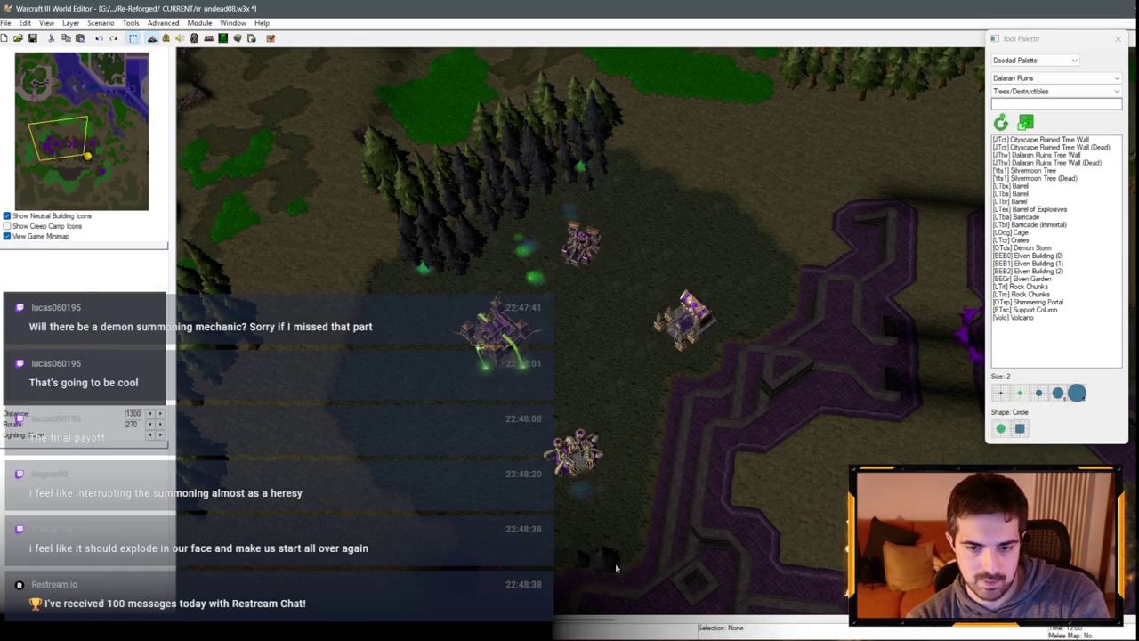
Step: Move the camera over the central platform and reselect Dalaran Ruins Tree Wall
{"action": "scroll", "coordinate": [652, 473], "scroll_direction": "down", "scroll_amount": 5}
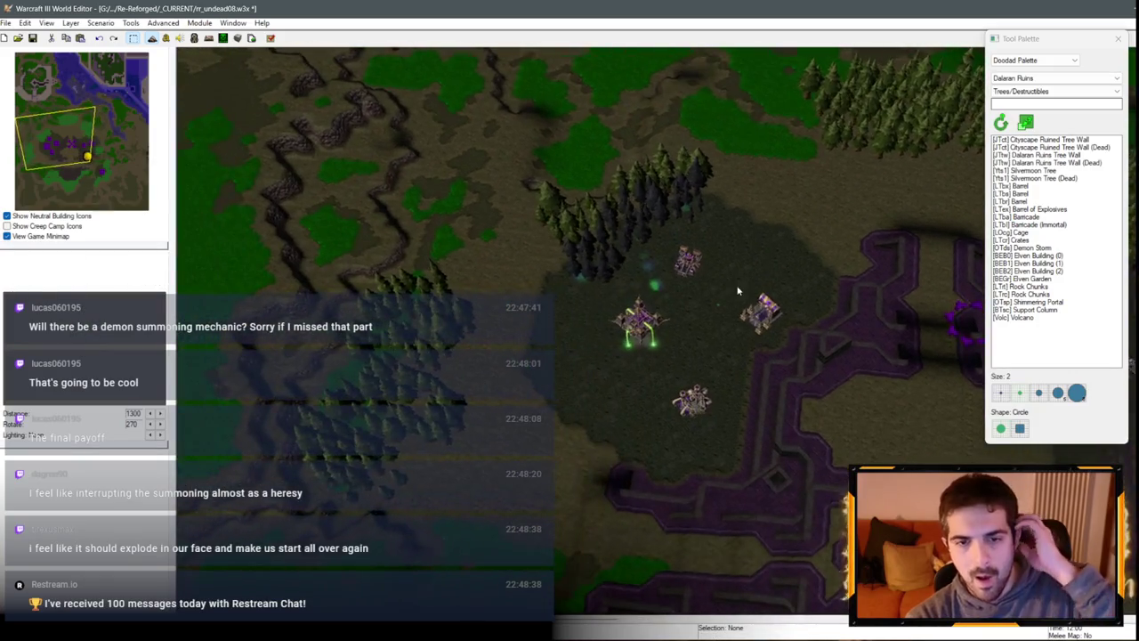
{"action": "key", "text": "Right"}
{"action": "key", "text": "Down"}
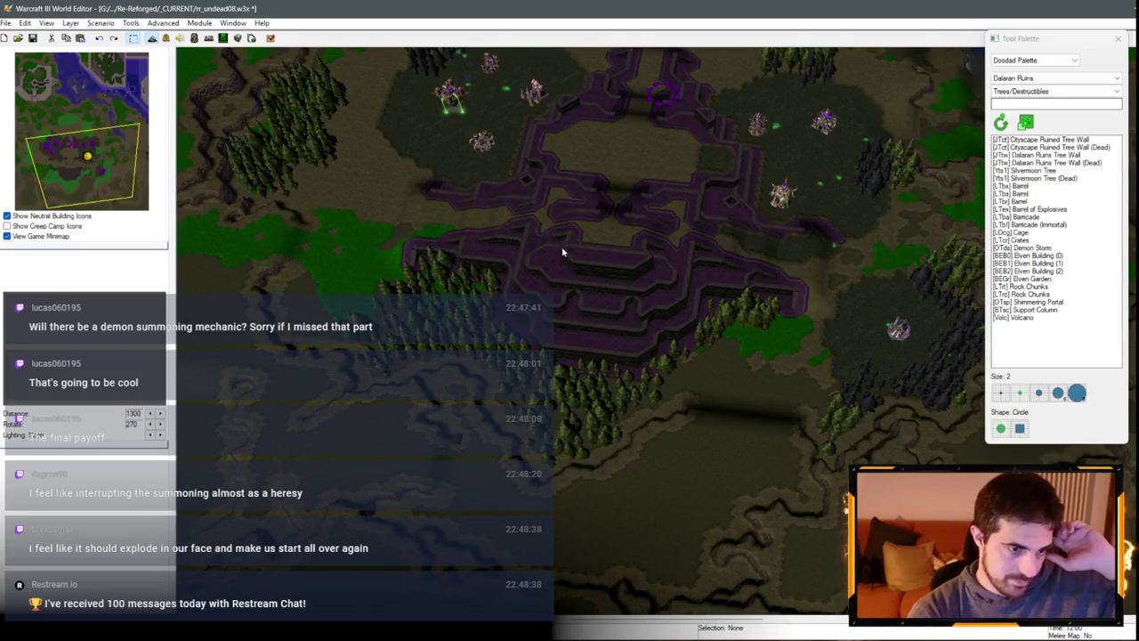
{"action": "key", "text": "Right"}
{"action": "key", "text": "Down"}
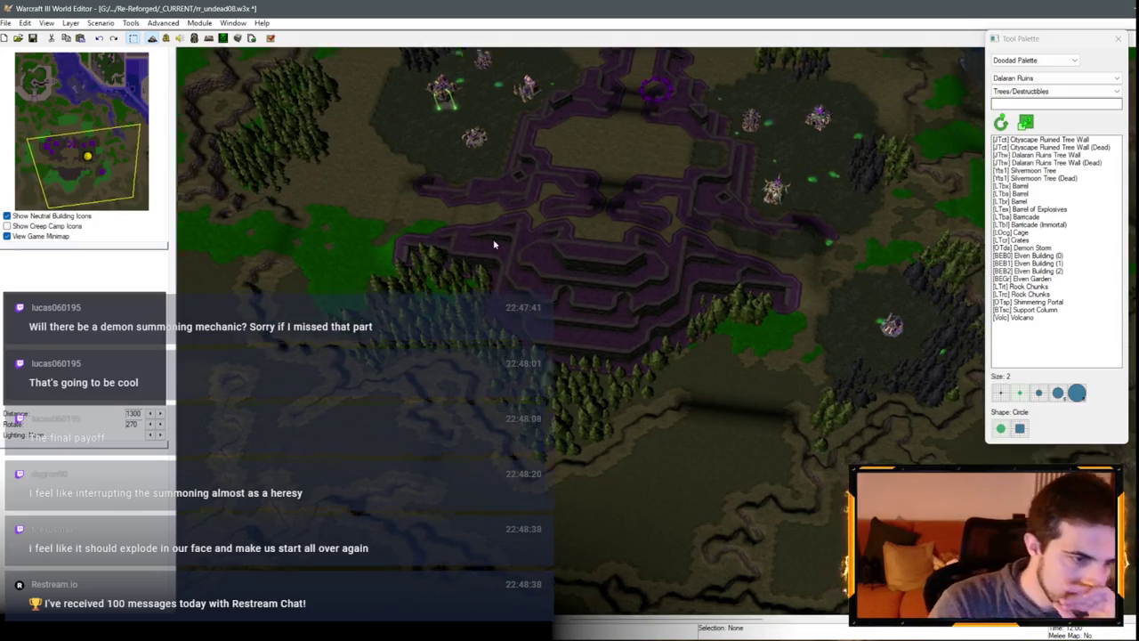
{"action": "key", "text": "Up"}
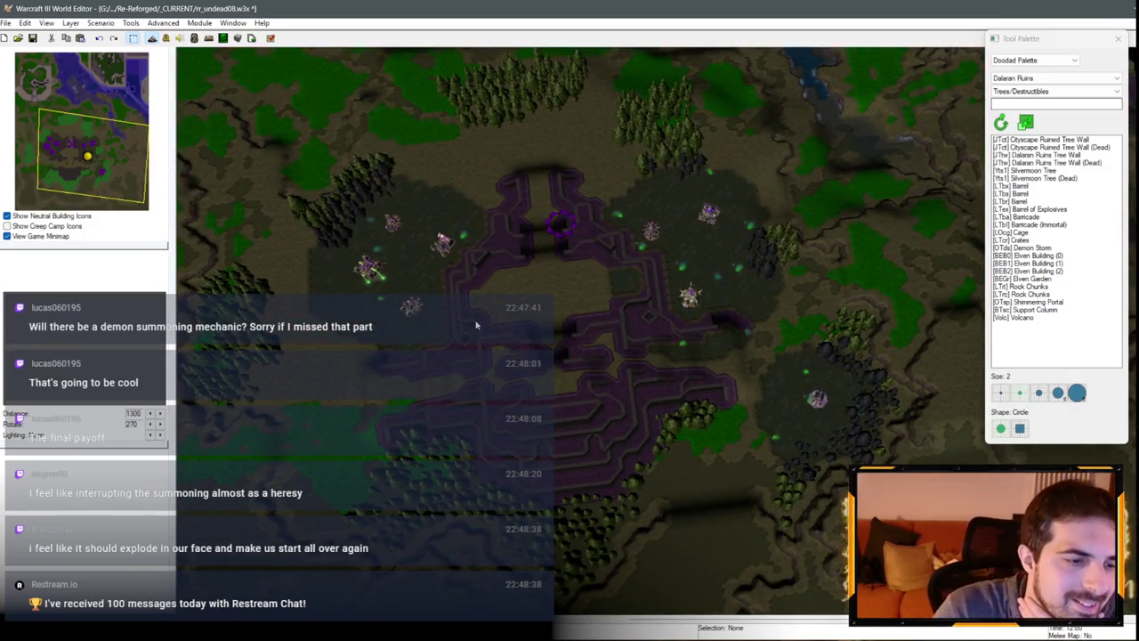
{"action": "left_click_drag", "start_coordinate": [318, 335], "coordinate": [676, 437]}
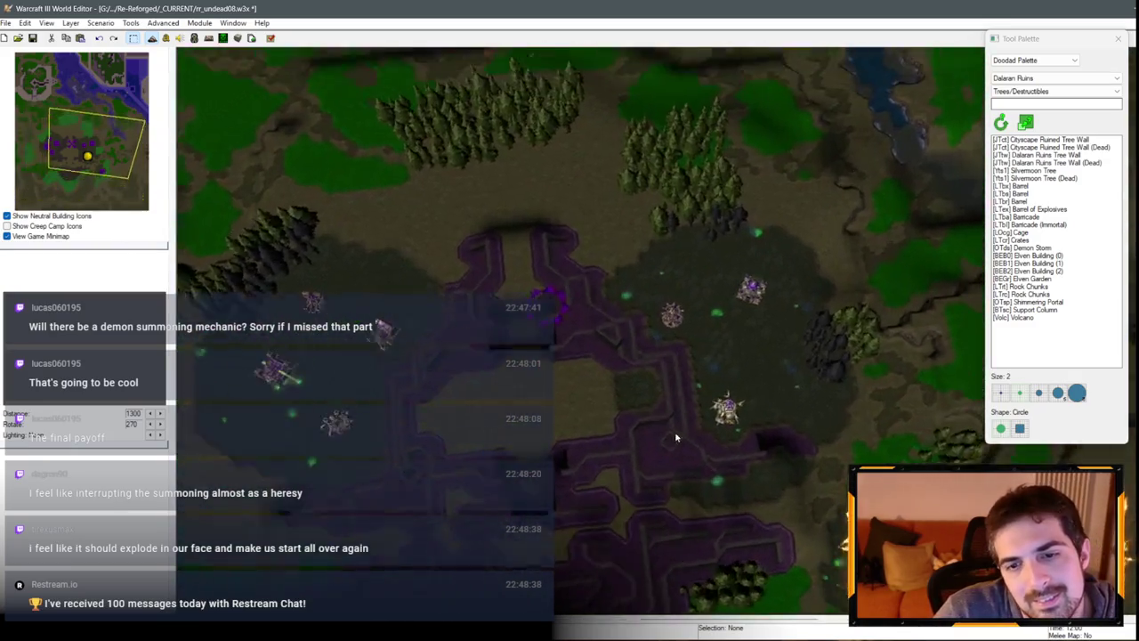
{"action": "key", "text": "Up"}
{"action": "key", "text": "Left"}
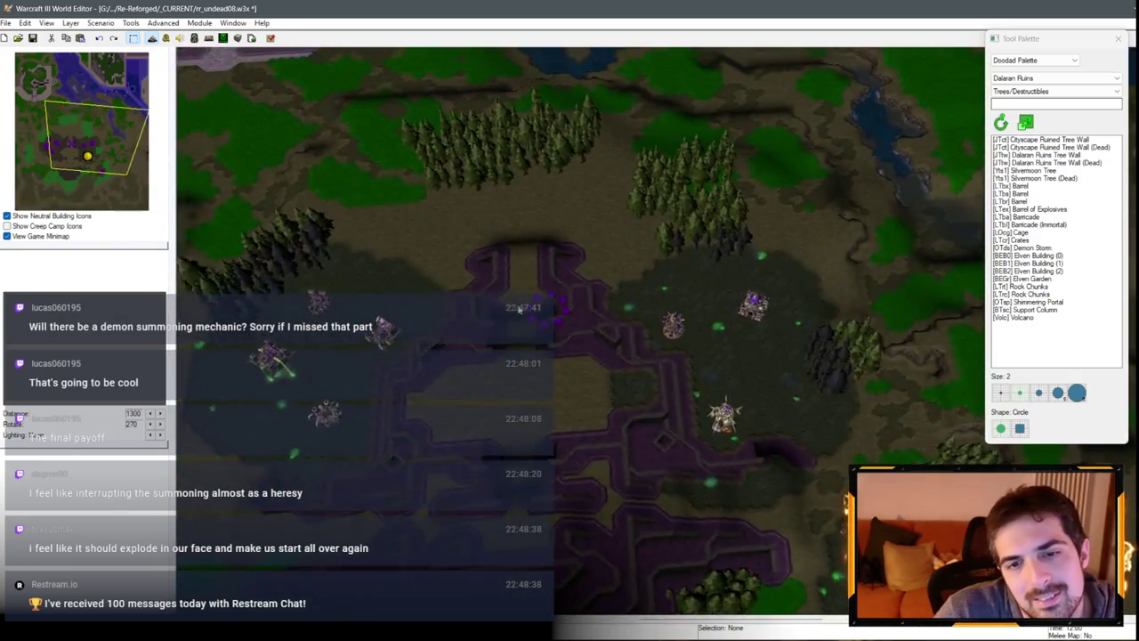
{"action": "left_click", "coordinate": [1039, 156]}
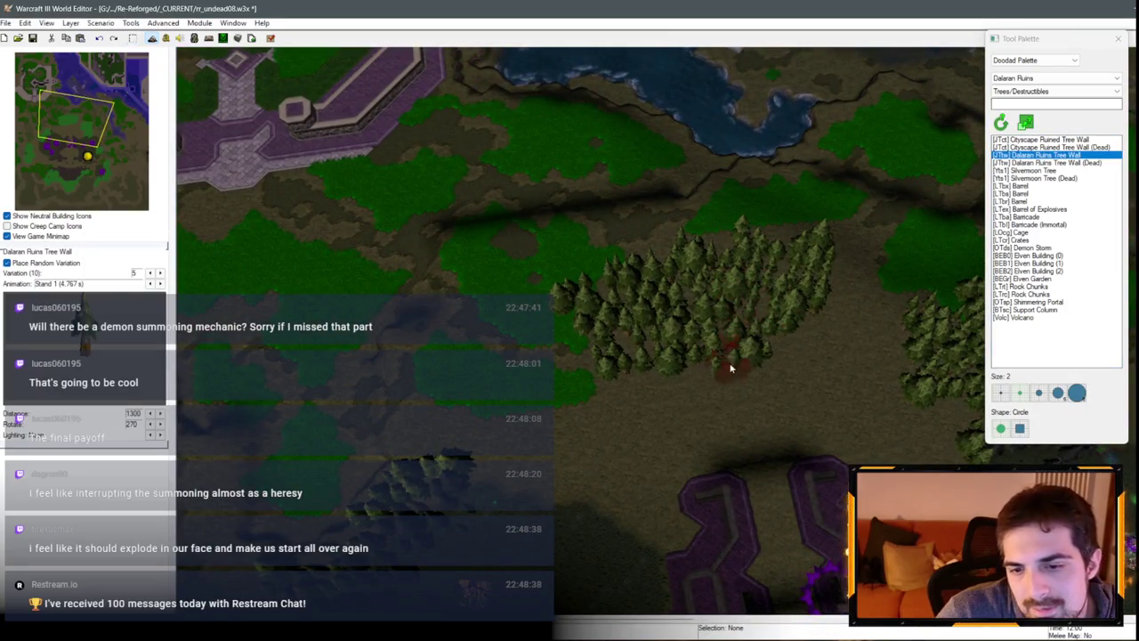
Step: Survey the undead base area, deselect the tree wall, and switch to the Terrain Palette
{"action": "key", "text": "Down"}
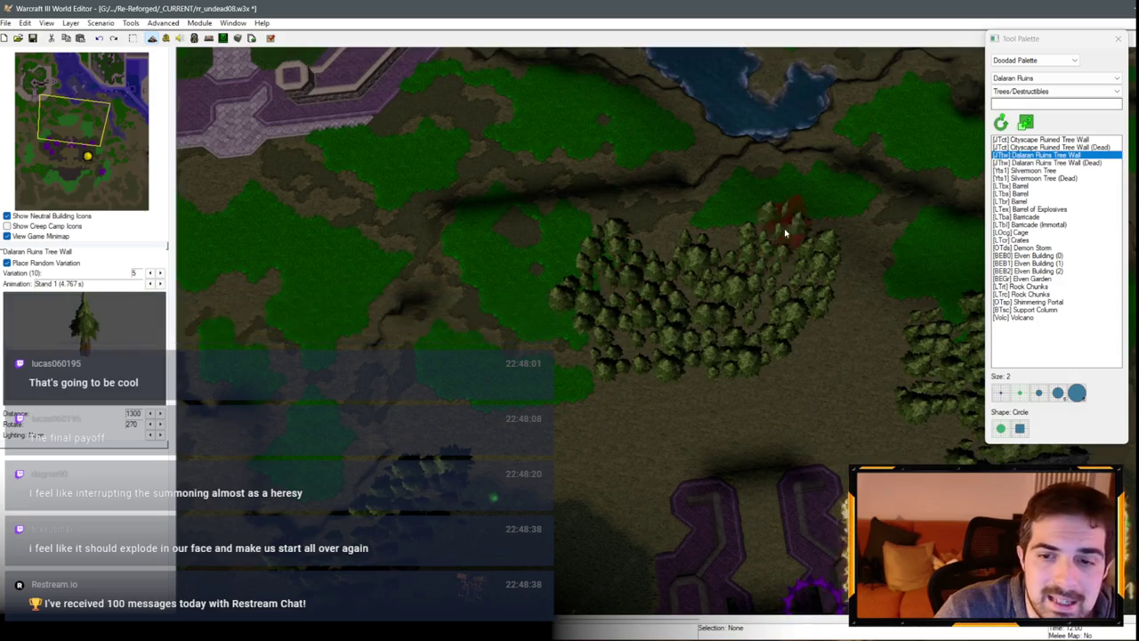
{"action": "key", "text": "Left"}
{"action": "key", "text": "Down"}
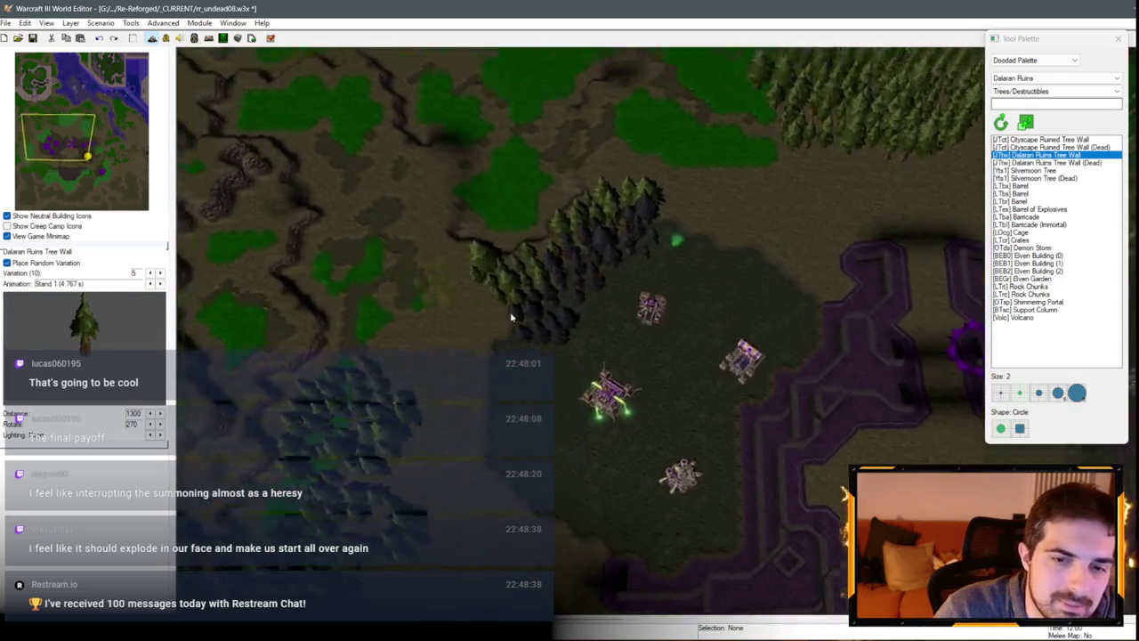
{"action": "key", "text": "Left"}
{"action": "key", "text": "Down"}
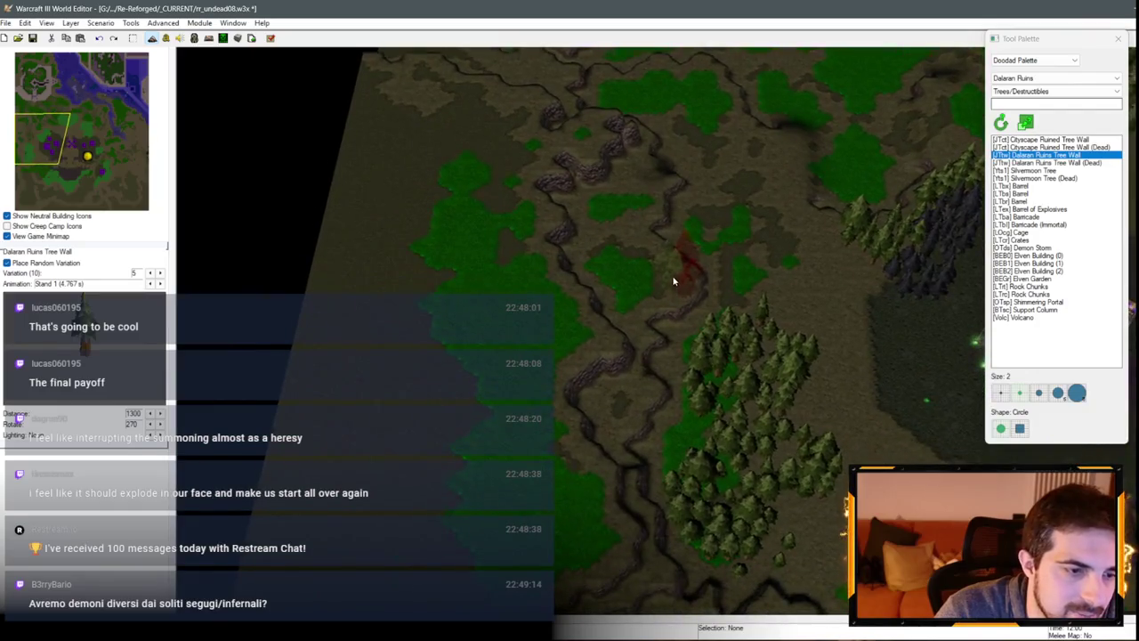
{"action": "key", "text": "Right"}
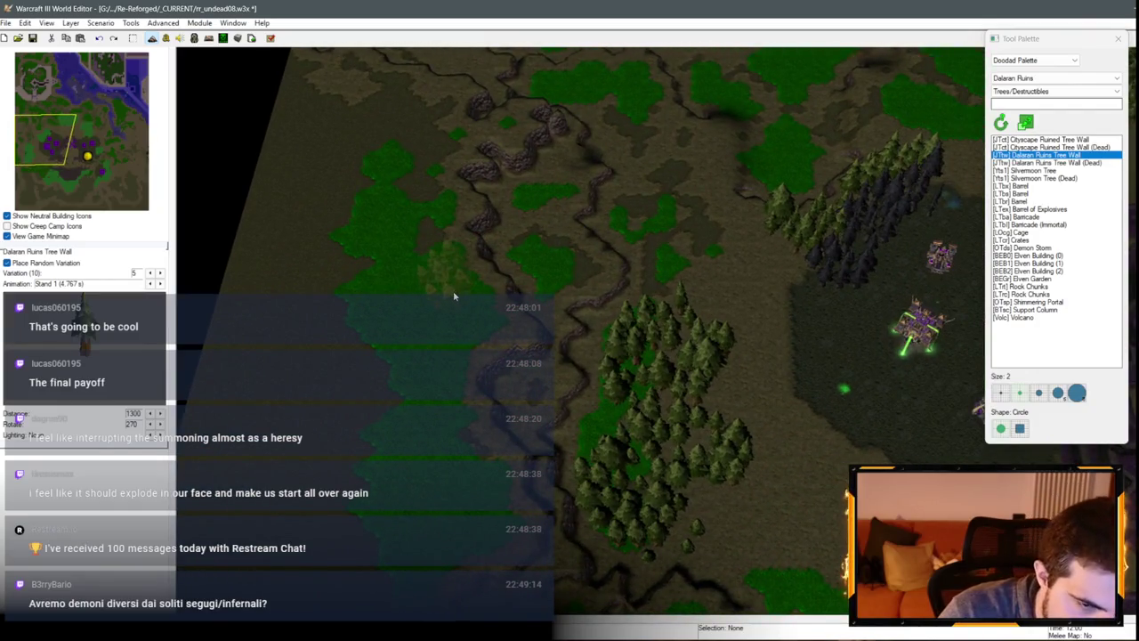
{"action": "key", "text": "Down"}
{"action": "key", "text": "Right"}
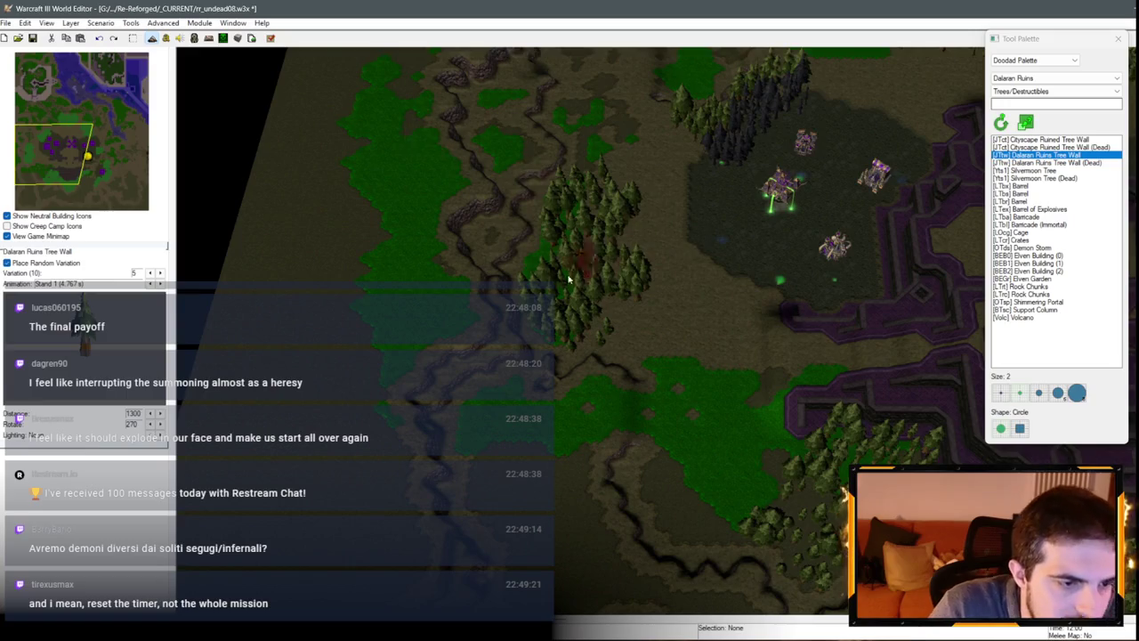
{"action": "key", "text": "Down"}
{"action": "key", "text": "Right"}
{"action": "key", "text": "Right"}
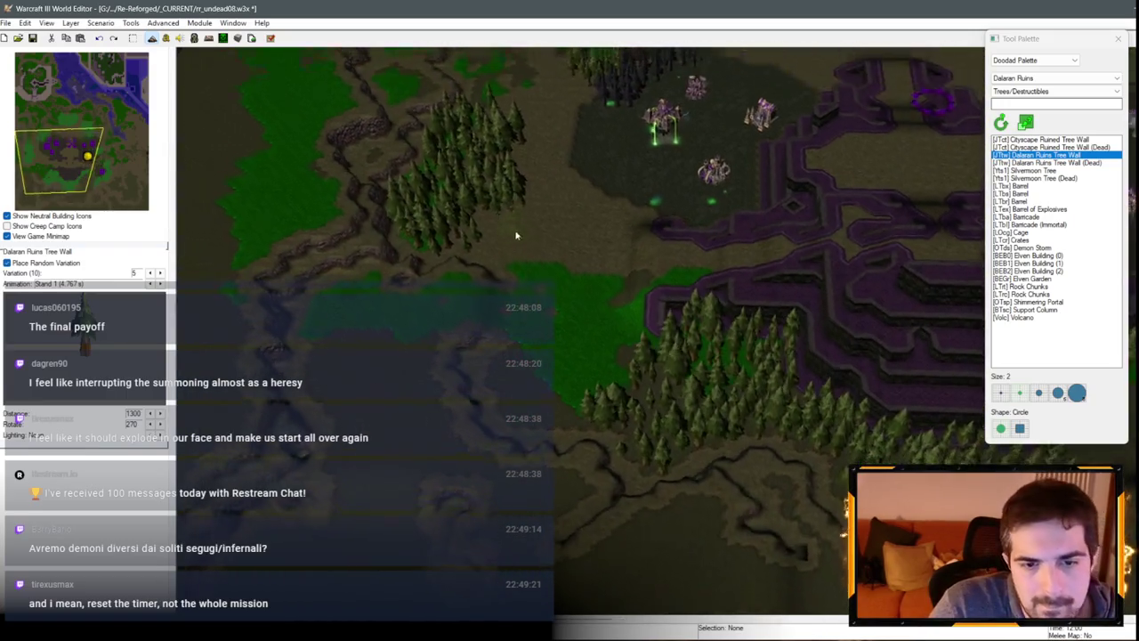
{"action": "scroll", "coordinate": [623, 267], "scroll_direction": "down", "scroll_amount": 2}
{"action": "scroll", "coordinate": [718, 254], "scroll_direction": "up", "scroll_amount": 2}
{"action": "key", "text": "Right"}
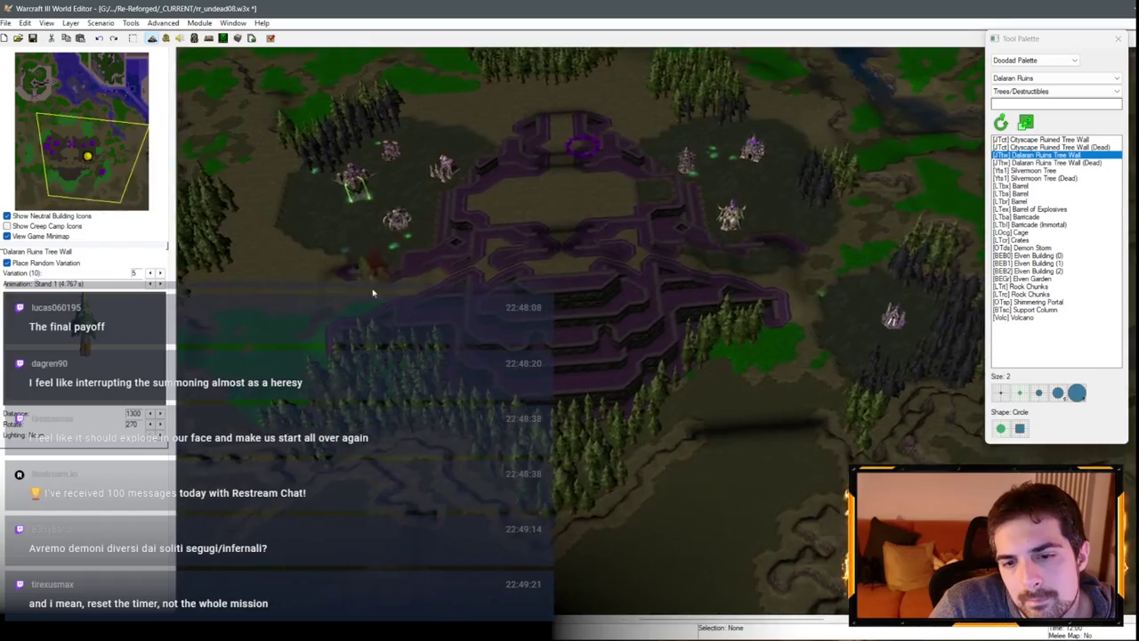
{"action": "scroll", "coordinate": [699, 382], "scroll_direction": "up", "scroll_amount": 3}
{"action": "right_click", "coordinate": [686, 361]}
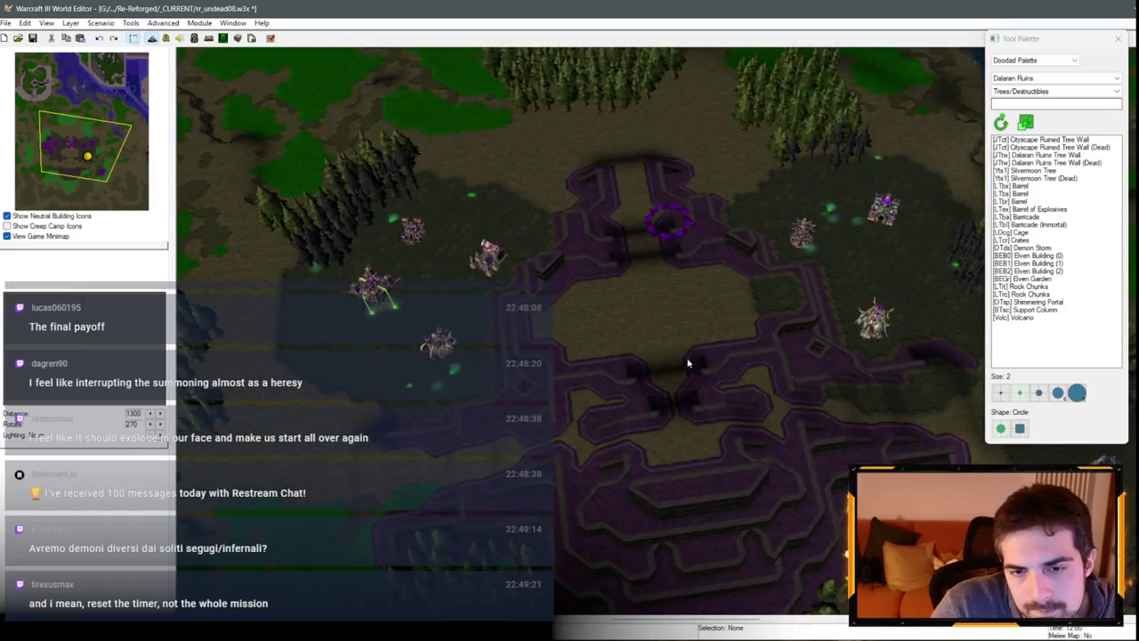
{"action": "key", "text": "Up"}
{"action": "key", "text": "Left"}
{"action": "left_click", "coordinate": [1035, 60]}
{"action": "left_click", "coordinate": [1015, 69]}
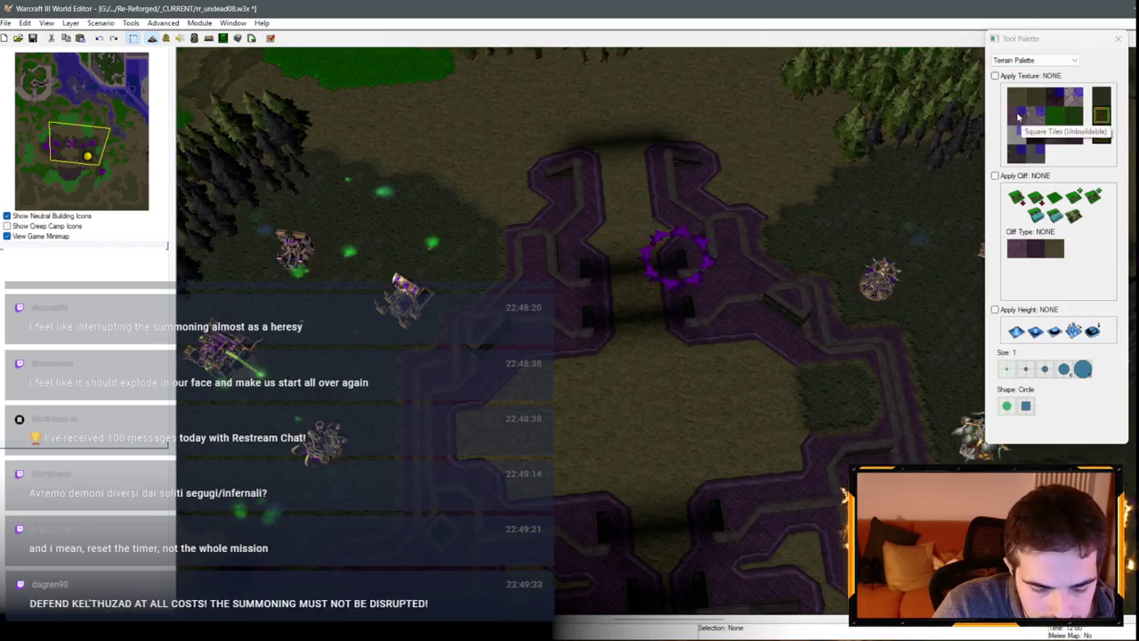
Step: Select Square Tiles (Unbuildable) and paint a first strip onto the platform
{"action": "left_click", "coordinate": [46, 23]}
{"action": "left_click", "coordinate": [71, 251]}
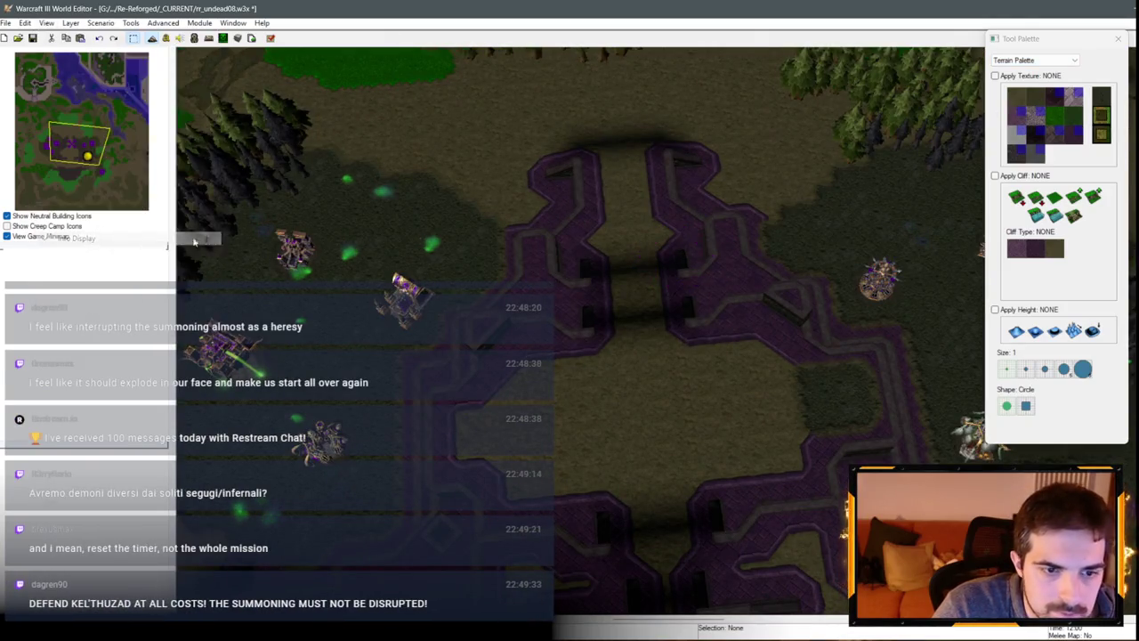
{"action": "left_click", "coordinate": [1050, 109]}
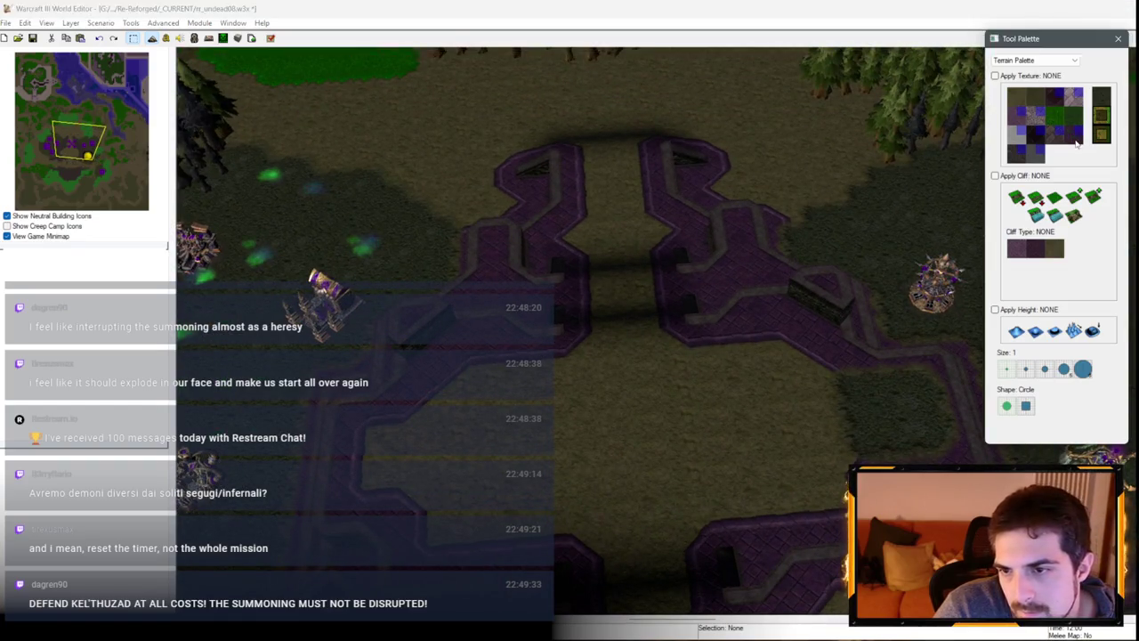
{"action": "mouse_move", "coordinate": [659, 374]}
{"action": "left_mouse_down"}
{"action": "mouse_move", "coordinate": [599, 437]}
{"action": "mouse_move", "coordinate": [535, 440]}
{"action": "mouse_move", "coordinate": [478, 371]}
{"action": "left_mouse_up"}
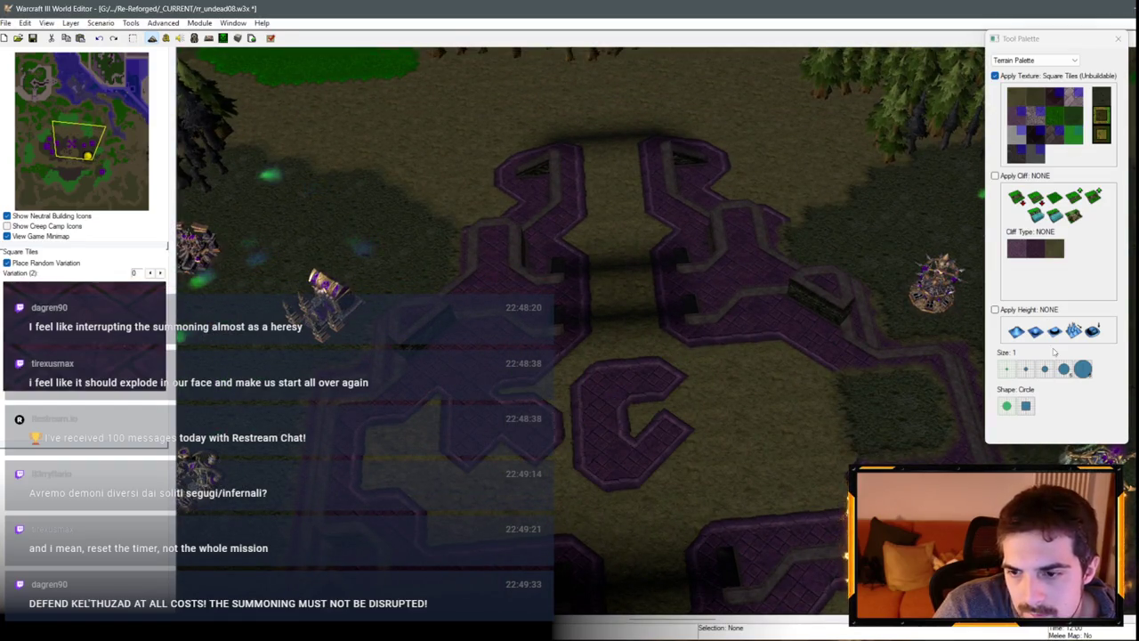
Step: Enlarge the terrain brush to size 3 and paint across the central platform
{"action": "left_click", "coordinate": [1045, 369]}
{"action": "scroll", "coordinate": [837, 392], "scroll_direction": "down", "scroll_amount": 3}
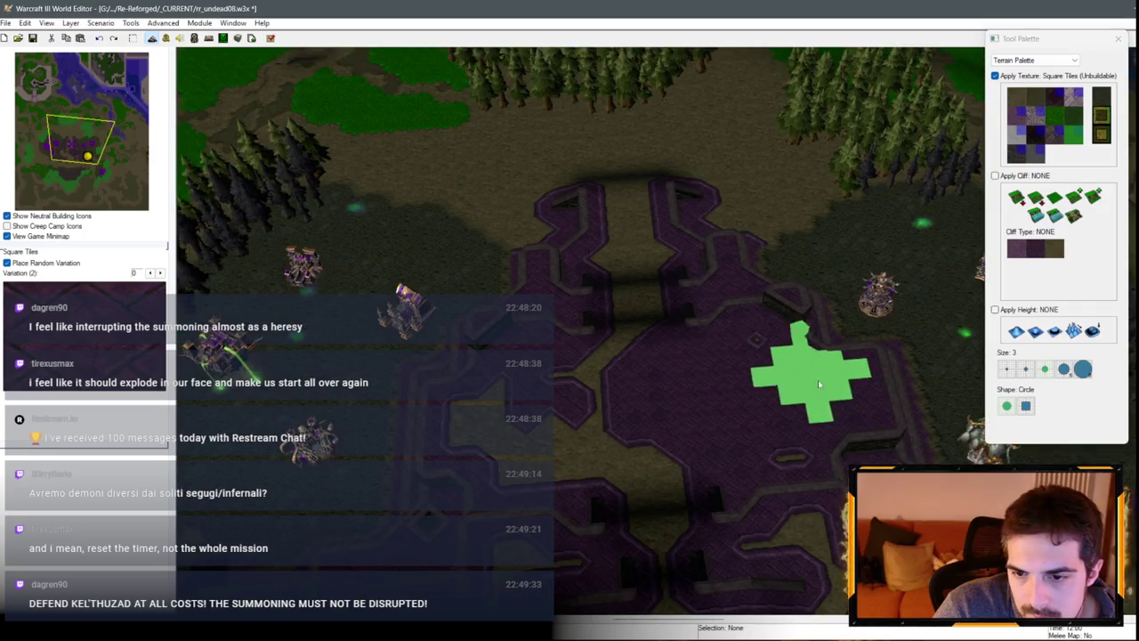
{"action": "mouse_move", "coordinate": [818, 380]}
{"action": "left_mouse_down"}
{"action": "mouse_move", "coordinate": [714, 420]}
{"action": "mouse_move", "coordinate": [483, 415]}
{"action": "mouse_move", "coordinate": [585, 458]}
{"action": "mouse_move", "coordinate": [525, 415]}
{"action": "left_mouse_up"}
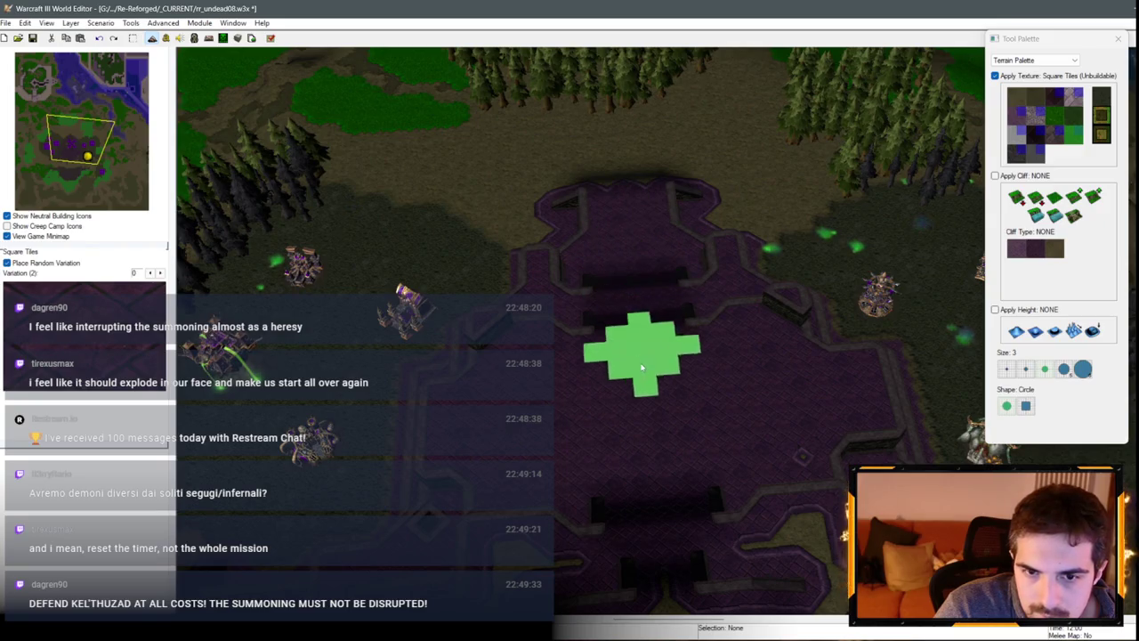
{"action": "key", "text": "Down"}
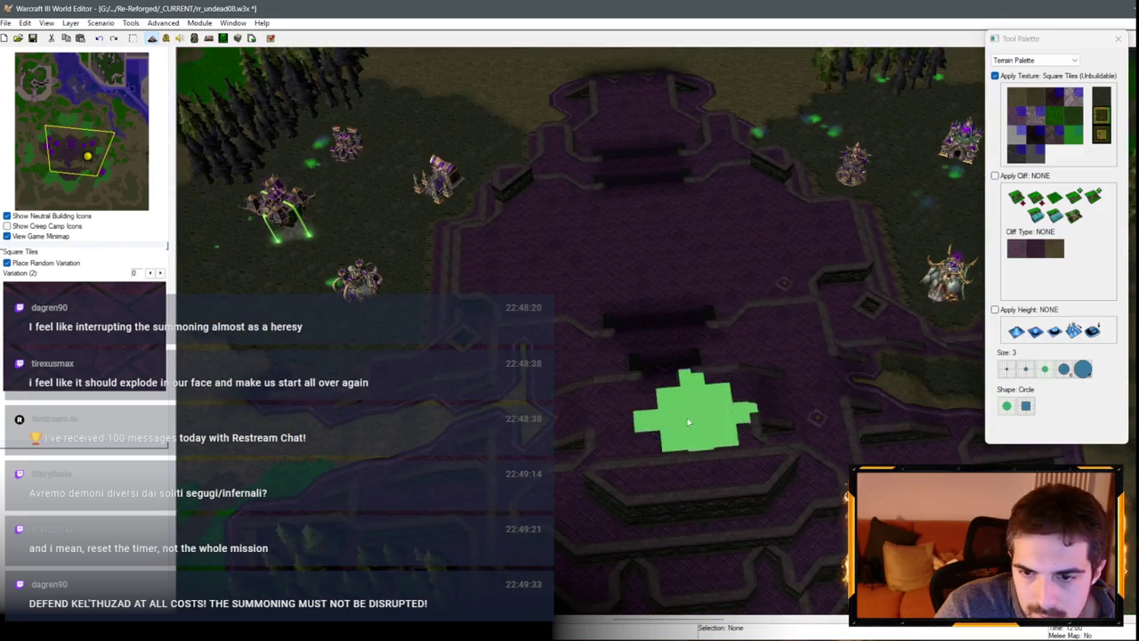
{"action": "key", "text": "Right"}
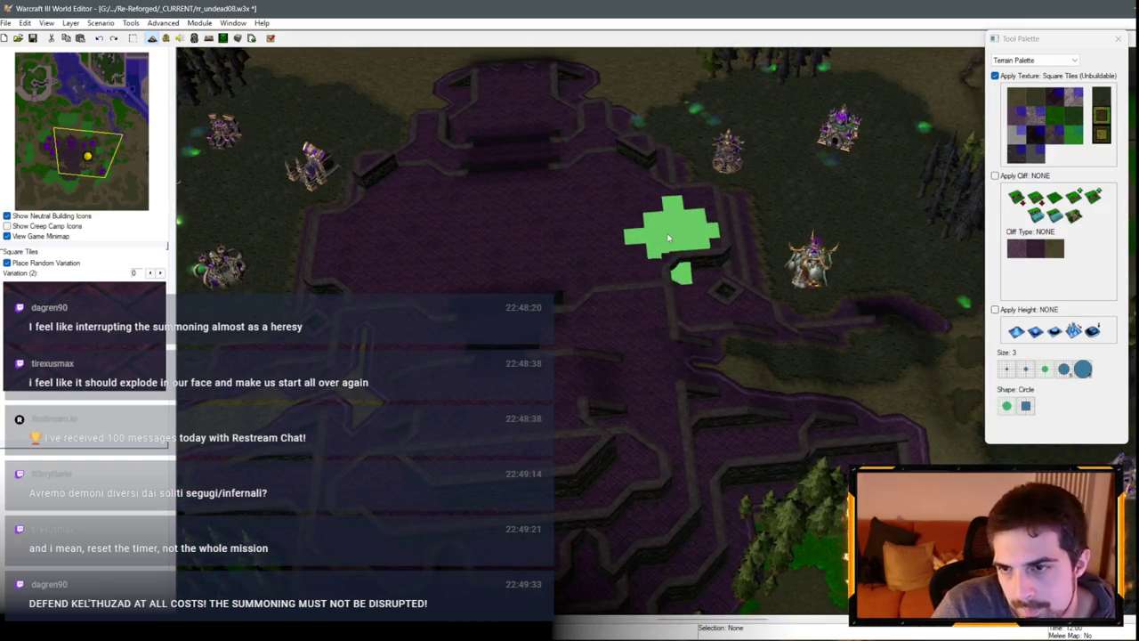
{"action": "key", "text": "space"}
{"action": "left_click", "coordinate": [164, 22]}
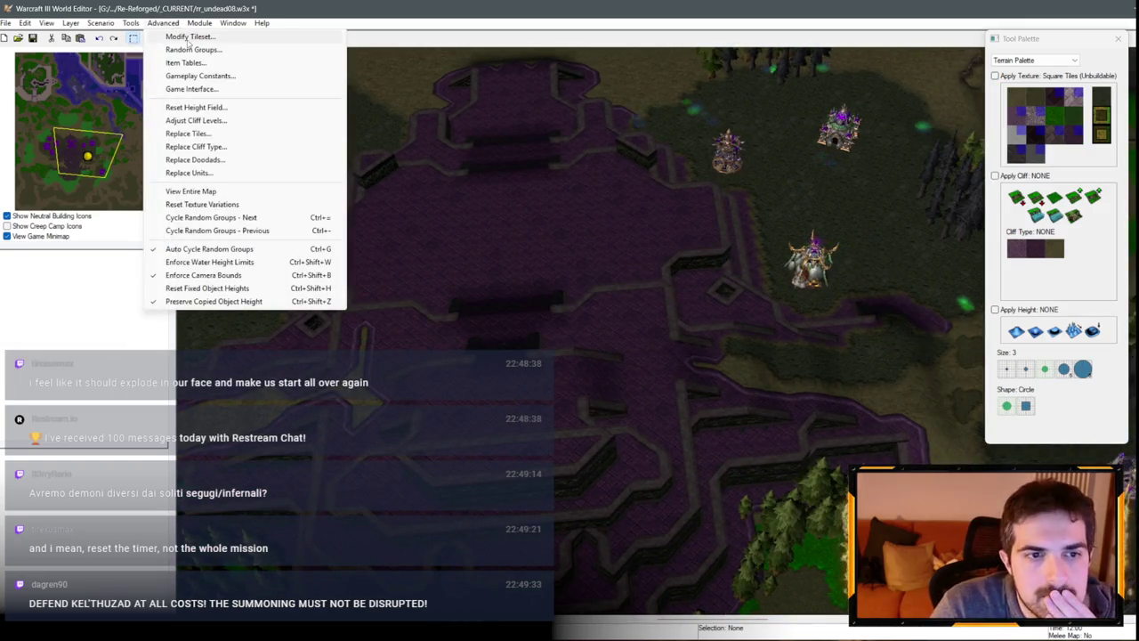
Step: In Modify Tileset, move the green tile to the first slot
{"action": "left_click", "coordinate": [178, 32]}
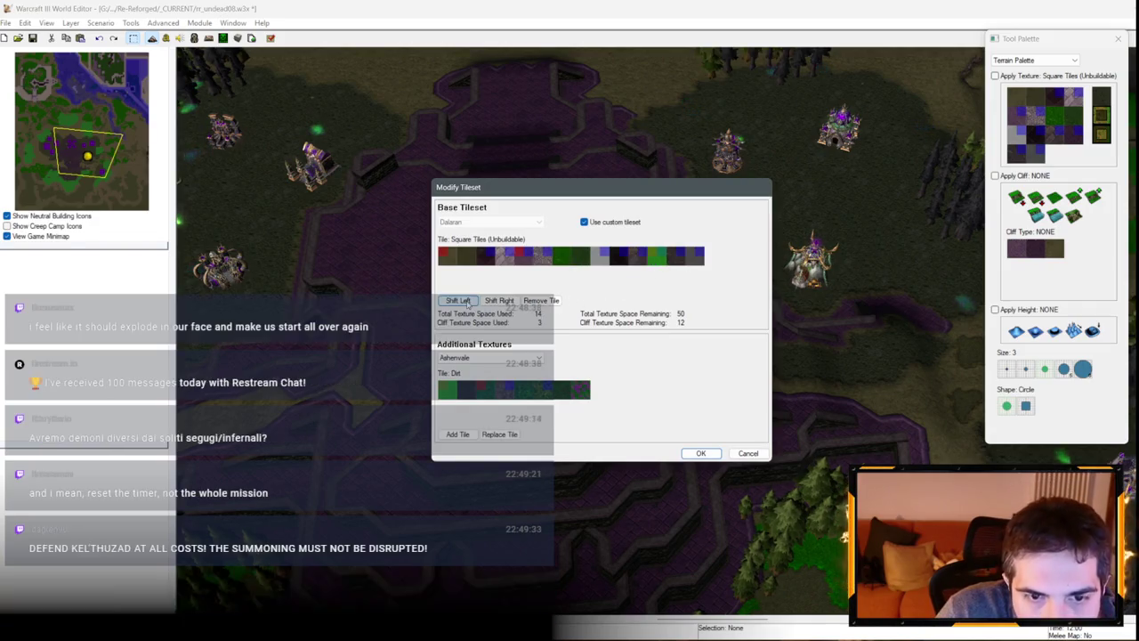
{"action": "left_click", "coordinate": [468, 303]}
{"action": "left_click", "coordinate": [469, 303]}
{"action": "left_click", "coordinate": [468, 302]}
{"action": "left_click", "coordinate": [468, 303]}
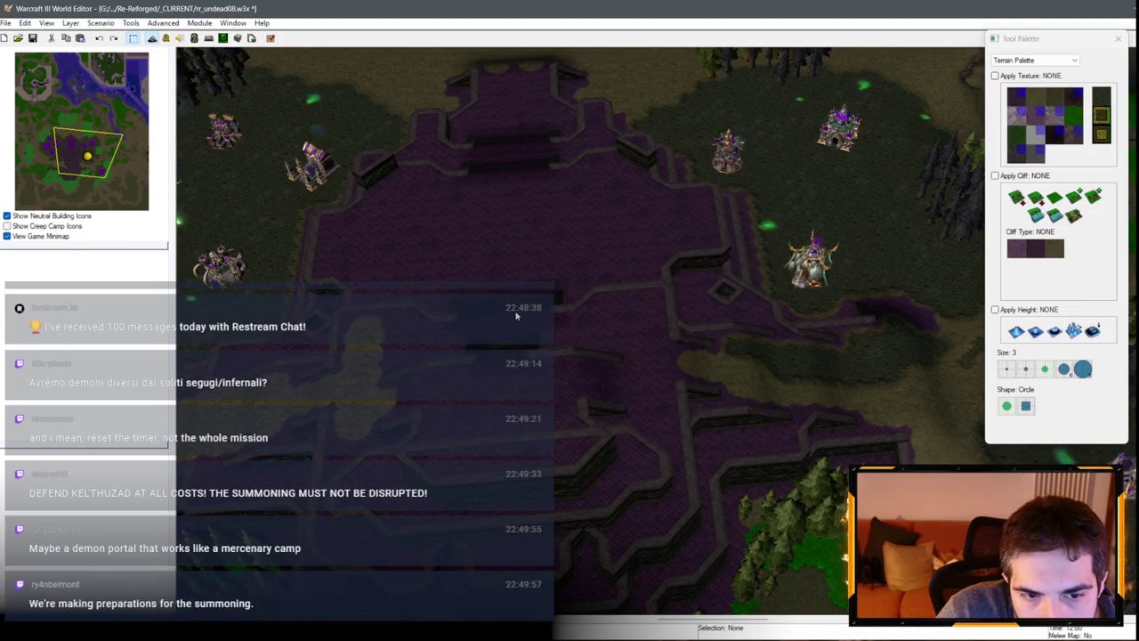
{"action": "scroll", "coordinate": [750, 364], "scroll_direction": "up", "scroll_amount": 3}
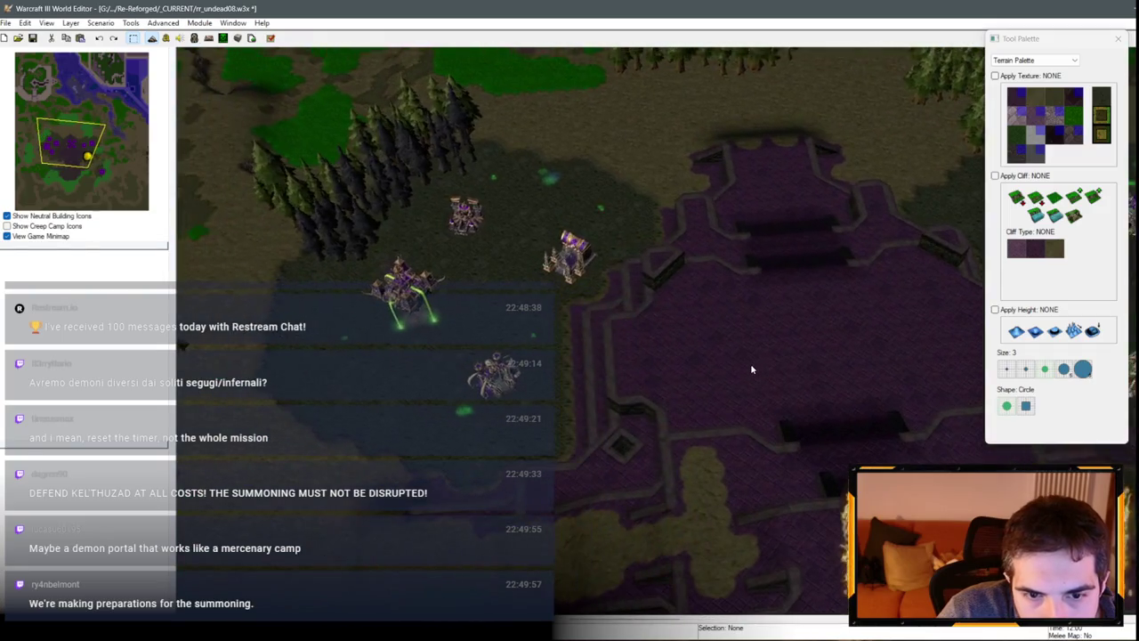
{"action": "scroll", "coordinate": [750, 363], "scroll_direction": "down", "scroll_amount": 3}
{"action": "scroll", "coordinate": [436, 366], "scroll_direction": "up", "scroll_amount": 5}
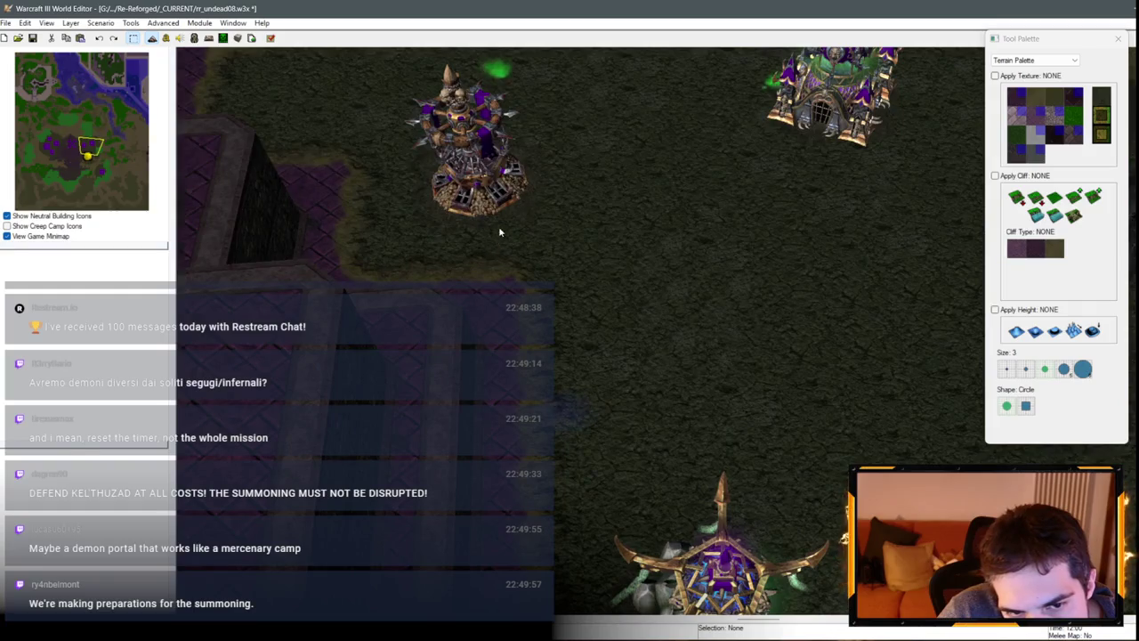
{"action": "scroll", "coordinate": [499, 228], "scroll_direction": "down", "scroll_amount": 5}
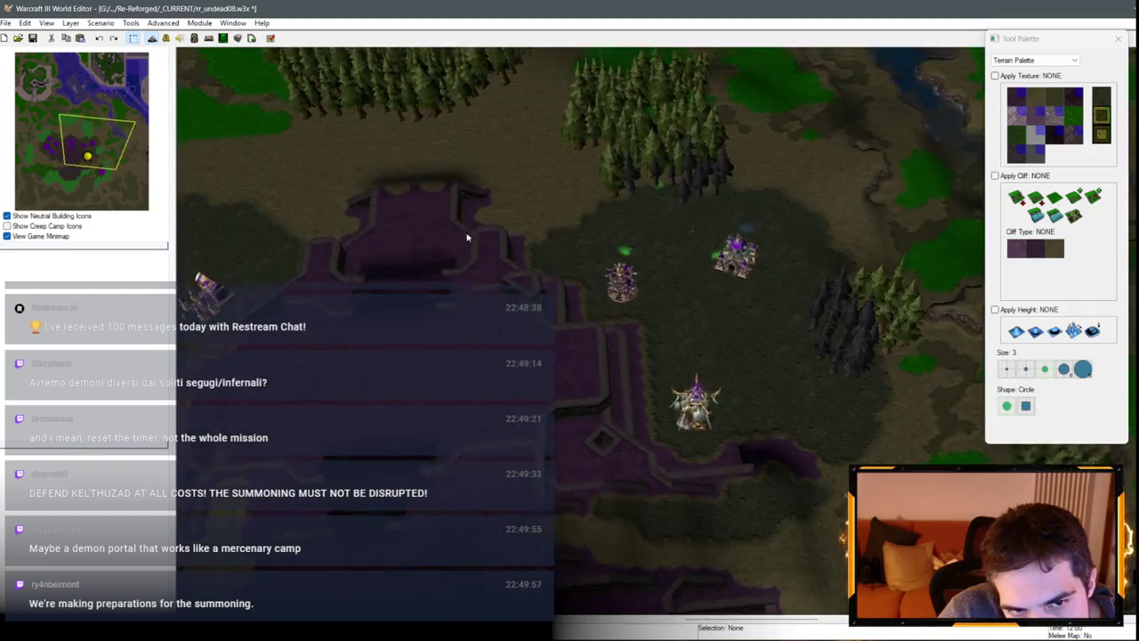
{"action": "scroll", "coordinate": [466, 238], "scroll_direction": "down", "scroll_amount": 3}
{"action": "scroll", "coordinate": [656, 382], "scroll_direction": "up", "scroll_amount": 3}
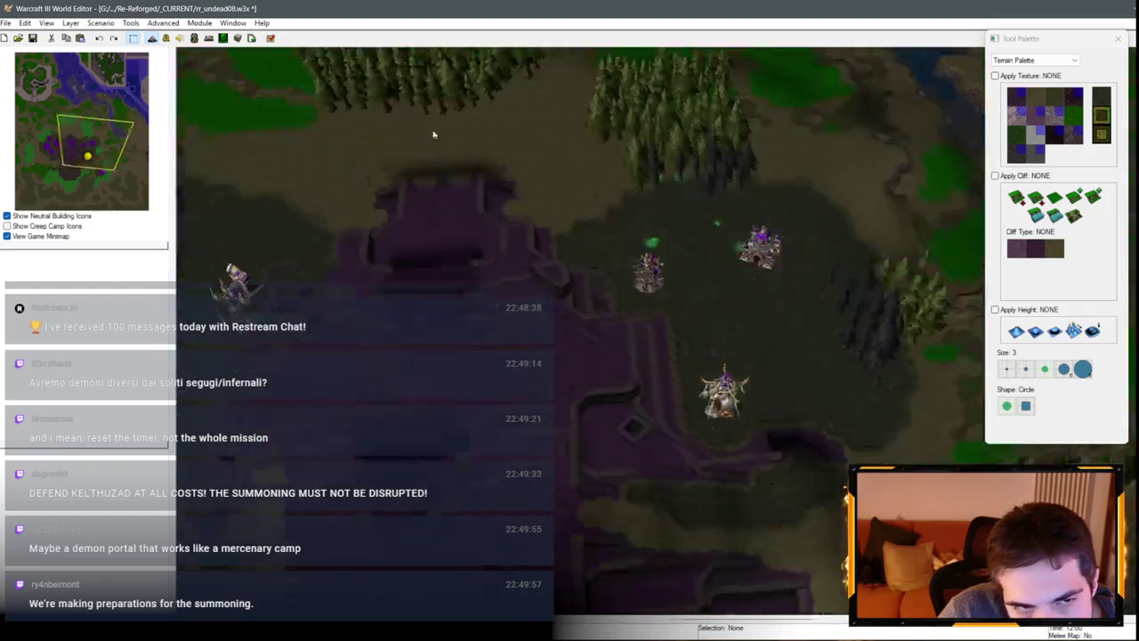
{"action": "scroll", "coordinate": [432, 133], "scroll_direction": "down", "scroll_amount": 1}
Step: Reopen Modify Tileset and apply the reordered tileset with OK
{"action": "left_click", "coordinate": [163, 22]}
{"action": "left_click", "coordinate": [190, 36]}
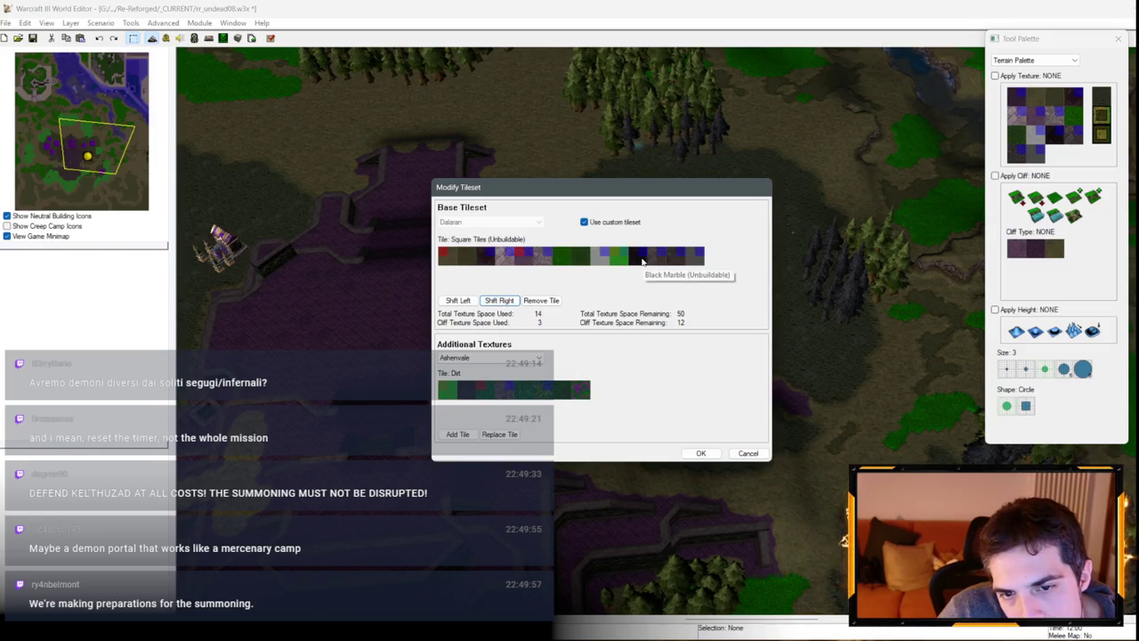
{"action": "left_click", "coordinate": [701, 454]}
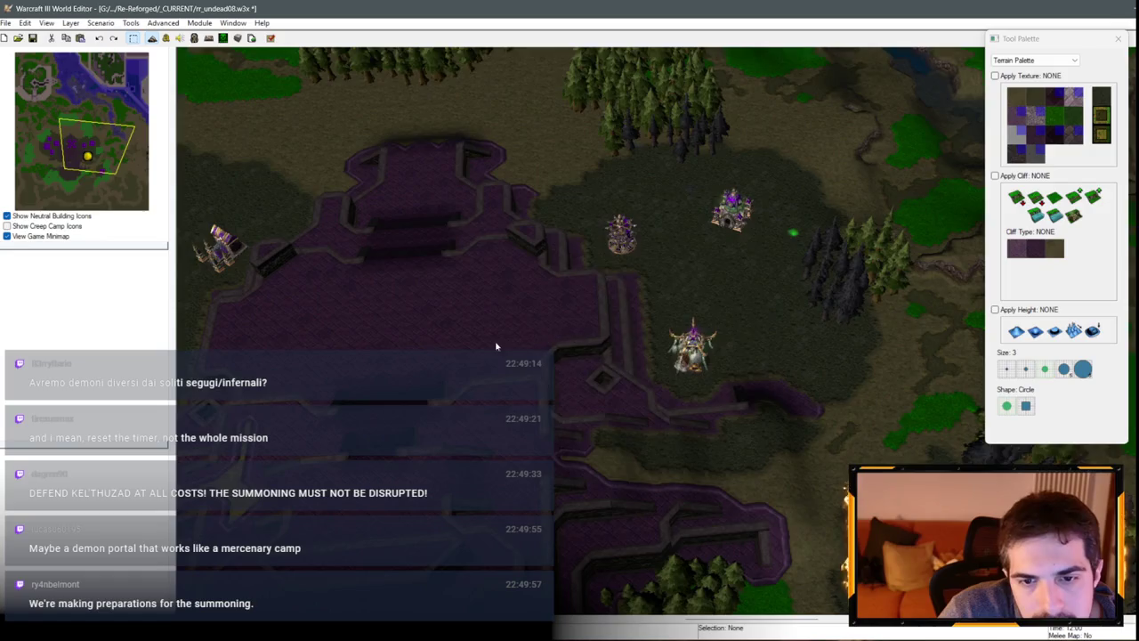
{"action": "scroll", "coordinate": [572, 204], "scroll_direction": "up", "scroll_amount": 3}
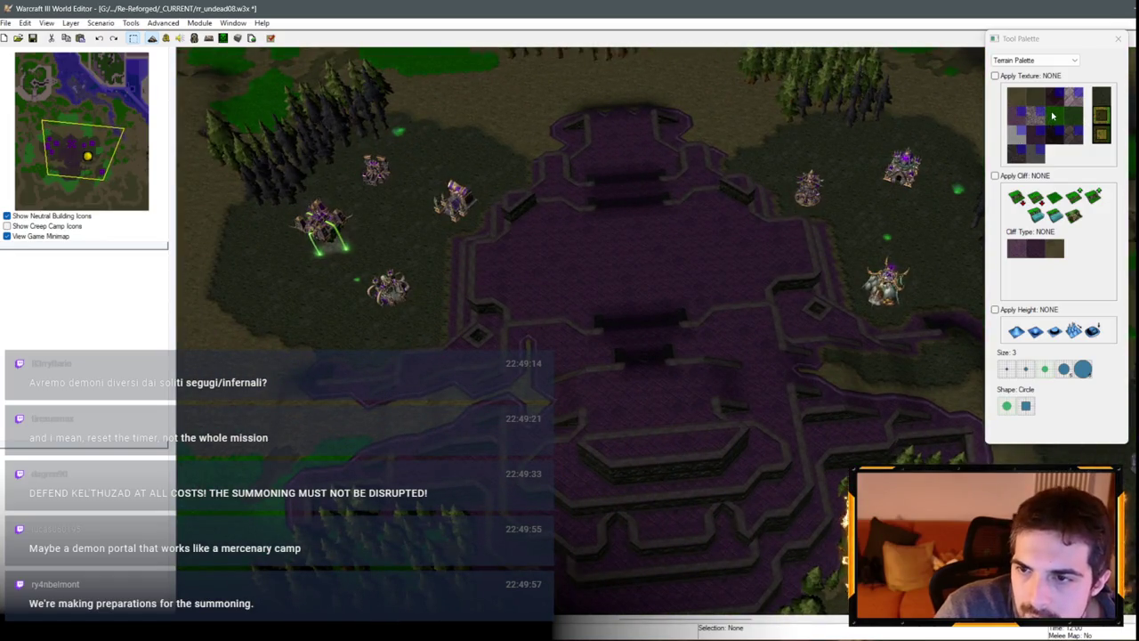
Step: Reselect Square Tiles (Unbuildable) and switch the brush shape to Square
{"action": "left_click", "coordinate": [1036, 133]}
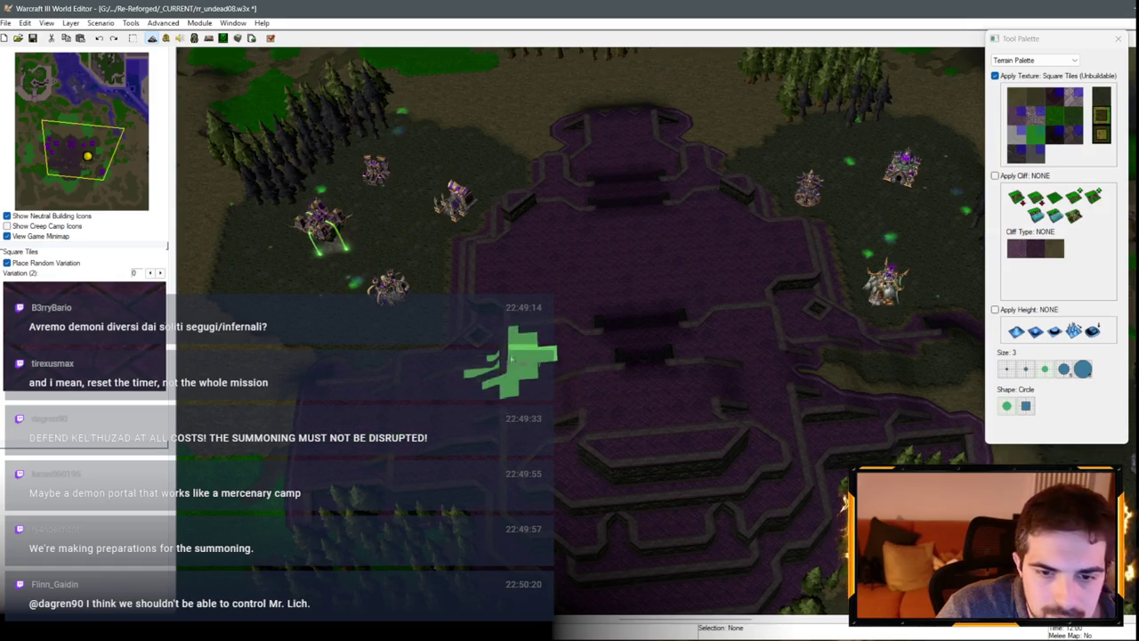
{"action": "key", "text": "Down"}
{"action": "key", "text": "Right"}
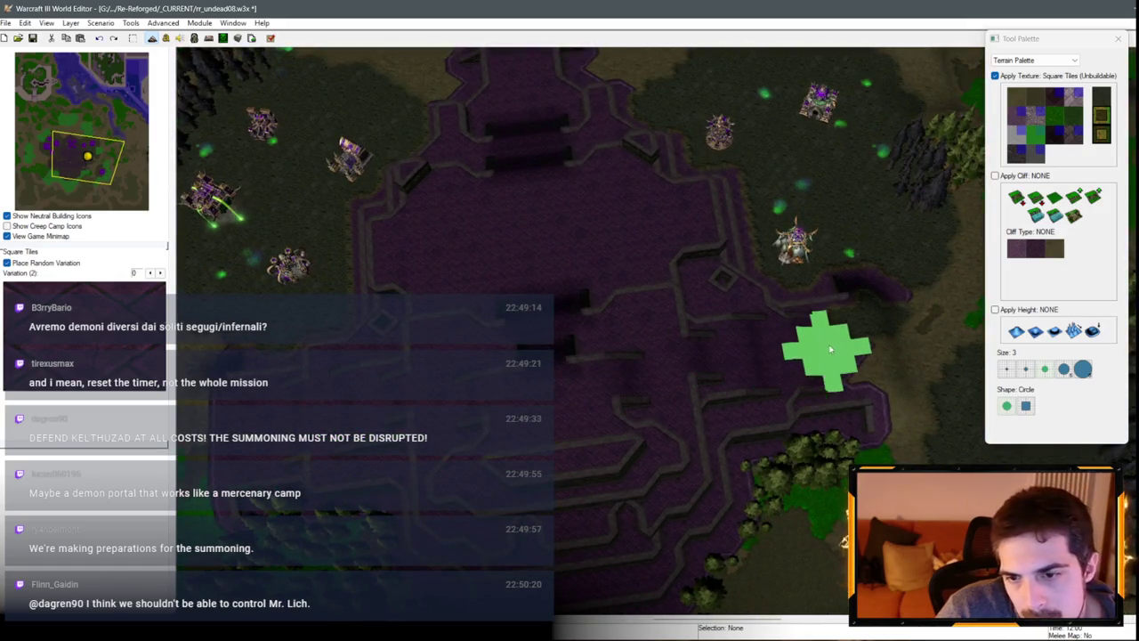
{"action": "key", "text": "Right"}
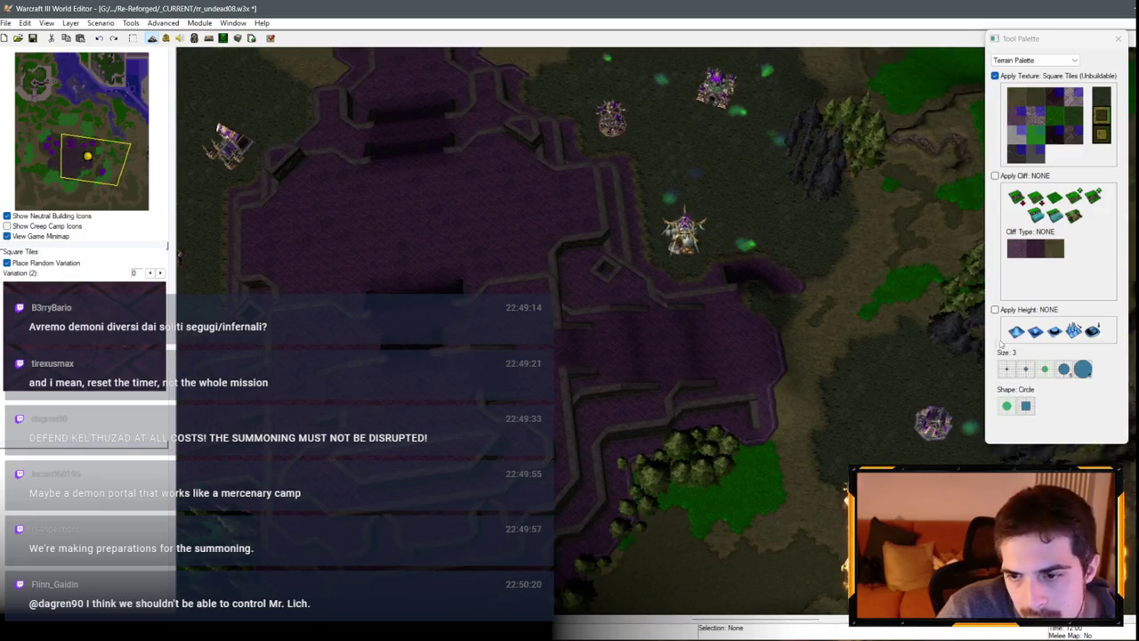
{"action": "left_click", "coordinate": [1025, 405]}
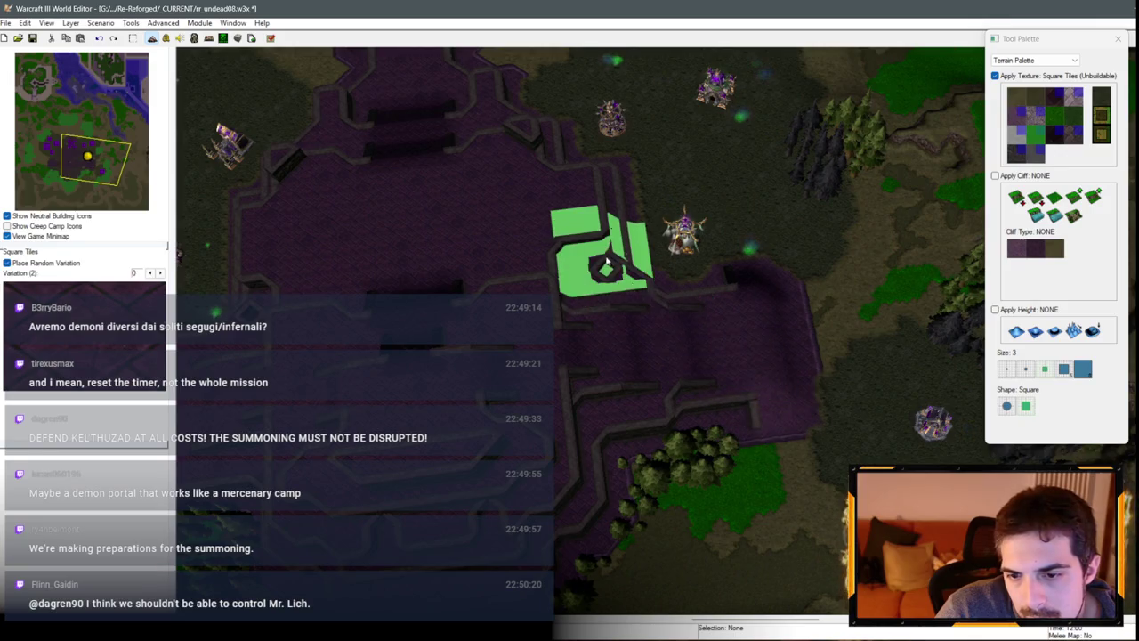
{"action": "key", "text": "Up"}
{"action": "key", "text": "Left"}
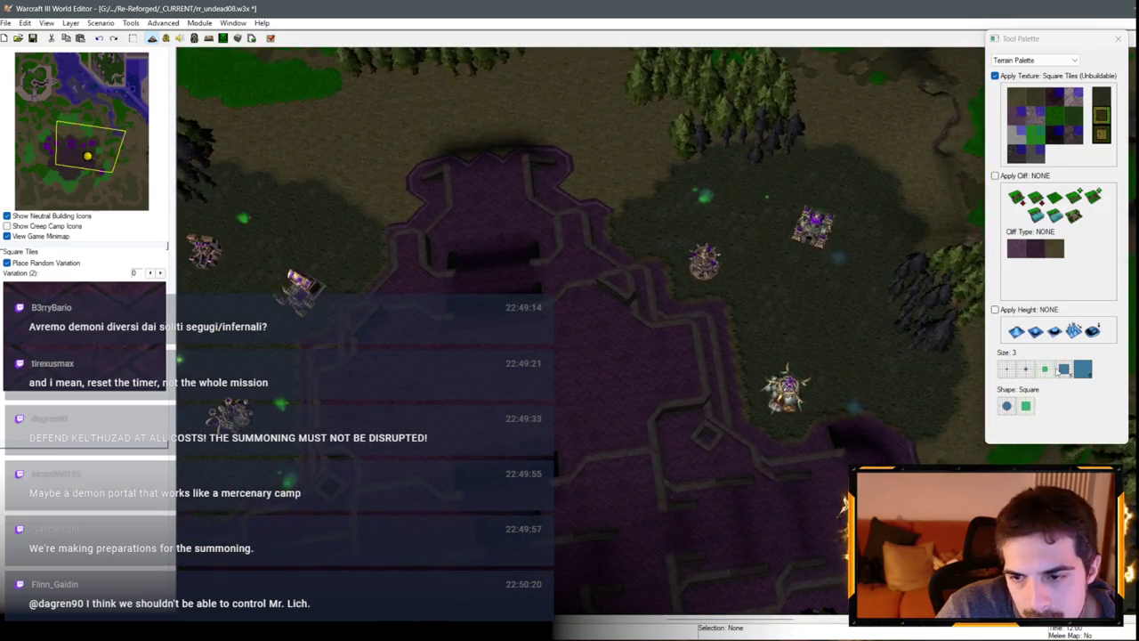
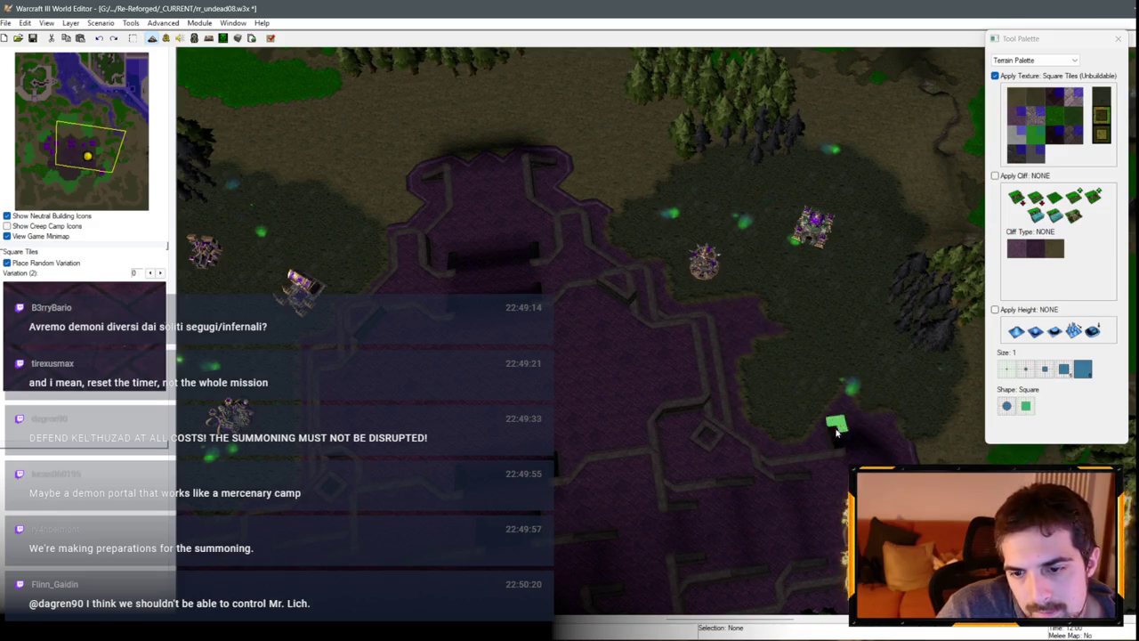
Step: Undo the last stroke and survey the plaza's north-west and west sides
{"action": "key", "text": "ctrl+z"}
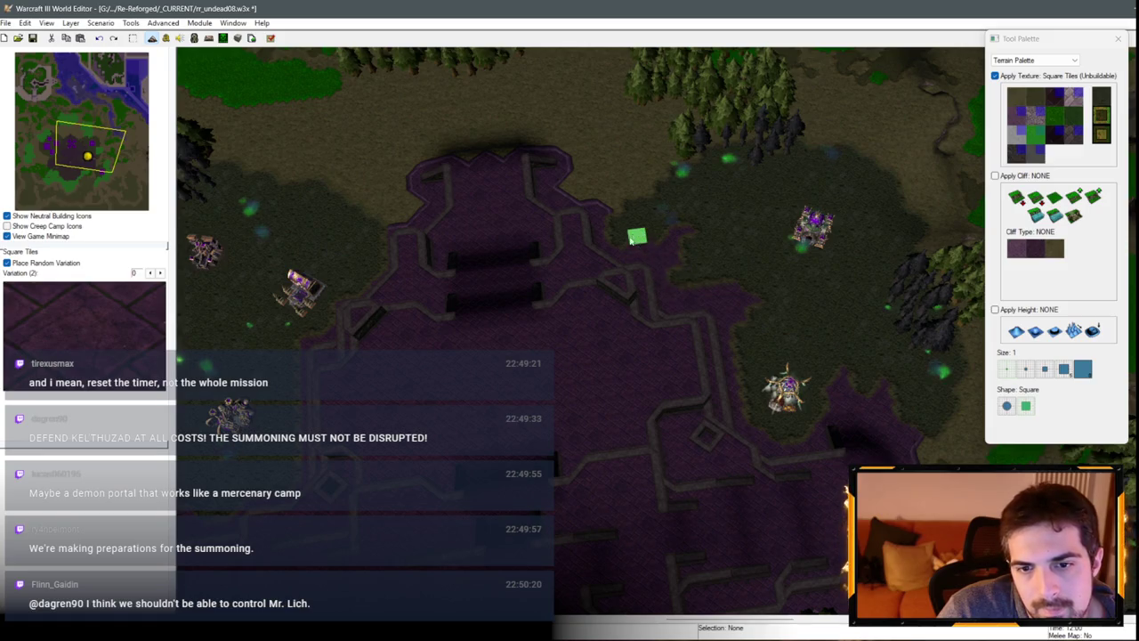
{"action": "key", "text": "Left"}
{"action": "key", "text": "Up"}
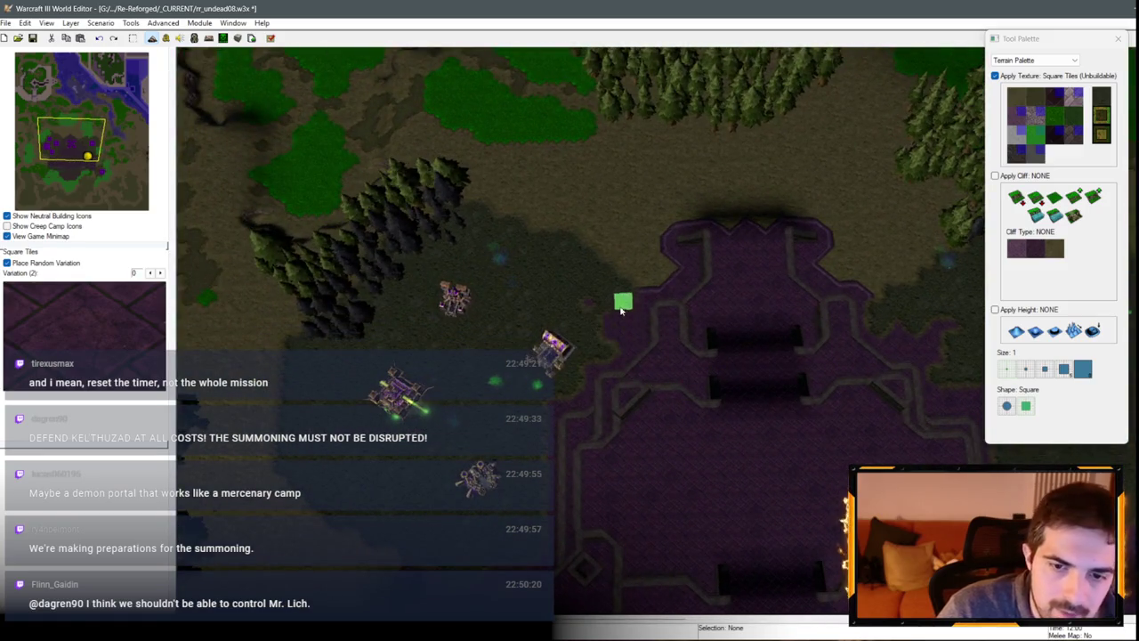
{"action": "key", "text": "Down"}
{"action": "key", "text": "Left"}
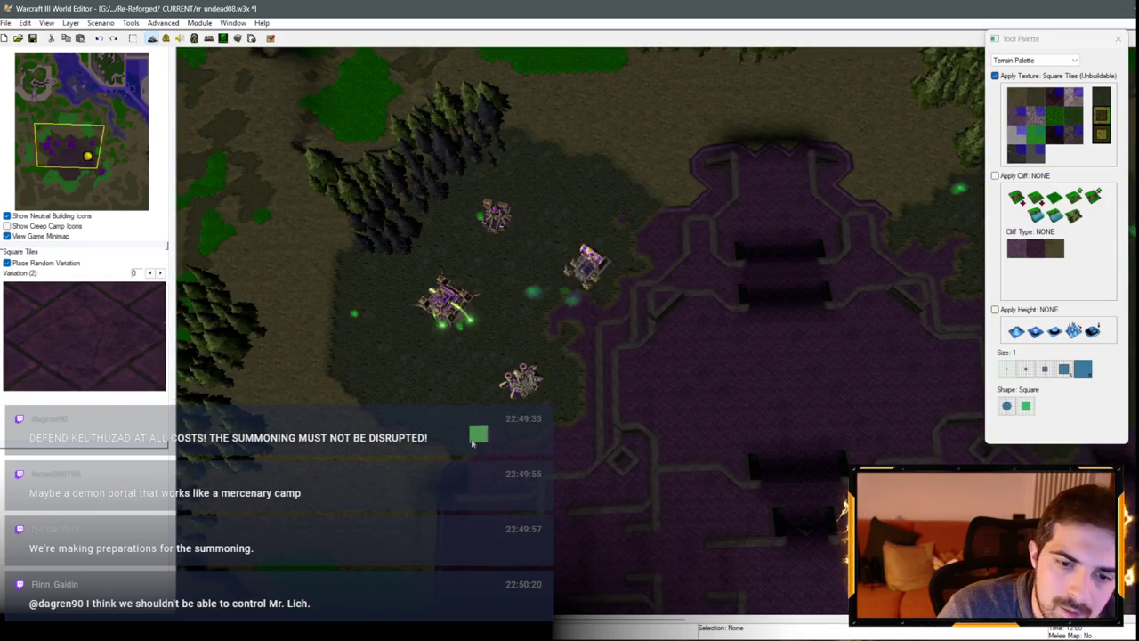
{"action": "key", "text": "Down"}
{"action": "key", "text": "Right"}
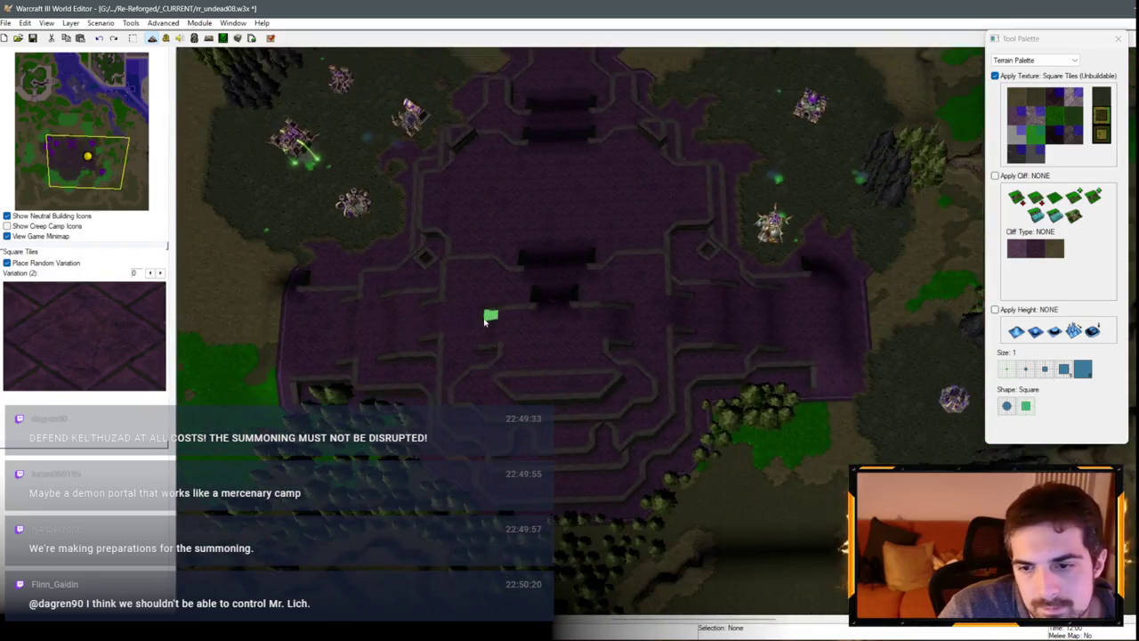
Step: Survey the plaza east and back to its north-west corner, then pick Black Marble
{"action": "key", "text": "Right"}
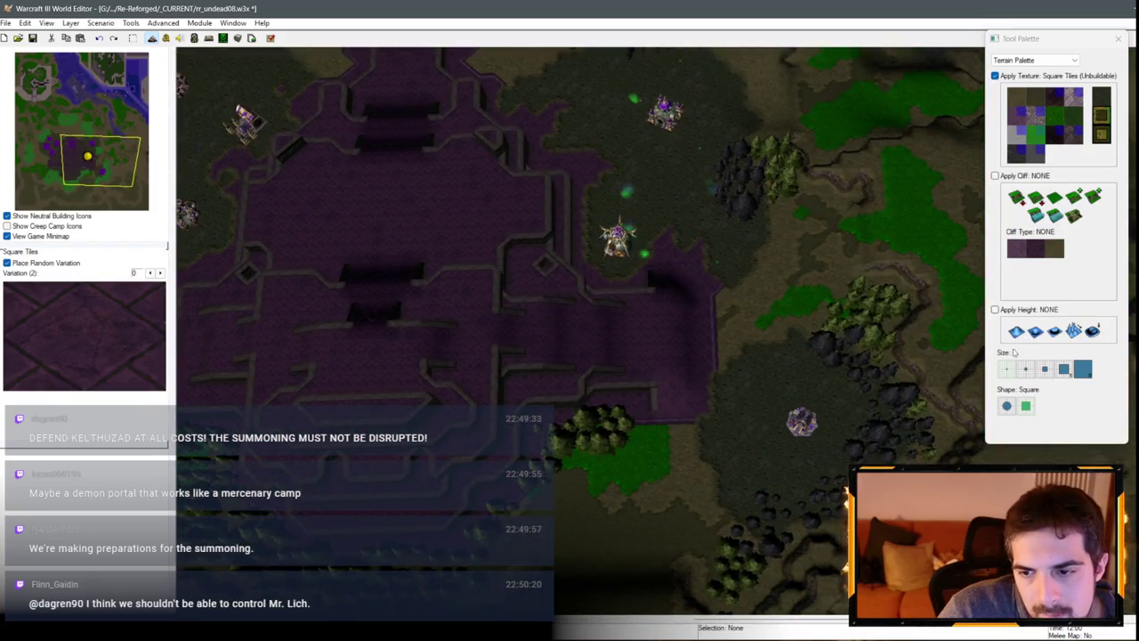
{"action": "key", "text": "Left"}
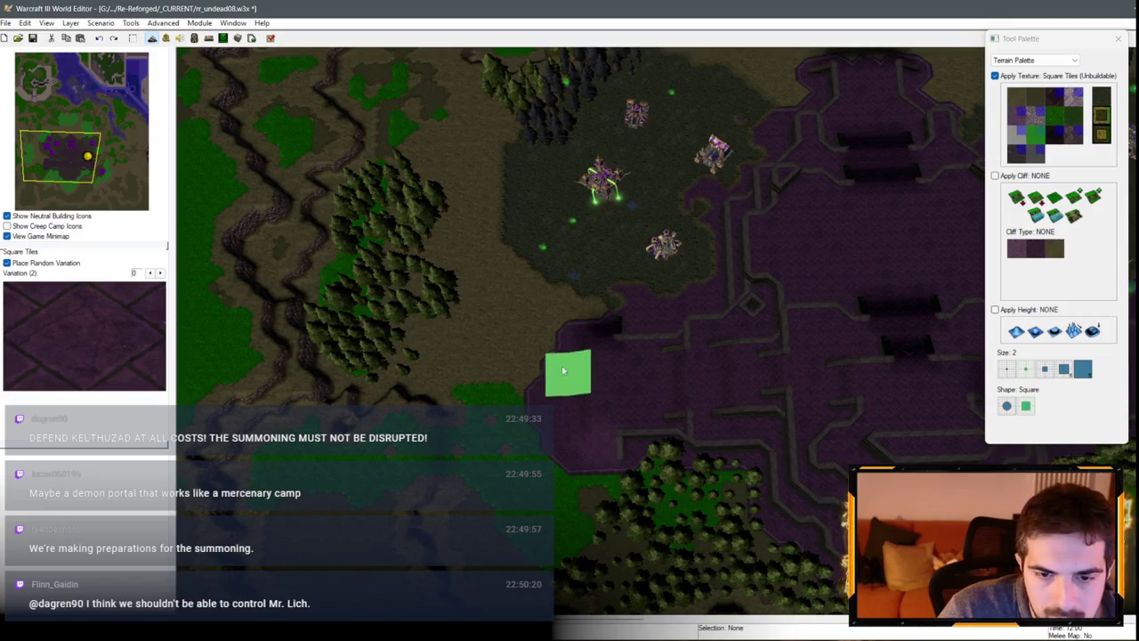
{"action": "key", "text": "Right"}
{"action": "key", "text": "Up"}
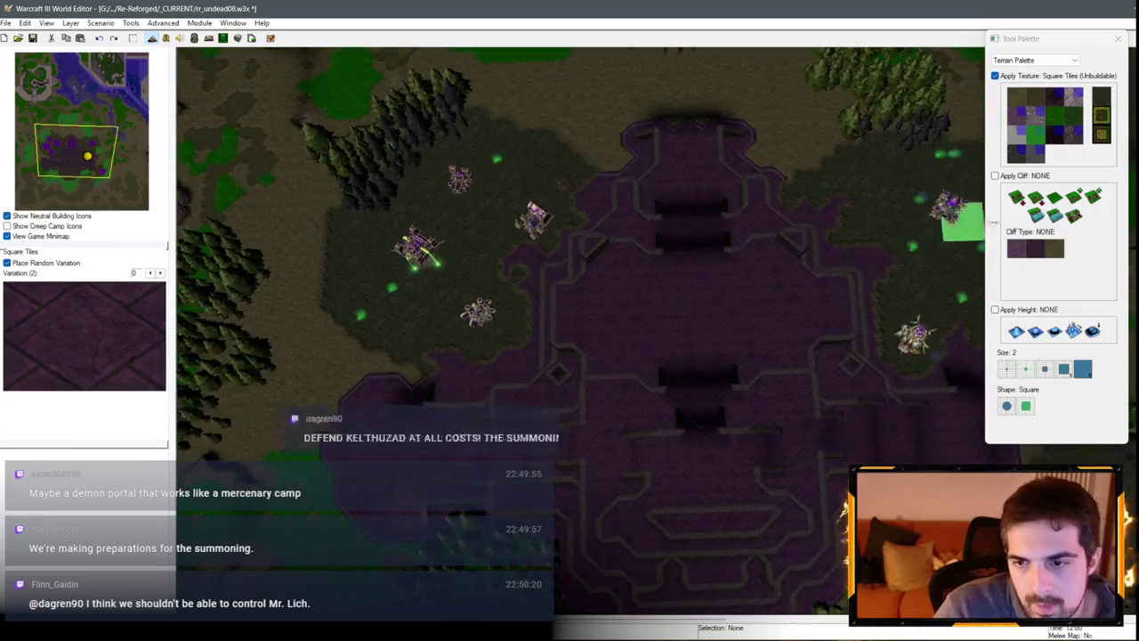
{"action": "left_click", "coordinate": [1066, 140]}
Step: Centre the view and paint Brick over the plaza's central area
{"action": "key", "text": "Right"}
{"action": "key", "text": "Down"}
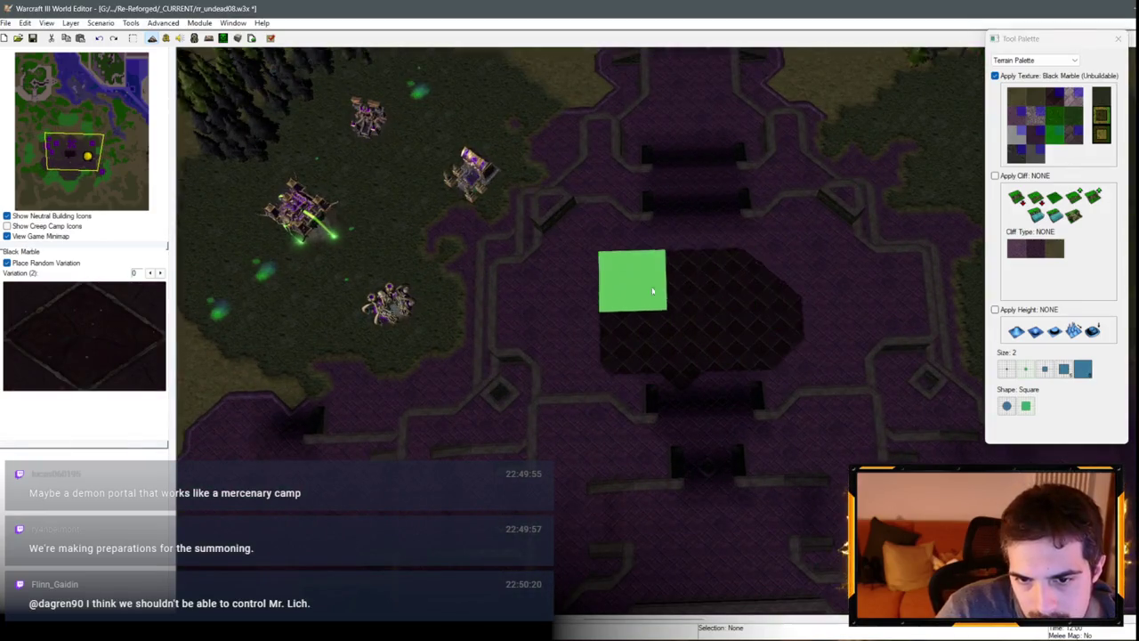
{"action": "left_click", "coordinate": [1064, 159]}
{"action": "left_click_drag", "start_coordinate": [700, 279], "coordinate": [814, 357]}
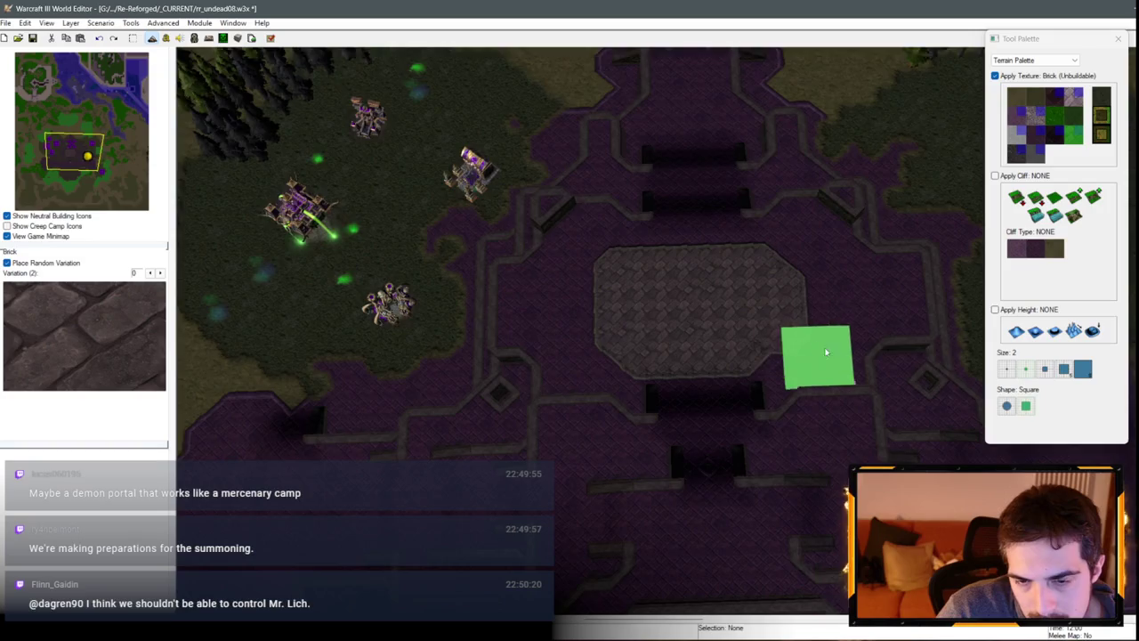
Step: Paint Round Tiles across the centre, then a White Marble patch in its middle
{"action": "left_click", "coordinate": [1017, 156]}
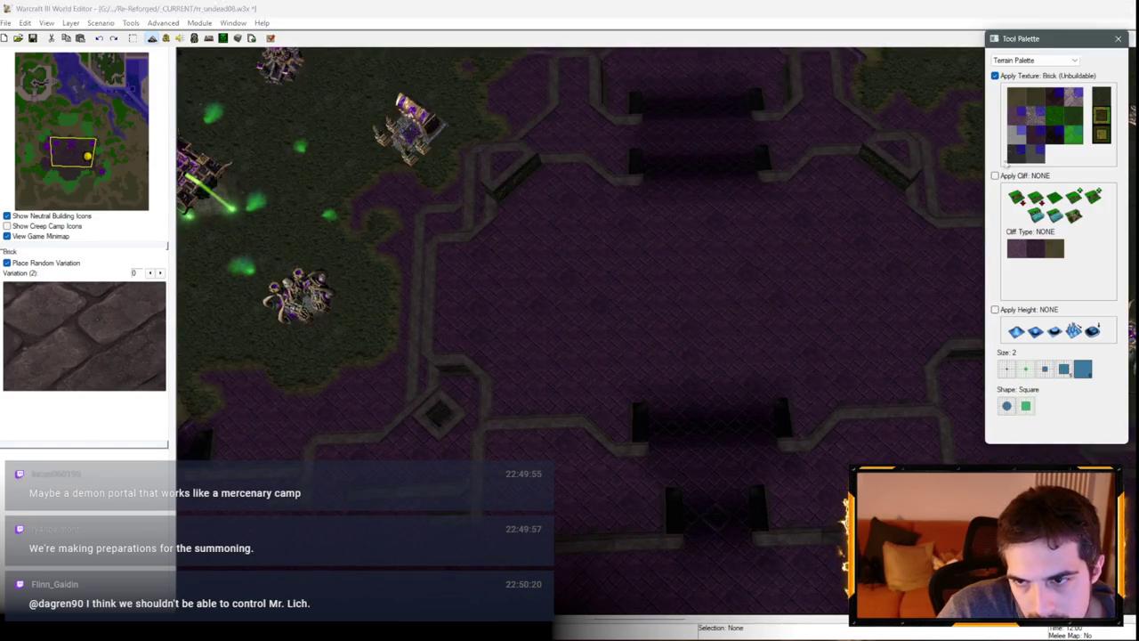
{"action": "left_click_drag", "start_coordinate": [614, 292], "coordinate": [737, 292]}
{"action": "scroll", "coordinate": [801, 285], "scroll_direction": "up", "scroll_amount": 5}
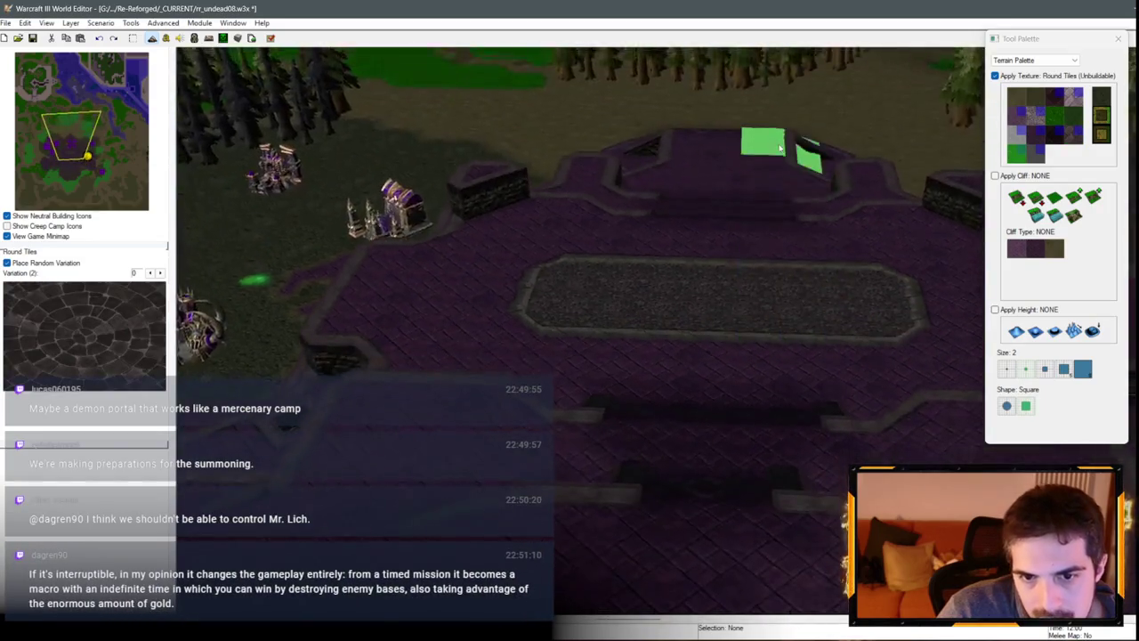
{"action": "left_click", "coordinate": [1038, 159]}
{"action": "left_click", "coordinate": [706, 267]}
{"action": "scroll", "coordinate": [890, 365], "scroll_direction": "down", "scroll_amount": 3}
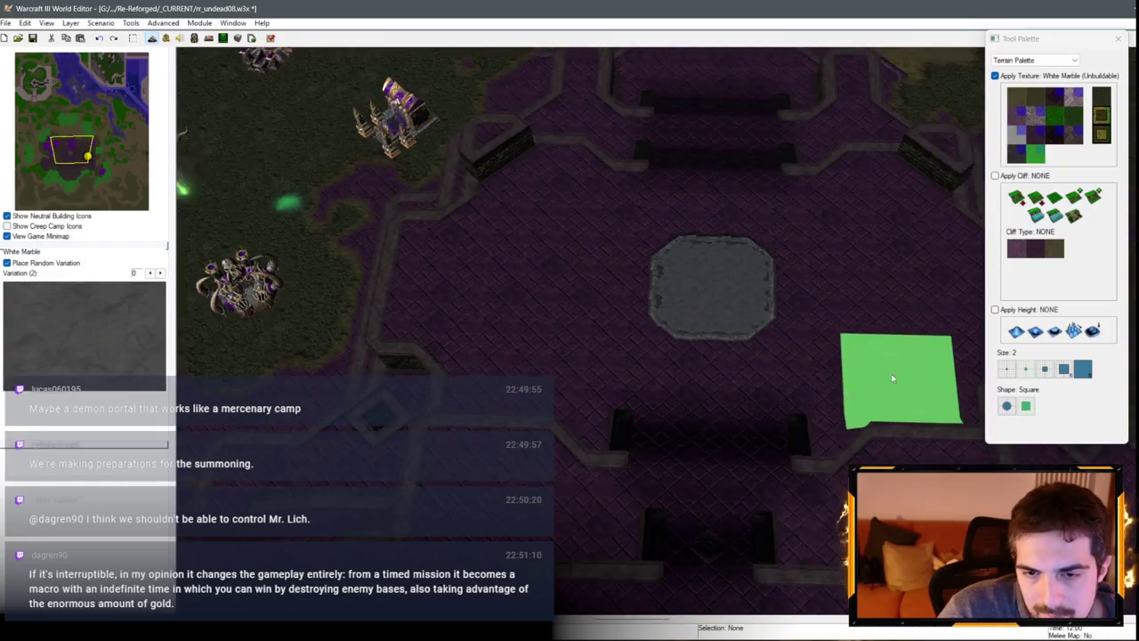
Step: Edge the octagon's right and top sides with Brick at brush size 1
{"action": "left_click", "coordinate": [1016, 157]}
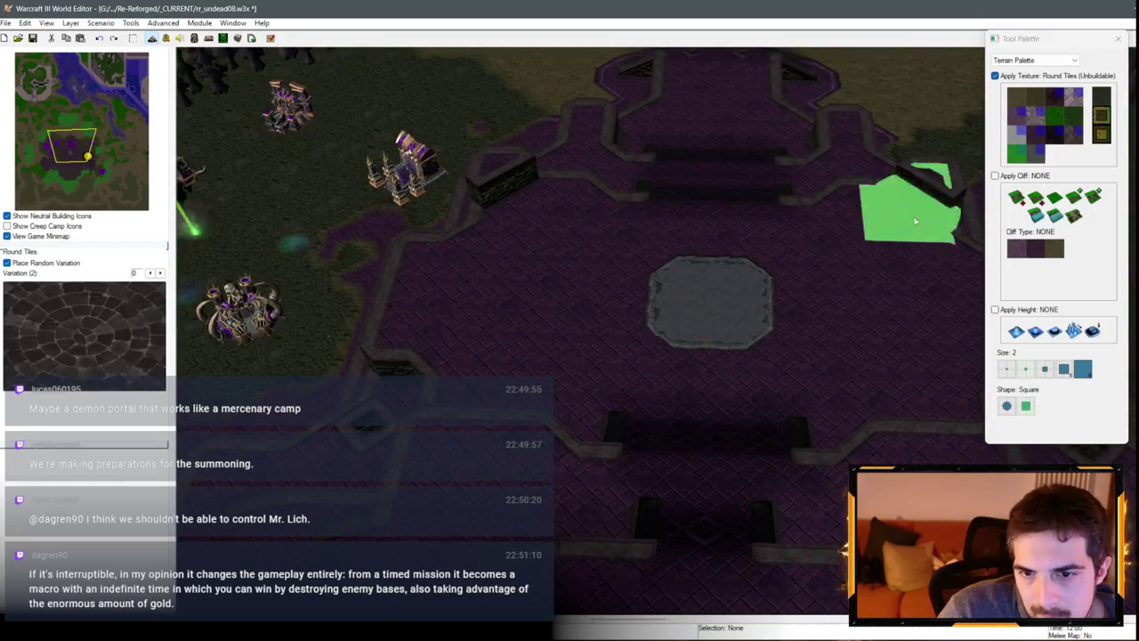
{"action": "scroll", "coordinate": [971, 321], "scroll_direction": "up", "scroll_amount": 1}
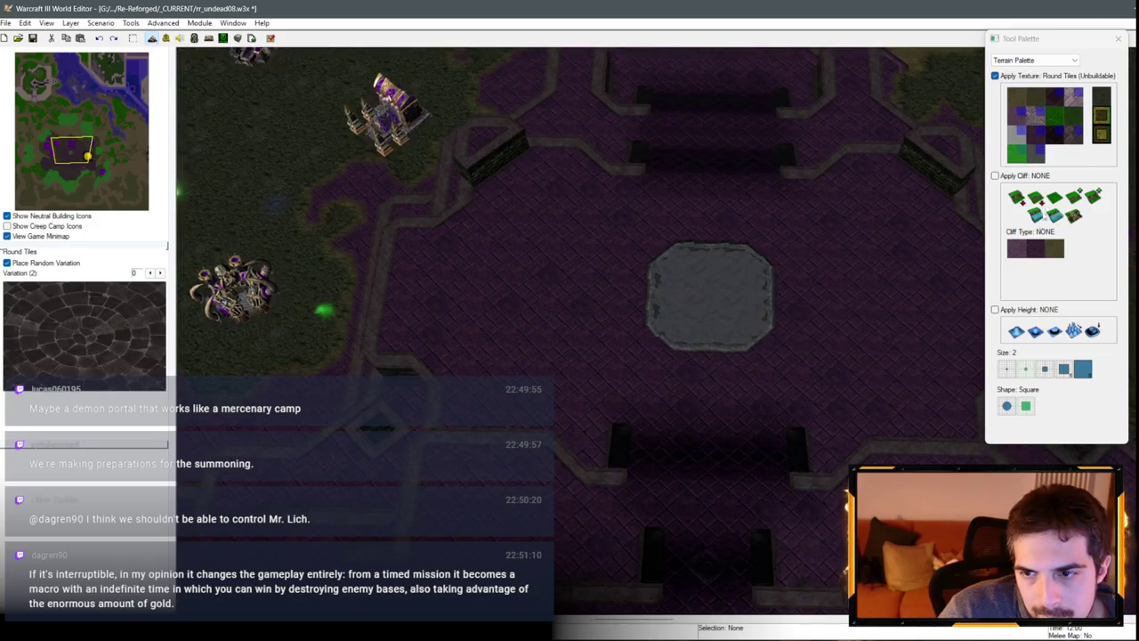
{"action": "left_click", "coordinate": [1081, 144]}
{"action": "left_click", "coordinate": [1007, 369]}
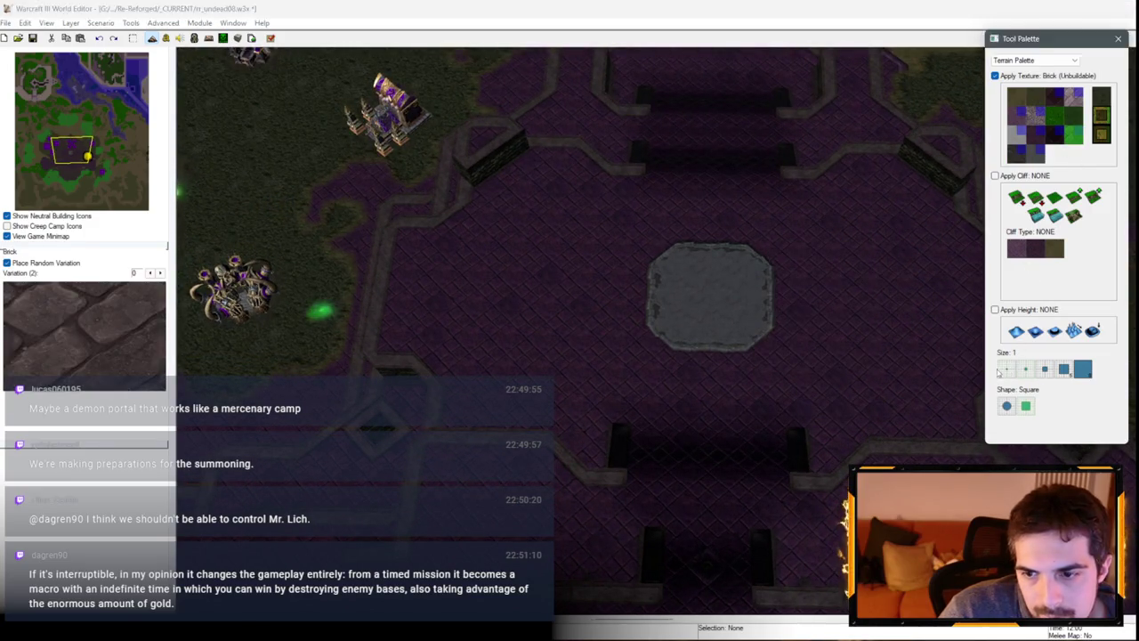
{"action": "mouse_move", "coordinate": [761, 372]}
{"action": "left_mouse_down"}
{"action": "mouse_move", "coordinate": [738, 369]}
{"action": "mouse_move", "coordinate": [777, 308]}
{"action": "mouse_move", "coordinate": [742, 247]}
{"action": "mouse_move", "coordinate": [637, 246]}
{"action": "mouse_move", "coordinate": [633, 356]}
{"action": "mouse_move", "coordinate": [744, 367]}
{"action": "left_mouse_up"}
Step: Ring the brick octagon with Black Marble and extend tiles up to its left edge
{"action": "left_click", "coordinate": [1061, 155]}
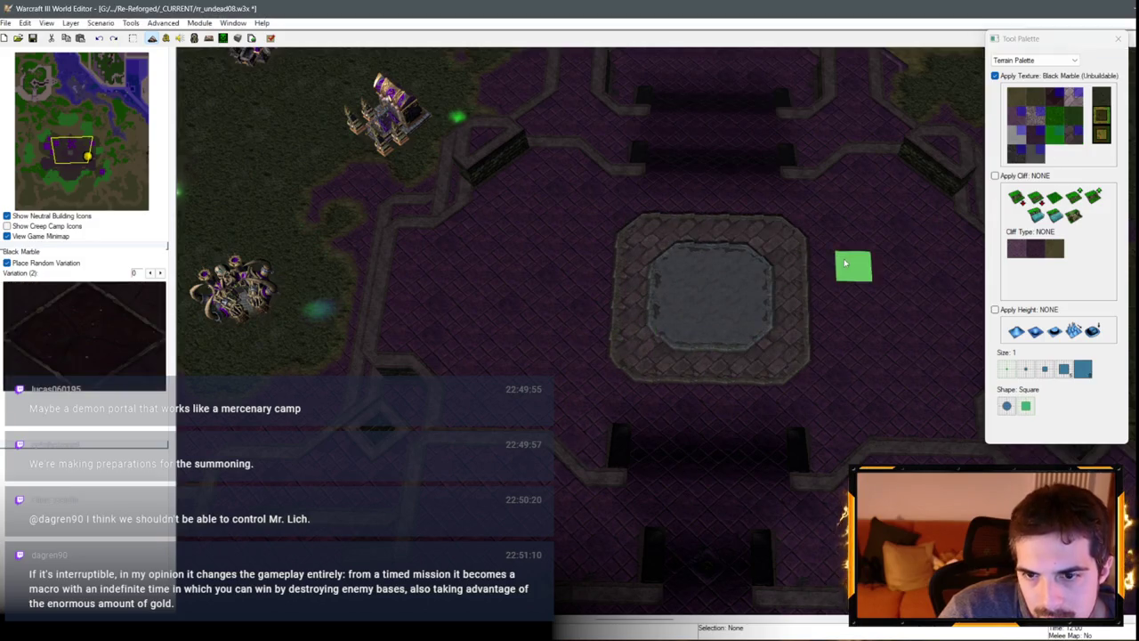
{"action": "left_click_drag", "start_coordinate": [852, 264], "coordinate": [801, 365]}
{"action": "mouse_move", "coordinate": [603, 291]}
{"action": "left_mouse_down"}
{"action": "mouse_move", "coordinate": [595, 326]}
{"action": "mouse_move", "coordinate": [666, 389]}
{"action": "mouse_move", "coordinate": [741, 389]}
{"action": "left_mouse_up"}
{"action": "left_click_drag", "start_coordinate": [673, 204], "coordinate": [761, 204]}
{"action": "scroll", "coordinate": [709, 453], "scroll_direction": "down", "scroll_amount": 3}
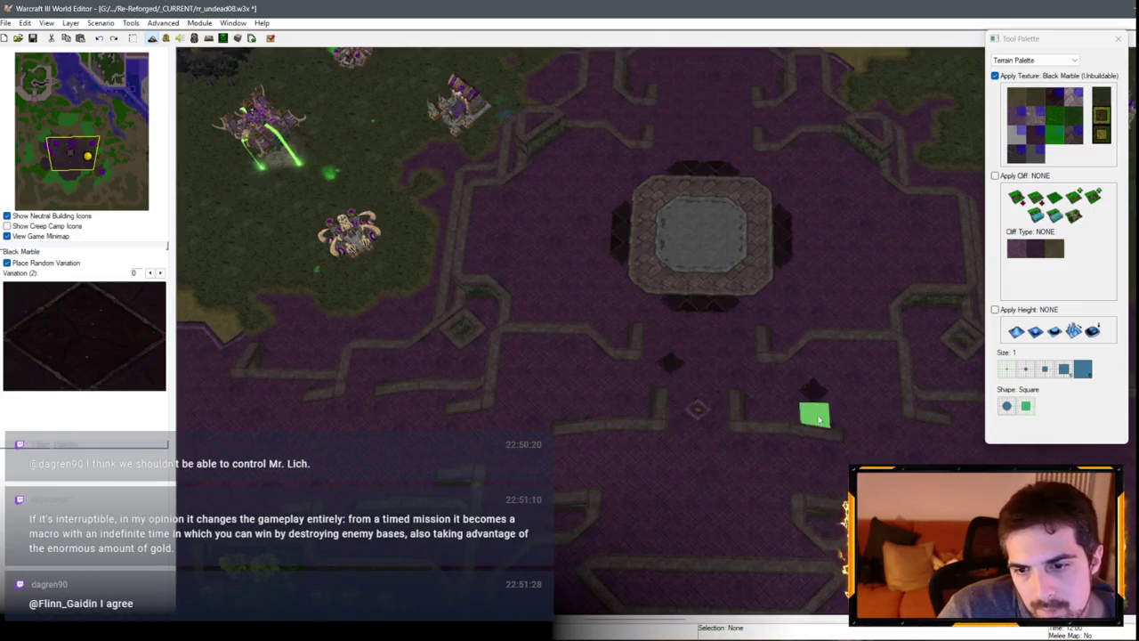
{"action": "key", "text": "Up"}
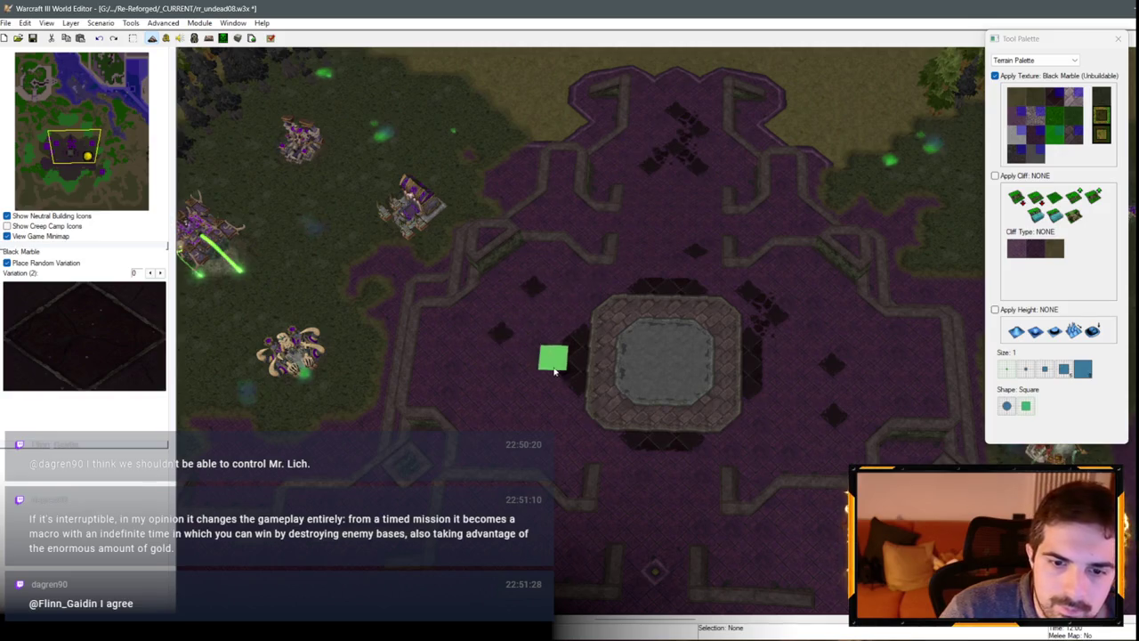
{"action": "left_click_drag", "start_coordinate": [538, 406], "coordinate": [551, 360]}
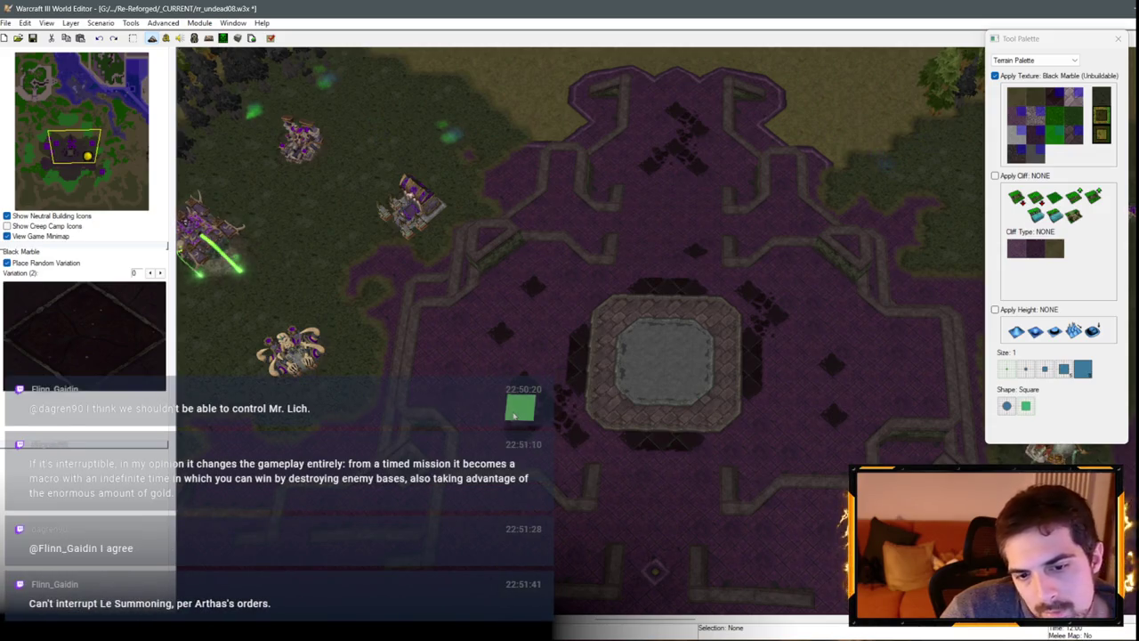
{"action": "scroll", "coordinate": [535, 432], "scroll_direction": "down", "scroll_amount": 1}
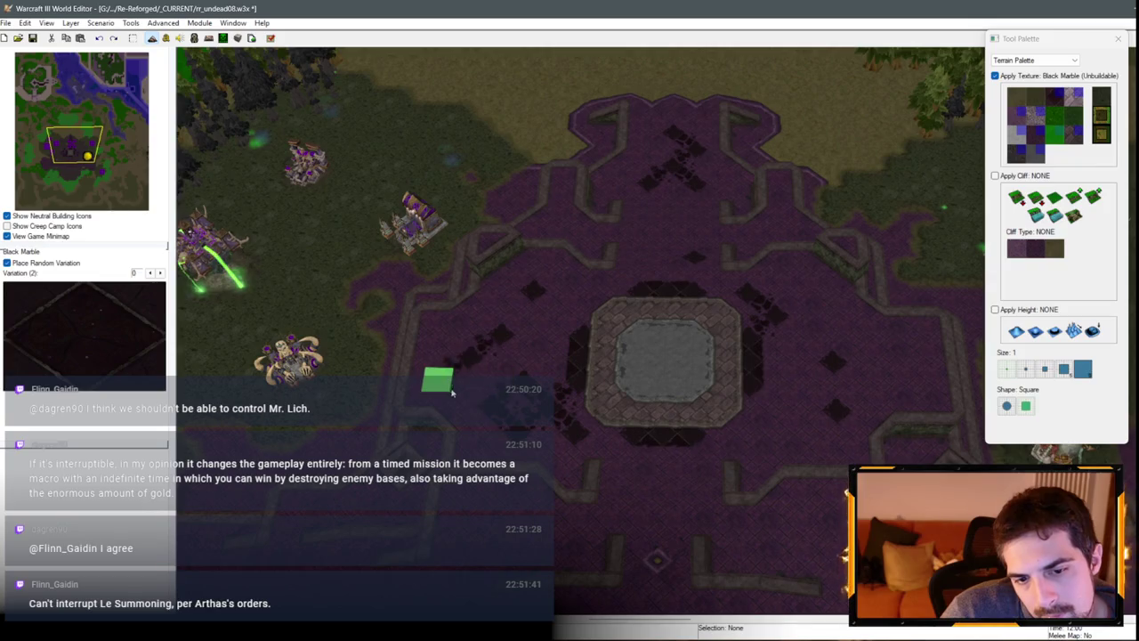
Step: Preview the plaza in Game View, looking south and north-west across it
{"action": "key", "text": "ctrl+shift+g"}
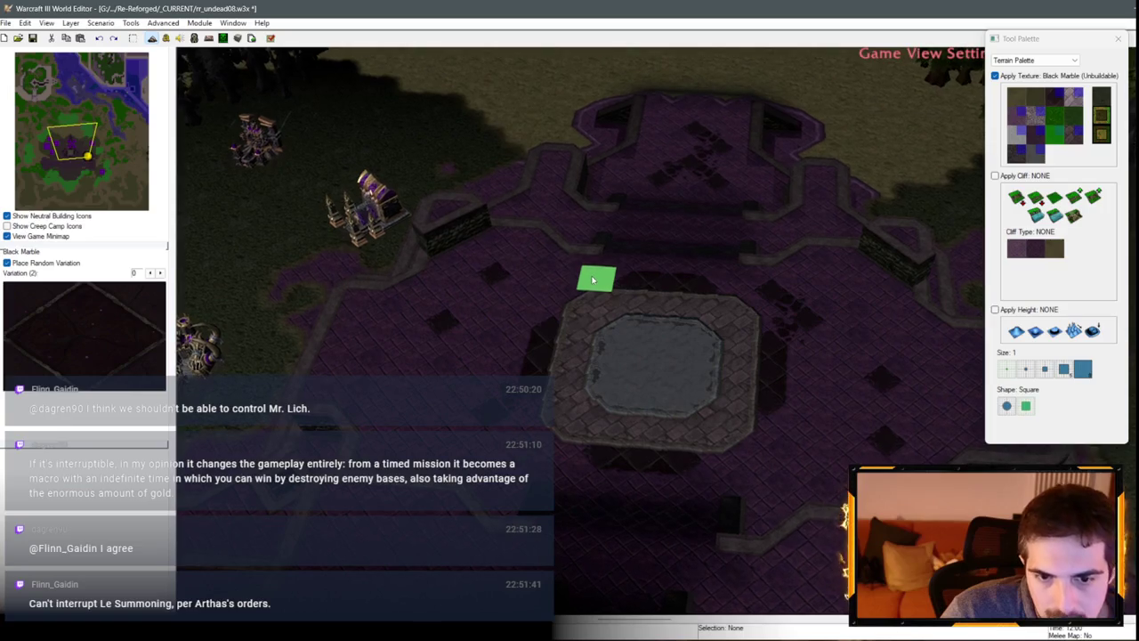
{"action": "scroll", "coordinate": [585, 283], "scroll_direction": "up", "scroll_amount": 2}
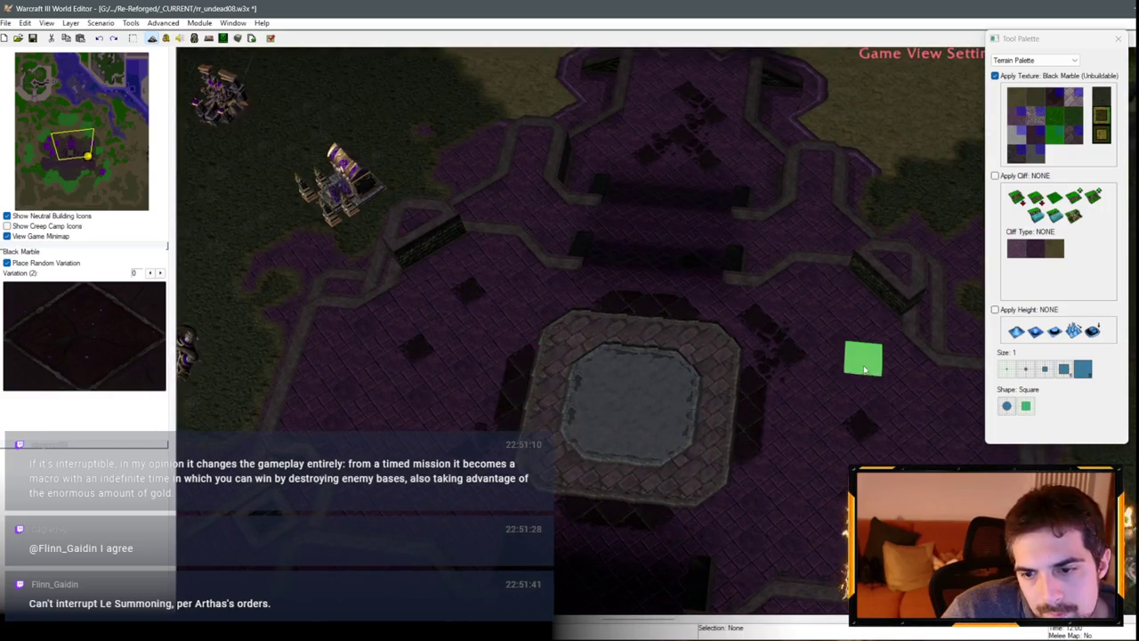
{"action": "key", "text": "Down"}
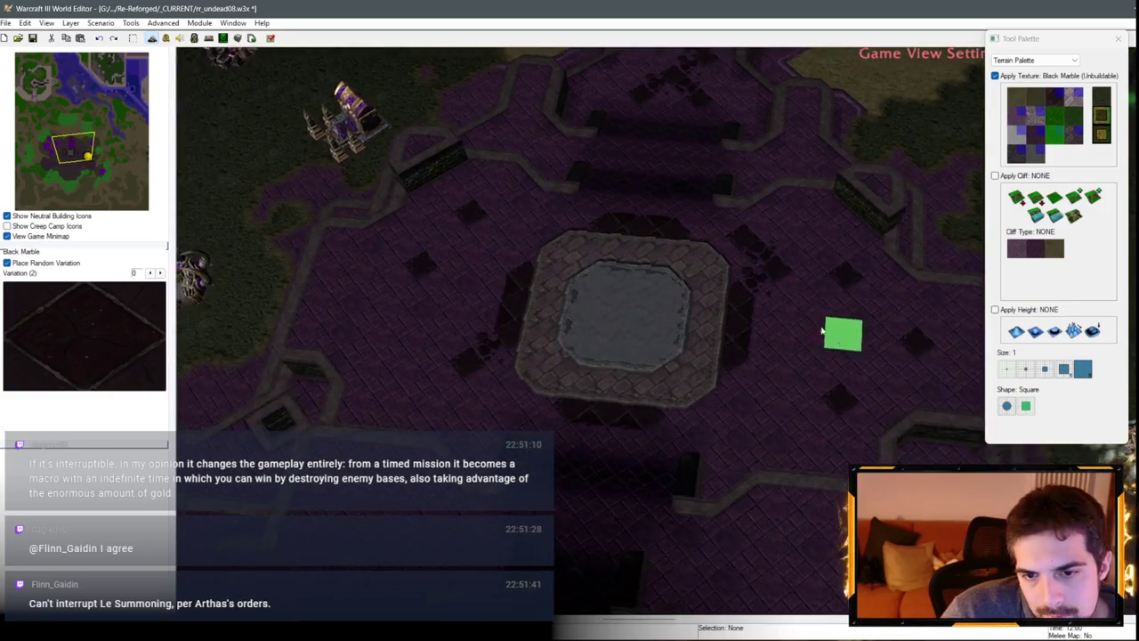
{"action": "scroll", "coordinate": [823, 332], "scroll_direction": "down", "scroll_amount": 1}
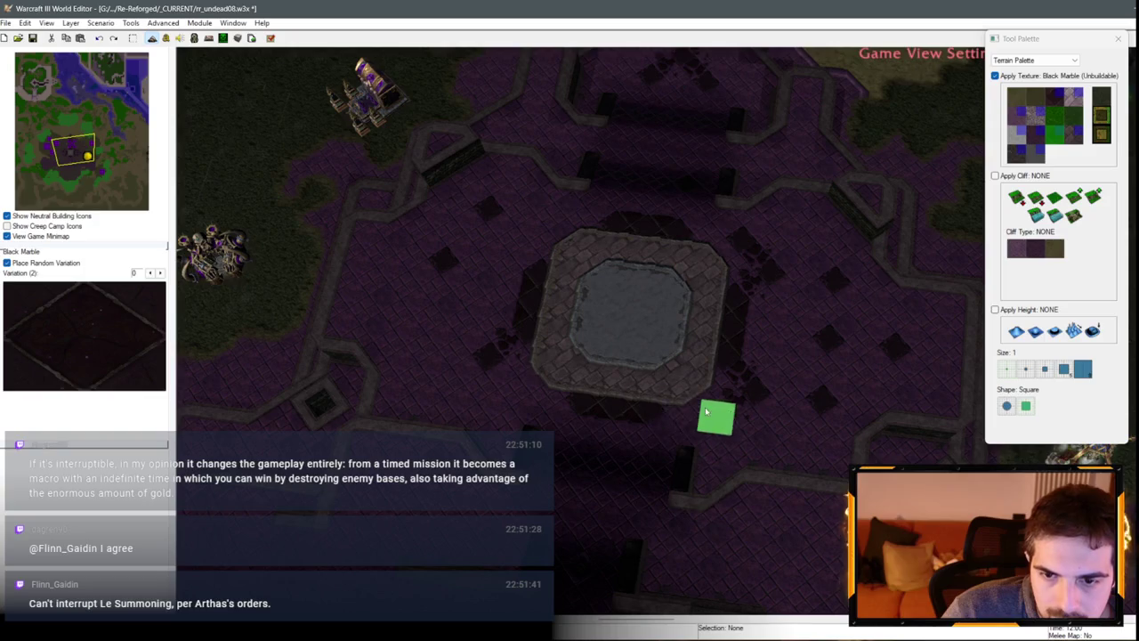
{"action": "key", "text": "Left"}
{"action": "key", "text": "Up"}
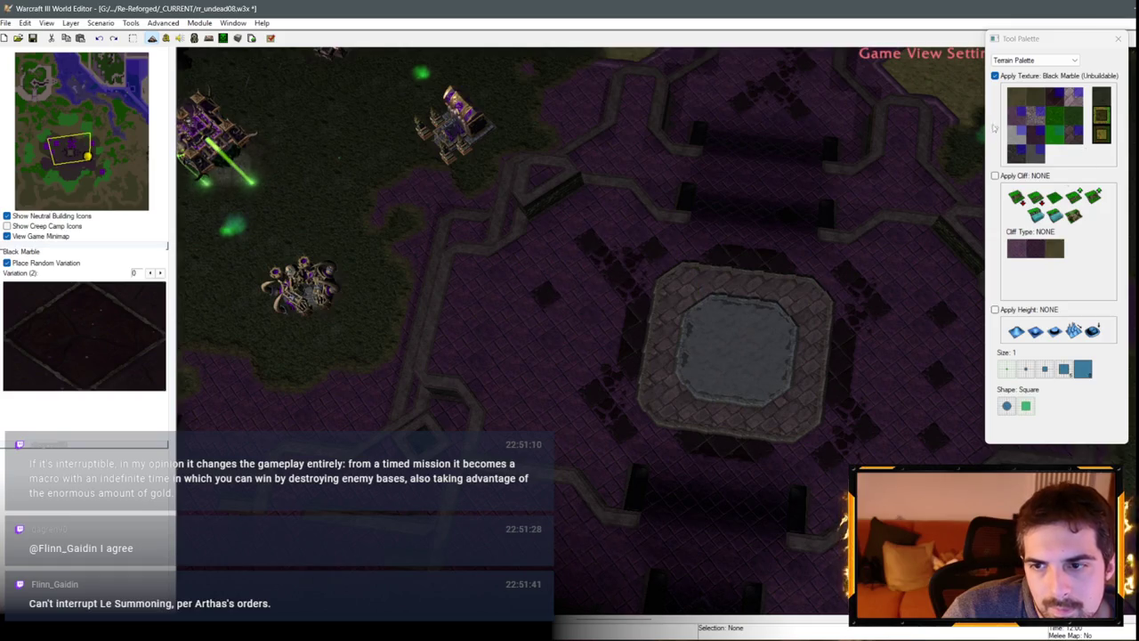
Step: Reselect Black Marble and patch it around the fountain platform's edges
{"action": "left_click", "coordinate": [1035, 134]}
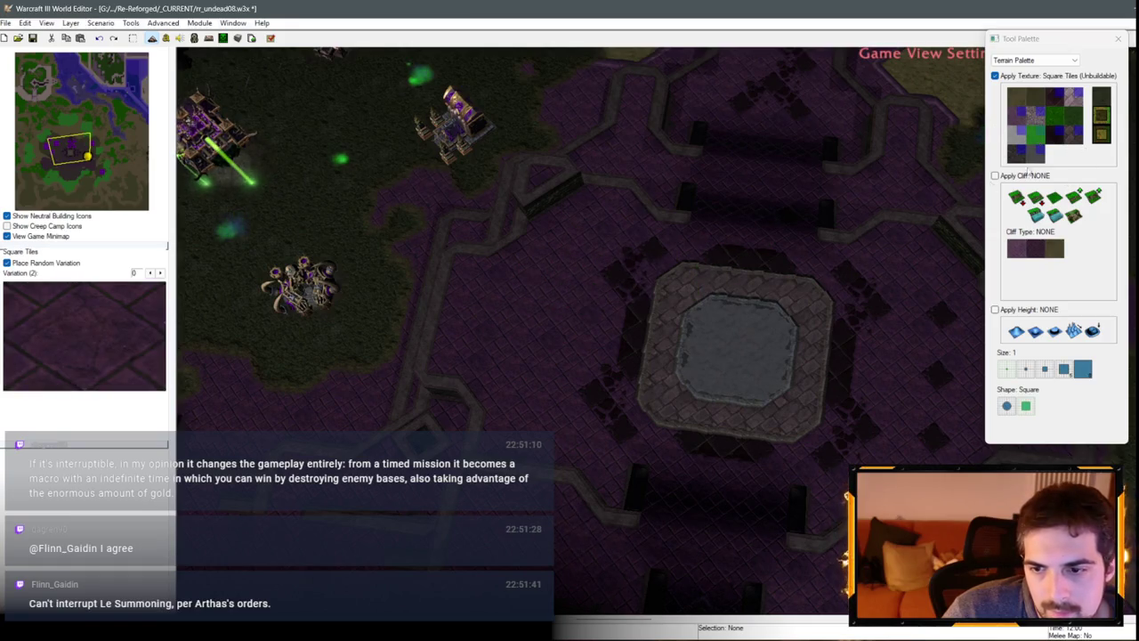
{"action": "left_click", "coordinate": [1057, 137]}
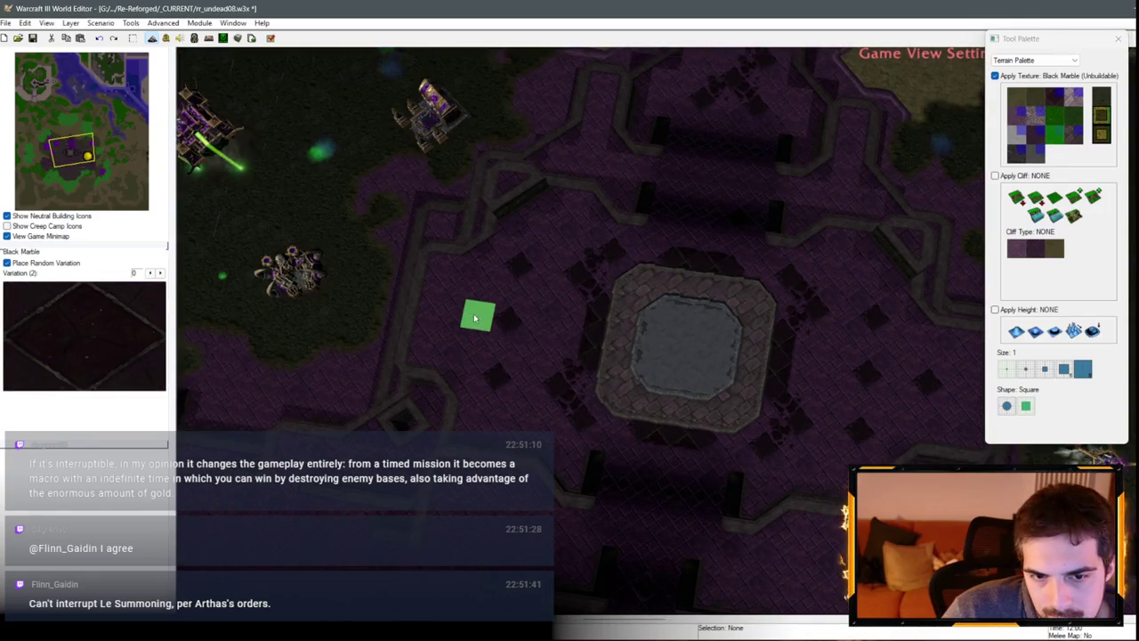
{"action": "scroll", "coordinate": [783, 339], "scroll_direction": "down", "scroll_amount": 2}
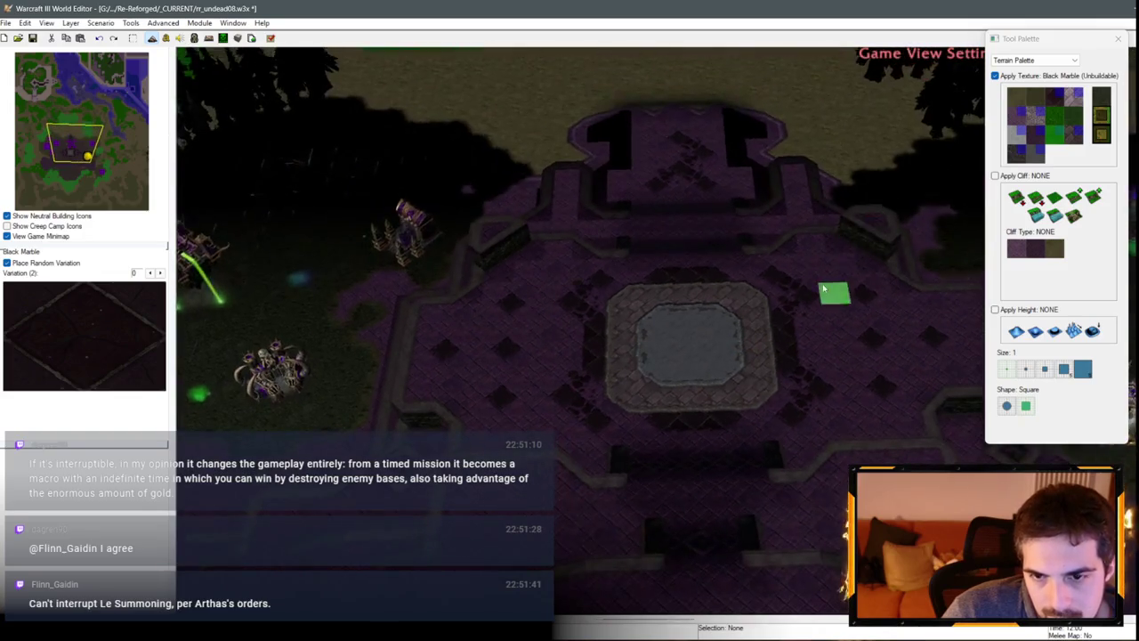
{"action": "scroll", "coordinate": [823, 289], "scroll_direction": "up", "scroll_amount": 2}
{"action": "key", "text": "Up"}
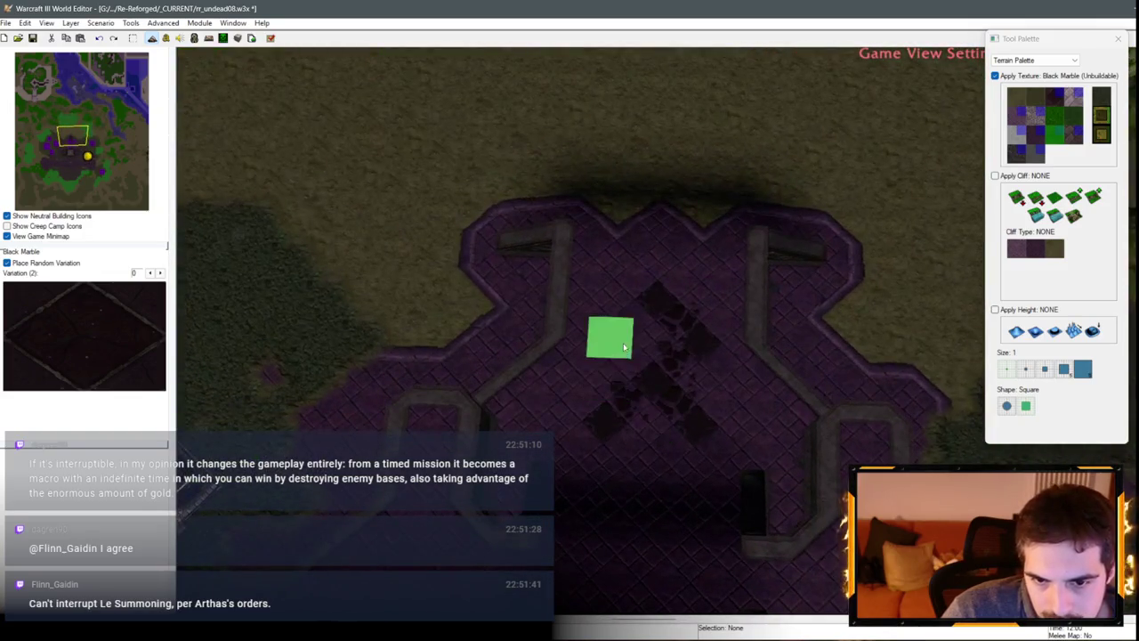
{"action": "key", "text": "Down"}
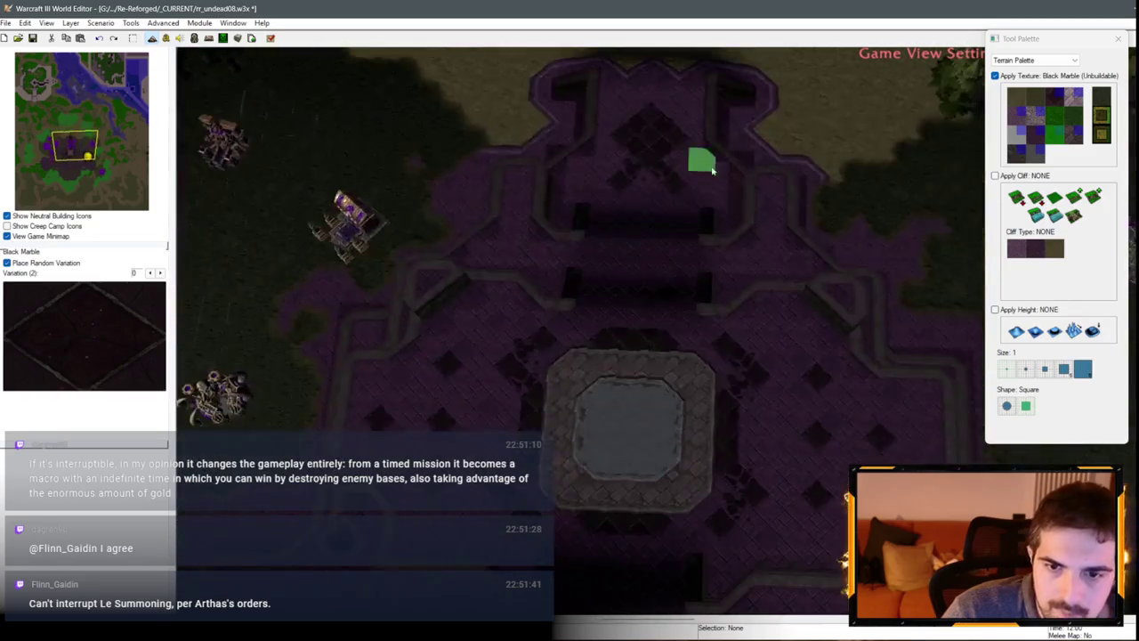
{"action": "key", "text": "Down"}
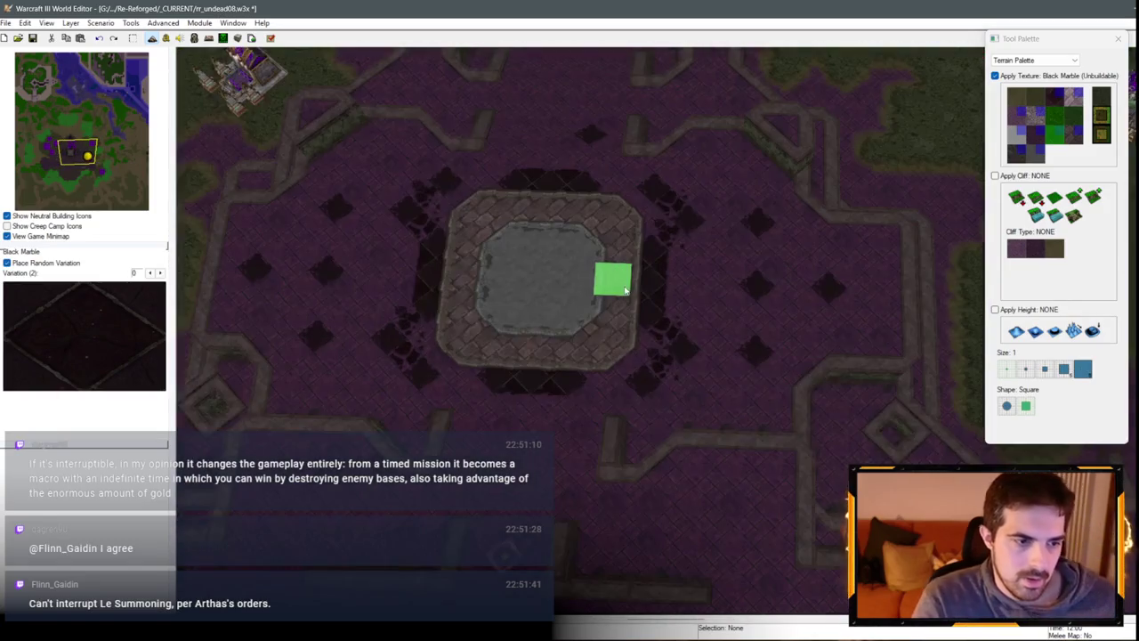
{"action": "left_click", "coordinate": [645, 286]}
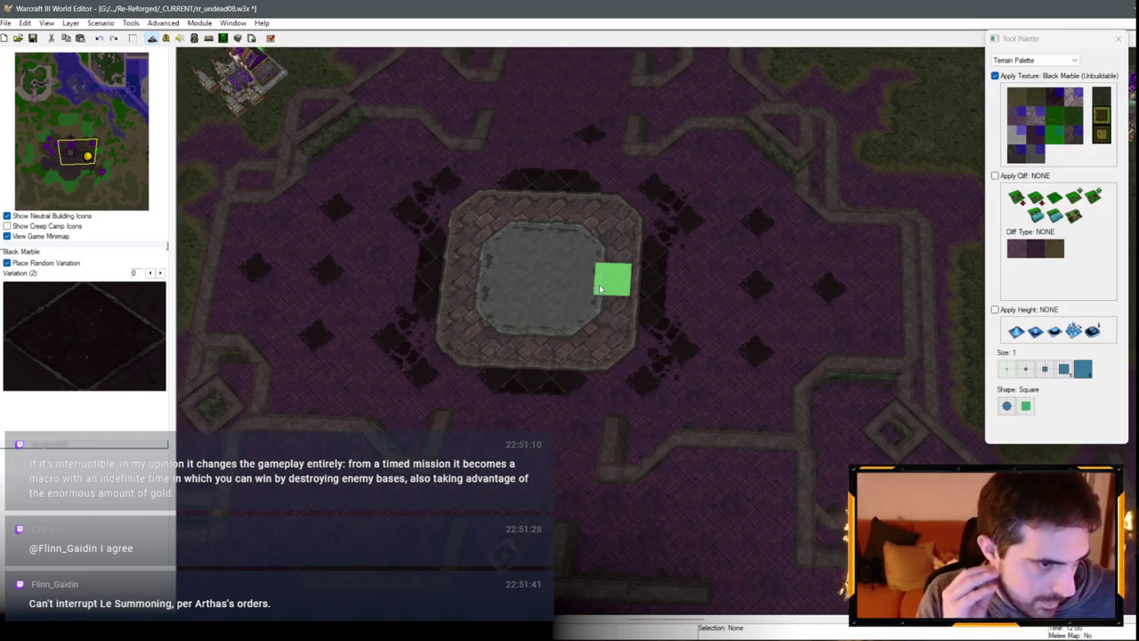
Step: Survey the western side and return, then select Round Tiles
{"action": "scroll", "coordinate": [600, 289], "scroll_direction": "down", "scroll_amount": 2}
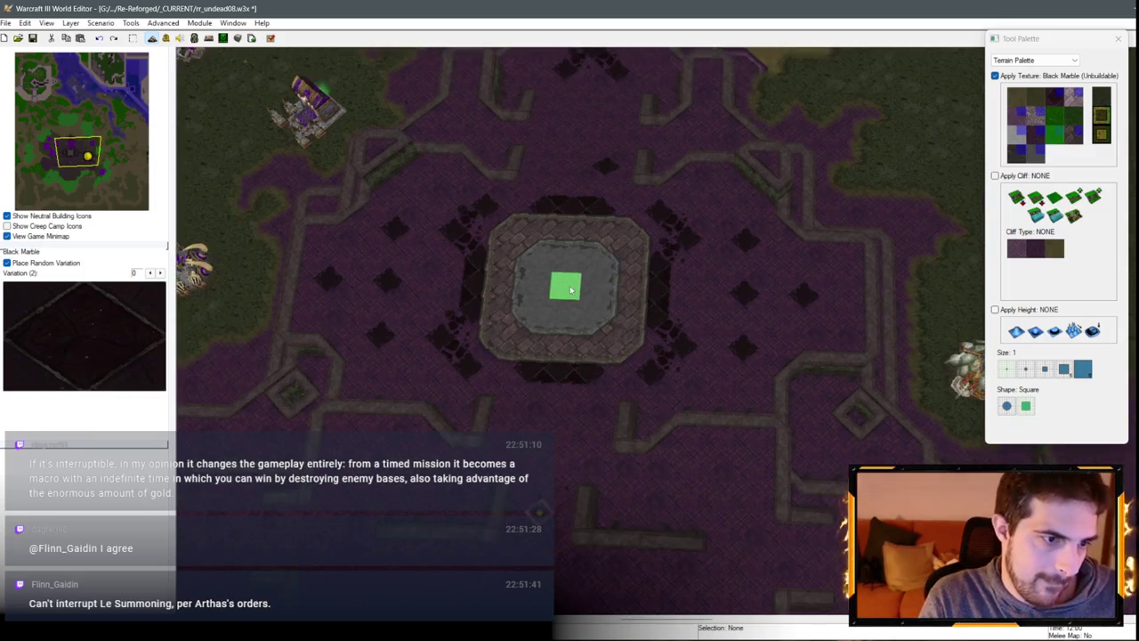
{"action": "scroll", "coordinate": [566, 296], "scroll_direction": "up", "scroll_amount": 2}
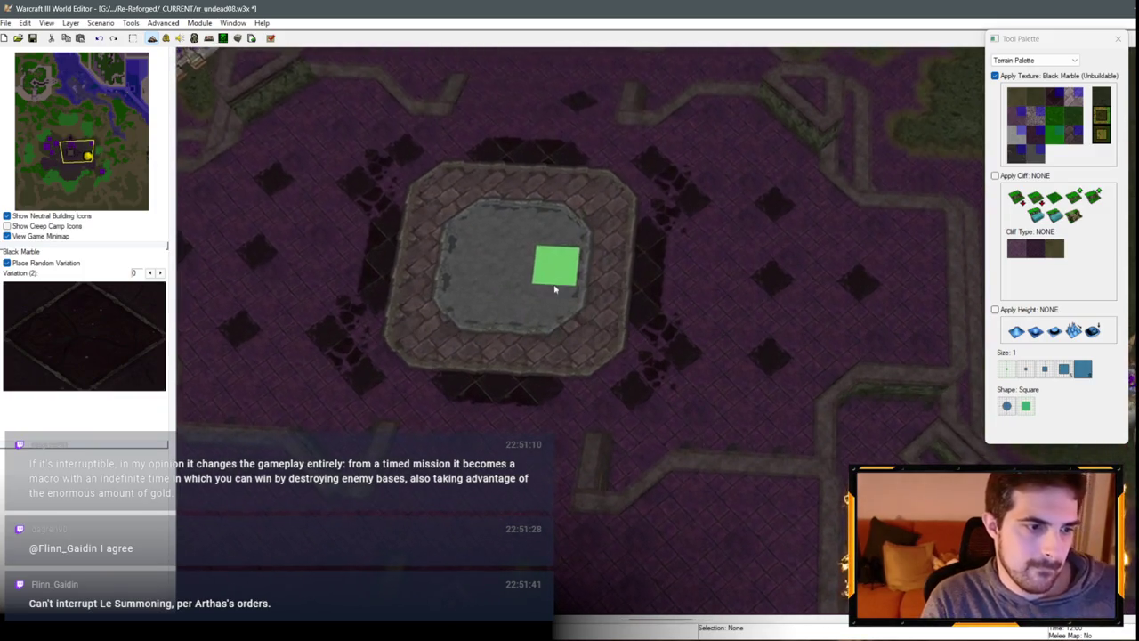
{"action": "scroll", "coordinate": [560, 329], "scroll_direction": "up", "scroll_amount": 1}
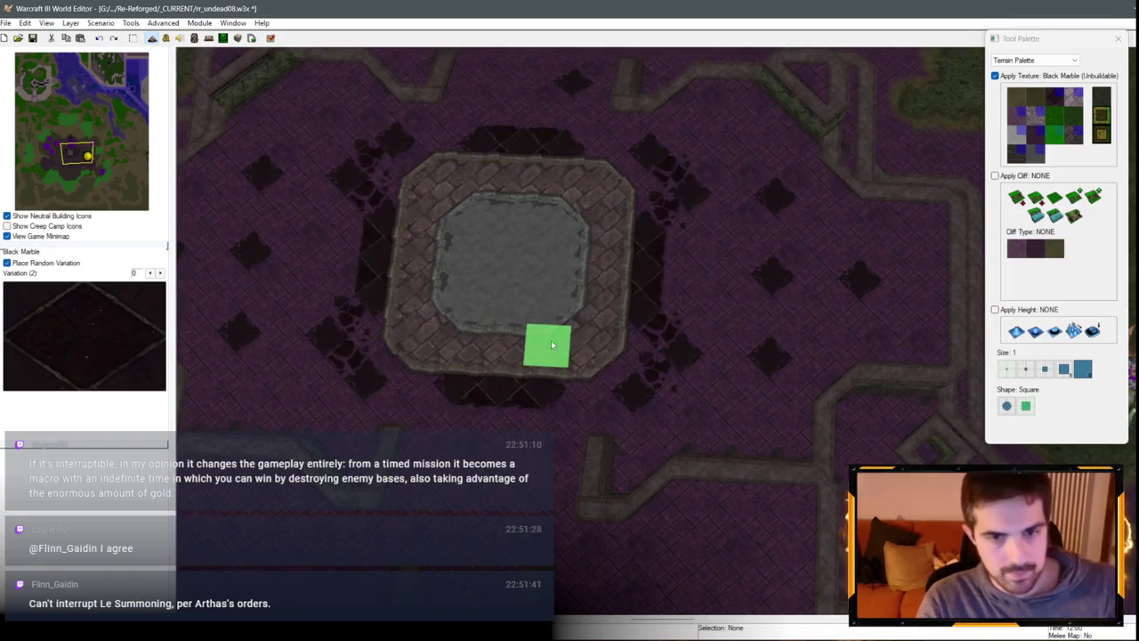
{"action": "scroll", "coordinate": [633, 348], "scroll_direction": "down", "scroll_amount": 4}
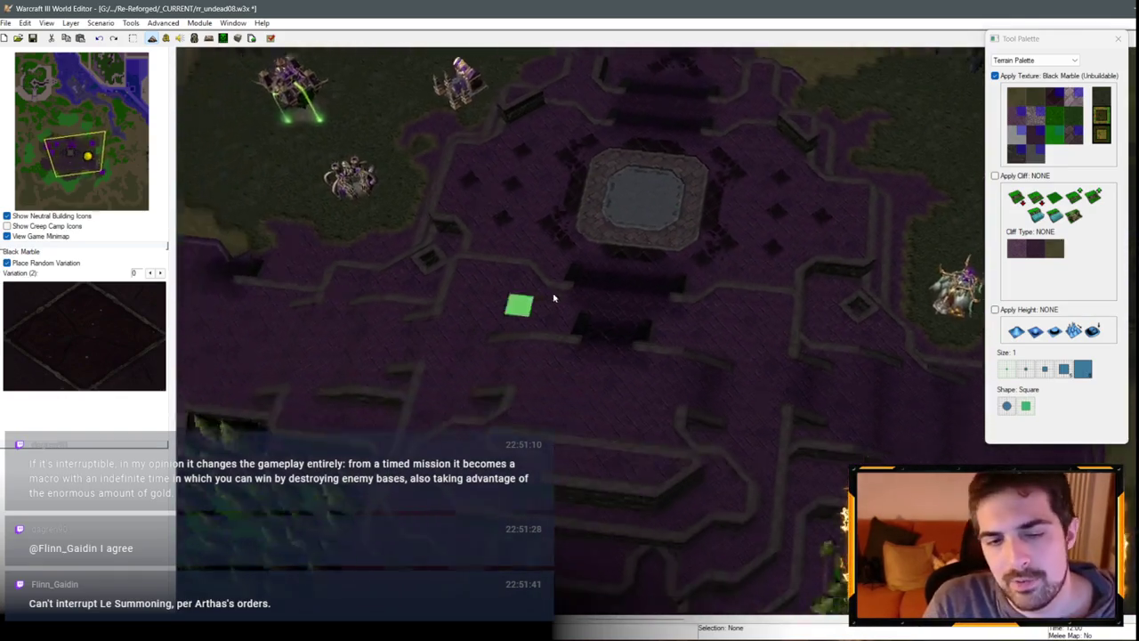
{"action": "scroll", "coordinate": [553, 298], "scroll_direction": "up", "scroll_amount": 3}
{"action": "key", "text": "Left"}
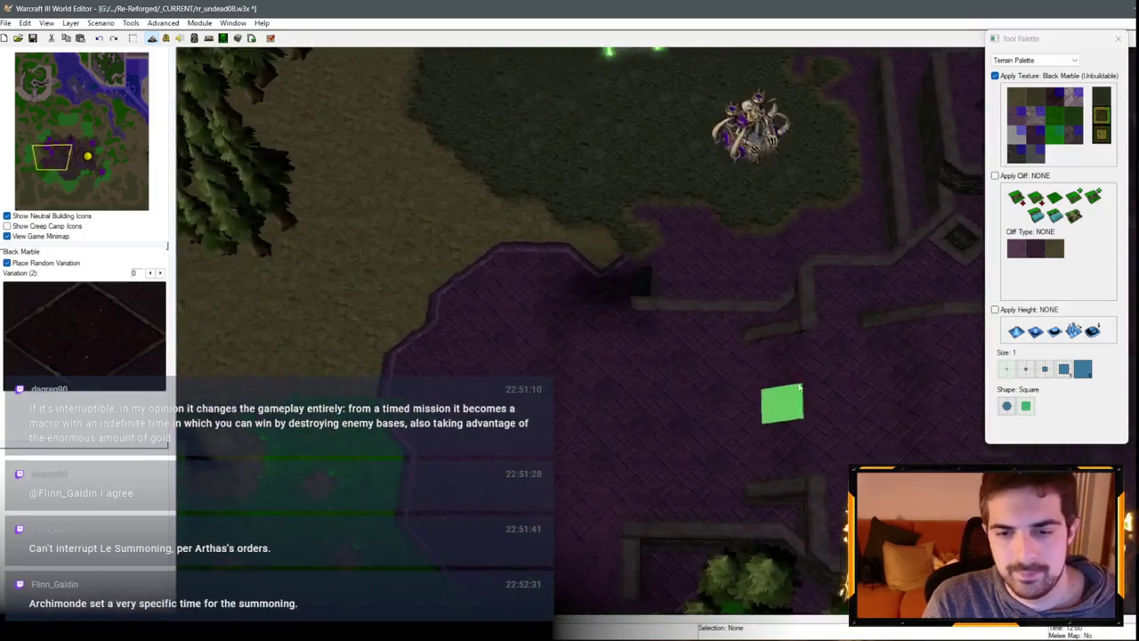
{"action": "key", "text": "Right"}
{"action": "key", "text": "Down"}
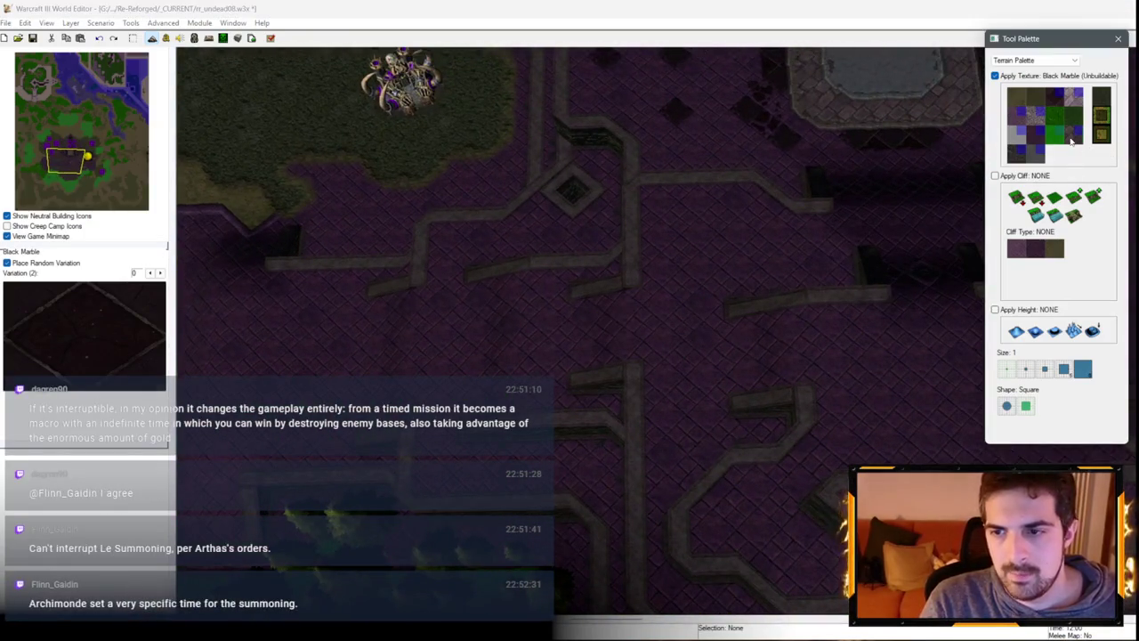
{"action": "left_click", "coordinate": [1071, 140]}
{"action": "scroll", "coordinate": [756, 222], "scroll_direction": "down", "scroll_amount": 2}
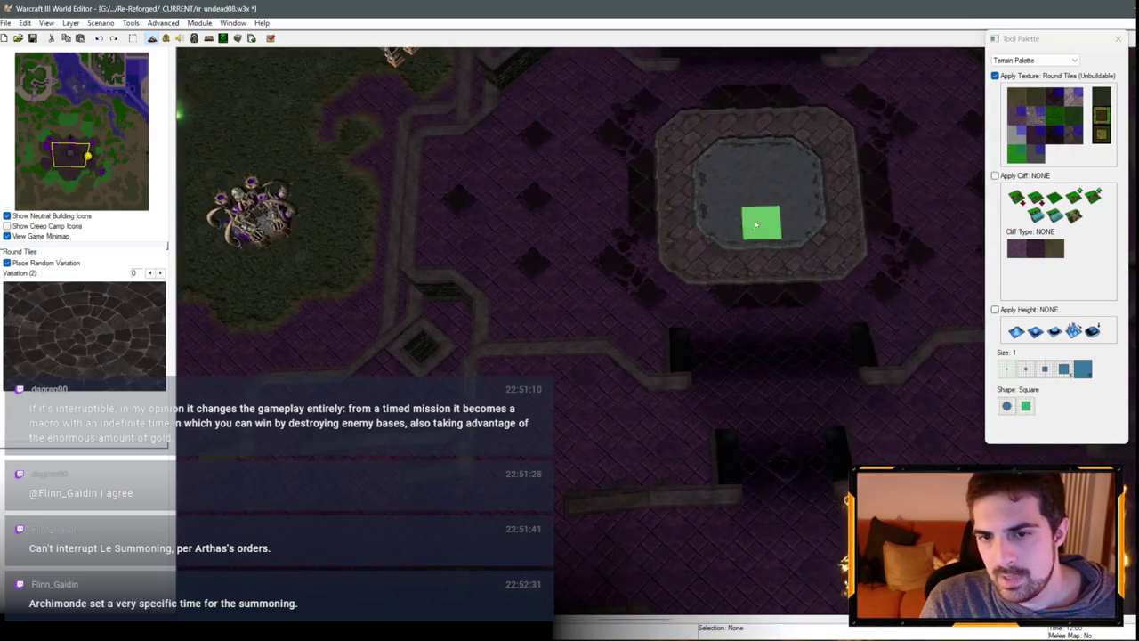
Step: Paint the lower platform below the centre with White Marble
{"action": "key", "text": "Up"}
{"action": "key", "text": "Up"}
{"action": "key", "text": "Down"}
{"action": "key", "text": "Down"}
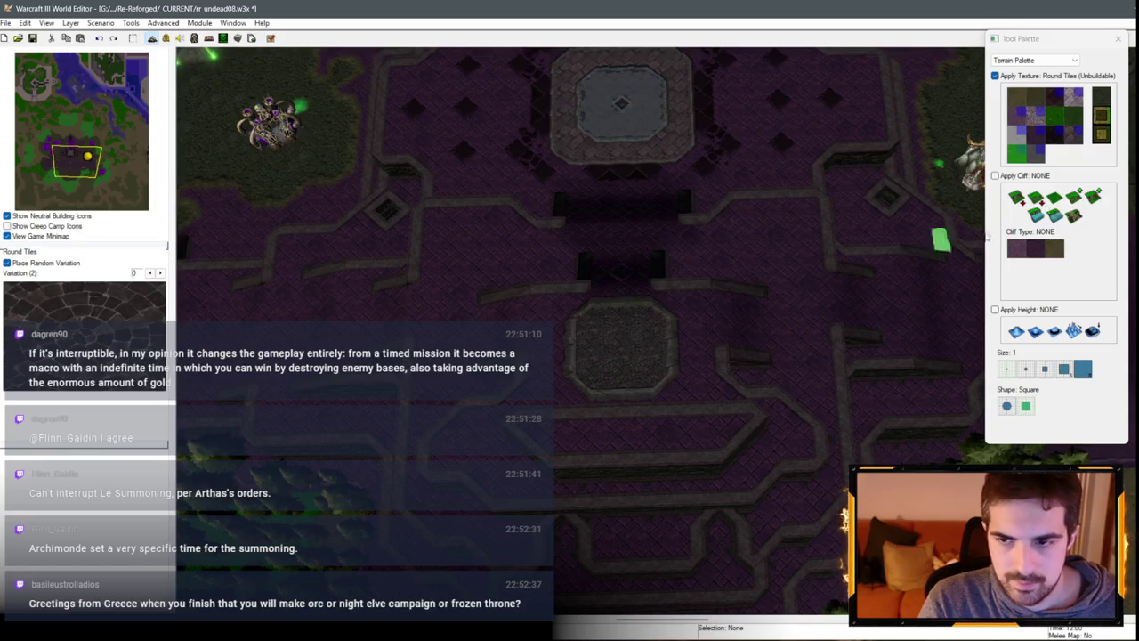
{"action": "left_click", "coordinate": [1035, 153]}
{"action": "mouse_move", "coordinate": [584, 359]}
{"action": "left_mouse_down"}
{"action": "mouse_move", "coordinate": [647, 331]}
{"action": "mouse_move", "coordinate": [618, 344]}
{"action": "left_mouse_up"}
{"action": "key", "text": "Up"}
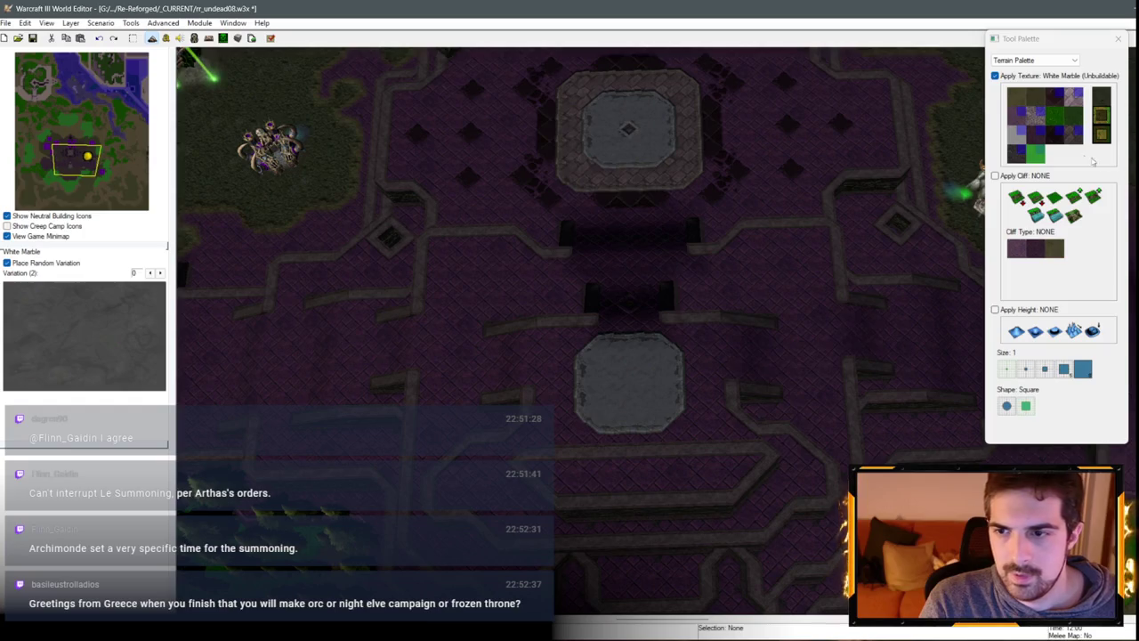
Step: Paint a Black Marble strip through the lower platform, then undo both strokes
{"action": "left_click", "coordinate": [1073, 133]}
{"action": "left_click", "coordinate": [1041, 138]}
{"action": "left_click_drag", "start_coordinate": [628, 348], "coordinate": [628, 406]}
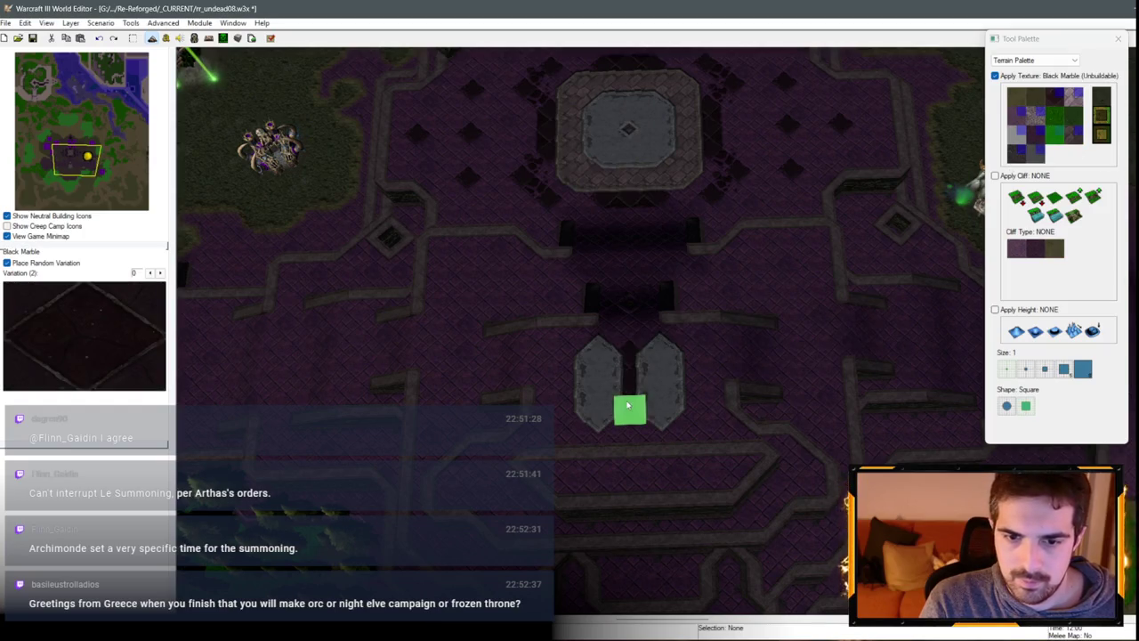
{"action": "key", "text": "ctrl+z"}
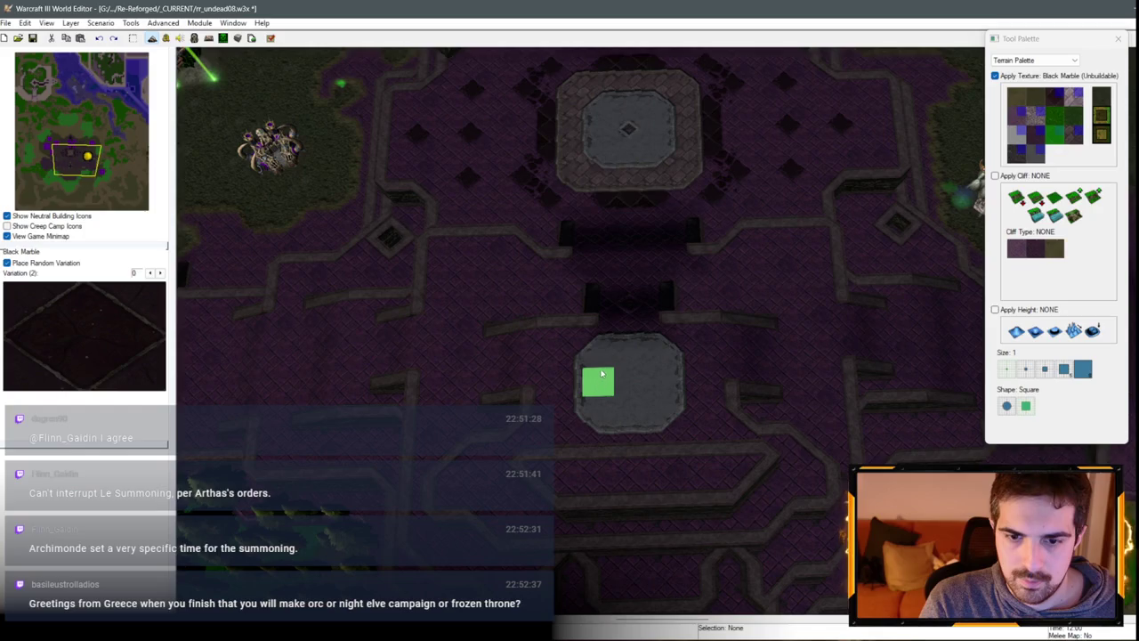
{"action": "key", "text": "ctrl+z"}
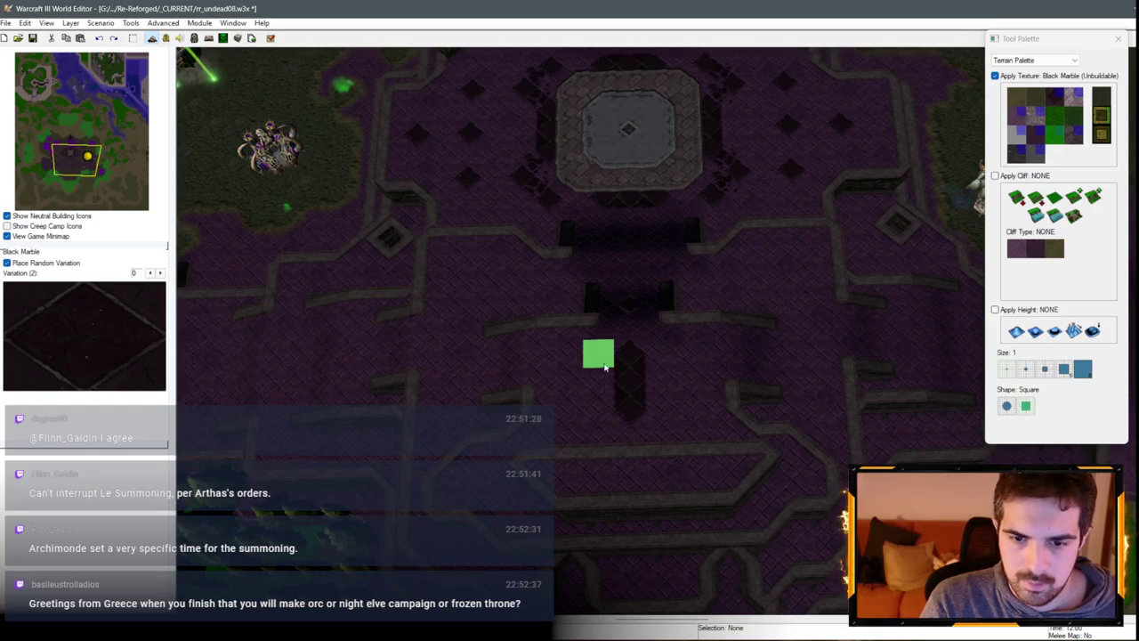
Step: Paint a Black Marble square below the platform with a Brick tile at its centre
{"action": "mouse_move", "coordinate": [648, 361]}
{"action": "left_mouse_down"}
{"action": "mouse_move", "coordinate": [599, 407]}
{"action": "mouse_move", "coordinate": [629, 408]}
{"action": "mouse_move", "coordinate": [660, 385]}
{"action": "left_mouse_up"}
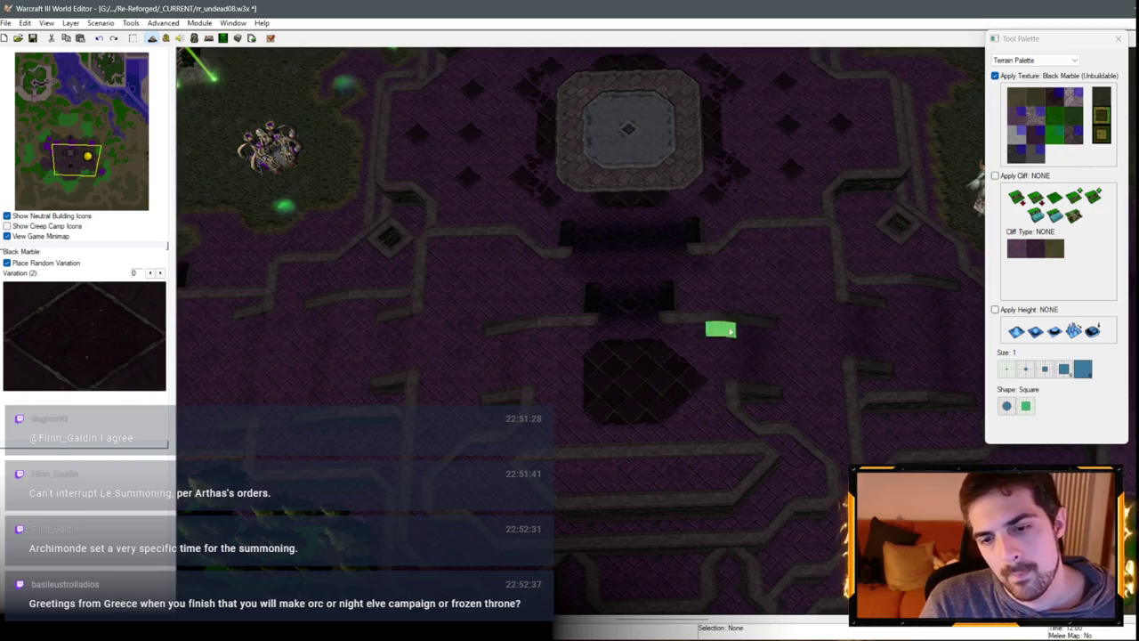
{"action": "left_click", "coordinate": [1074, 150]}
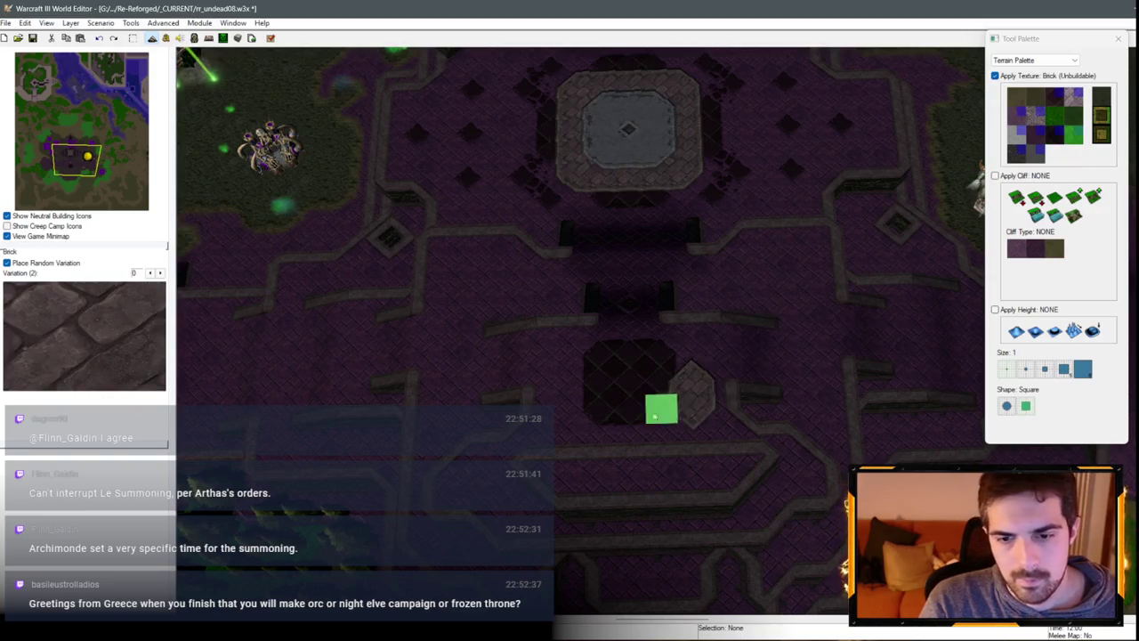
{"action": "left_click", "coordinate": [656, 396]}
{"action": "scroll", "coordinate": [732, 255], "scroll_direction": "down", "scroll_amount": 3}
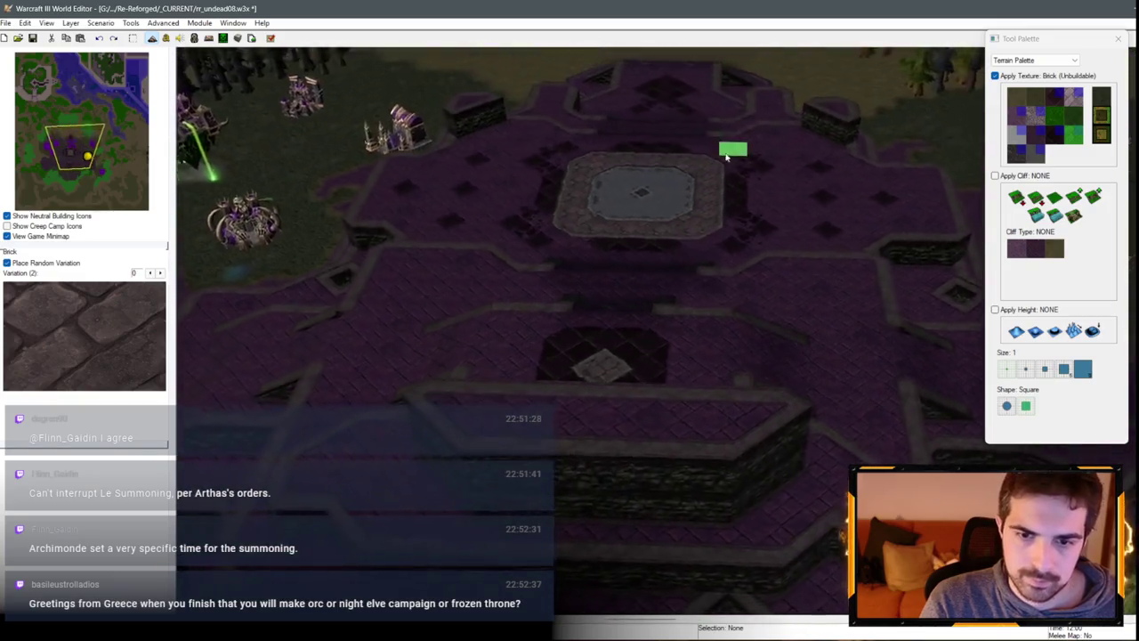
{"action": "scroll", "coordinate": [733, 148], "scroll_direction": "up", "scroll_amount": 4}
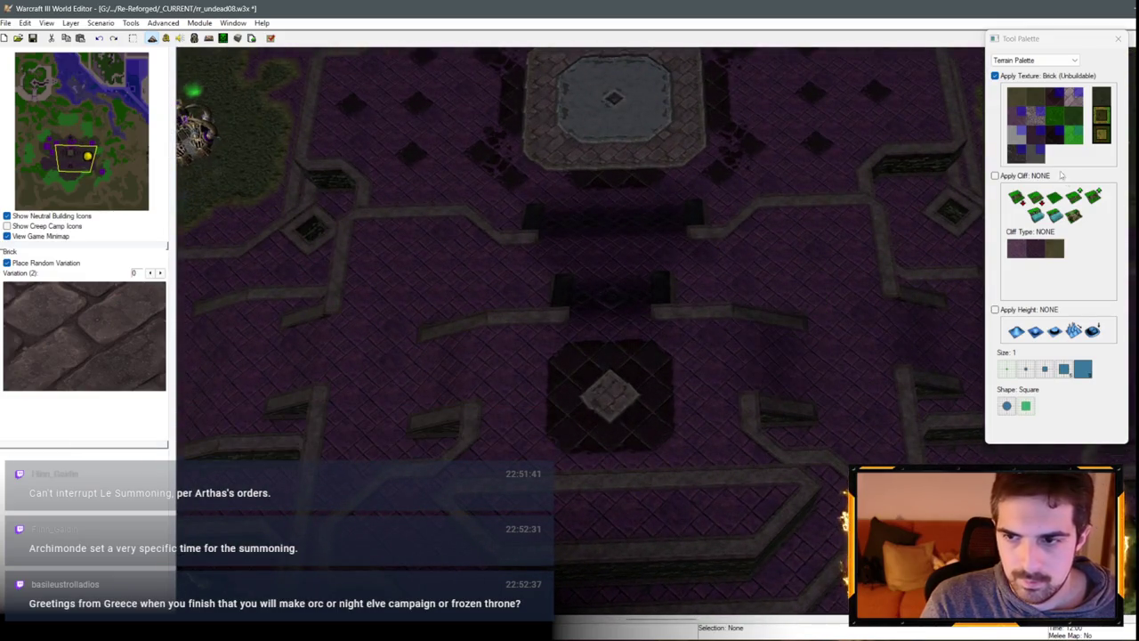
Step: Switch between White Marble and Round Tiles, leaving Round Tiles selected
{"action": "left_click", "coordinate": [1020, 141]}
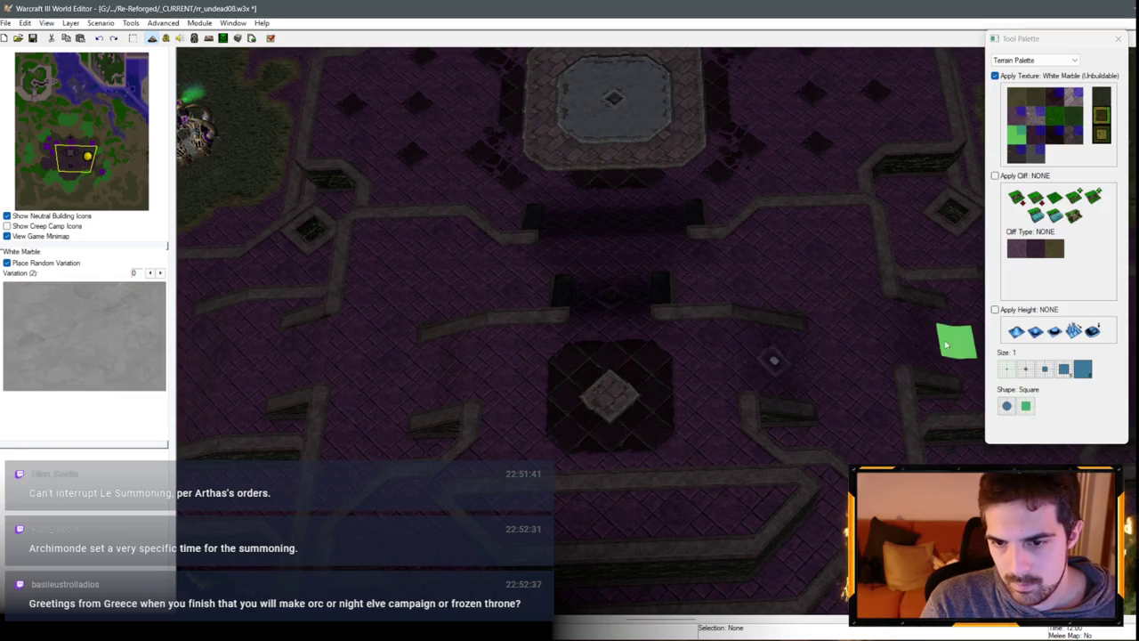
{"action": "left_click", "coordinate": [1015, 153]}
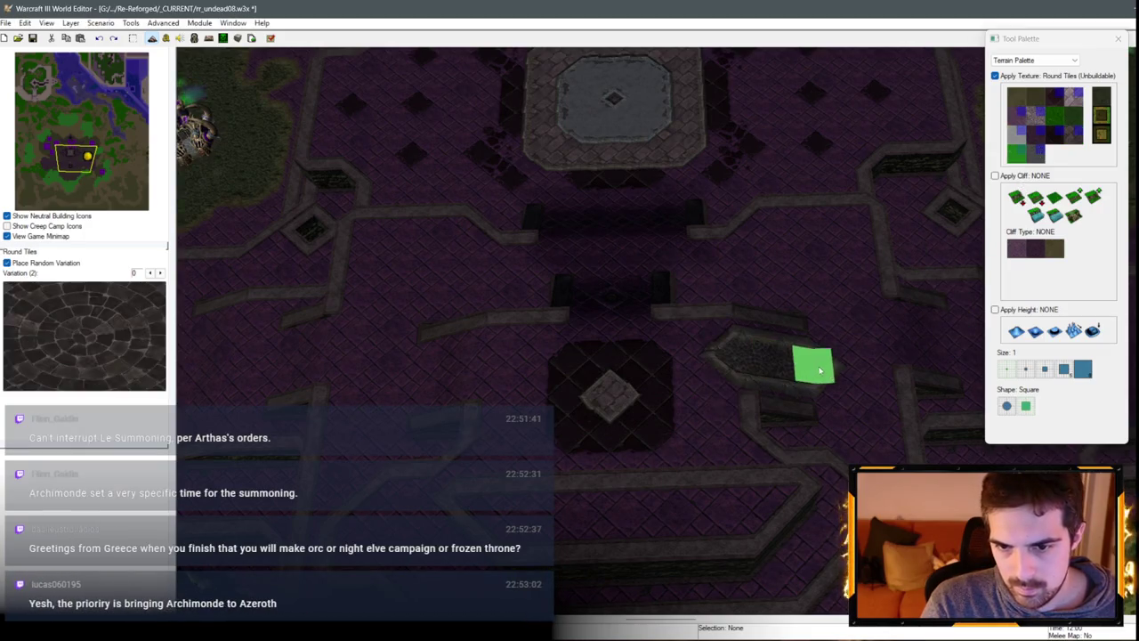
{"action": "left_click", "coordinate": [1035, 154]}
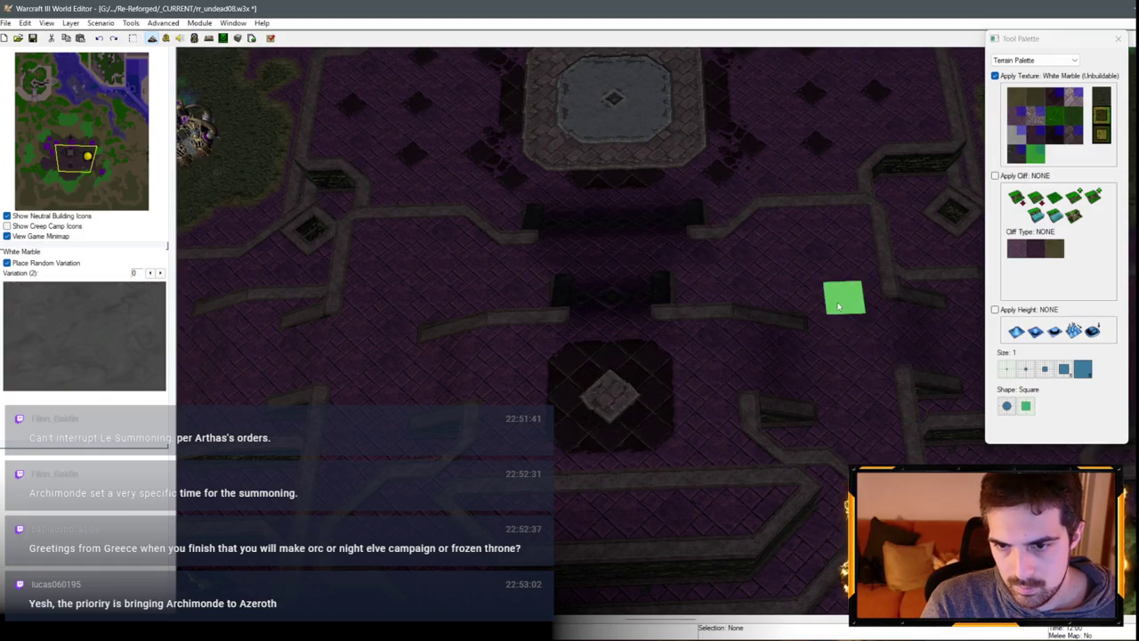
{"action": "left_click", "coordinate": [1022, 155]}
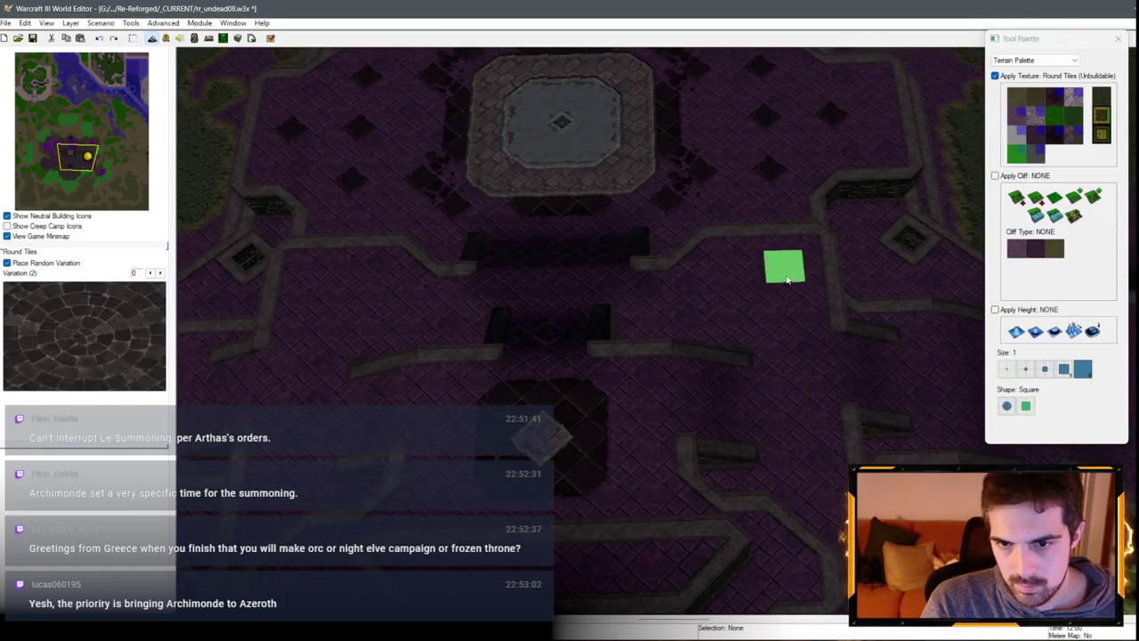
{"action": "scroll", "coordinate": [549, 324], "scroll_direction": "down", "scroll_amount": 4}
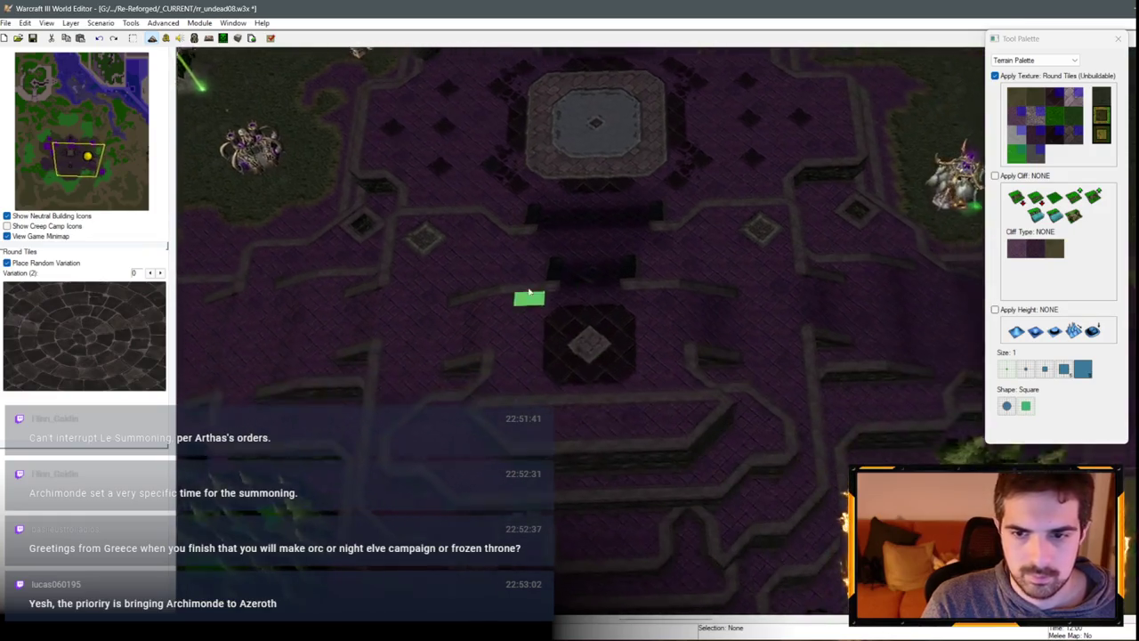
{"action": "key", "text": "Left"}
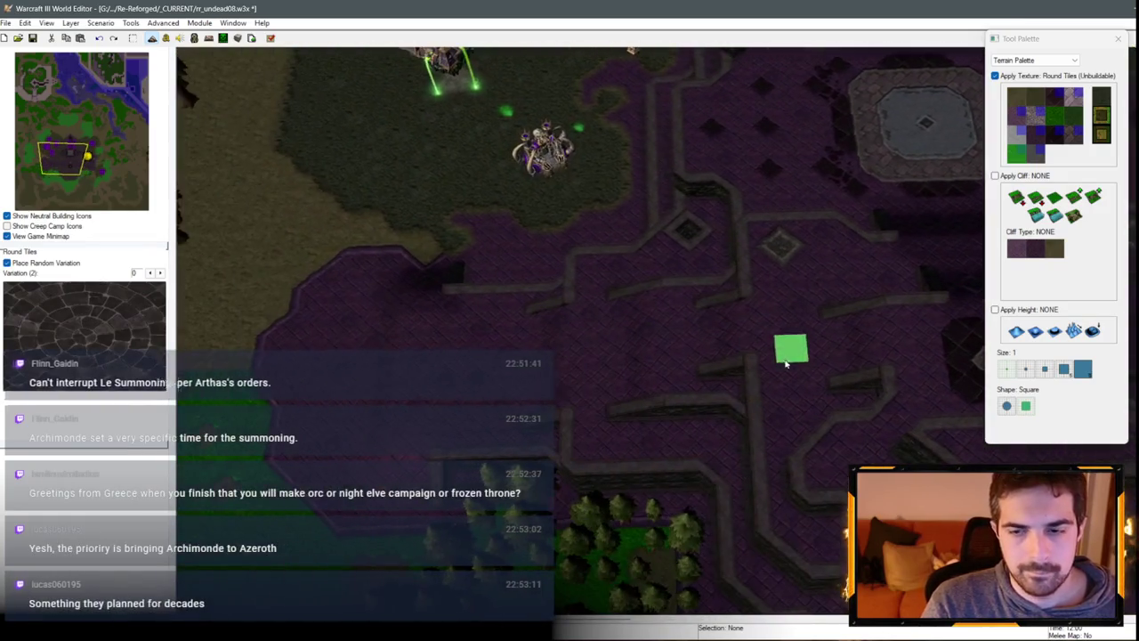
Step: Paint a Black Marble strip along the path and extend it further east
{"action": "left_click", "coordinate": [1053, 151]}
{"action": "mouse_move", "coordinate": [548, 366]}
{"action": "left_mouse_down"}
{"action": "mouse_move", "coordinate": [645, 361]}
{"action": "mouse_move", "coordinate": [662, 338]}
{"action": "mouse_move", "coordinate": [499, 356]}
{"action": "left_mouse_up"}
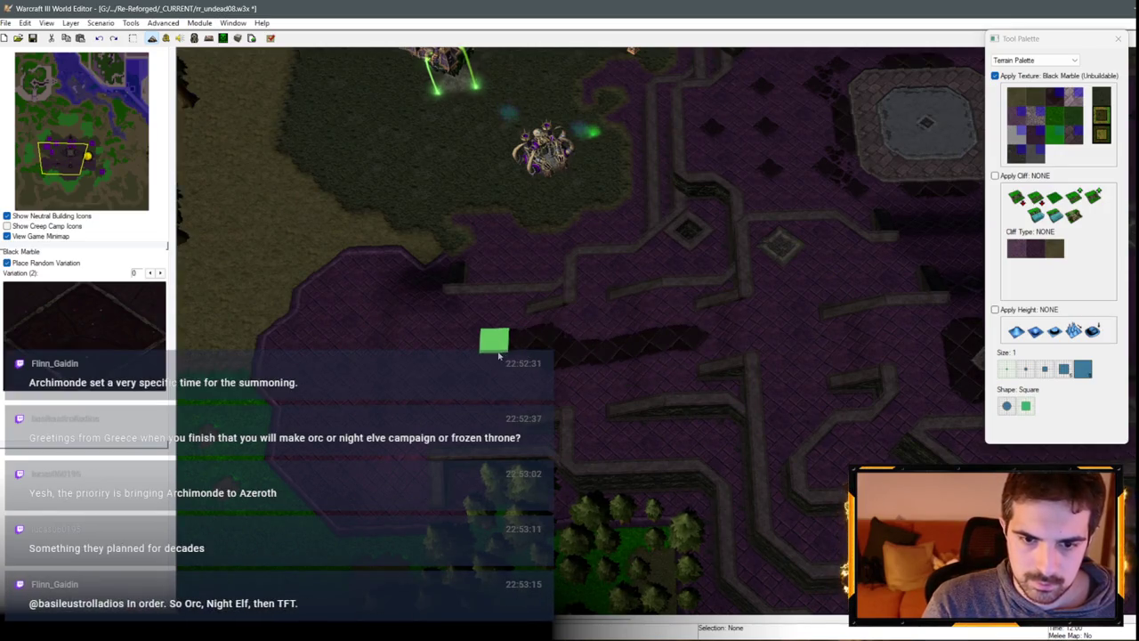
{"action": "key", "text": "Right"}
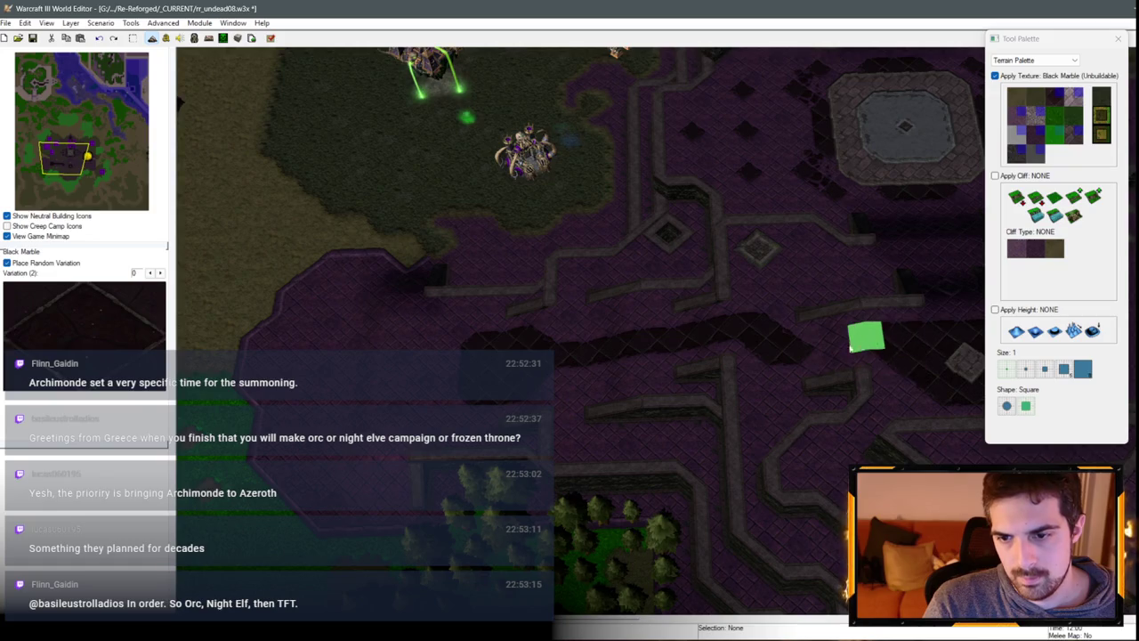
{"action": "key", "text": "Right"}
{"action": "key", "text": "Up"}
{"action": "left_click_drag", "start_coordinate": [598, 402], "coordinate": [736, 410]}
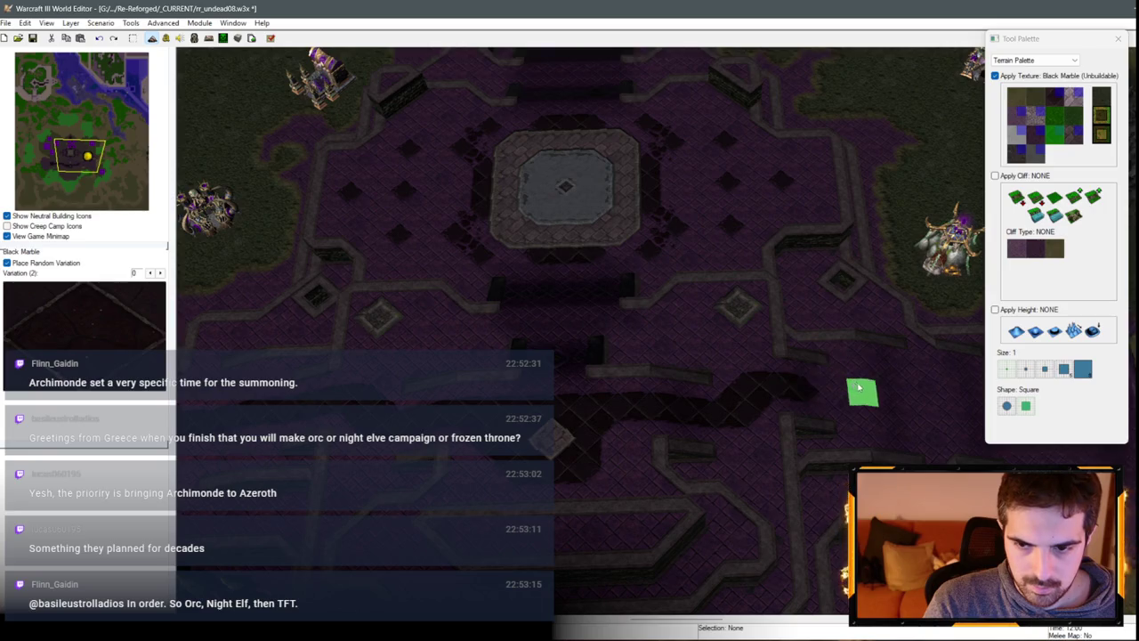
Step: Zoom into the east edge, select Brick and paint a brick tile on the purple ground
{"action": "scroll", "coordinate": [860, 388], "scroll_direction": "down", "scroll_amount": 2}
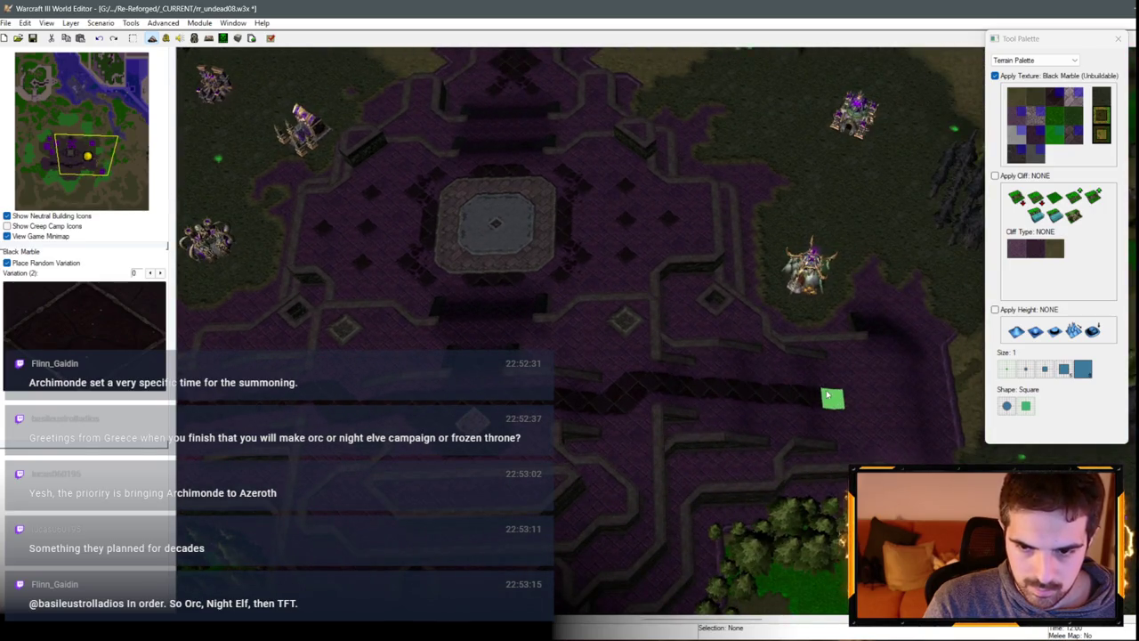
{"action": "key", "text": "Left"}
{"action": "key", "text": "Right"}
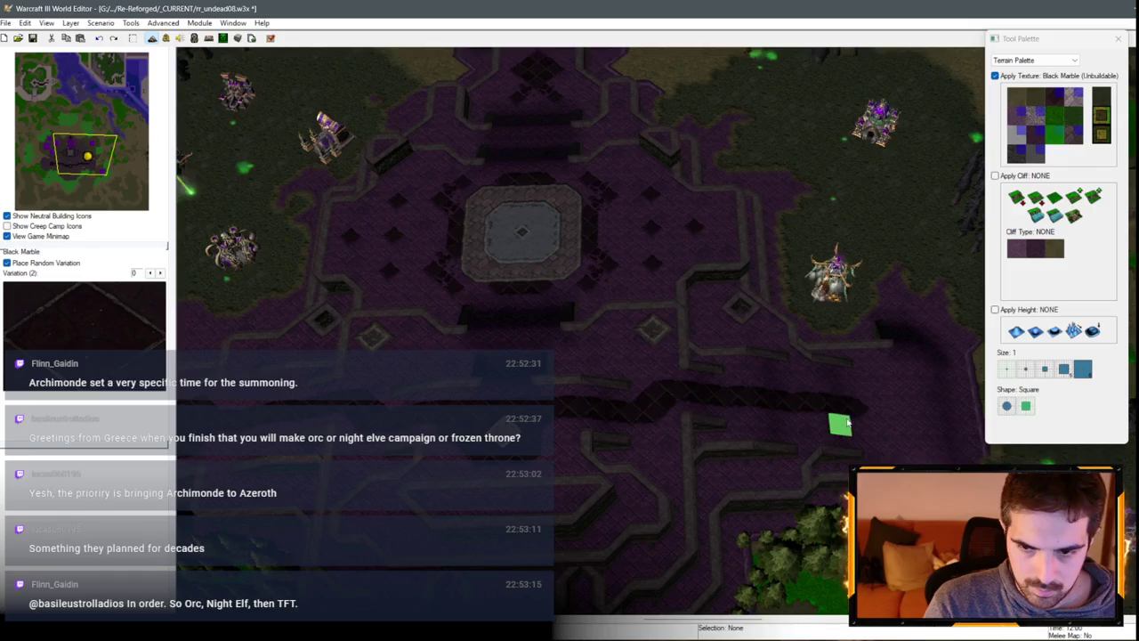
{"action": "scroll", "coordinate": [855, 389], "scroll_direction": "up", "scroll_amount": 1}
{"action": "scroll", "coordinate": [827, 410], "scroll_direction": "down", "scroll_amount": 2}
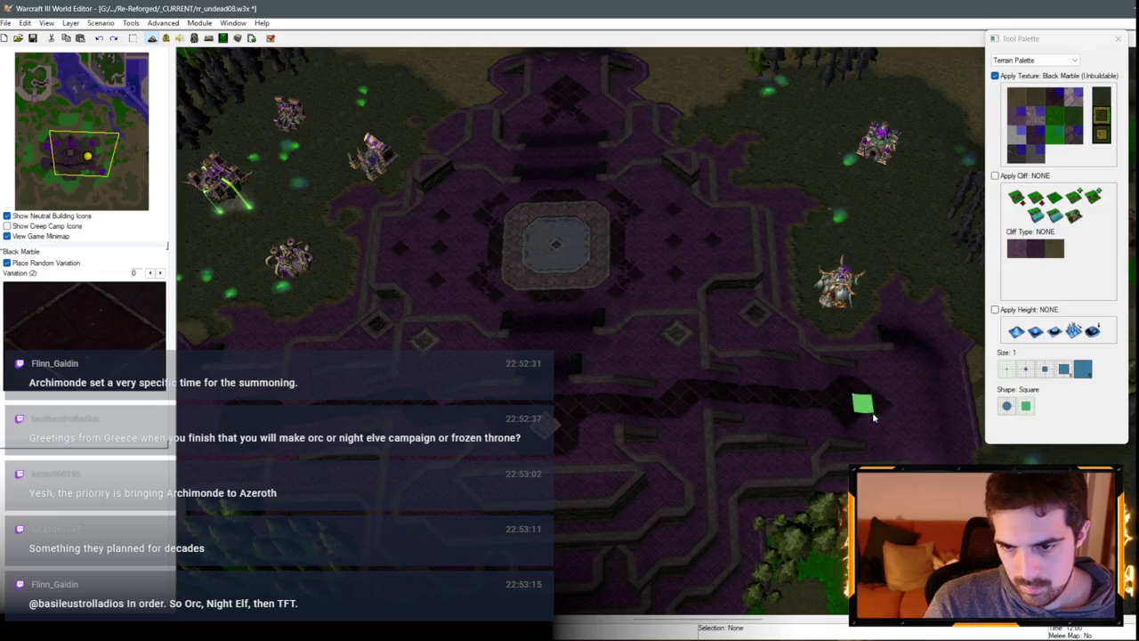
{"action": "scroll", "coordinate": [846, 455], "scroll_direction": "down", "scroll_amount": 2}
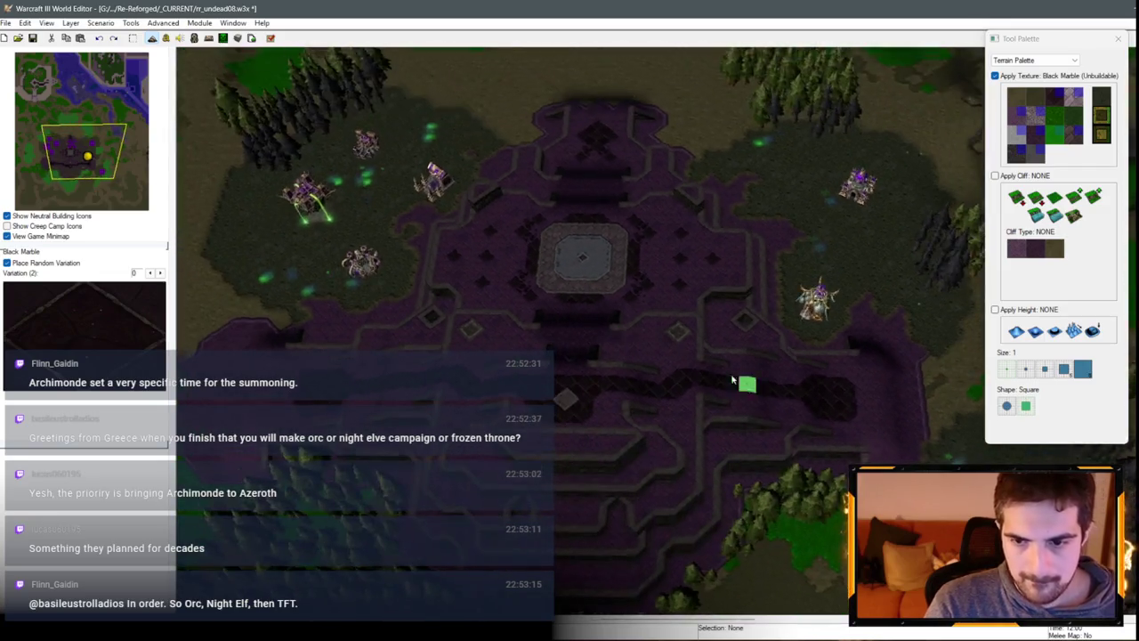
{"action": "scroll", "coordinate": [732, 381], "scroll_direction": "up", "scroll_amount": 3}
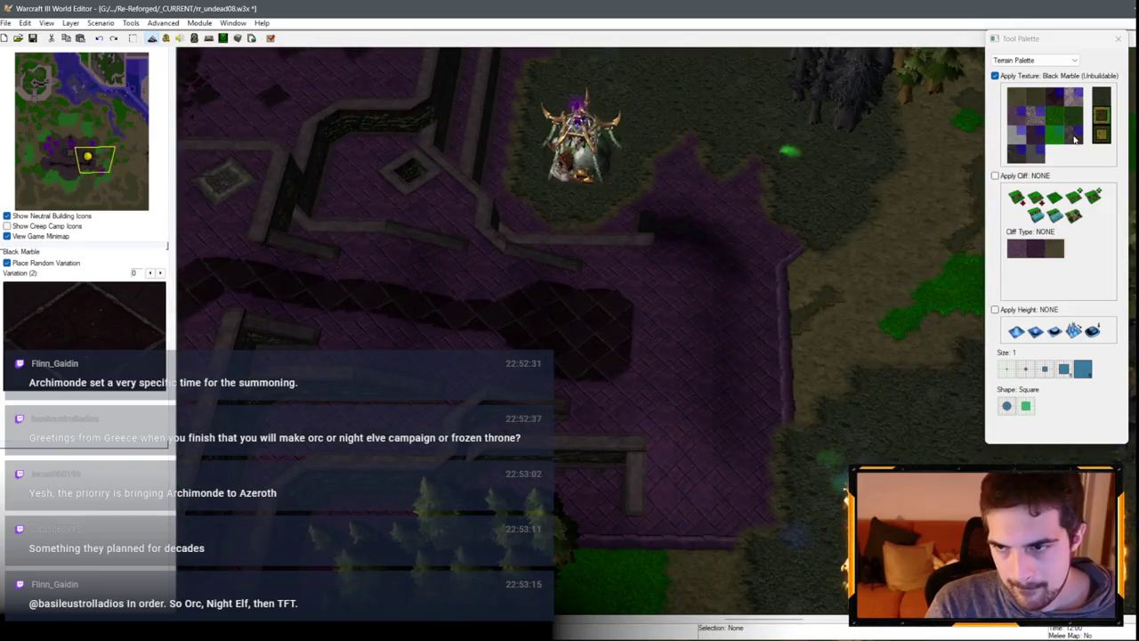
{"action": "left_click", "coordinate": [1075, 135]}
{"action": "left_click", "coordinate": [684, 363]}
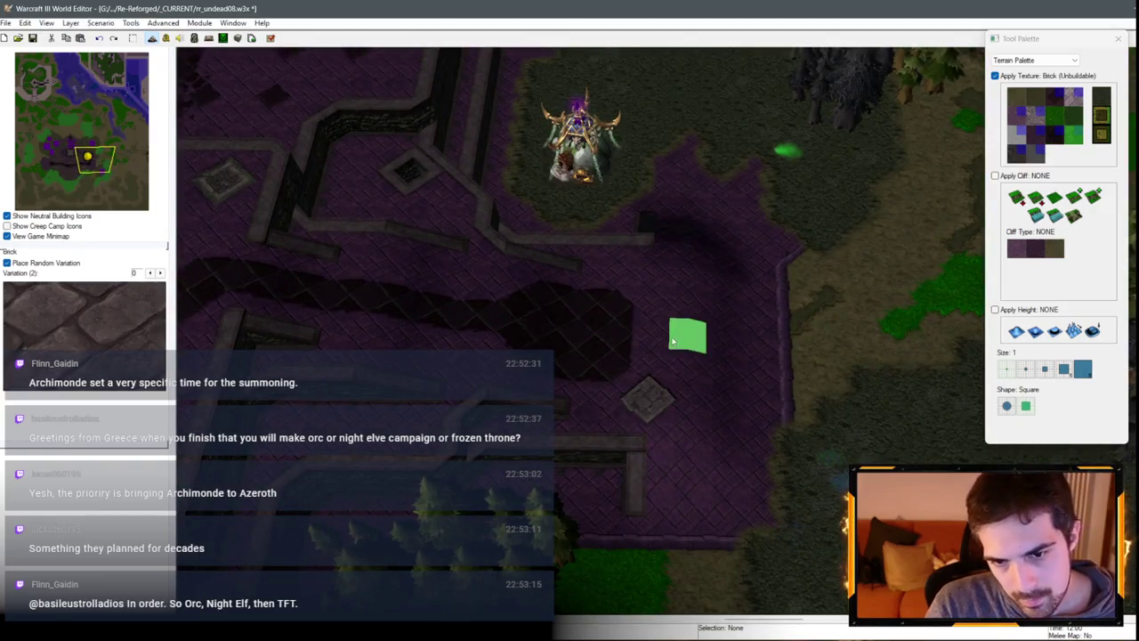
Step: Paint another brick tile and move over the plaza's lower-right paths
{"action": "left_click", "coordinate": [670, 307]}
{"action": "scroll", "coordinate": [490, 343], "scroll_direction": "down", "scroll_amount": 2}
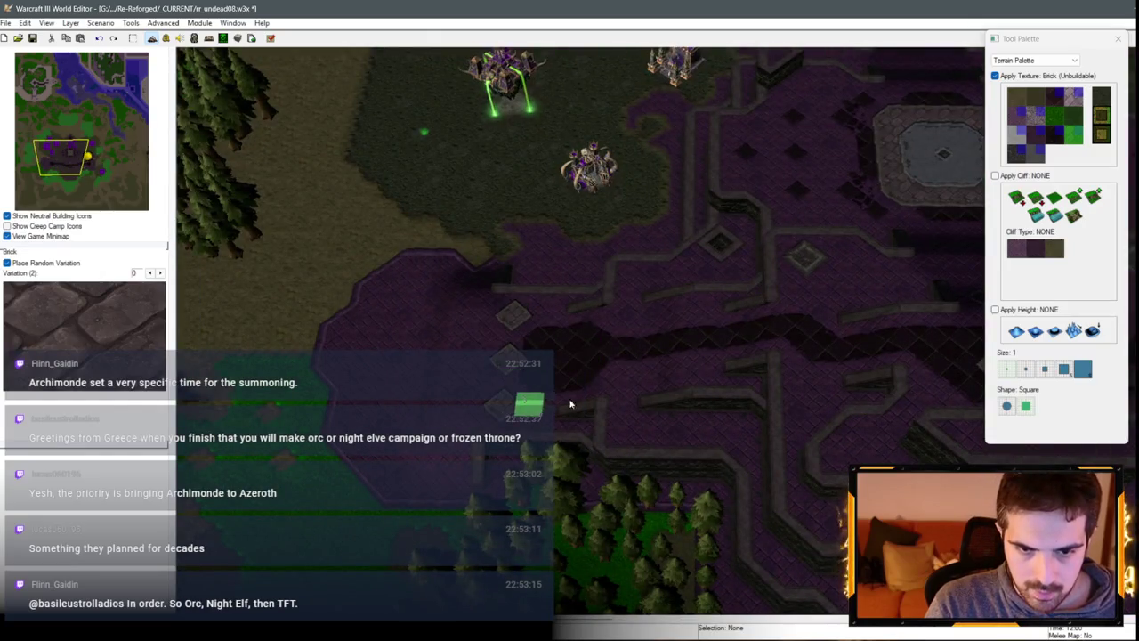
{"action": "key", "text": "Right"}
{"action": "key", "text": "Down"}
{"action": "key", "text": "Right"}
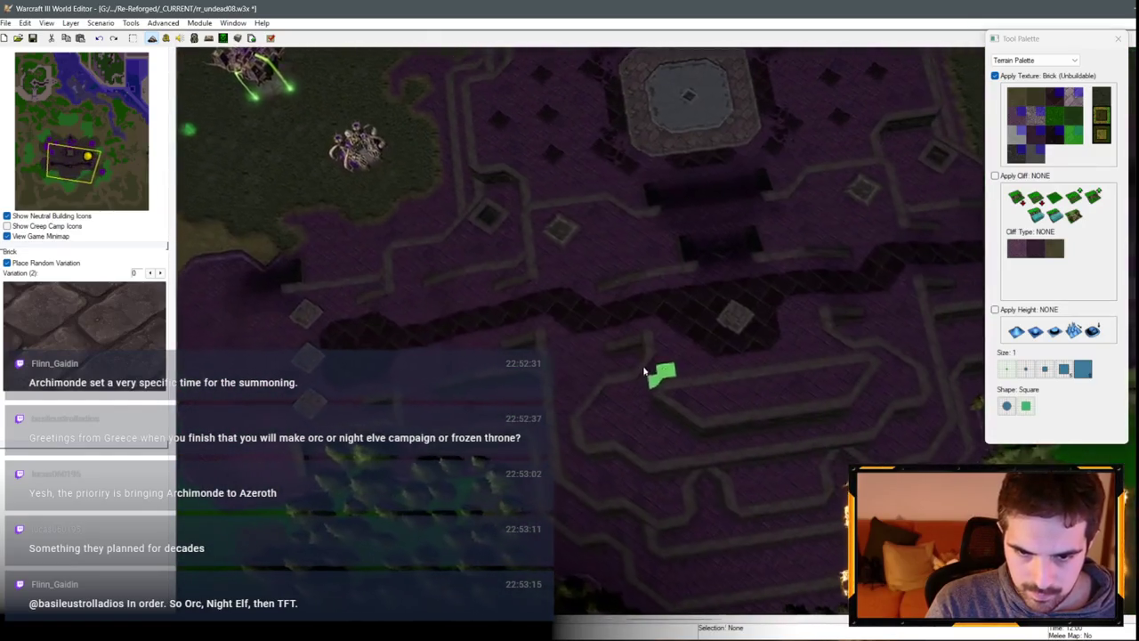
{"action": "scroll", "coordinate": [810, 373], "scroll_direction": "up", "scroll_amount": 3}
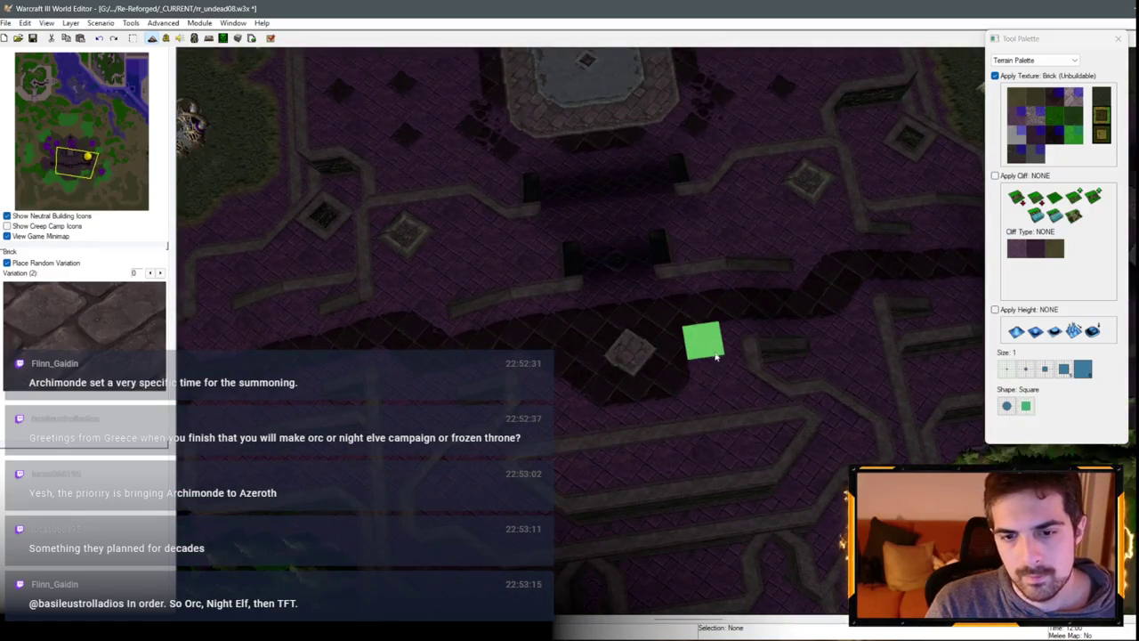
Step: Select Black Marble and paint a strip linking the central octagon to the dark path
{"action": "left_click", "coordinate": [1024, 116]}
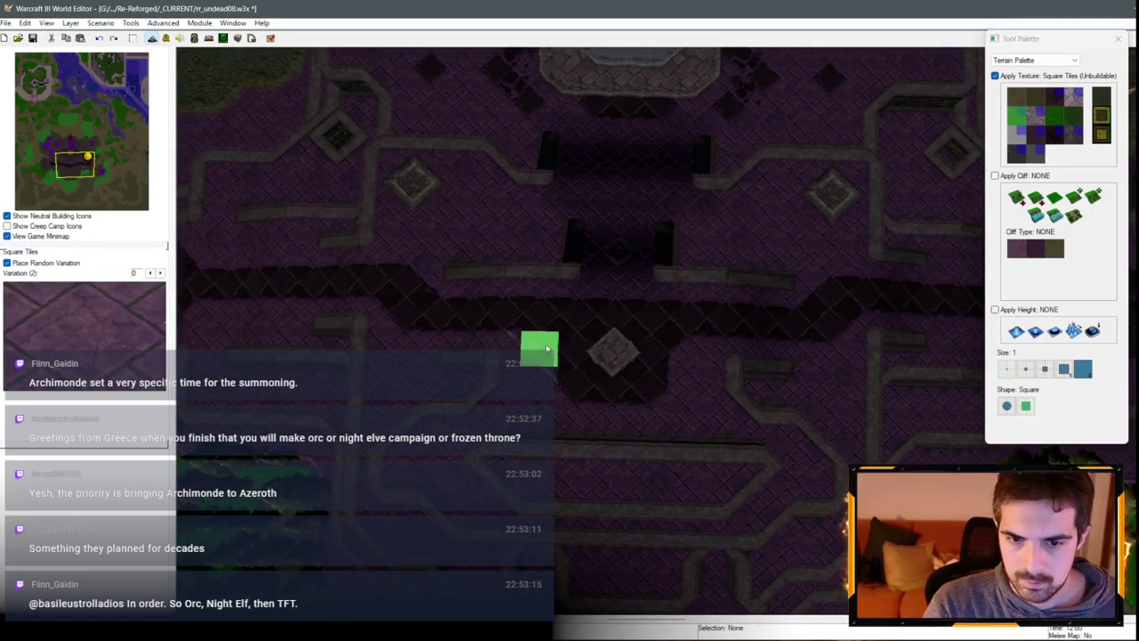
{"action": "scroll", "coordinate": [816, 326], "scroll_direction": "down", "scroll_amount": 3}
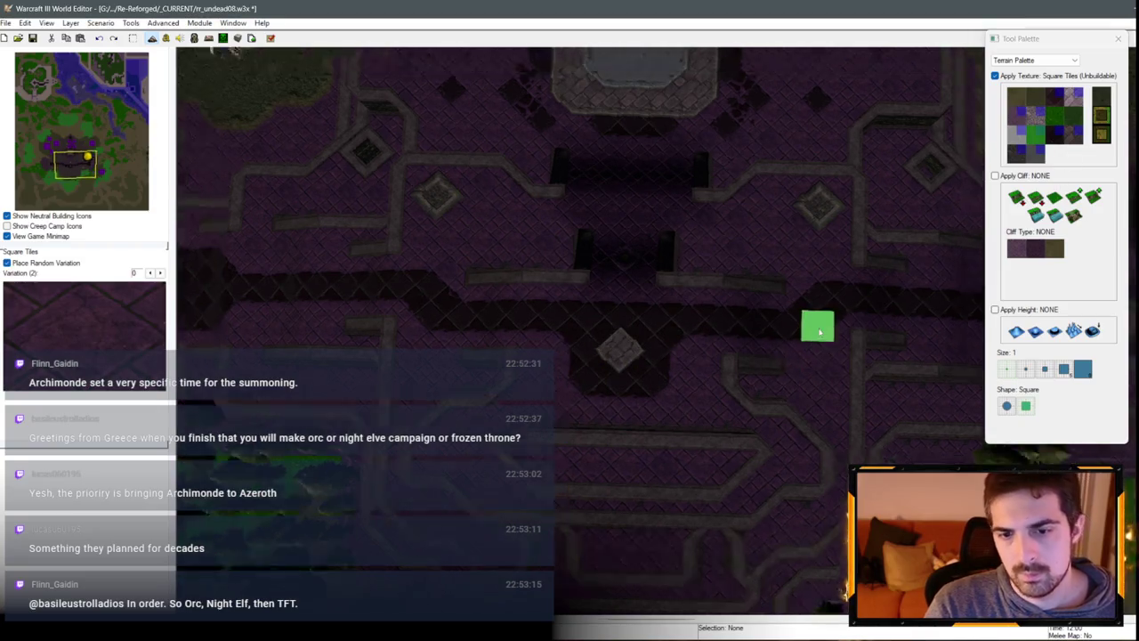
{"action": "scroll", "coordinate": [801, 356], "scroll_direction": "up", "scroll_amount": 3}
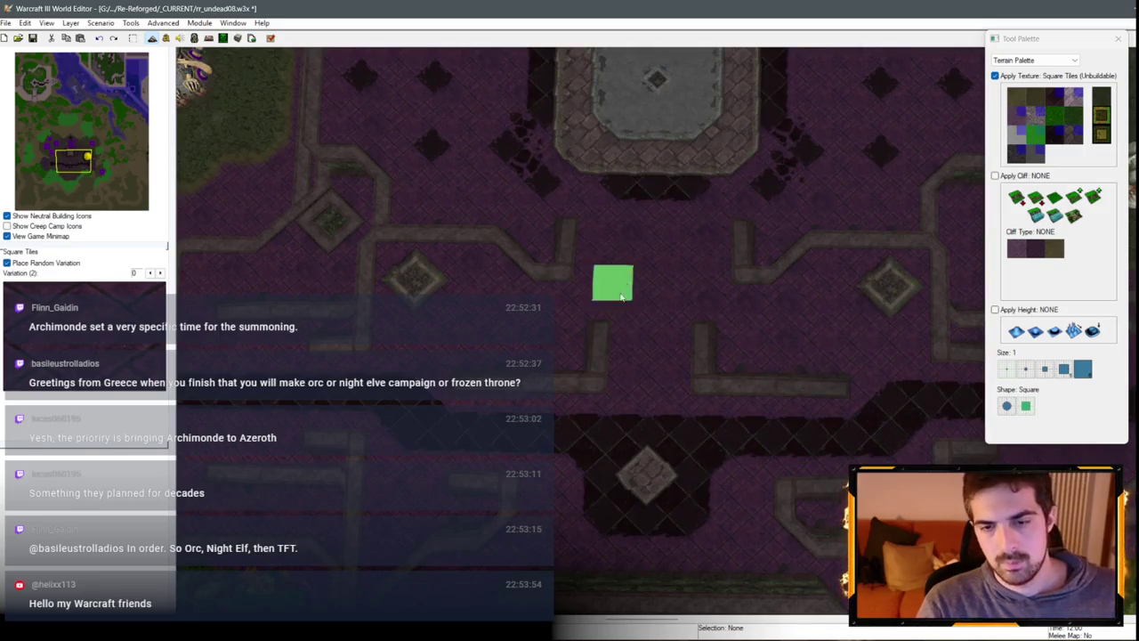
{"action": "left_click", "coordinate": [1057, 149]}
{"action": "left_click_drag", "start_coordinate": [658, 214], "coordinate": [654, 409]}
Step: Undo the lower stretch of the Black Marble strip and reselect Square Tiles
{"action": "scroll", "coordinate": [778, 378], "scroll_direction": "down", "scroll_amount": 1}
{"action": "scroll", "coordinate": [778, 378], "scroll_direction": "down", "scroll_amount": 5}
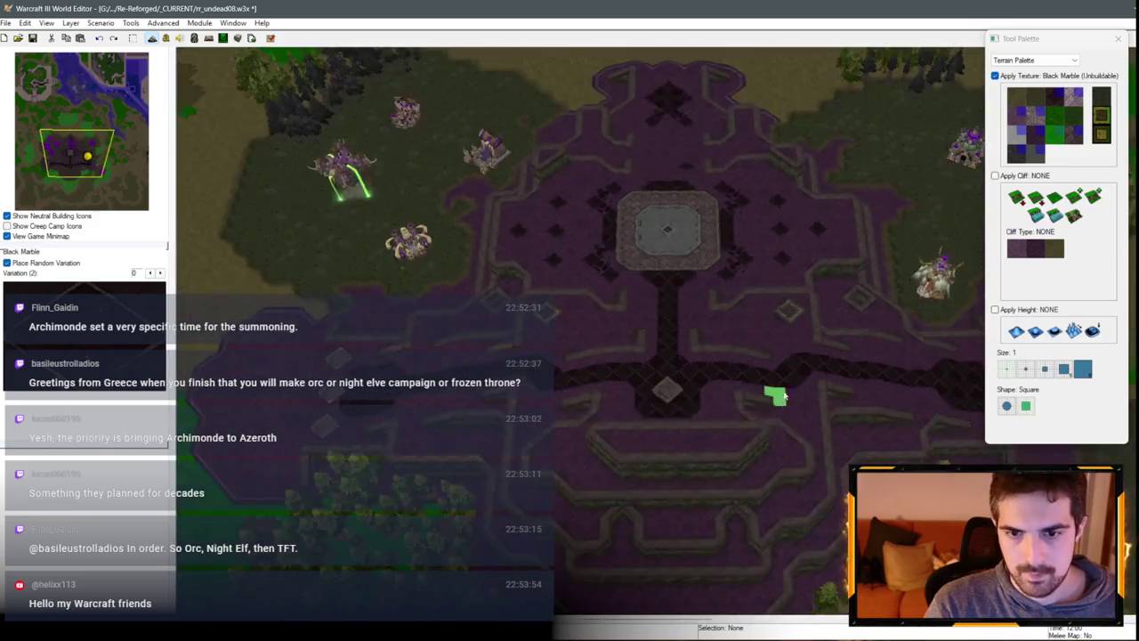
{"action": "scroll", "coordinate": [754, 250], "scroll_direction": "up", "scroll_amount": 5}
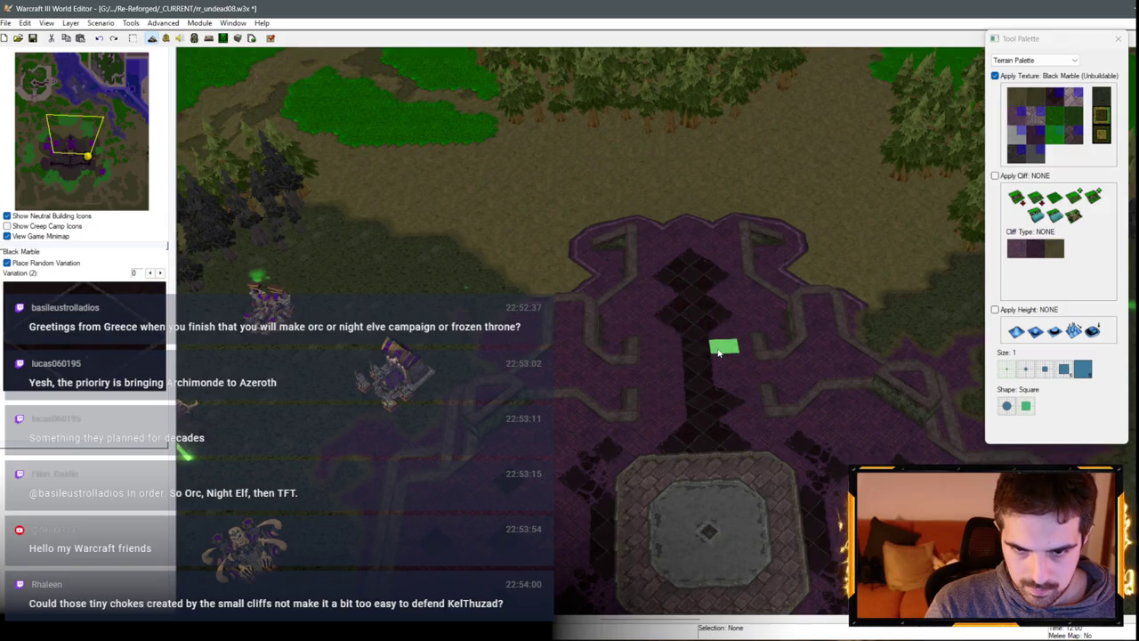
{"action": "key", "text": "ctrl+z"}
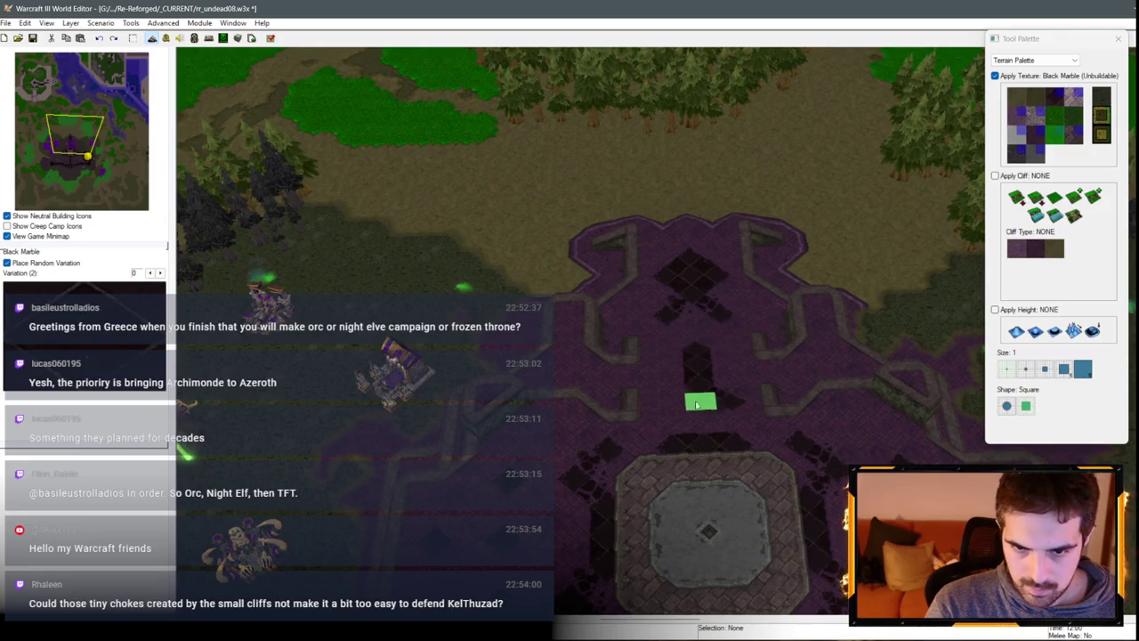
{"action": "scroll", "coordinate": [795, 368], "scroll_direction": "up", "scroll_amount": 2}
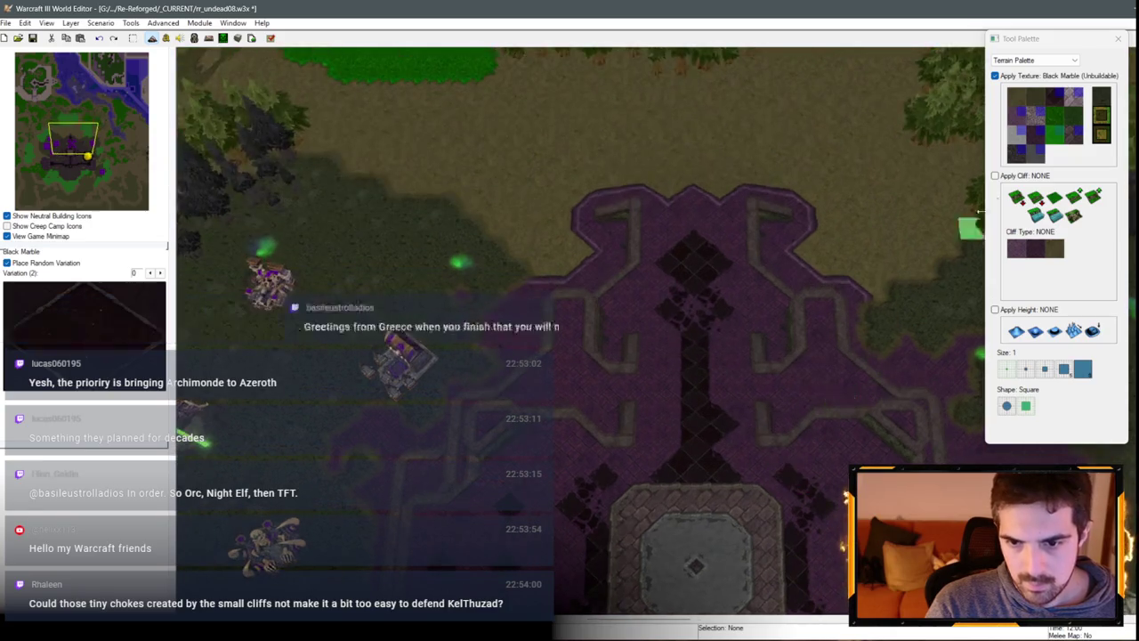
{"action": "left_click", "coordinate": [1032, 131]}
{"action": "scroll", "coordinate": [722, 424], "scroll_direction": "down", "scroll_amount": 5}
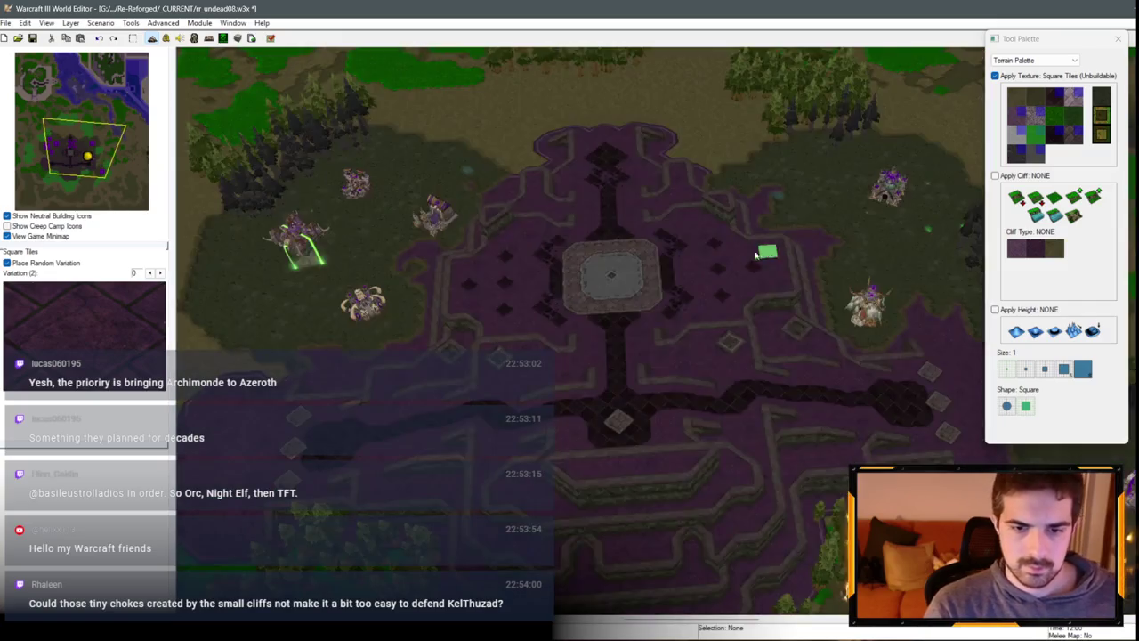
Step: Cancel the brush, reselect Square Tiles and fill the notch in the plaza's northern edge
{"action": "scroll", "coordinate": [628, 294], "scroll_direction": "up", "scroll_amount": 2}
{"action": "scroll", "coordinate": [637, 286], "scroll_direction": "up", "scroll_amount": 3}
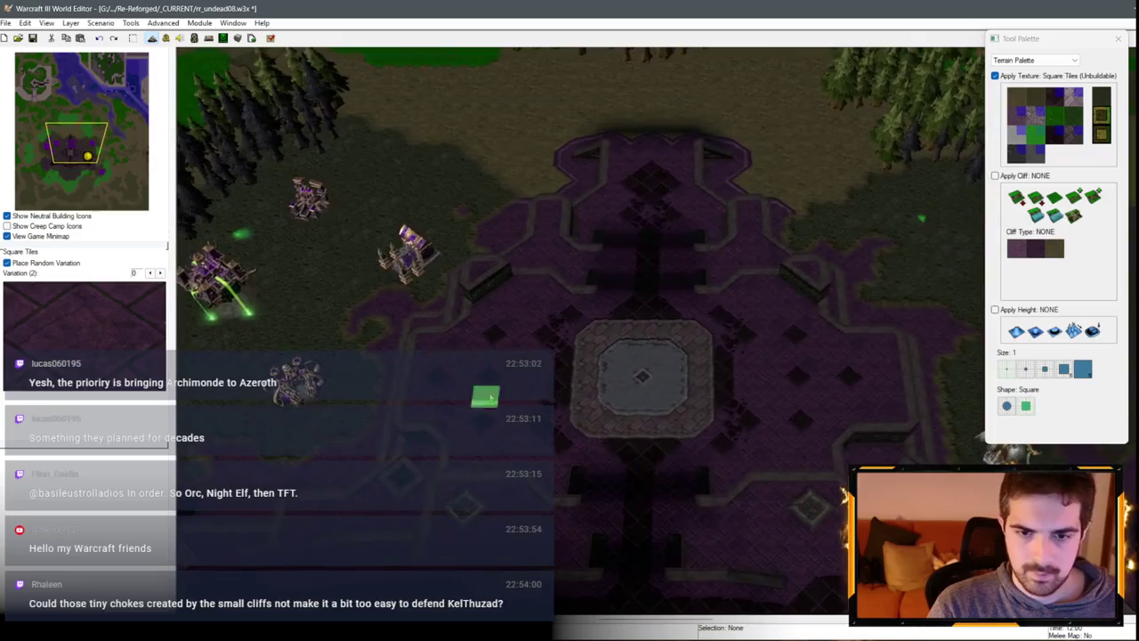
{"action": "right_click", "coordinate": [490, 398]}
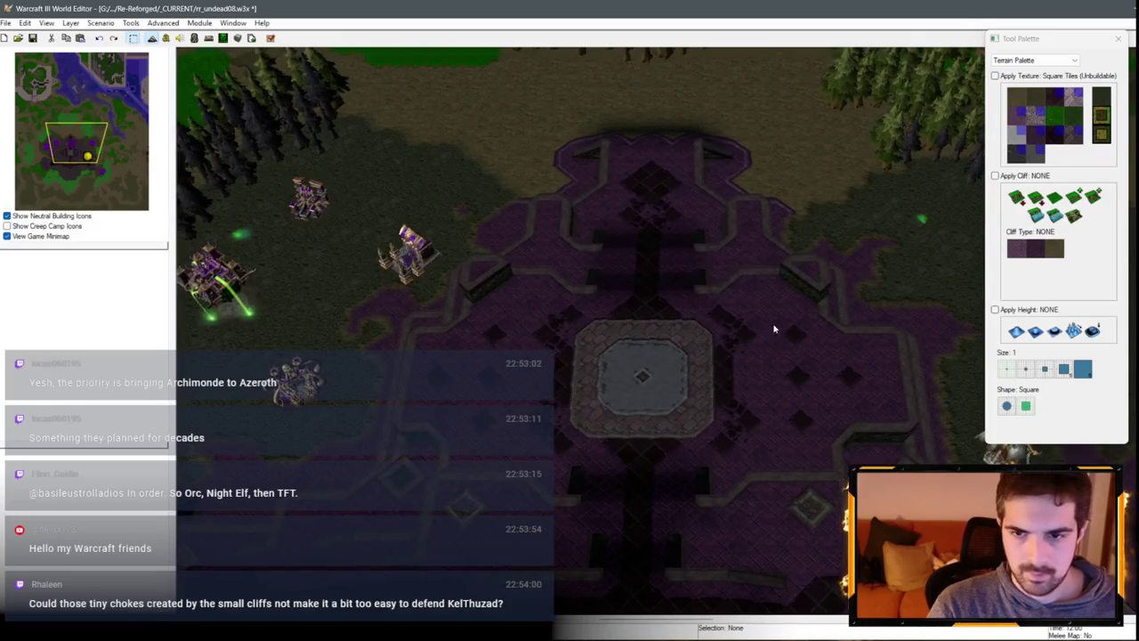
{"action": "key", "text": "Up"}
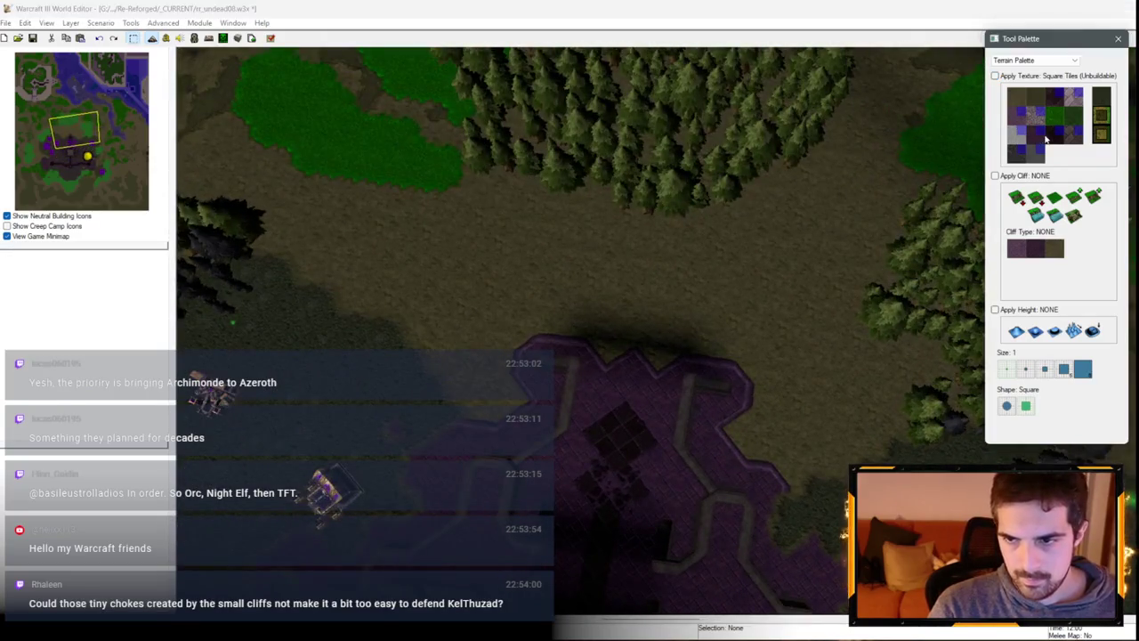
{"action": "left_click", "coordinate": [1045, 139]}
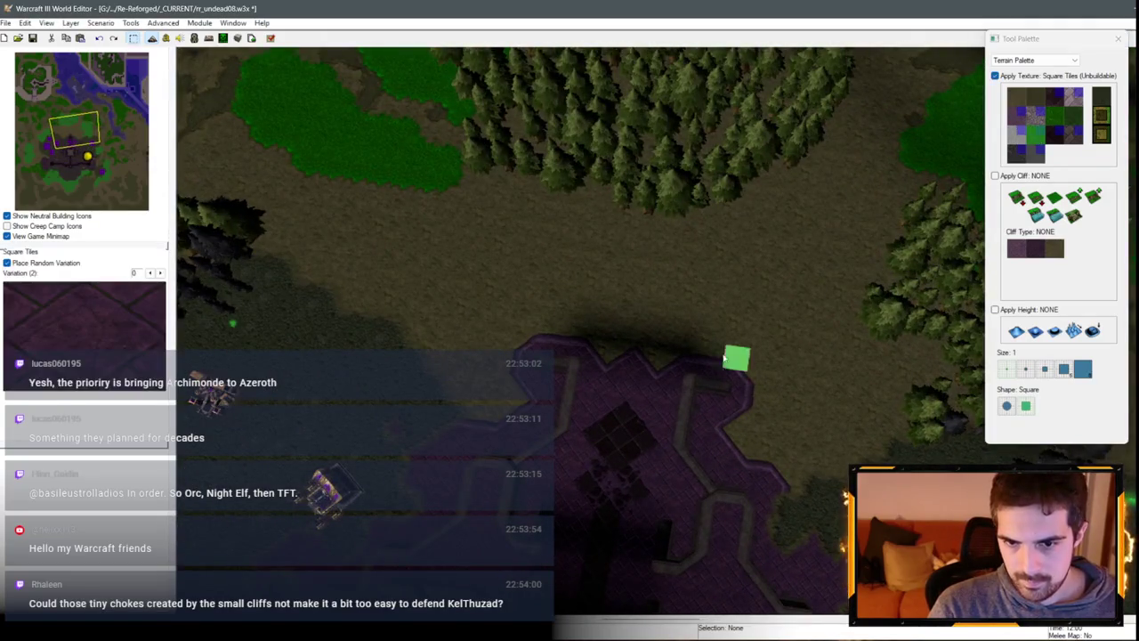
{"action": "left_click_drag", "start_coordinate": [616, 304], "coordinate": [683, 310]}
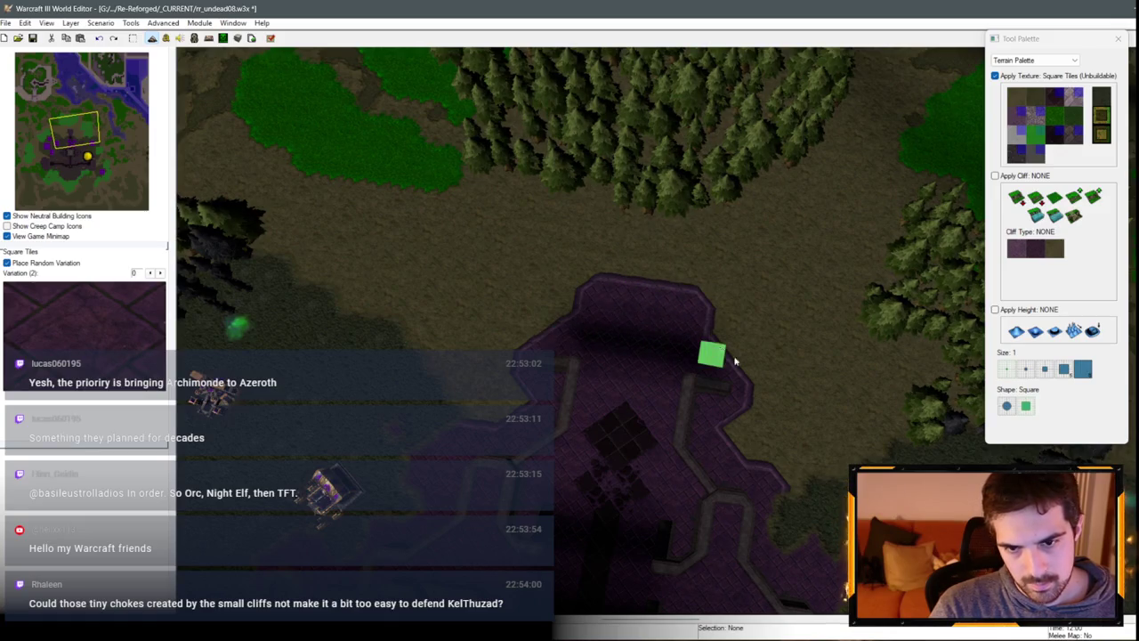
Step: Move south-east over the base and choose Dirt as the paint texture
{"action": "key", "text": "Down"}
{"action": "key", "text": "Down"}
{"action": "key", "text": "Down"}
{"action": "key", "text": "Right"}
{"action": "key", "text": "Right"}
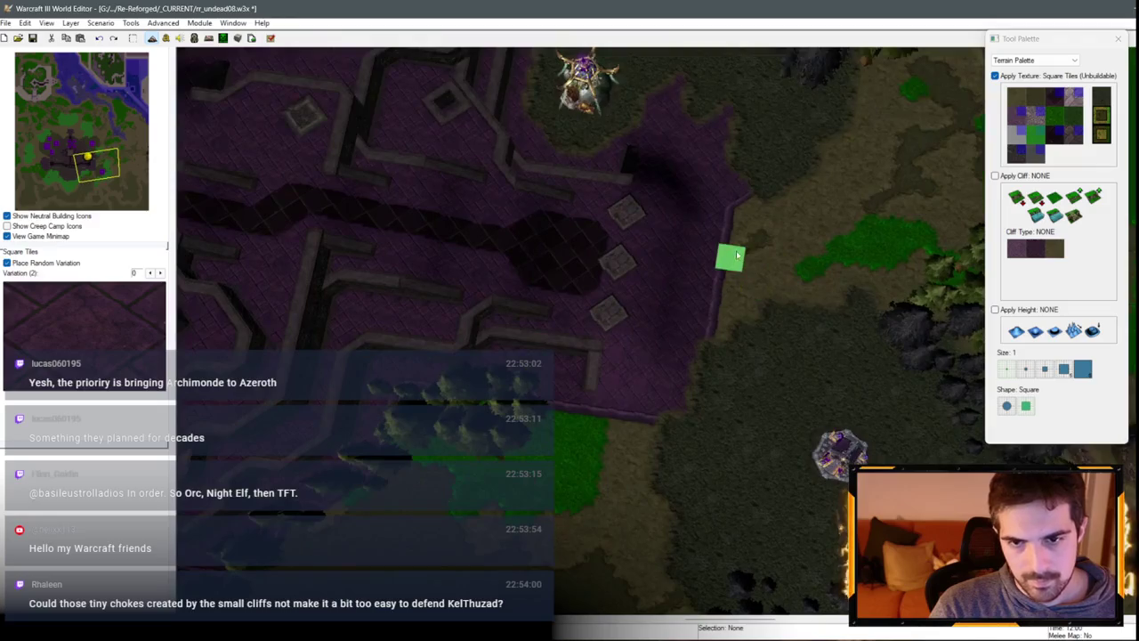
{"action": "scroll", "coordinate": [651, 302], "scroll_direction": "down", "scroll_amount": 3}
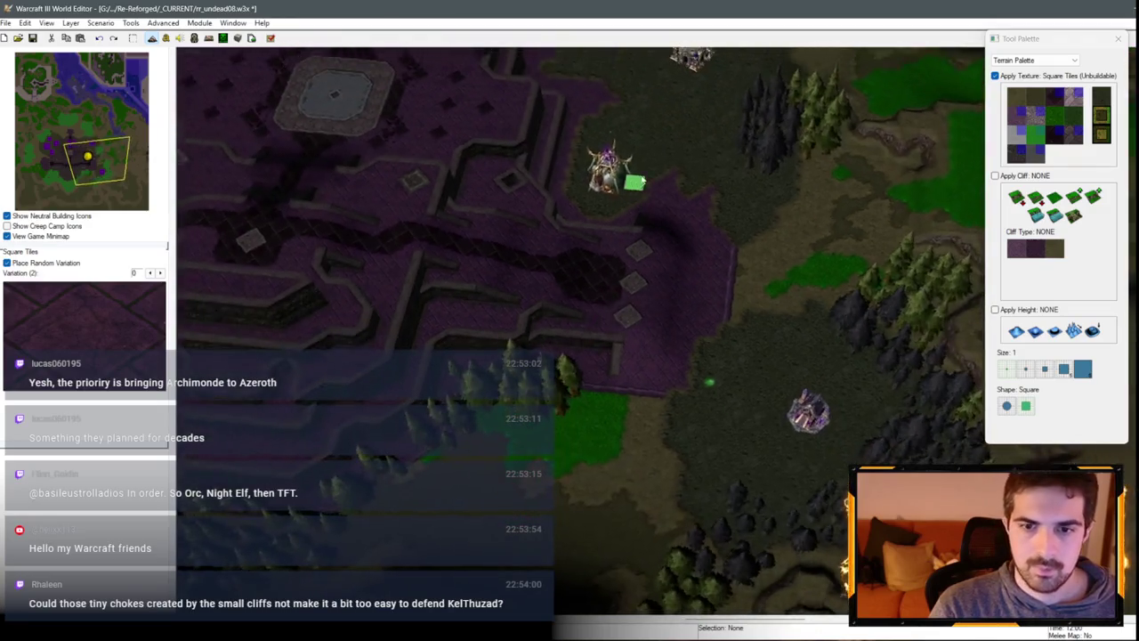
{"action": "scroll", "coordinate": [645, 191], "scroll_direction": "up", "scroll_amount": 2}
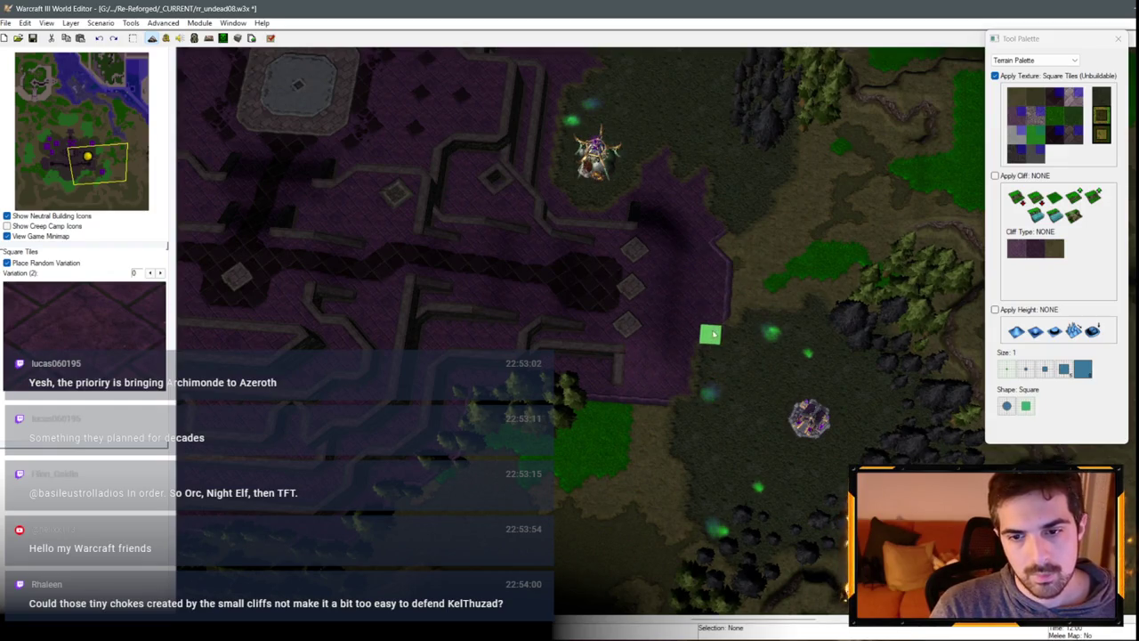
{"action": "scroll", "coordinate": [775, 312], "scroll_direction": "up", "scroll_amount": 2}
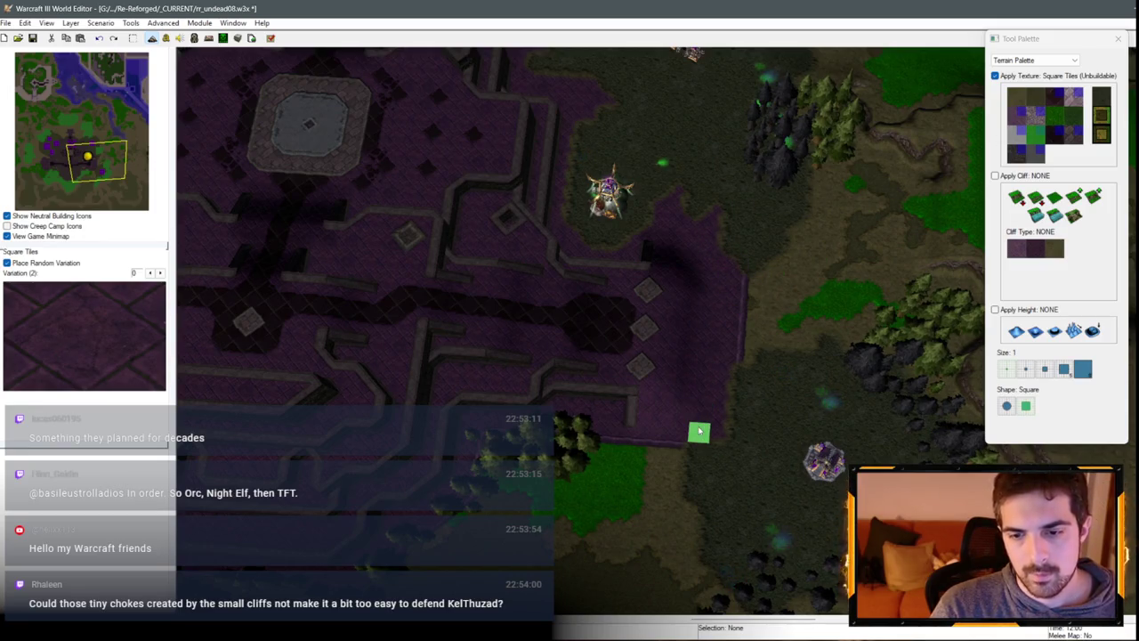
{"action": "scroll", "coordinate": [712, 374], "scroll_direction": "down", "scroll_amount": 2}
{"action": "scroll", "coordinate": [783, 285], "scroll_direction": "up", "scroll_amount": 2}
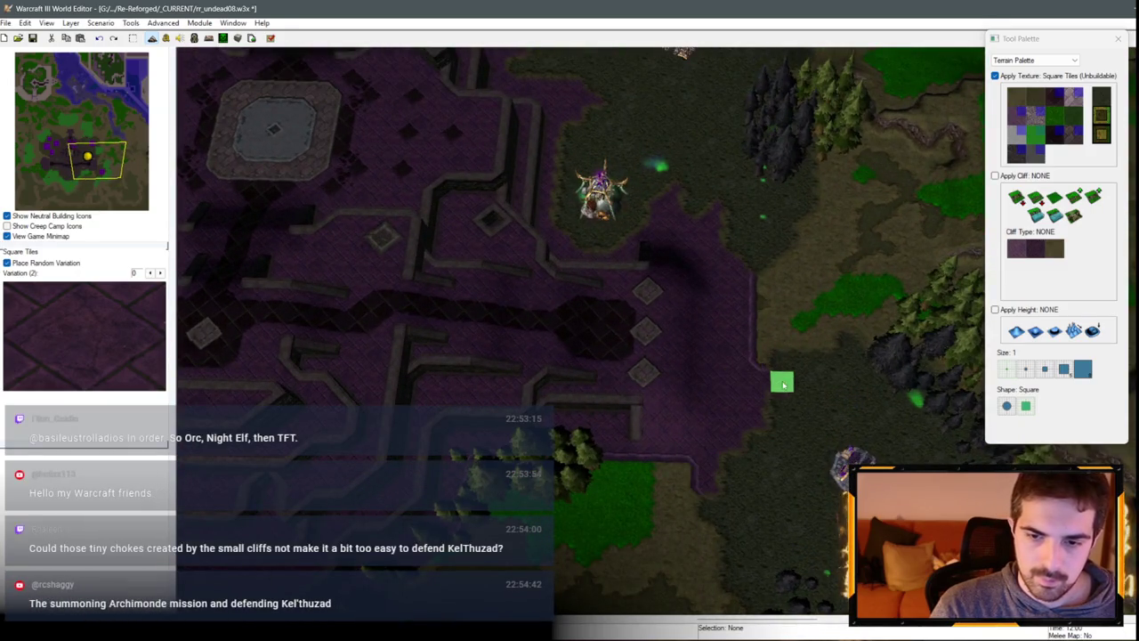
{"action": "scroll", "coordinate": [756, 342], "scroll_direction": "up", "scroll_amount": 1}
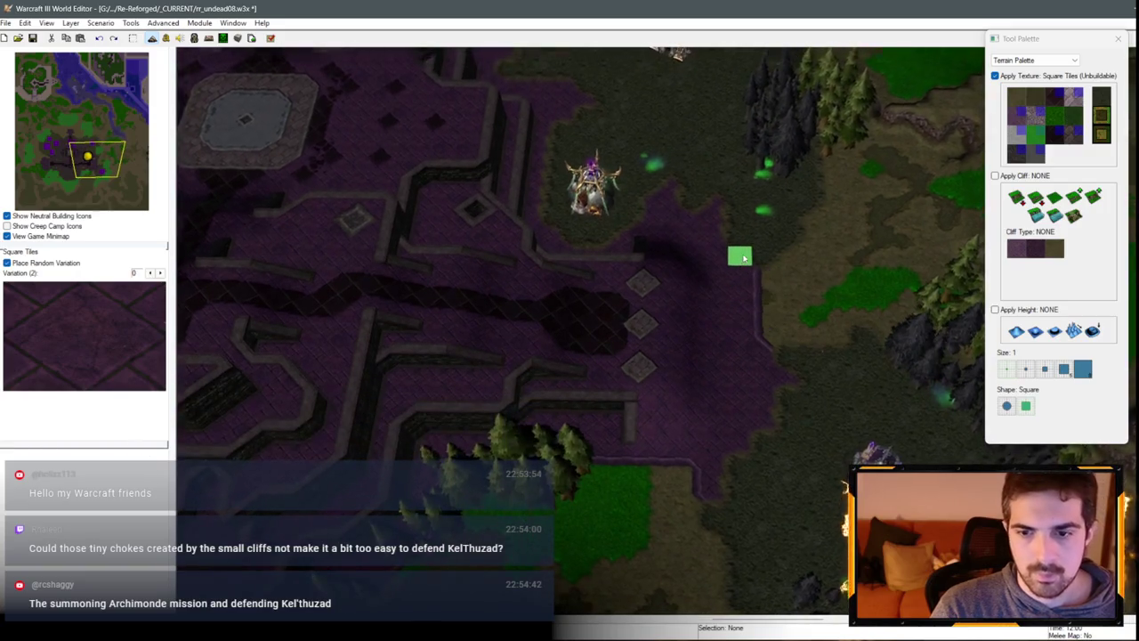
{"action": "scroll", "coordinate": [744, 303], "scroll_direction": "up", "scroll_amount": 1}
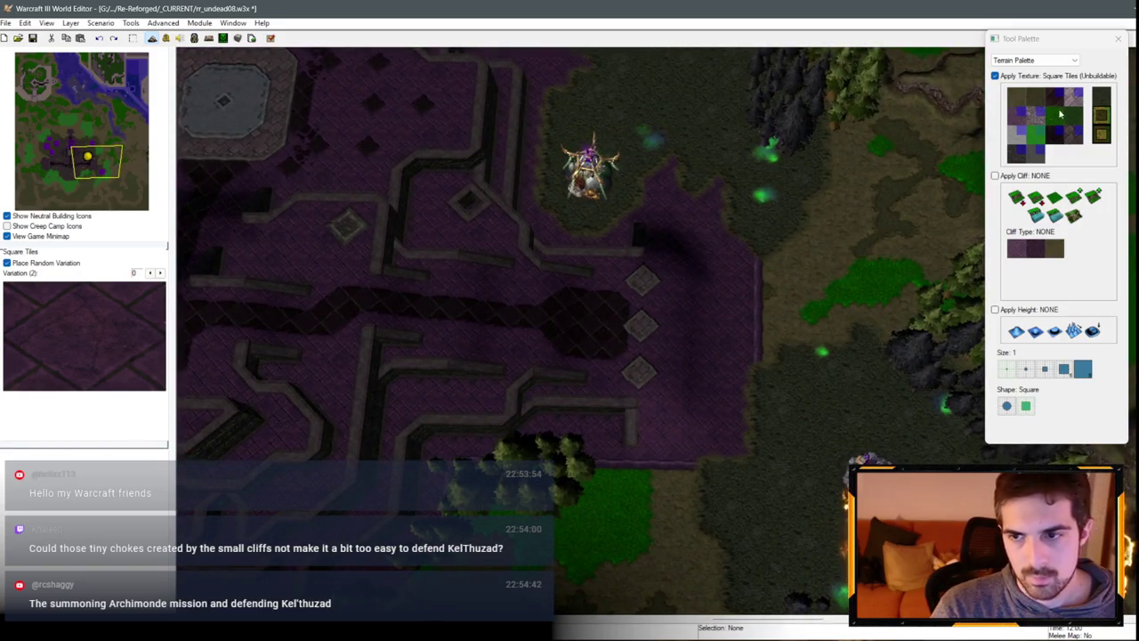
{"action": "left_click", "coordinate": [1015, 96]}
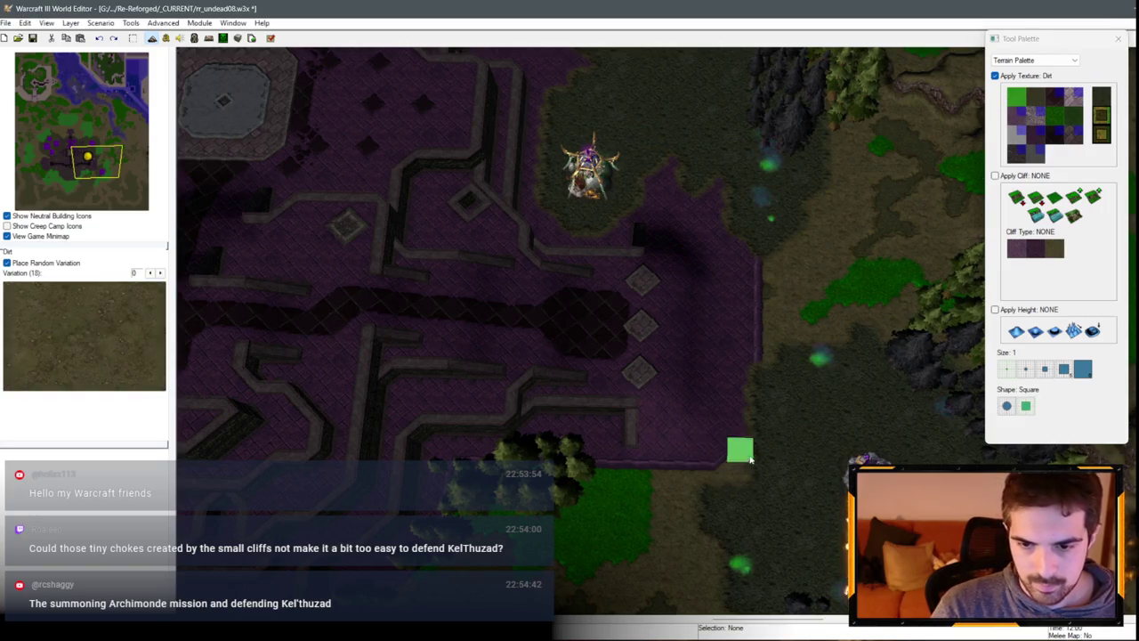
Step: Trim the plaza's east edge and top-right corner with Dirt, then reselect Square Tiles
{"action": "mouse_move", "coordinate": [751, 458]}
{"action": "left_mouse_down"}
{"action": "mouse_move", "coordinate": [770, 361]}
{"action": "mouse_move", "coordinate": [750, 388]}
{"action": "mouse_move", "coordinate": [743, 277]}
{"action": "left_mouse_up"}
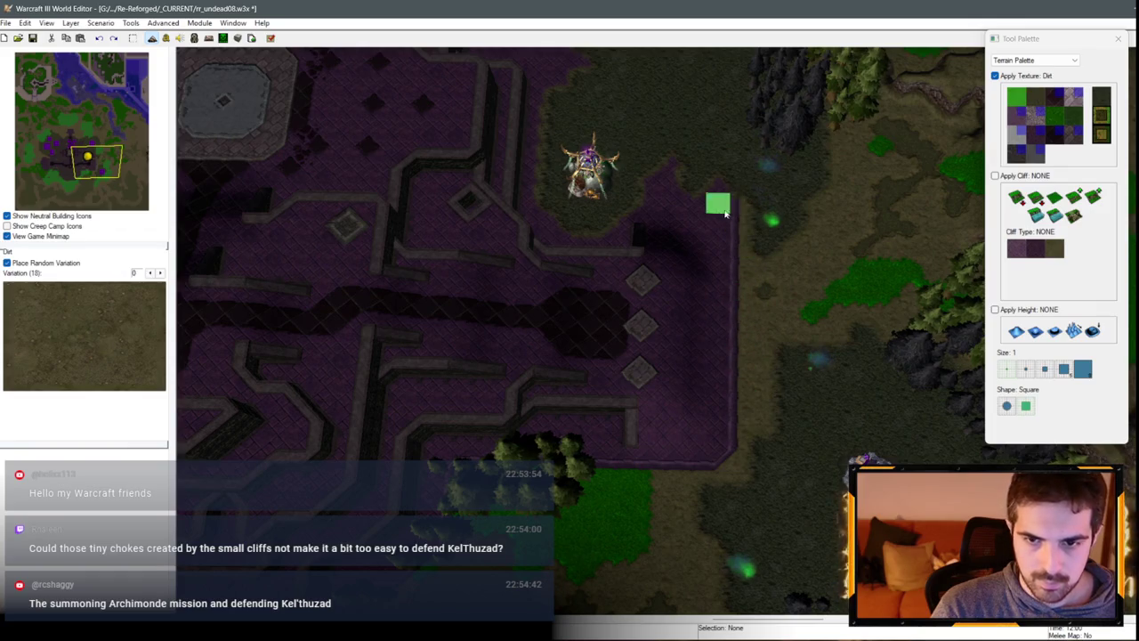
{"action": "mouse_move", "coordinate": [726, 212]}
{"action": "left_mouse_down"}
{"action": "mouse_move", "coordinate": [635, 217]}
{"action": "mouse_move", "coordinate": [734, 186]}
{"action": "left_mouse_up"}
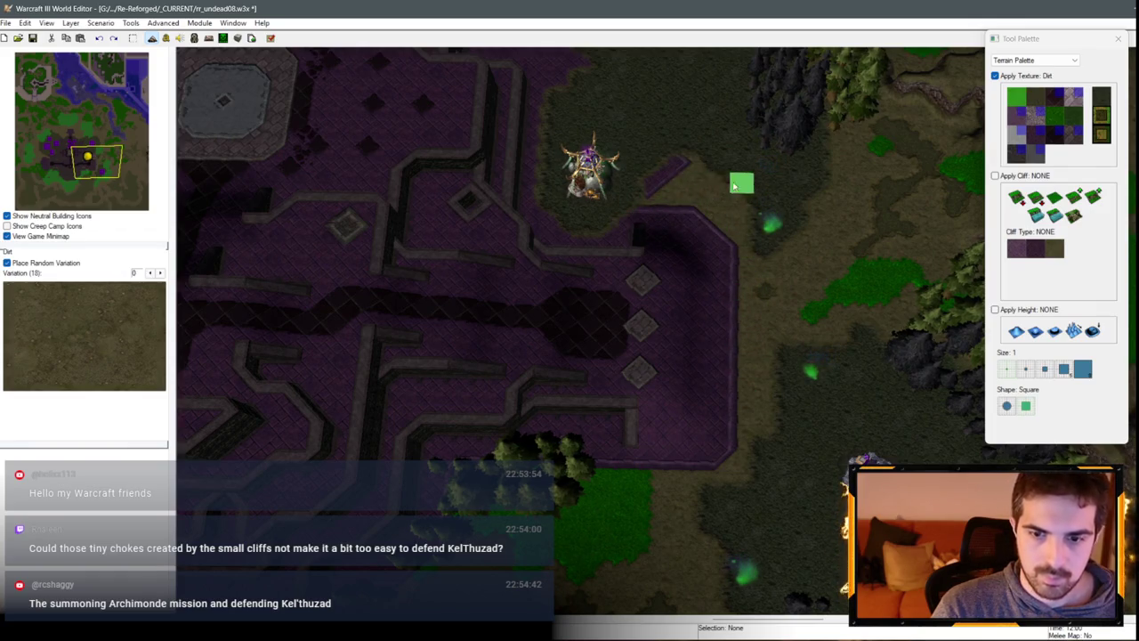
{"action": "left_click", "coordinate": [1012, 132]}
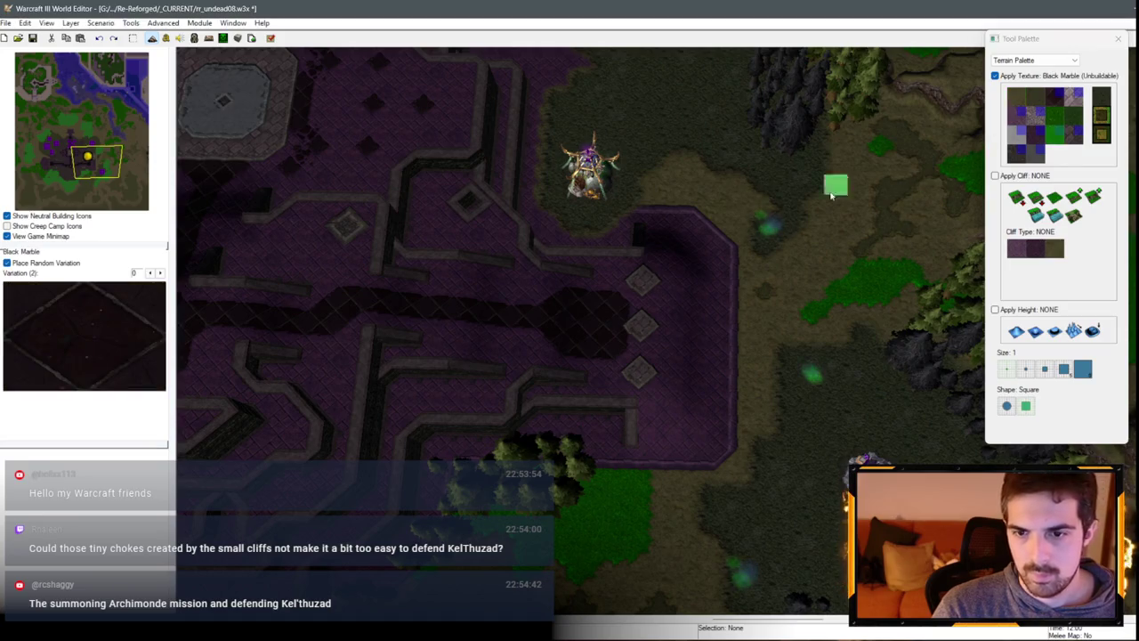
{"action": "left_click", "coordinate": [1028, 141]}
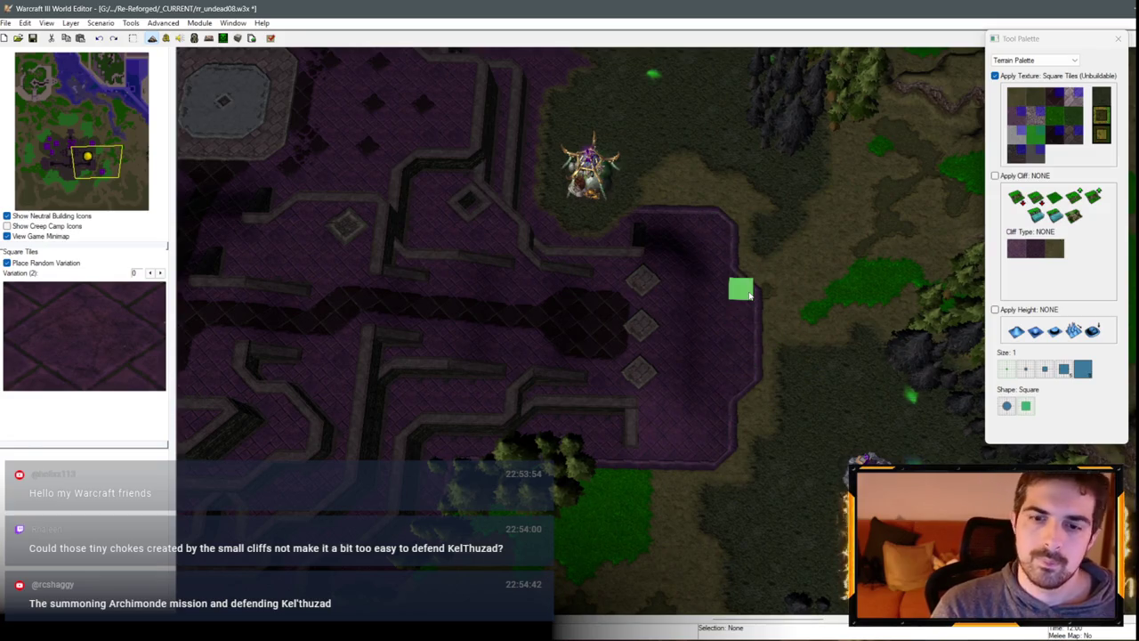
{"action": "scroll", "coordinate": [855, 336], "scroll_direction": "down", "scroll_amount": 3}
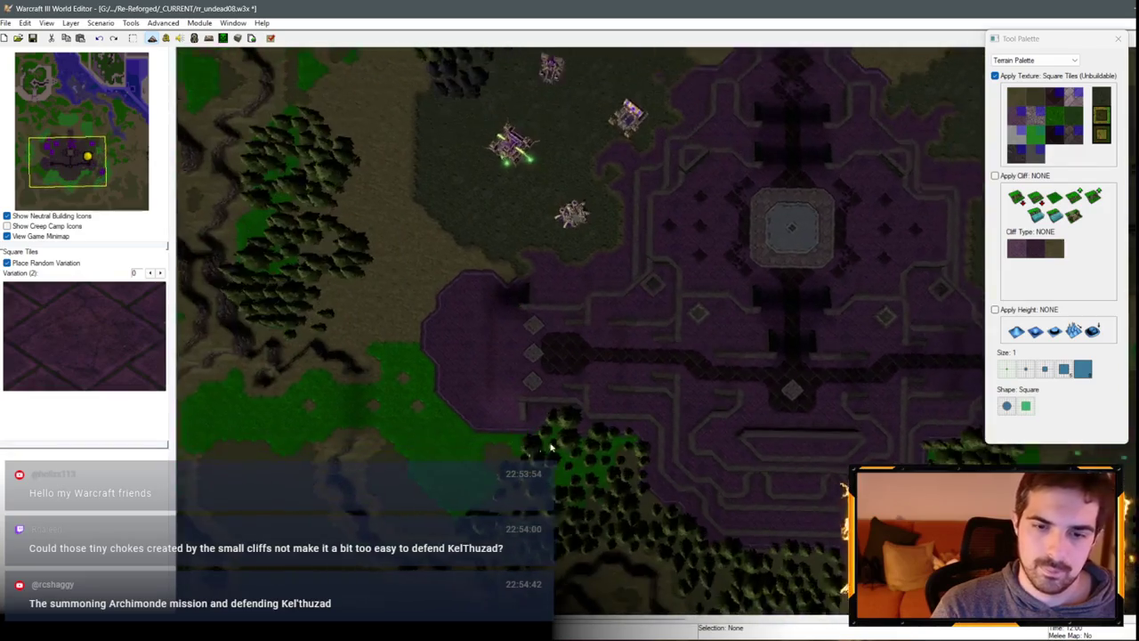
Step: Toggle the pathing overlay on and off to inspect walkable areas around the plaza and central platform
{"action": "scroll", "coordinate": [540, 313], "scroll_direction": "down", "scroll_amount": 2}
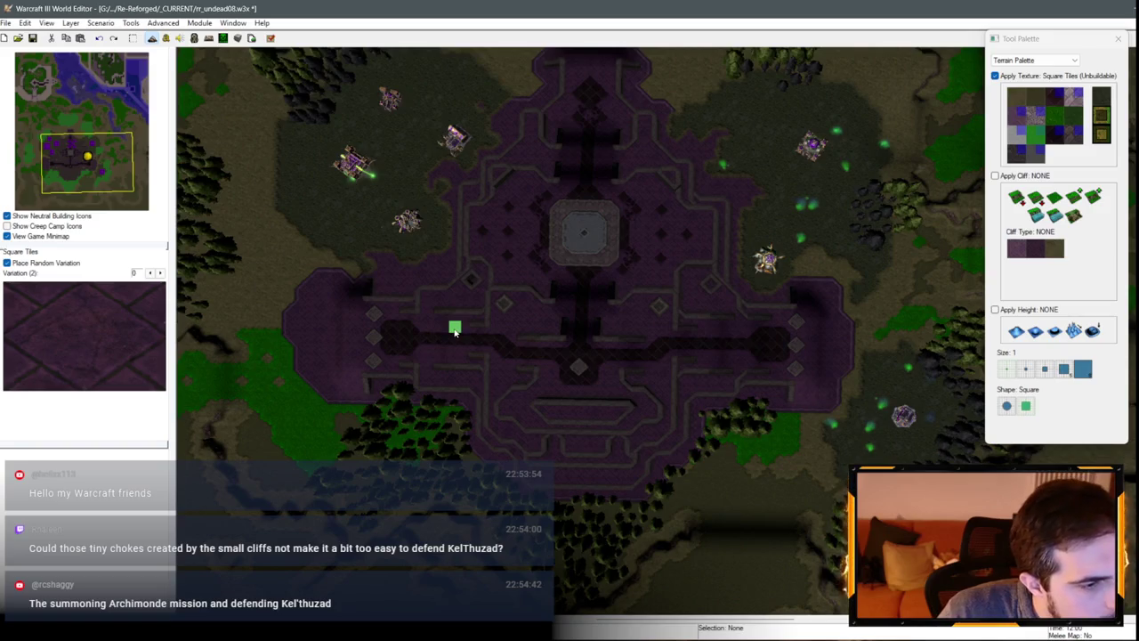
{"action": "key", "text": "Up"}
{"action": "key", "text": "Right"}
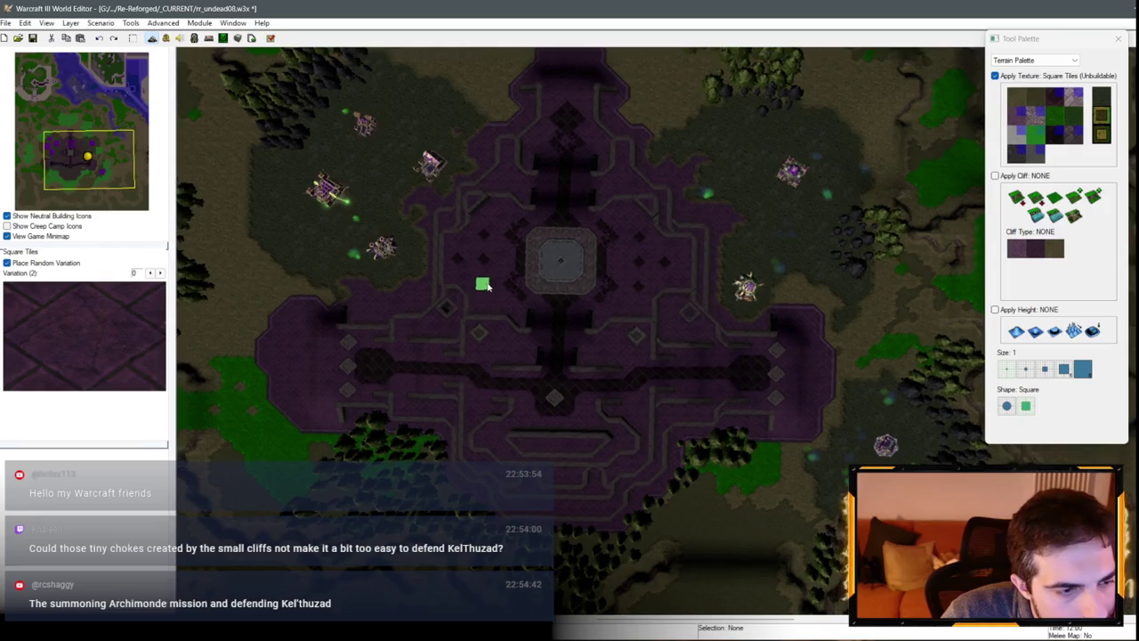
{"action": "scroll", "coordinate": [487, 285], "scroll_direction": "up", "scroll_amount": 5}
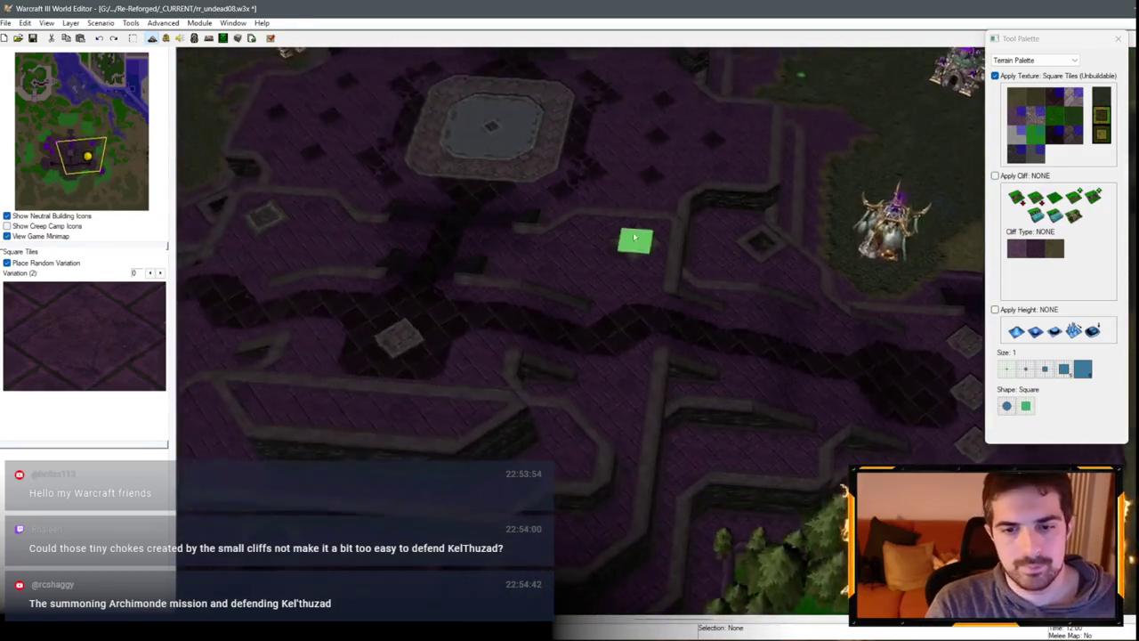
{"action": "key", "text": "p"}
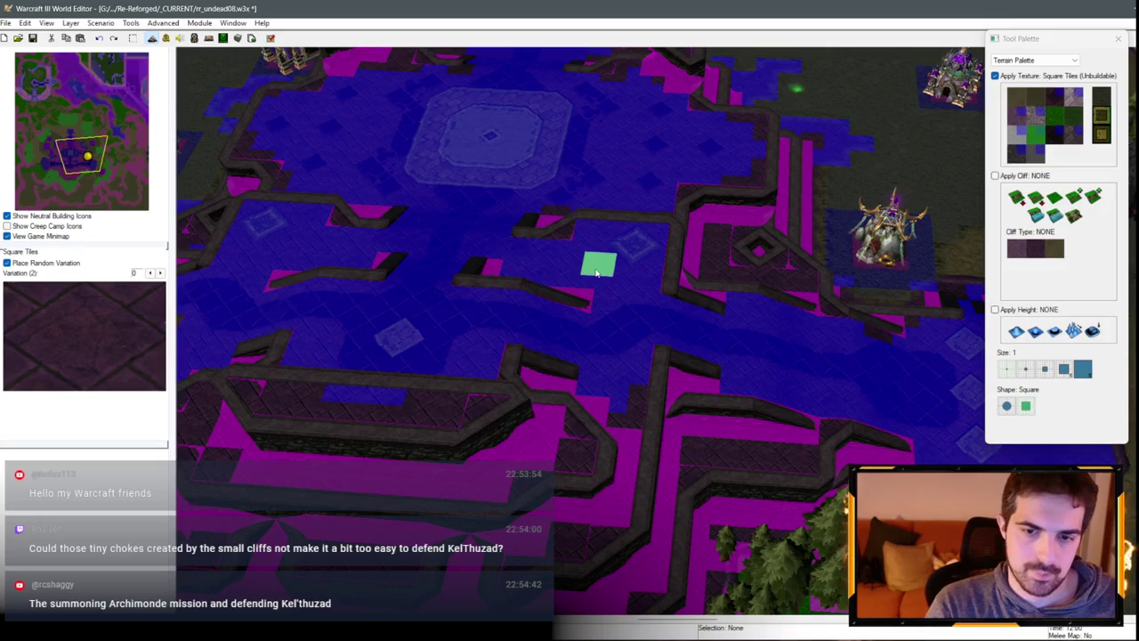
{"action": "key", "text": "p"}
{"action": "key", "text": "p"}
{"action": "scroll", "coordinate": [677, 302], "scroll_direction": "down", "scroll_amount": 3}
{"action": "key", "text": "p"}
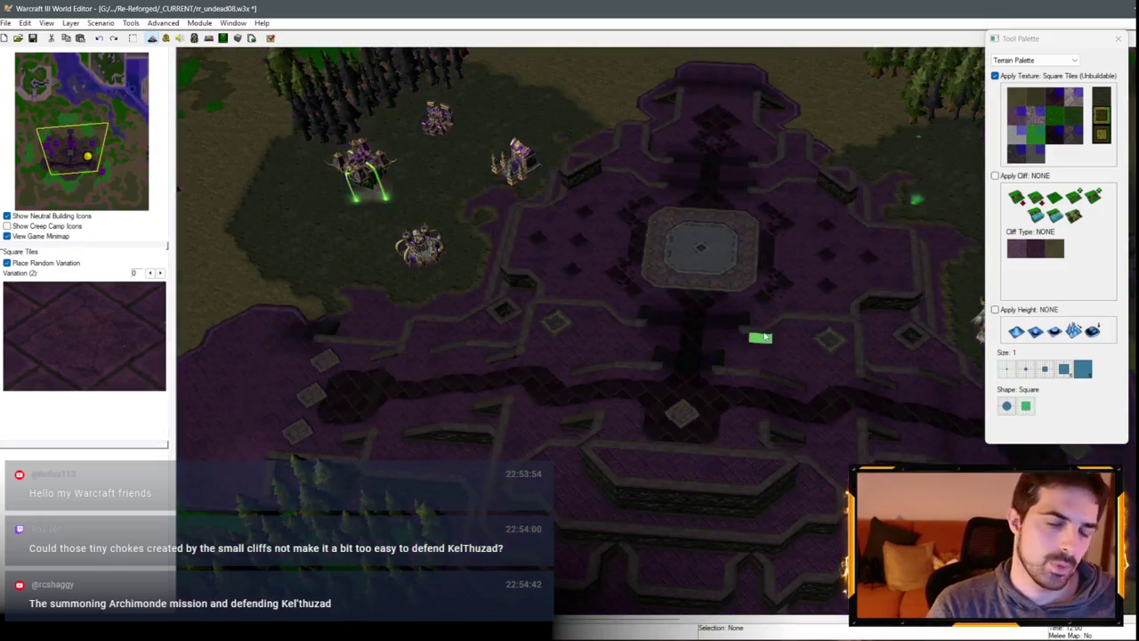
{"action": "scroll", "coordinate": [746, 300], "scroll_direction": "up", "scroll_amount": 3}
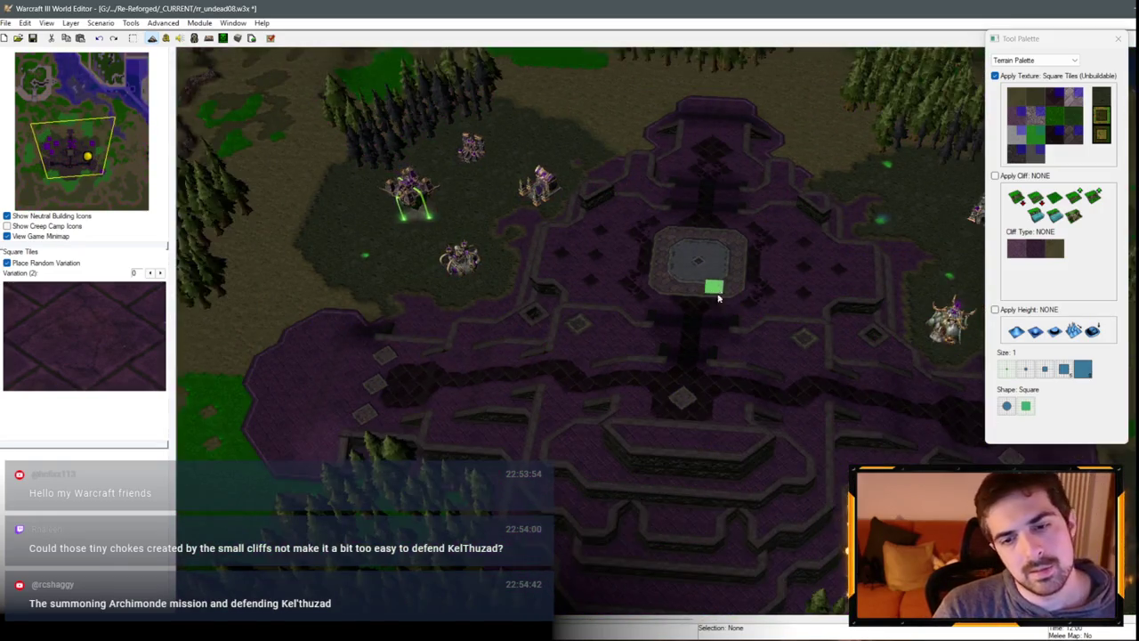
{"action": "key", "text": "p"}
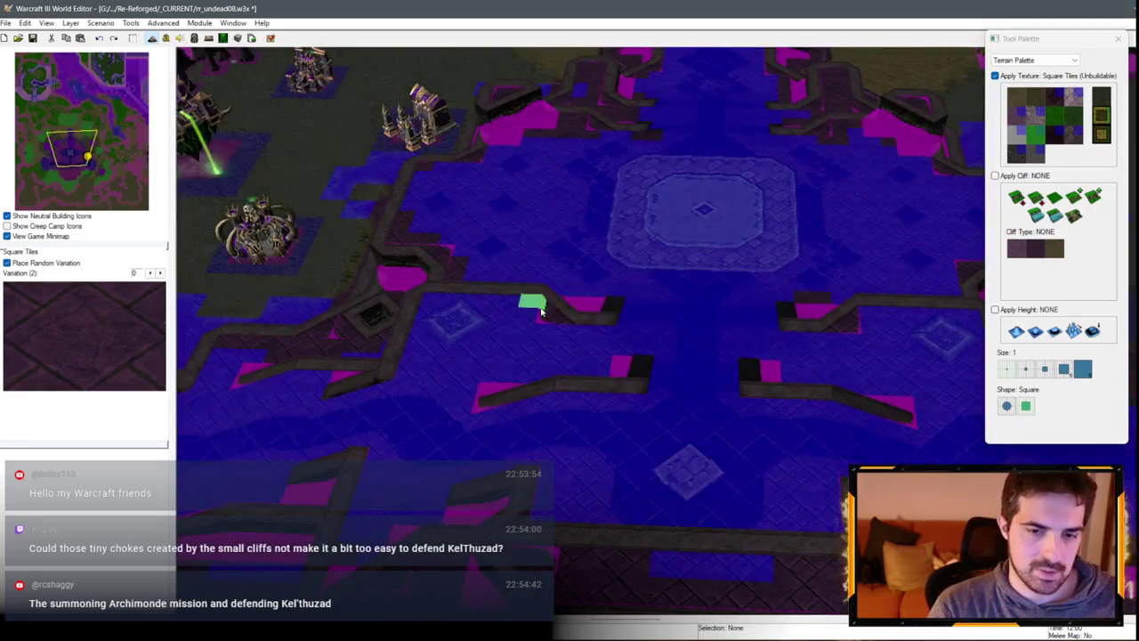
{"action": "key", "text": "p"}
{"action": "scroll", "coordinate": [771, 257], "scroll_direction": "up", "scroll_amount": 5}
{"action": "scroll", "coordinate": [713, 406], "scroll_direction": "down", "scroll_amount": 5}
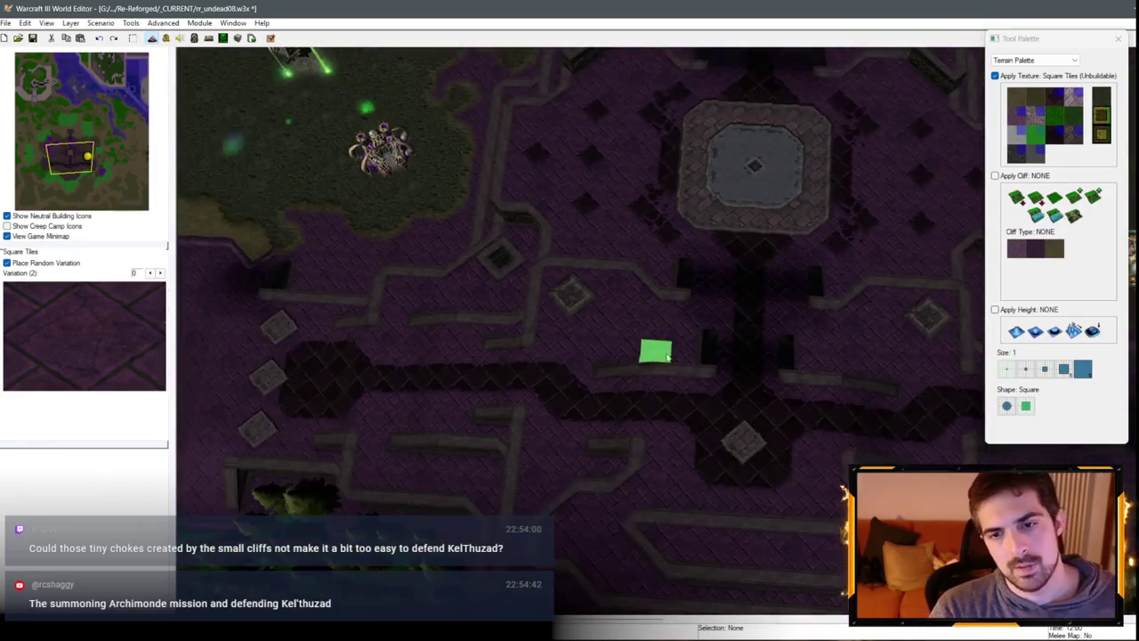
Step: Pan across the platform and make the brush also apply a Same Level Tiled Walls cliff
{"action": "left_click_drag", "start_coordinate": [621, 355], "coordinate": [685, 238]}
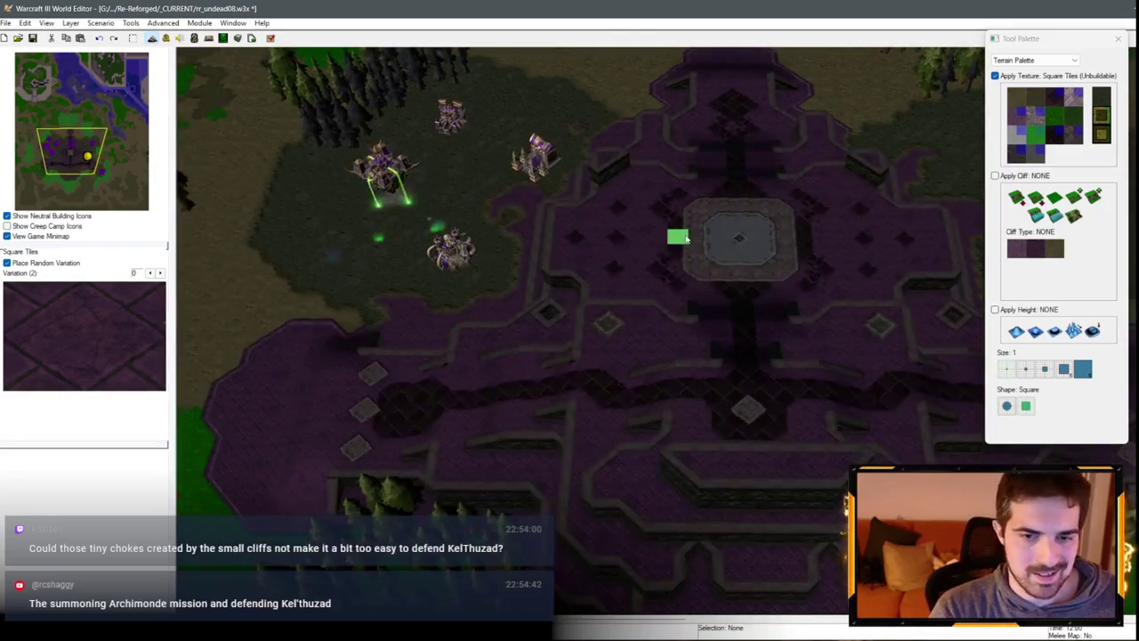
{"action": "scroll", "coordinate": [540, 415], "scroll_direction": "up", "scroll_amount": 4}
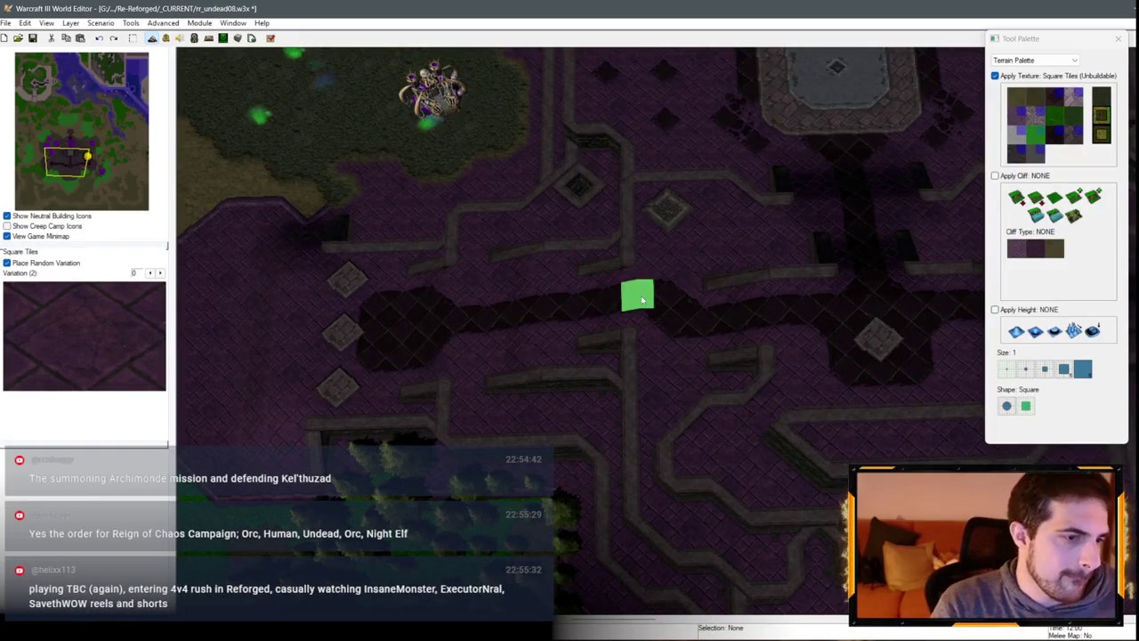
{"action": "key", "text": "Left"}
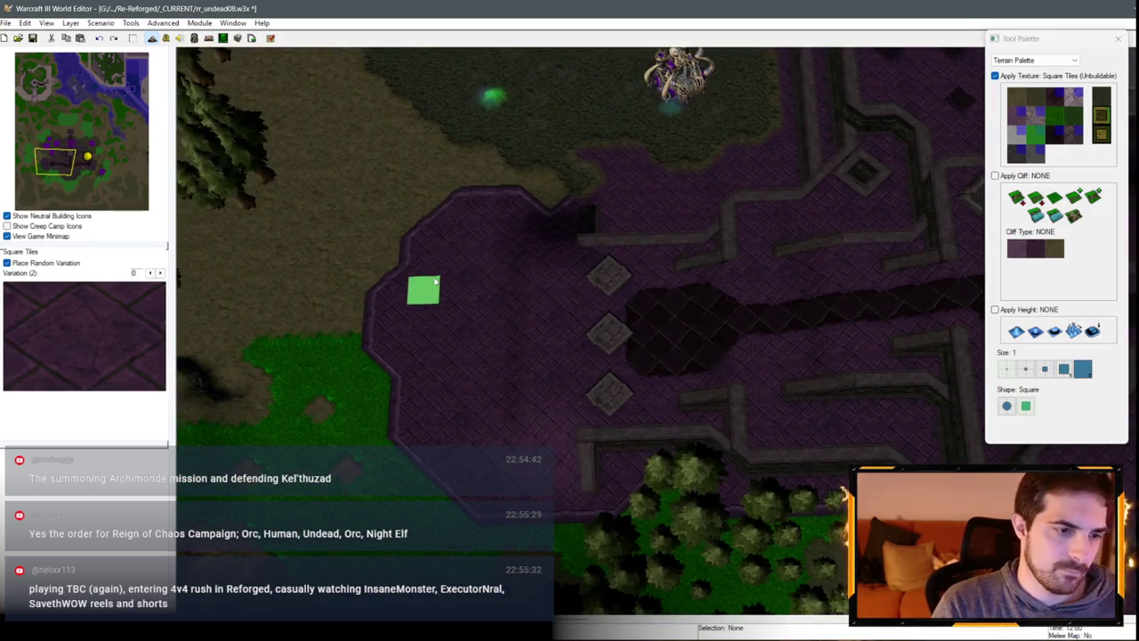
{"action": "scroll", "coordinate": [435, 282], "scroll_direction": "up", "scroll_amount": 3}
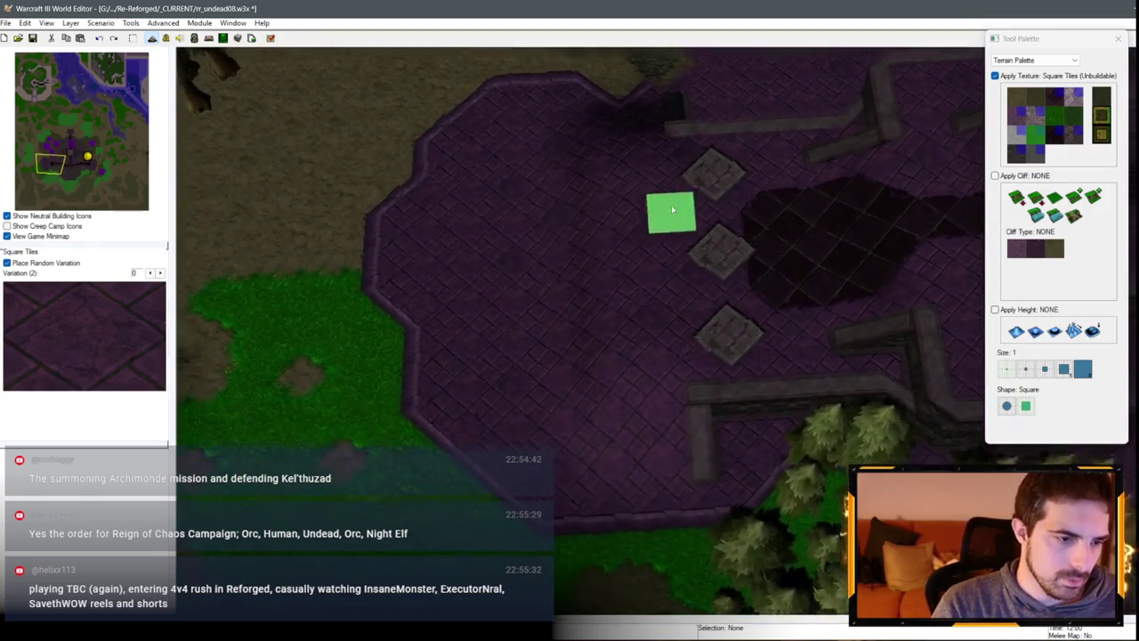
{"action": "scroll", "coordinate": [623, 223], "scroll_direction": "down", "scroll_amount": 1}
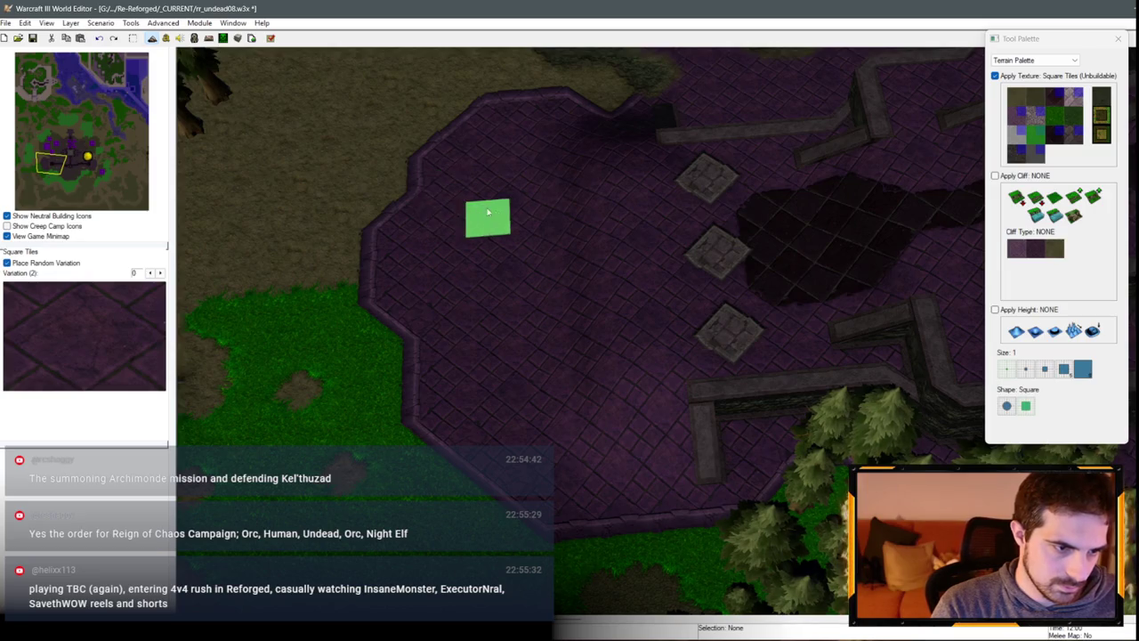
{"action": "scroll", "coordinate": [584, 213], "scroll_direction": "down", "scroll_amount": 1}
{"action": "scroll", "coordinate": [545, 218], "scroll_direction": "up", "scroll_amount": 5}
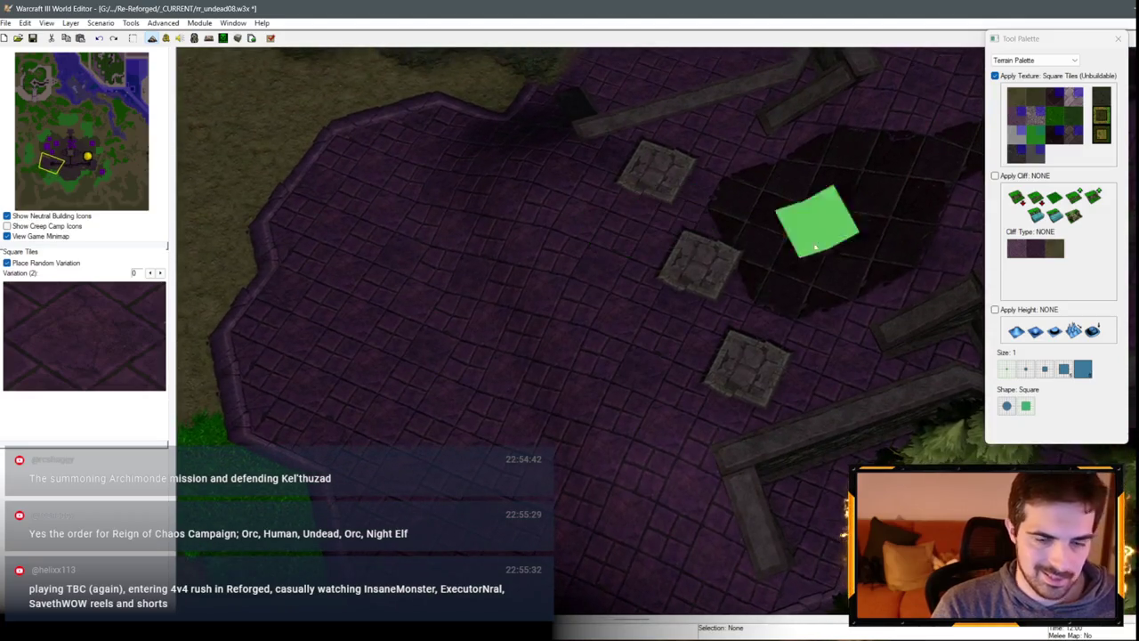
{"action": "left_click", "coordinate": [1054, 201]}
{"action": "scroll", "coordinate": [674, 242], "scroll_direction": "down", "scroll_amount": 3}
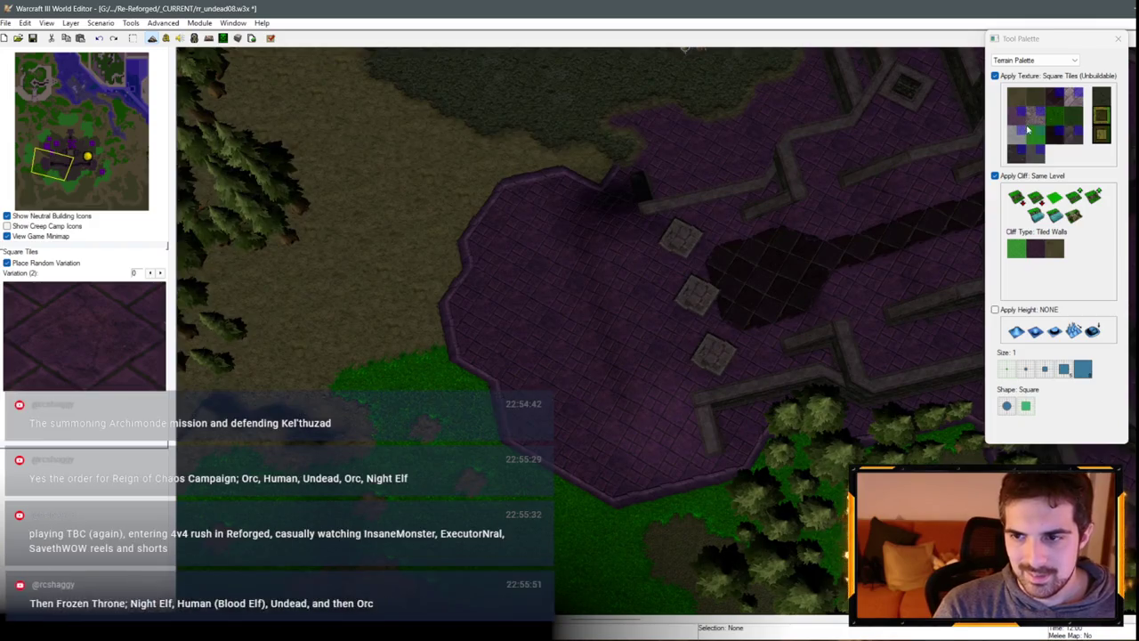
{"action": "left_click", "coordinate": [1015, 96]}
{"action": "left_click", "coordinate": [585, 182]}
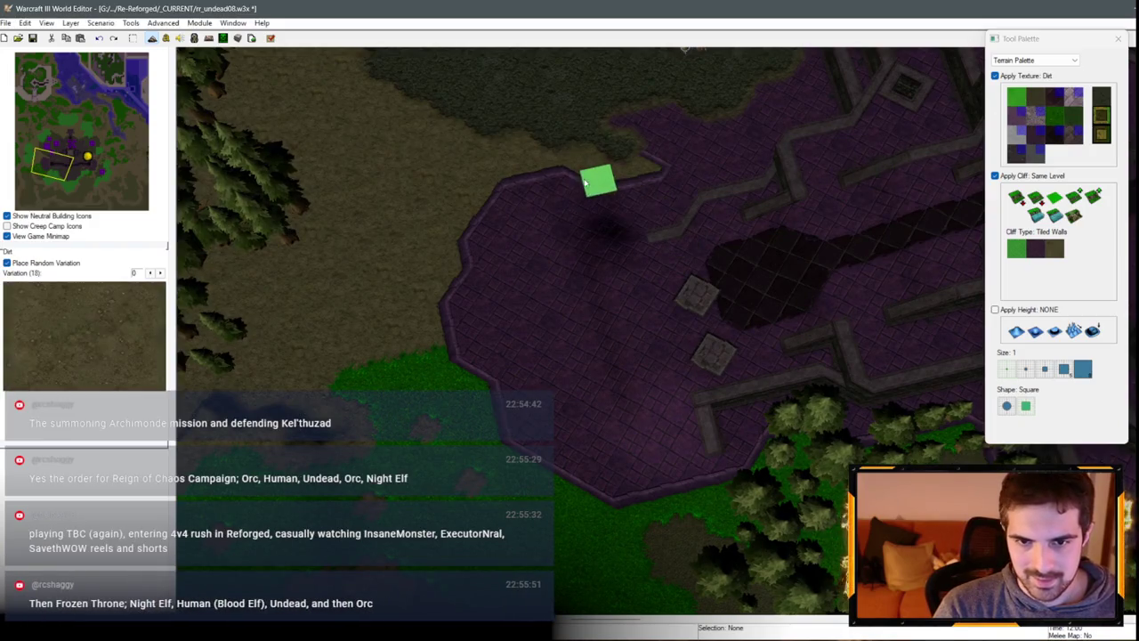
{"action": "left_click", "coordinate": [658, 178]}
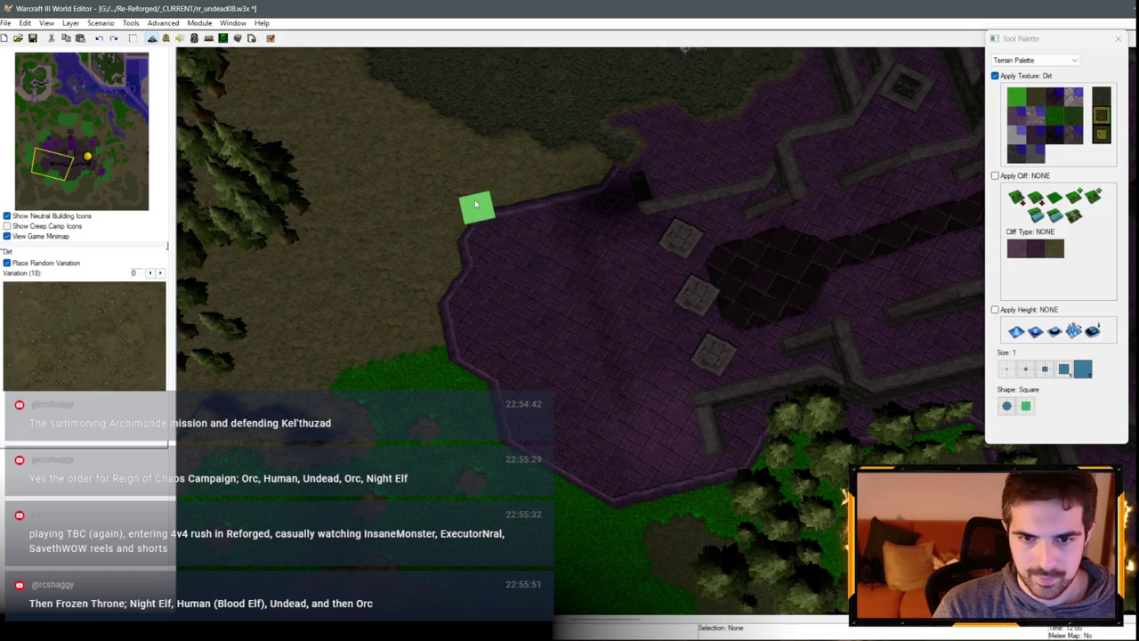
{"action": "left_click_drag", "start_coordinate": [476, 205], "coordinate": [486, 365]}
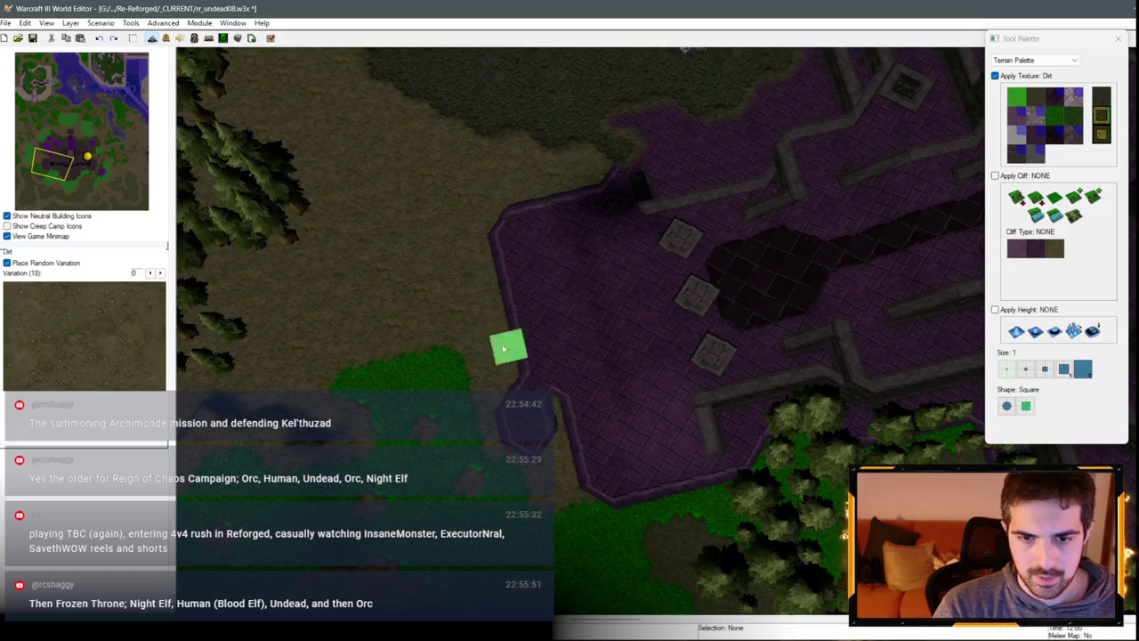
{"action": "scroll", "coordinate": [835, 349], "scroll_direction": "down", "scroll_amount": 3}
{"action": "mouse_move", "coordinate": [835, 349]}
{"action": "left_mouse_down"}
{"action": "mouse_move", "coordinate": [635, 394]}
{"action": "mouse_move", "coordinate": [491, 400]}
{"action": "left_mouse_up"}
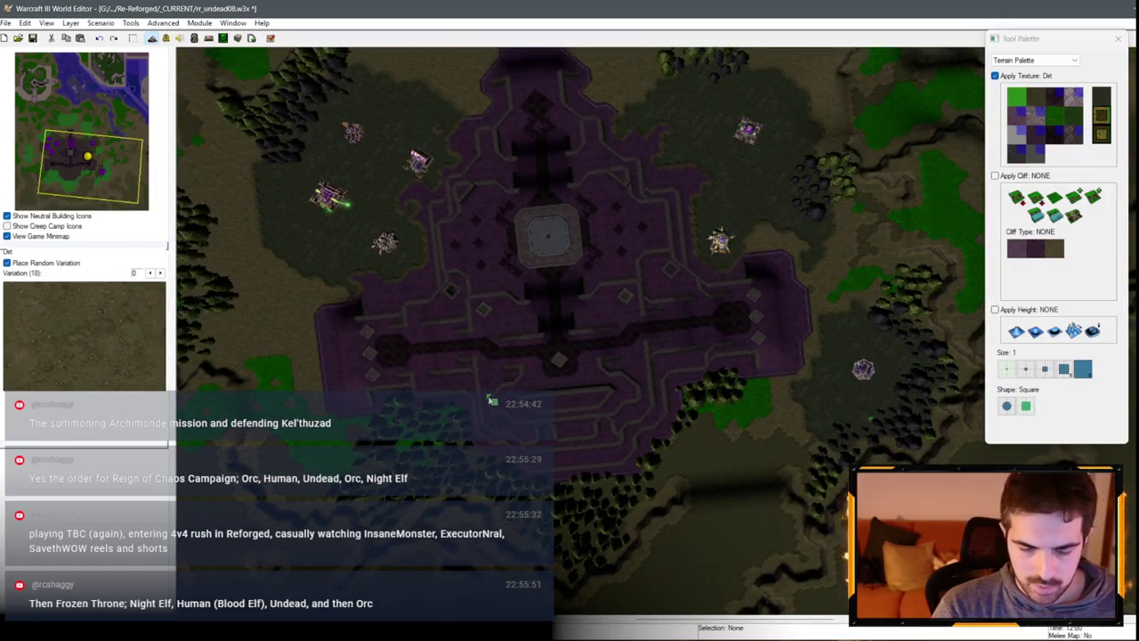
{"action": "key", "text": "g"}
{"action": "scroll", "coordinate": [761, 383], "scroll_direction": "up", "scroll_amount": 5}
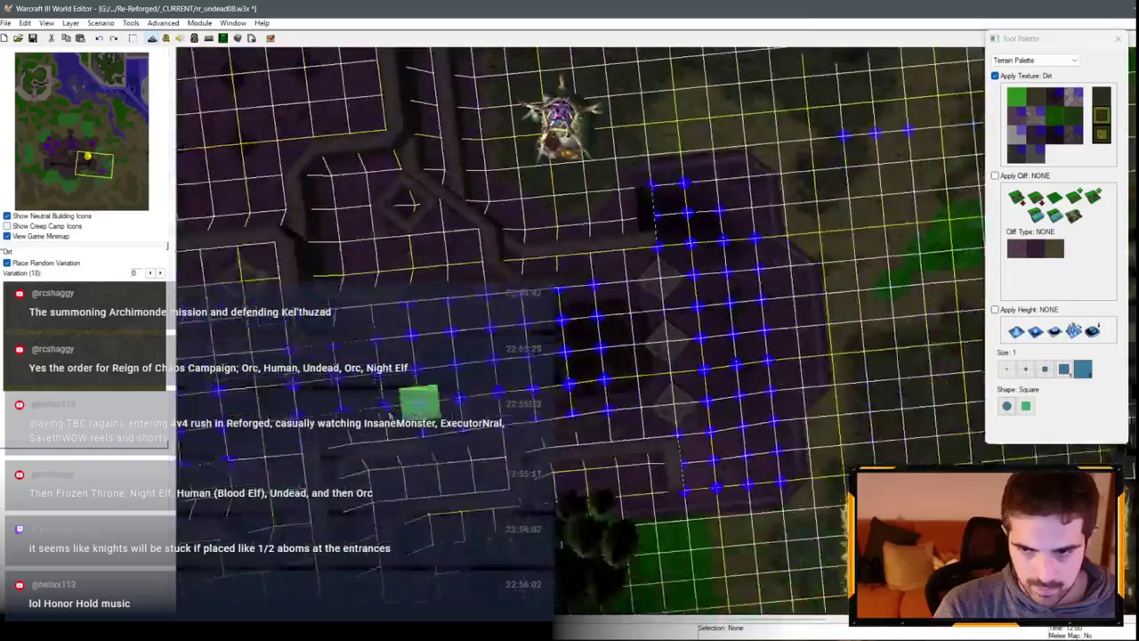
{"action": "scroll", "coordinate": [761, 383], "scroll_direction": "down", "scroll_amount": 2}
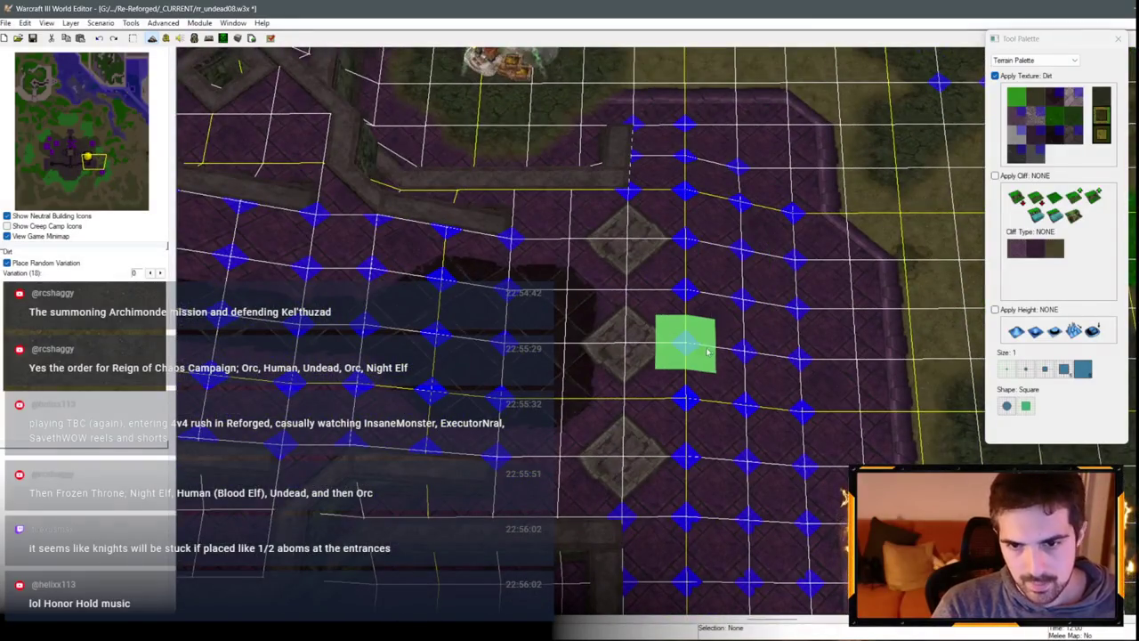
{"action": "scroll", "coordinate": [694, 350], "scroll_direction": "up", "scroll_amount": 2}
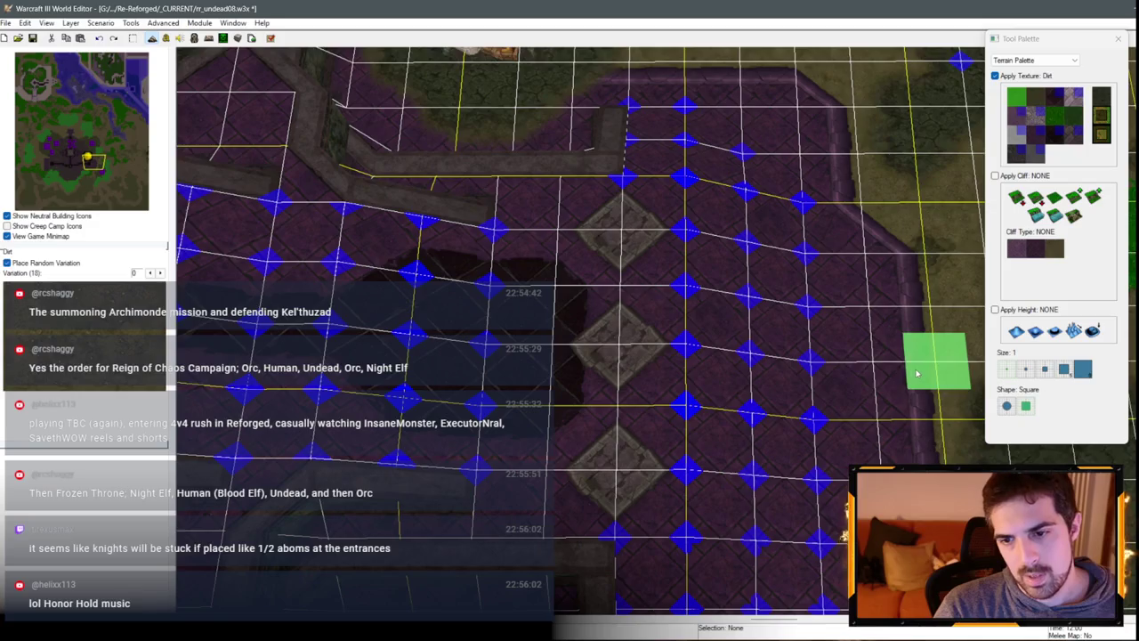
{"action": "scroll", "coordinate": [877, 387], "scroll_direction": "down", "scroll_amount": 1}
{"action": "key", "text": "Up"}
{"action": "key", "text": "Right"}
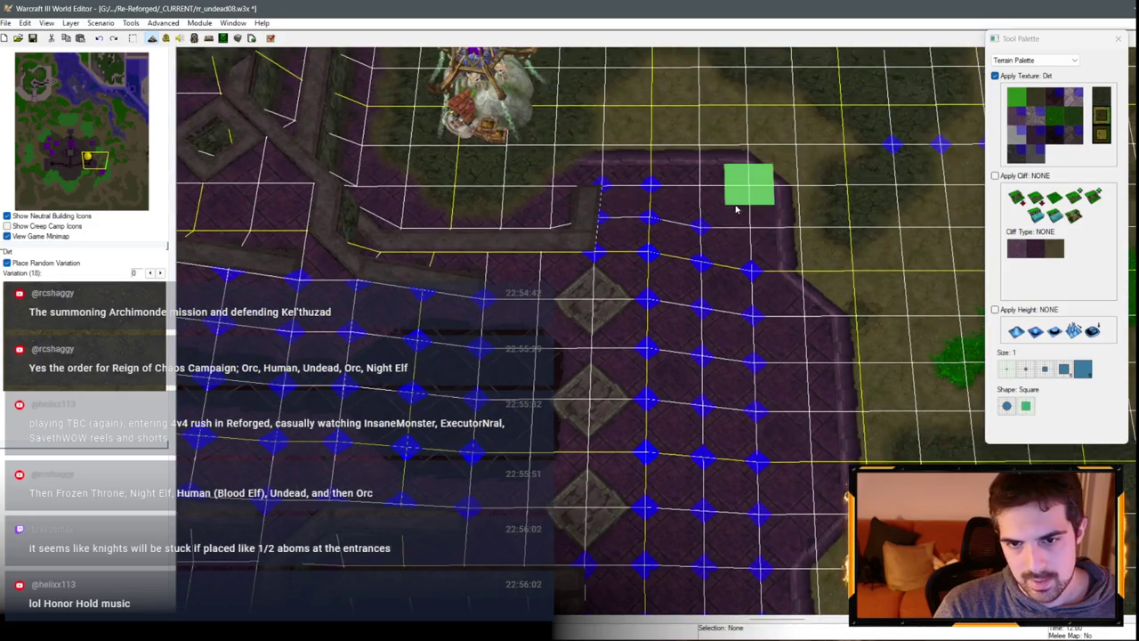
{"action": "key", "text": "Up"}
{"action": "key", "text": "Right"}
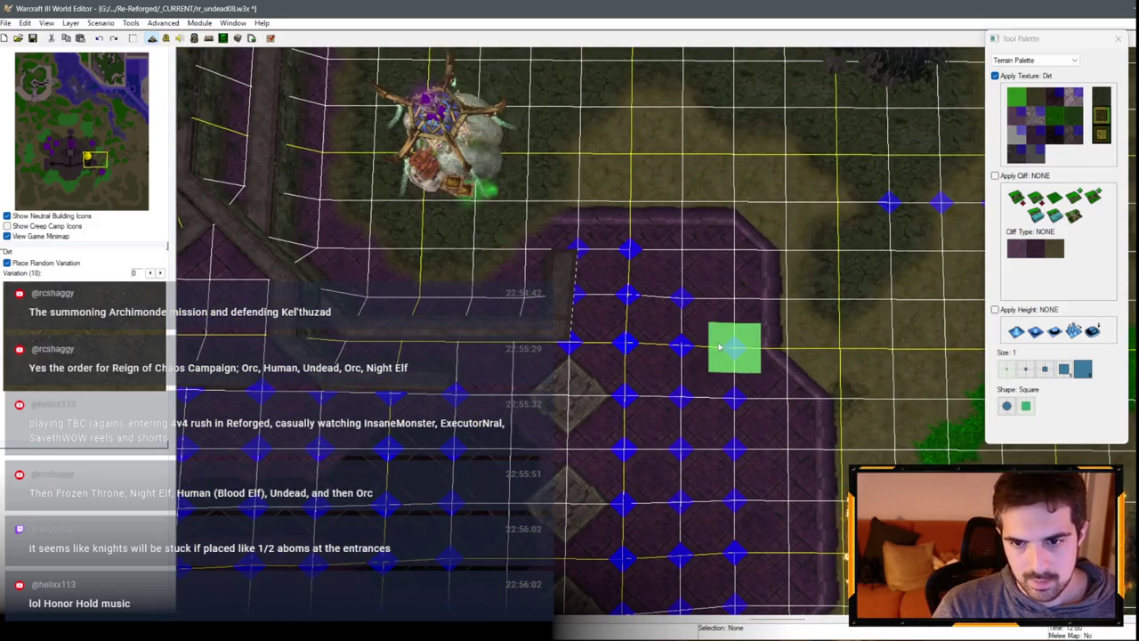
{"action": "scroll", "coordinate": [687, 356], "scroll_direction": "down", "scroll_amount": 1}
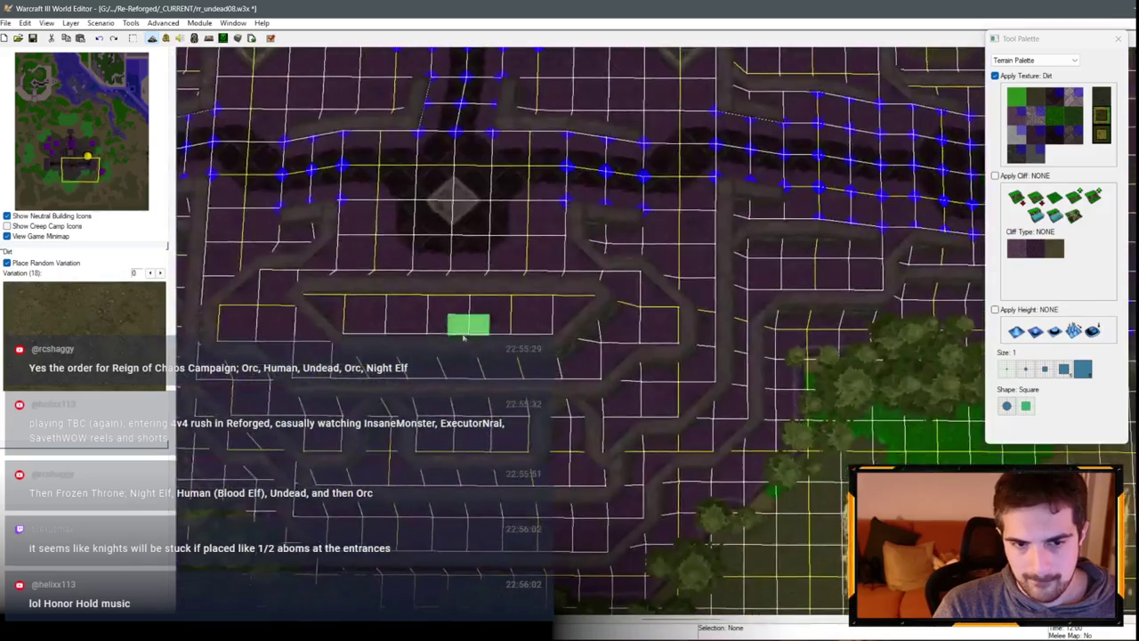
{"action": "scroll", "coordinate": [668, 339], "scroll_direction": "up", "scroll_amount": 1}
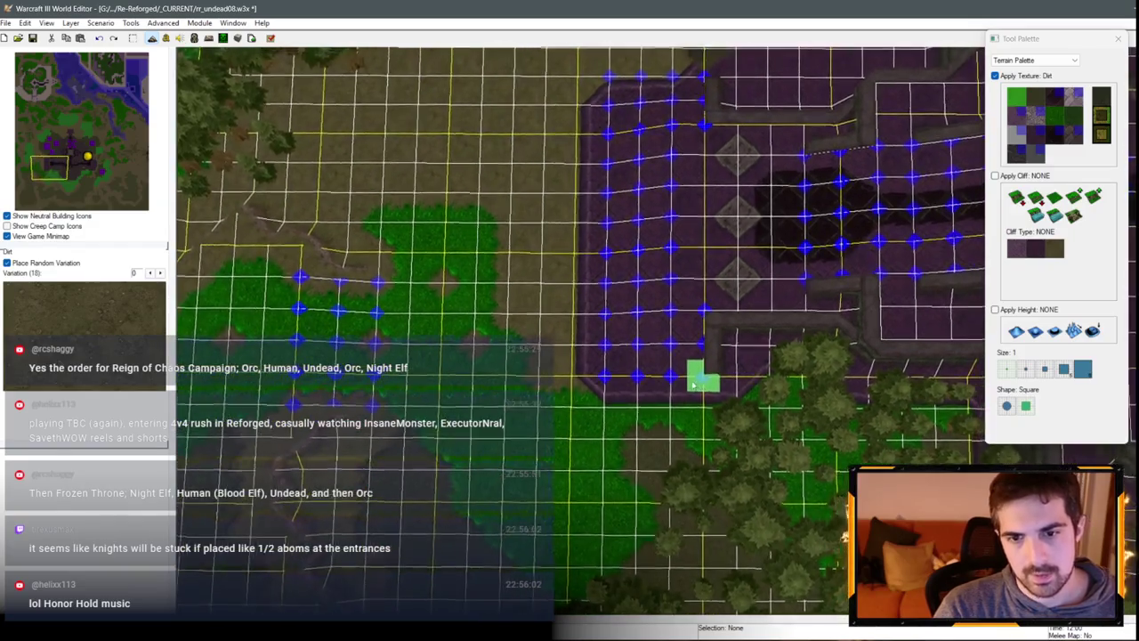
{"action": "scroll", "coordinate": [689, 385], "scroll_direction": "down", "scroll_amount": 3}
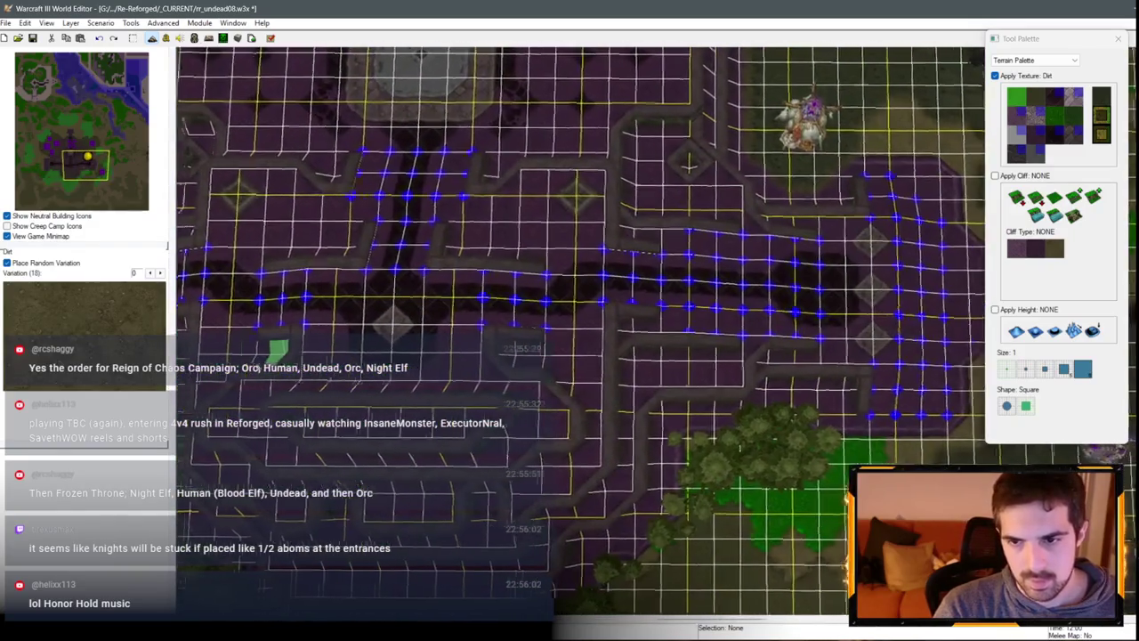
{"action": "scroll", "coordinate": [473, 317], "scroll_direction": "up", "scroll_amount": 2}
{"action": "key", "text": "Left"}
{"action": "key", "text": "Left"}
{"action": "key", "text": "Left"}
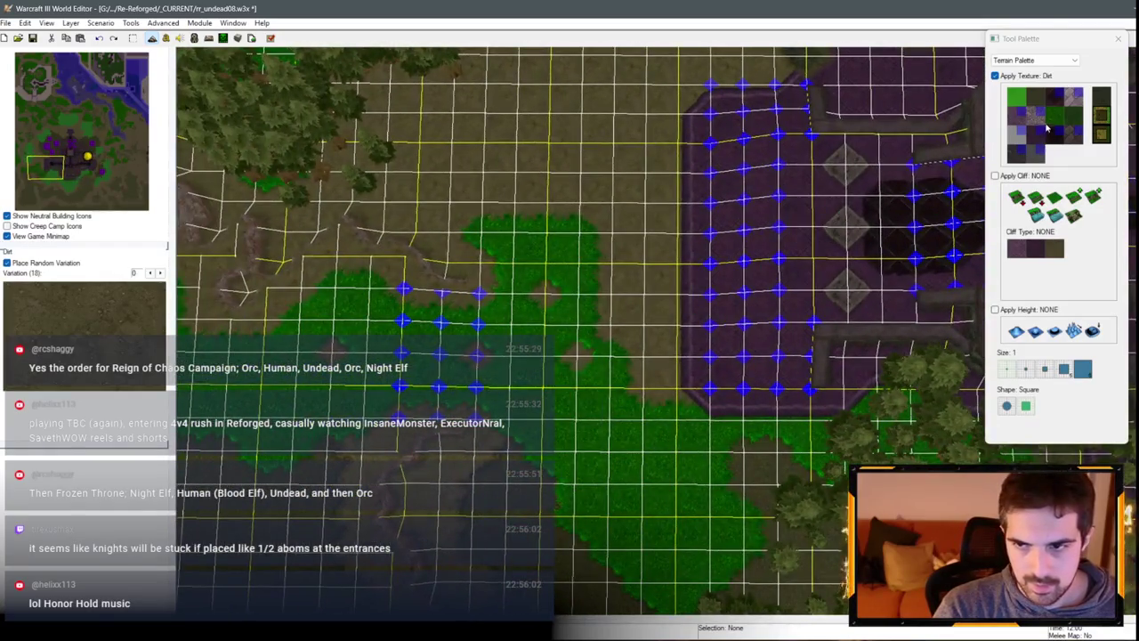
{"action": "left_click", "coordinate": [1033, 129]}
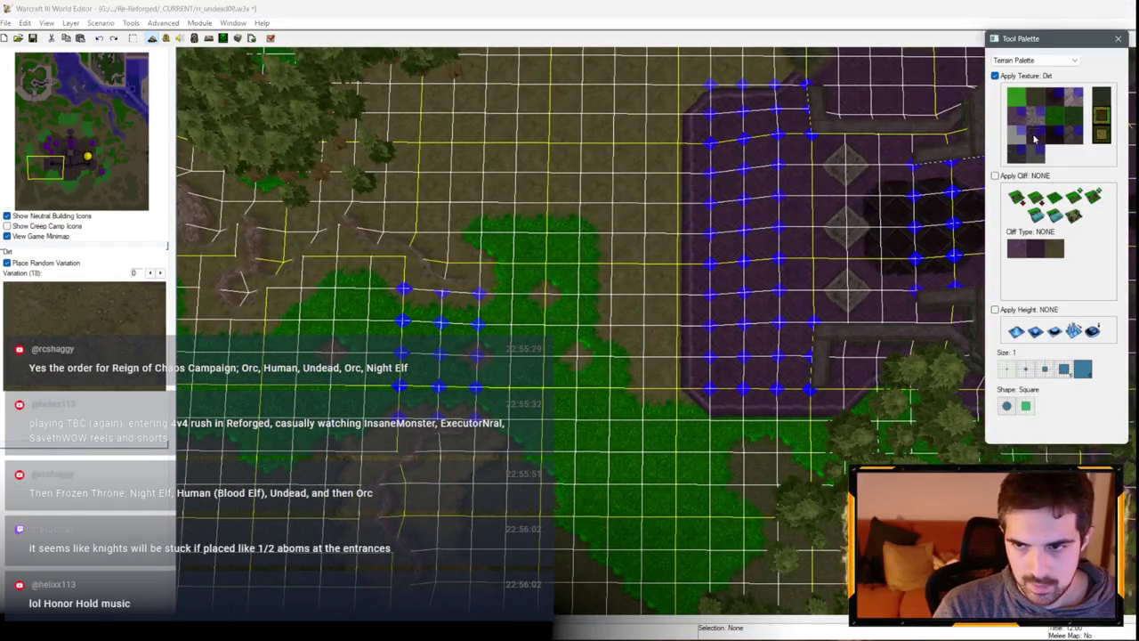
{"action": "scroll", "coordinate": [546, 285], "scroll_direction": "down", "scroll_amount": 2}
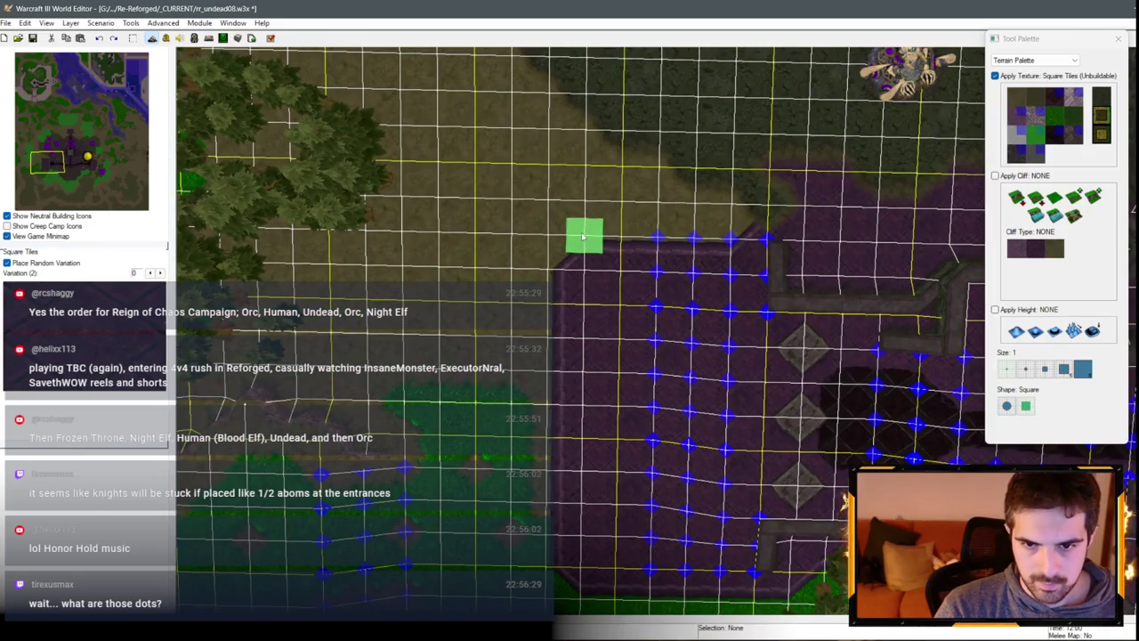
{"action": "key", "text": "Right"}
{"action": "key", "text": "Right"}
{"action": "key", "text": "Right"}
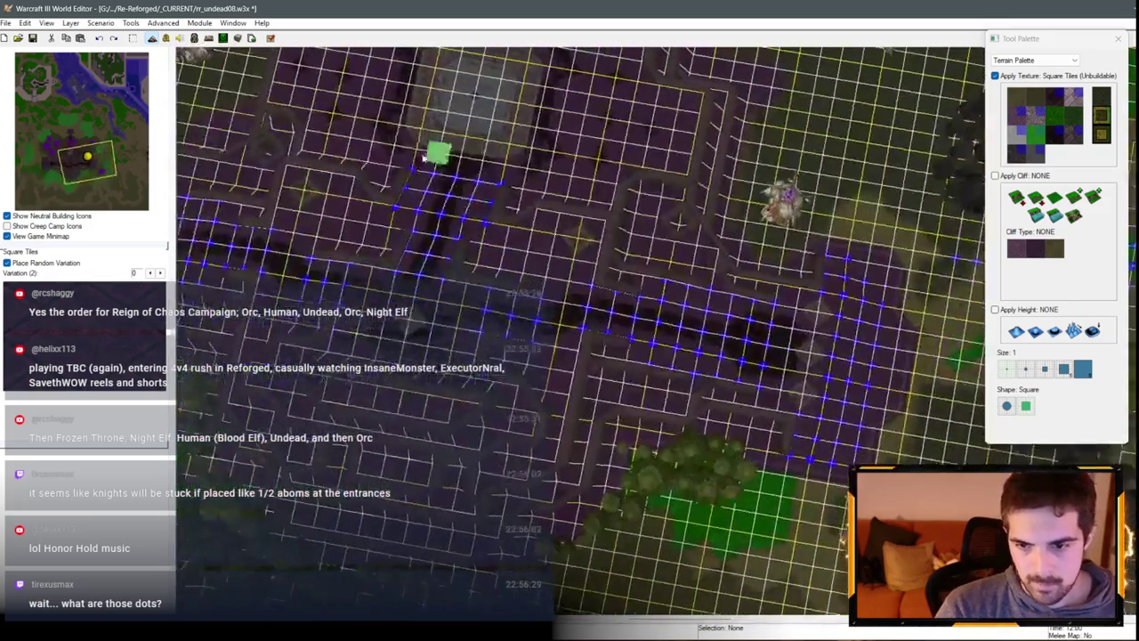
{"action": "key", "text": "Right"}
{"action": "key", "text": "Right"}
{"action": "key", "text": "Right"}
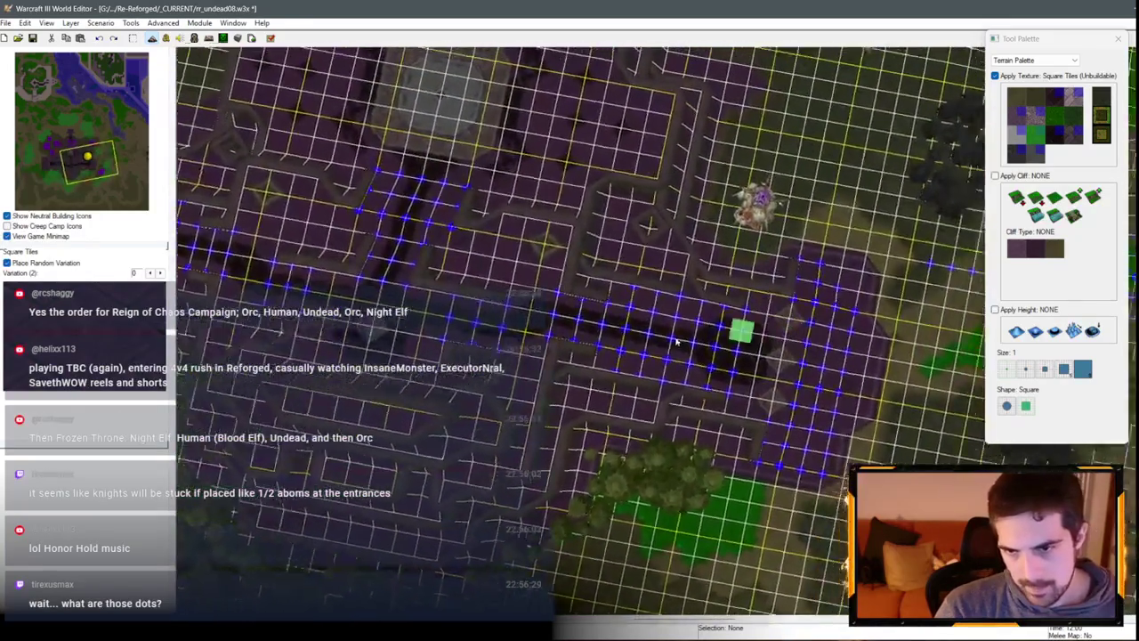
{"action": "scroll", "coordinate": [839, 246], "scroll_direction": "up", "scroll_amount": 3}
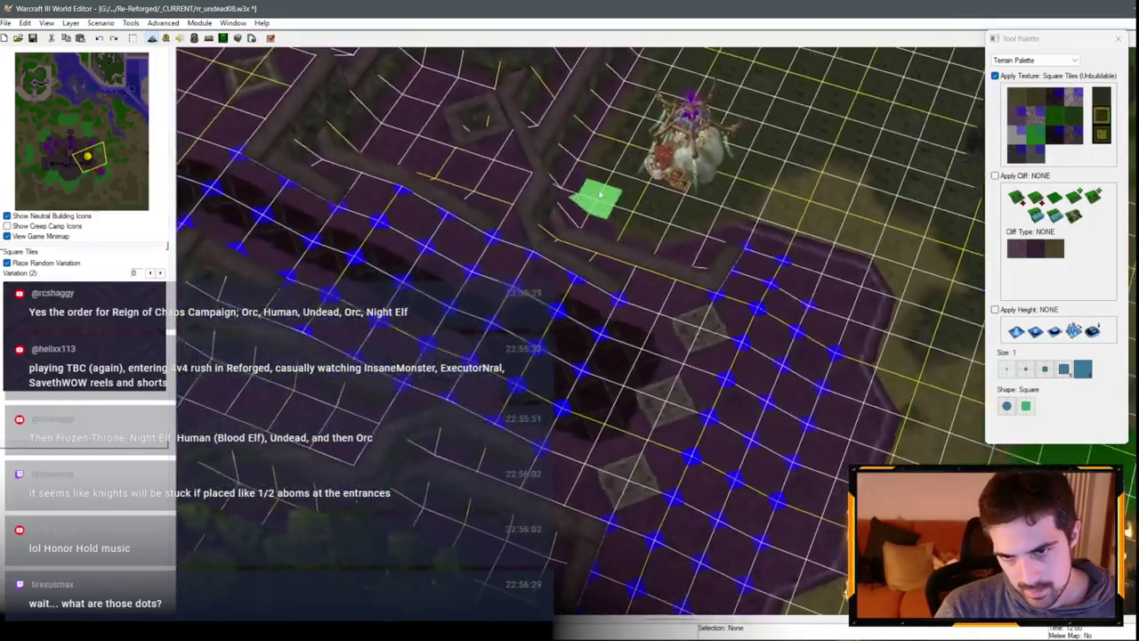
{"action": "scroll", "coordinate": [601, 194], "scroll_direction": "down", "scroll_amount": 3}
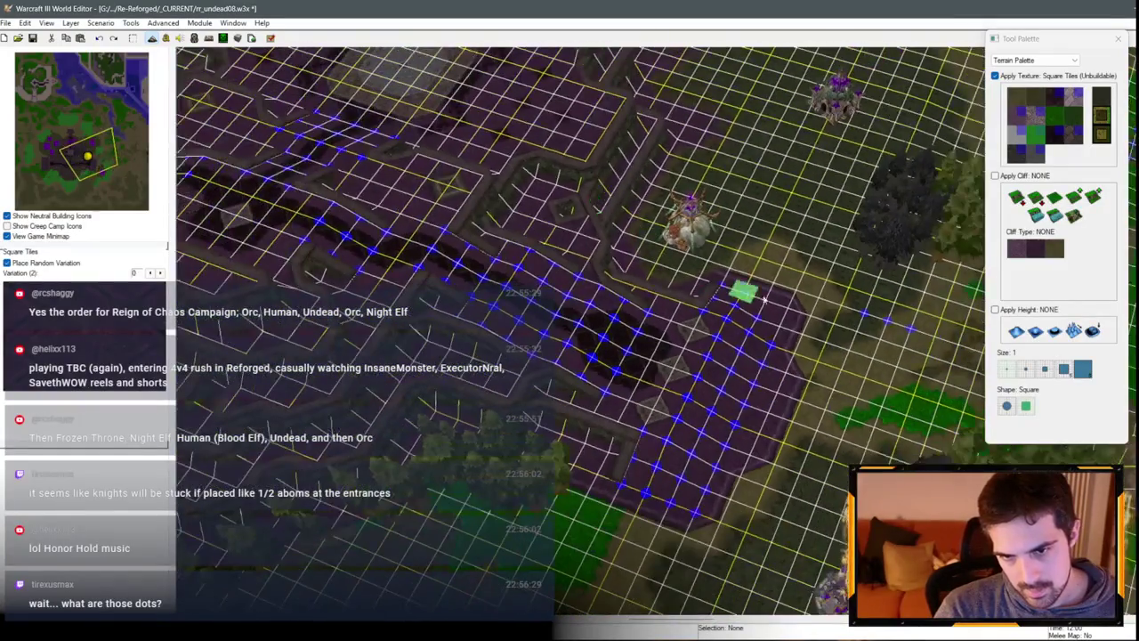
{"action": "scroll", "coordinate": [772, 309], "scroll_direction": "up", "scroll_amount": 3}
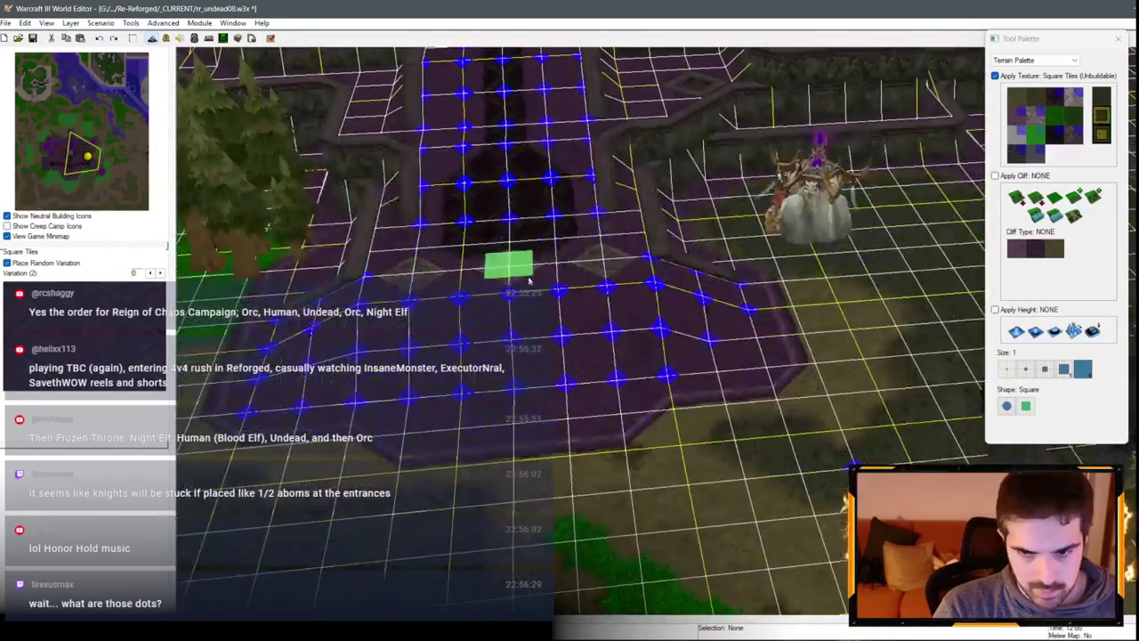
{"action": "scroll", "coordinate": [614, 287], "scroll_direction": "up", "scroll_amount": 2}
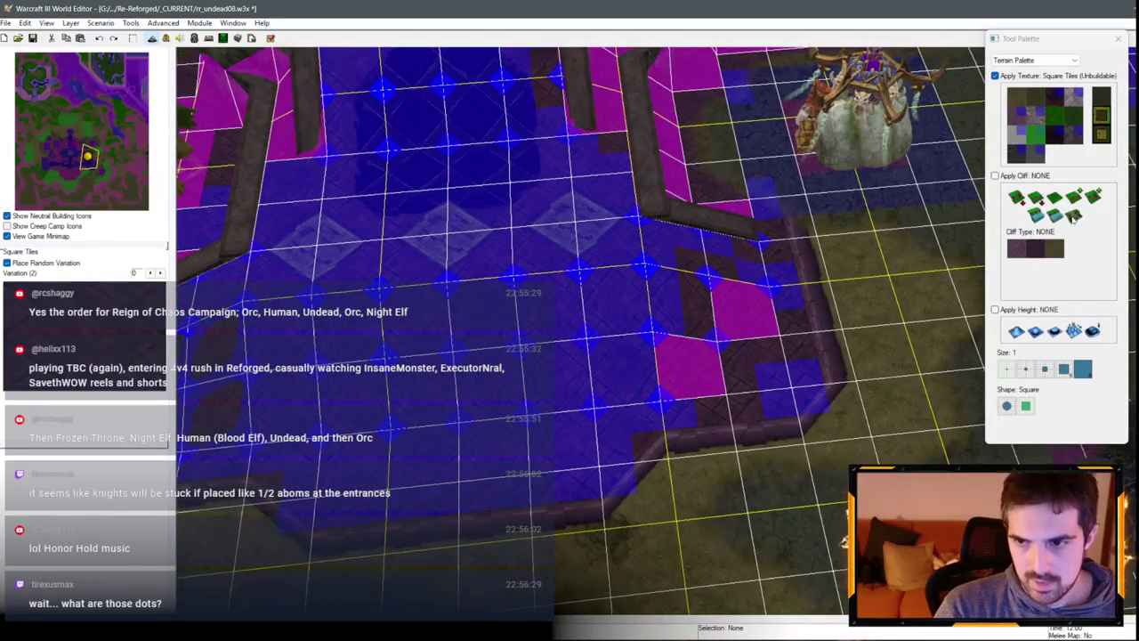
Step: Paste a copied terrain patch beside the enclosure, then undo it and the L-shaped wall piece
{"action": "left_click", "coordinate": [1074, 216]}
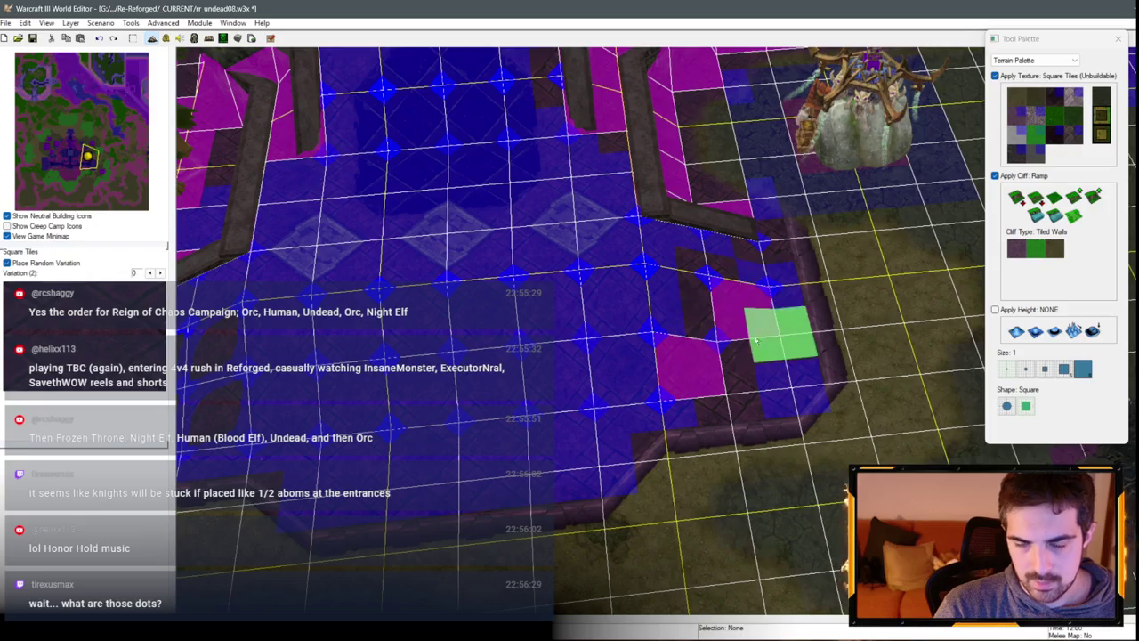
{"action": "key", "text": "space"}
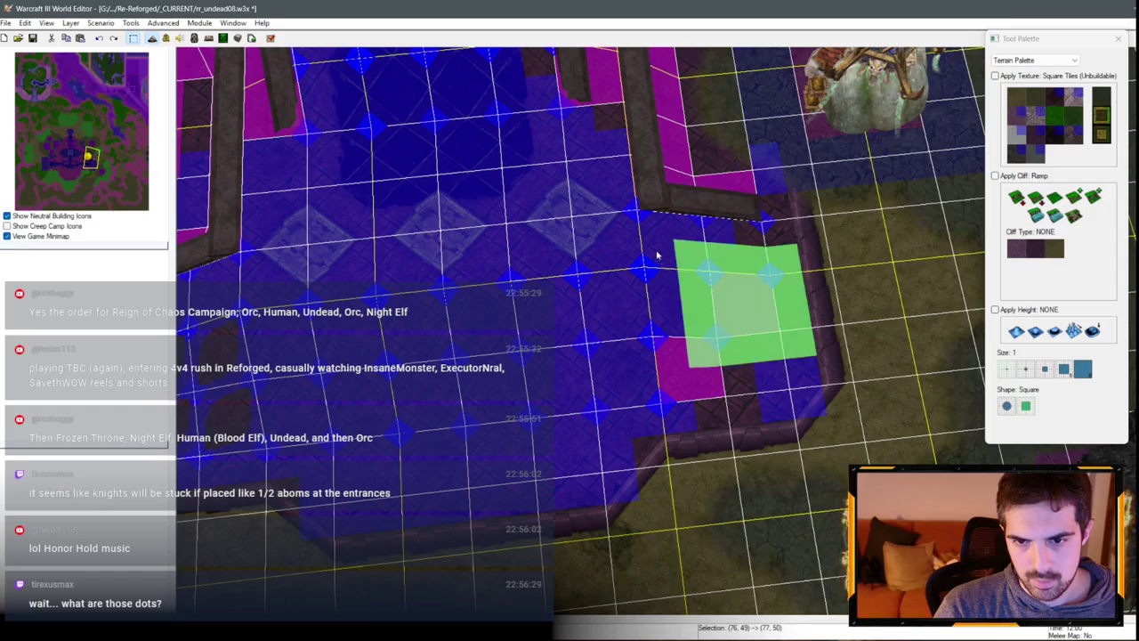
{"action": "key", "text": "Left"}
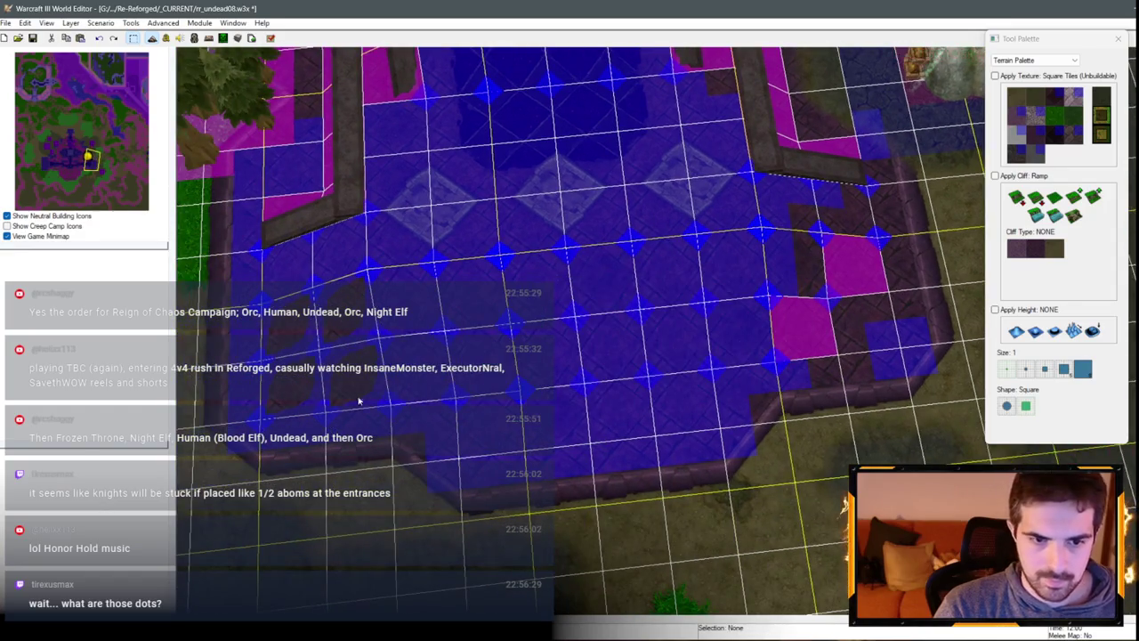
{"action": "key", "text": "ctrl+v"}
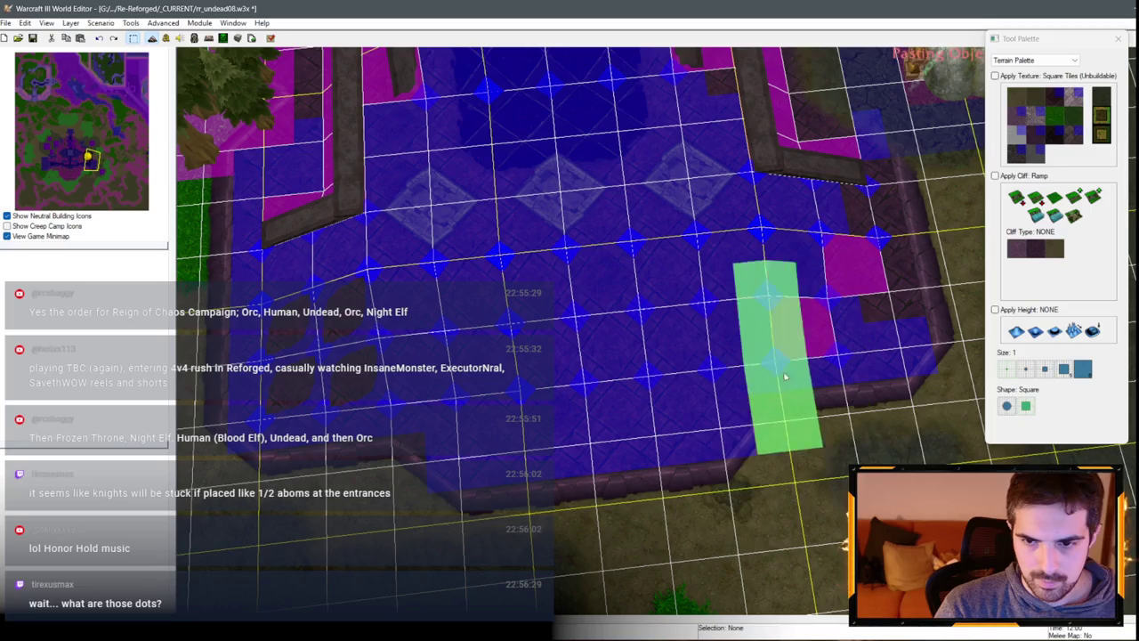
{"action": "left_click", "coordinate": [730, 382]}
{"action": "key", "text": "Right"}
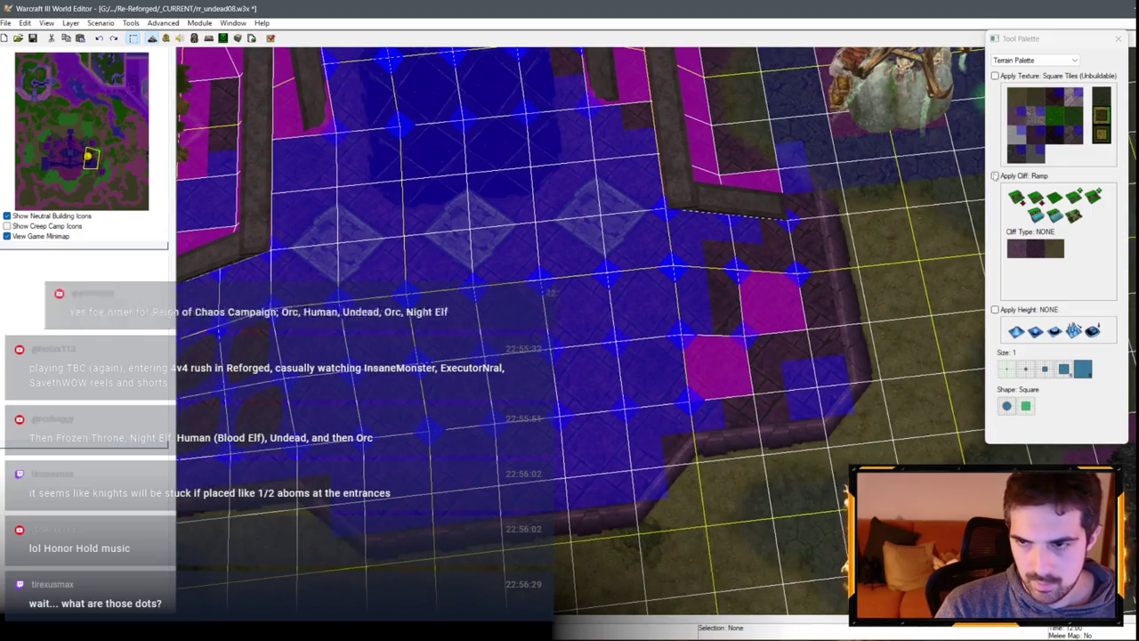
{"action": "key", "text": "ctrl+z"}
{"action": "key", "text": "ctrl+z"}
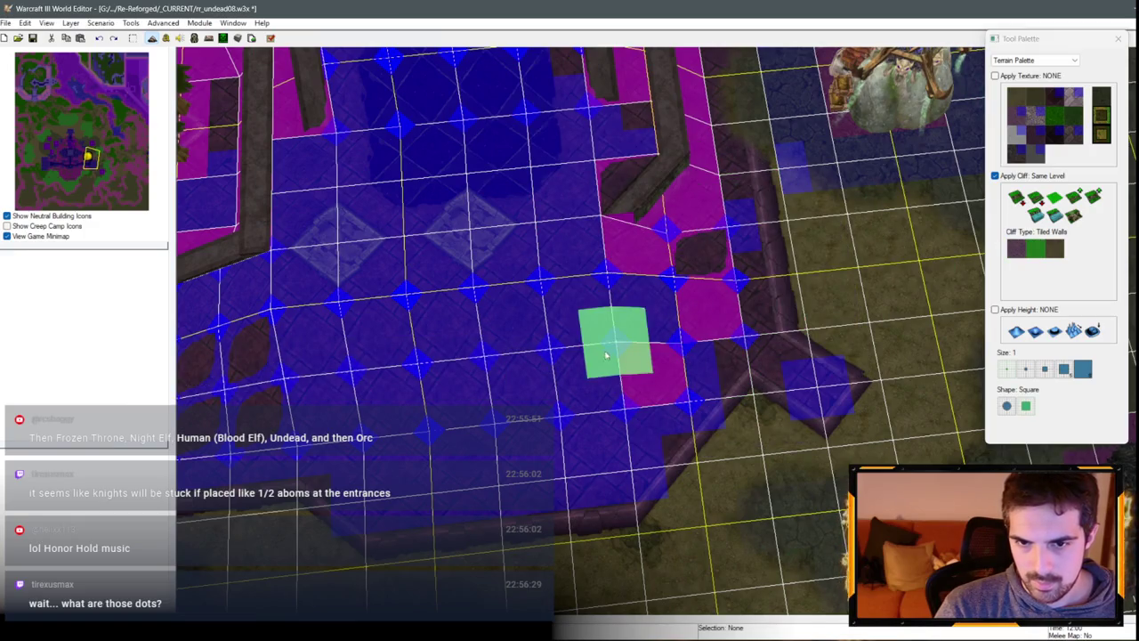
{"action": "key", "text": "ctrl+y"}
{"action": "key", "text": "ctrl+y"}
{"action": "key", "text": "ctrl+z"}
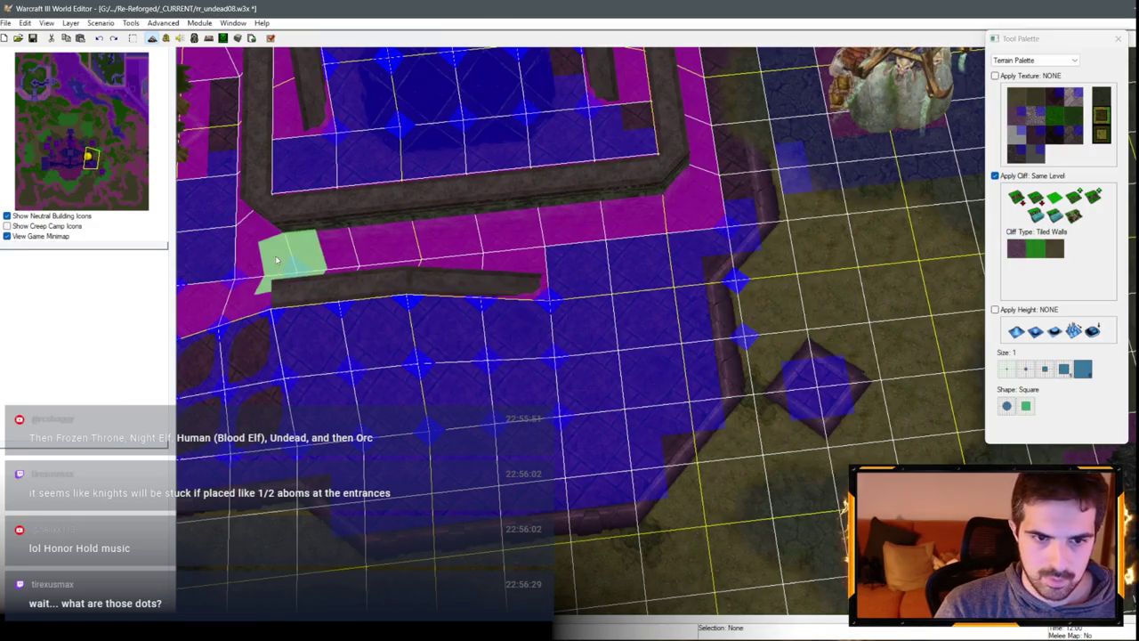
Step: Reshape the cliff wall beside the enclosure and push its bottom wall one row lower
{"action": "scroll", "coordinate": [489, 303], "scroll_direction": "down", "scroll_amount": 1}
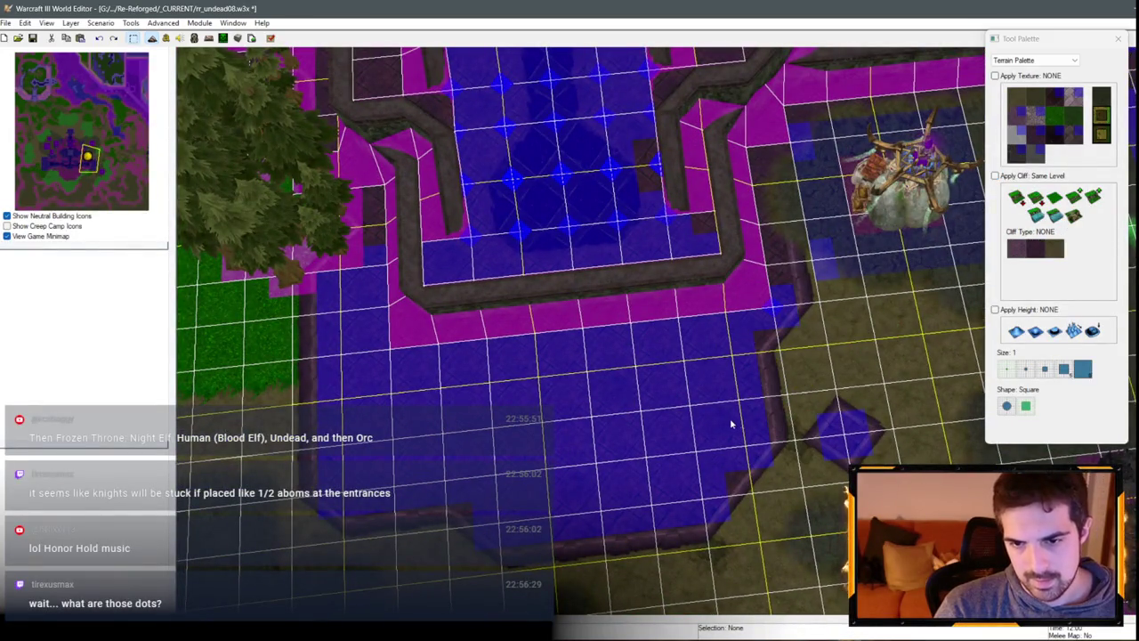
{"action": "left_click", "coordinate": [784, 365]}
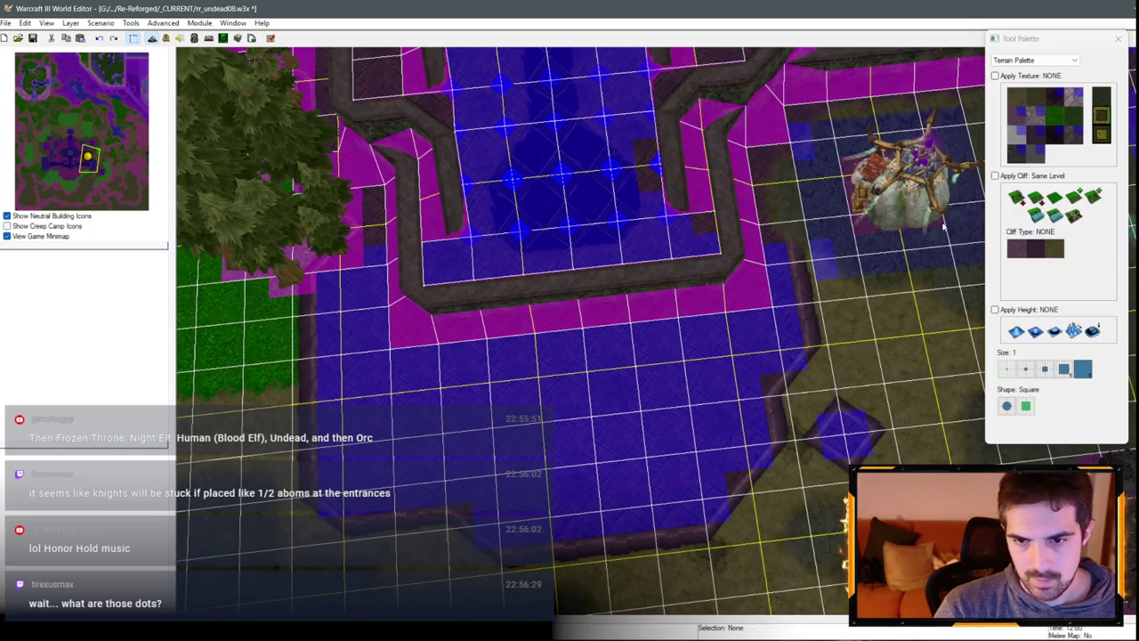
{"action": "key", "text": "ctrl+z"}
{"action": "key", "text": "ctrl+z"}
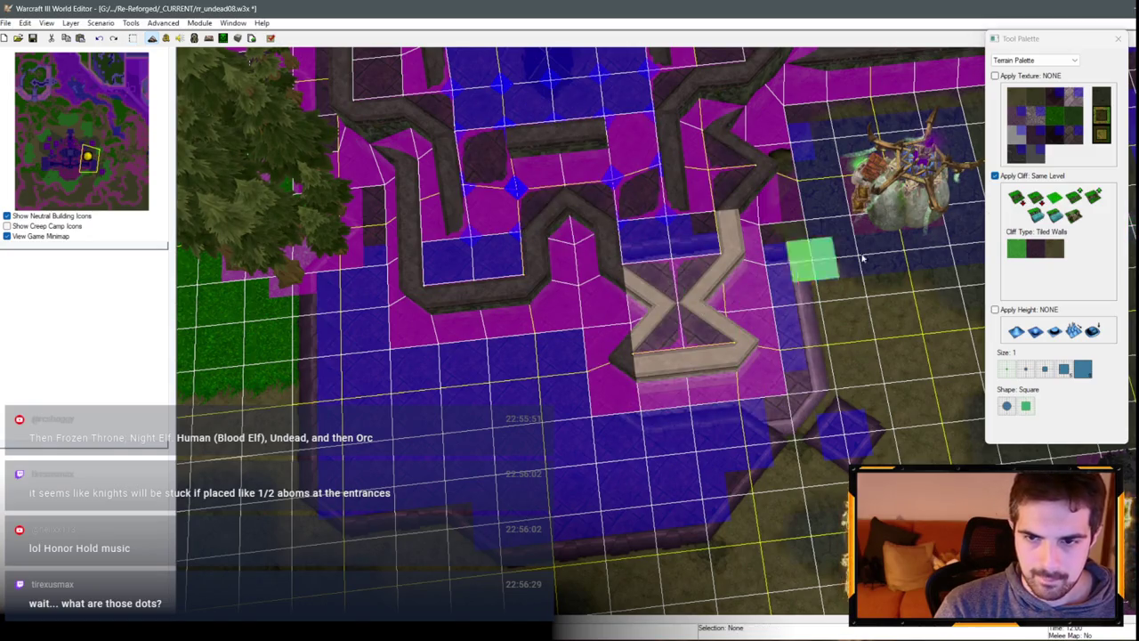
{"action": "key", "text": "ctrl+z"}
{"action": "key", "text": "ctrl+y"}
{"action": "key", "text": "ctrl+y"}
{"action": "key", "text": "ctrl+y"}
{"action": "mouse_move", "coordinate": [686, 272]}
{"action": "left_mouse_down"}
{"action": "mouse_move", "coordinate": [674, 303]}
{"action": "mouse_move", "coordinate": [631, 298]}
{"action": "mouse_move", "coordinate": [439, 328]}
{"action": "left_mouse_up"}
Step: Paint tiled-wall ramps to lower the enclosure's bottom, lower-left and right walls into floor
{"action": "left_click", "coordinate": [1074, 216]}
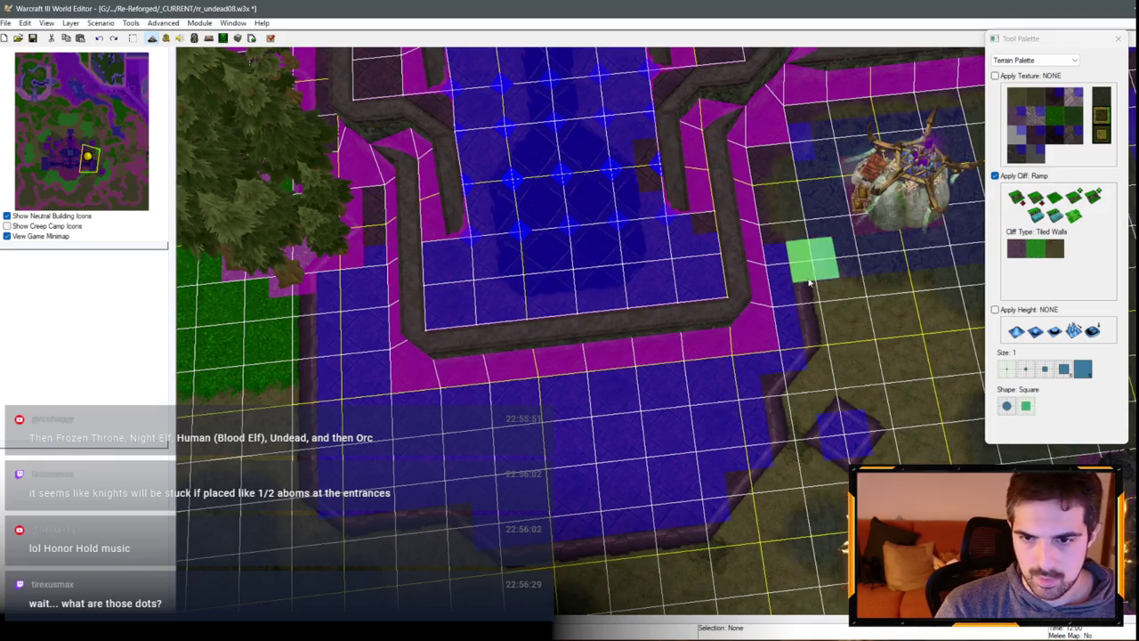
{"action": "mouse_move", "coordinate": [718, 287]}
{"action": "left_mouse_down"}
{"action": "mouse_move", "coordinate": [736, 350]}
{"action": "mouse_move", "coordinate": [485, 368]}
{"action": "left_mouse_up"}
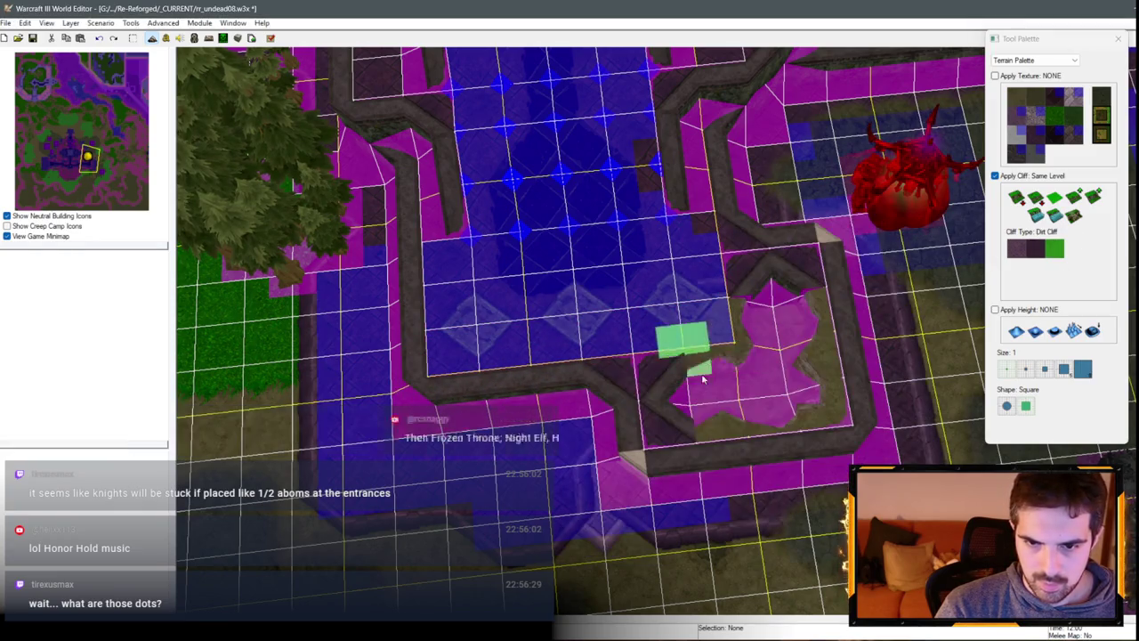
{"action": "left_click", "coordinate": [1037, 250]}
{"action": "left_click", "coordinate": [1074, 216]}
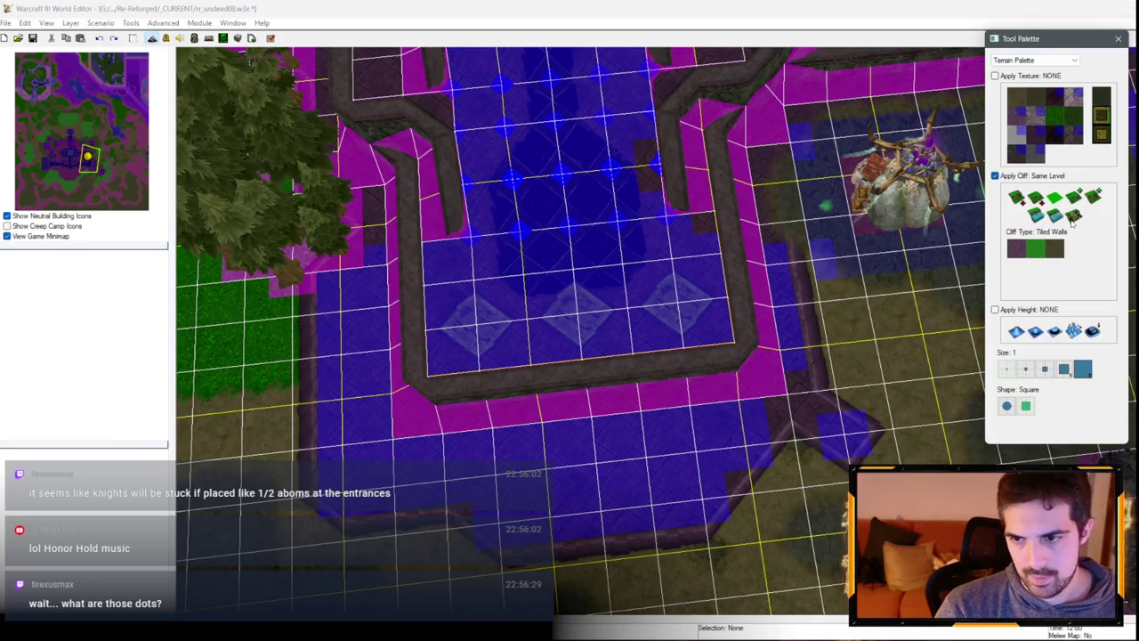
{"action": "mouse_move", "coordinate": [659, 284]}
{"action": "left_mouse_down"}
{"action": "mouse_move", "coordinate": [589, 387]}
{"action": "mouse_move", "coordinate": [482, 401]}
{"action": "mouse_move", "coordinate": [360, 341]}
{"action": "mouse_move", "coordinate": [737, 374]}
{"action": "mouse_move", "coordinate": [754, 364]}
{"action": "mouse_move", "coordinate": [729, 287]}
{"action": "left_mouse_up"}
{"action": "key", "text": "Left"}
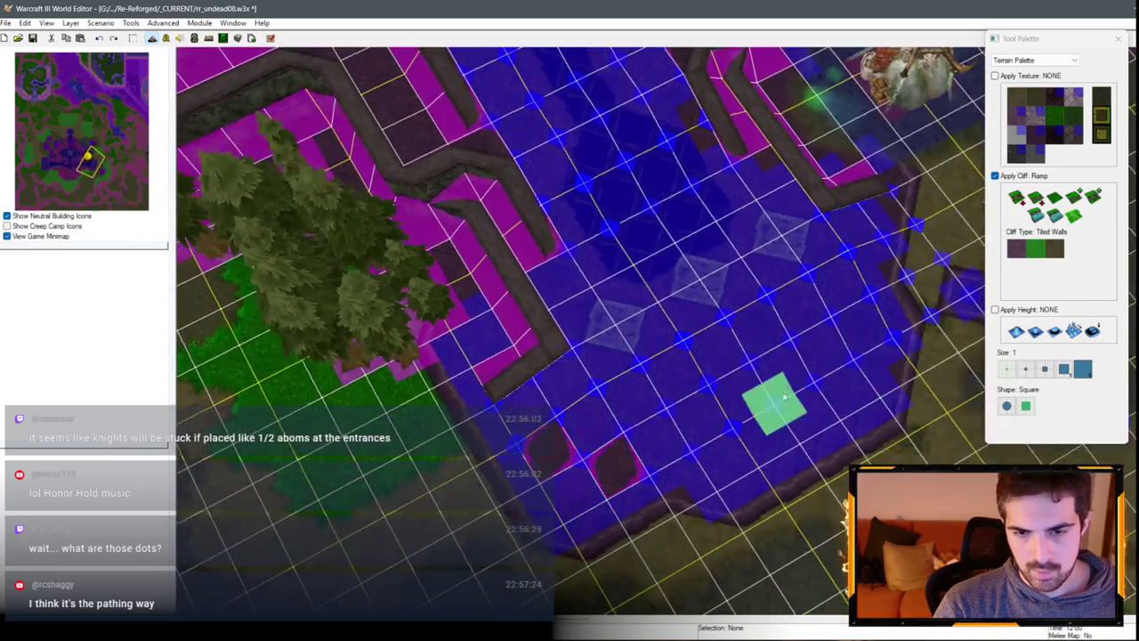
{"action": "mouse_move", "coordinate": [737, 382]}
{"action": "left_mouse_down"}
{"action": "mouse_move", "coordinate": [583, 343]}
{"action": "mouse_move", "coordinate": [552, 411]}
{"action": "mouse_move", "coordinate": [614, 436]}
{"action": "mouse_move", "coordinate": [610, 395]}
{"action": "left_mouse_up"}
{"action": "mouse_move", "coordinate": [789, 234]}
{"action": "left_mouse_down"}
{"action": "mouse_move", "coordinate": [814, 216]}
{"action": "mouse_move", "coordinate": [868, 253]}
{"action": "mouse_move", "coordinate": [720, 376]}
{"action": "mouse_move", "coordinate": [667, 395]}
{"action": "left_mouse_up"}
{"action": "right_click", "coordinate": [654, 393]}
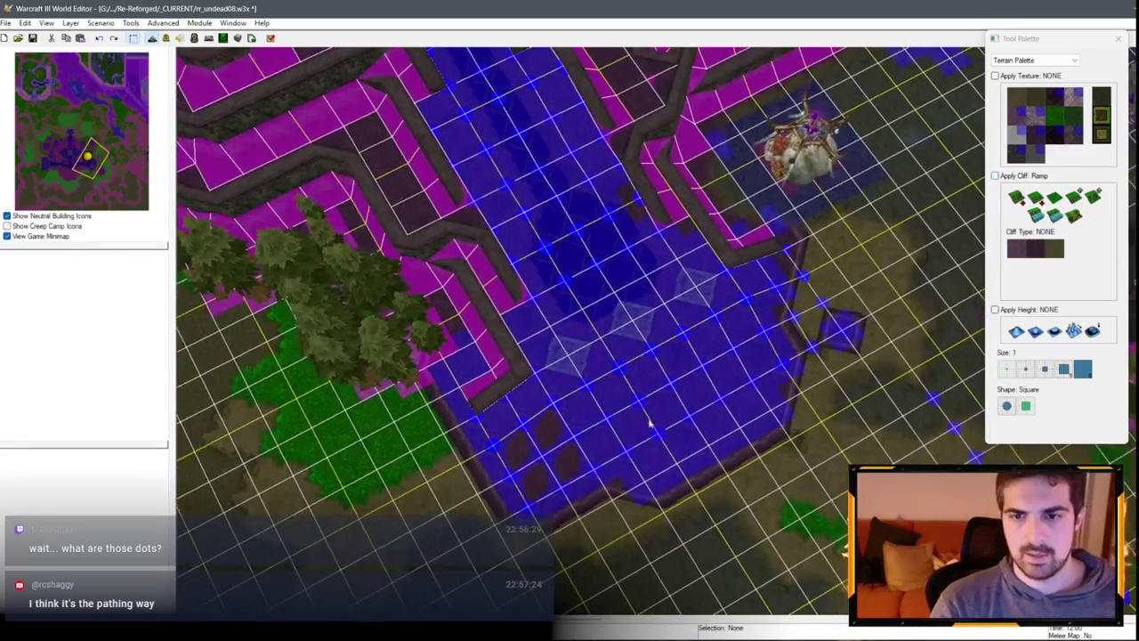
Step: Make Dirt the active paint texture instead of Square Tiles (Unbuildable)
{"action": "scroll", "coordinate": [641, 394], "scroll_direction": "up", "scroll_amount": 2}
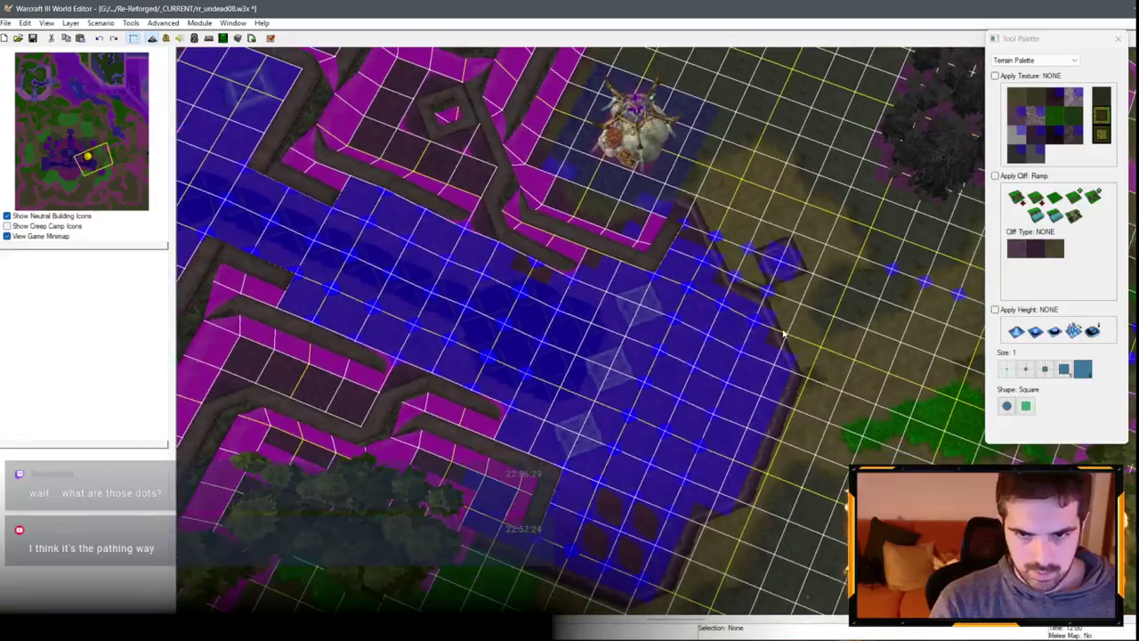
{"action": "left_click", "coordinate": [1030, 152]}
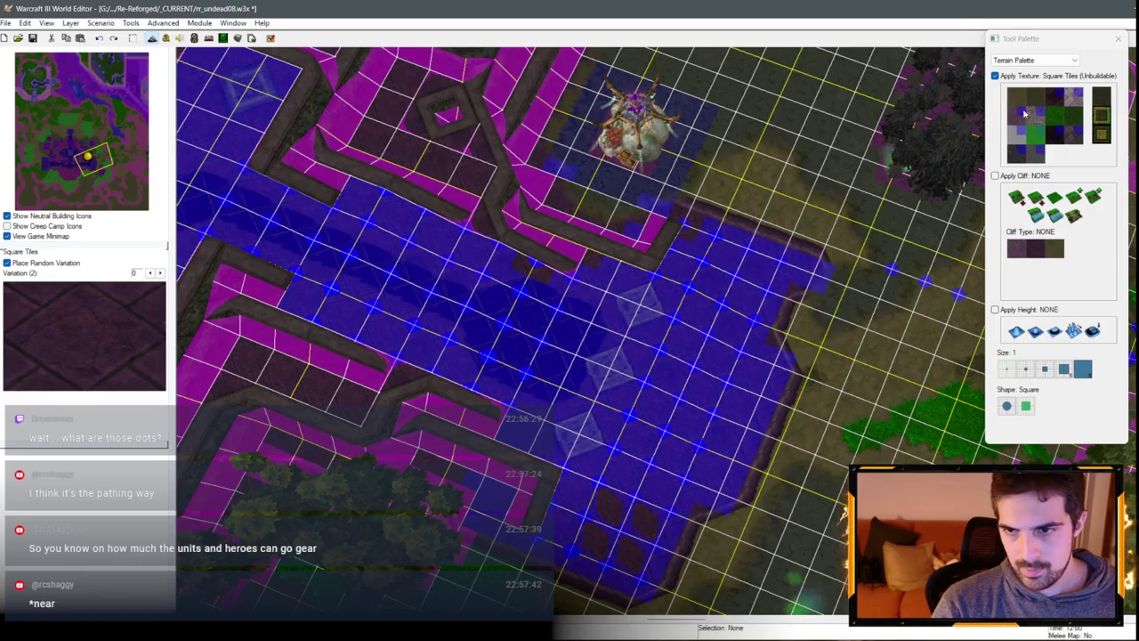
{"action": "left_click", "coordinate": [1025, 113]}
{"action": "scroll", "coordinate": [765, 334], "scroll_direction": "down", "scroll_amount": 5}
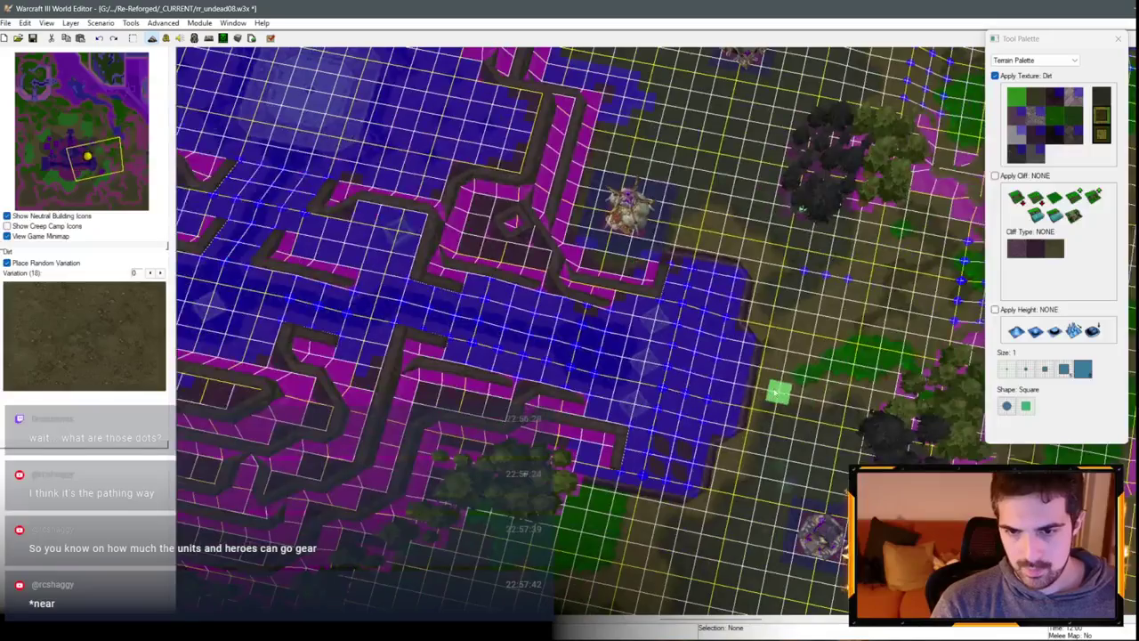
Step: Pull back over the purple plaza and hide the grid (G) and pathing (P) overlays
{"action": "key", "text": "Left"}
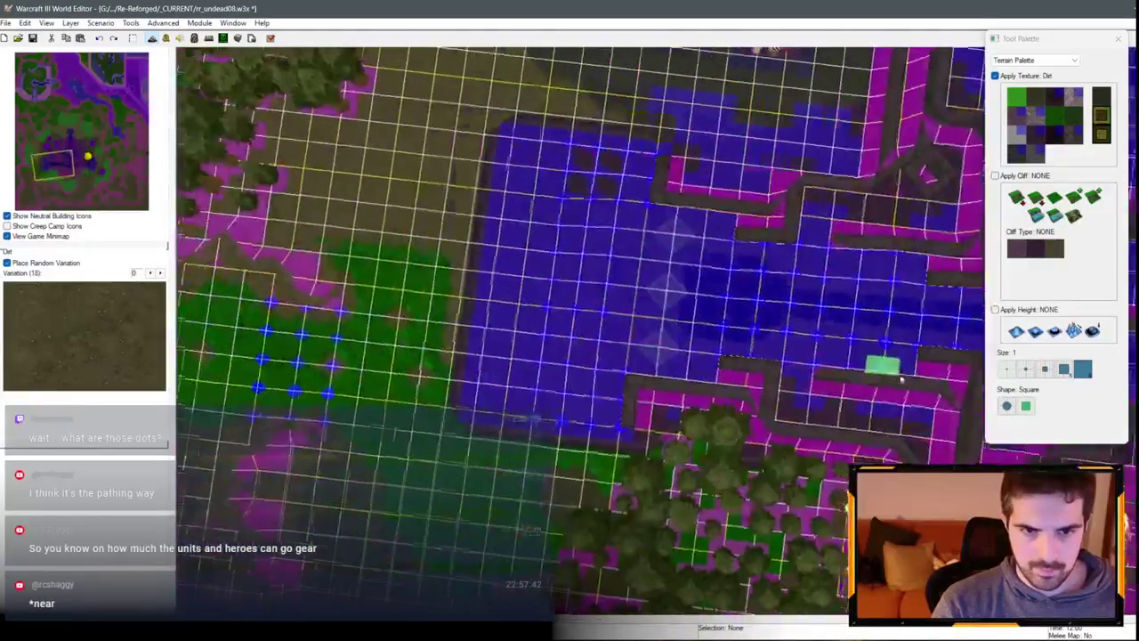
{"action": "key", "text": "Right"}
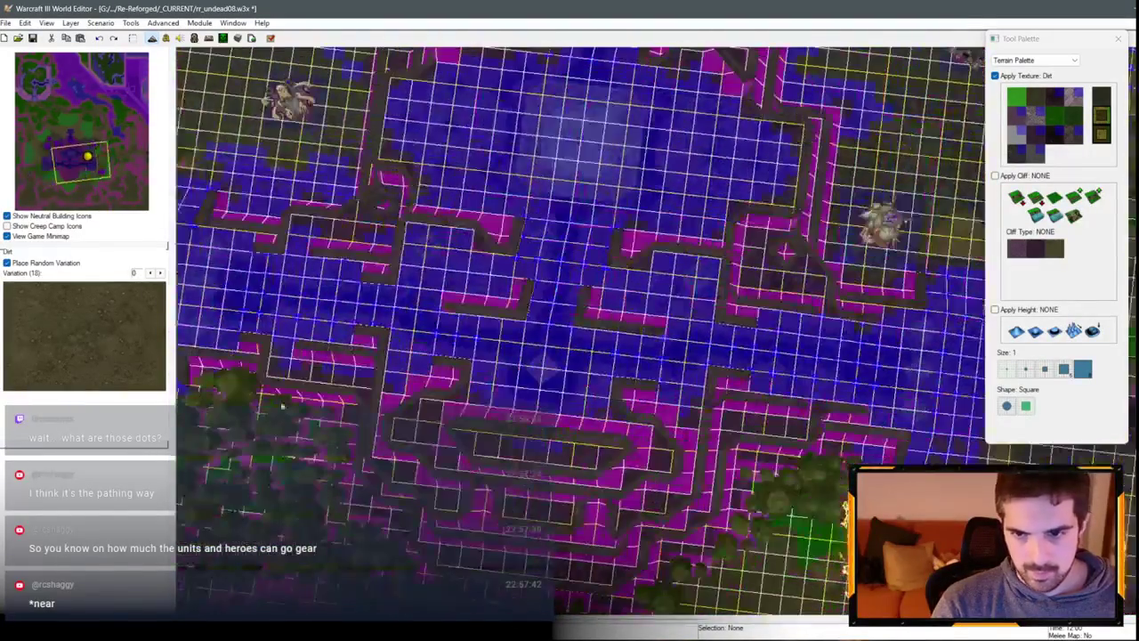
{"action": "key", "text": "Left"}
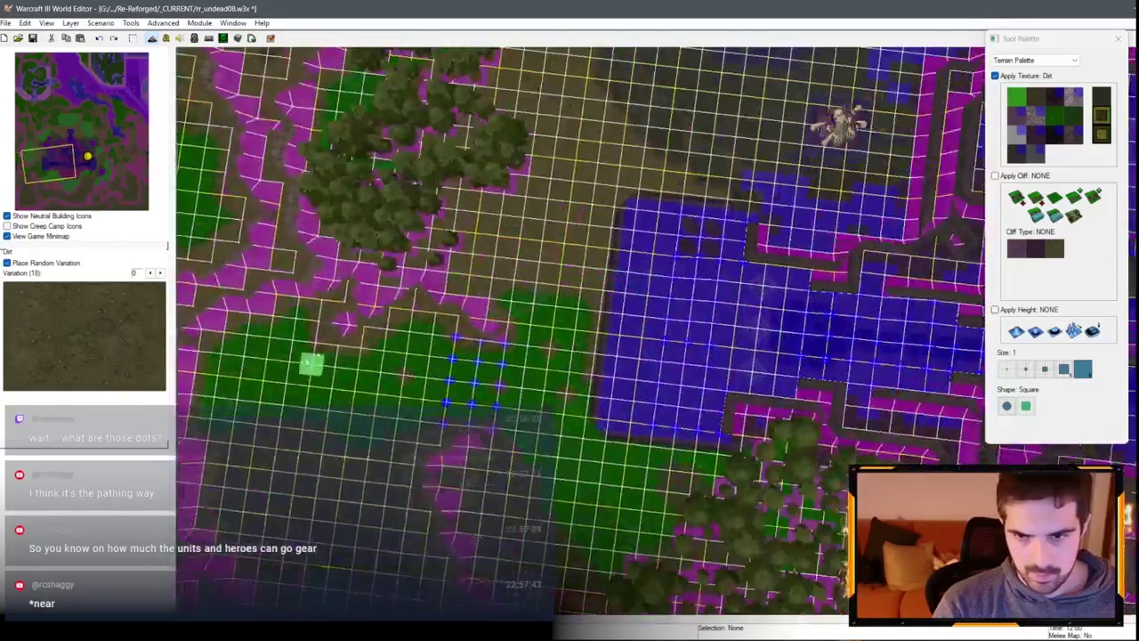
{"action": "scroll", "coordinate": [583, 149], "scroll_direction": "up", "scroll_amount": 3}
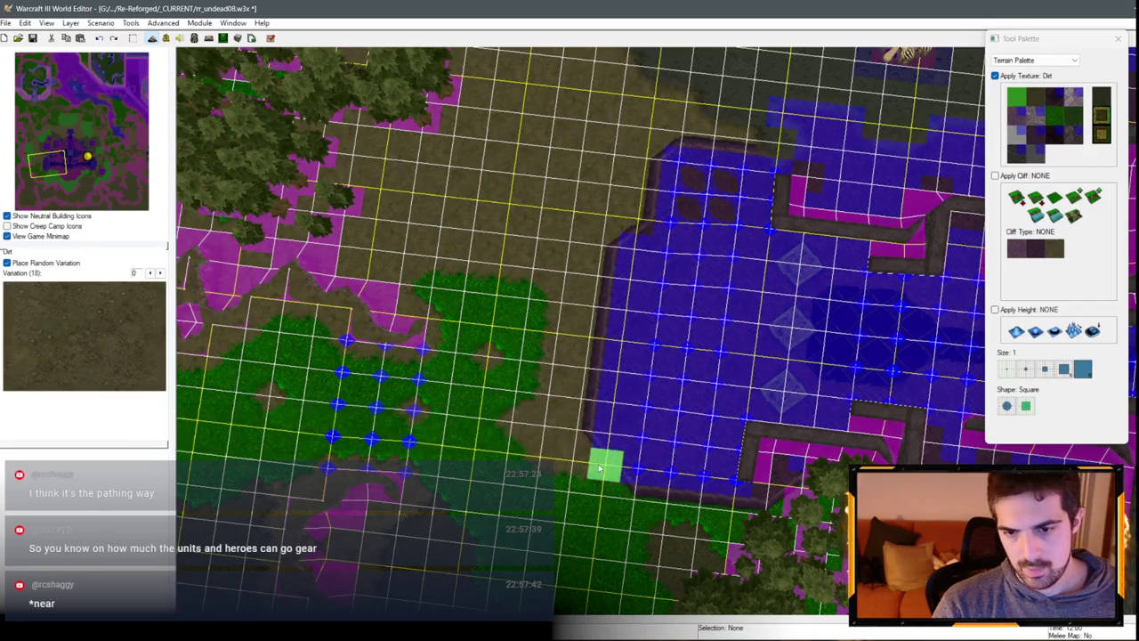
{"action": "scroll", "coordinate": [607, 407], "scroll_direction": "down", "scroll_amount": 2}
{"action": "key", "text": "Right"}
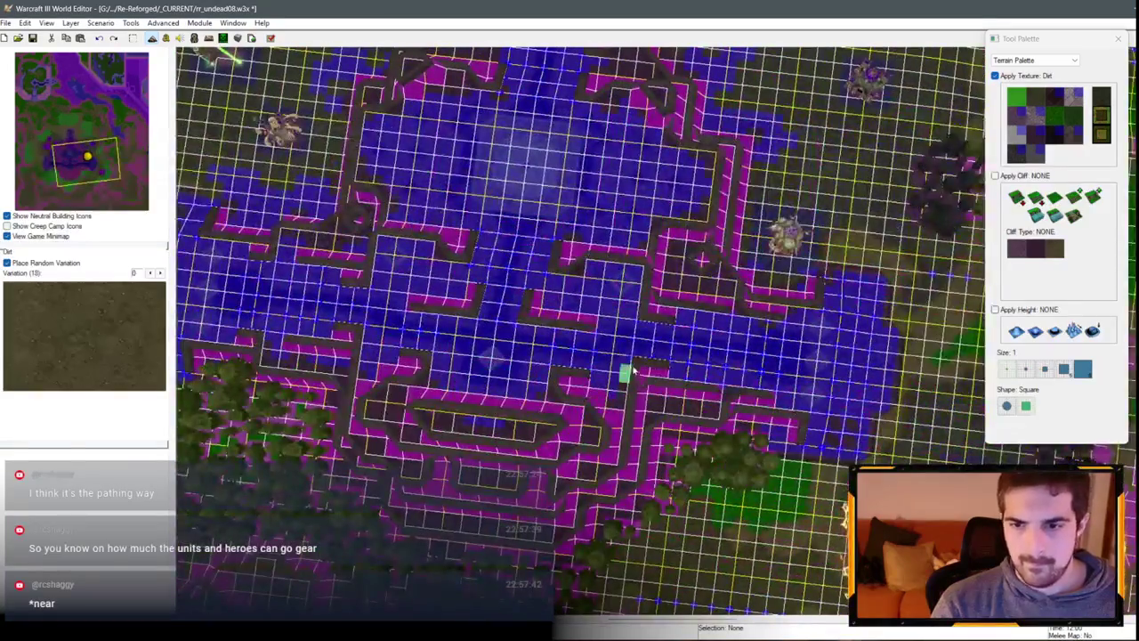
{"action": "key", "text": "g"}
{"action": "scroll", "coordinate": [610, 365], "scroll_direction": "up", "scroll_amount": 5}
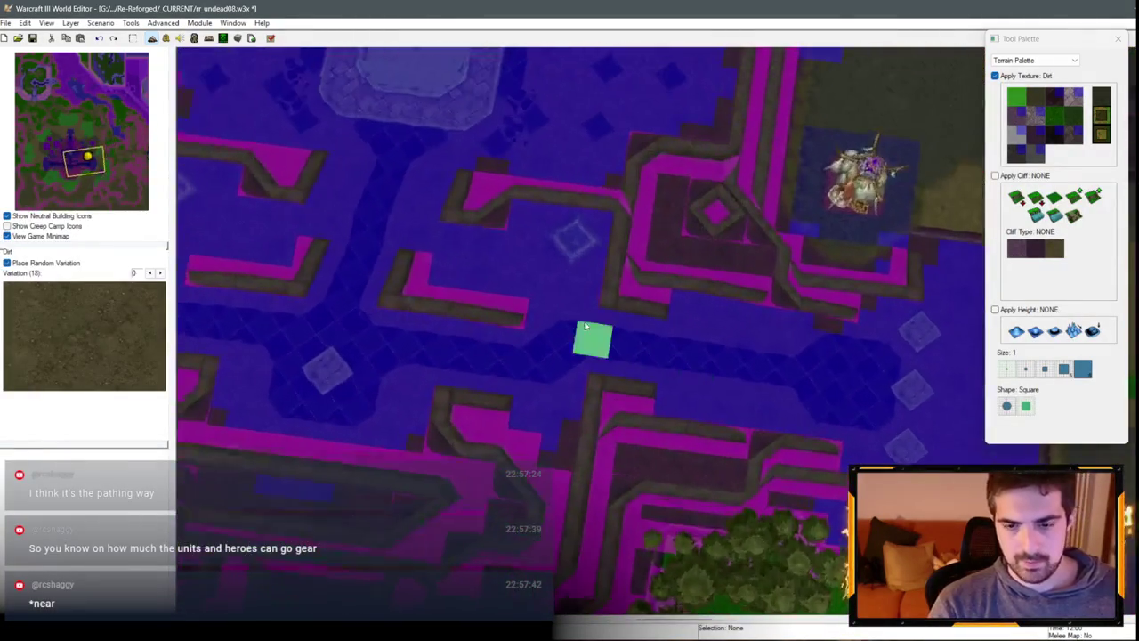
{"action": "key", "text": "p"}
{"action": "scroll", "coordinate": [542, 283], "scroll_direction": "down", "scroll_amount": 5}
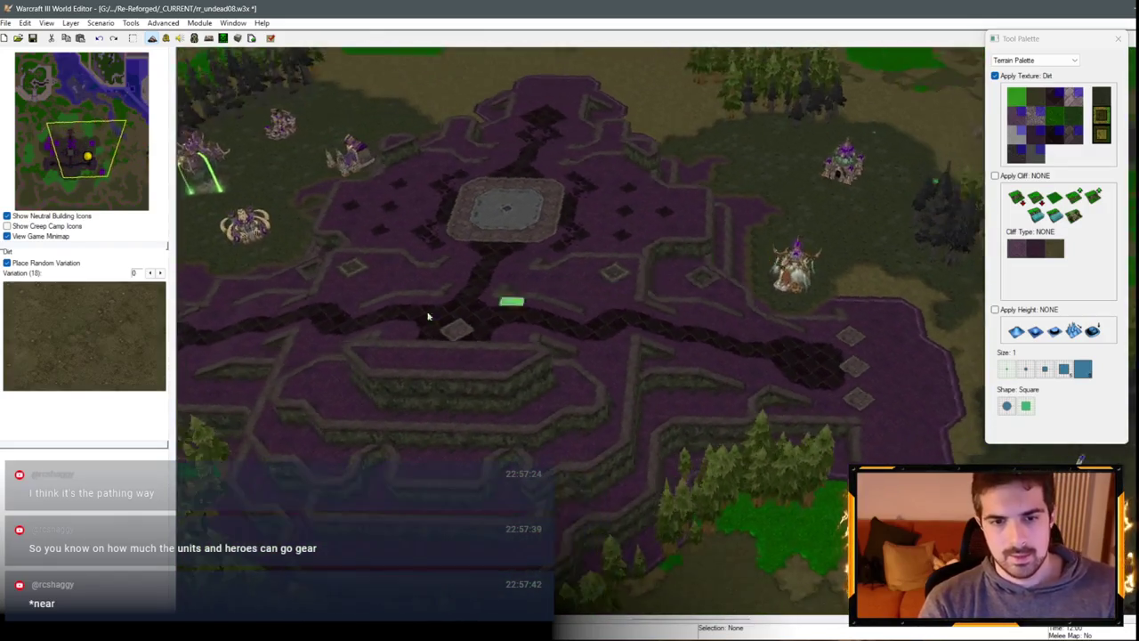
Step: In the Unit Palette, move the Haunted Gold Mine slightly up and to the right
{"action": "scroll", "coordinate": [501, 336], "scroll_direction": "up", "scroll_amount": 3}
{"action": "scroll", "coordinate": [502, 336], "scroll_direction": "down", "scroll_amount": 1}
{"action": "key", "text": "Right"}
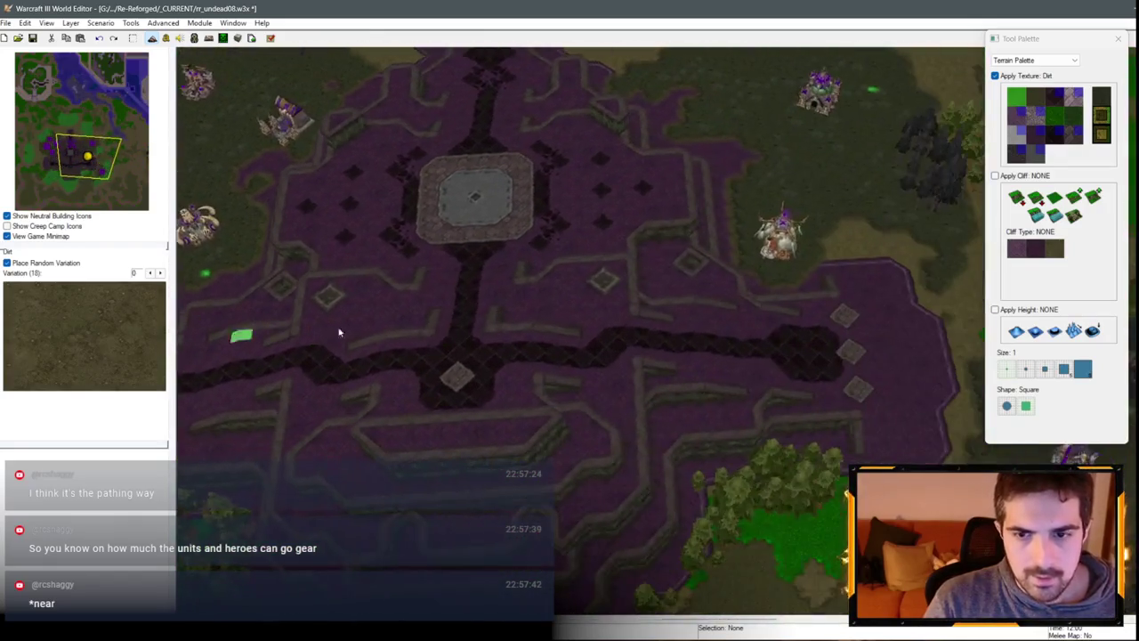
{"action": "scroll", "coordinate": [441, 399], "scroll_direction": "up", "scroll_amount": 1}
{"action": "scroll", "coordinate": [440, 399], "scroll_direction": "up", "scroll_amount": 2}
{"action": "left_click", "coordinate": [1035, 60]}
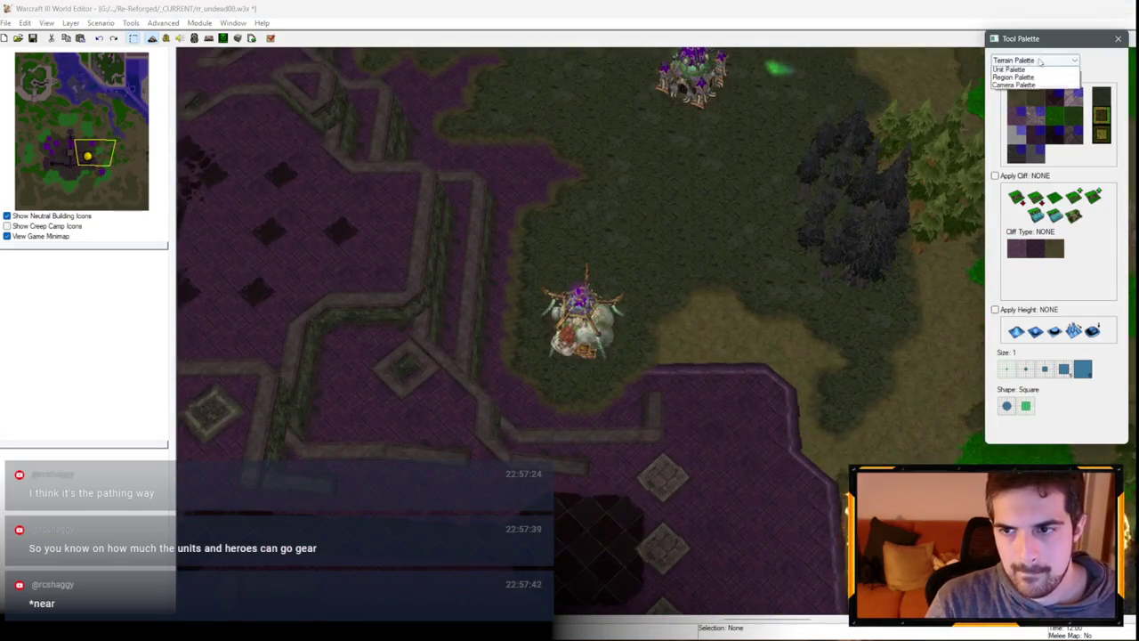
{"action": "left_click", "coordinate": [1015, 76]}
{"action": "left_click_drag", "start_coordinate": [585, 328], "coordinate": [616, 283]}
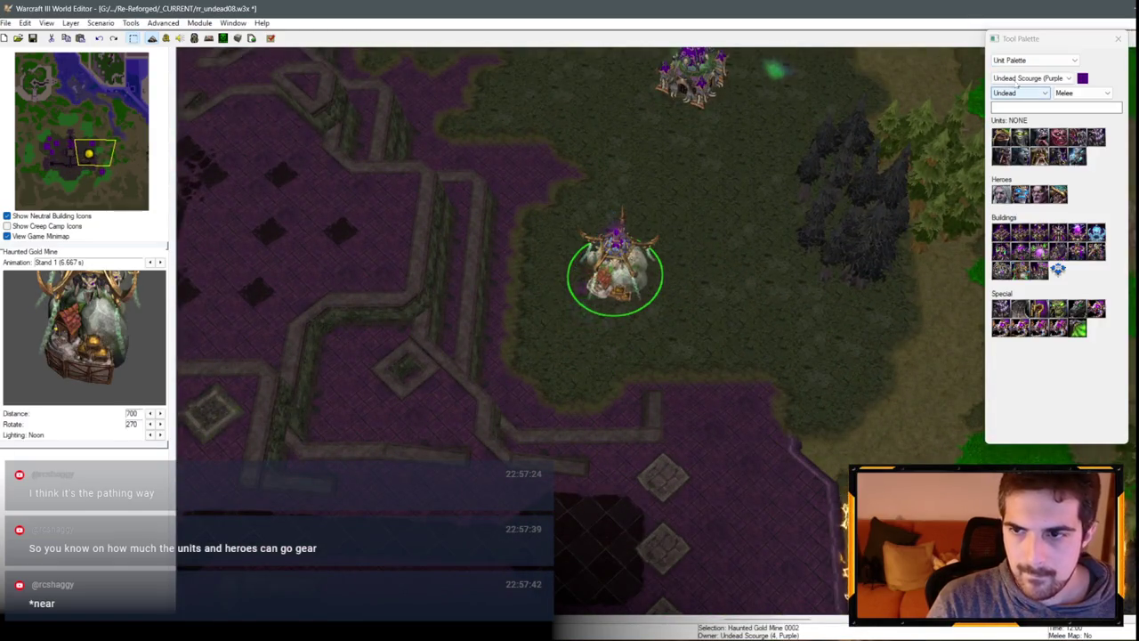
Step: Back in the Terrain Palette, pick Square Tiles (Unbuildable) with a Tiled Walls ramp cliff
{"action": "left_click", "coordinate": [1035, 59]}
{"action": "left_click", "coordinate": [1022, 69]}
{"action": "left_click", "coordinate": [1035, 136]}
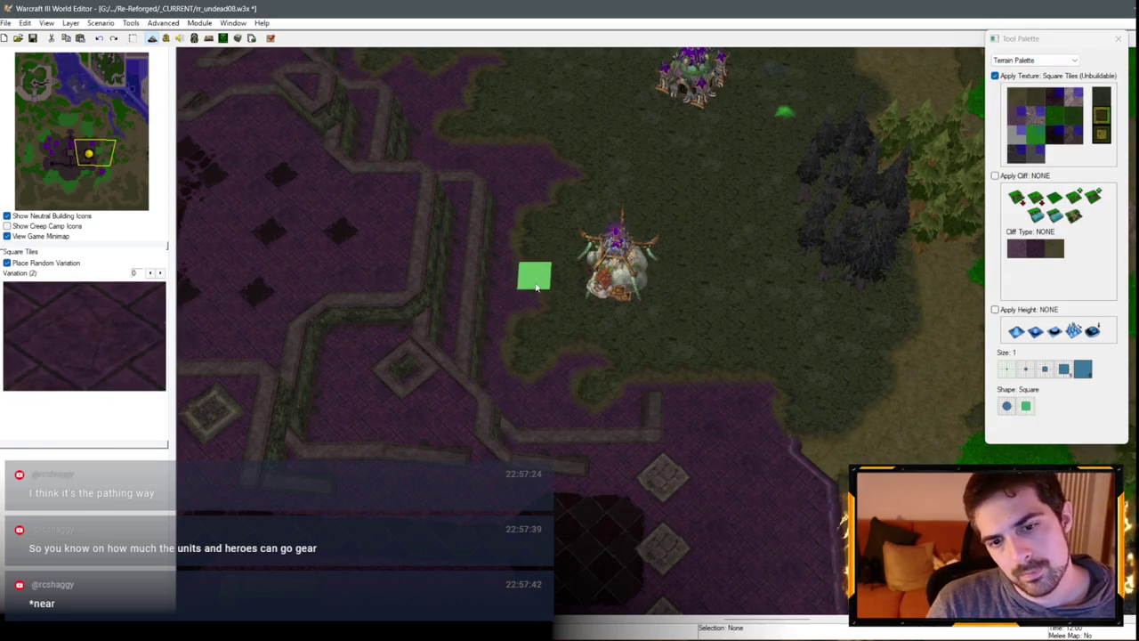
{"action": "scroll", "coordinate": [398, 326], "scroll_direction": "down", "scroll_amount": 2}
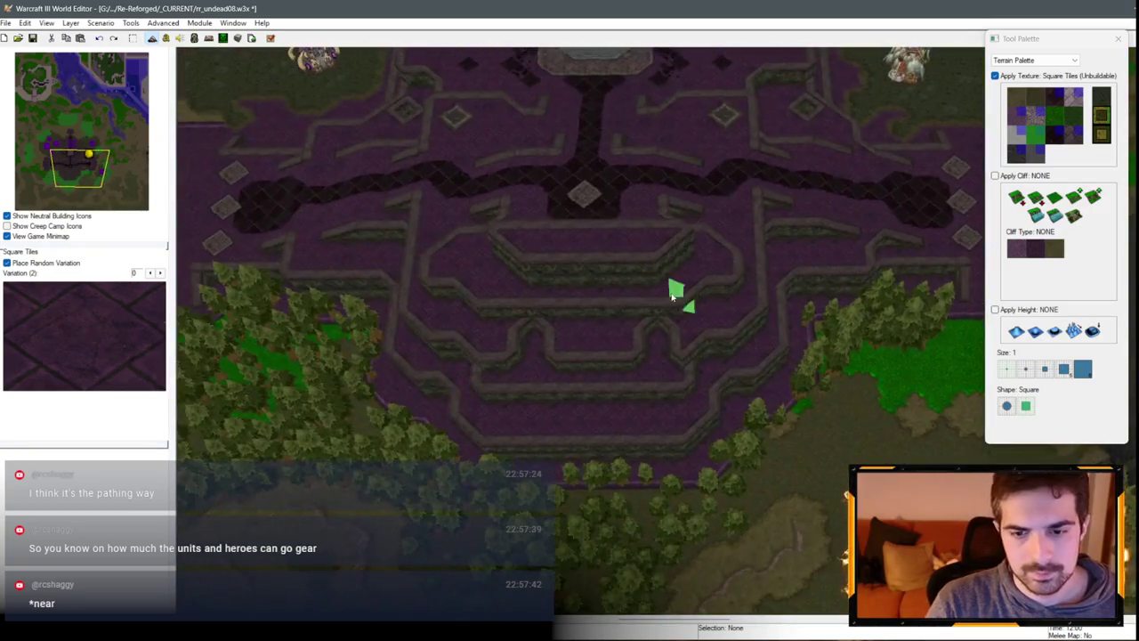
{"action": "key", "text": "Left"}
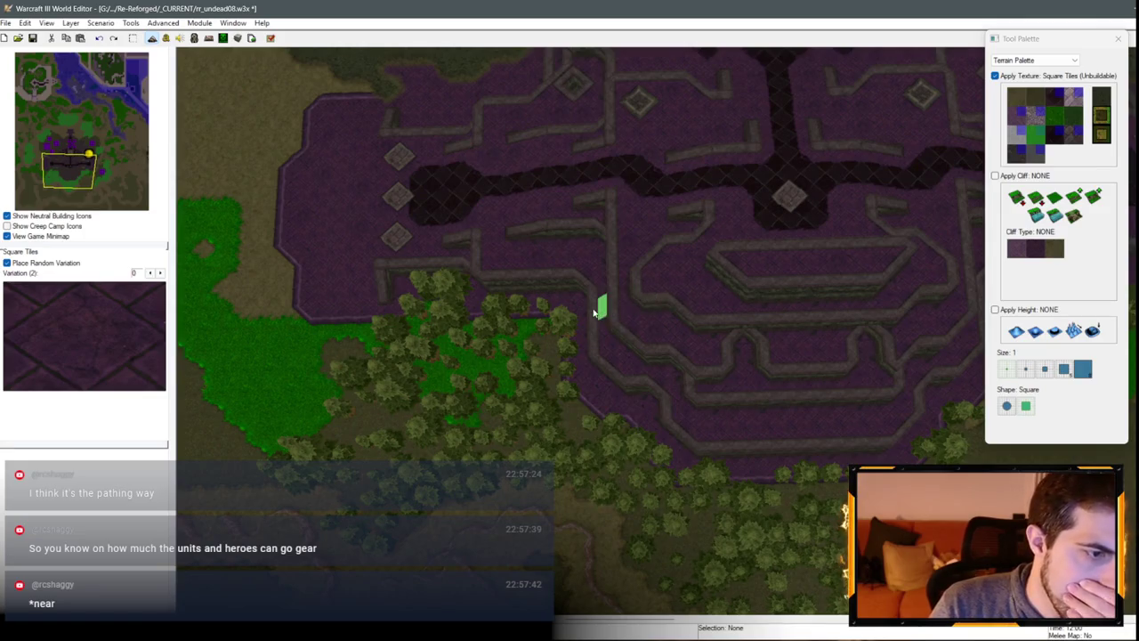
{"action": "scroll", "coordinate": [465, 193], "scroll_direction": "down", "scroll_amount": 2}
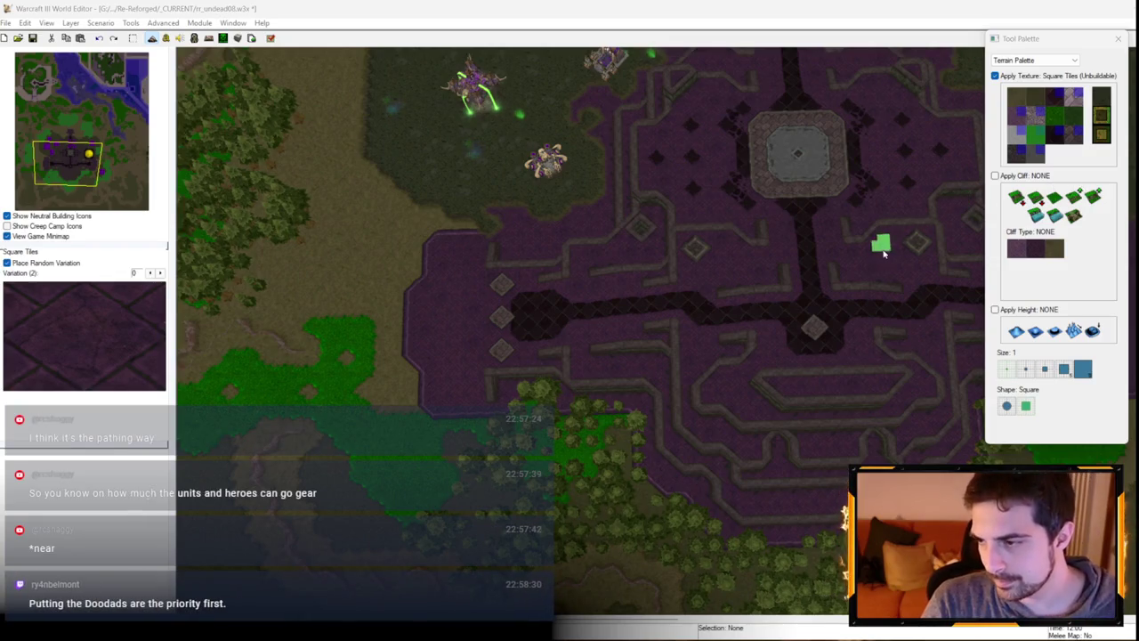
{"action": "scroll", "coordinate": [759, 345], "scroll_direction": "up", "scroll_amount": 3}
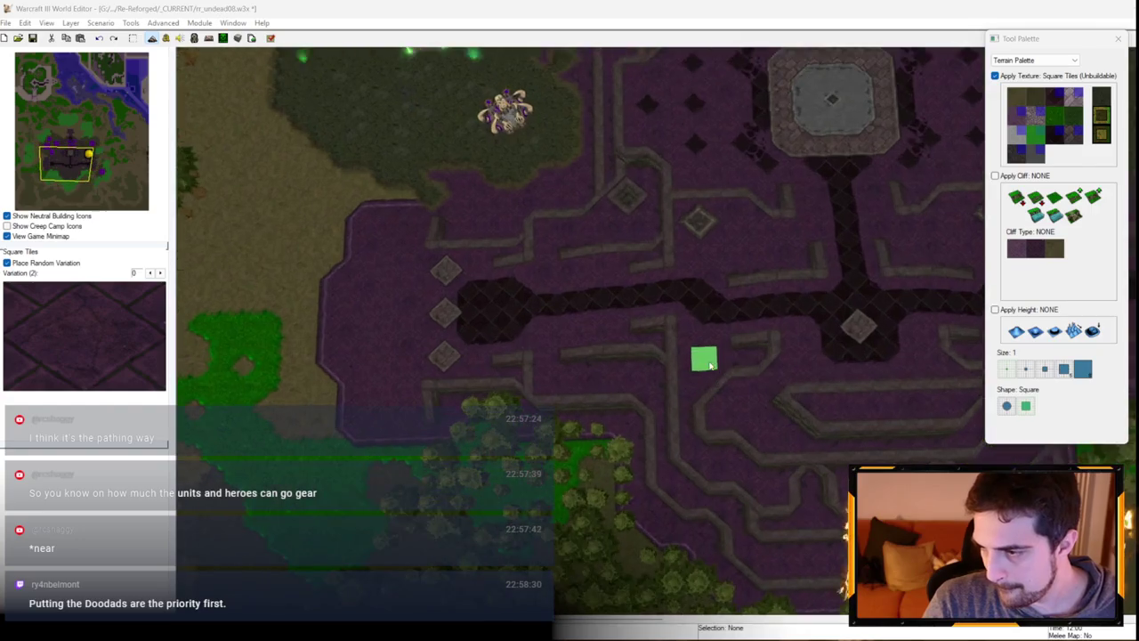
{"action": "scroll", "coordinate": [606, 316], "scroll_direction": "down", "scroll_amount": 3}
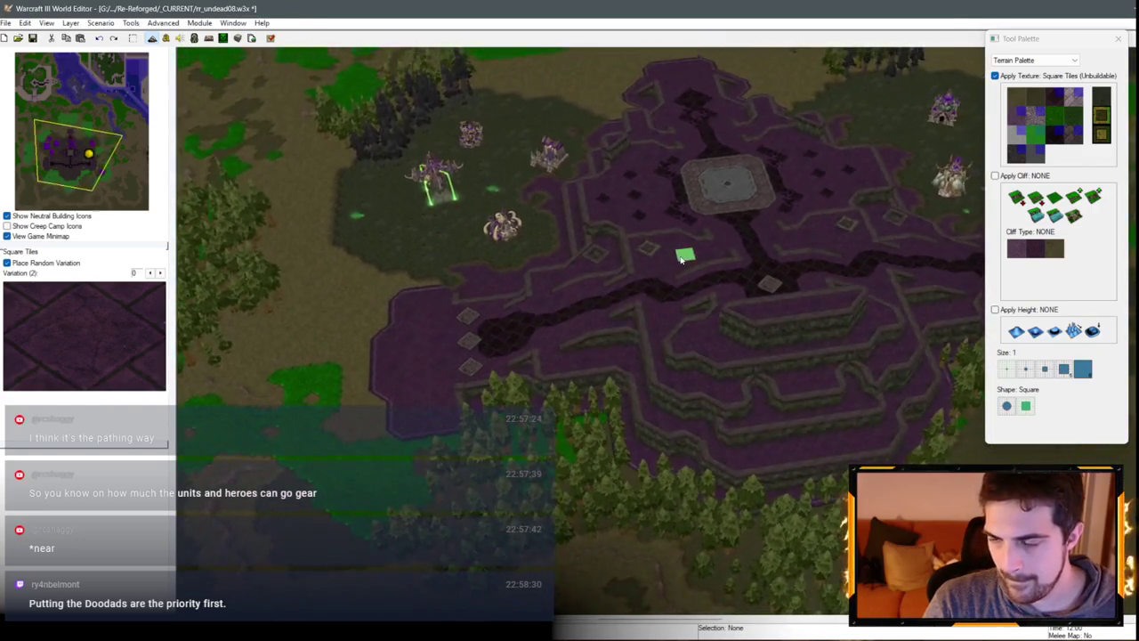
{"action": "scroll", "coordinate": [669, 388], "scroll_direction": "down", "scroll_amount": 4}
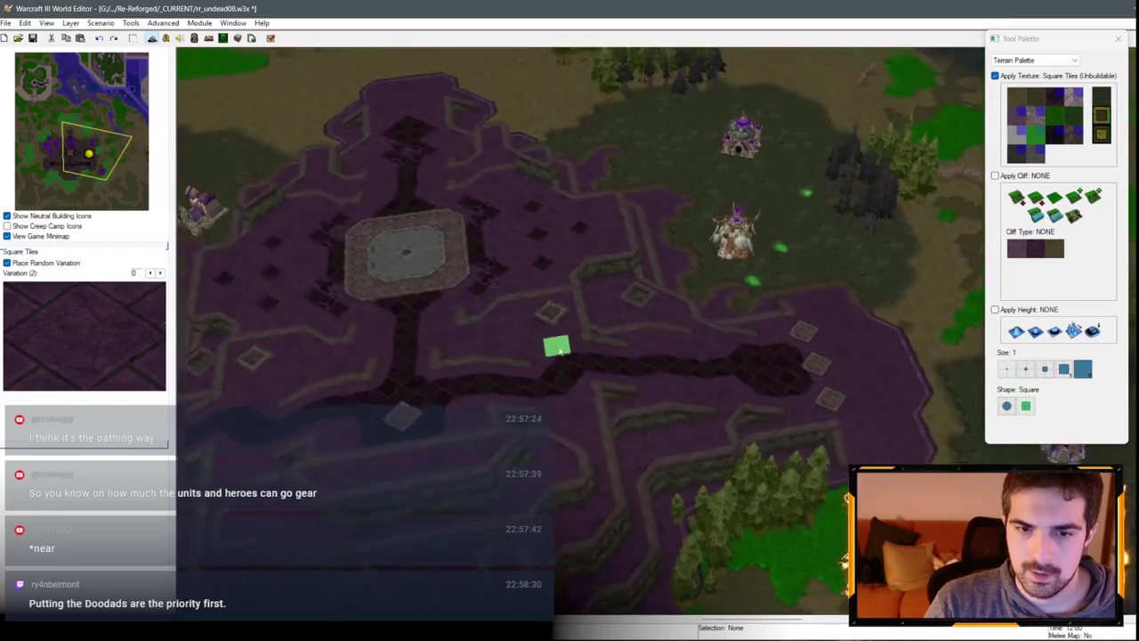
{"action": "mouse_move", "coordinate": [422, 285]}
{"action": "left_mouse_down"}
{"action": "mouse_move", "coordinate": [807, 258]}
{"action": "mouse_move", "coordinate": [733, 351]}
{"action": "mouse_move", "coordinate": [586, 367]}
{"action": "mouse_move", "coordinate": [835, 298]}
{"action": "mouse_move", "coordinate": [435, 511]}
{"action": "mouse_move", "coordinate": [600, 400]}
{"action": "left_mouse_up"}
{"action": "scroll", "coordinate": [534, 458], "scroll_direction": "up", "scroll_amount": 5}
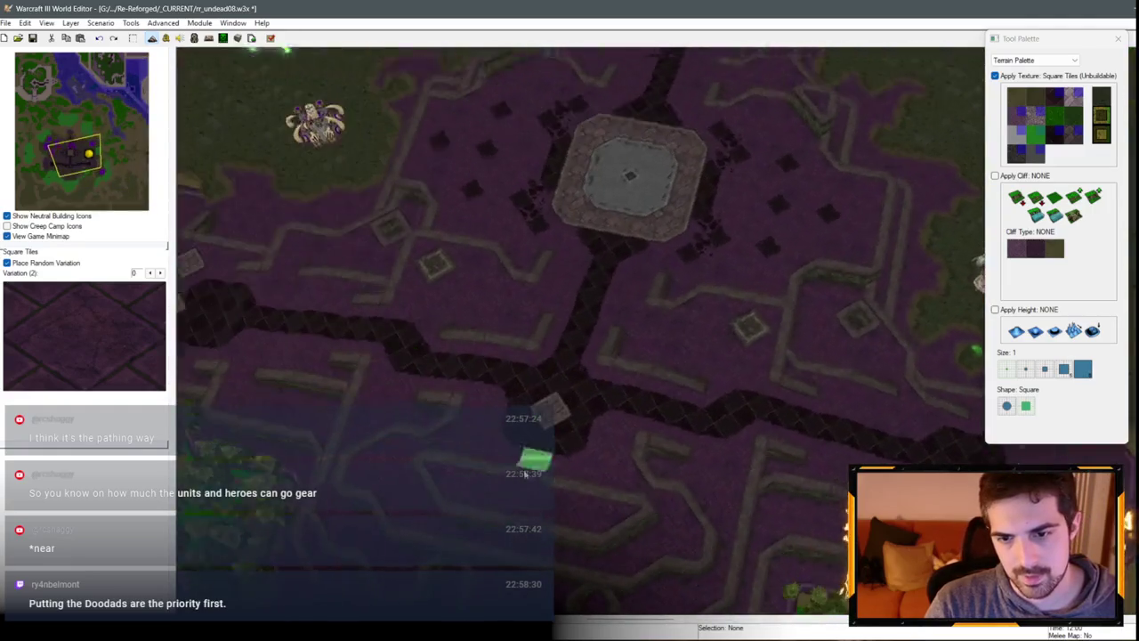
{"action": "left_click", "coordinate": [1074, 215]}
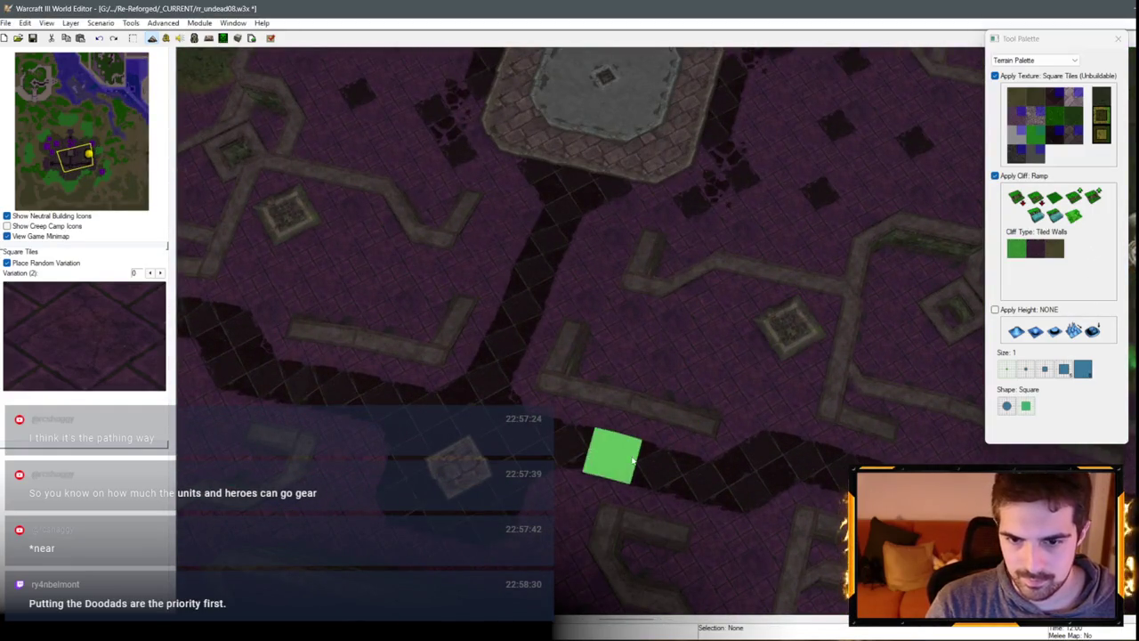
Step: Show pathing, tilt the camera top-down, and rework the platform's wall blocks into one L-shape
{"action": "mouse_move", "coordinate": [655, 392]}
{"action": "left_mouse_down"}
{"action": "mouse_move", "coordinate": [784, 442]}
{"action": "mouse_move", "coordinate": [548, 389]}
{"action": "mouse_move", "coordinate": [809, 260]}
{"action": "mouse_move", "coordinate": [588, 407]}
{"action": "mouse_move", "coordinate": [711, 380]}
{"action": "left_mouse_up"}
{"action": "key", "text": "p"}
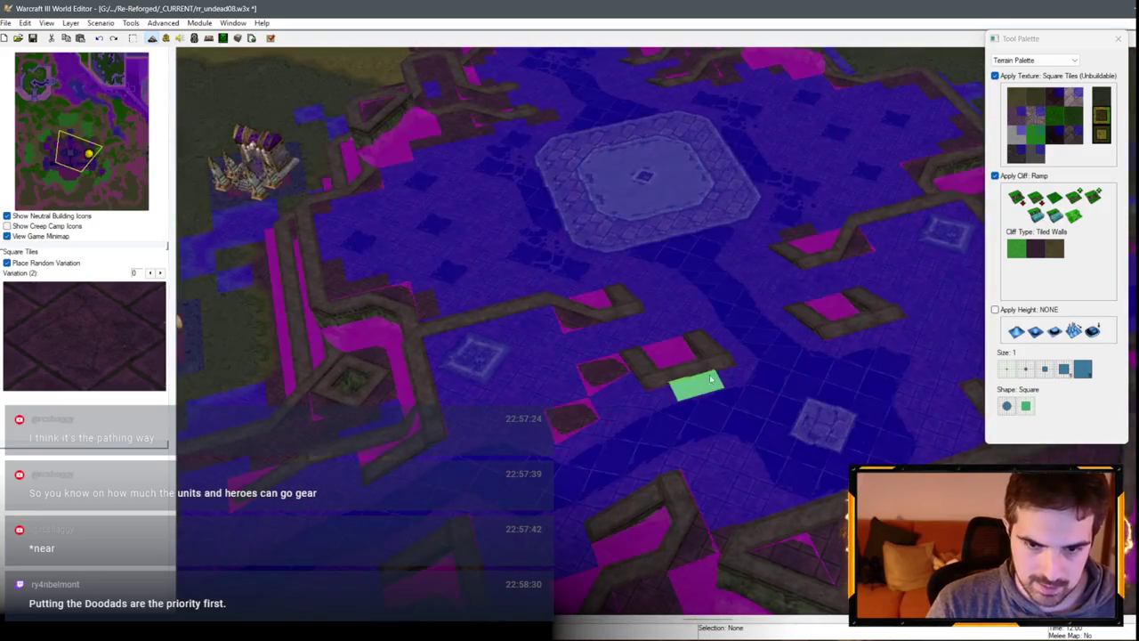
{"action": "left_click_drag", "start_coordinate": [612, 393], "coordinate": [739, 459]}
{"action": "key", "text": "Up"}
{"action": "key", "text": "Left"}
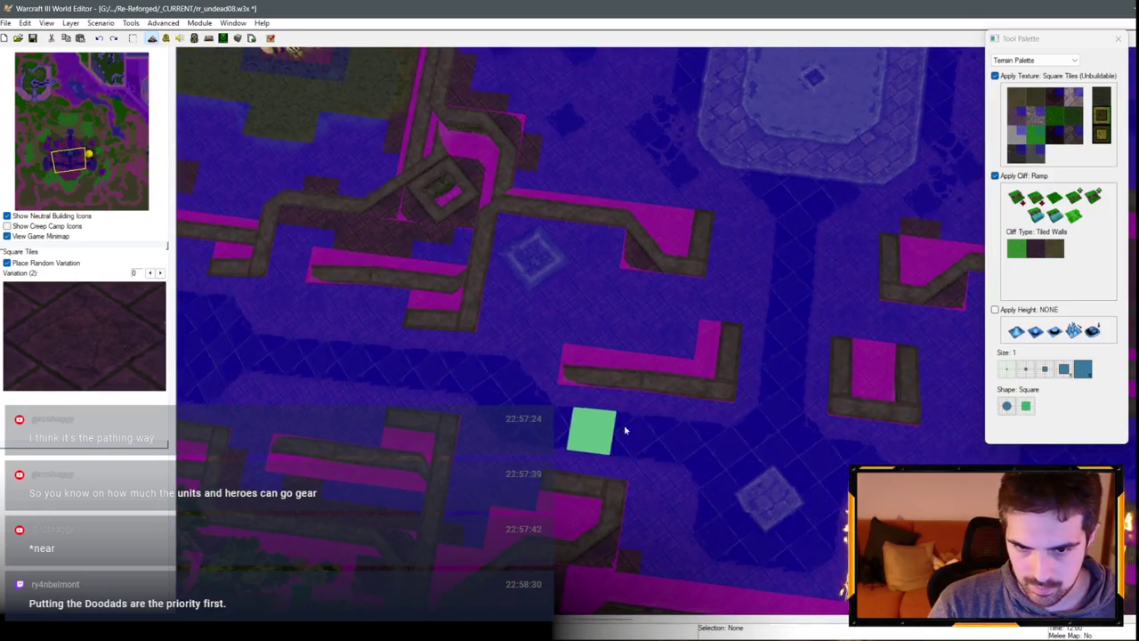
{"action": "key", "text": "ctrl+z"}
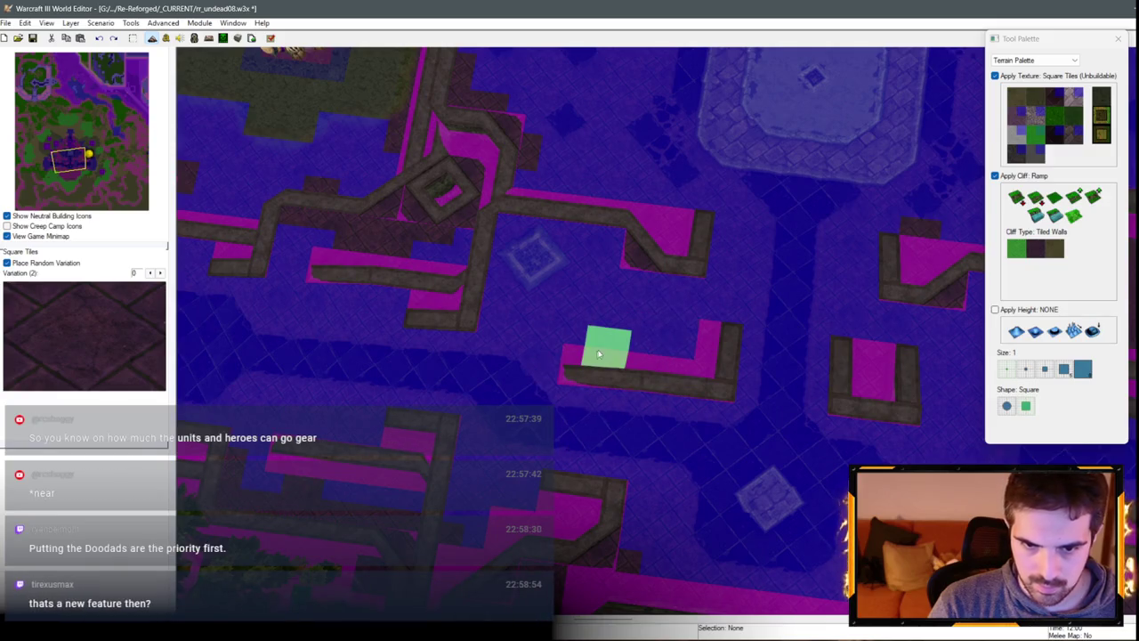
{"action": "key", "text": "Up"}
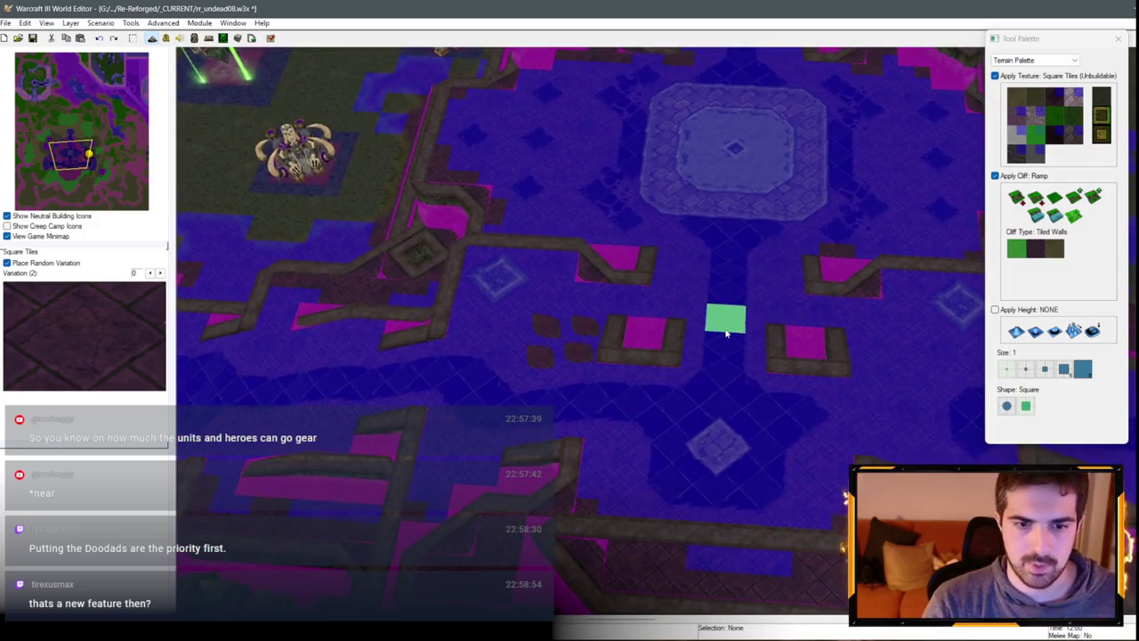
{"action": "scroll", "coordinate": [587, 374], "scroll_direction": "up", "scroll_amount": 2}
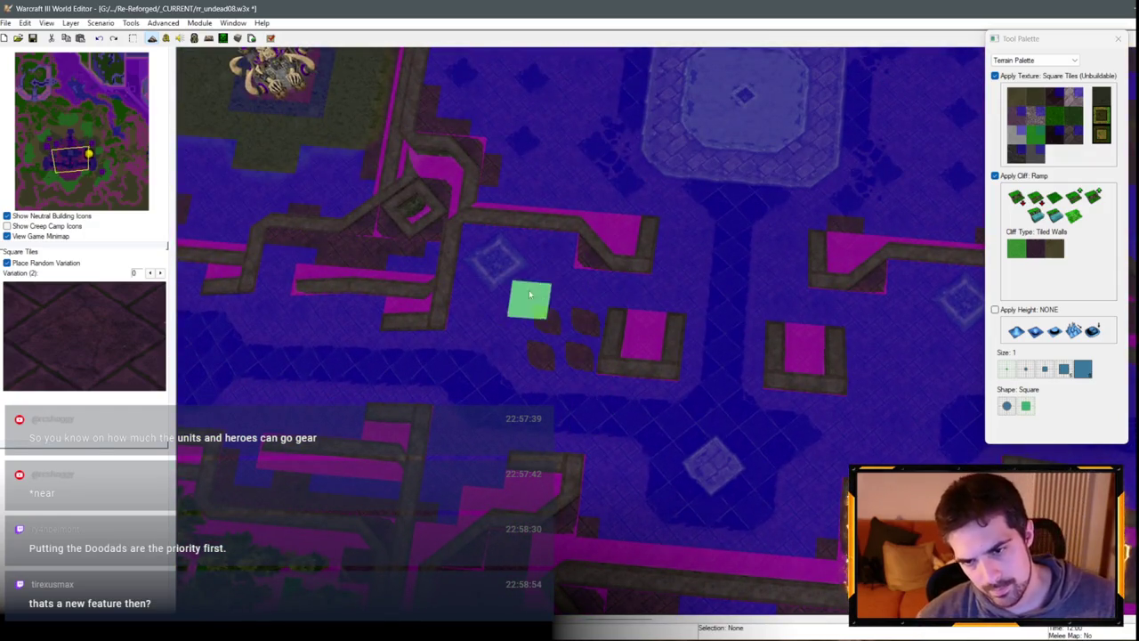
{"action": "scroll", "coordinate": [530, 294], "scroll_direction": "down", "scroll_amount": 3}
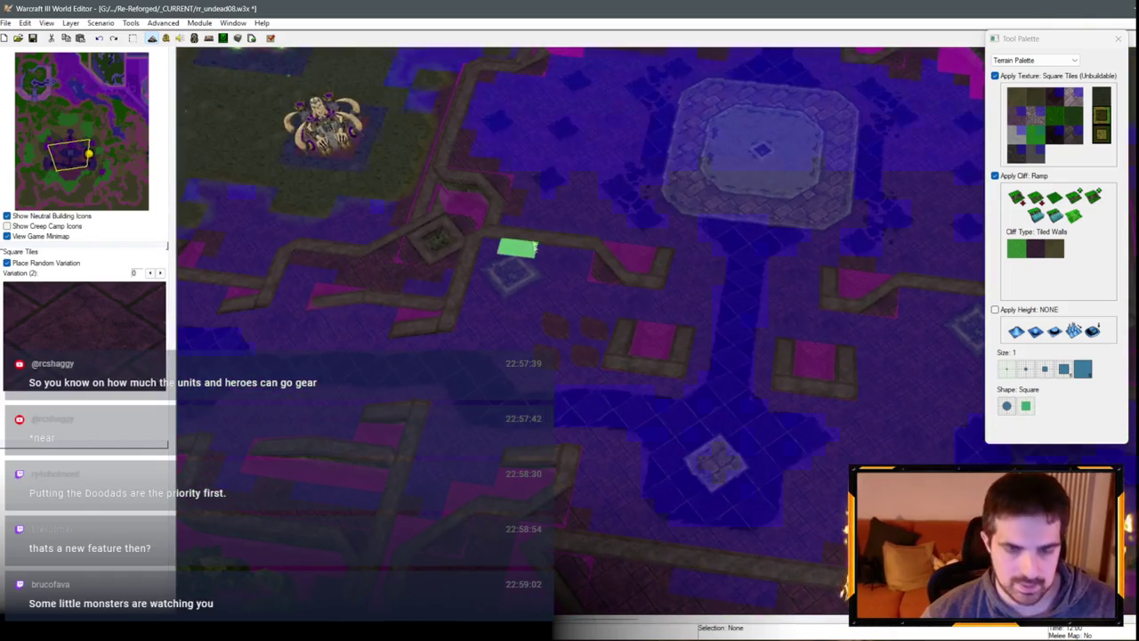
{"action": "left_click", "coordinate": [1039, 61]}
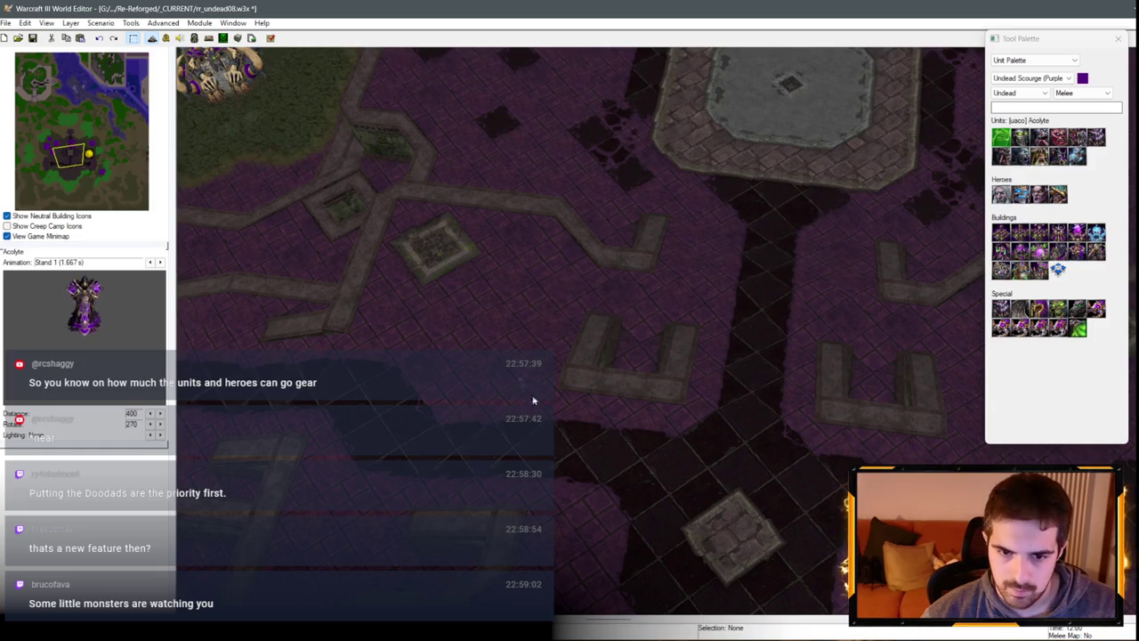
Step: Cancel the Slaughterhouse pick, clear the Crypt selection, and choose the Spirit Tower building
{"action": "mouse_move", "coordinate": [533, 401]}
{"action": "left_mouse_down"}
{"action": "mouse_move", "coordinate": [662, 432]}
{"action": "mouse_move", "coordinate": [591, 356]}
{"action": "mouse_move", "coordinate": [778, 190]}
{"action": "mouse_move", "coordinate": [683, 268]}
{"action": "mouse_move", "coordinate": [821, 338]}
{"action": "mouse_move", "coordinate": [308, 400]}
{"action": "mouse_move", "coordinate": [469, 312]}
{"action": "mouse_move", "coordinate": [471, 348]}
{"action": "mouse_move", "coordinate": [328, 247]}
{"action": "mouse_move", "coordinate": [417, 237]}
{"action": "mouse_move", "coordinate": [465, 323]}
{"action": "mouse_move", "coordinate": [525, 356]}
{"action": "mouse_move", "coordinate": [480, 315]}
{"action": "mouse_move", "coordinate": [553, 183]}
{"action": "mouse_move", "coordinate": [818, 166]}
{"action": "mouse_move", "coordinate": [324, 437]}
{"action": "mouse_move", "coordinate": [392, 325]}
{"action": "mouse_move", "coordinate": [702, 295]}
{"action": "mouse_move", "coordinate": [702, 241]}
{"action": "mouse_move", "coordinate": [724, 326]}
{"action": "mouse_move", "coordinate": [649, 280]}
{"action": "mouse_move", "coordinate": [590, 279]}
{"action": "mouse_move", "coordinate": [600, 231]}
{"action": "mouse_move", "coordinate": [783, 341]}
{"action": "mouse_move", "coordinate": [846, 294]}
{"action": "left_mouse_up"}
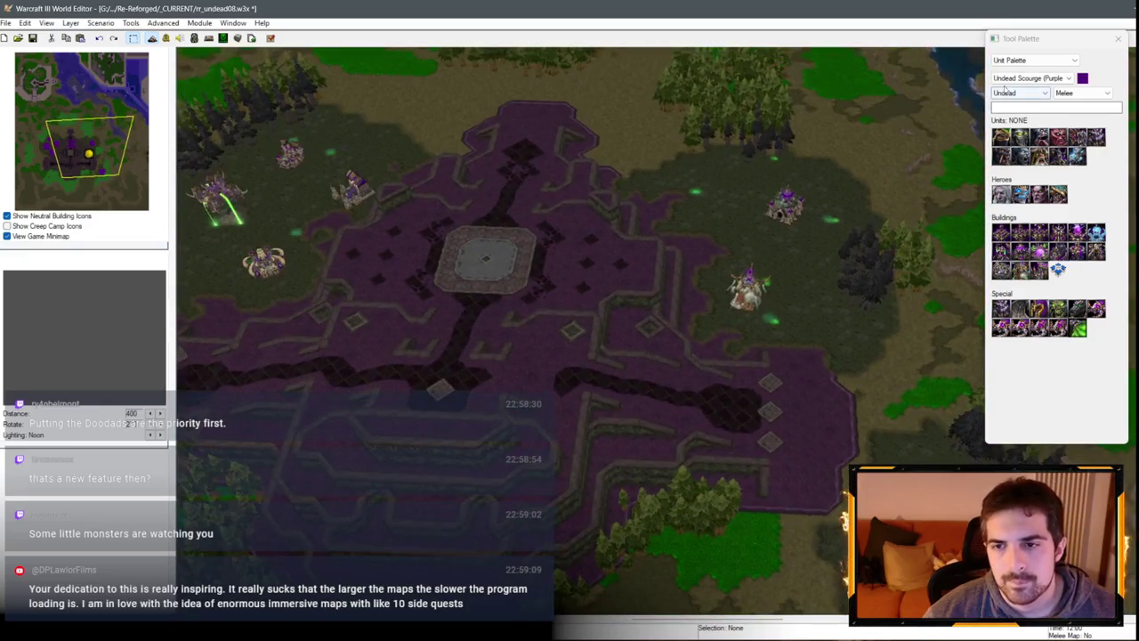
{"action": "left_click", "coordinate": [1078, 252]}
{"action": "scroll", "coordinate": [699, 199], "scroll_direction": "up", "scroll_amount": 3}
{"action": "key", "text": "Escape"}
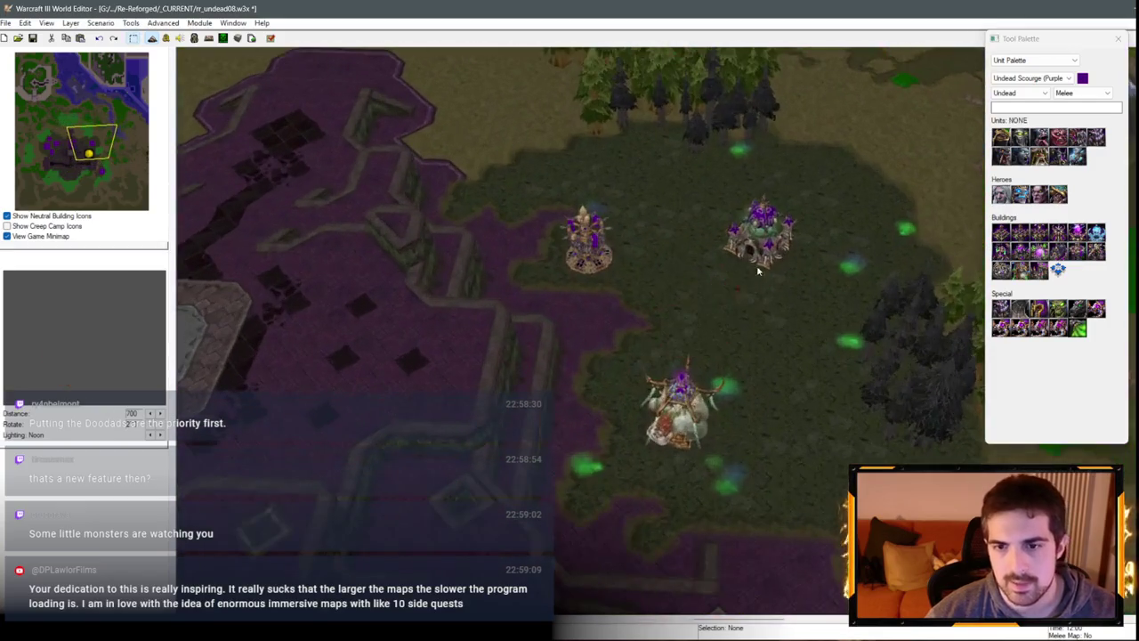
{"action": "left_click", "coordinate": [756, 191]}
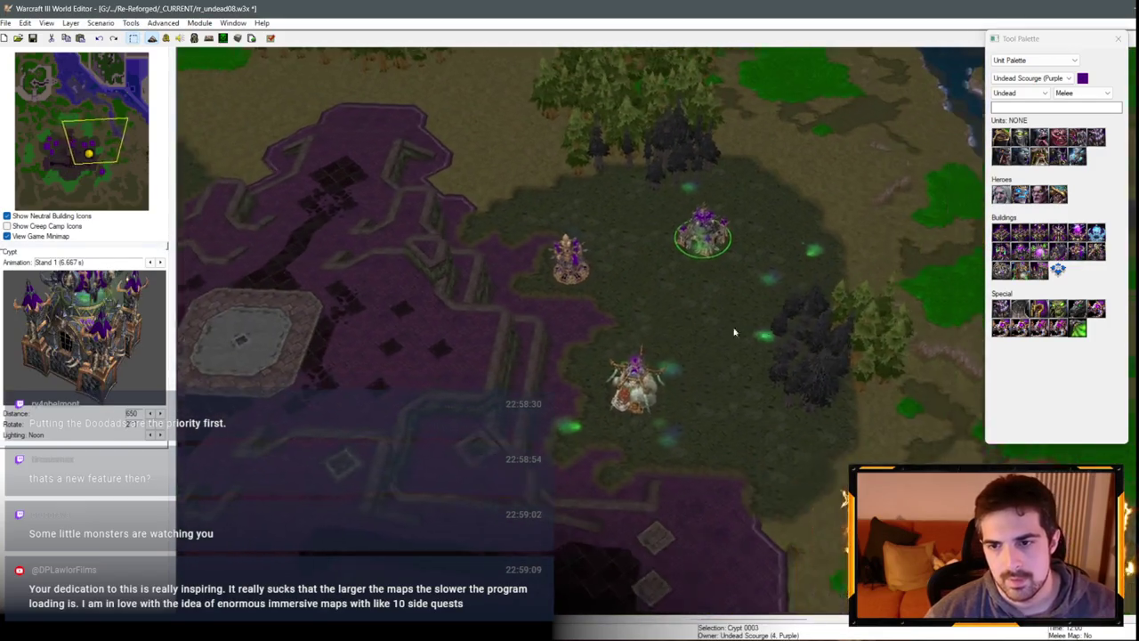
{"action": "key", "text": "Right"}
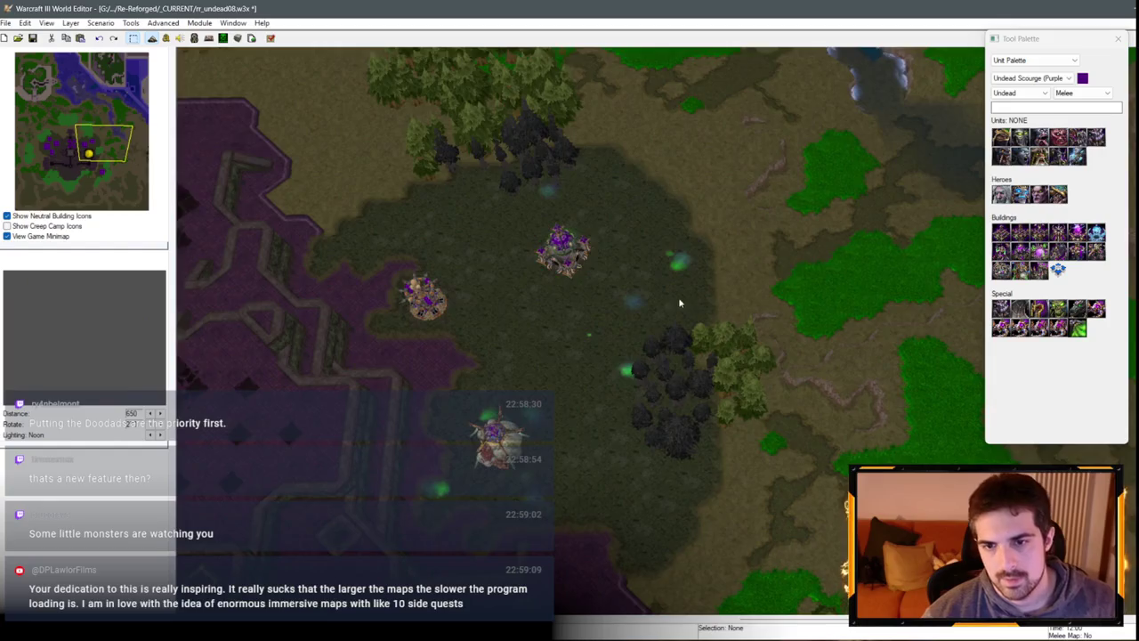
{"action": "left_click", "coordinate": [512, 319]}
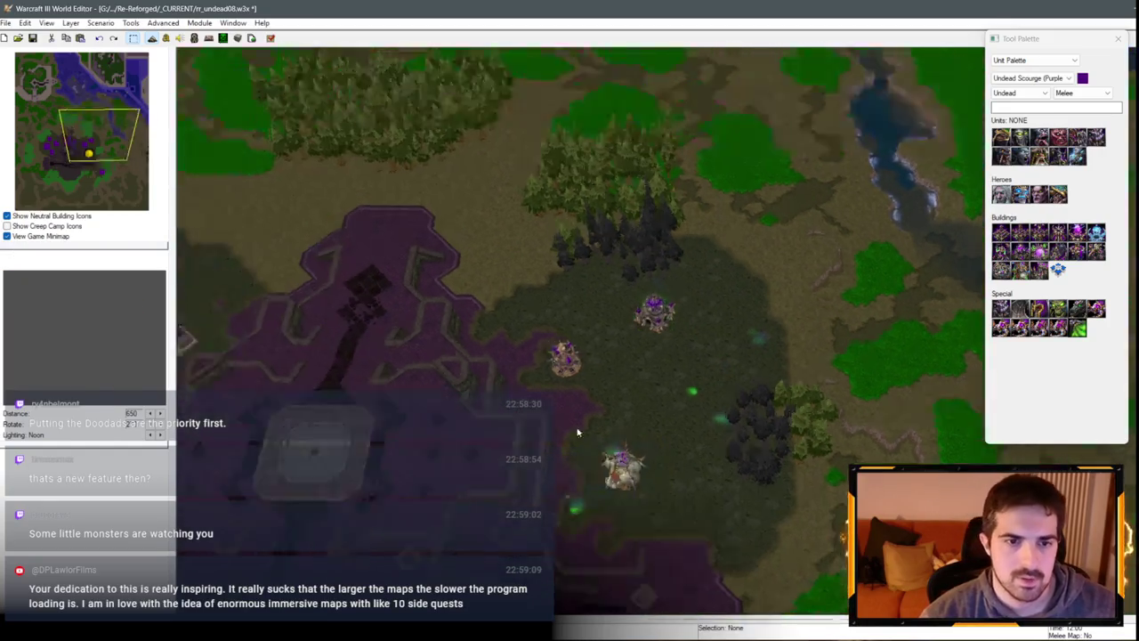
{"action": "key", "text": "Up"}
{"action": "key", "text": "Up"}
{"action": "key", "text": "Left"}
{"action": "left_click", "coordinate": [1077, 233]}
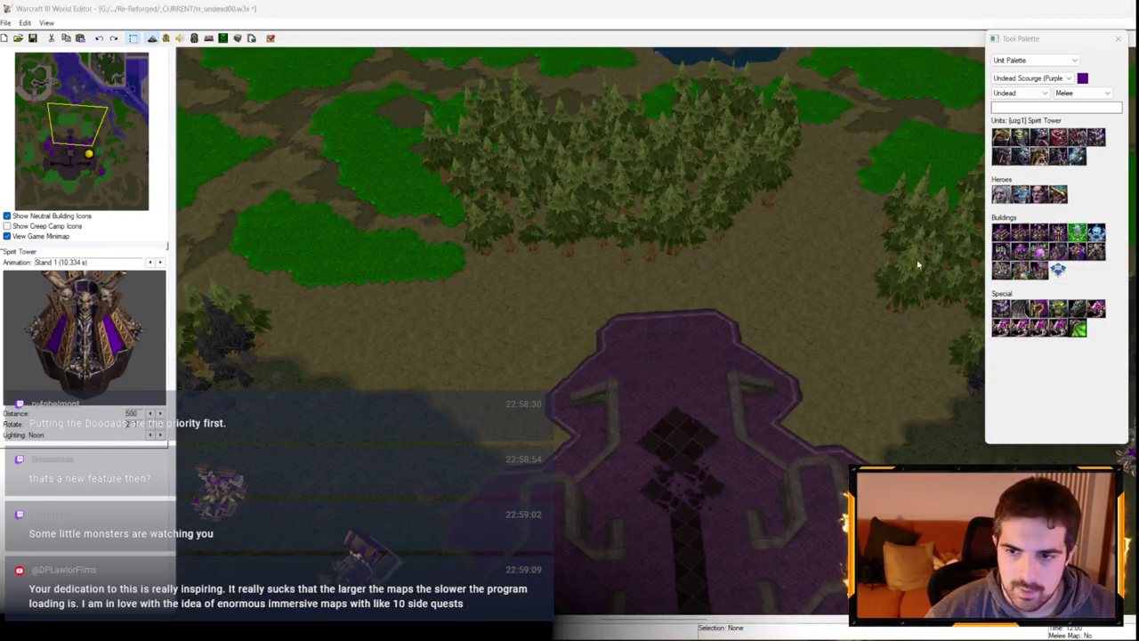
Step: Place a Spirit Tower in open ground, then pick the Ziggurat for placement
{"action": "left_click", "coordinate": [495, 318]}
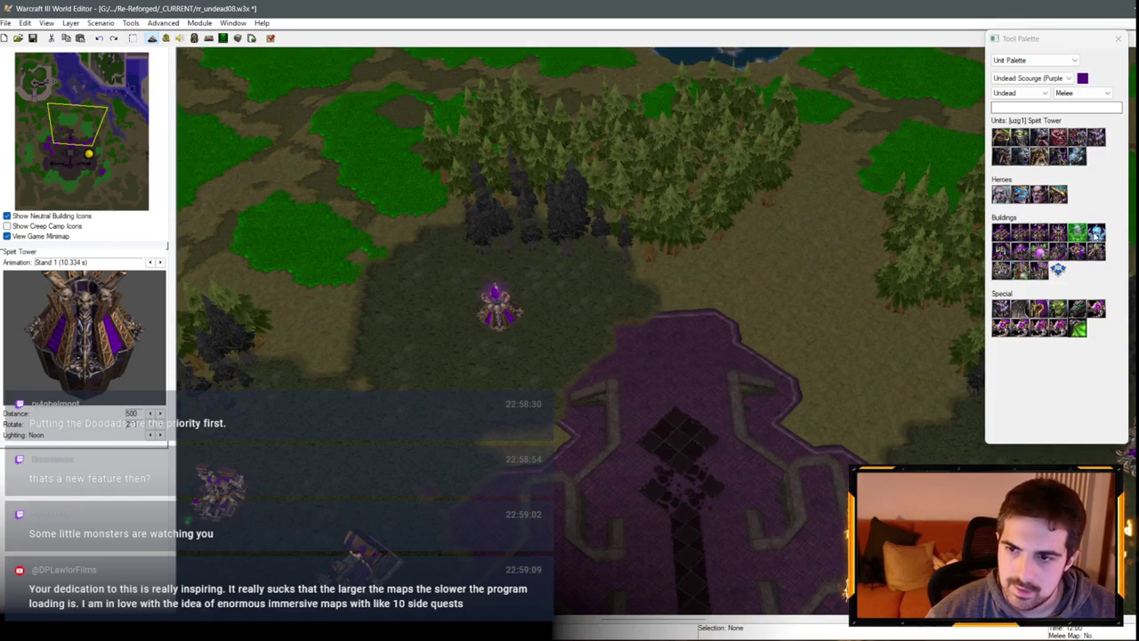
{"action": "left_click", "coordinate": [1096, 235]}
{"action": "key", "text": "Down"}
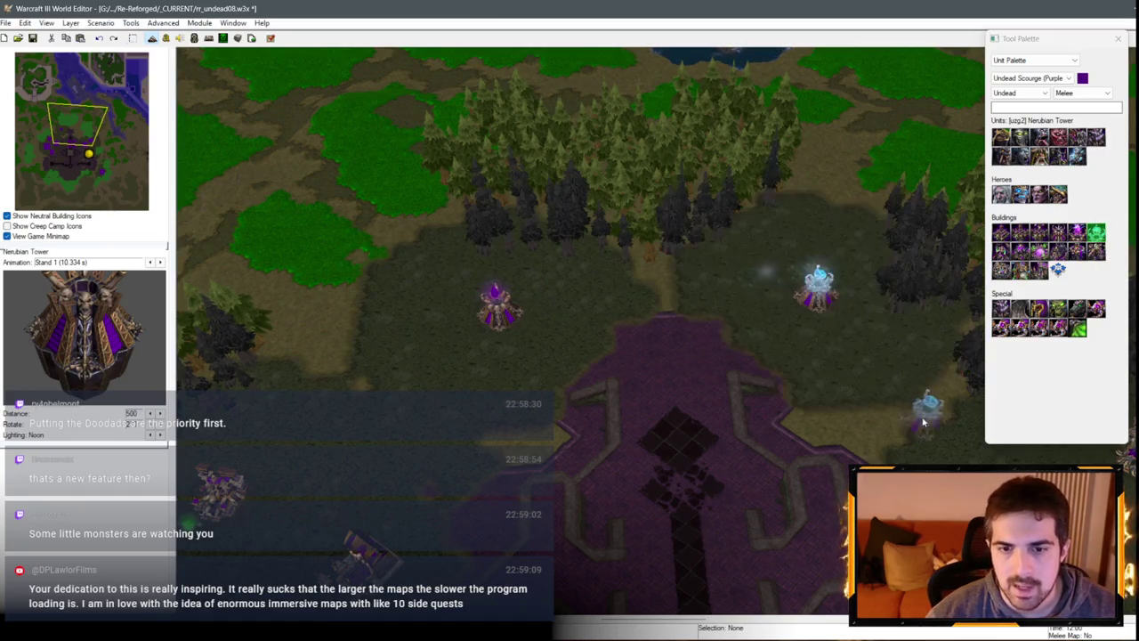
{"action": "key", "text": "Right"}
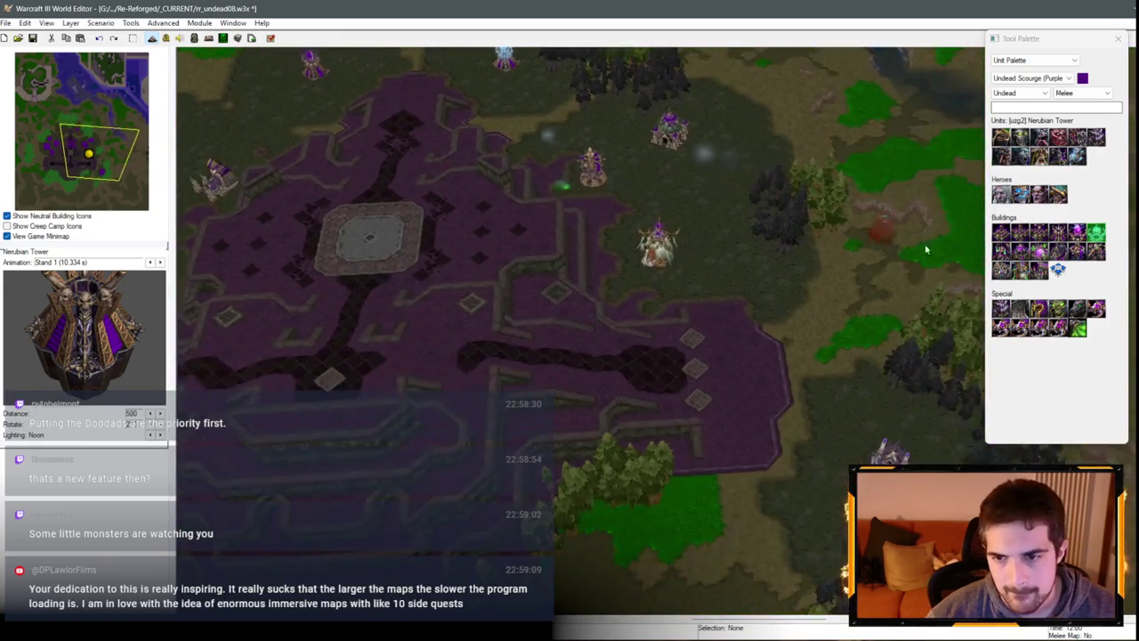
{"action": "left_click", "coordinate": [1058, 234]}
{"action": "scroll", "coordinate": [633, 292], "scroll_direction": "up", "scroll_amount": 2}
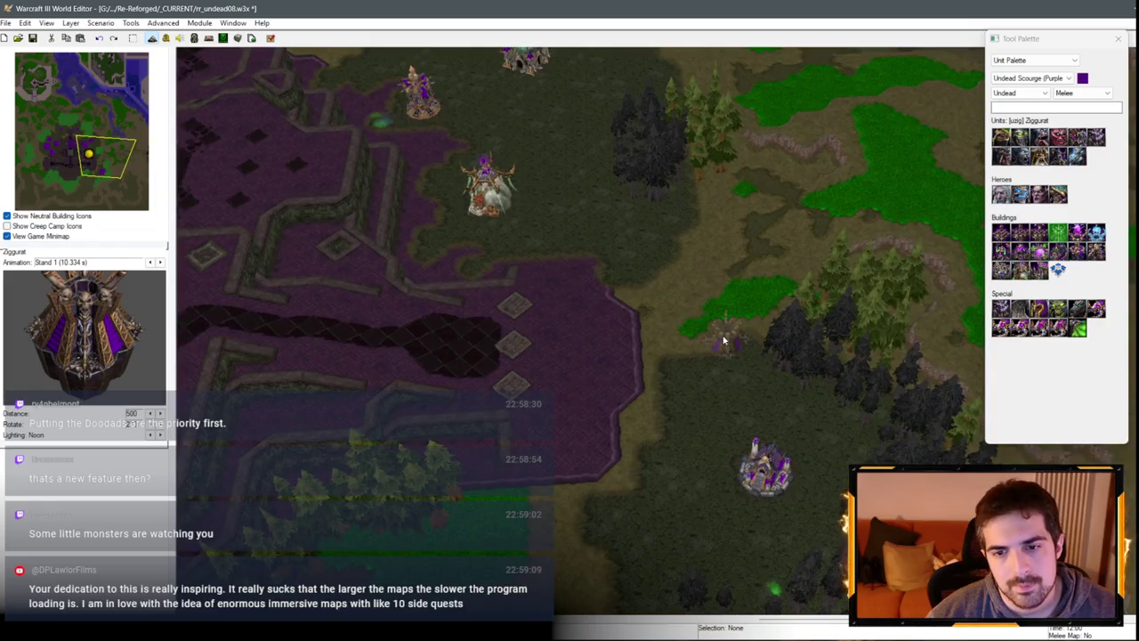
Step: Undo the misplaced Ziggurat and place a new one on the blighted ground west of the plaza
{"action": "key", "text": "Left"}
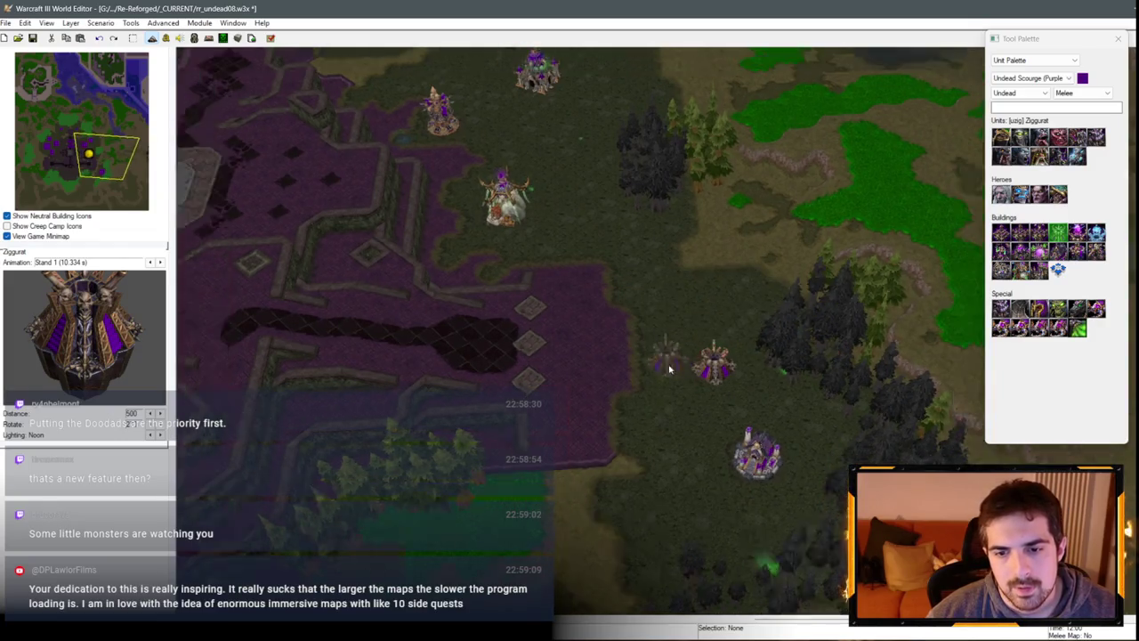
{"action": "key", "text": "Up"}
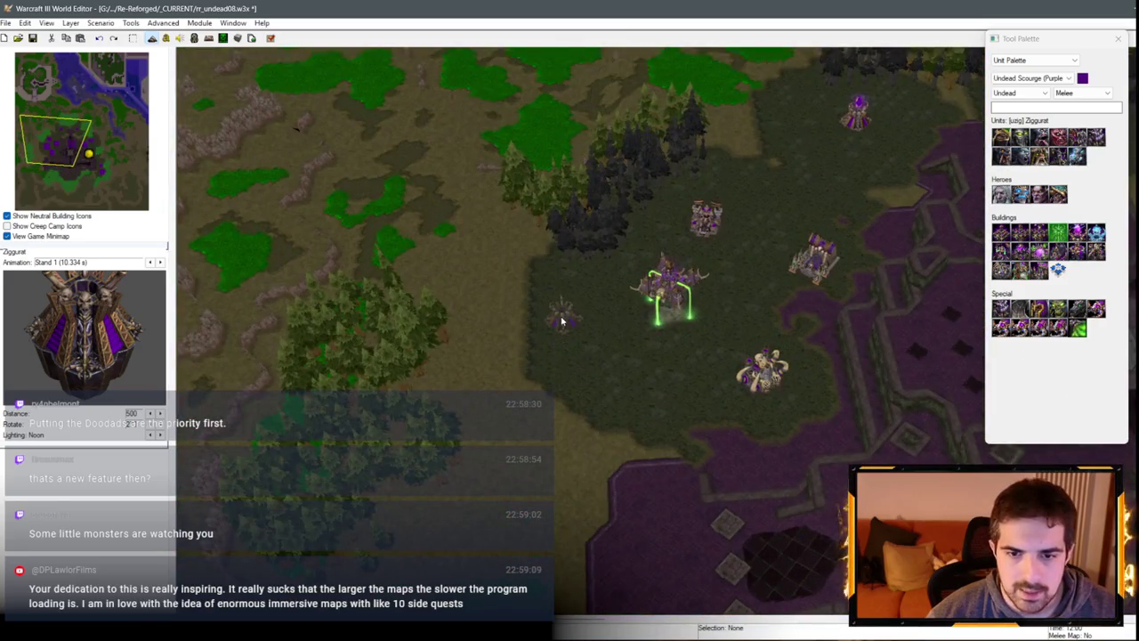
{"action": "key", "text": "Right"}
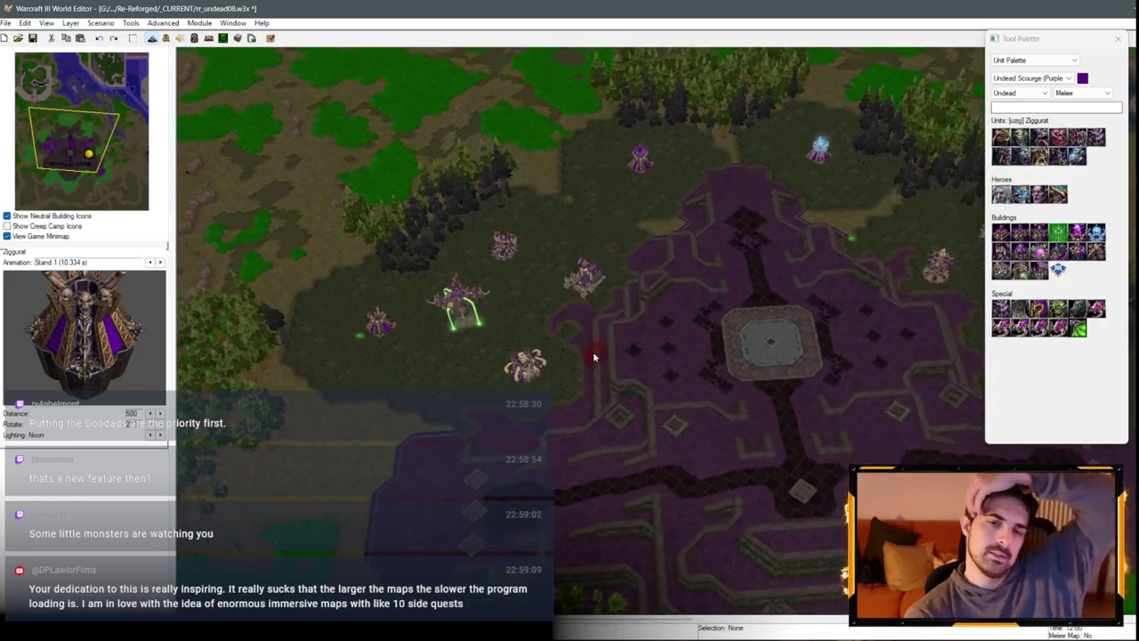
{"action": "key", "text": "Right"}
{"action": "key", "text": "Down"}
{"action": "key", "text": "Up"}
{"action": "key", "text": "Right"}
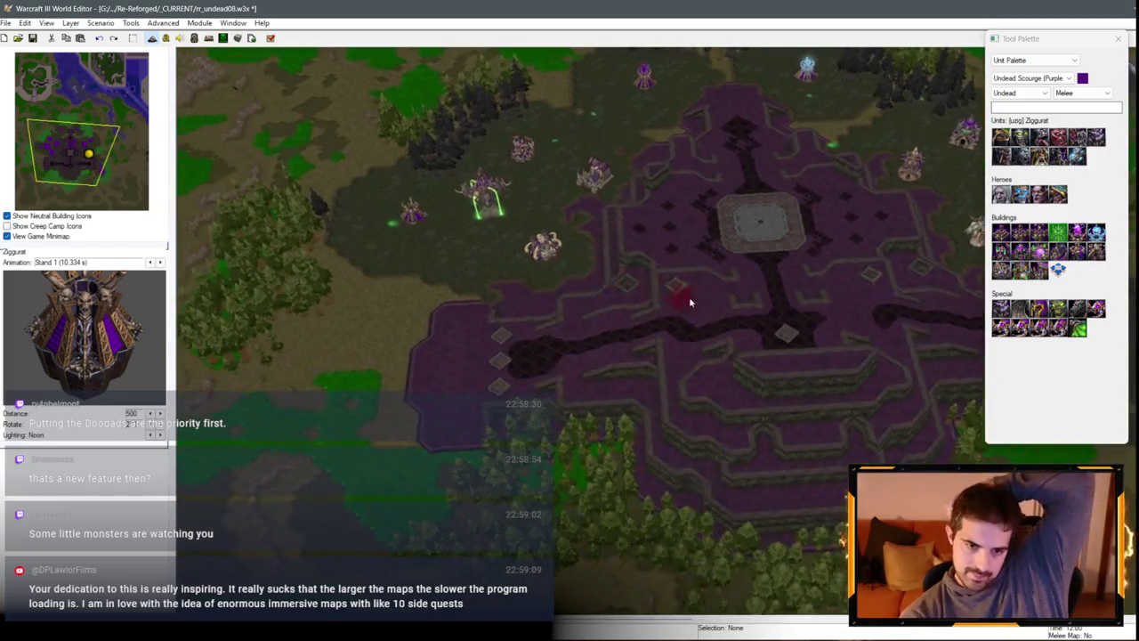
{"action": "key", "text": "Left"}
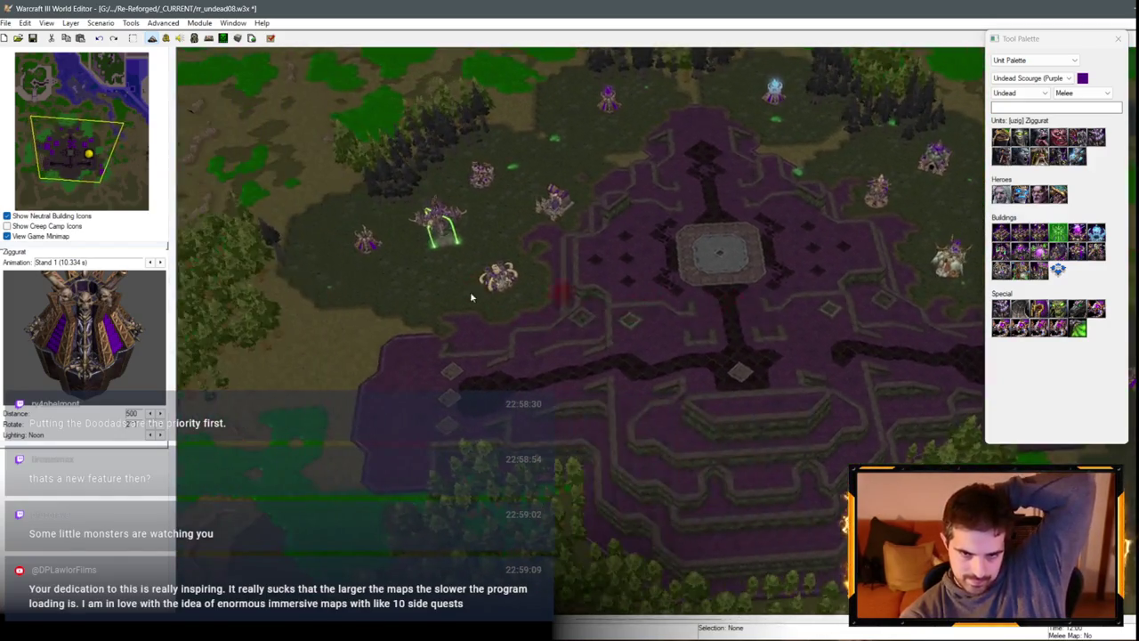
{"action": "key", "text": "Down"}
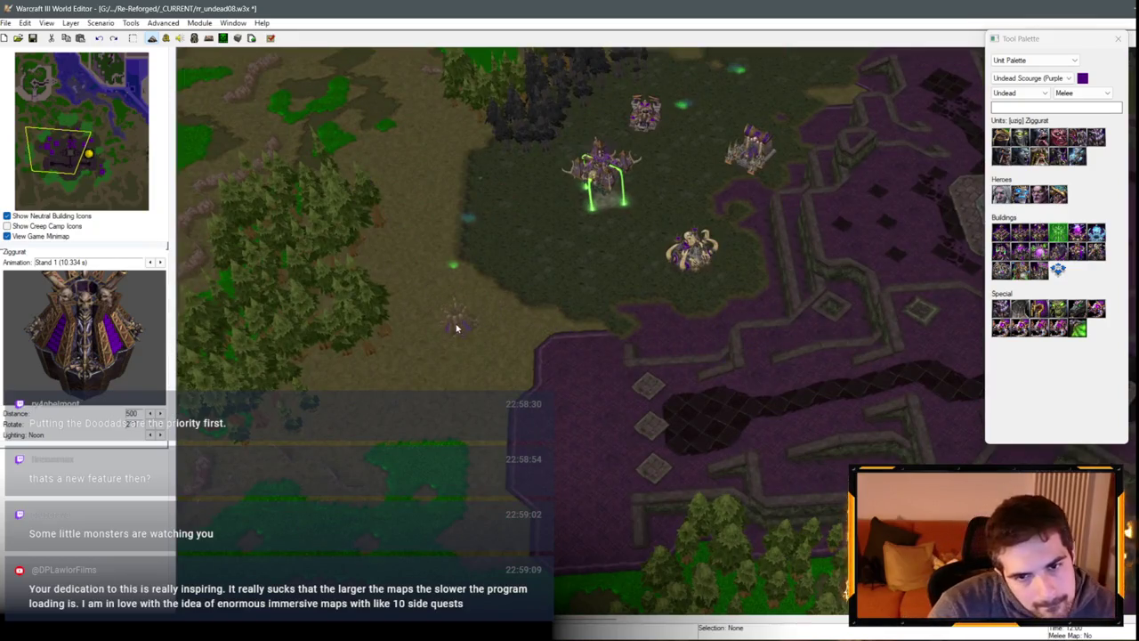
{"action": "key", "text": "Up"}
{"action": "scroll", "coordinate": [545, 347], "scroll_direction": "up", "scroll_amount": 2}
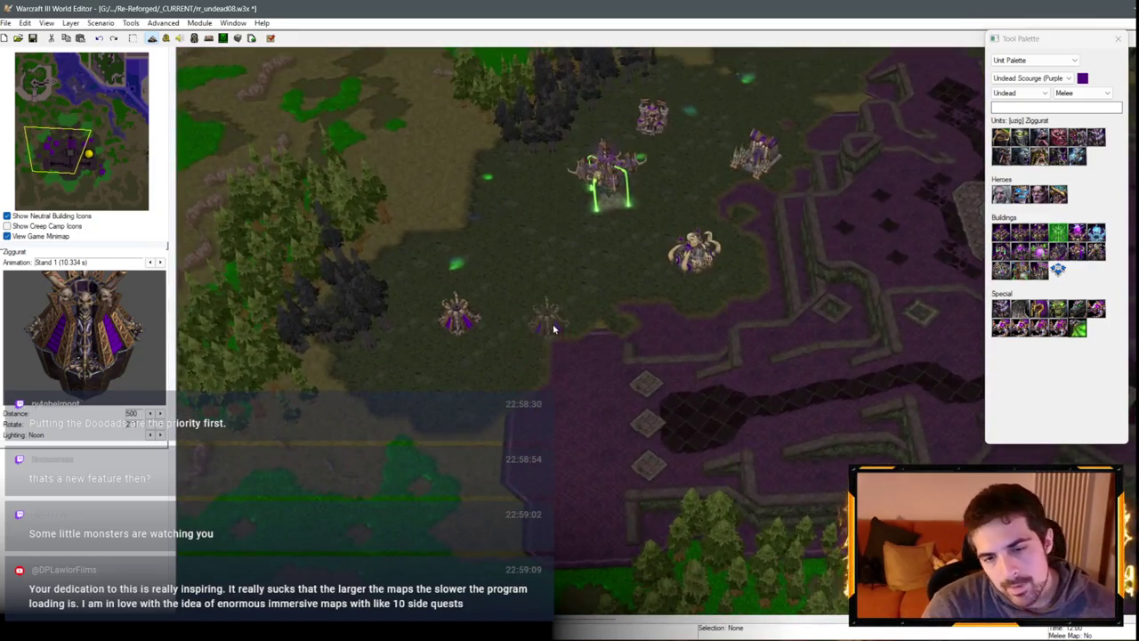
{"action": "key", "text": "ctrl+z"}
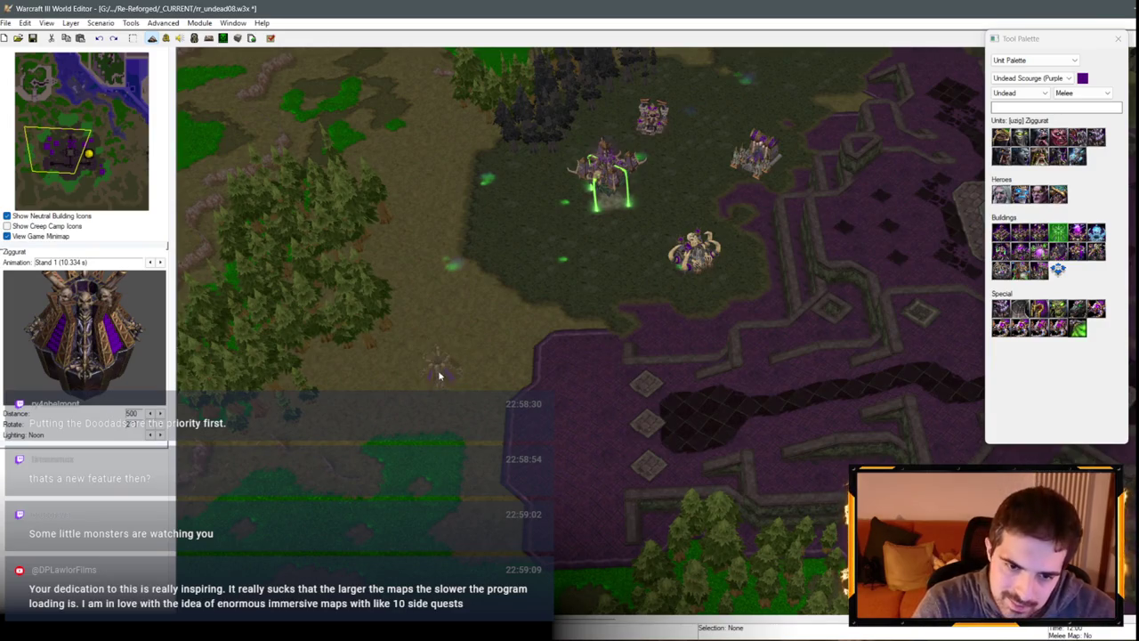
{"action": "left_click", "coordinate": [439, 376]}
{"action": "scroll", "coordinate": [688, 417], "scroll_direction": "down", "scroll_amount": 2}
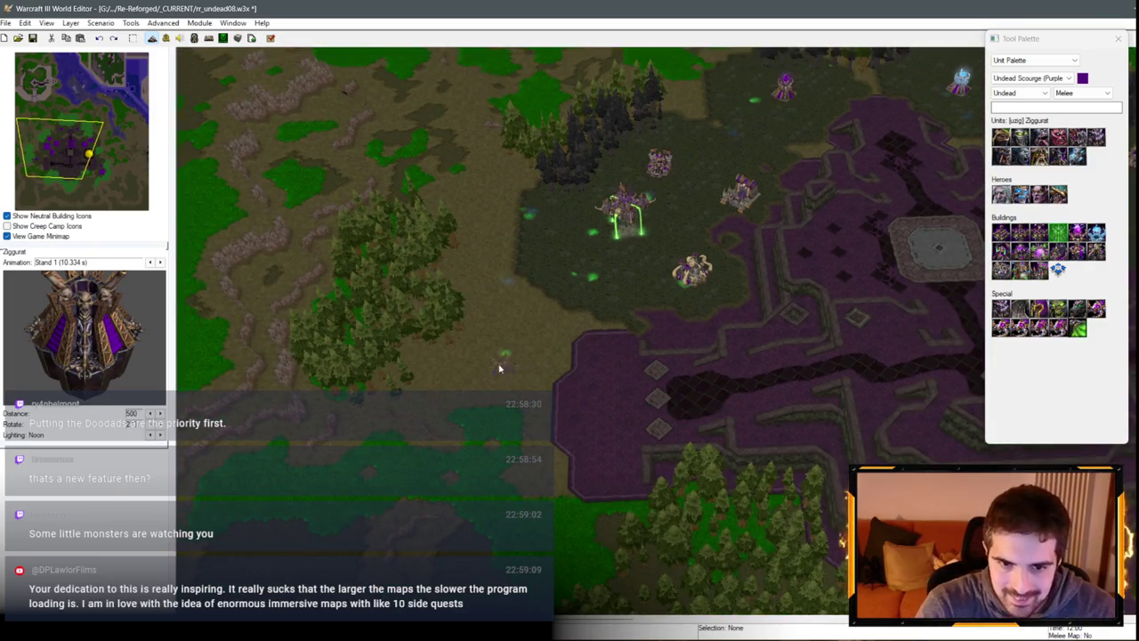
{"action": "key", "text": "Escape"}
{"action": "scroll", "coordinate": [631, 386], "scroll_direction": "up", "scroll_amount": 2}
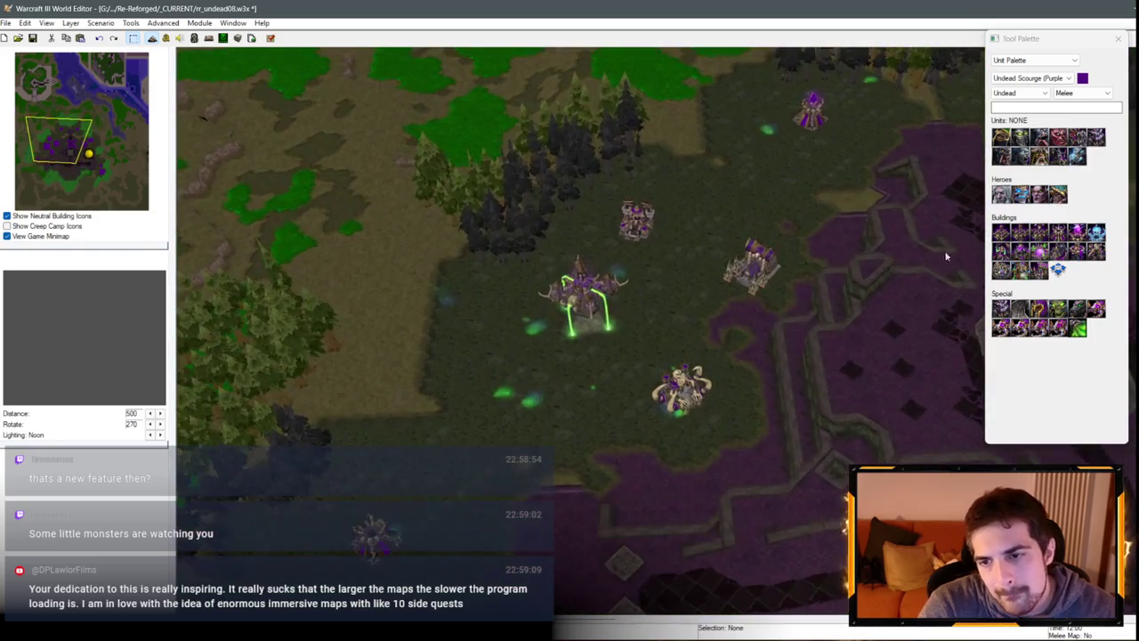
Step: Pick the Spirit Tower, survey the base for a spot, then cancel the placement
{"action": "left_click", "coordinate": [1077, 233]}
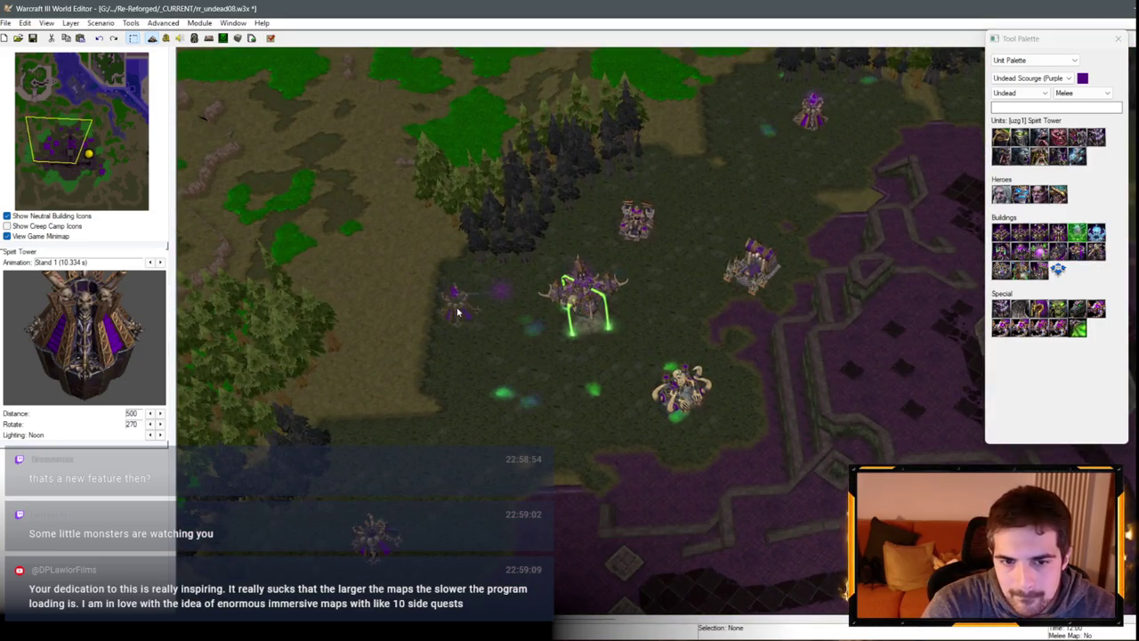
{"action": "key", "text": "Down"}
{"action": "key", "text": "Right"}
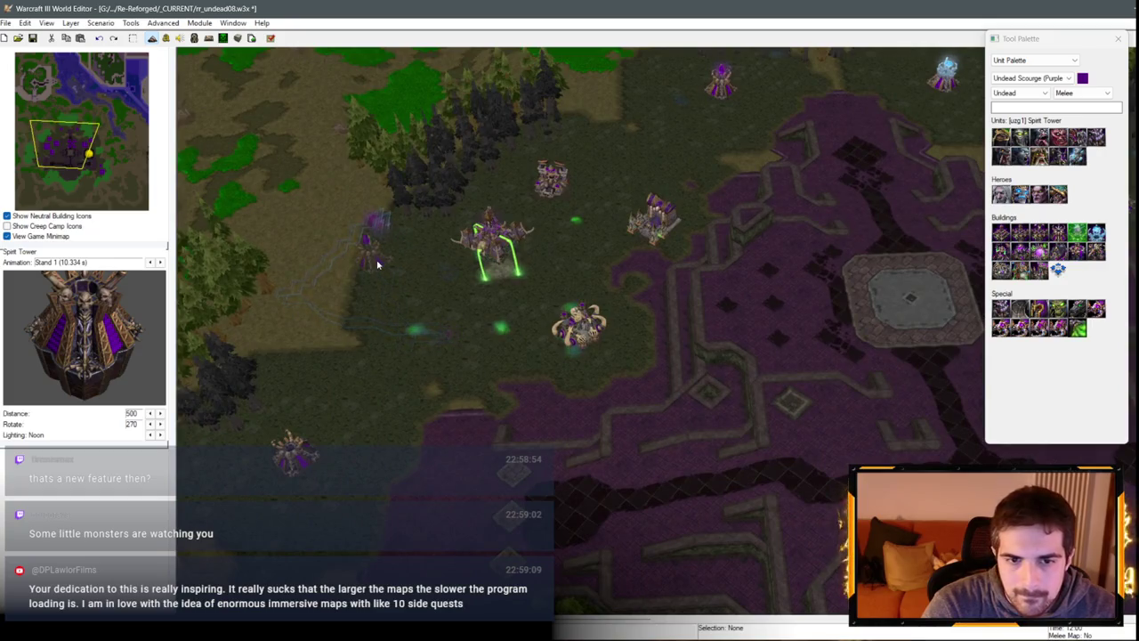
{"action": "key", "text": "Down"}
{"action": "key", "text": "Left"}
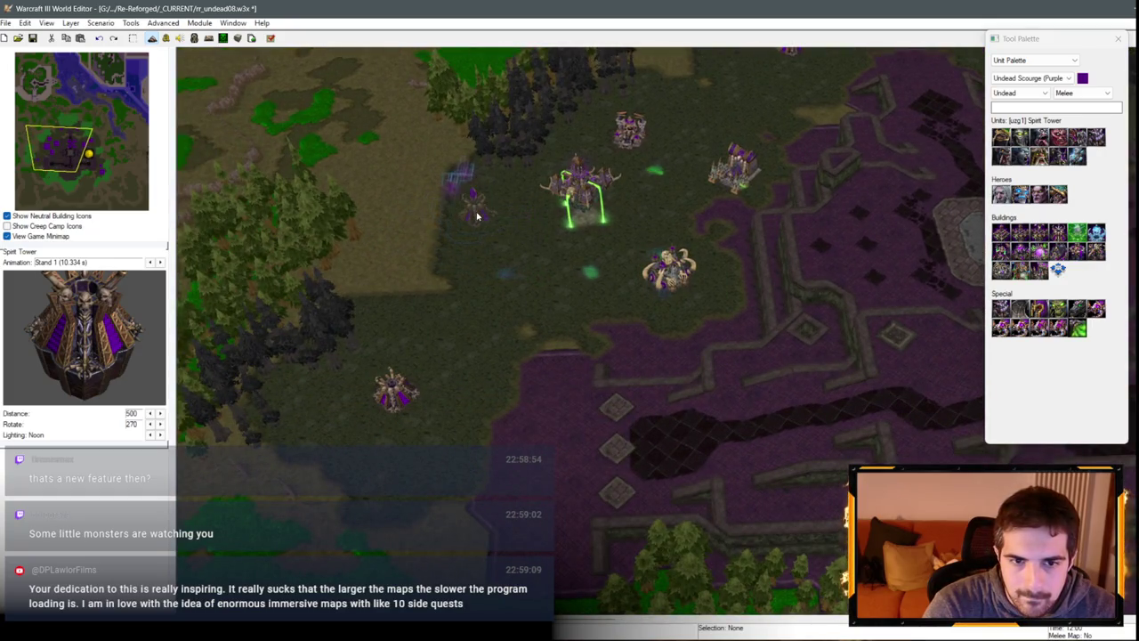
{"action": "key", "text": "Up"}
{"action": "key", "text": "Right"}
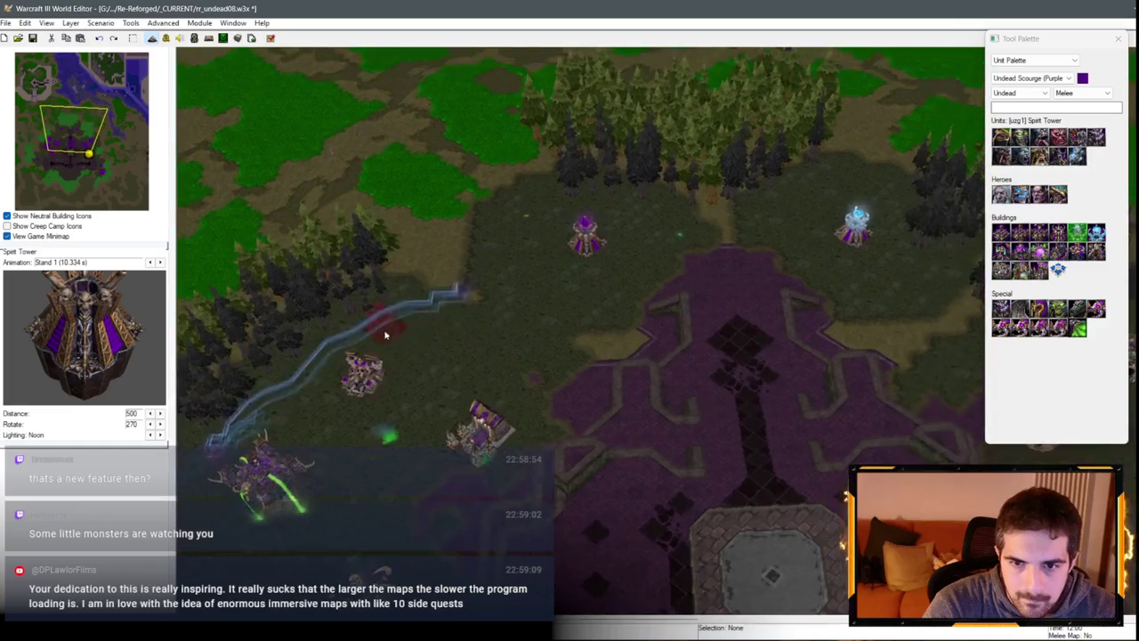
{"action": "key", "text": "Down"}
{"action": "key", "text": "Right"}
{"action": "key", "text": "Escape"}
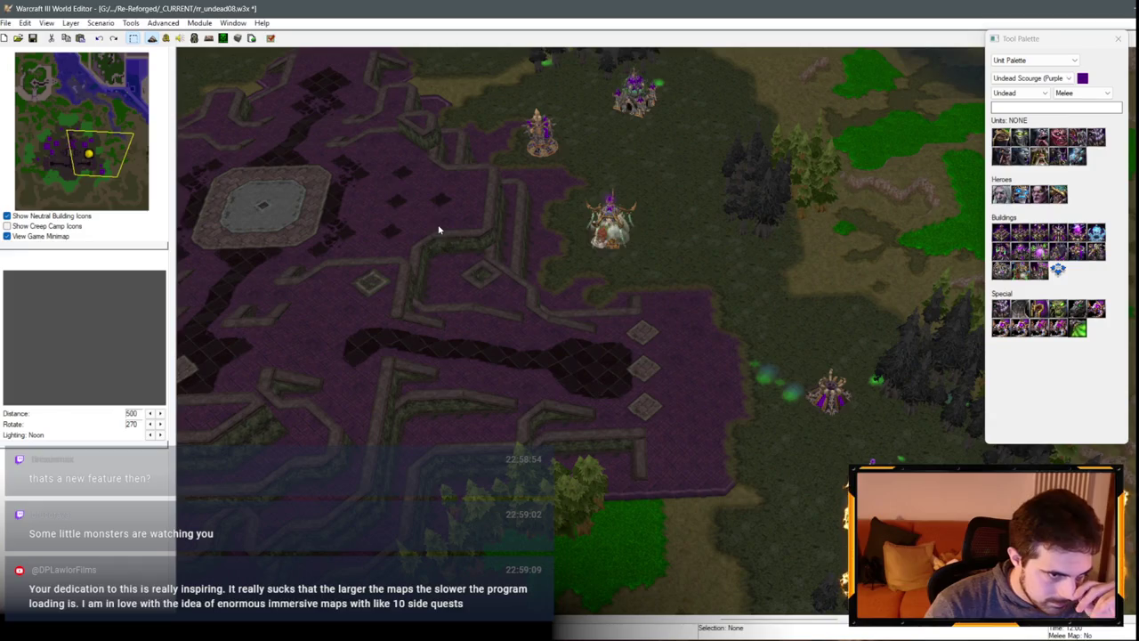
{"action": "key", "text": "Up"}
{"action": "key", "text": "Left"}
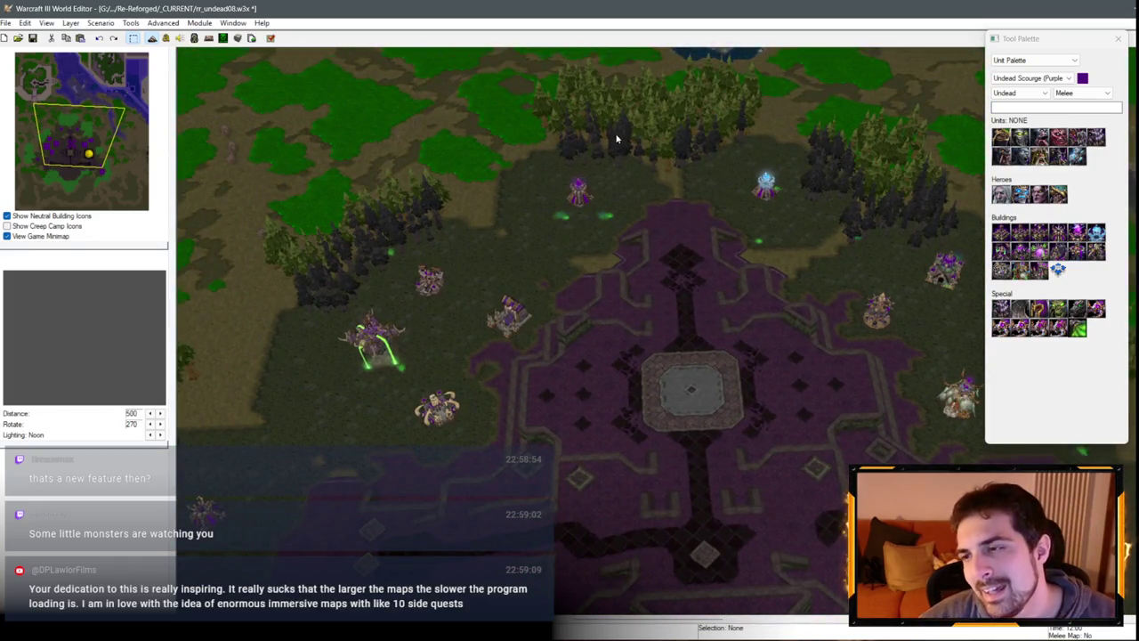
{"action": "key", "text": "Down"}
{"action": "key", "text": "Right"}
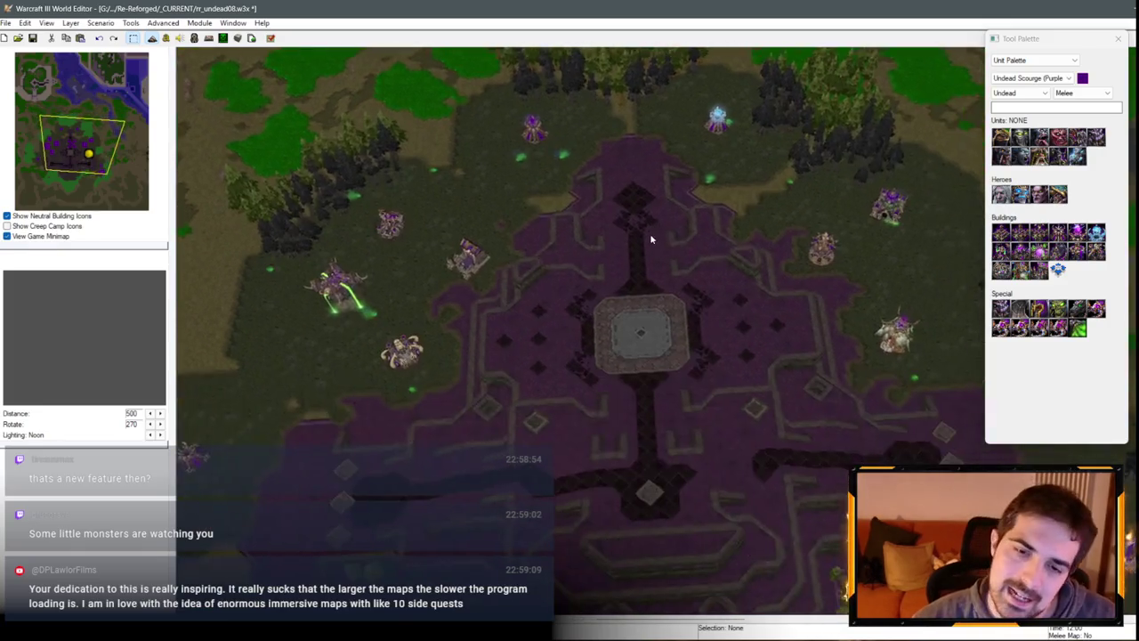
{"action": "key", "text": "Right"}
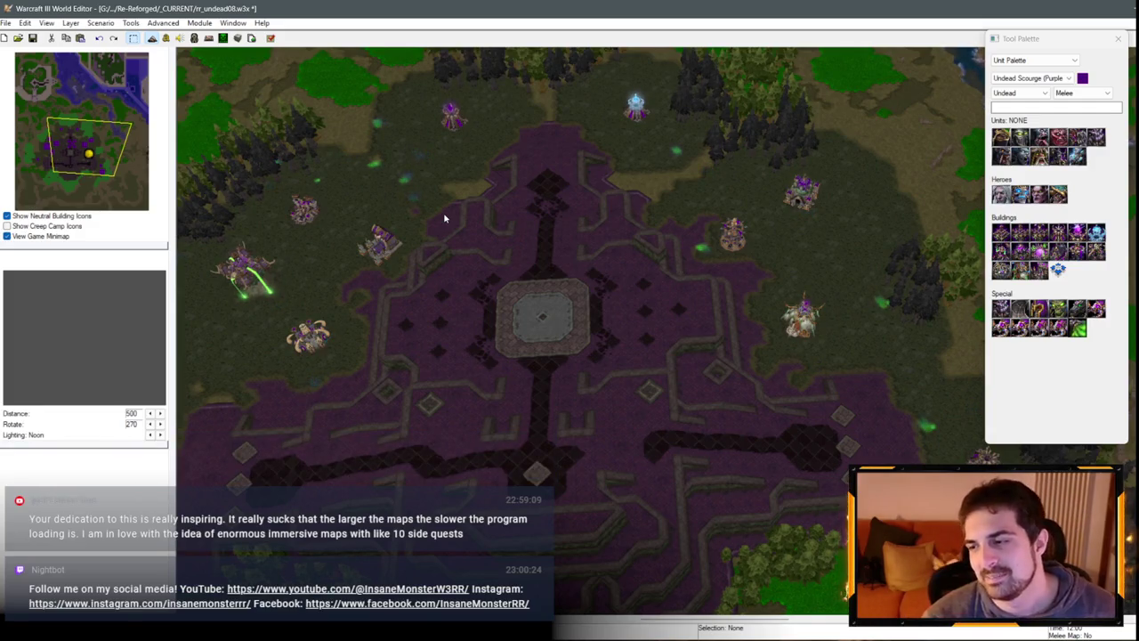
{"action": "key", "text": "Left"}
{"action": "key", "text": "Down"}
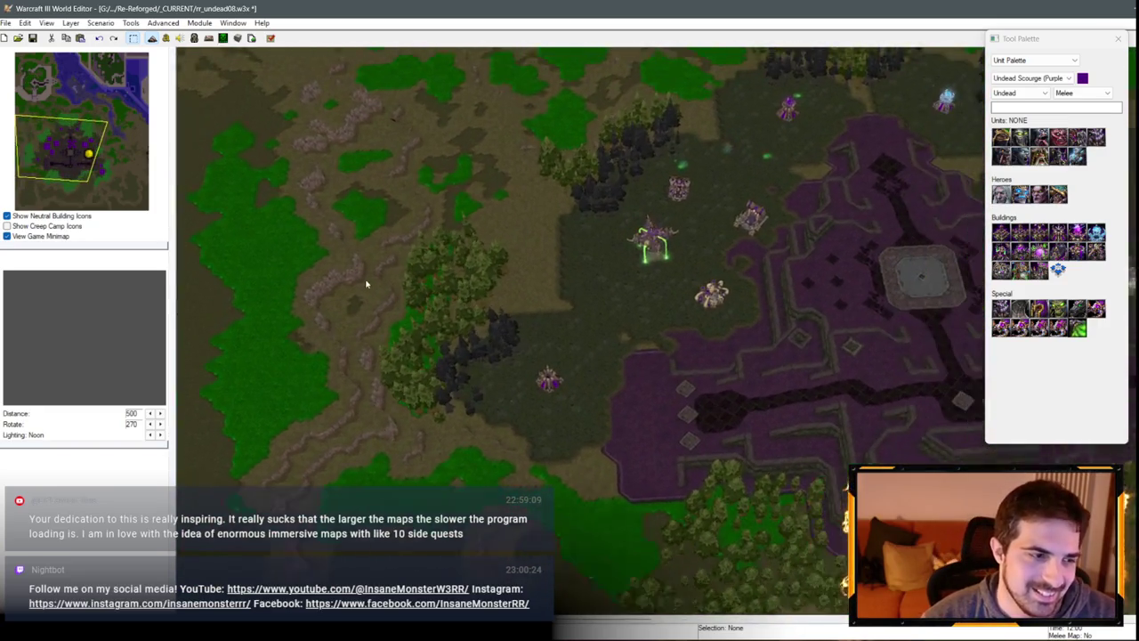
{"action": "scroll", "coordinate": [569, 220], "scroll_direction": "up", "scroll_amount": 3}
{"action": "key", "text": "Up"}
{"action": "key", "text": "Right"}
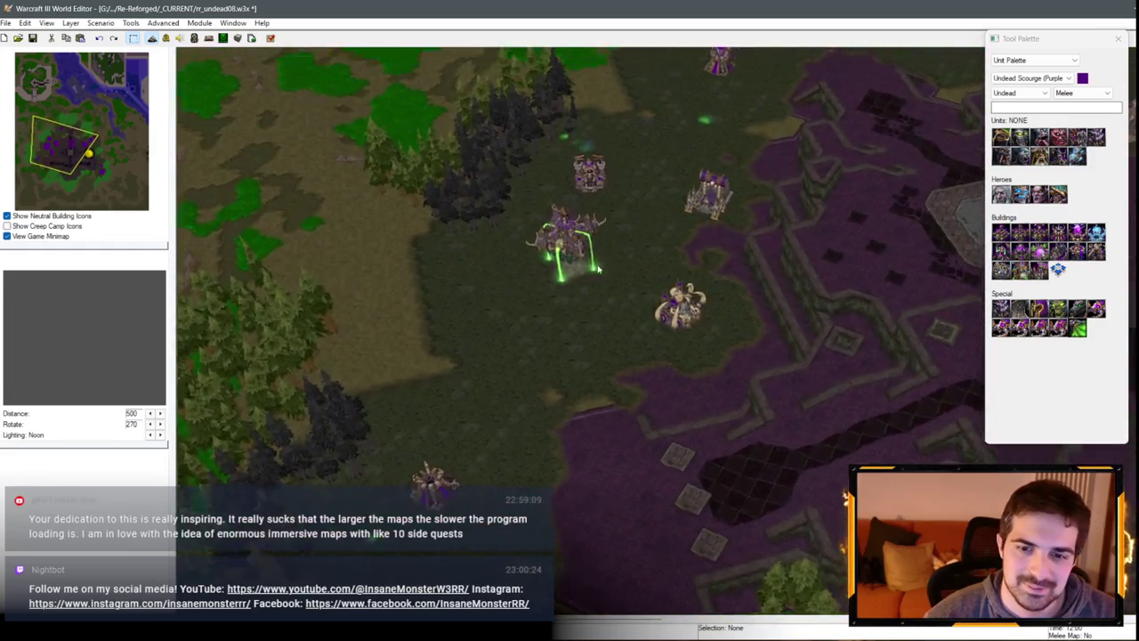
{"action": "key", "text": "Down"}
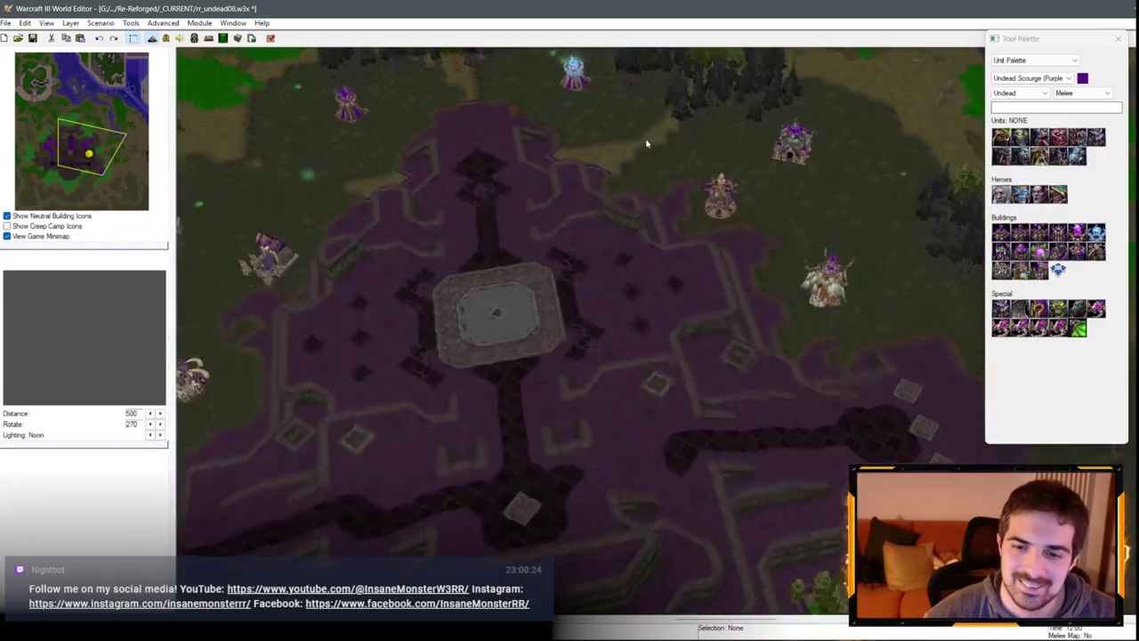
{"action": "key", "text": "Right"}
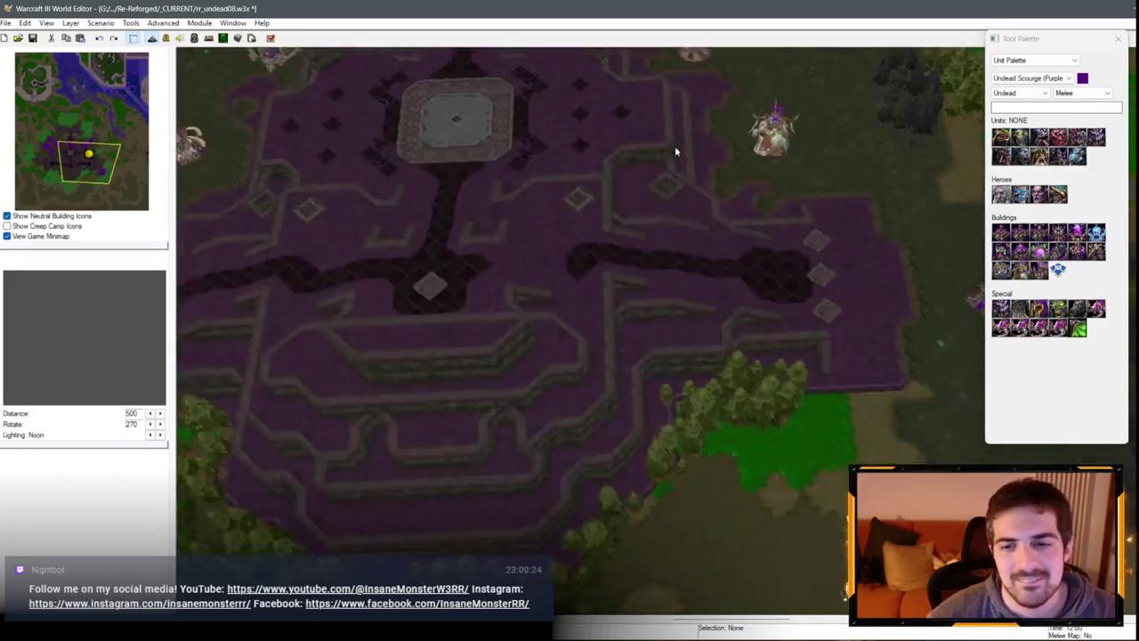
{"action": "key", "text": "Left"}
{"action": "key", "text": "Down"}
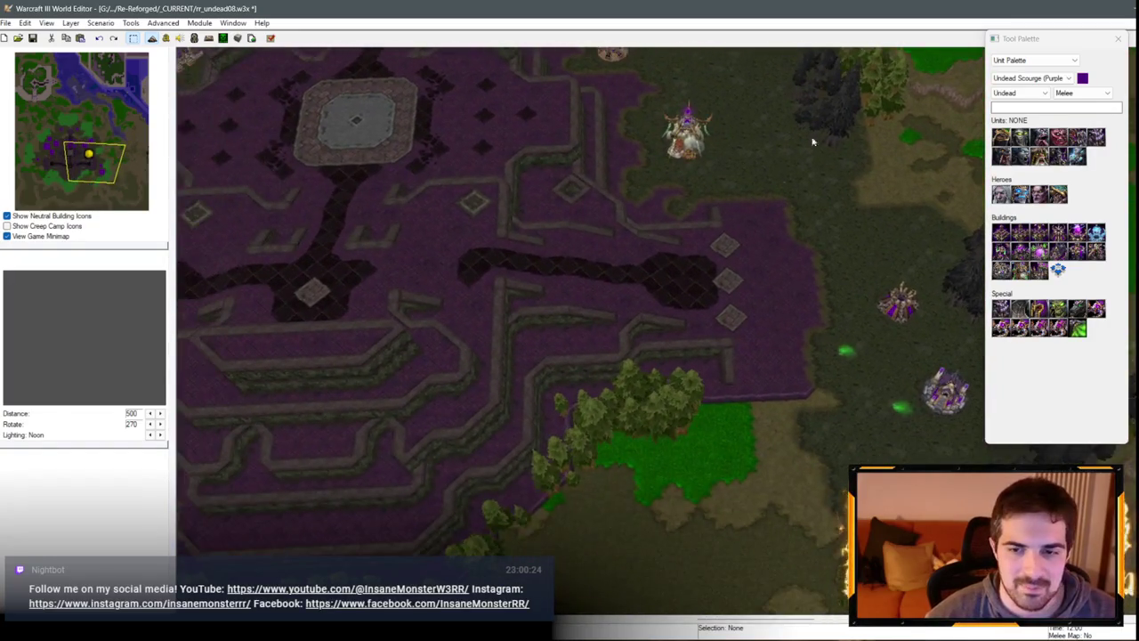
{"action": "scroll", "coordinate": [808, 299], "scroll_direction": "down", "scroll_amount": 3}
{"action": "key", "text": "Left"}
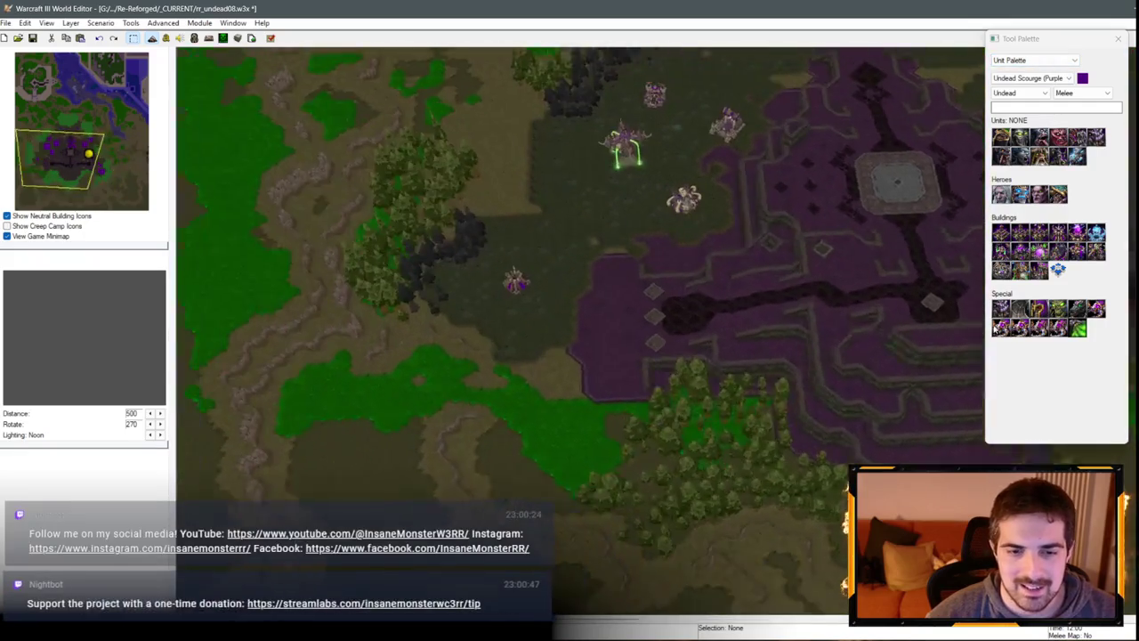
{"action": "key", "text": "Right"}
{"action": "key", "text": "Down"}
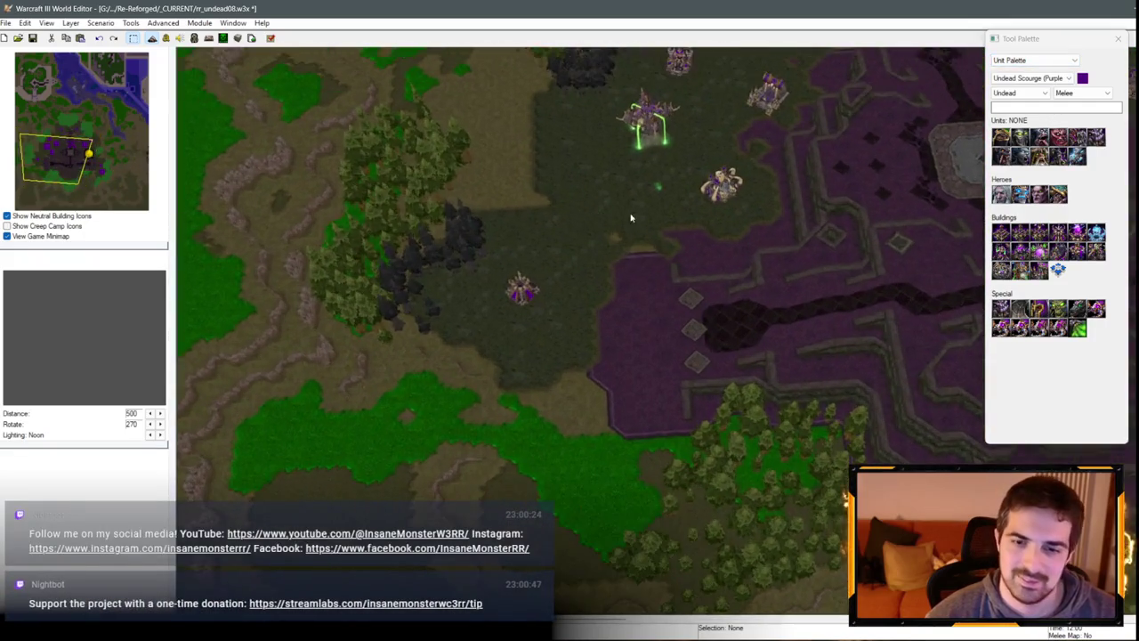
{"action": "key", "text": "Down"}
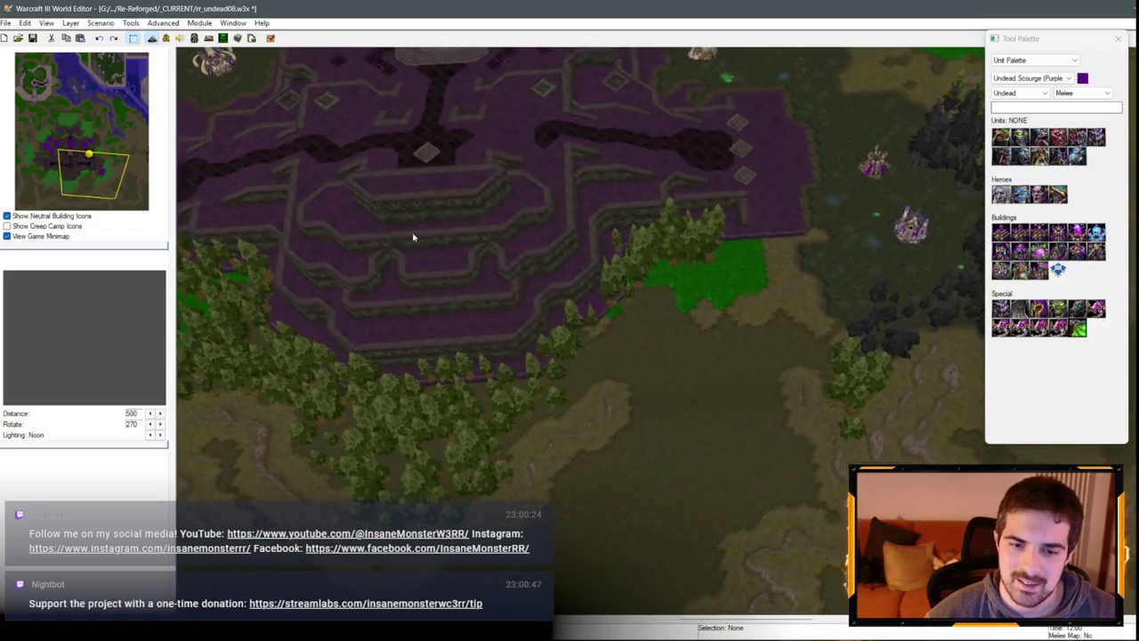
{"action": "key", "text": "Down"}
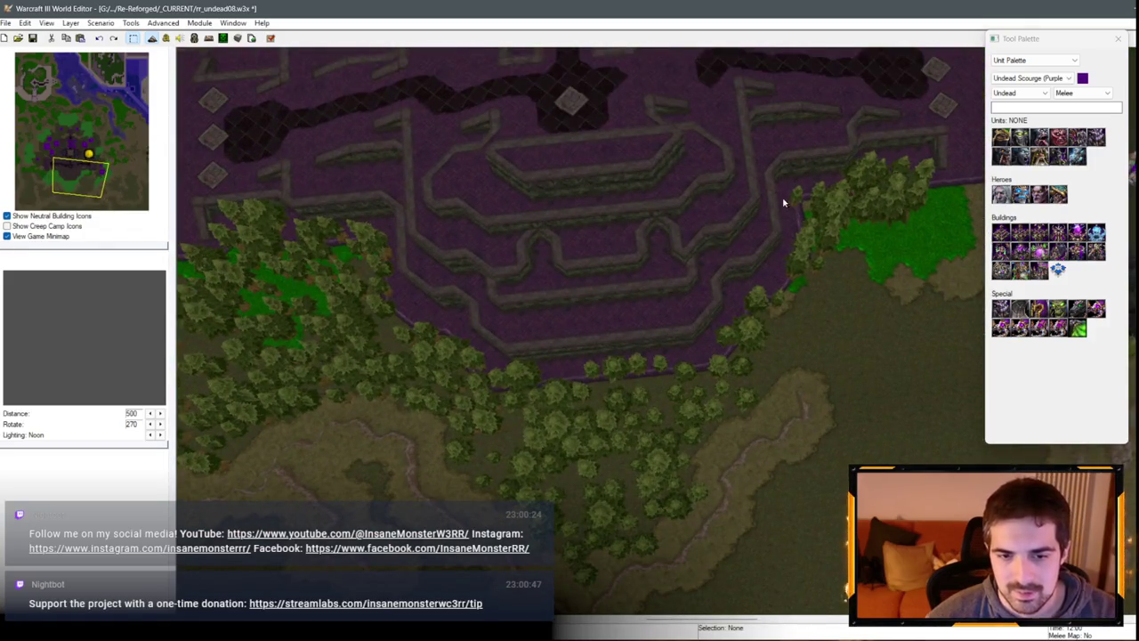
{"action": "key", "text": "d"}
{"action": "key", "text": "d"}
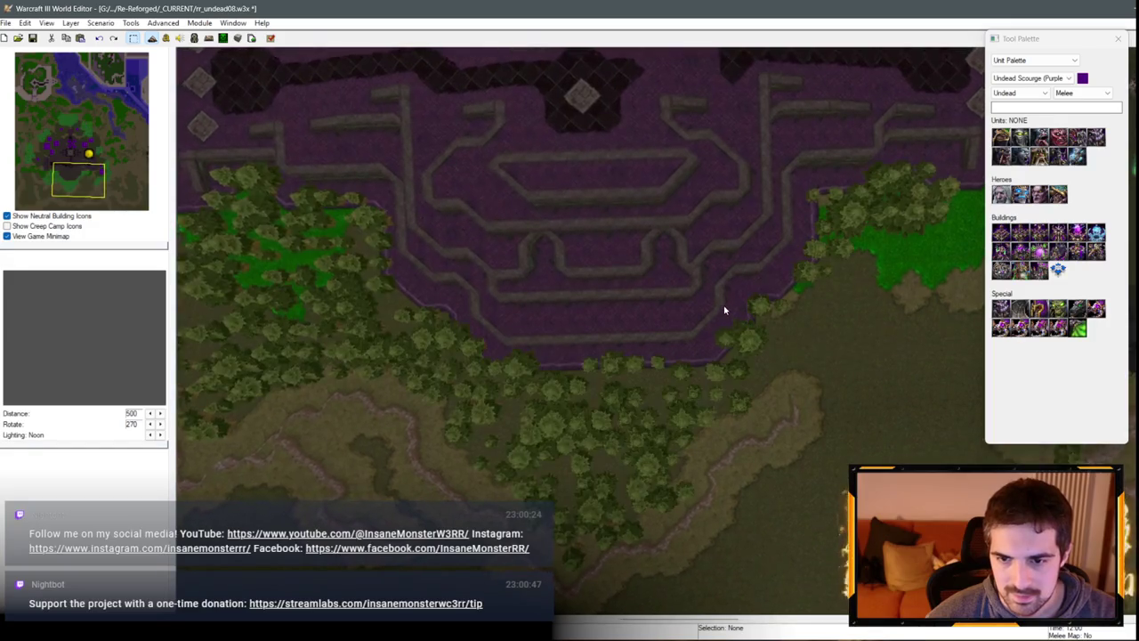
{"action": "key", "text": "Right"}
{"action": "scroll", "coordinate": [727, 232], "scroll_direction": "down", "scroll_amount": 3}
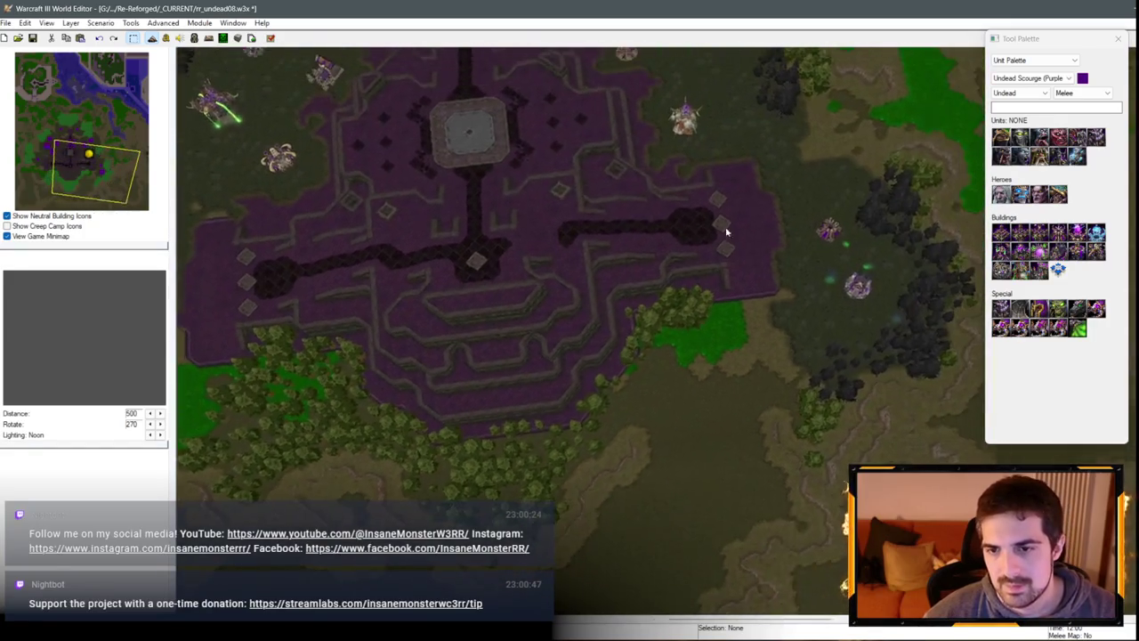
{"action": "key", "text": "Up"}
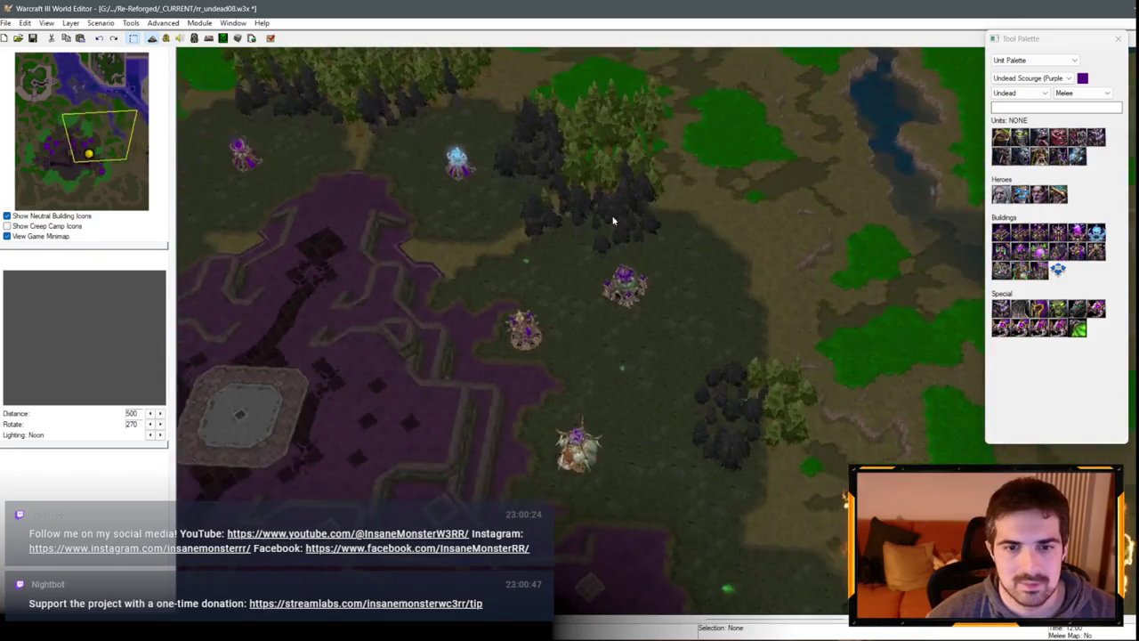
{"action": "key", "text": "Up"}
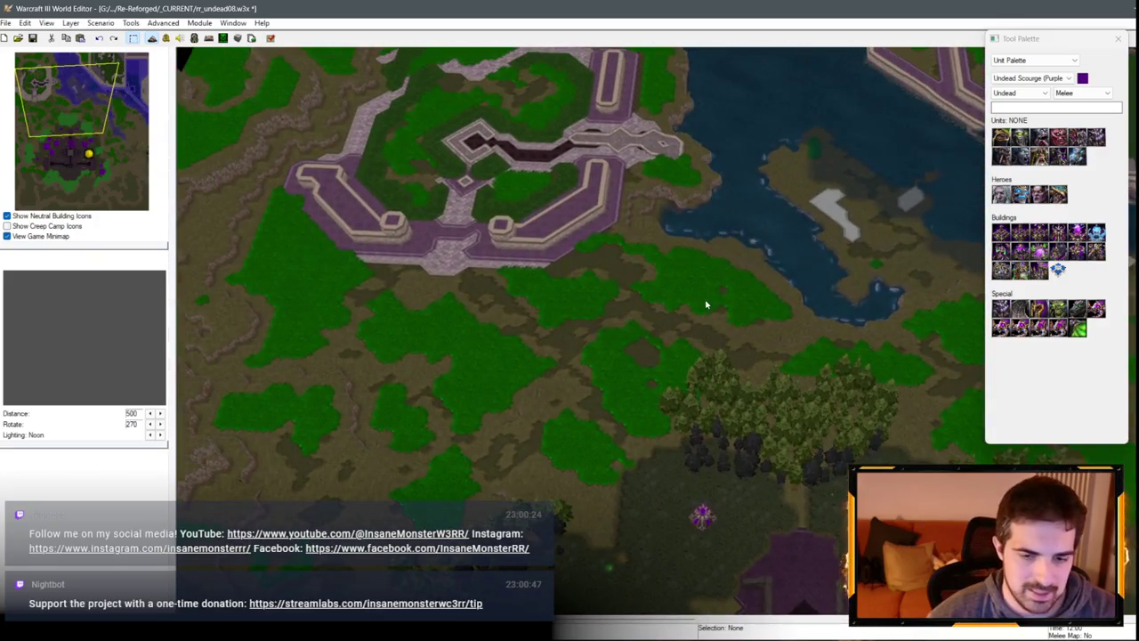
{"action": "key", "text": "Down"}
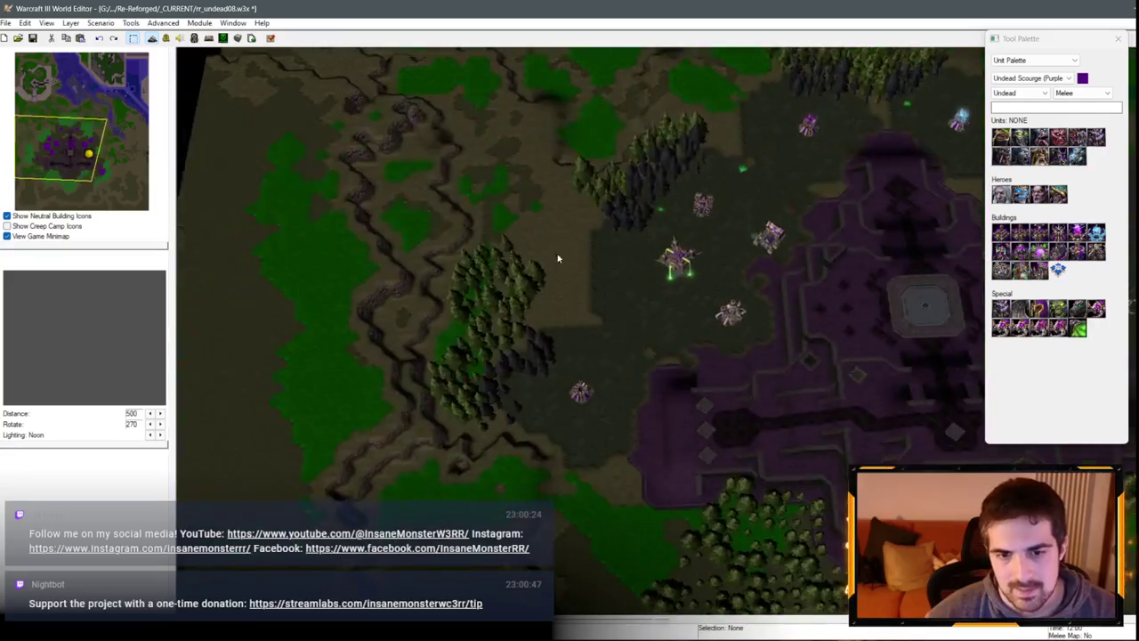
{"action": "key", "text": "Right"}
{"action": "key", "text": "Down"}
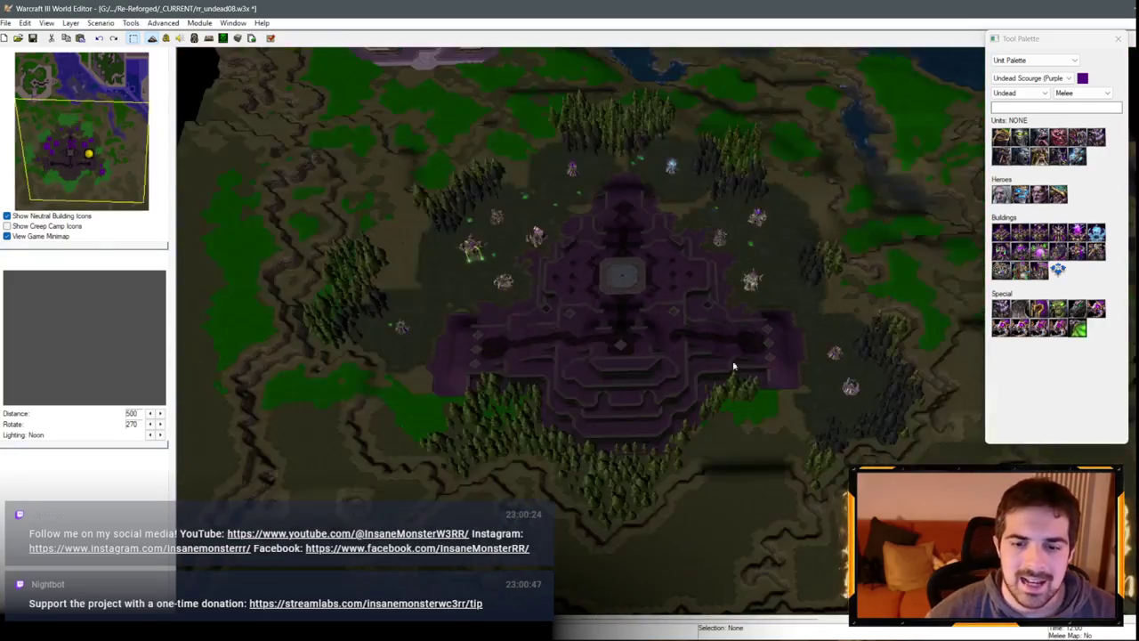
{"action": "key", "text": "Down"}
{"action": "key", "text": "Left"}
{"action": "key", "text": "Up"}
{"action": "key", "text": "Right"}
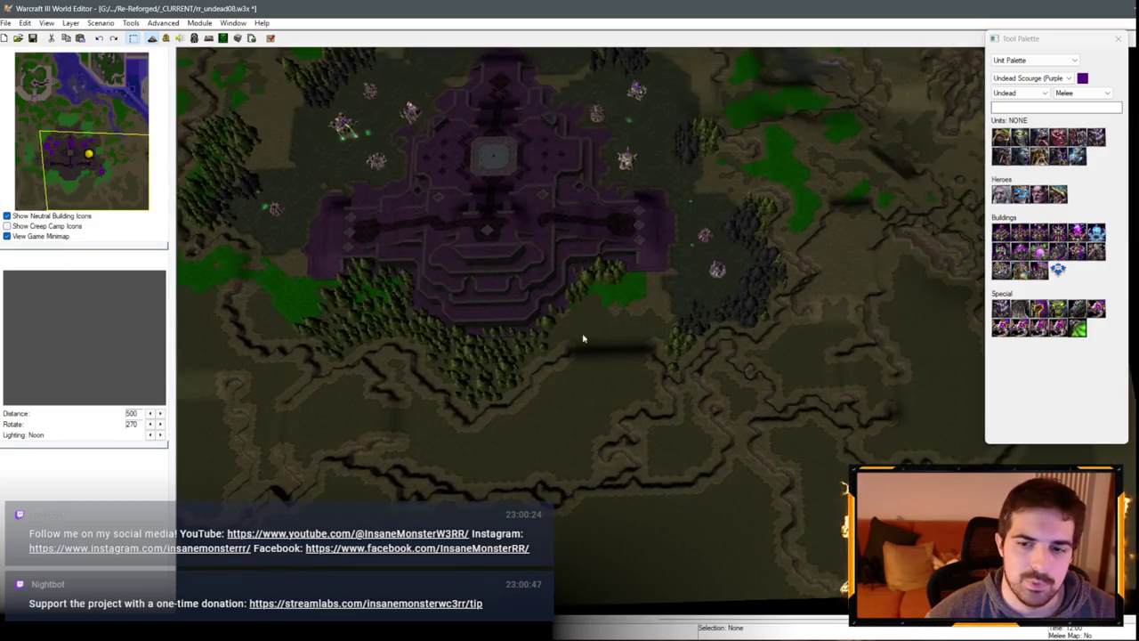
{"action": "scroll", "coordinate": [755, 341], "scroll_direction": "down", "scroll_amount": 3}
{"action": "scroll", "coordinate": [689, 303], "scroll_direction": "up", "scroll_amount": 5}
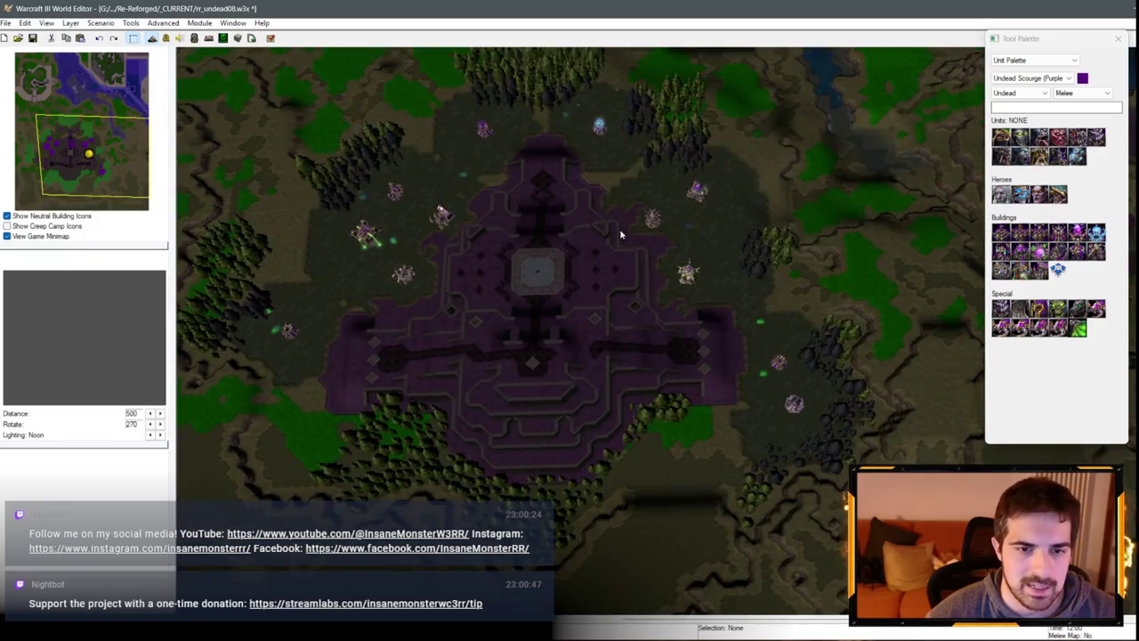
{"action": "key", "text": "Right"}
{"action": "key", "text": "Down"}
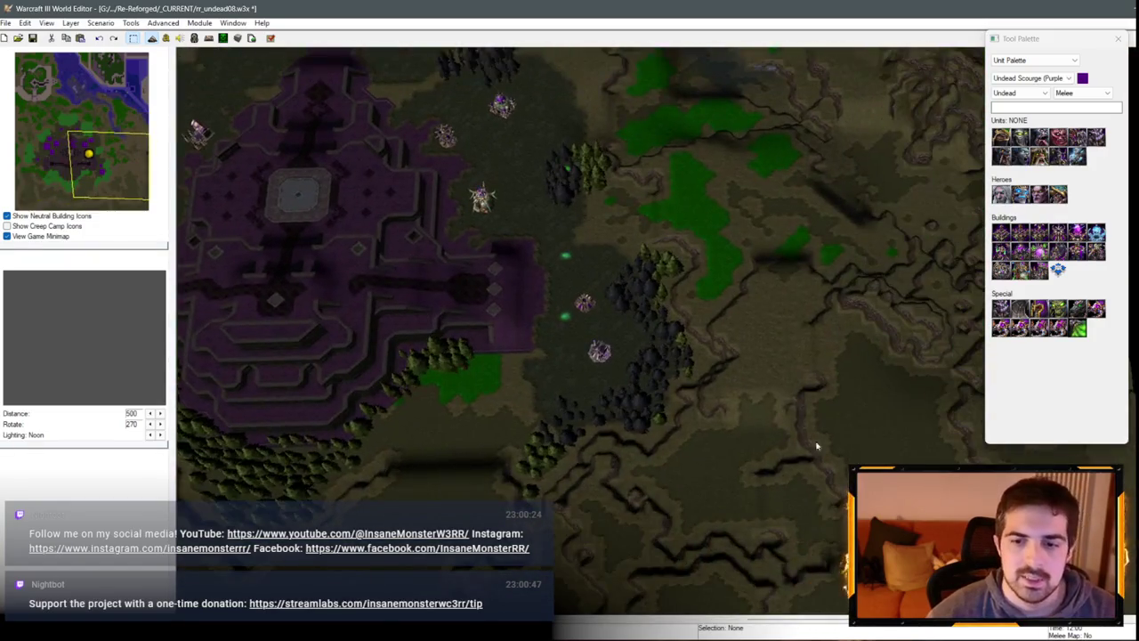
{"action": "key", "text": "Left"}
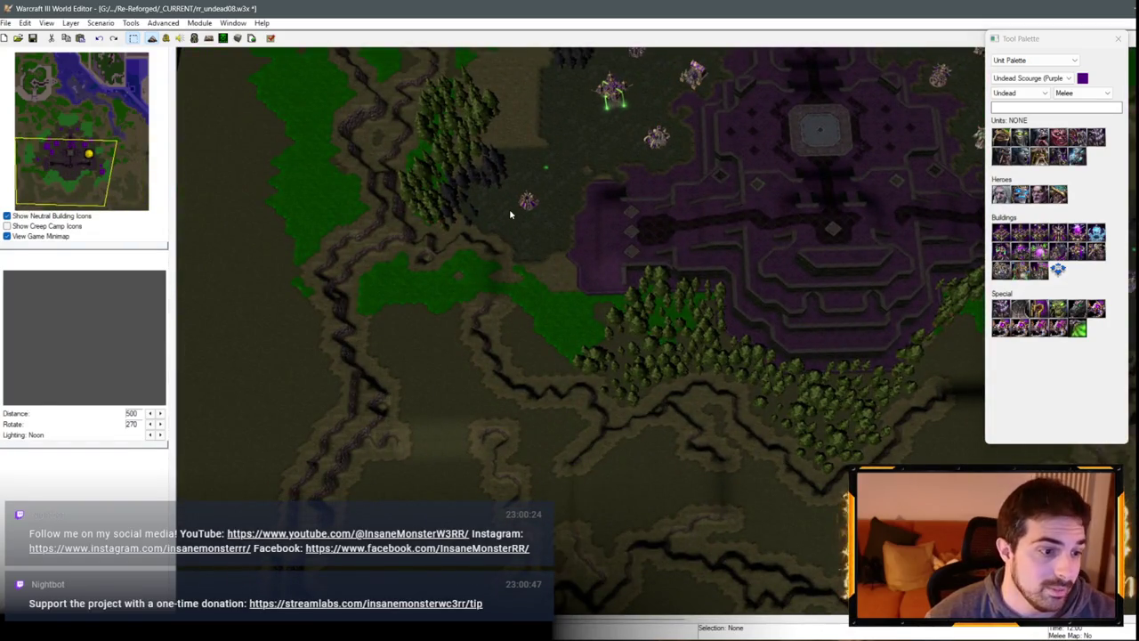
{"action": "key", "text": "Up"}
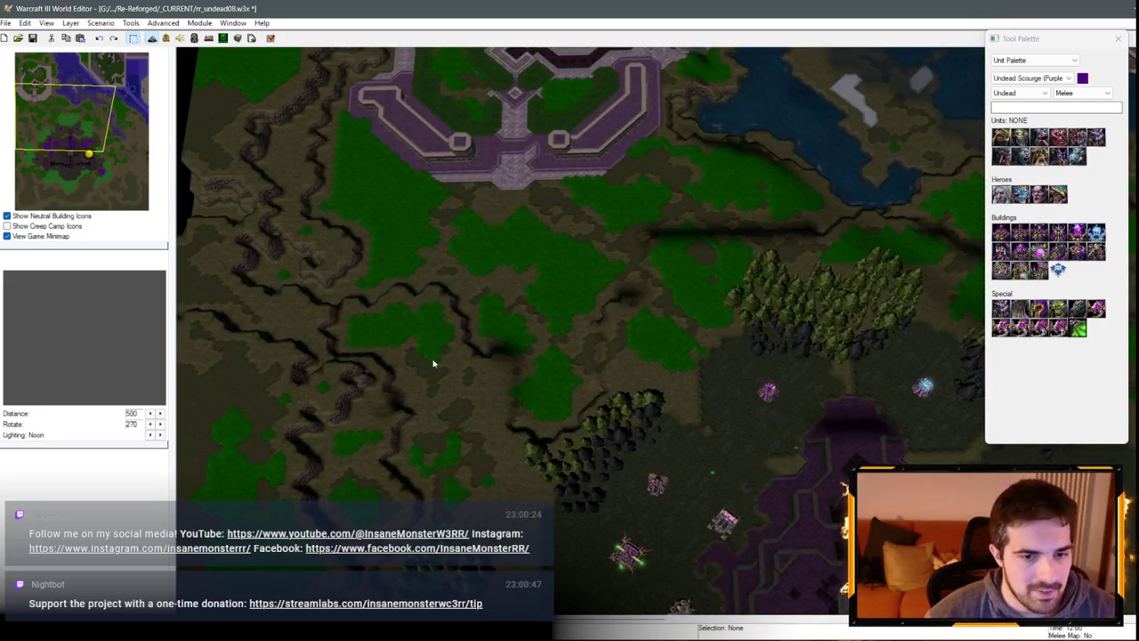
{"action": "key", "text": "Down"}
{"action": "key", "text": "Right"}
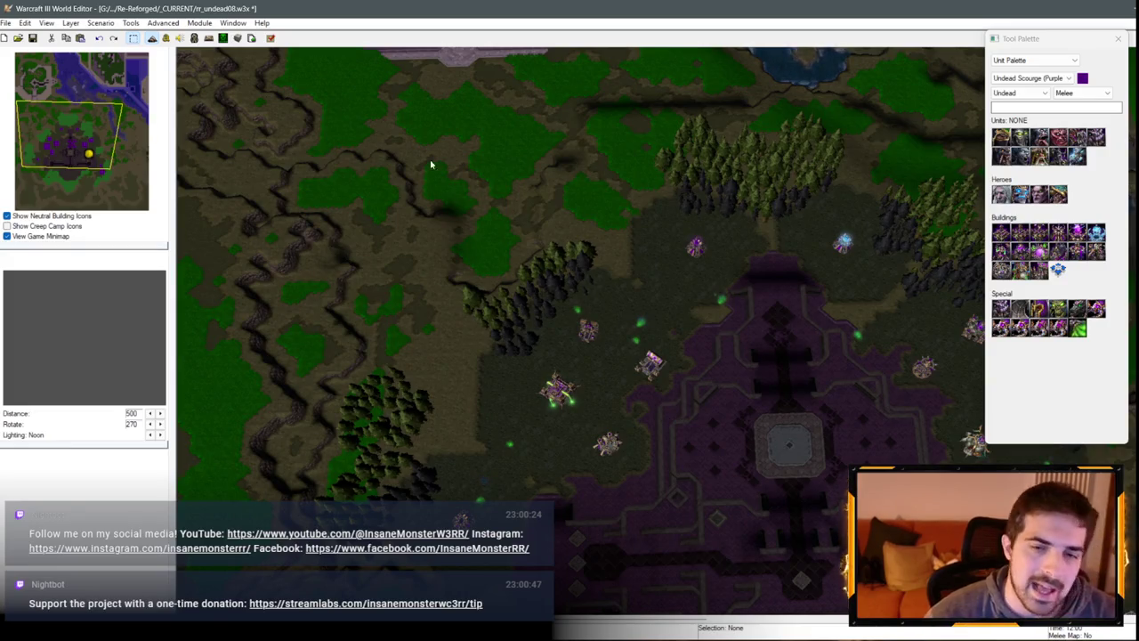
{"action": "key", "text": "Up"}
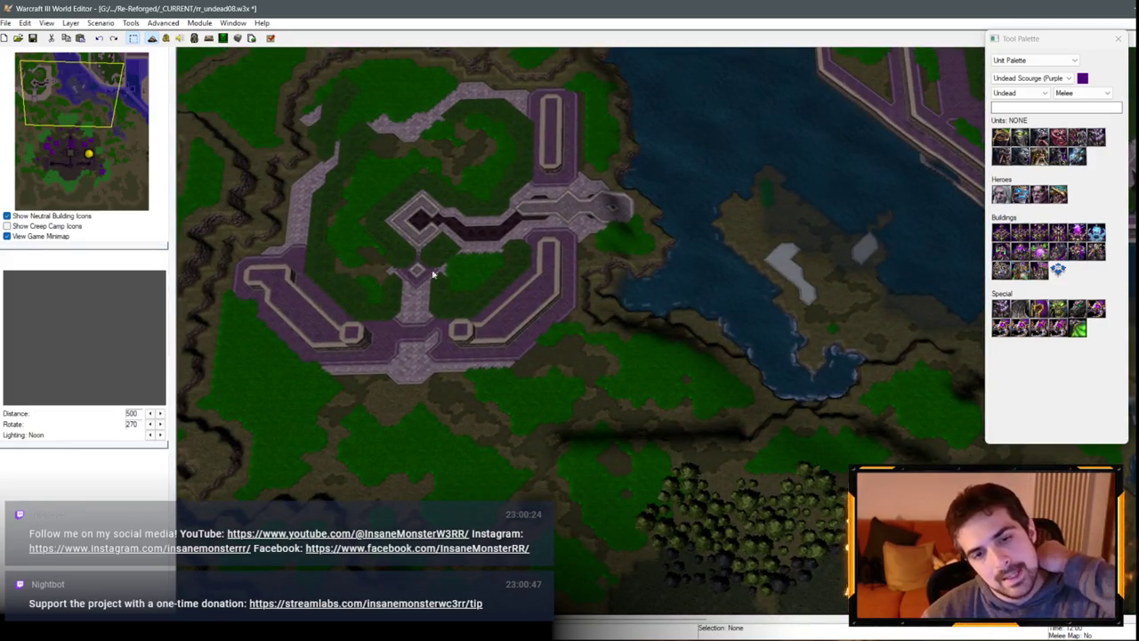
{"action": "key", "text": "Up"}
{"action": "key", "text": "Left"}
{"action": "key", "text": "Right"}
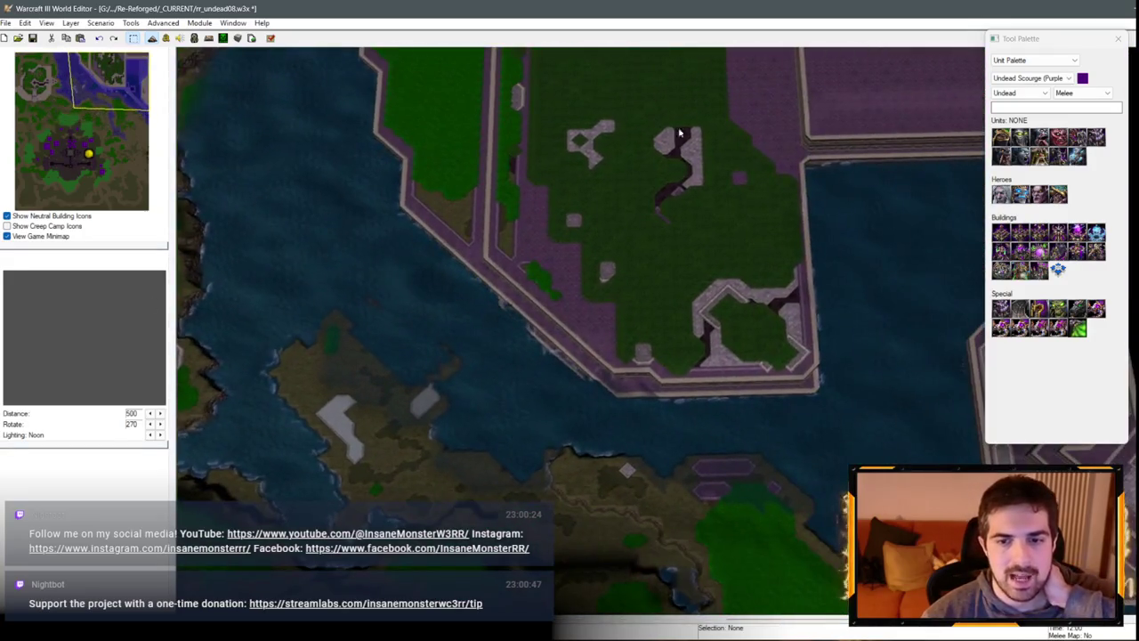
{"action": "key", "text": "Down"}
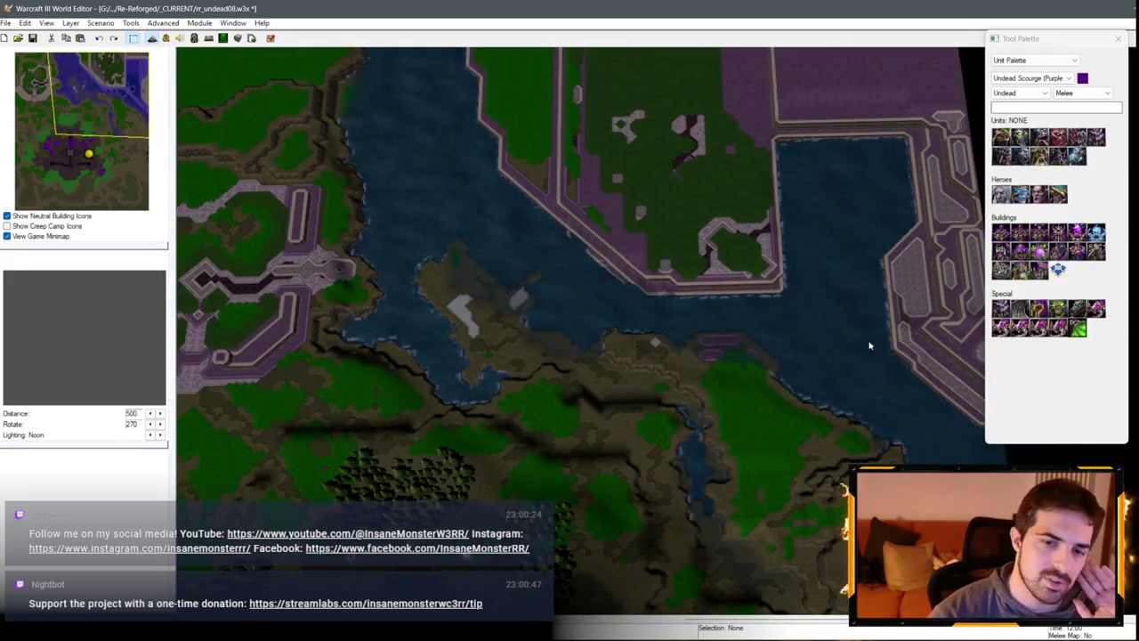
{"action": "key", "text": "Up"}
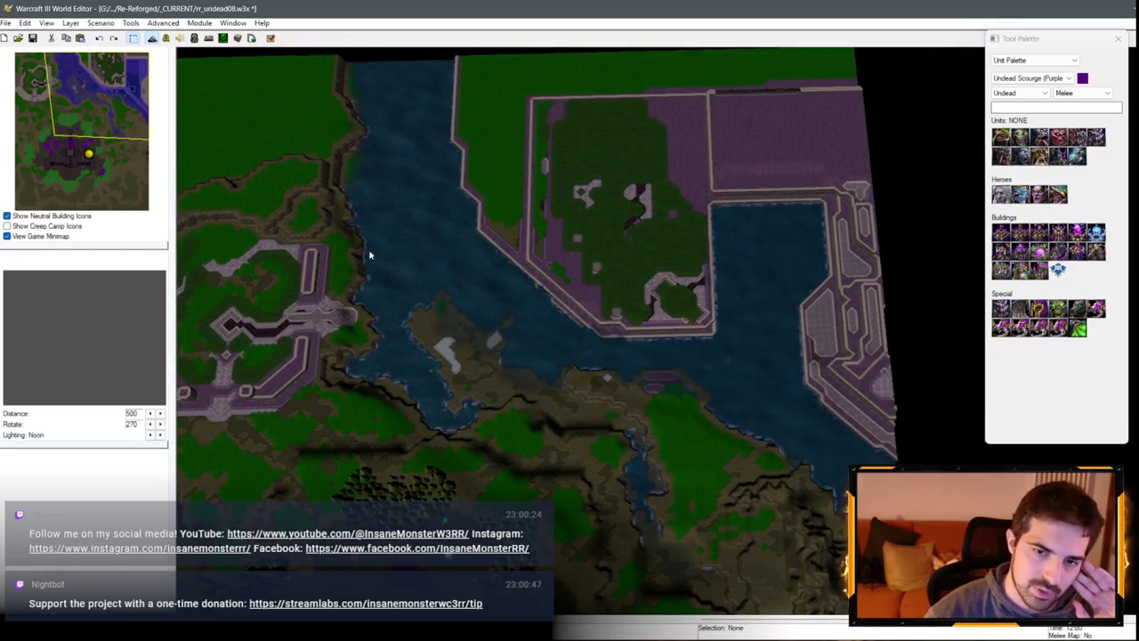
{"action": "key", "text": "Left"}
{"action": "key", "text": "Left"}
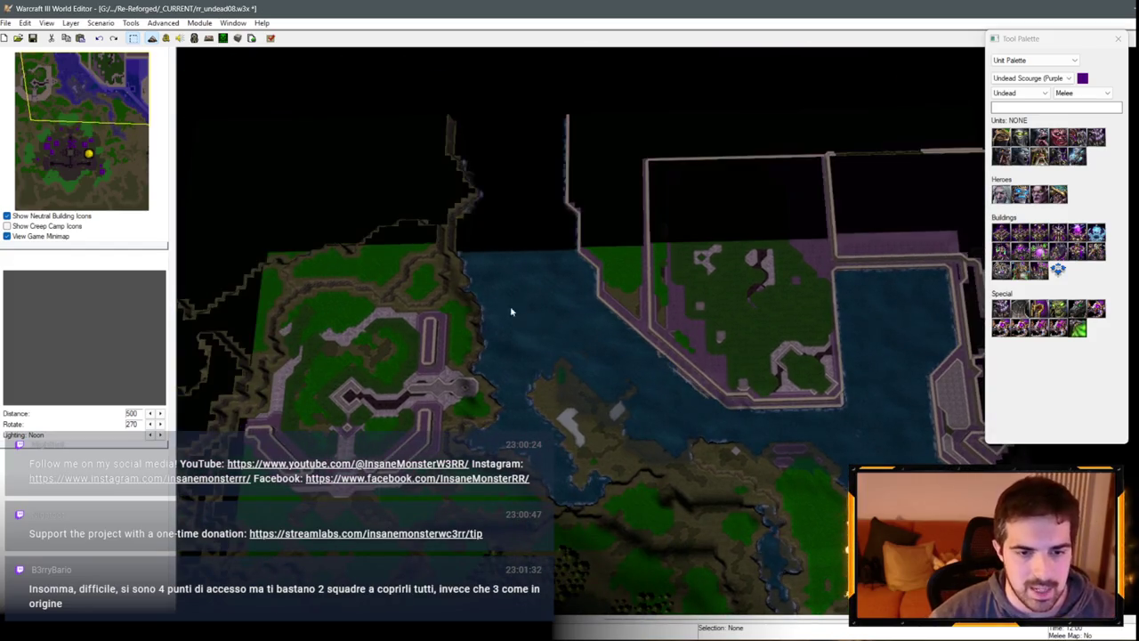
{"action": "key", "text": "Right"}
{"action": "key", "text": "Down"}
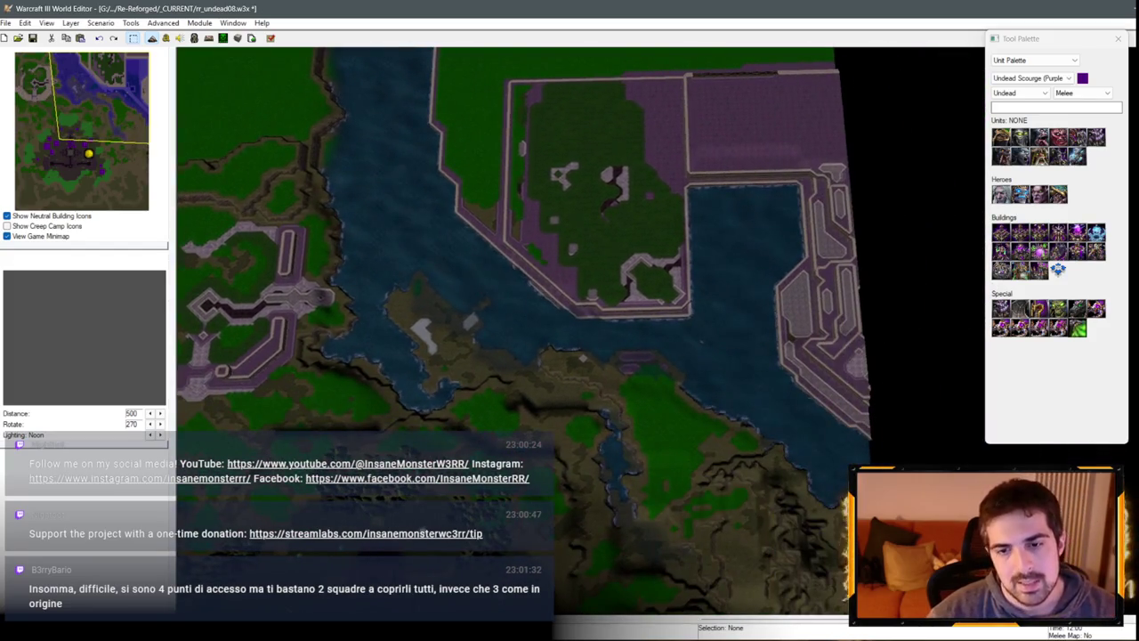
{"action": "key", "text": "Up"}
{"action": "key", "text": "Left"}
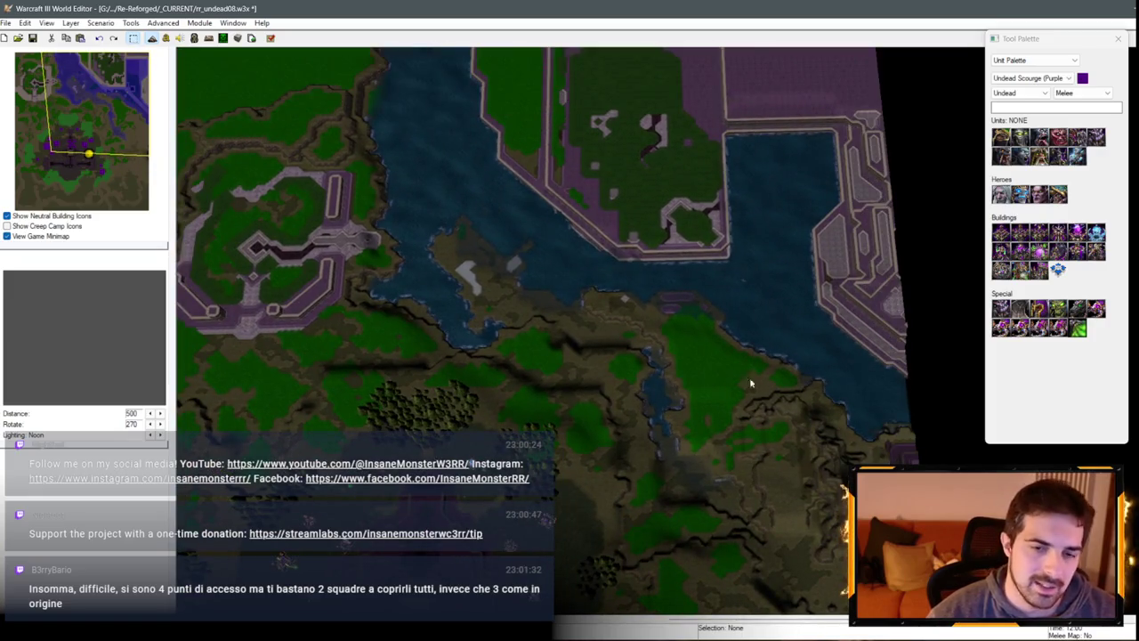
{"action": "scroll", "coordinate": [608, 311], "scroll_direction": "up", "scroll_amount": 5}
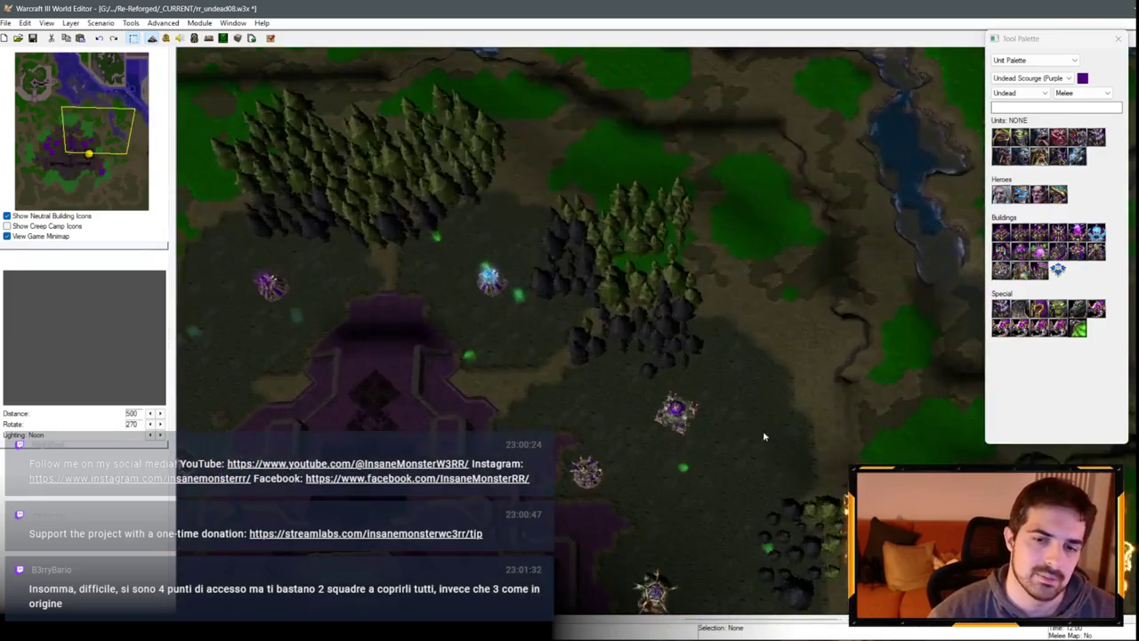
{"action": "scroll", "coordinate": [682, 289], "scroll_direction": "up", "scroll_amount": 2}
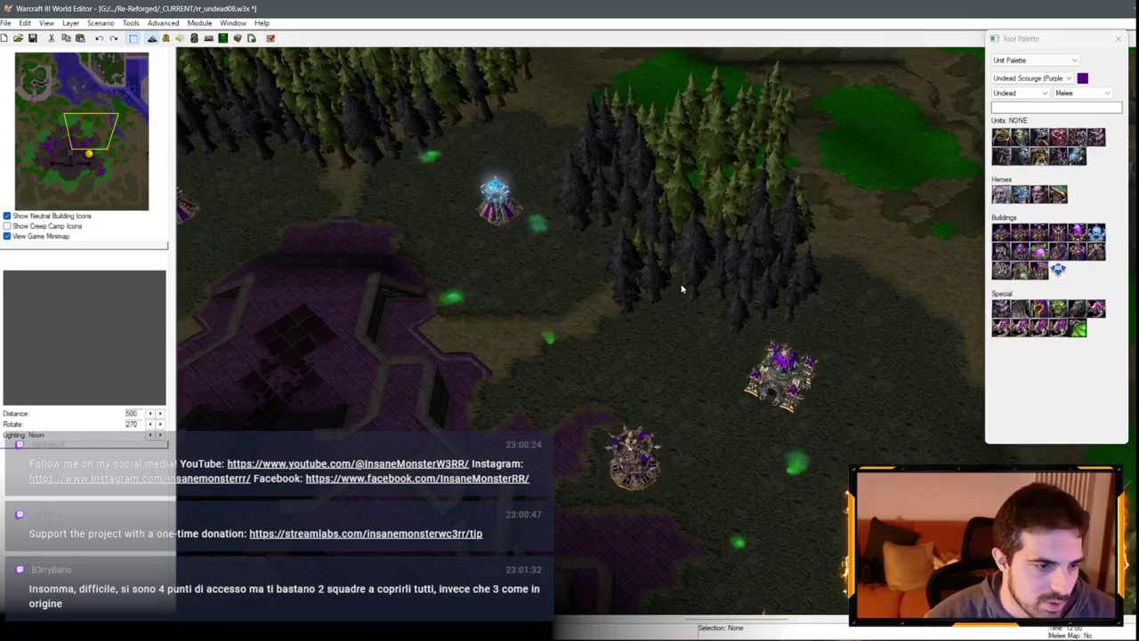
{"action": "key", "text": "Down"}
{"action": "key", "text": "Left"}
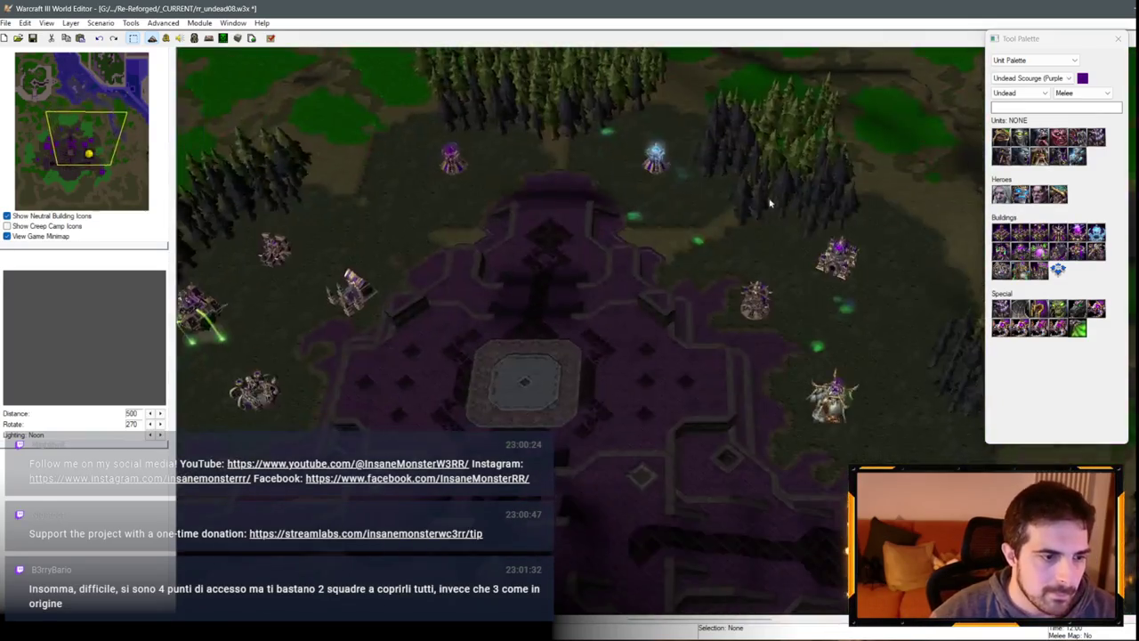
{"action": "scroll", "coordinate": [624, 224], "scroll_direction": "down", "scroll_amount": 3}
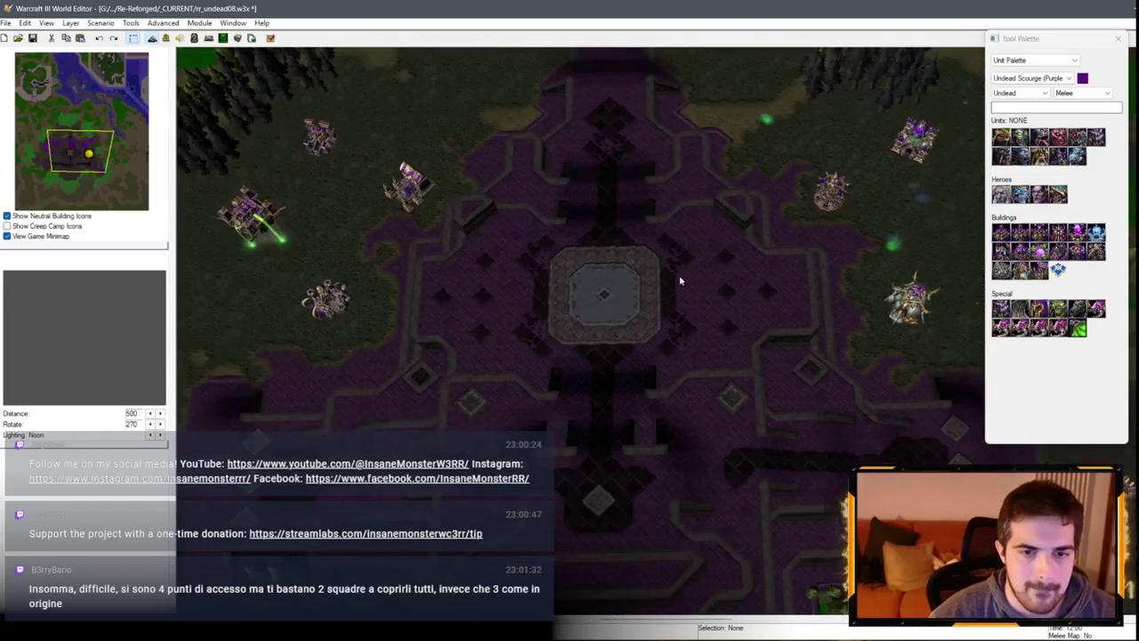
{"action": "scroll", "coordinate": [682, 276], "scroll_direction": "down", "scroll_amount": 2}
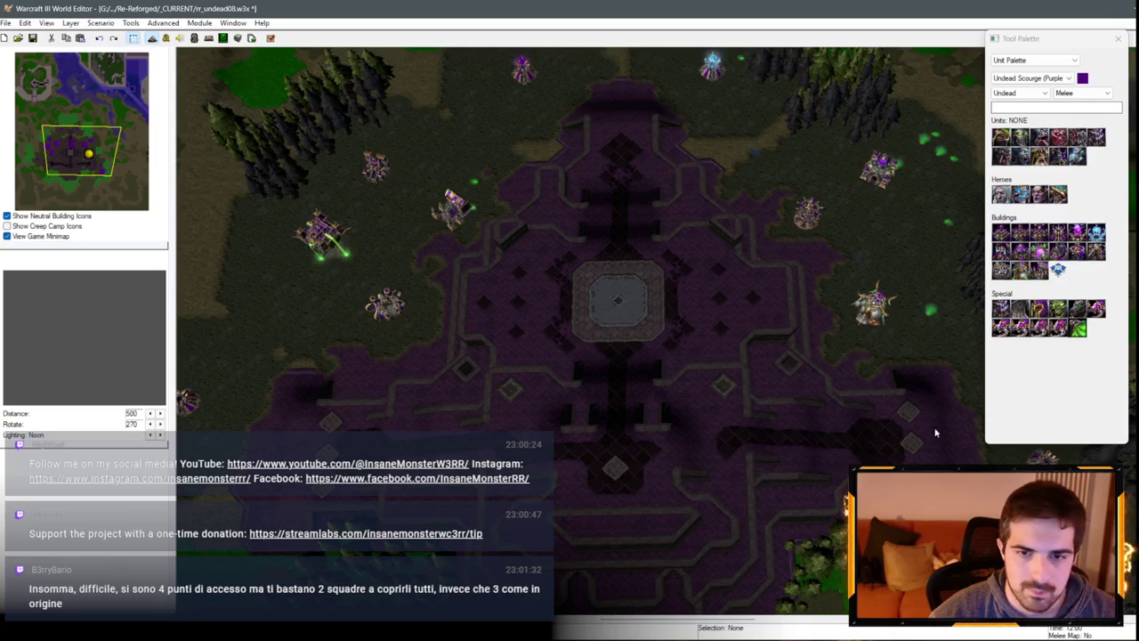
{"action": "scroll", "coordinate": [851, 434], "scroll_direction": "up", "scroll_amount": 2}
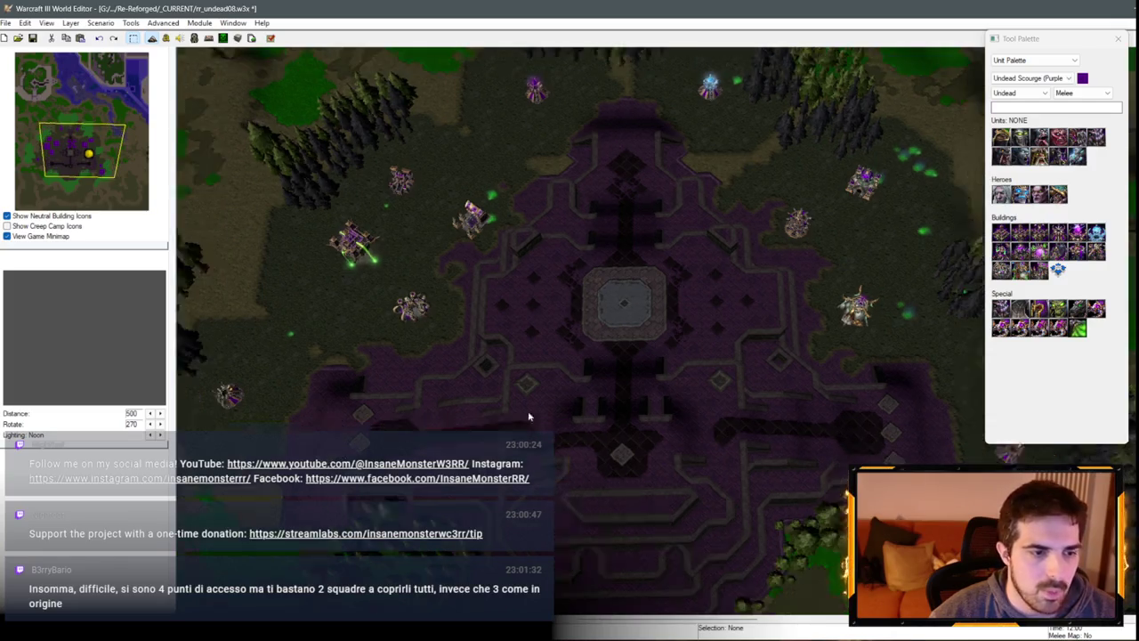
{"action": "scroll", "coordinate": [516, 405], "scroll_direction": "down", "scroll_amount": 1}
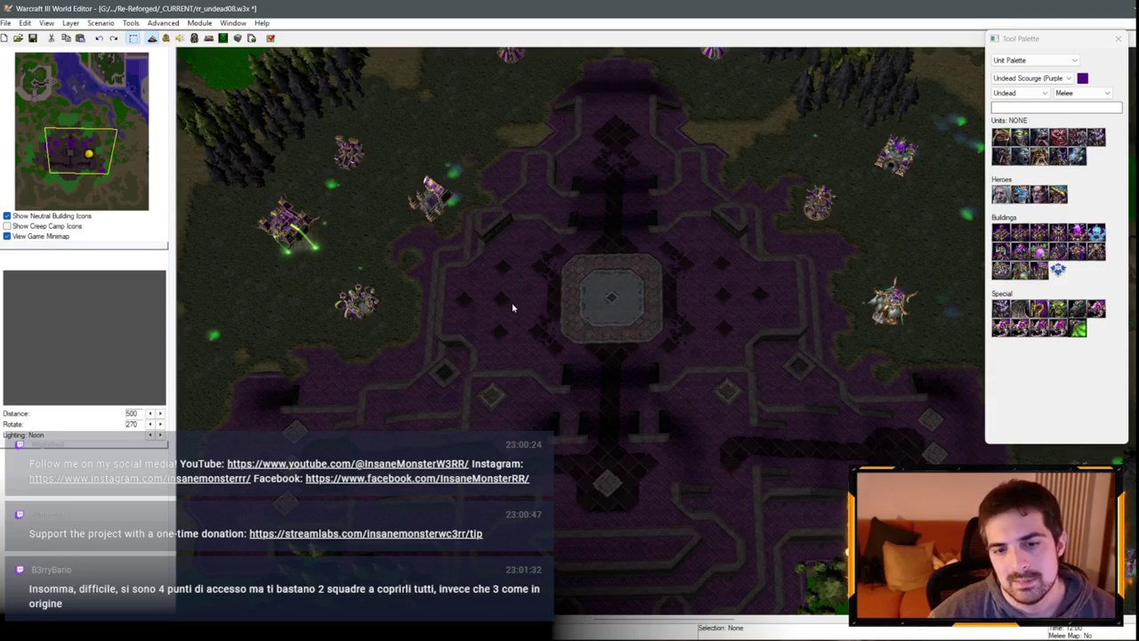
{"action": "key", "text": "Down"}
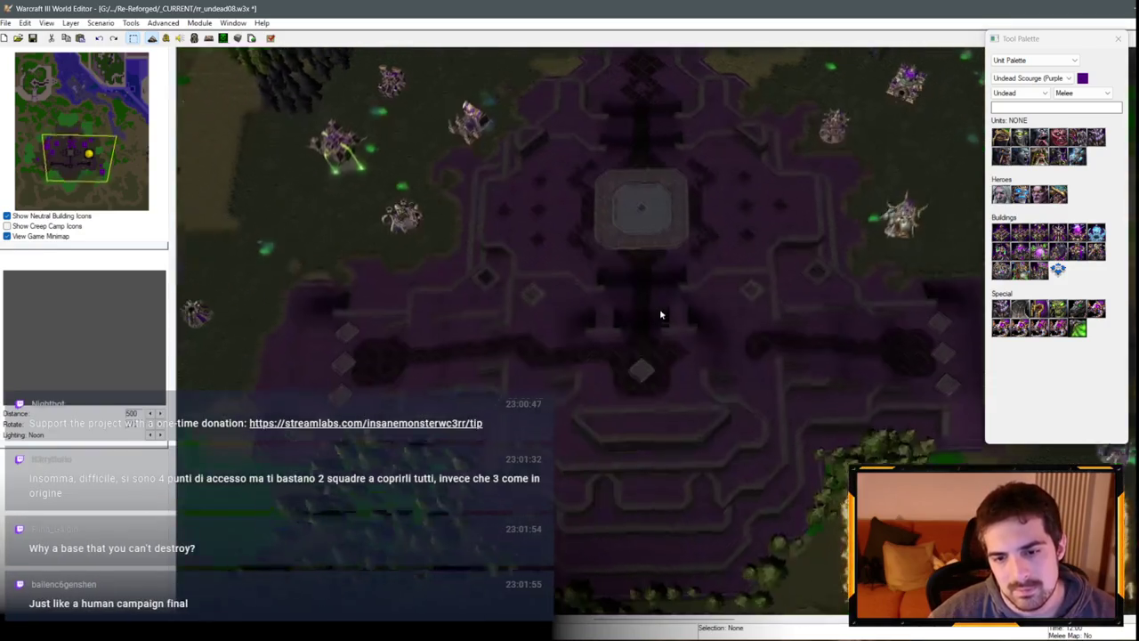
{"action": "scroll", "coordinate": [666, 276], "scroll_direction": "up", "scroll_amount": 2}
{"action": "scroll", "coordinate": [623, 269], "scroll_direction": "down", "scroll_amount": 2}
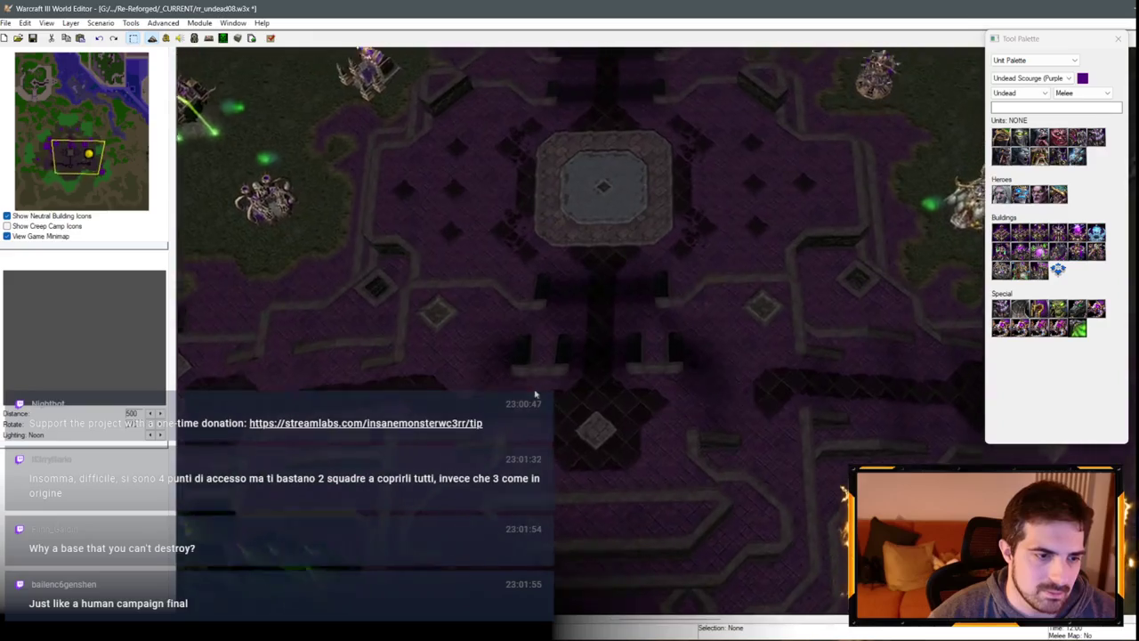
{"action": "key", "text": "Up"}
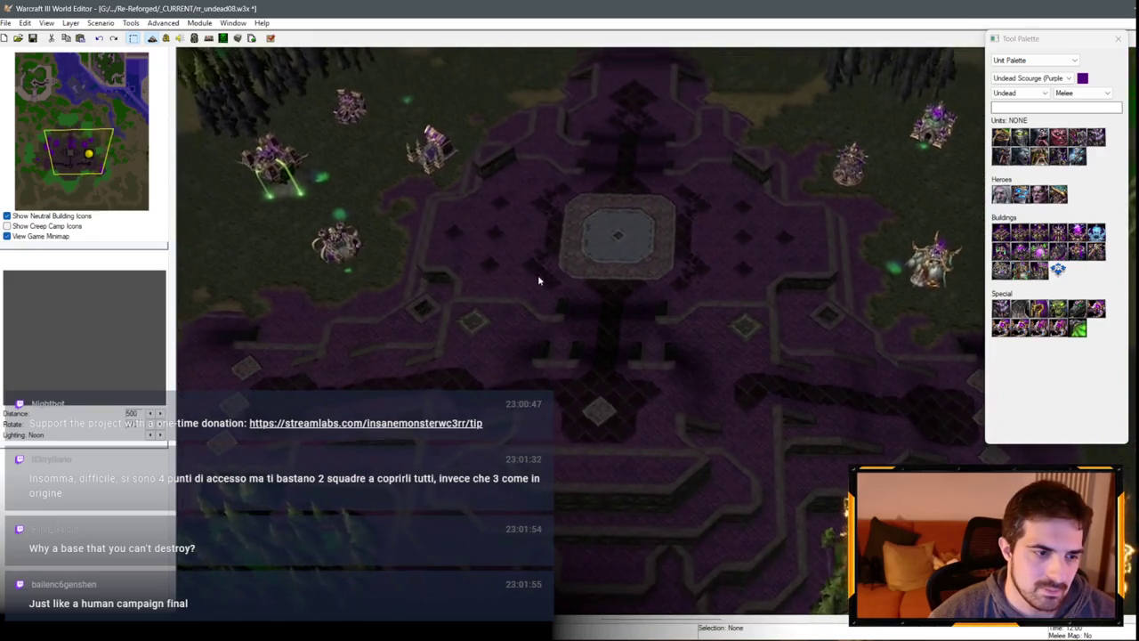
{"action": "scroll", "coordinate": [553, 197], "scroll_direction": "up", "scroll_amount": 2}
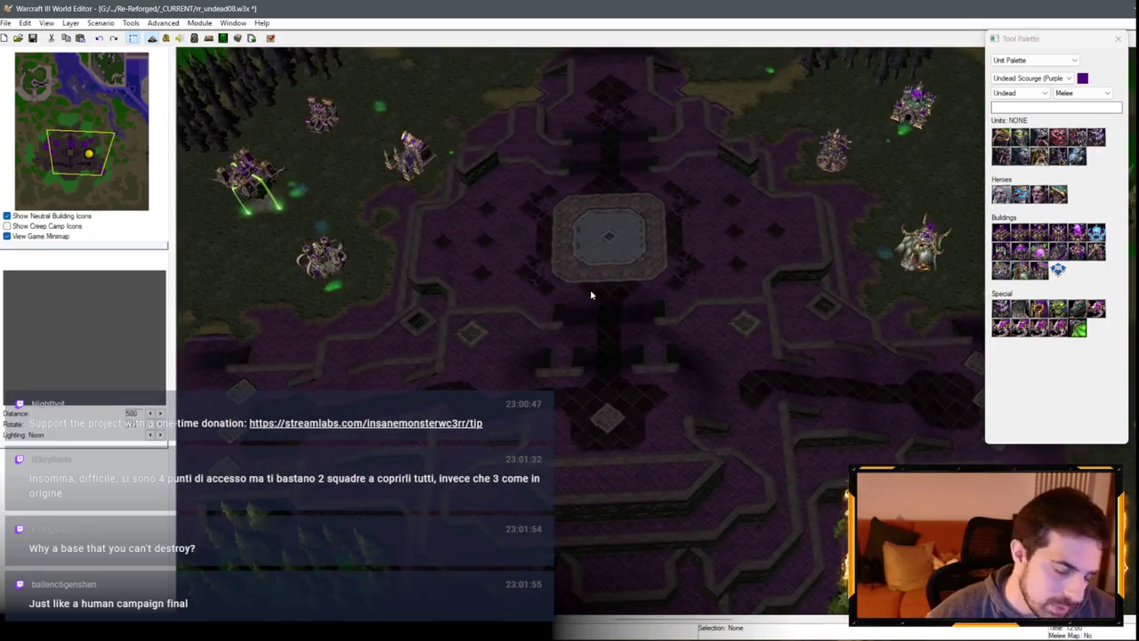
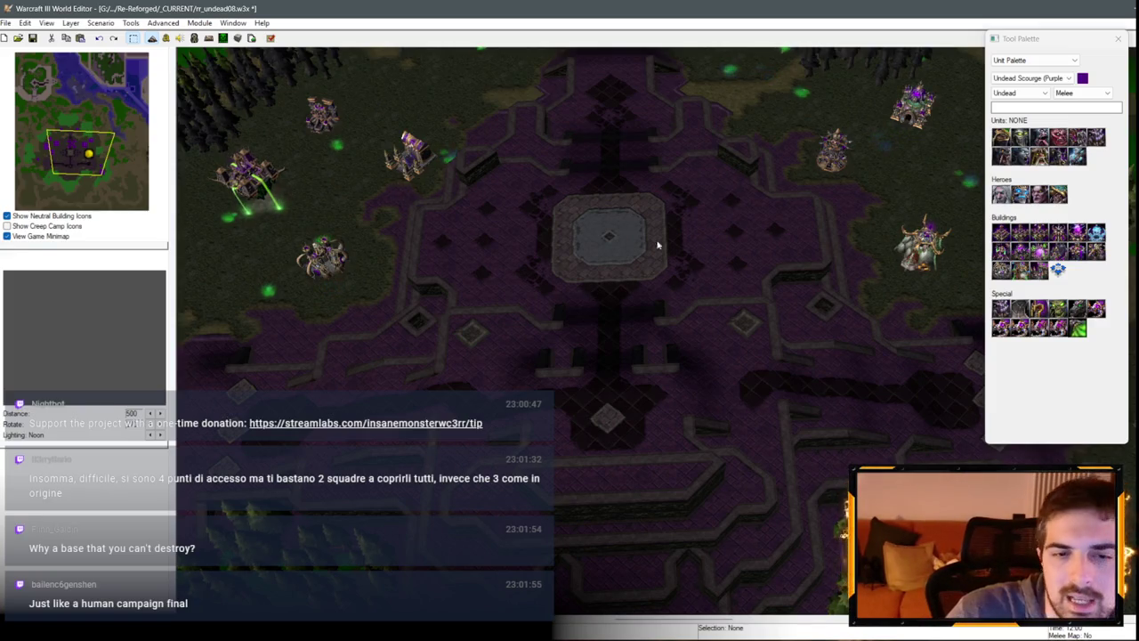
Step: Switch the tool palette from units to the Terrain Palette
{"action": "key", "text": "Up"}
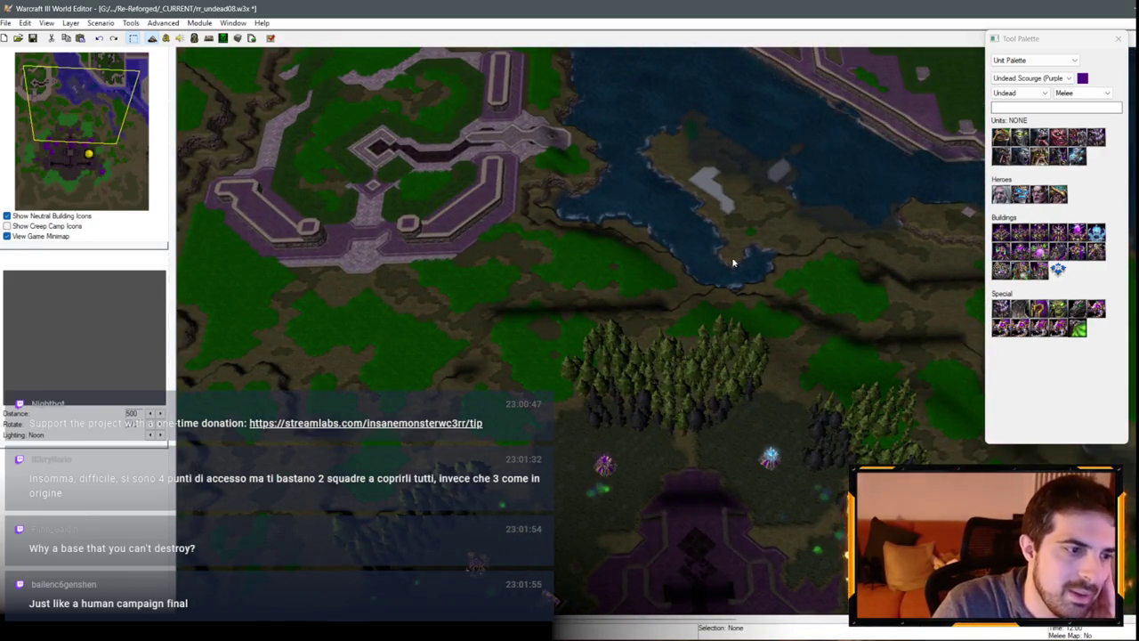
{"action": "scroll", "coordinate": [733, 262], "scroll_direction": "up", "scroll_amount": 5}
{"action": "scroll", "coordinate": [636, 411], "scroll_direction": "down", "scroll_amount": 5}
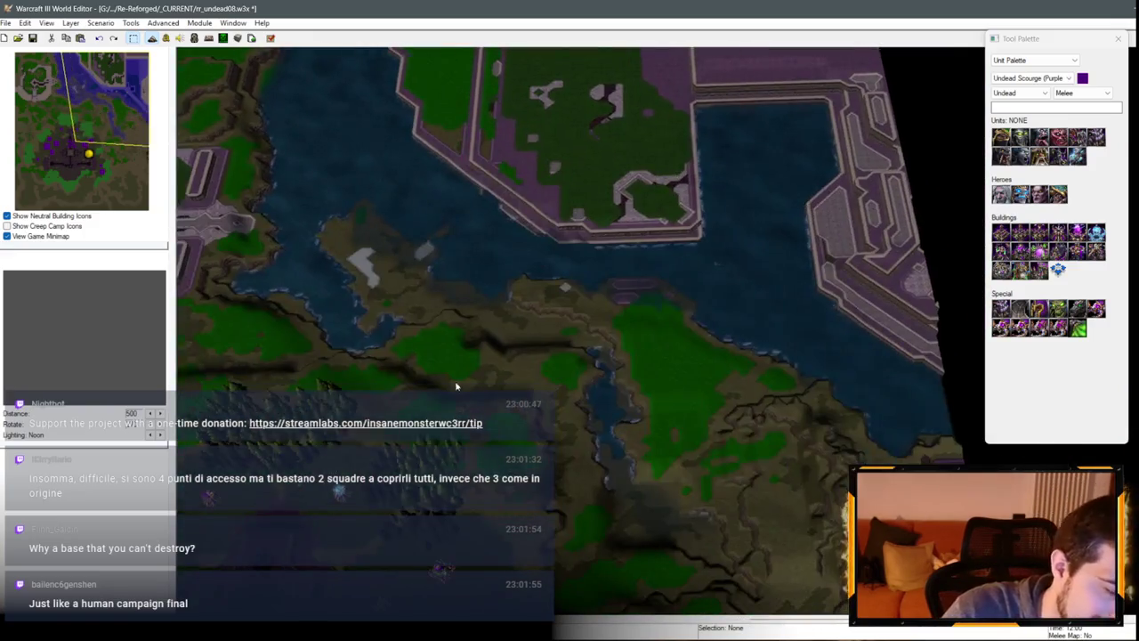
{"action": "scroll", "coordinate": [656, 282], "scroll_direction": "up", "scroll_amount": 4}
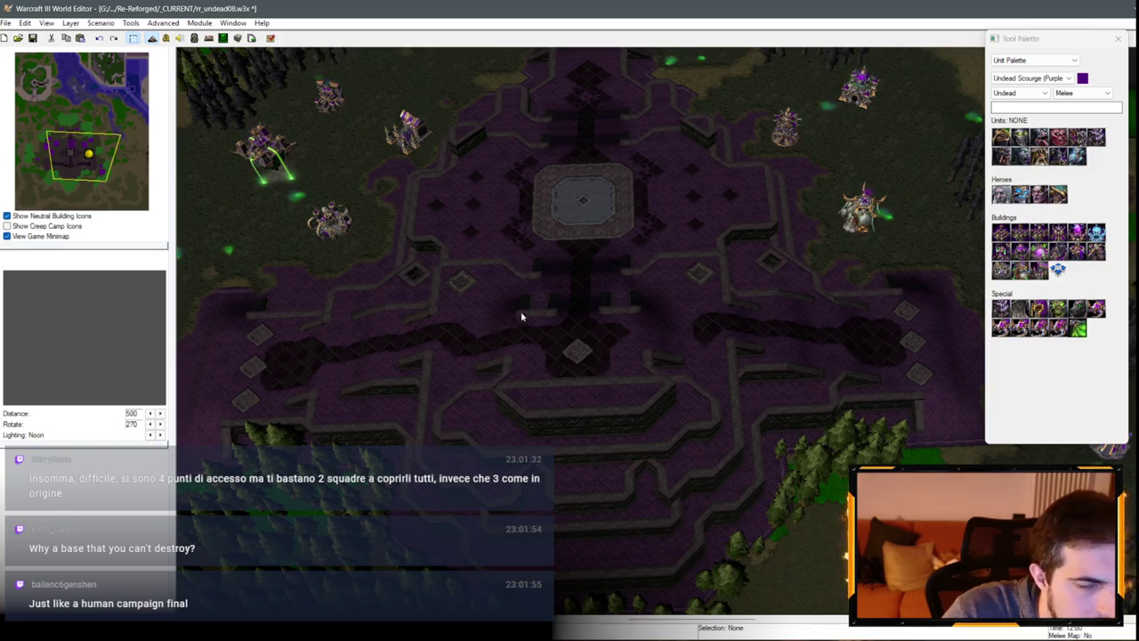
{"action": "mouse_move", "coordinate": [522, 316]}
{"action": "left_mouse_down"}
{"action": "mouse_move", "coordinate": [611, 267]}
{"action": "mouse_move", "coordinate": [724, 234]}
{"action": "mouse_move", "coordinate": [745, 240]}
{"action": "mouse_move", "coordinate": [774, 305]}
{"action": "mouse_move", "coordinate": [916, 294]}
{"action": "mouse_move", "coordinate": [597, 356]}
{"action": "mouse_move", "coordinate": [710, 328]}
{"action": "mouse_move", "coordinate": [570, 282]}
{"action": "mouse_move", "coordinate": [722, 311]}
{"action": "mouse_move", "coordinate": [620, 315]}
{"action": "left_mouse_up"}
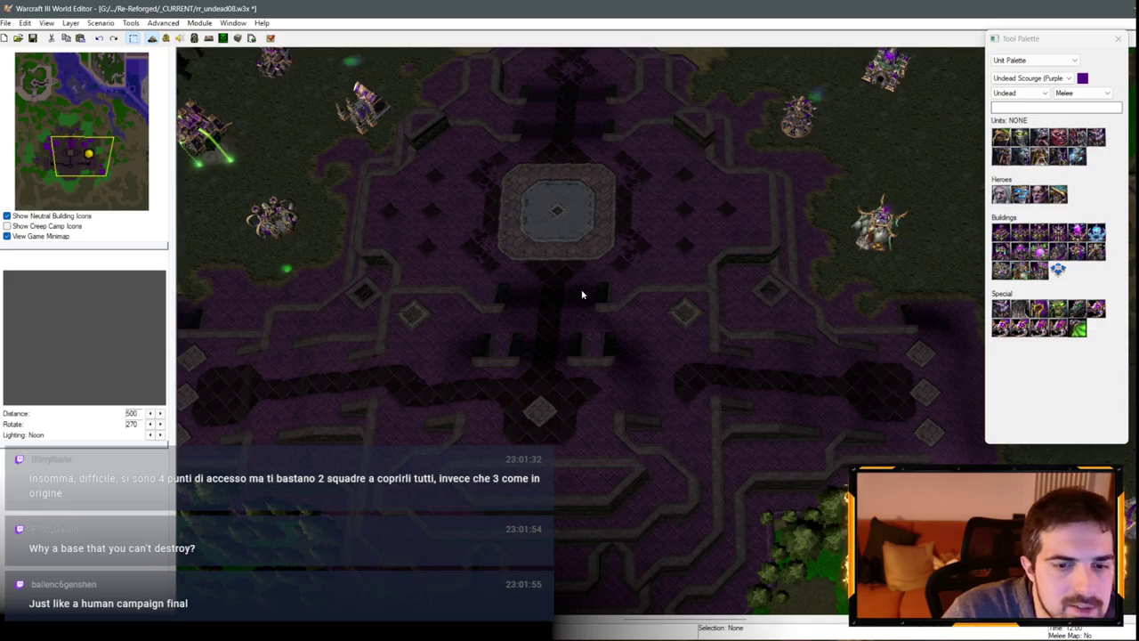
{"action": "mouse_move", "coordinate": [541, 288]}
{"action": "left_mouse_down"}
{"action": "mouse_move", "coordinate": [605, 270]}
{"action": "mouse_move", "coordinate": [828, 402]}
{"action": "mouse_move", "coordinate": [557, 178]}
{"action": "mouse_move", "coordinate": [417, 251]}
{"action": "mouse_move", "coordinate": [729, 308]}
{"action": "mouse_move", "coordinate": [709, 303]}
{"action": "mouse_move", "coordinate": [771, 404]}
{"action": "mouse_move", "coordinate": [503, 365]}
{"action": "mouse_move", "coordinate": [674, 326]}
{"action": "mouse_move", "coordinate": [547, 285]}
{"action": "mouse_move", "coordinate": [356, 420]}
{"action": "mouse_move", "coordinate": [472, 289]}
{"action": "mouse_move", "coordinate": [827, 237]}
{"action": "mouse_move", "coordinate": [677, 267]}
{"action": "left_mouse_up"}
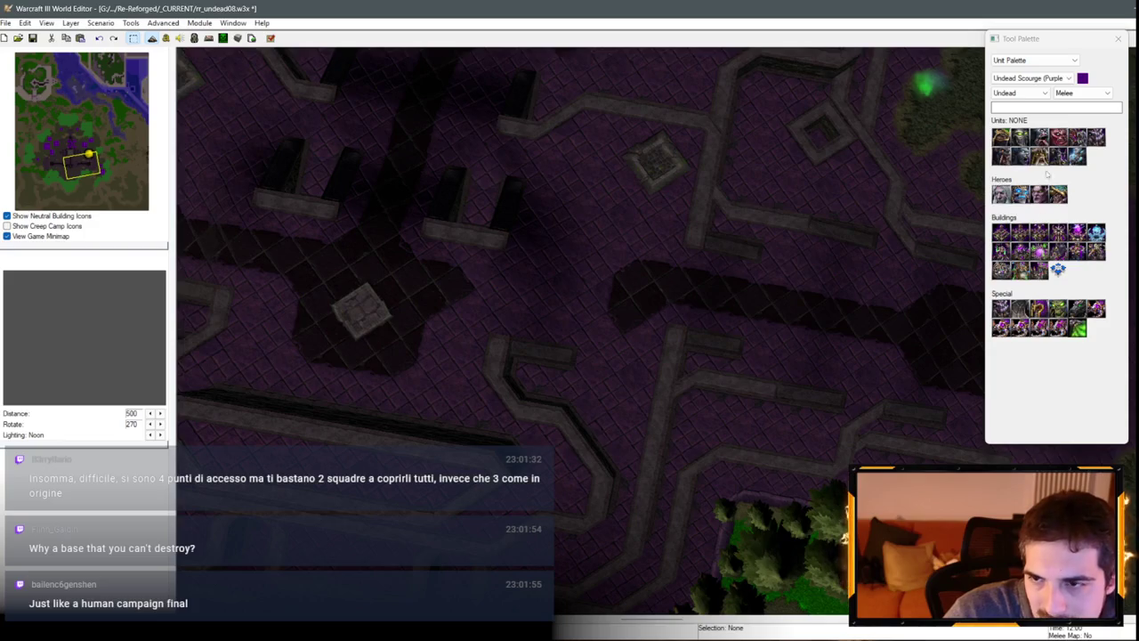
{"action": "left_click", "coordinate": [1035, 60]}
{"action": "left_click", "coordinate": [1015, 69]}
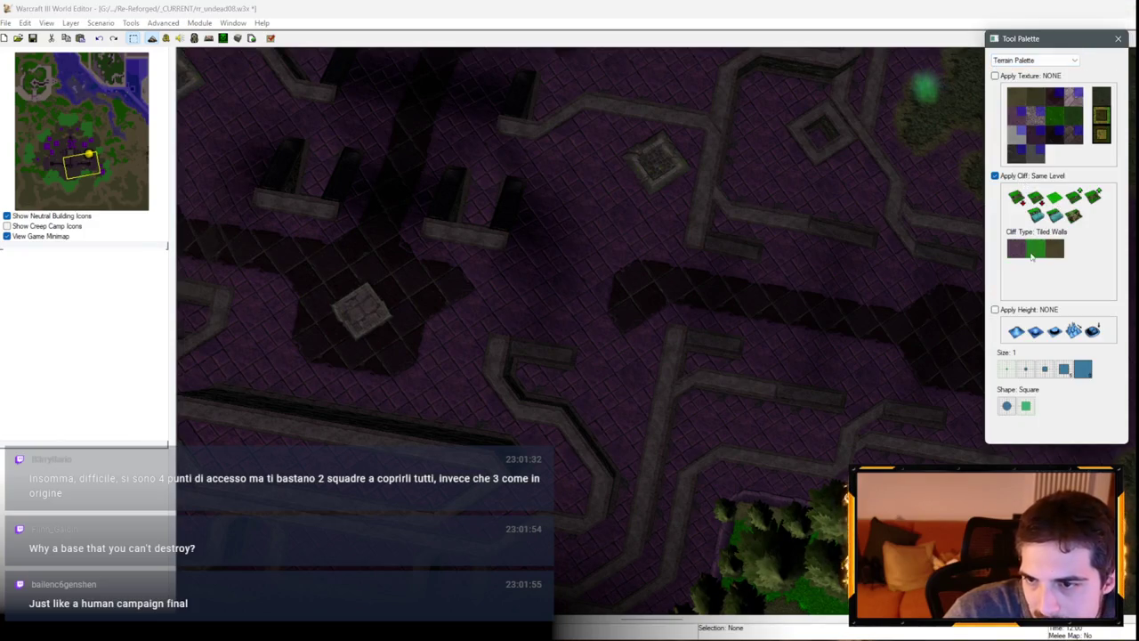
Step: Orbit back to a top-down view and try the Same Level and Raise One cliff brushes
{"action": "key", "text": "Down"}
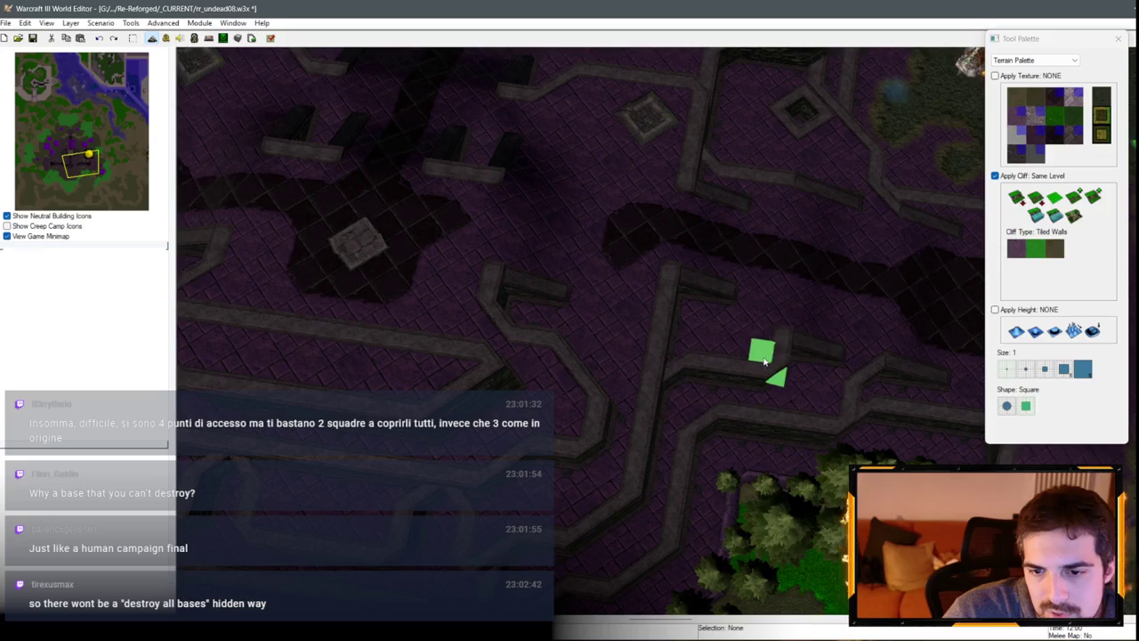
{"action": "left_click_drag", "start_coordinate": [720, 324], "coordinate": [643, 259]}
{"action": "left_click_drag", "start_coordinate": [774, 307], "coordinate": [640, 329]}
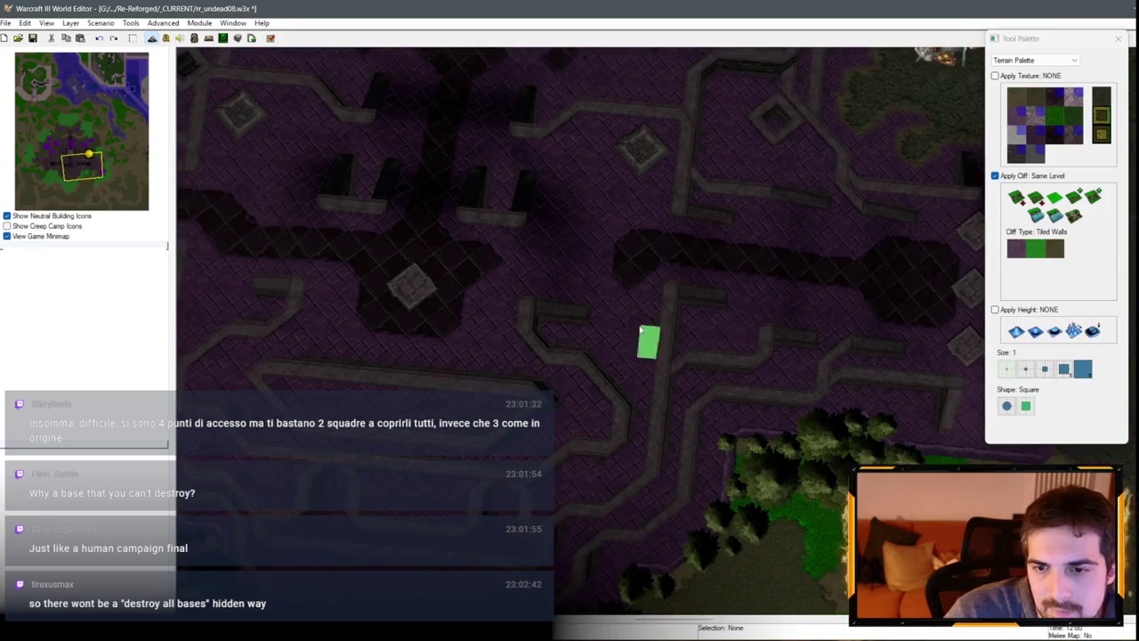
{"action": "left_click_drag", "start_coordinate": [734, 226], "coordinate": [748, 327]}
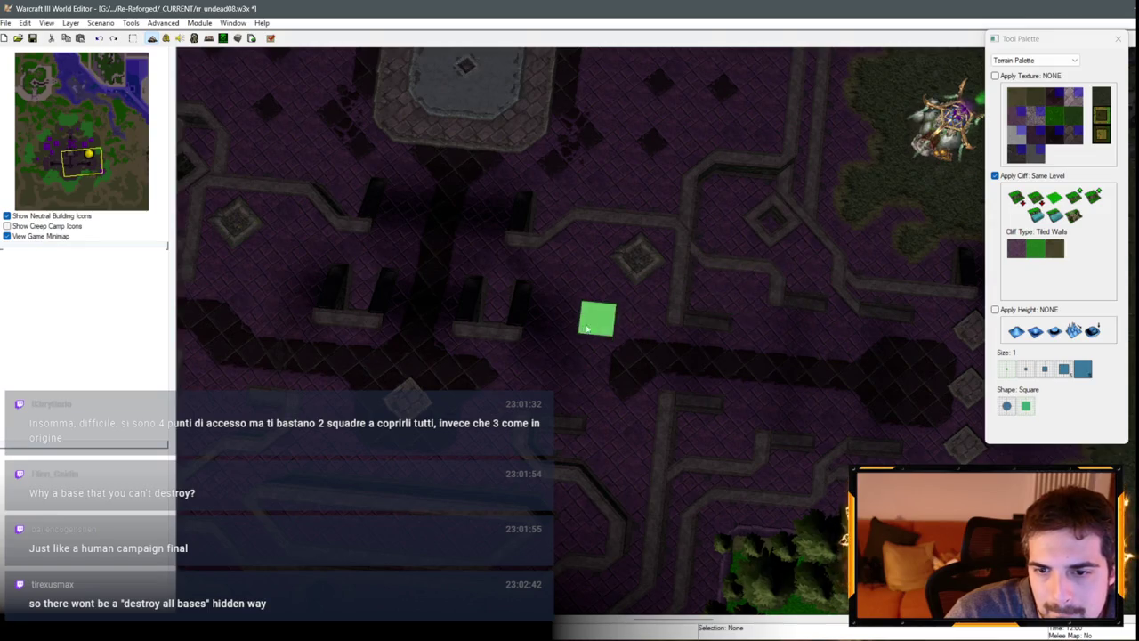
{"action": "mouse_move", "coordinate": [586, 329]}
{"action": "left_mouse_down"}
{"action": "mouse_move", "coordinate": [686, 267]}
{"action": "mouse_move", "coordinate": [694, 331]}
{"action": "mouse_move", "coordinate": [427, 336]}
{"action": "mouse_move", "coordinate": [630, 278]}
{"action": "mouse_move", "coordinate": [569, 280]}
{"action": "mouse_move", "coordinate": [572, 185]}
{"action": "mouse_move", "coordinate": [568, 212]}
{"action": "mouse_move", "coordinate": [364, 234]}
{"action": "mouse_move", "coordinate": [742, 329]}
{"action": "mouse_move", "coordinate": [715, 262]}
{"action": "mouse_move", "coordinate": [615, 329]}
{"action": "mouse_move", "coordinate": [476, 361]}
{"action": "mouse_move", "coordinate": [570, 348]}
{"action": "mouse_move", "coordinate": [506, 330]}
{"action": "mouse_move", "coordinate": [562, 343]}
{"action": "left_mouse_up"}
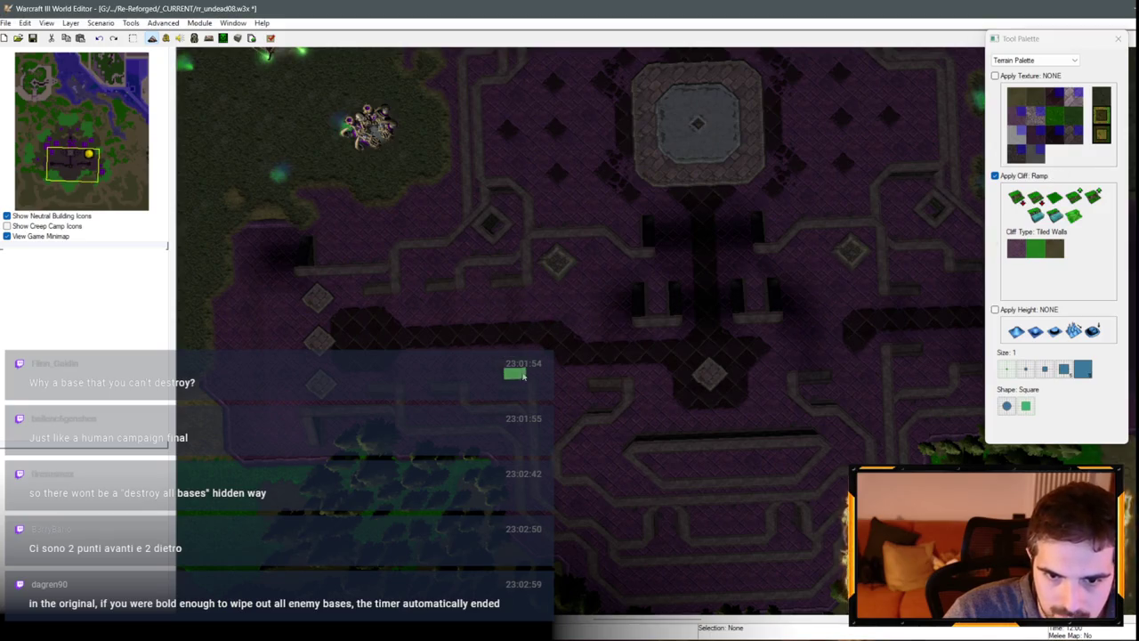
{"action": "left_click_drag", "start_coordinate": [524, 375], "coordinate": [385, 379]}
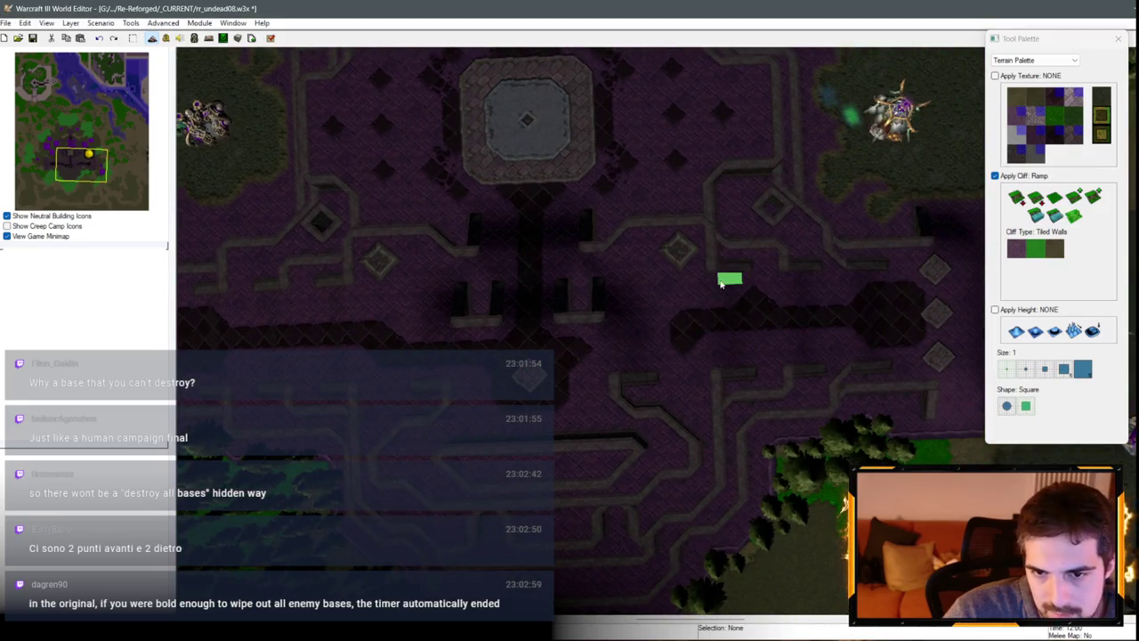
{"action": "mouse_move", "coordinate": [721, 283]}
{"action": "left_mouse_down"}
{"action": "mouse_move", "coordinate": [784, 268]}
{"action": "mouse_move", "coordinate": [681, 219]}
{"action": "mouse_move", "coordinate": [720, 259]}
{"action": "mouse_move", "coordinate": [703, 389]}
{"action": "mouse_move", "coordinate": [534, 411]}
{"action": "left_mouse_up"}
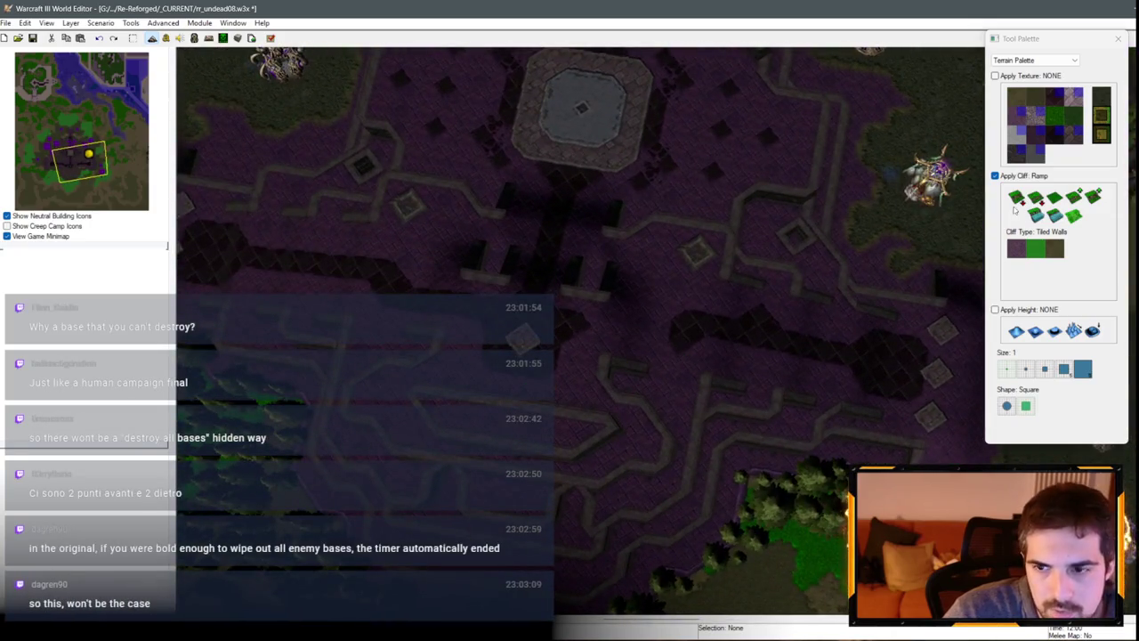
{"action": "left_click", "coordinate": [1015, 206]}
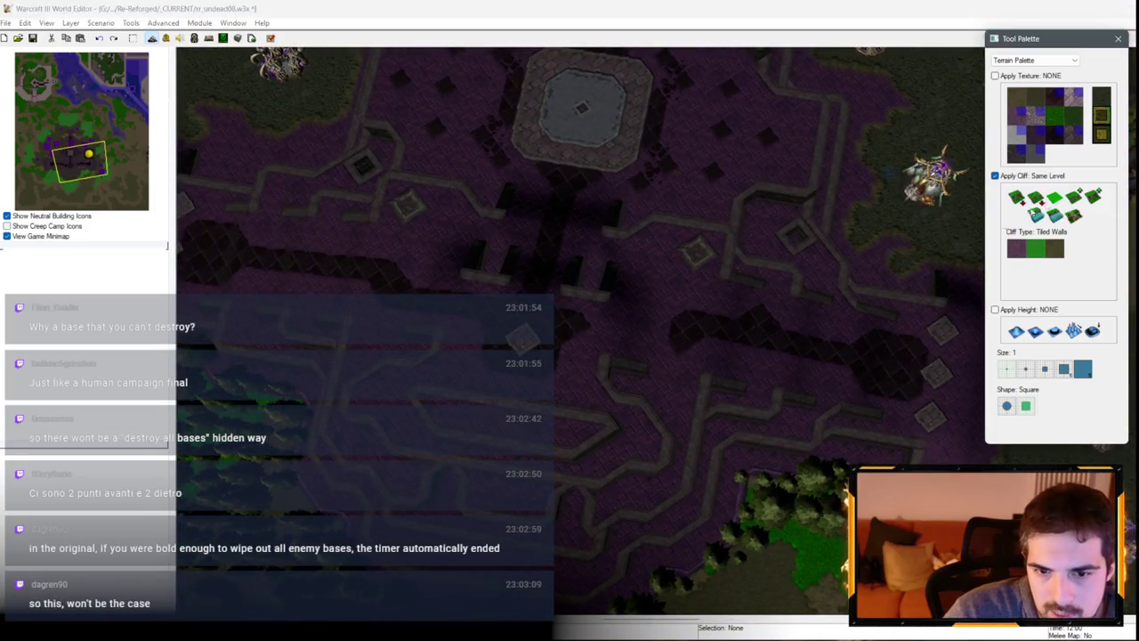
{"action": "scroll", "coordinate": [631, 405], "scroll_direction": "up", "scroll_amount": 2}
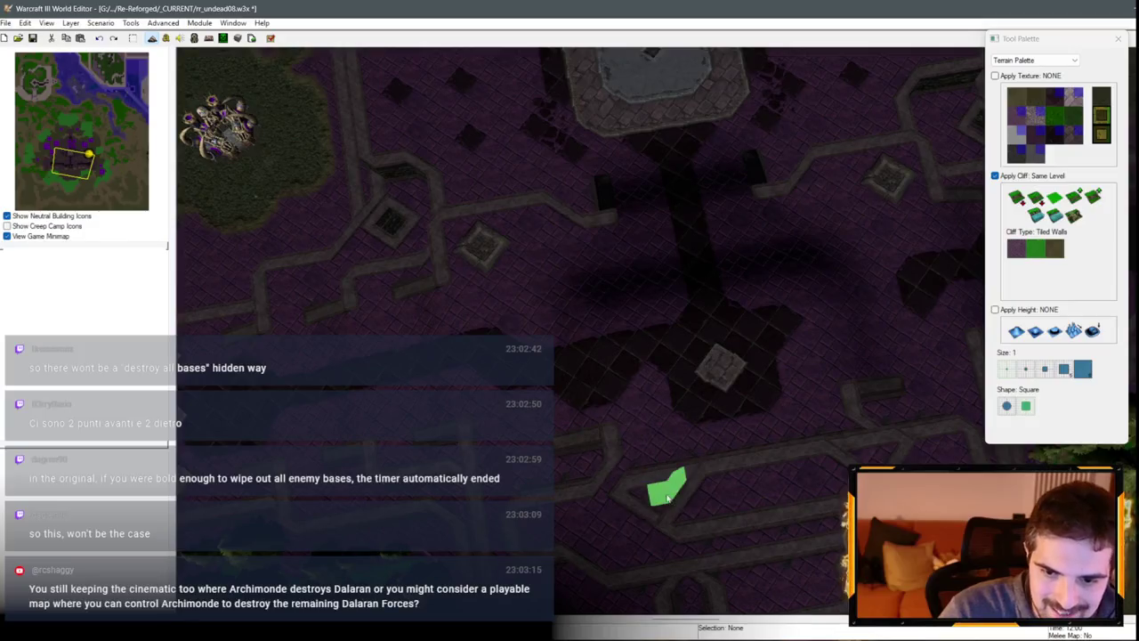
{"action": "left_click", "coordinate": [1035, 216]}
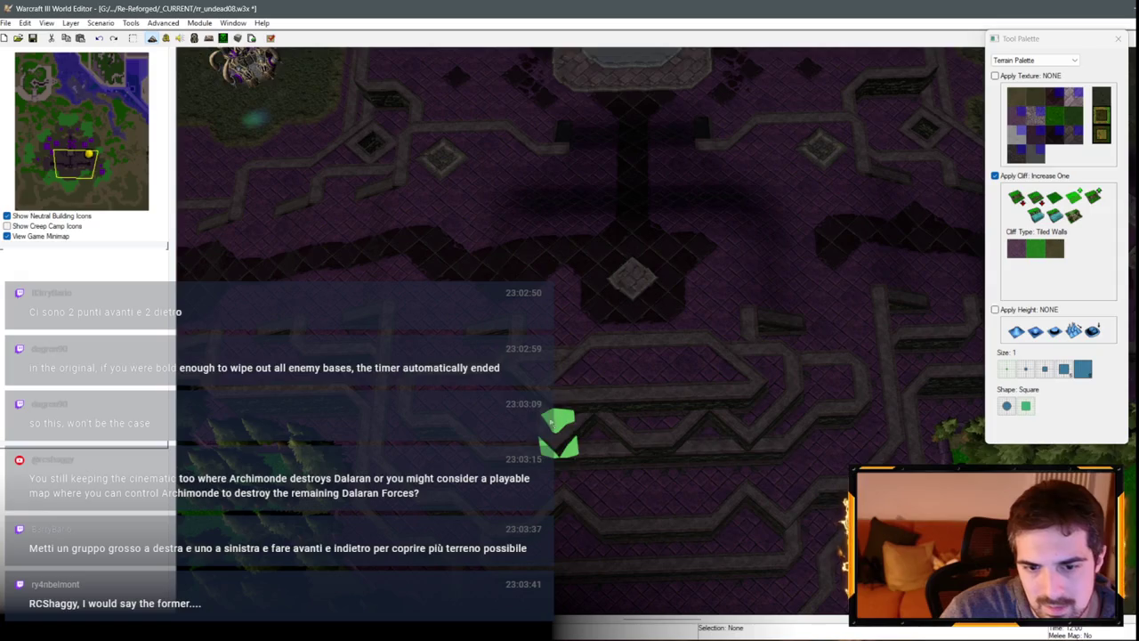
Step: Put the cliff brush away so the cliff type returns to NONE
{"action": "mouse_move", "coordinate": [765, 438]}
{"action": "left_mouse_down"}
{"action": "mouse_move", "coordinate": [812, 332]}
{"action": "mouse_move", "coordinate": [774, 330]}
{"action": "mouse_move", "coordinate": [823, 411]}
{"action": "left_mouse_up"}
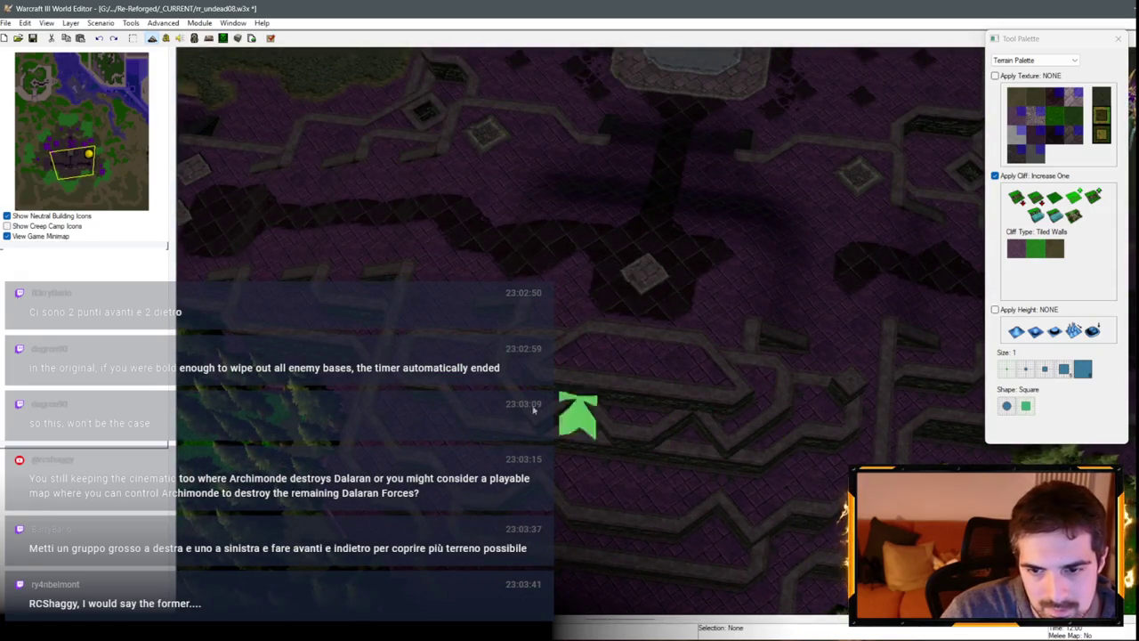
{"action": "key", "text": "Down"}
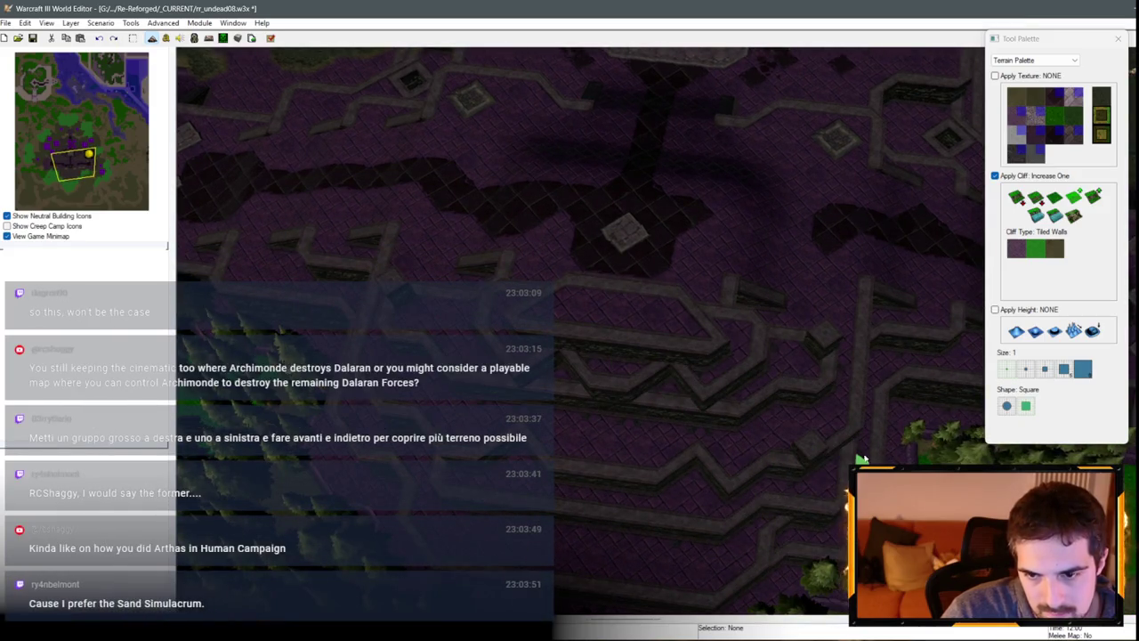
{"action": "key", "text": "Down"}
{"action": "key", "text": "Right"}
{"action": "key", "text": "Right"}
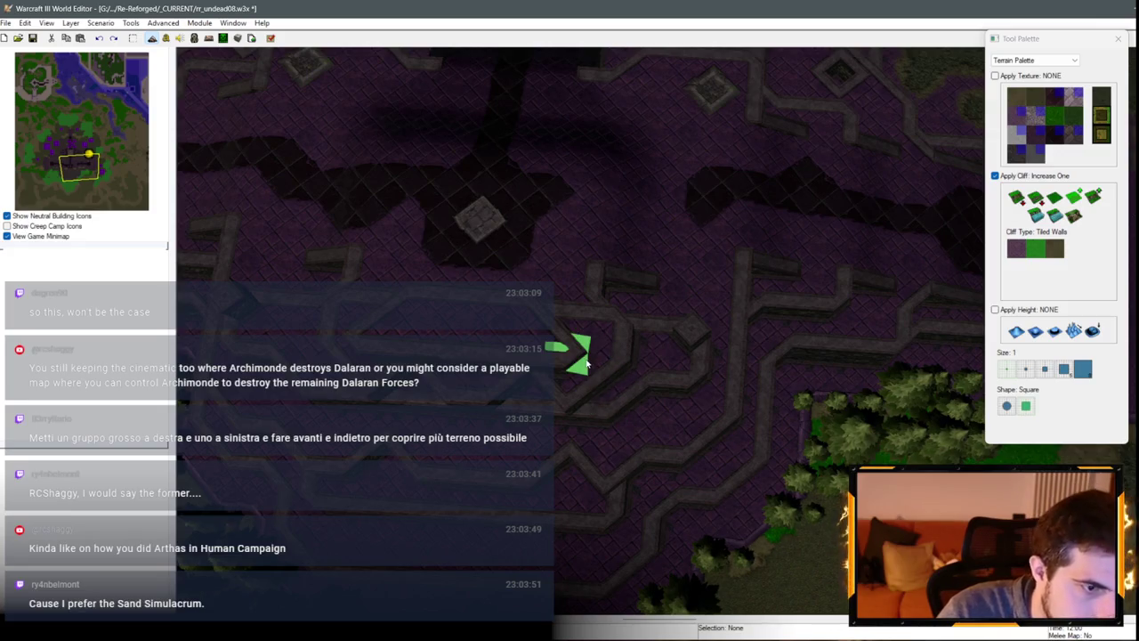
{"action": "key", "text": "Up"}
{"action": "key", "text": "Left"}
{"action": "key", "text": "Escape"}
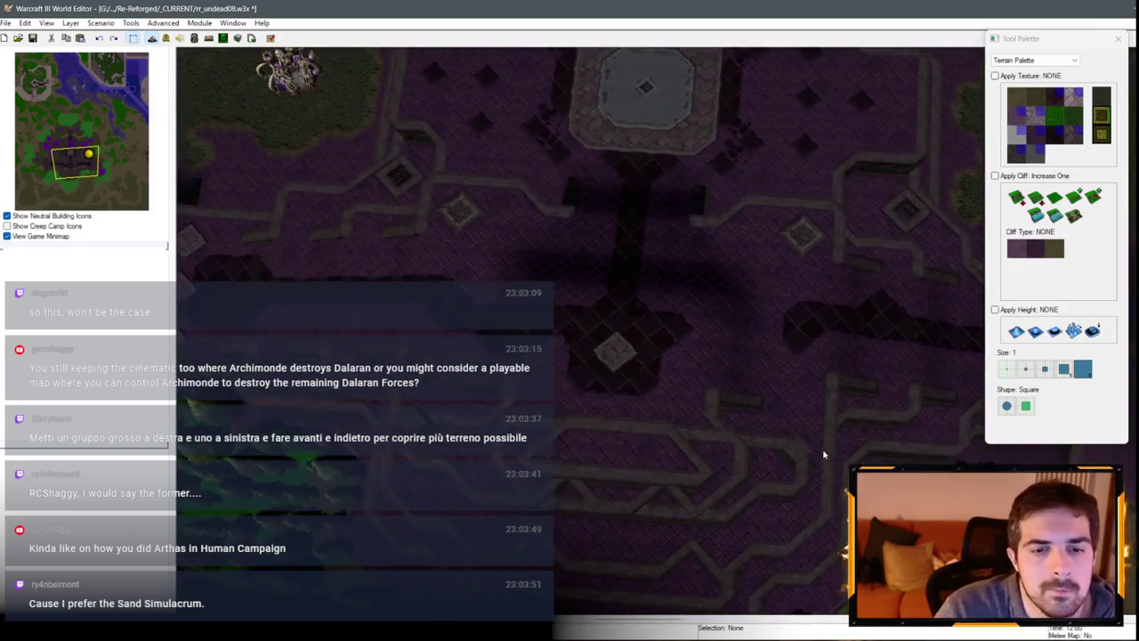
Step: Center on the central platform and pick the Same Level Tiled Walls cliff brush
{"action": "key", "text": "Up"}
{"action": "key", "text": "Left"}
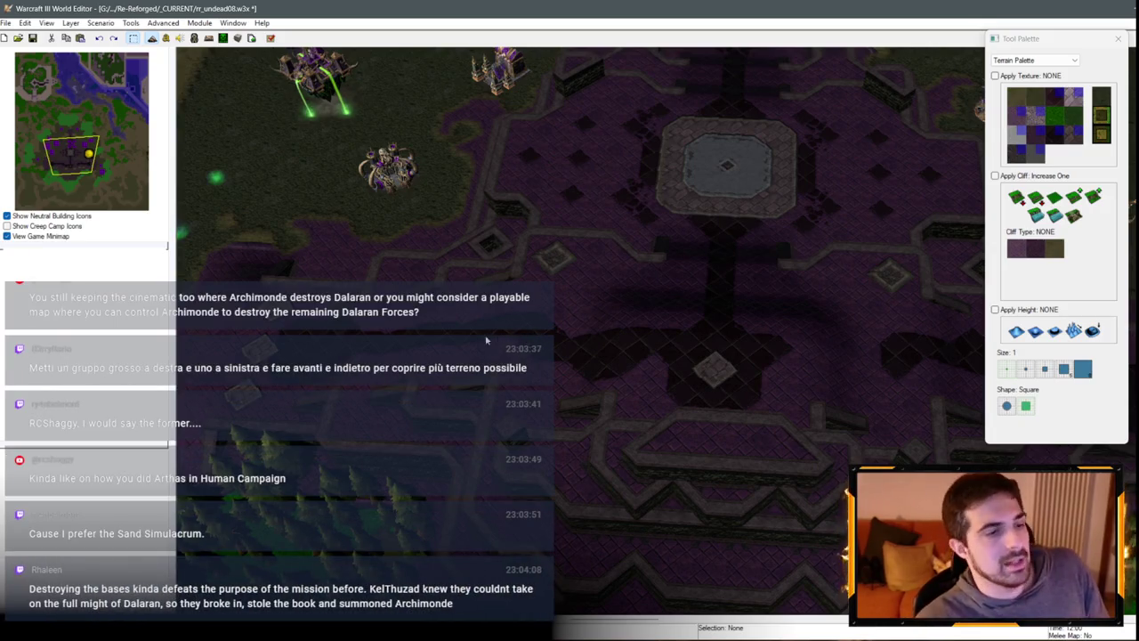
{"action": "key", "text": "Down"}
{"action": "key", "text": "Down"}
{"action": "key", "text": "Down"}
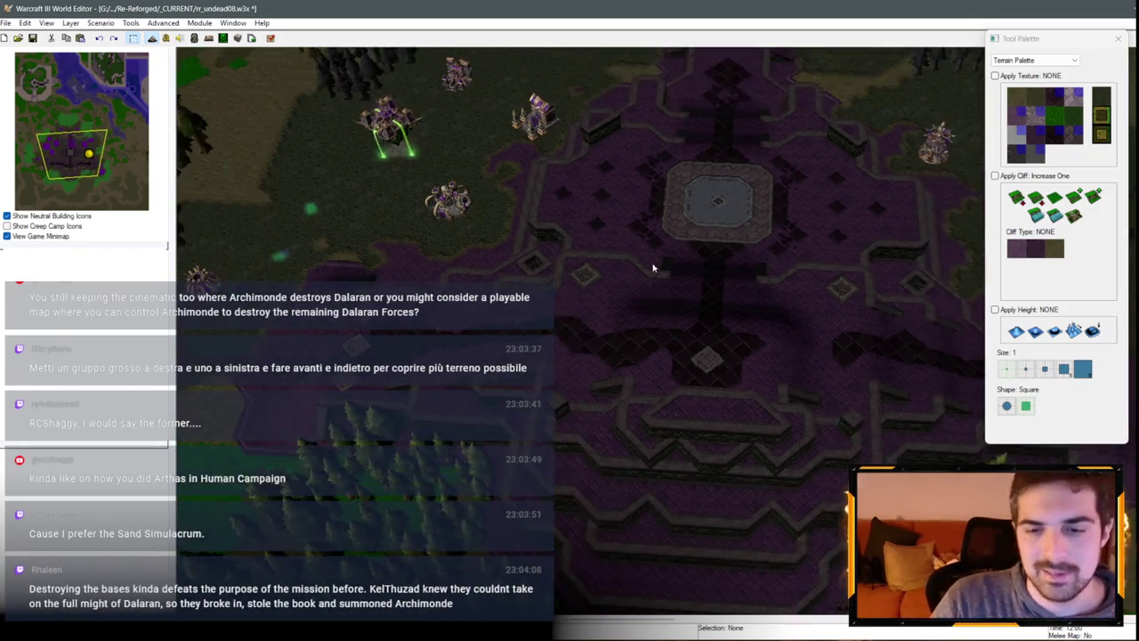
{"action": "key", "text": "Up"}
{"action": "key", "text": "Up"}
{"action": "key", "text": "Up"}
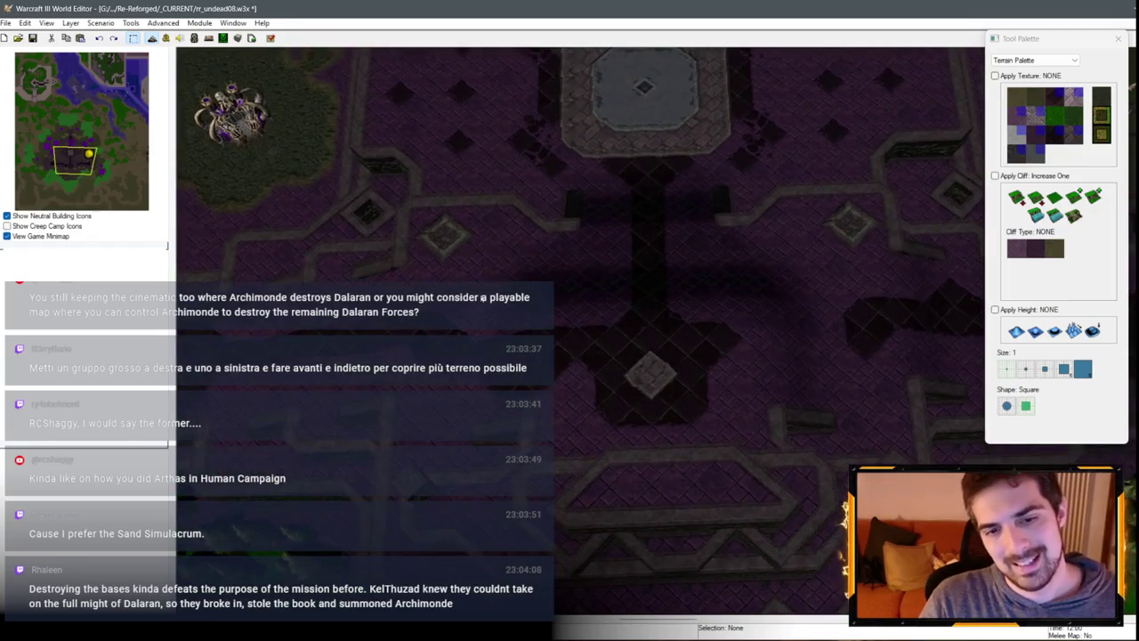
{"action": "key", "text": "Up"}
{"action": "key", "text": "Up"}
{"action": "key", "text": "Up"}
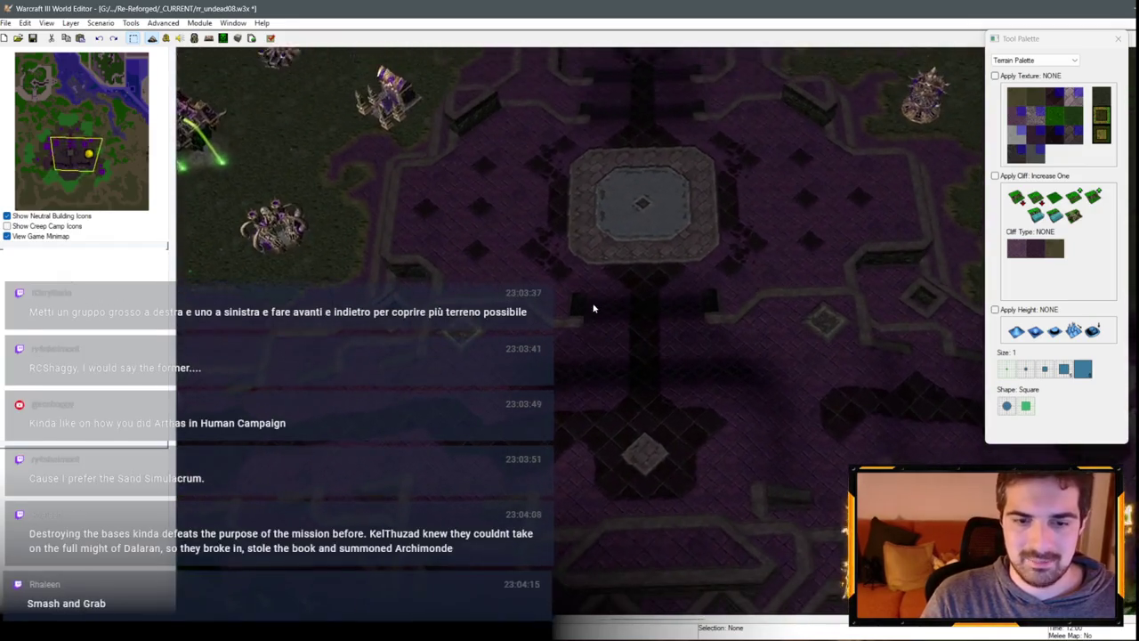
{"action": "scroll", "coordinate": [580, 395], "scroll_direction": "down", "scroll_amount": 5}
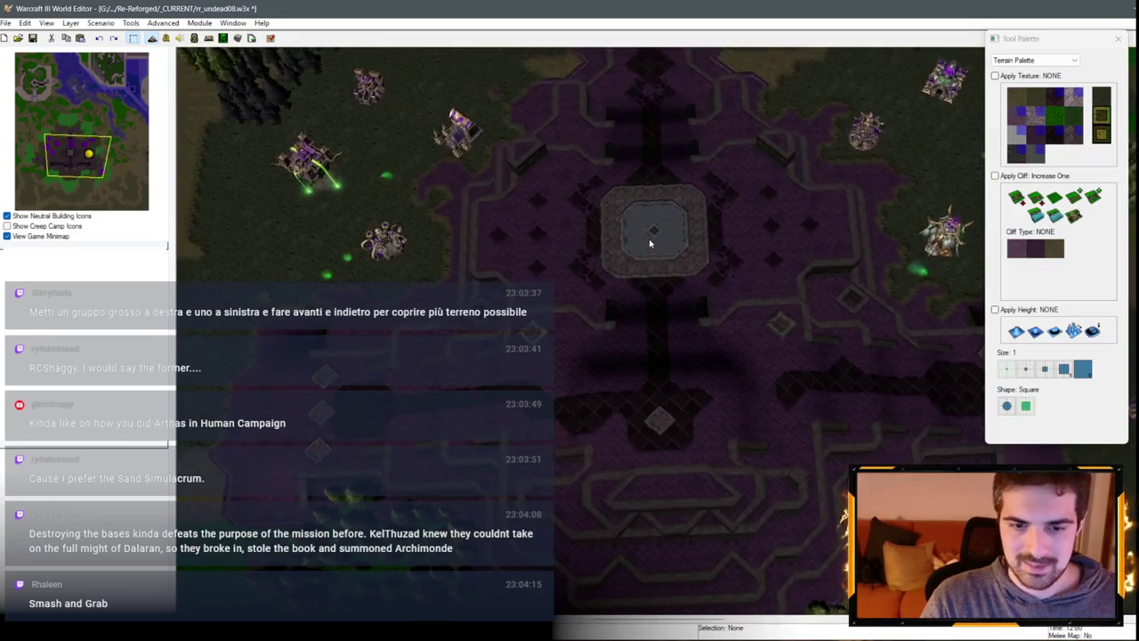
{"action": "scroll", "coordinate": [646, 301], "scroll_direction": "up", "scroll_amount": 3}
{"action": "left_click", "coordinate": [1052, 198]}
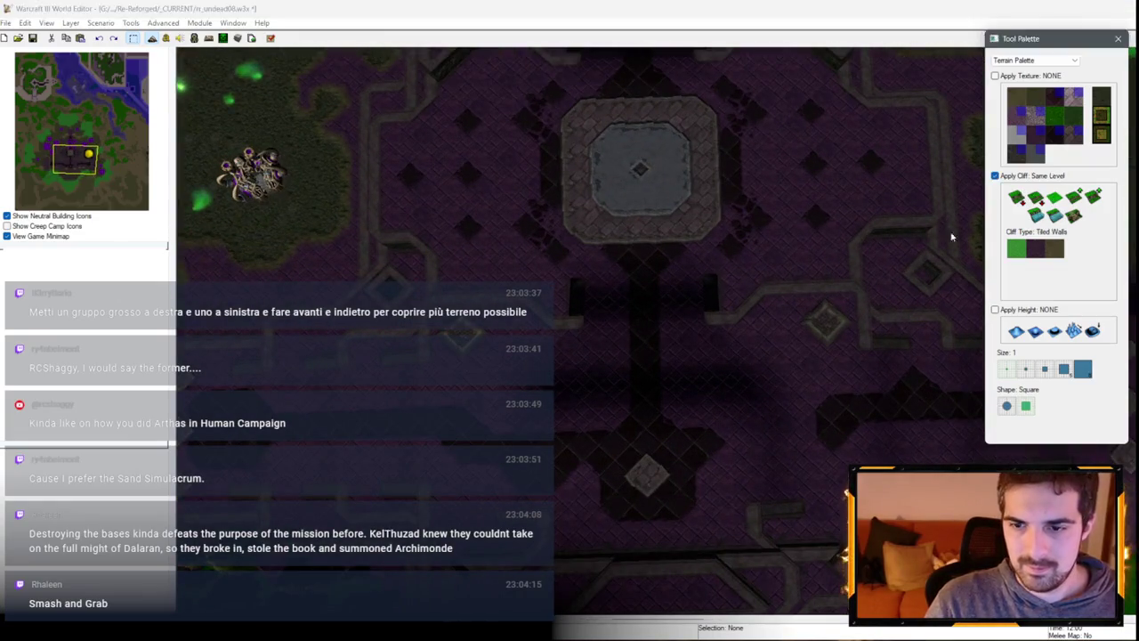
{"action": "left_click", "coordinate": [766, 297]}
{"action": "key", "text": "ctrl+z"}
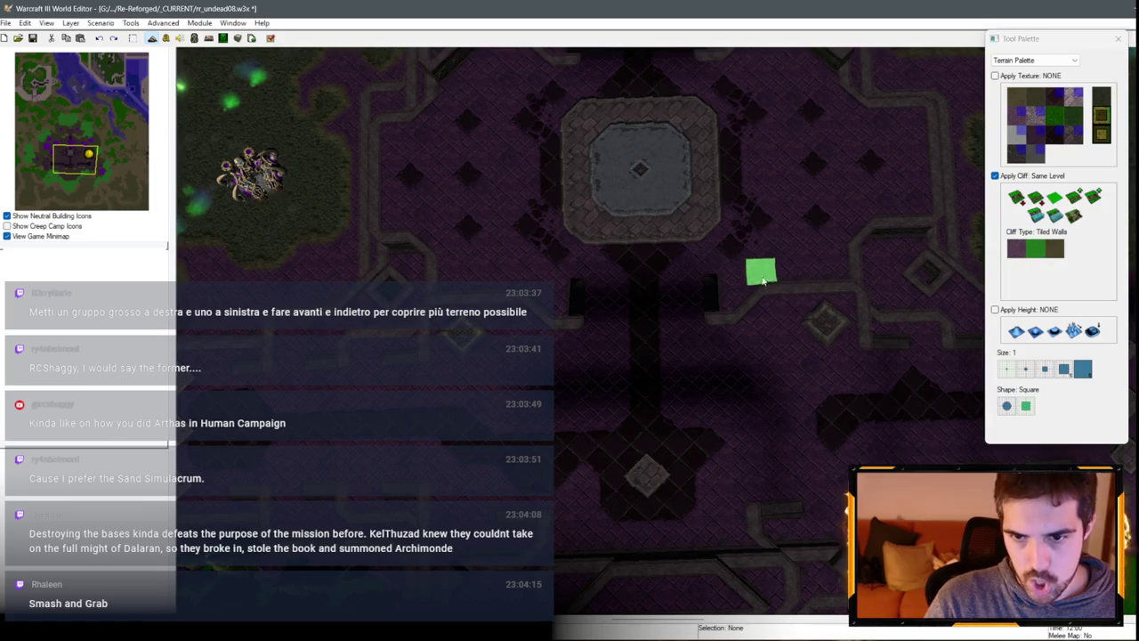
{"action": "left_click", "coordinate": [1075, 216]}
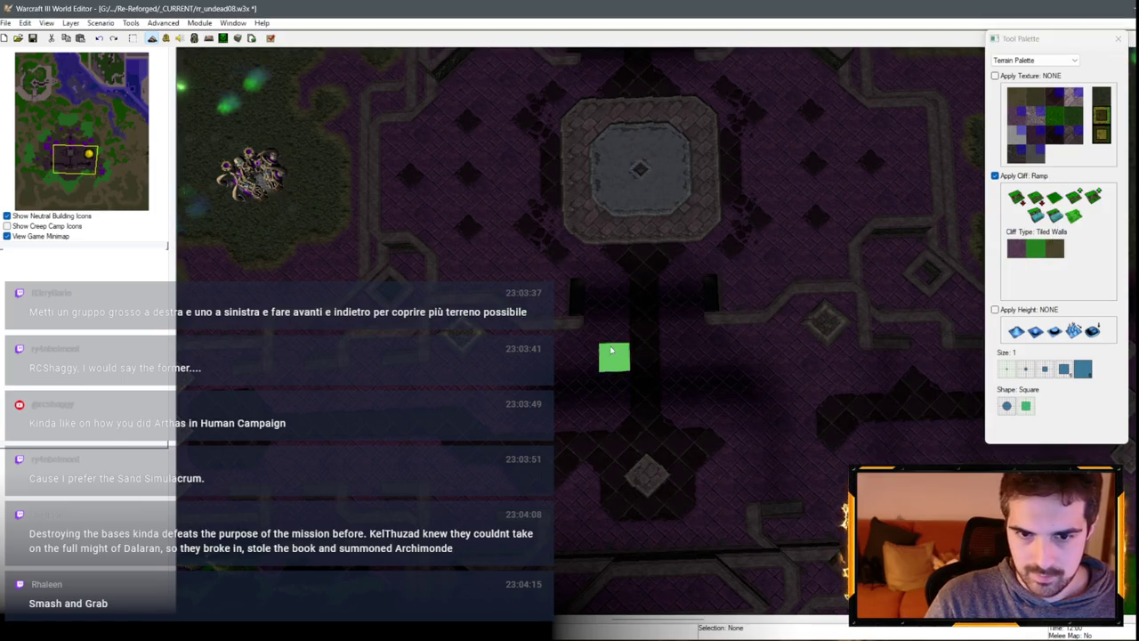
{"action": "right_click", "coordinate": [746, 303]}
{"action": "scroll", "coordinate": [765, 356], "scroll_direction": "down", "scroll_amount": 5}
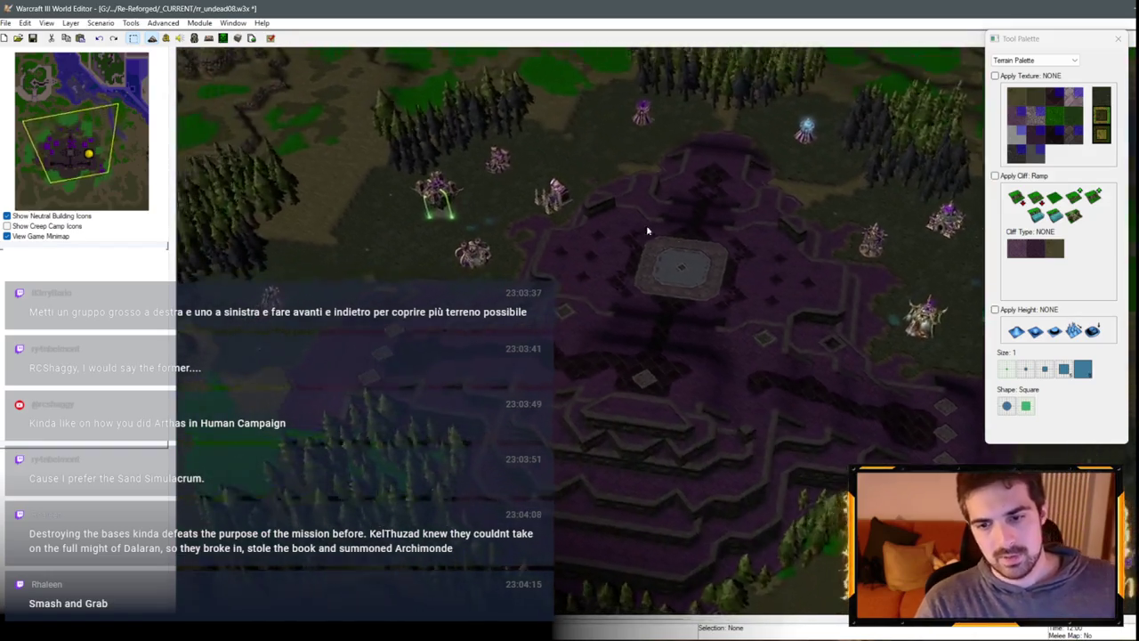
{"action": "mouse_move", "coordinate": [647, 231]}
{"action": "left_mouse_down"}
{"action": "mouse_move", "coordinate": [513, 255]}
{"action": "mouse_move", "coordinate": [522, 206]}
{"action": "mouse_move", "coordinate": [419, 129]}
{"action": "mouse_move", "coordinate": [528, 84]}
{"action": "mouse_move", "coordinate": [845, 365]}
{"action": "left_mouse_up"}
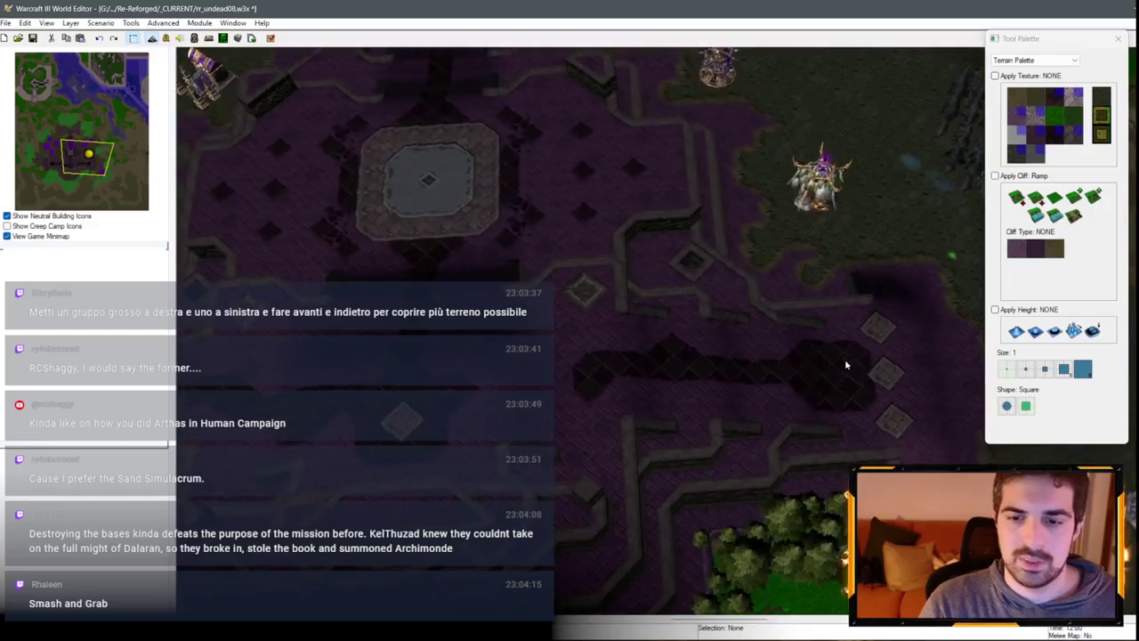
{"action": "mouse_move", "coordinate": [700, 348]}
{"action": "left_mouse_down"}
{"action": "mouse_move", "coordinate": [829, 320]}
{"action": "mouse_move", "coordinate": [773, 305]}
{"action": "mouse_move", "coordinate": [501, 415]}
{"action": "mouse_move", "coordinate": [603, 295]}
{"action": "left_mouse_up"}
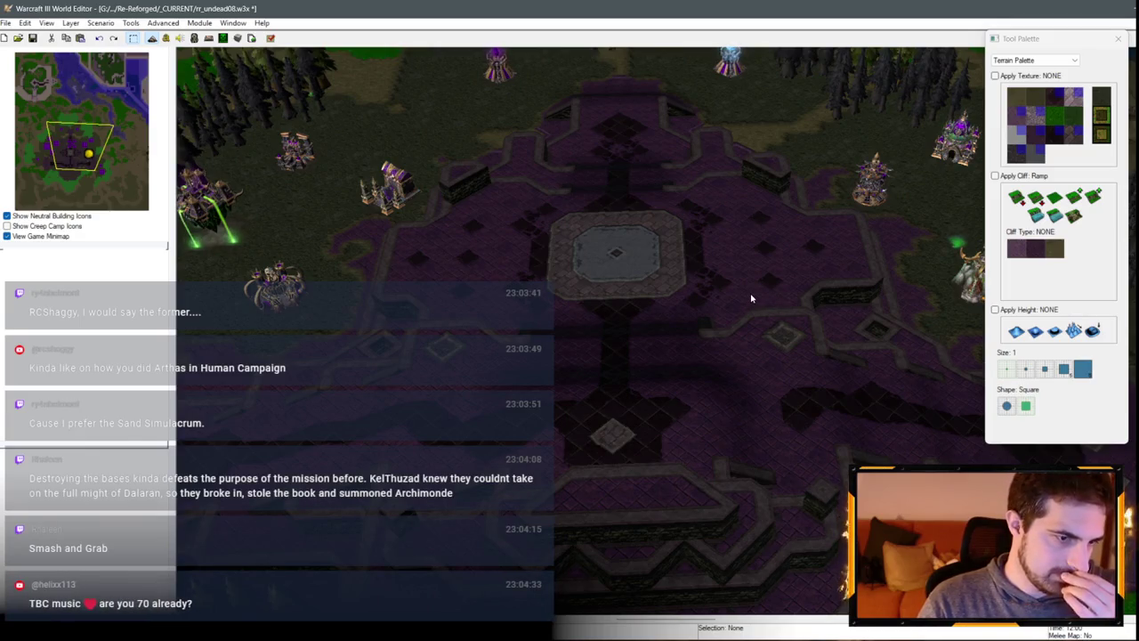
{"action": "scroll", "coordinate": [528, 287], "scroll_direction": "up", "scroll_amount": 5}
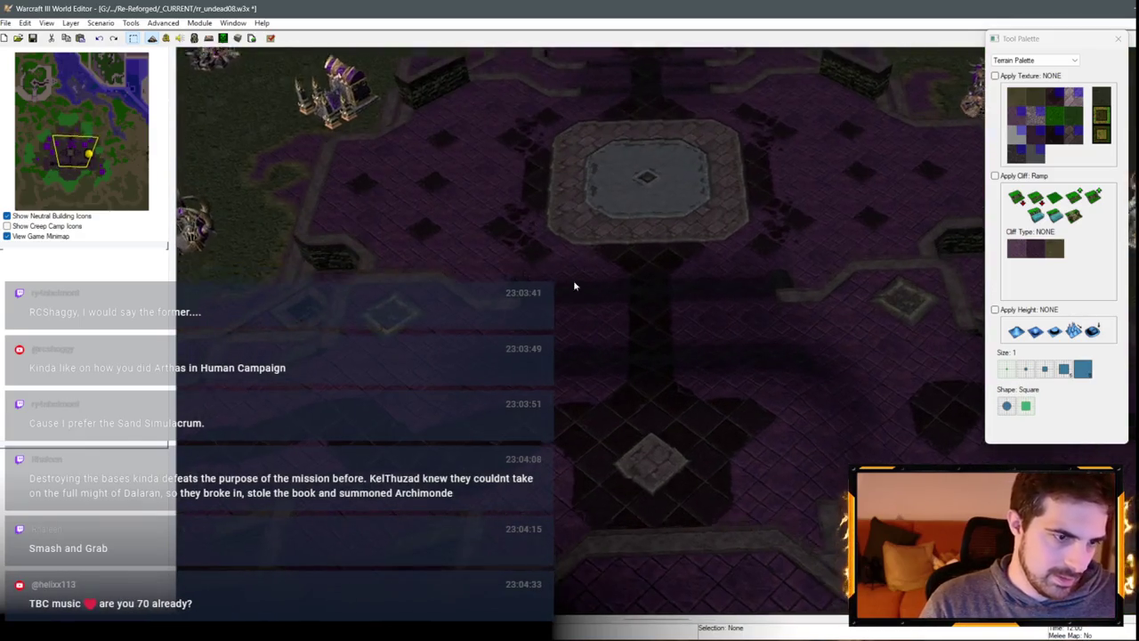
{"action": "scroll", "coordinate": [588, 288], "scroll_direction": "down", "scroll_amount": 5}
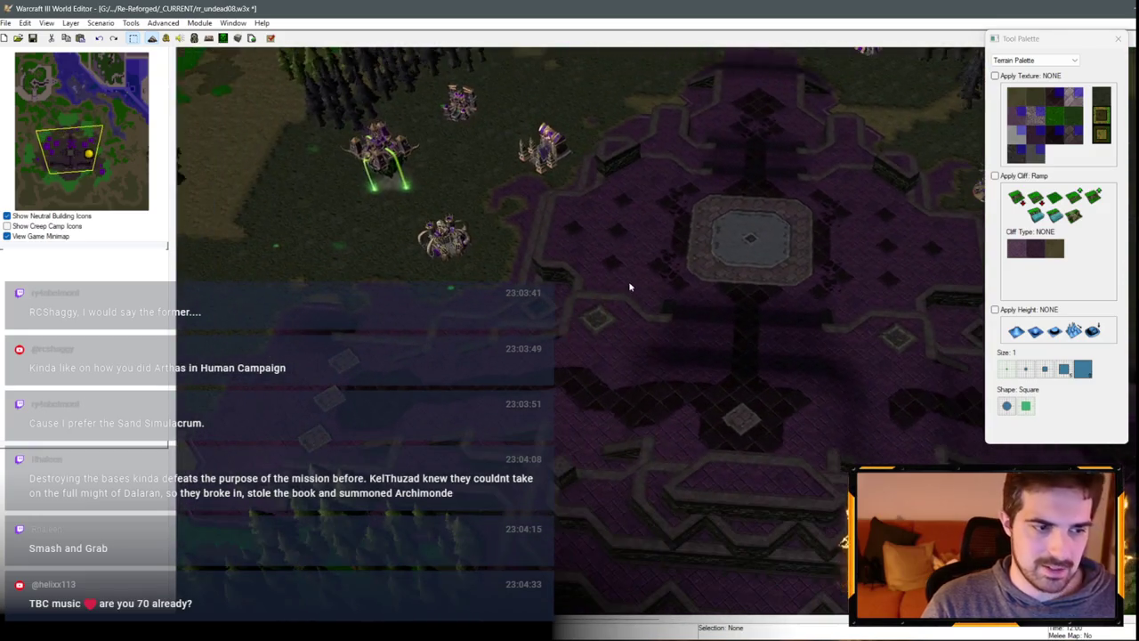
{"action": "scroll", "coordinate": [629, 287], "scroll_direction": "down", "scroll_amount": 3}
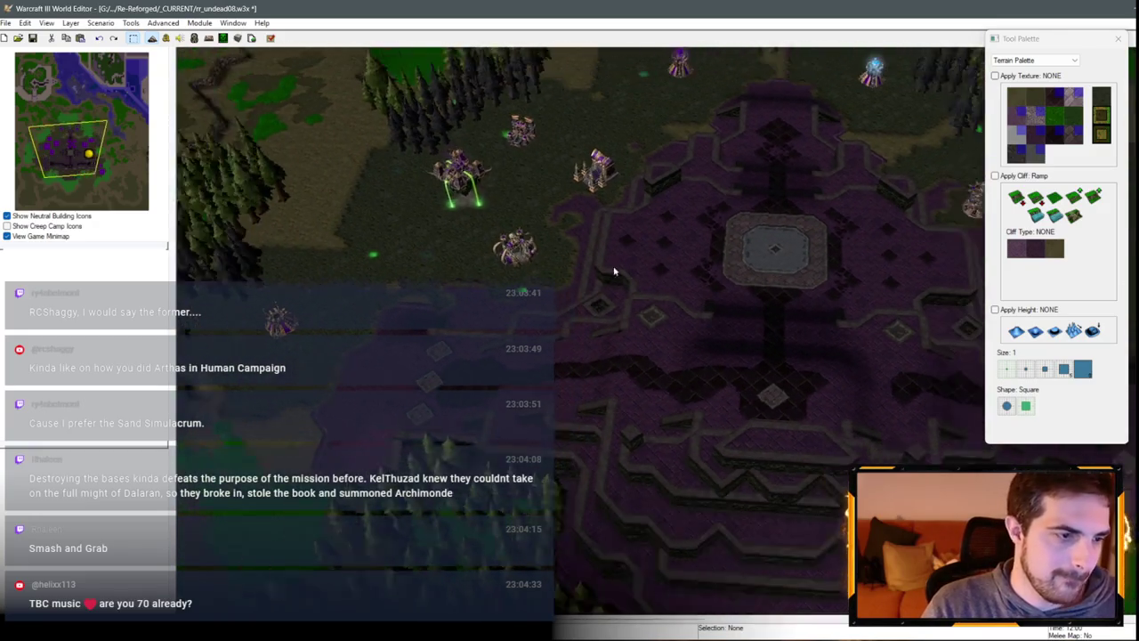
{"action": "scroll", "coordinate": [621, 316], "scroll_direction": "up", "scroll_amount": 5}
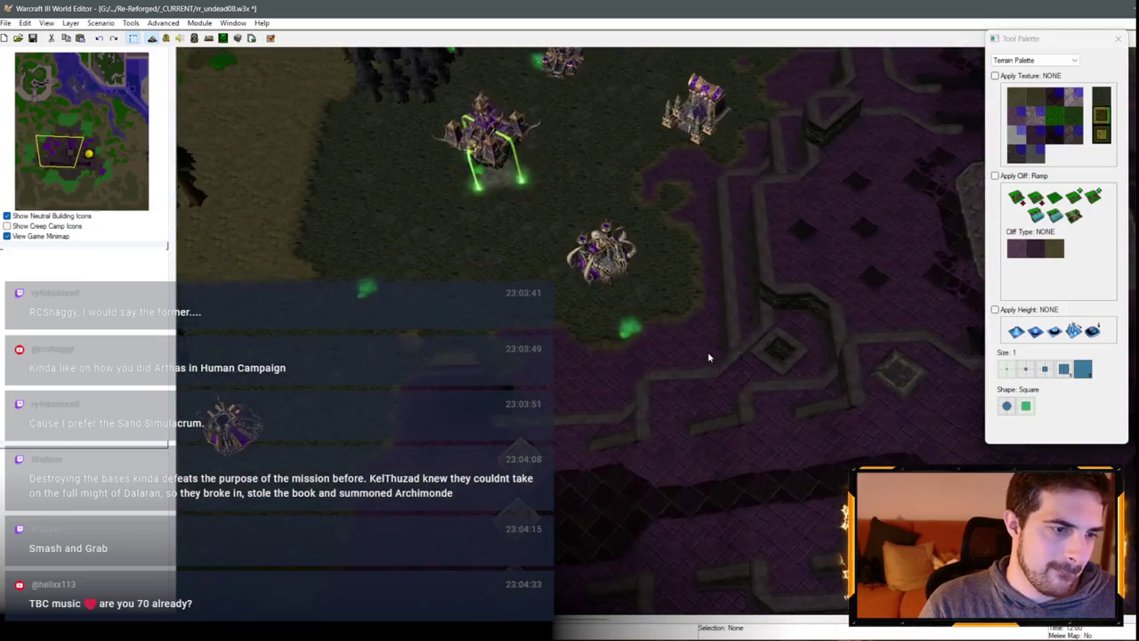
{"action": "scroll", "coordinate": [653, 288], "scroll_direction": "down", "scroll_amount": 3}
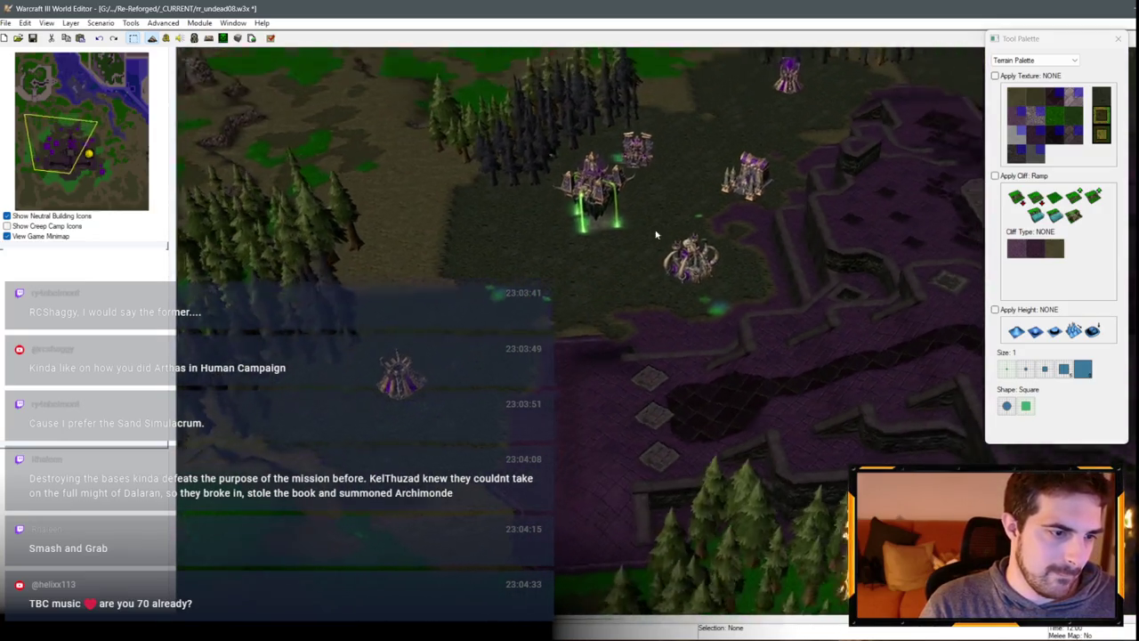
{"action": "scroll", "coordinate": [623, 325], "scroll_direction": "up", "scroll_amount": 3}
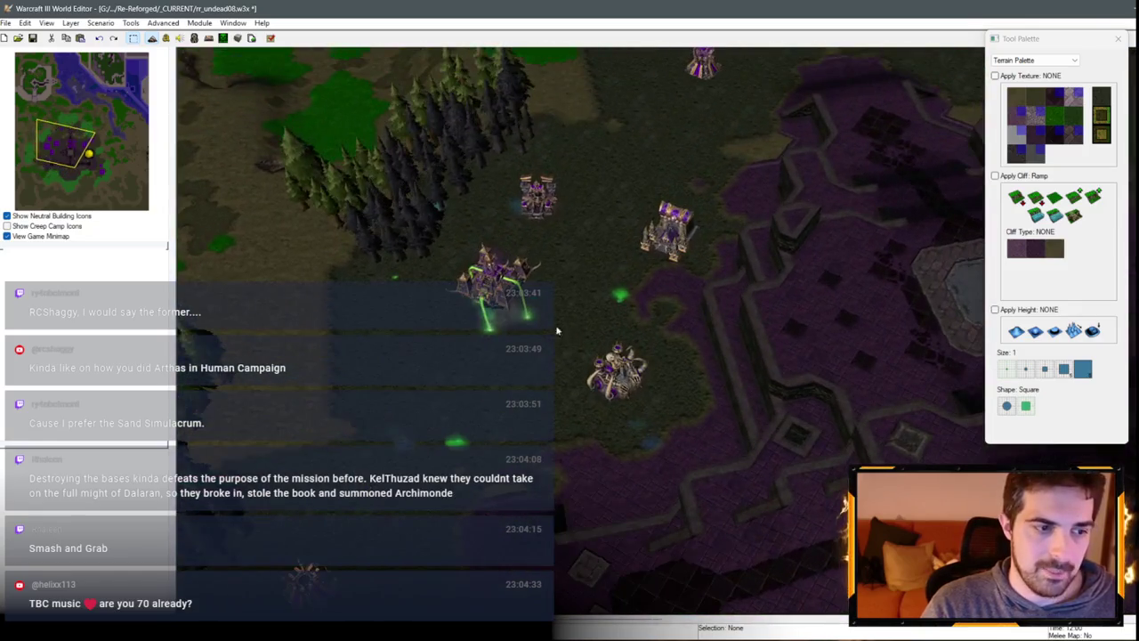
{"action": "scroll", "coordinate": [556, 331], "scroll_direction": "down", "scroll_amount": 1}
{"action": "mouse_move", "coordinate": [547, 293]}
{"action": "left_mouse_down"}
{"action": "mouse_move", "coordinate": [572, 236]}
{"action": "mouse_move", "coordinate": [623, 267]}
{"action": "mouse_move", "coordinate": [781, 269]}
{"action": "mouse_move", "coordinate": [603, 280]}
{"action": "mouse_move", "coordinate": [514, 323]}
{"action": "mouse_move", "coordinate": [596, 407]}
{"action": "left_mouse_up"}
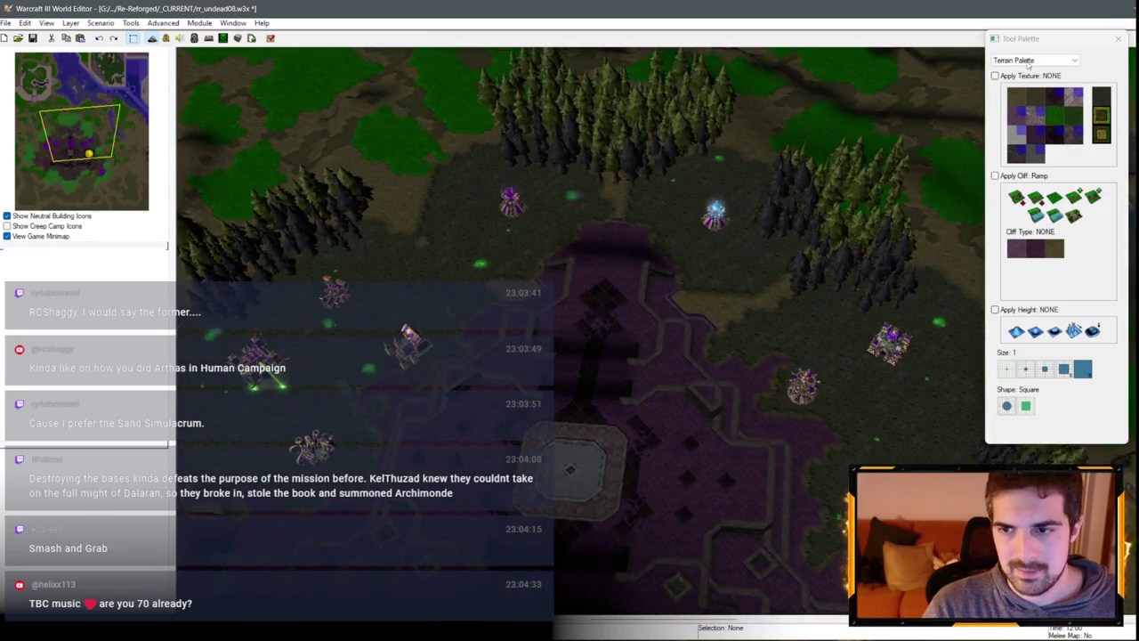
Step: Choose the Blight tile with a size 3 circle brush
{"action": "left_click", "coordinate": [1028, 61]}
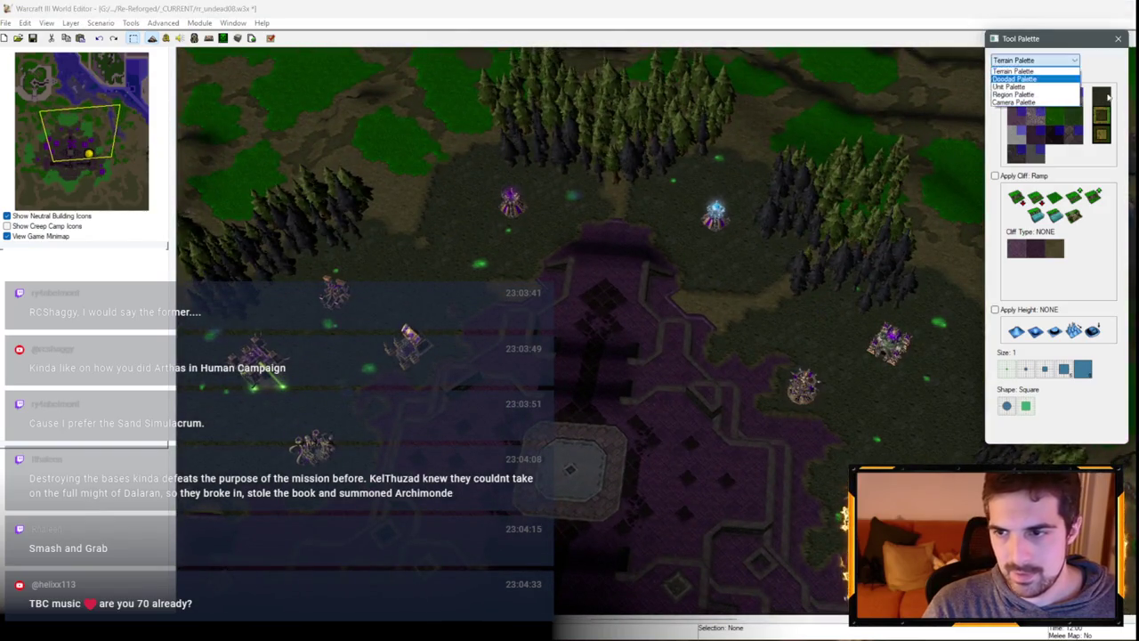
{"action": "left_click", "coordinate": [1102, 98]}
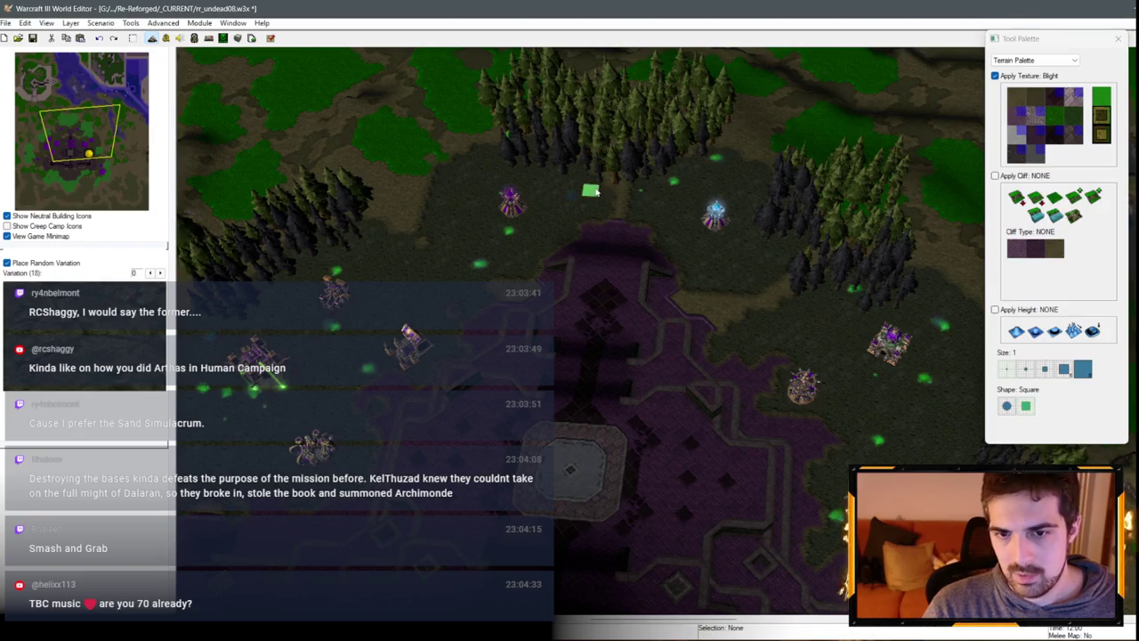
{"action": "left_click", "coordinate": [1047, 374]}
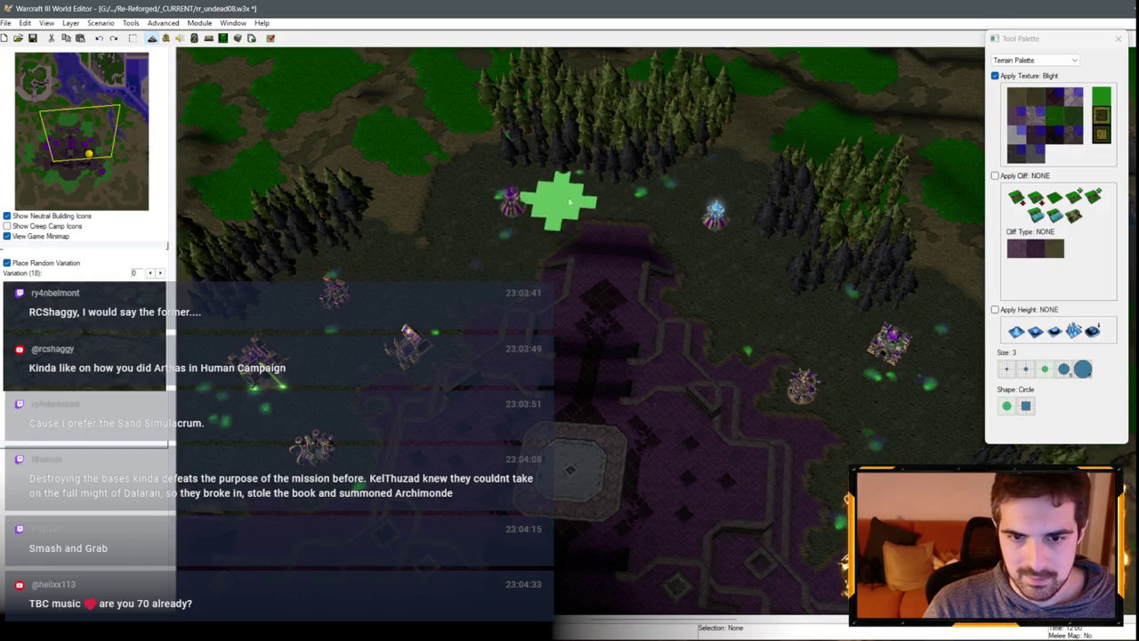
{"action": "key", "text": "Left"}
{"action": "key", "text": "Down"}
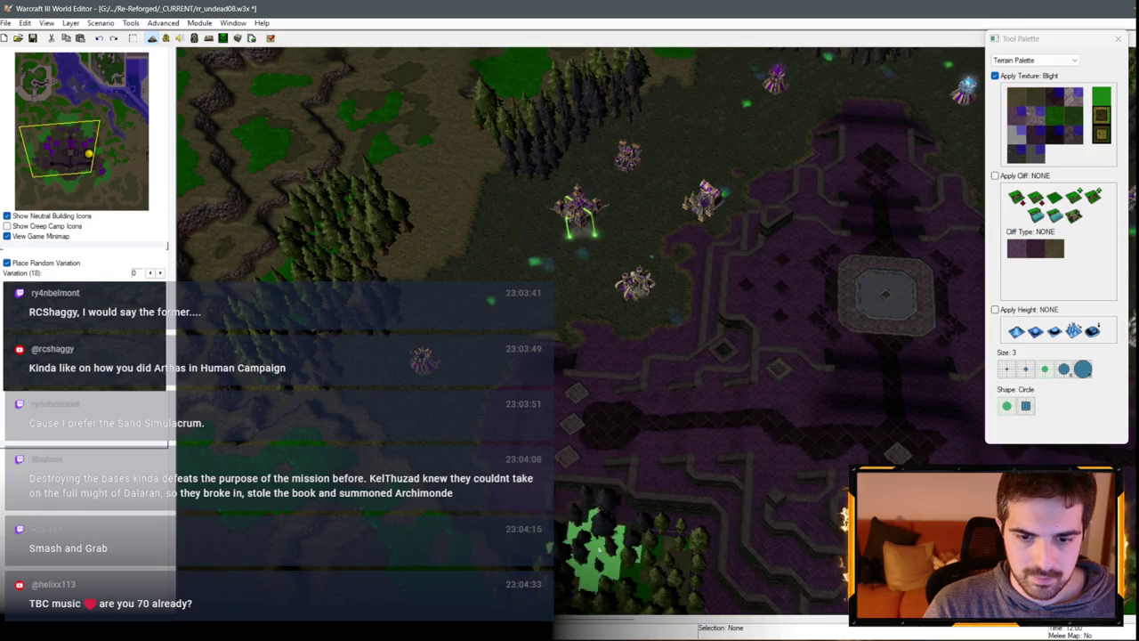
{"action": "key", "text": "Down"}
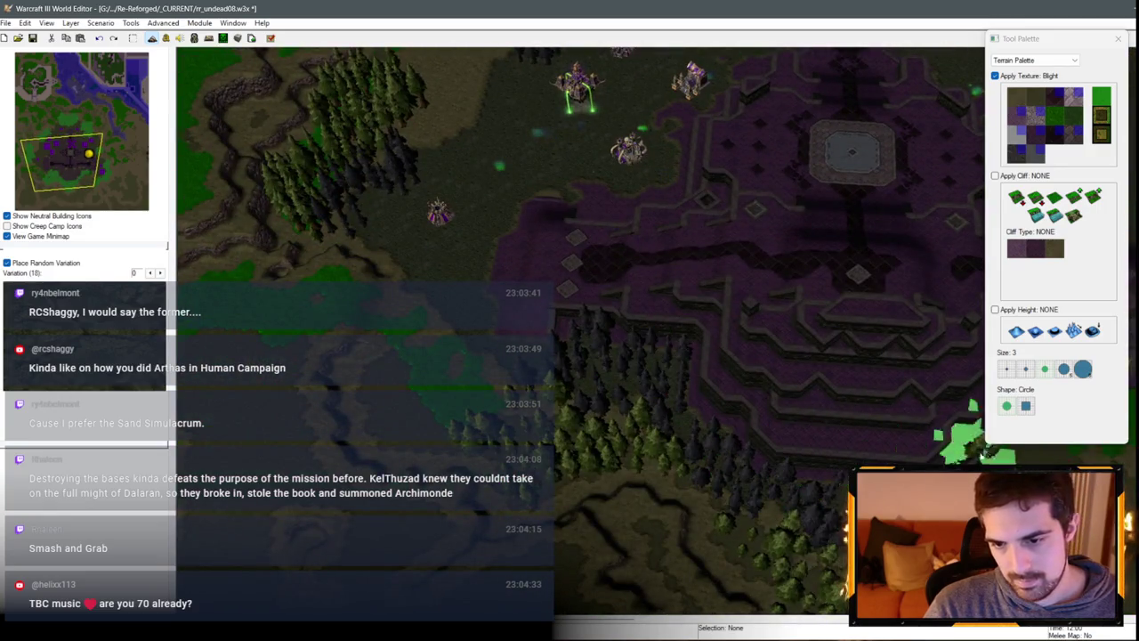
{"action": "key", "text": "Right"}
{"action": "key", "text": "Right"}
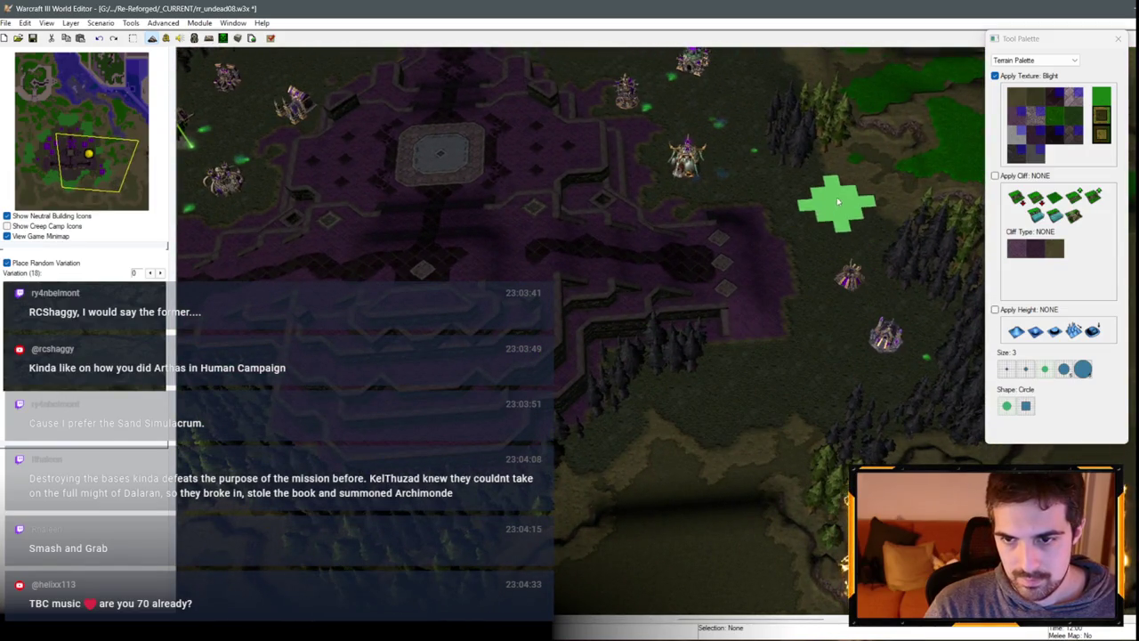
Step: Drop the blight brush, tilt to an angled base overview, and turn off View Game Minimap
{"action": "key", "text": "Left"}
{"action": "scroll", "coordinate": [723, 153], "scroll_direction": "down", "scroll_amount": 2}
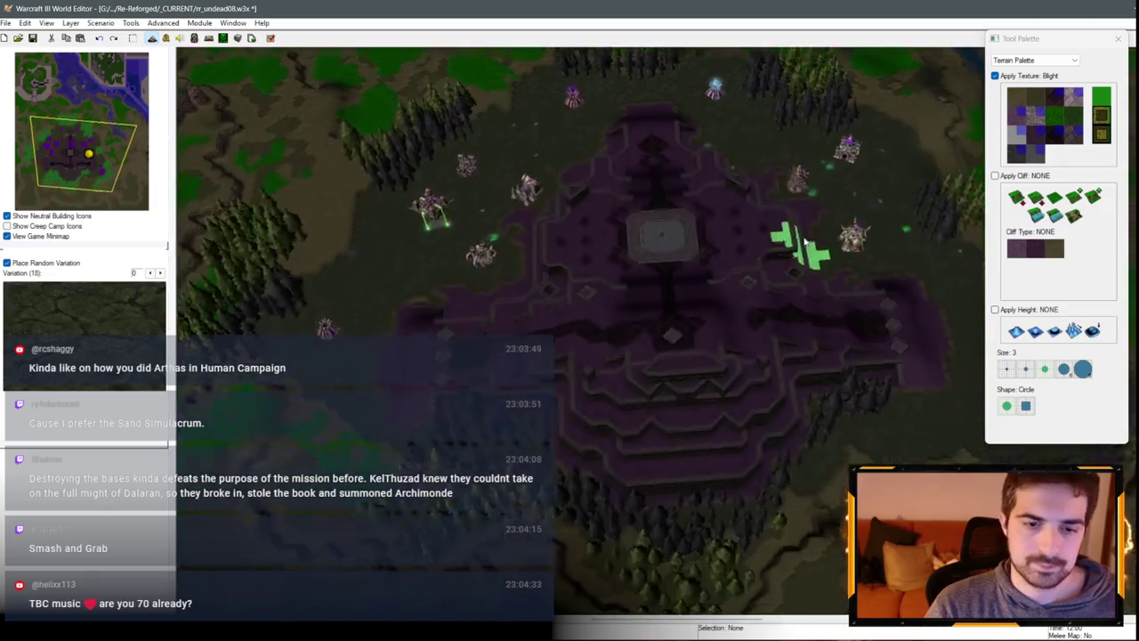
{"action": "key", "text": "Escape"}
{"action": "scroll", "coordinate": [573, 196], "scroll_direction": "up", "scroll_amount": 3}
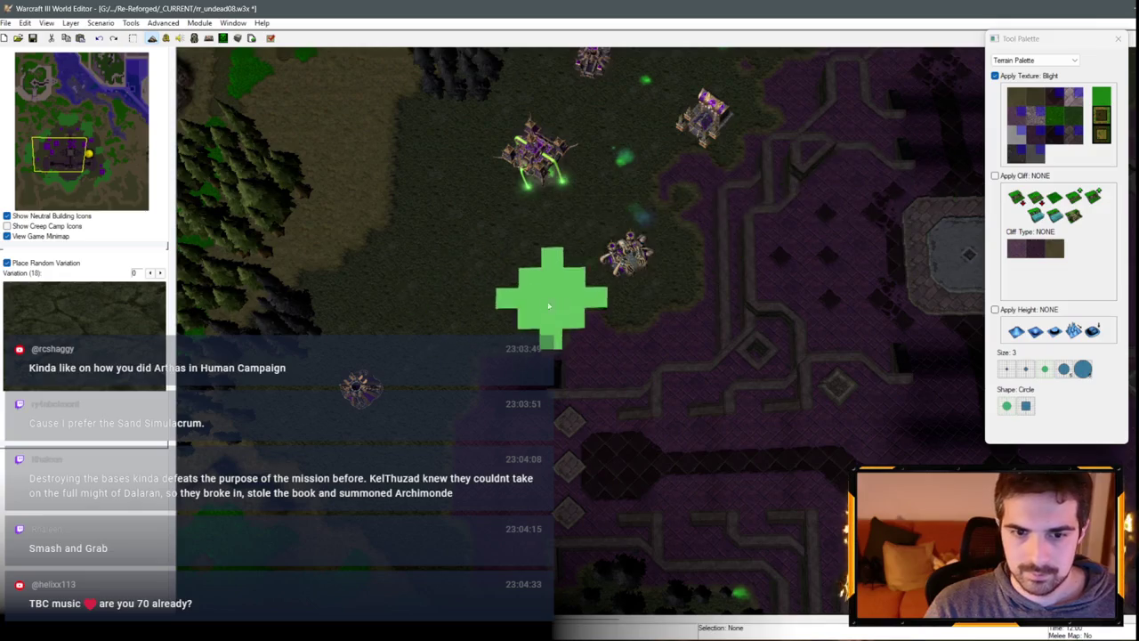
{"action": "key", "text": "Right"}
{"action": "mouse_move", "coordinate": [690, 312]}
{"action": "left_mouse_down"}
{"action": "mouse_move", "coordinate": [712, 315]}
{"action": "mouse_move", "coordinate": [628, 223]}
{"action": "mouse_move", "coordinate": [684, 503]}
{"action": "mouse_move", "coordinate": [581, 256]}
{"action": "mouse_move", "coordinate": [606, 181]}
{"action": "mouse_move", "coordinate": [697, 338]}
{"action": "mouse_move", "coordinate": [603, 377]}
{"action": "mouse_move", "coordinate": [764, 266]}
{"action": "mouse_move", "coordinate": [521, 259]}
{"action": "mouse_move", "coordinate": [742, 290]}
{"action": "mouse_move", "coordinate": [567, 178]}
{"action": "mouse_move", "coordinate": [656, 199]}
{"action": "mouse_move", "coordinate": [590, 262]}
{"action": "mouse_move", "coordinate": [636, 285]}
{"action": "mouse_move", "coordinate": [614, 253]}
{"action": "left_mouse_up"}
{"action": "left_click", "coordinate": [38, 236]}
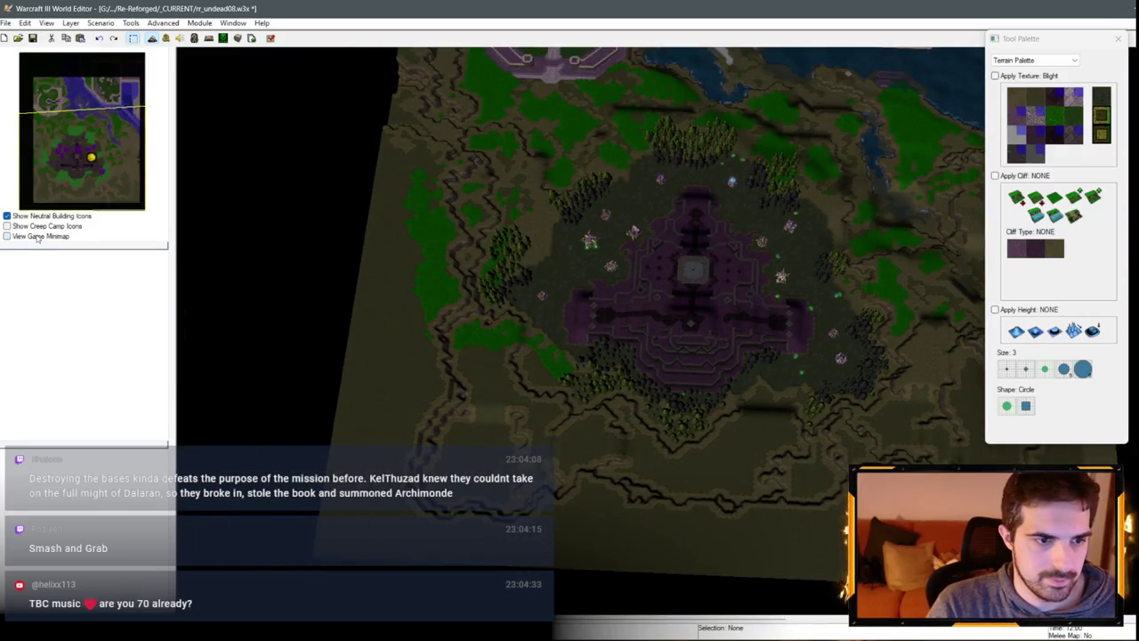
Step: Turn View Game Minimap back on and zoom in over the base
{"action": "left_click", "coordinate": [39, 237]}
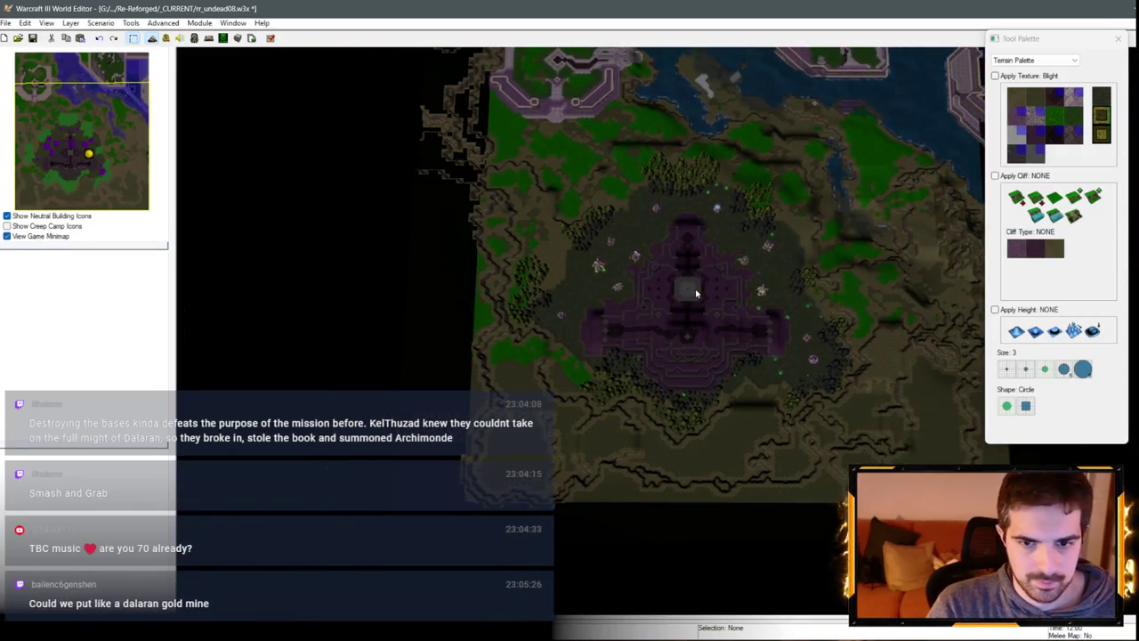
{"action": "scroll", "coordinate": [692, 288], "scroll_direction": "up", "scroll_amount": 5}
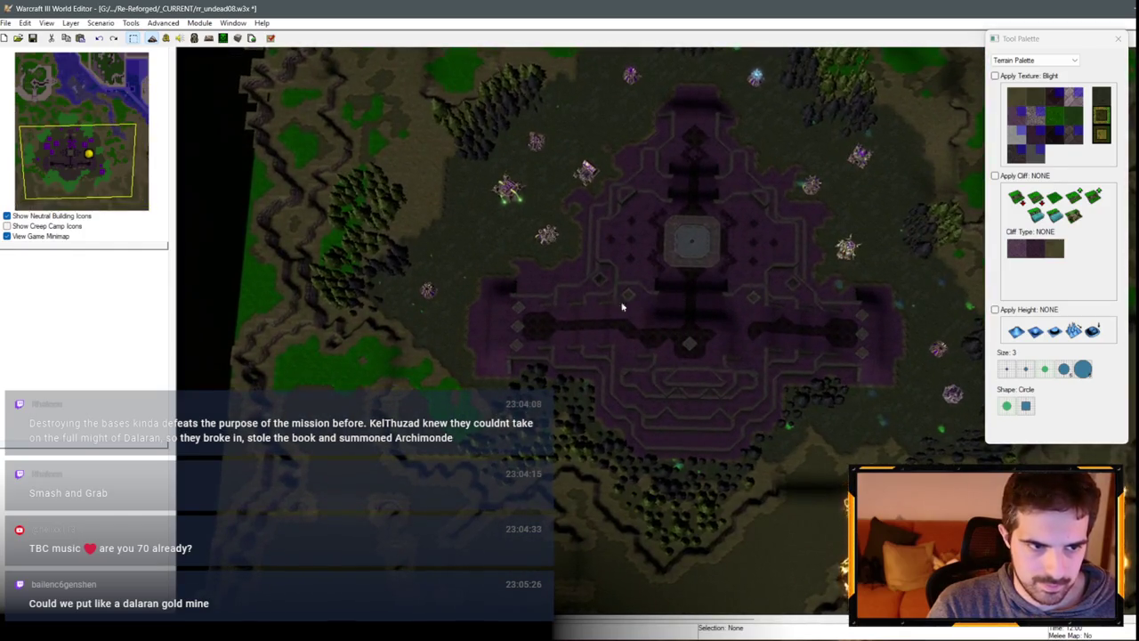
{"action": "scroll", "coordinate": [719, 223], "scroll_direction": "up", "scroll_amount": 2}
{"action": "scroll", "coordinate": [605, 363], "scroll_direction": "up", "scroll_amount": 2}
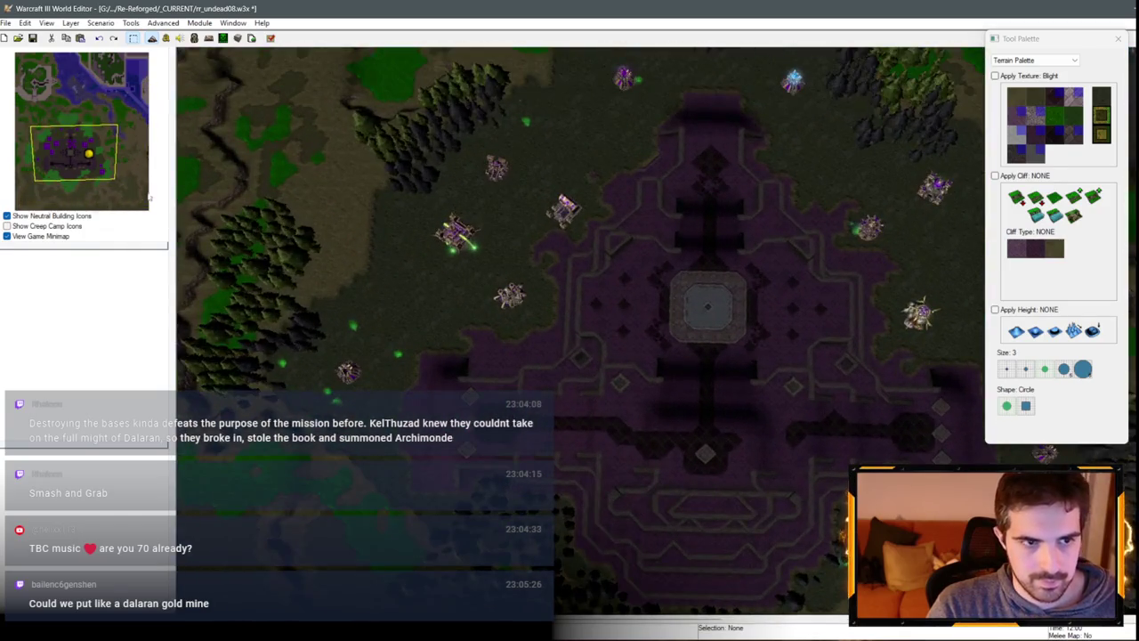
Step: Pan south over the hills below the base, then switch to the Unit Palette
{"action": "key", "text": "Down"}
{"action": "key", "text": "Right"}
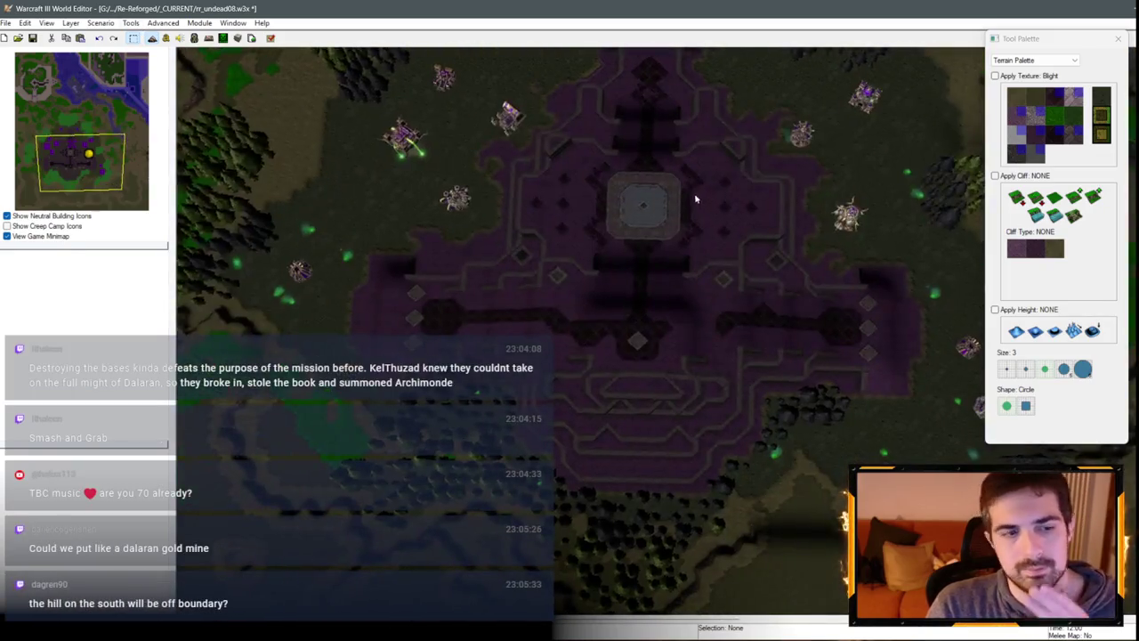
{"action": "key", "text": "Down"}
{"action": "key", "text": "Left"}
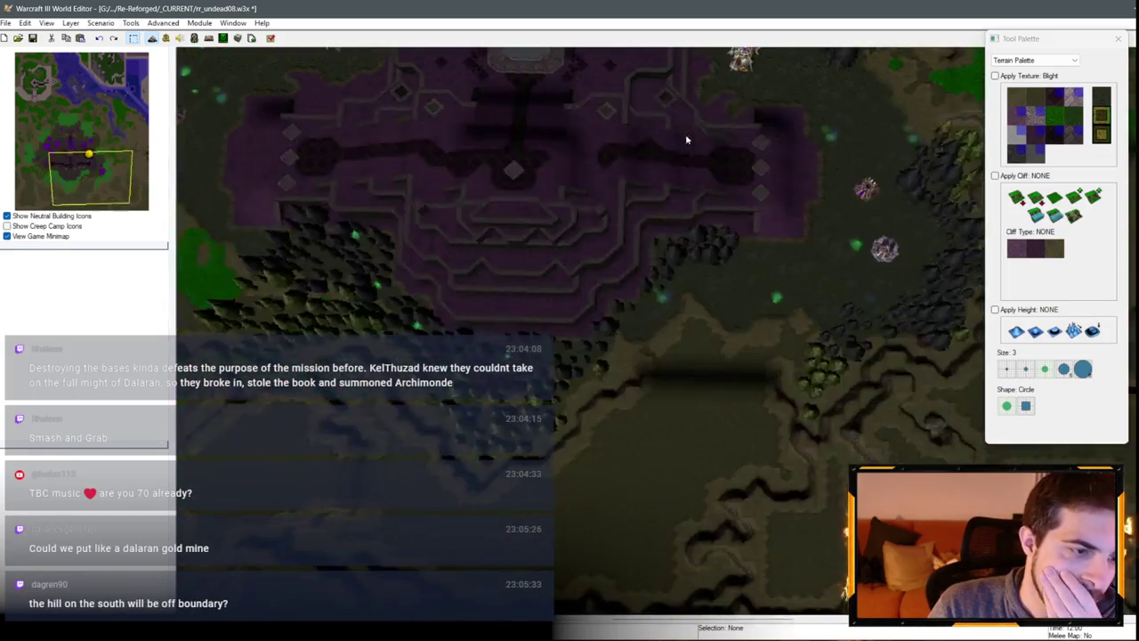
{"action": "scroll", "coordinate": [812, 270], "scroll_direction": "down", "scroll_amount": 3}
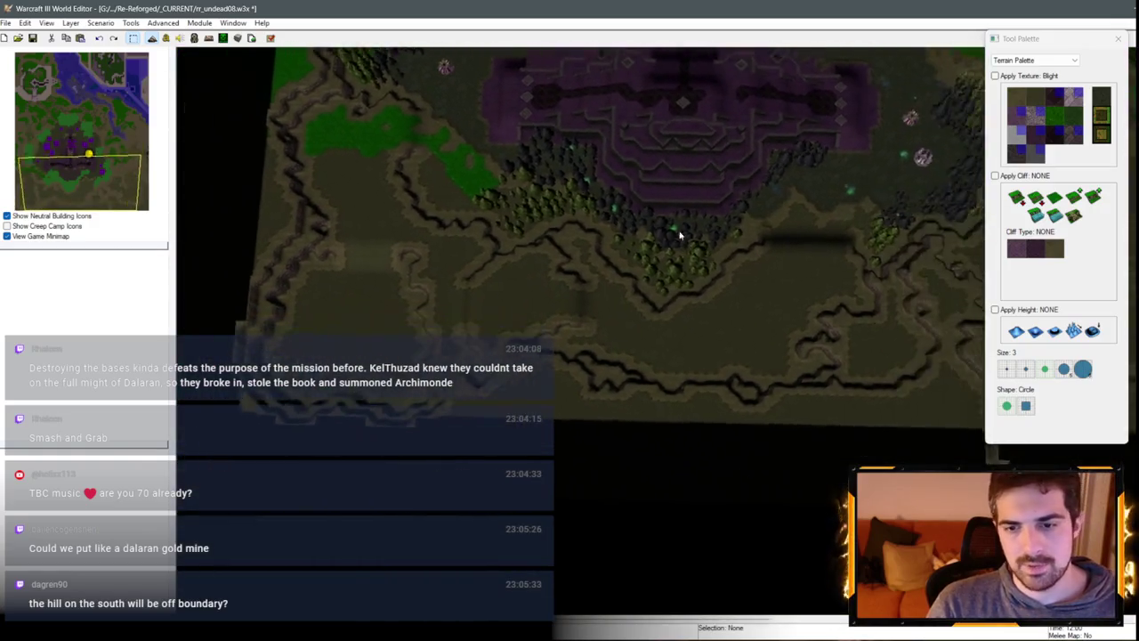
{"action": "scroll", "coordinate": [822, 311], "scroll_direction": "up", "scroll_amount": 2}
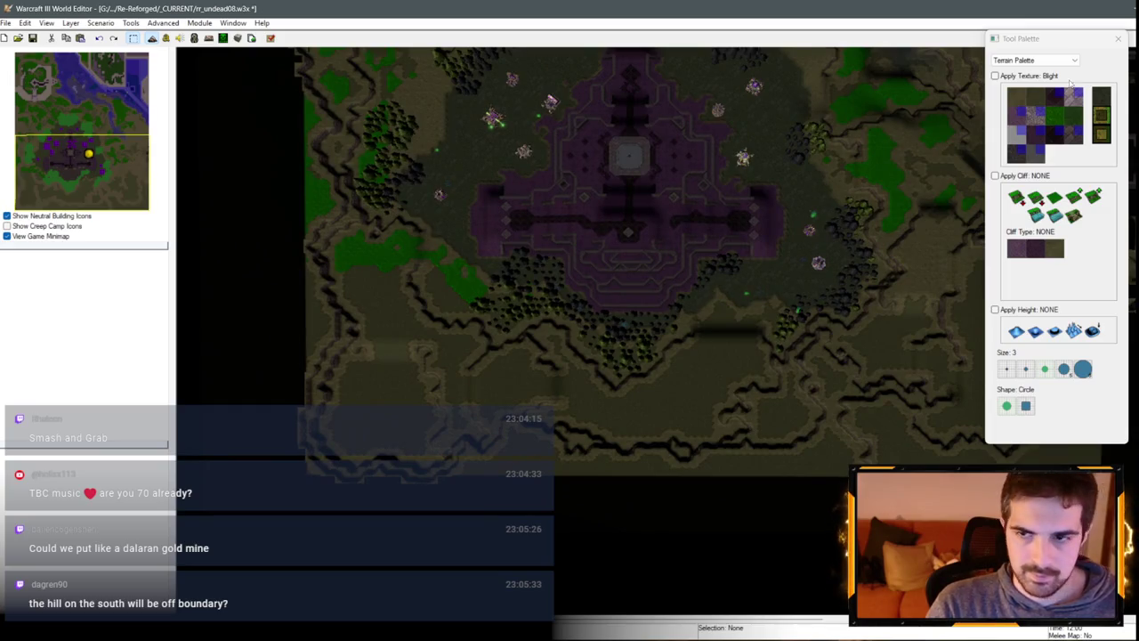
{"action": "left_click", "coordinate": [1032, 60]}
{"action": "left_click", "coordinate": [1015, 78]}
Step: Place a Player 2 (Blue) Melee Human Town Hall on the southern hill
{"action": "left_click", "coordinate": [1046, 79]}
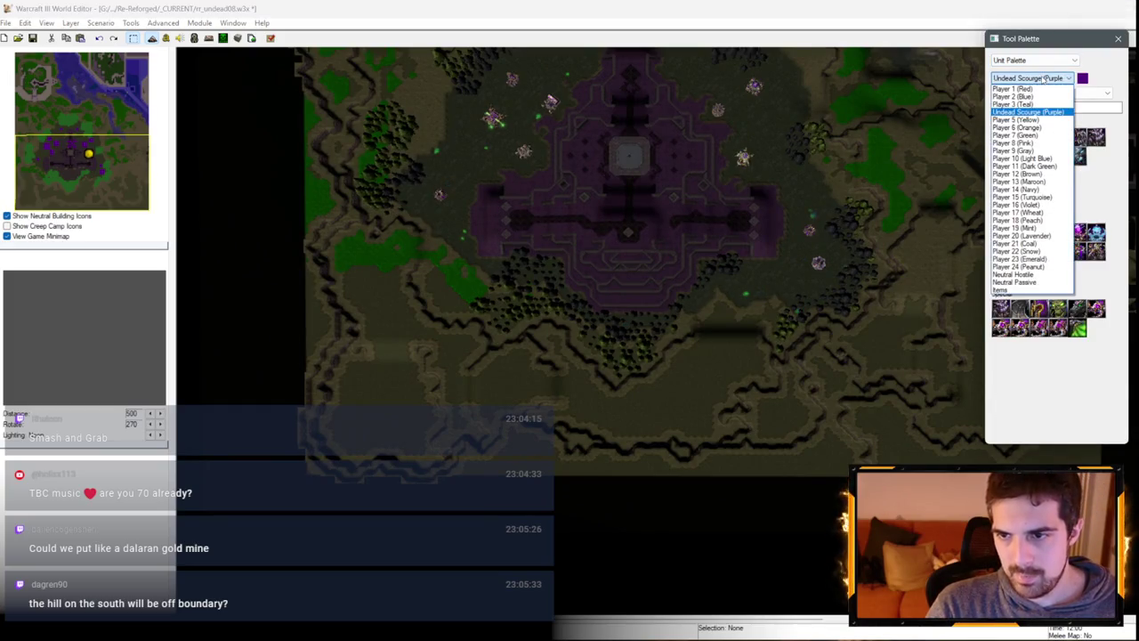
{"action": "left_click", "coordinate": [1014, 96]}
{"action": "left_click", "coordinate": [1082, 92]}
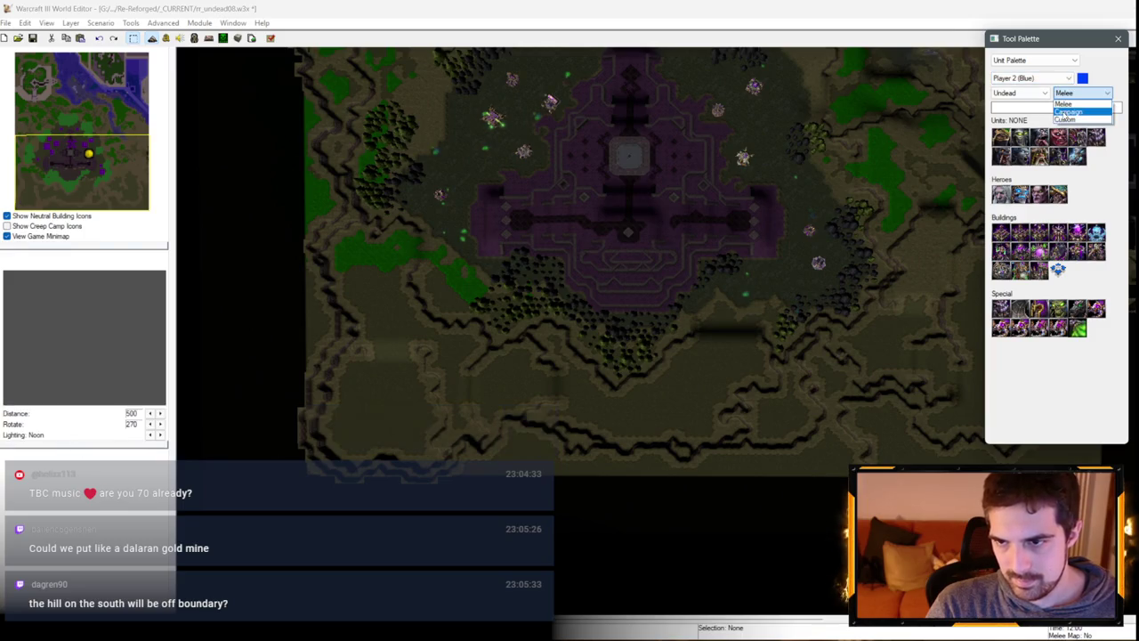
{"action": "left_click", "coordinate": [1065, 104]}
{"action": "left_click", "coordinate": [1024, 93]}
{"action": "left_click", "coordinate": [1015, 105]}
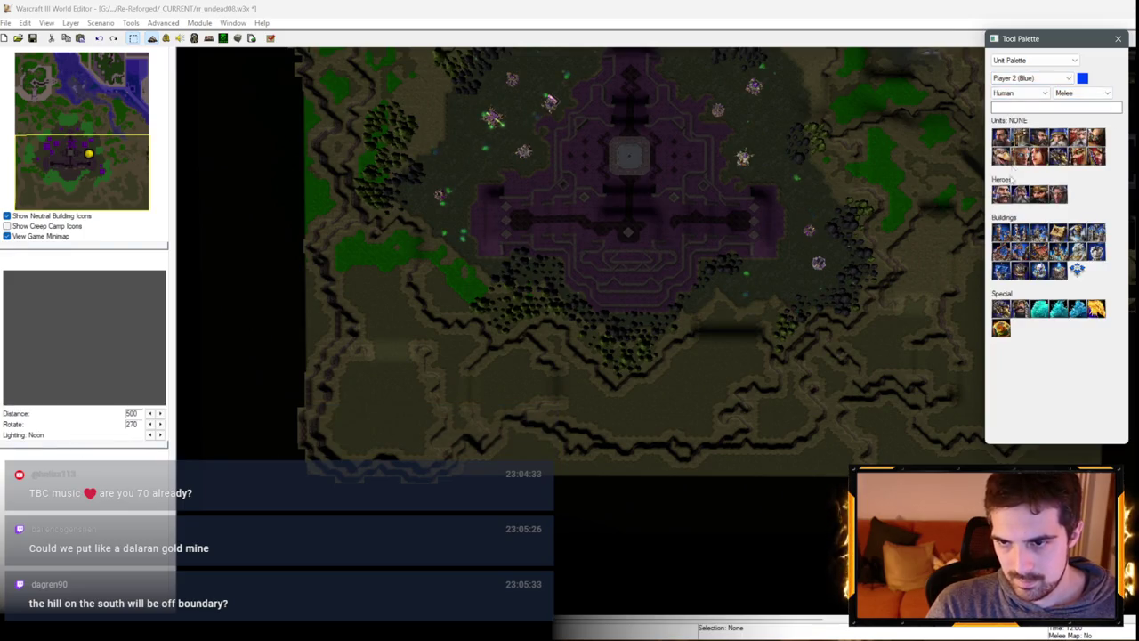
{"action": "left_click", "coordinate": [391, 391]}
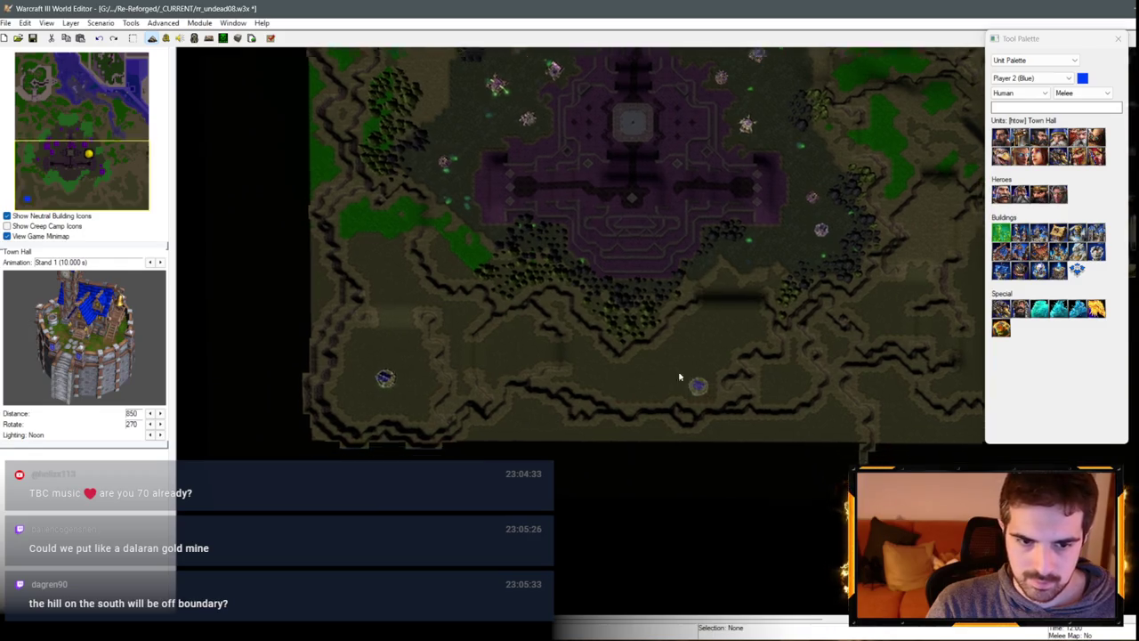
Step: Stop placing town halls and pan to the dark western edge beside the base
{"action": "scroll", "coordinate": [682, 381], "scroll_direction": "up", "scroll_amount": 5}
{"action": "scroll", "coordinate": [780, 236], "scroll_direction": "down", "scroll_amount": 5}
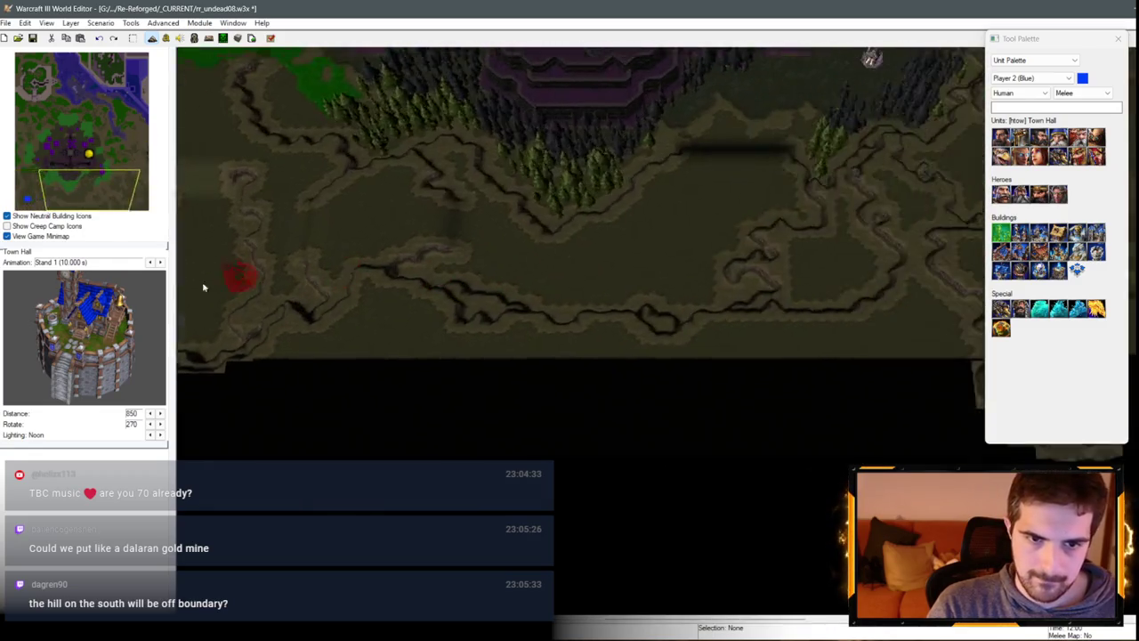
{"action": "scroll", "coordinate": [721, 323], "scroll_direction": "down", "scroll_amount": 5}
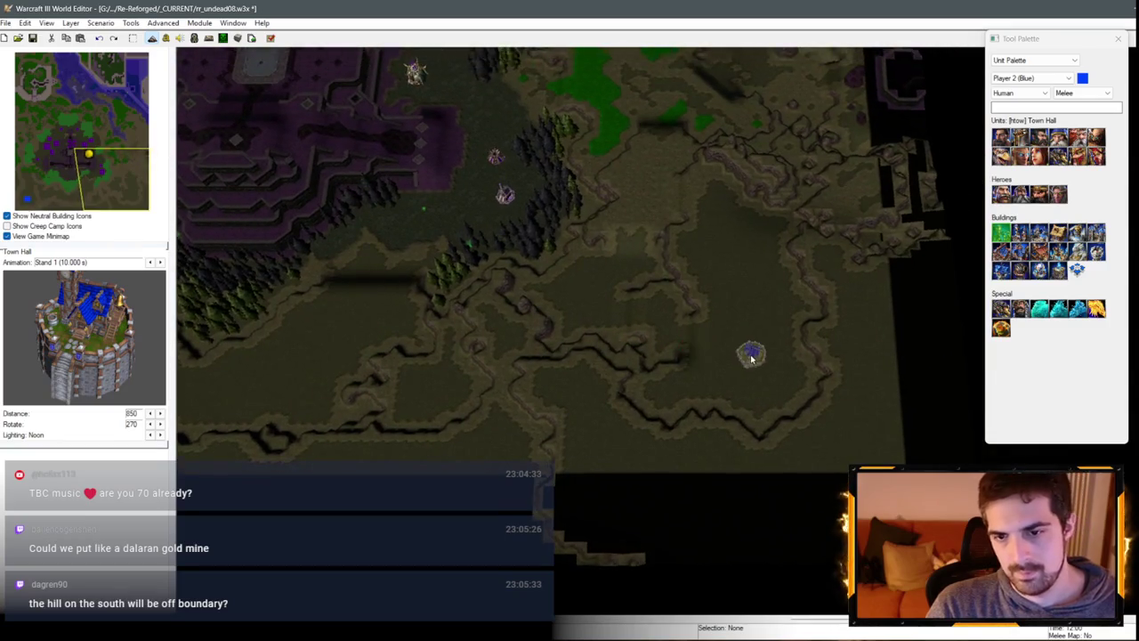
{"action": "scroll", "coordinate": [732, 157], "scroll_direction": "up", "scroll_amount": 5}
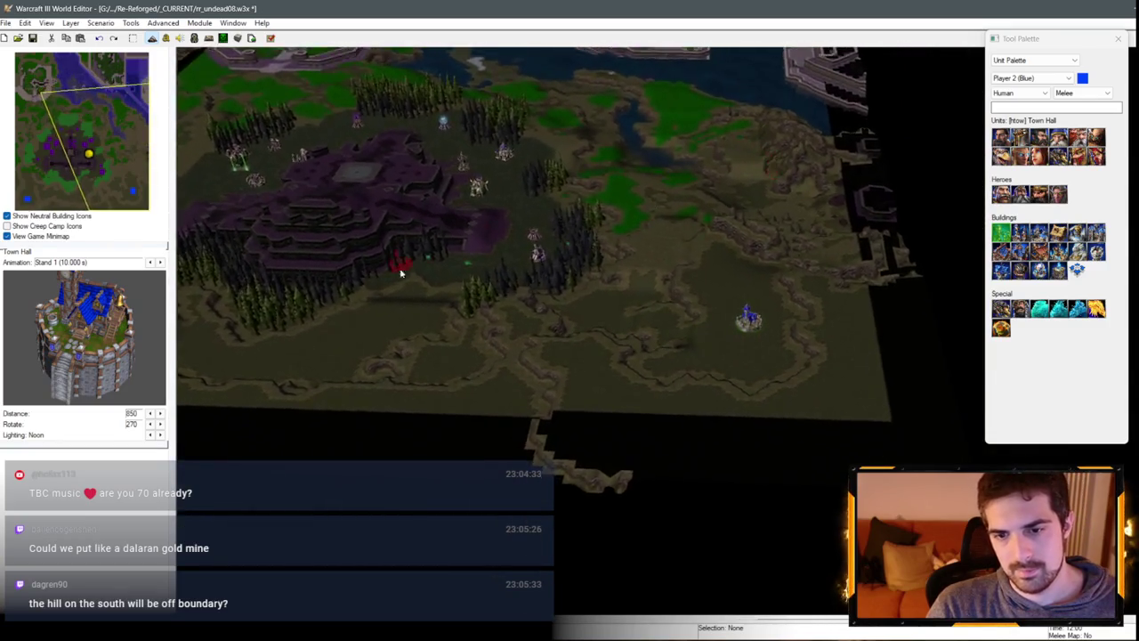
{"action": "scroll", "coordinate": [494, 115], "scroll_direction": "down", "scroll_amount": 3}
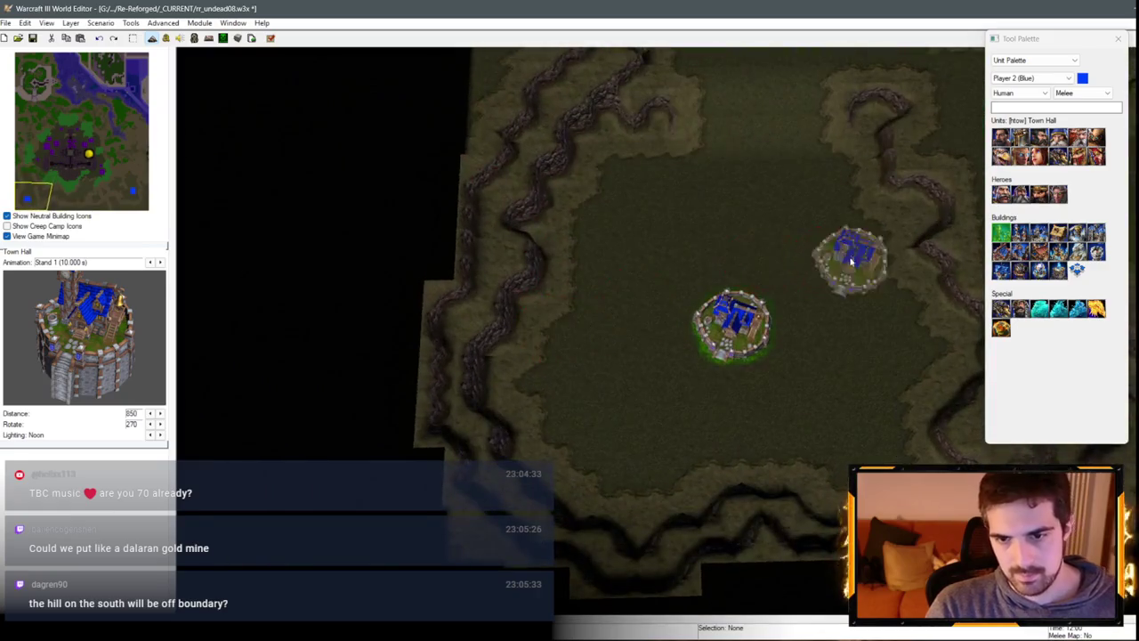
{"action": "right_click", "coordinate": [621, 328]}
{"action": "scroll", "coordinate": [539, 271], "scroll_direction": "down", "scroll_amount": 5}
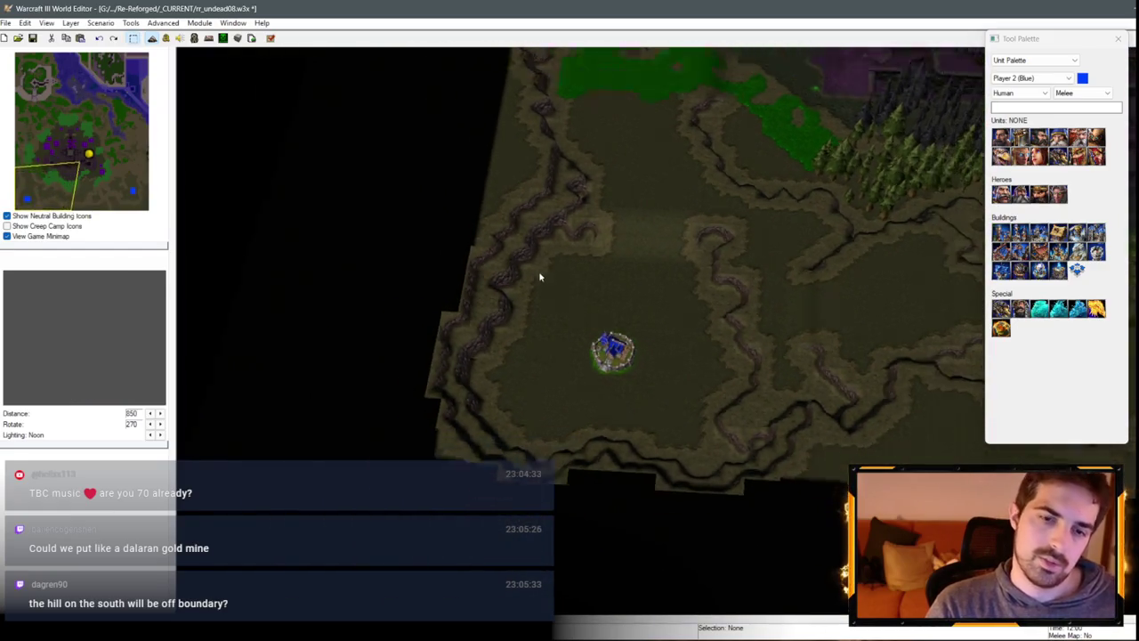
{"action": "scroll", "coordinate": [501, 321], "scroll_direction": "down", "scroll_amount": 4}
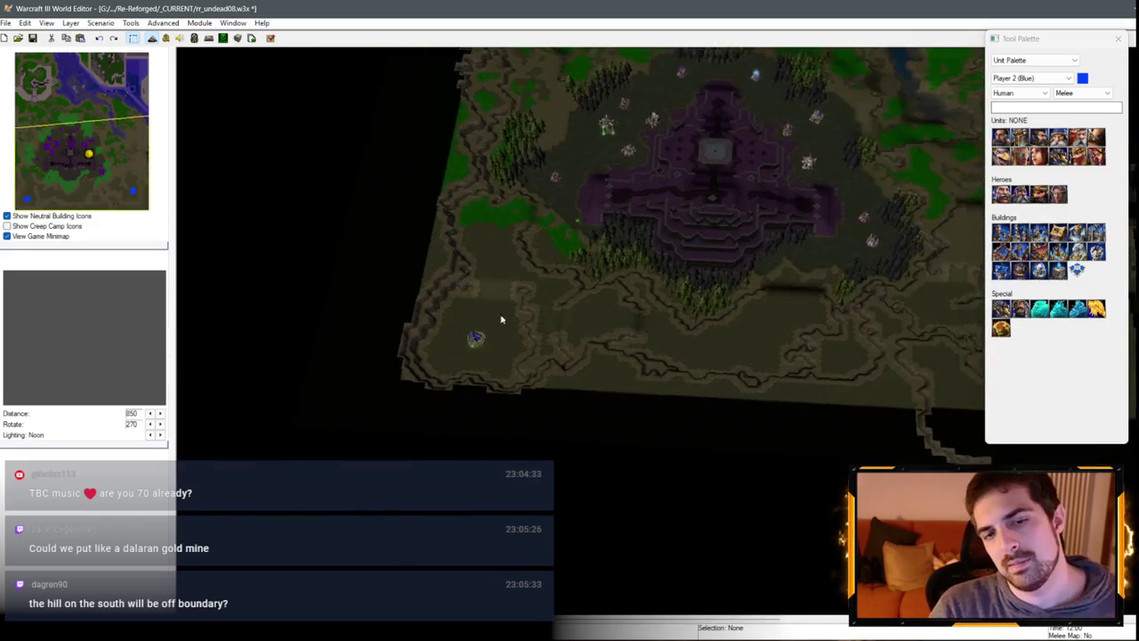
{"action": "scroll", "coordinate": [684, 296], "scroll_direction": "up", "scroll_amount": 2}
{"action": "scroll", "coordinate": [685, 295], "scroll_direction": "up", "scroll_amount": 5}
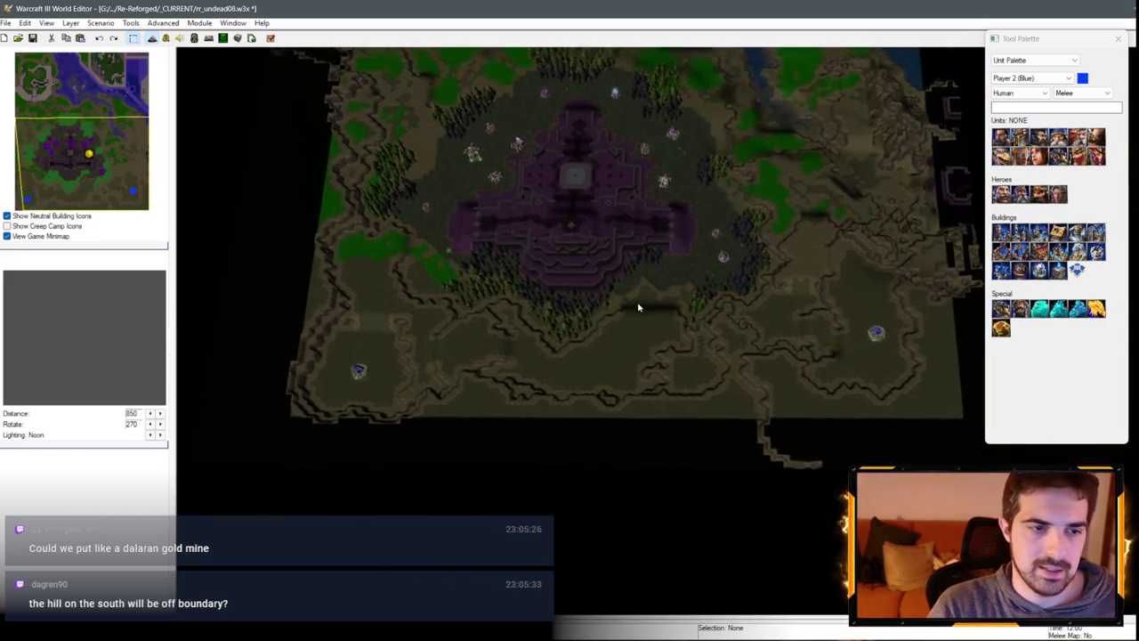
{"action": "key", "text": "Down"}
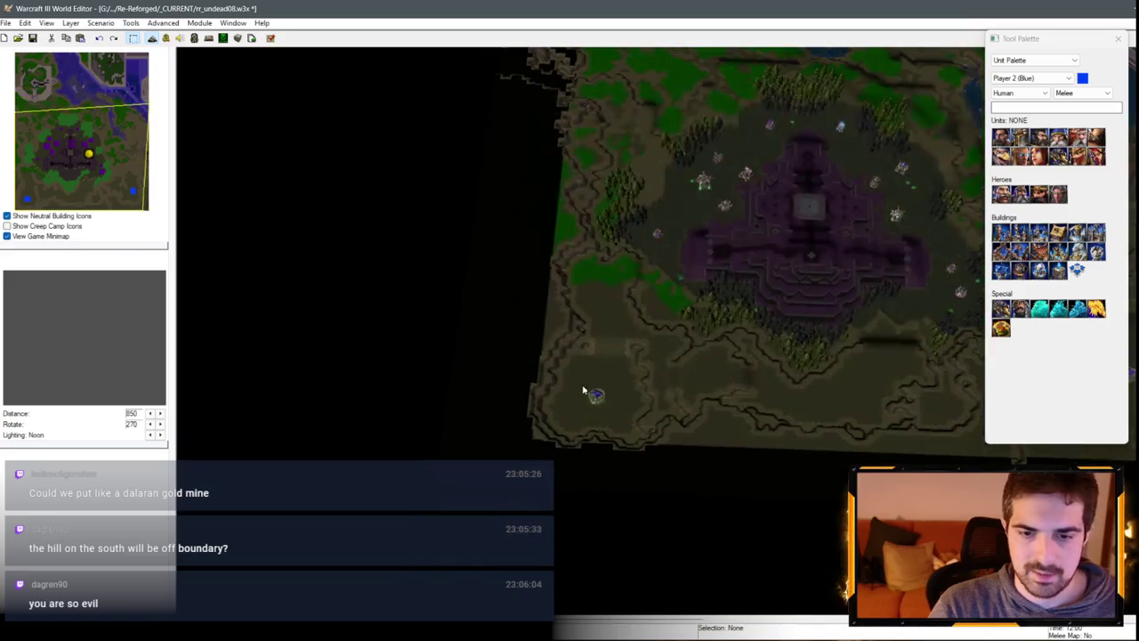
{"action": "key", "text": "Right"}
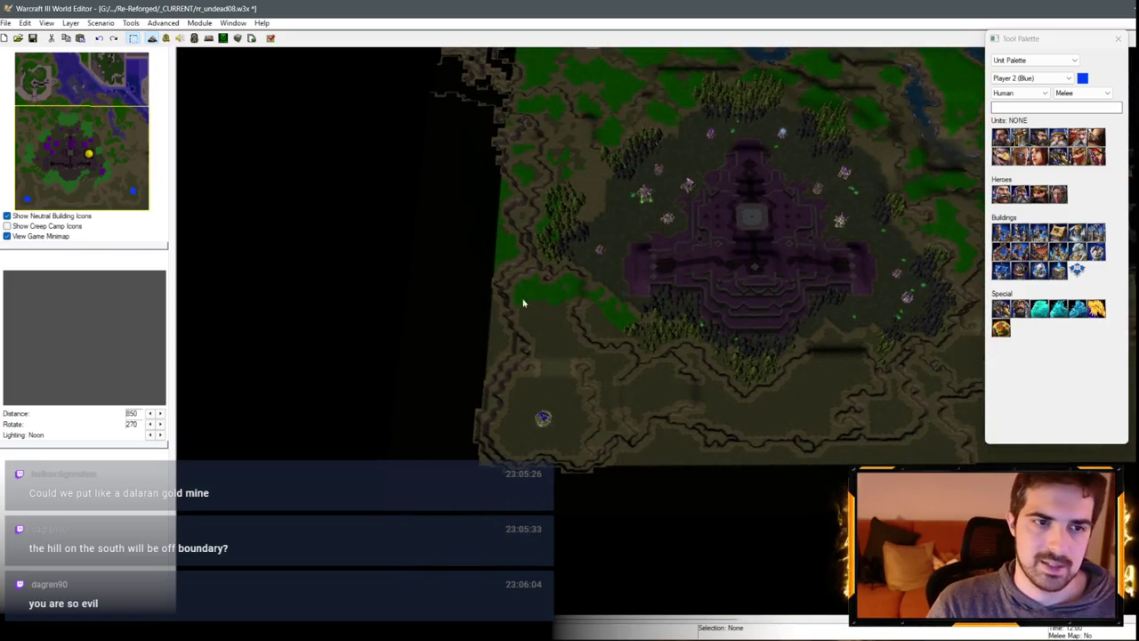
Step: Extend the western map bound to -10240 in Map Size and Camera Bounds
{"action": "left_click", "coordinate": [101, 23]}
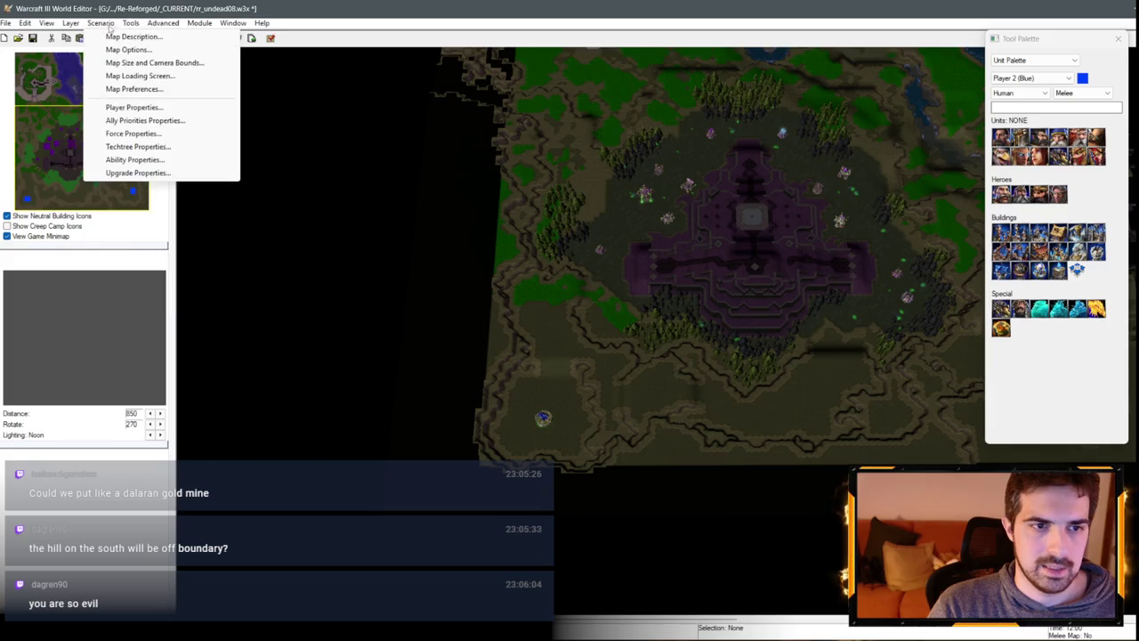
{"action": "left_click", "coordinate": [147, 62]}
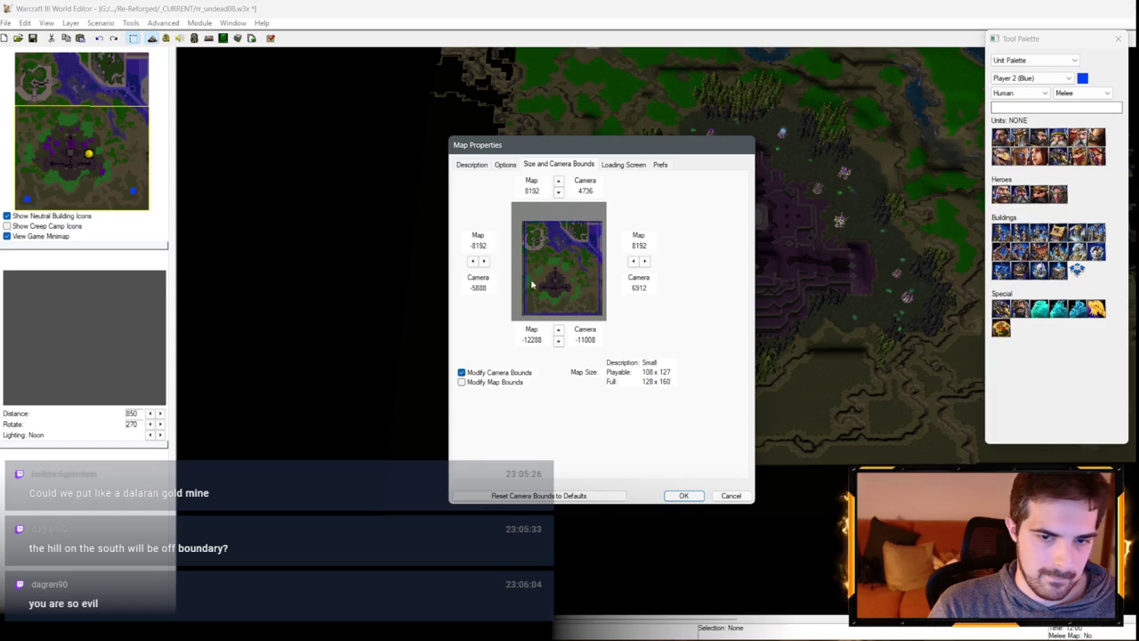
{"action": "left_click", "coordinate": [475, 262]}
{"action": "left_click", "coordinate": [474, 263]}
{"action": "left_click", "coordinate": [474, 263]}
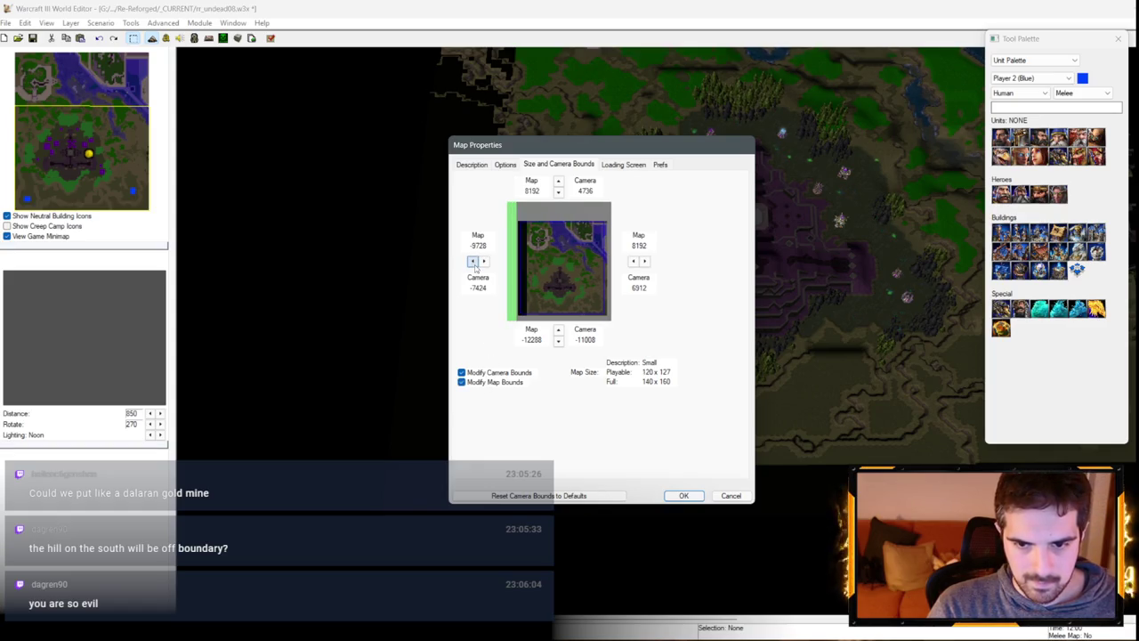
{"action": "left_click", "coordinate": [473, 262]}
{"action": "left_click", "coordinate": [473, 262]}
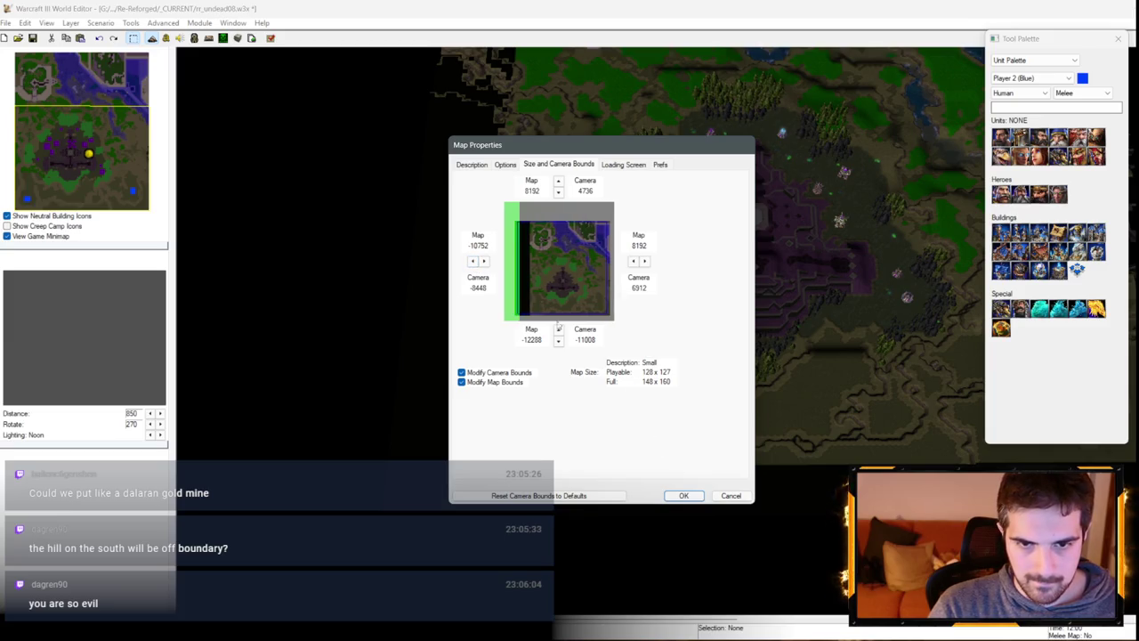
{"action": "left_click", "coordinate": [484, 261]}
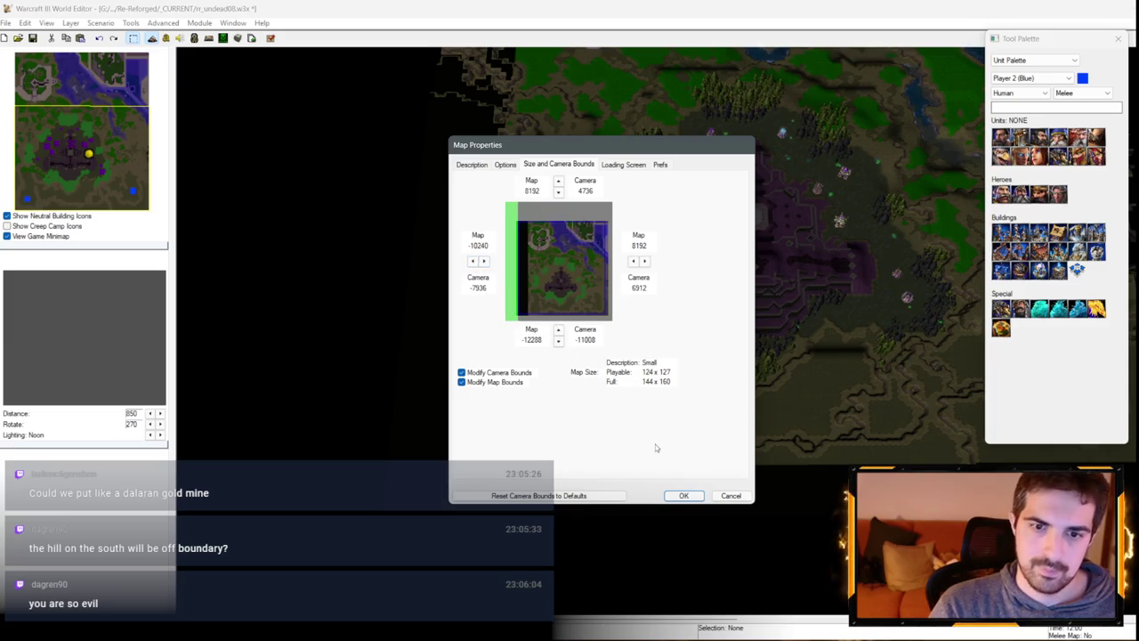
{"action": "left_click", "coordinate": [683, 495]}
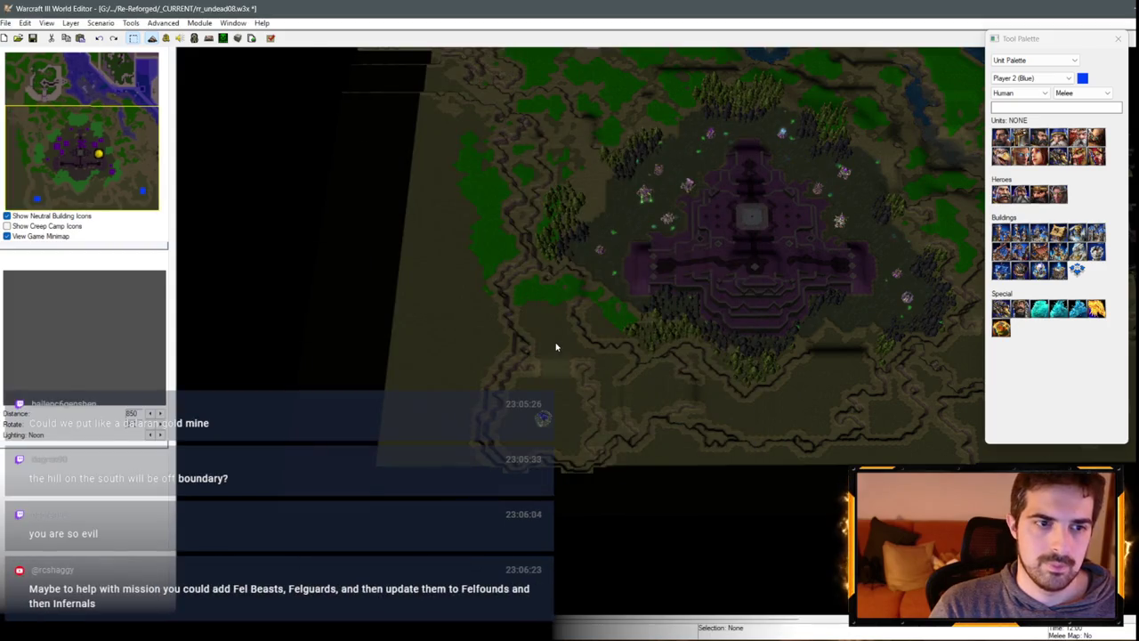
Step: Recheck the map bounds, nudge the left bound one more step and apply
{"action": "key", "text": "Down"}
{"action": "key", "text": "Left"}
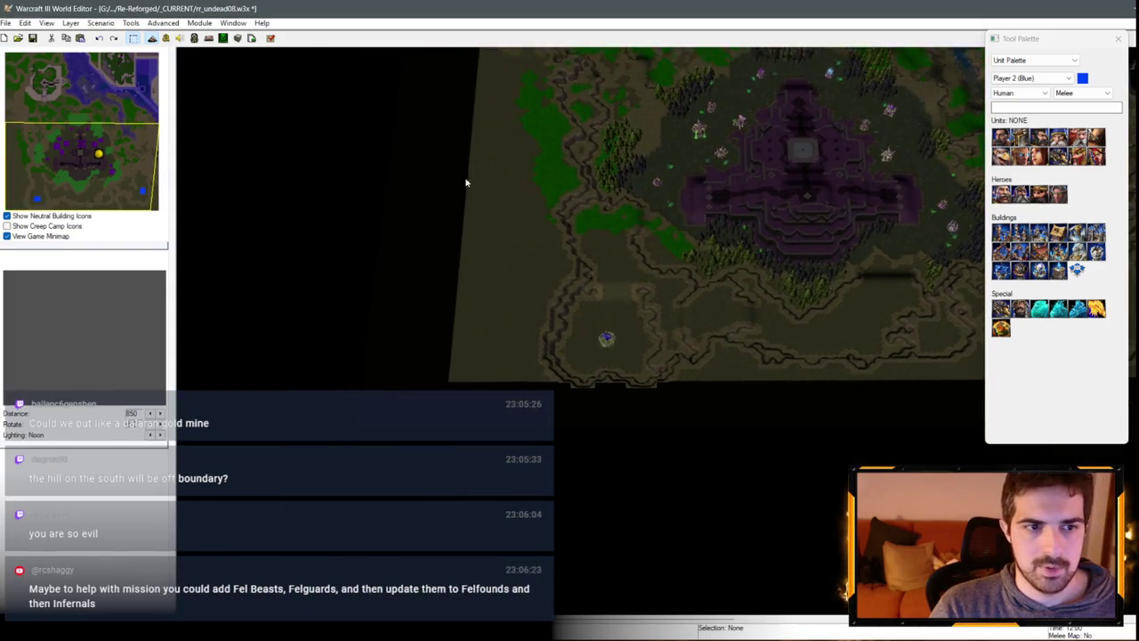
{"action": "left_click", "coordinate": [101, 23]}
{"action": "left_click", "coordinate": [134, 63]}
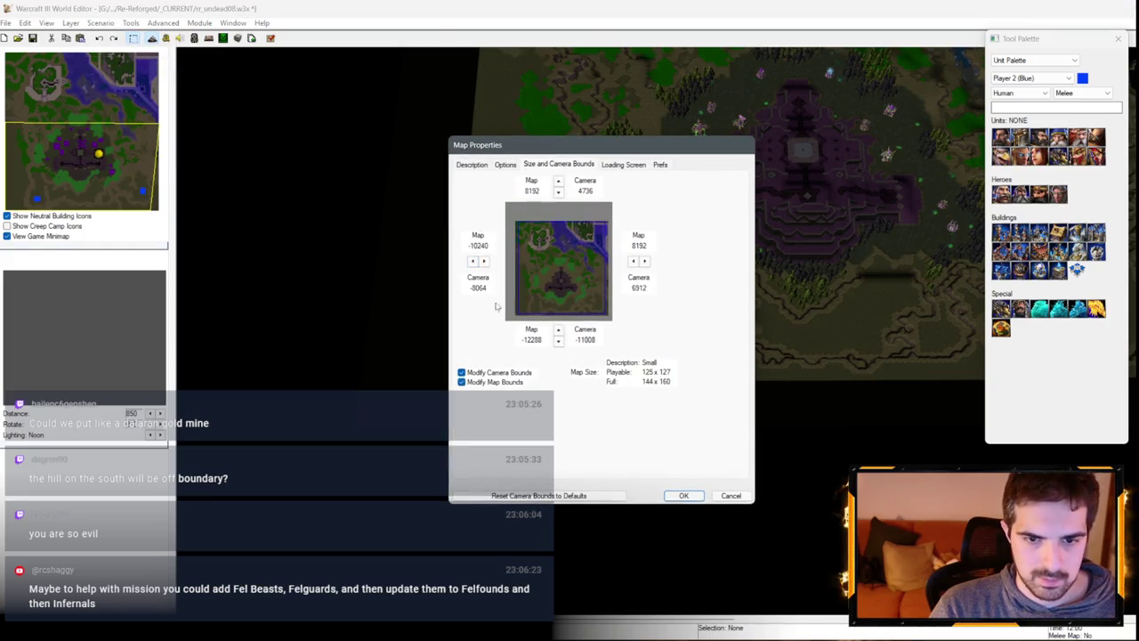
{"action": "left_click", "coordinate": [729, 495]}
{"action": "left_click", "coordinate": [104, 23]}
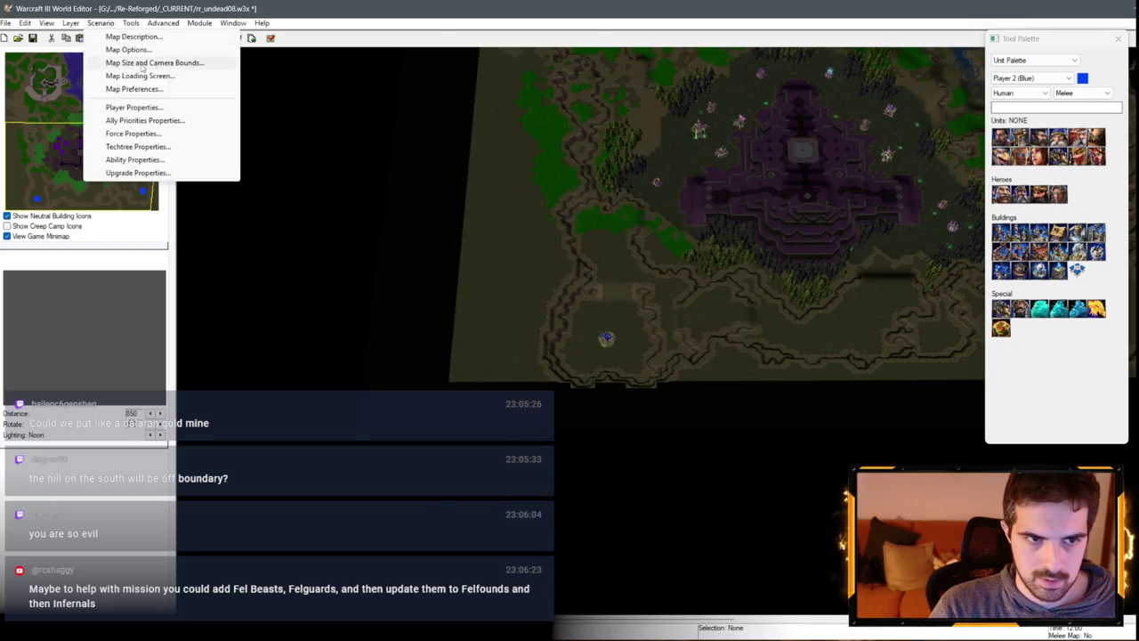
{"action": "left_click", "coordinate": [133, 62]}
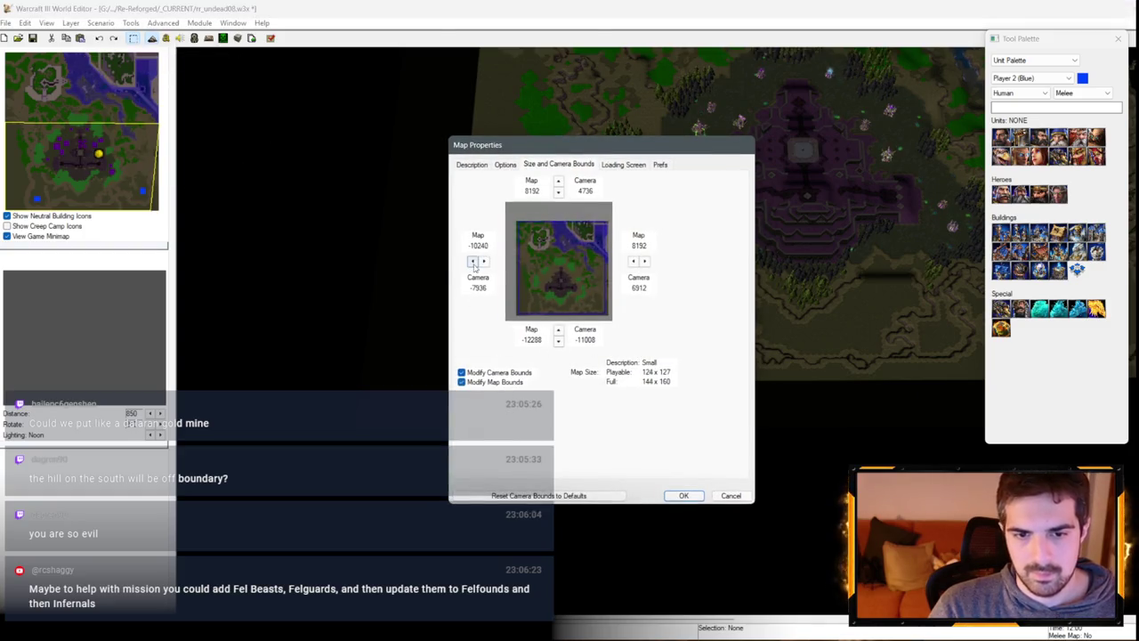
{"action": "left_click", "coordinate": [473, 262]}
{"action": "left_click", "coordinate": [684, 495]}
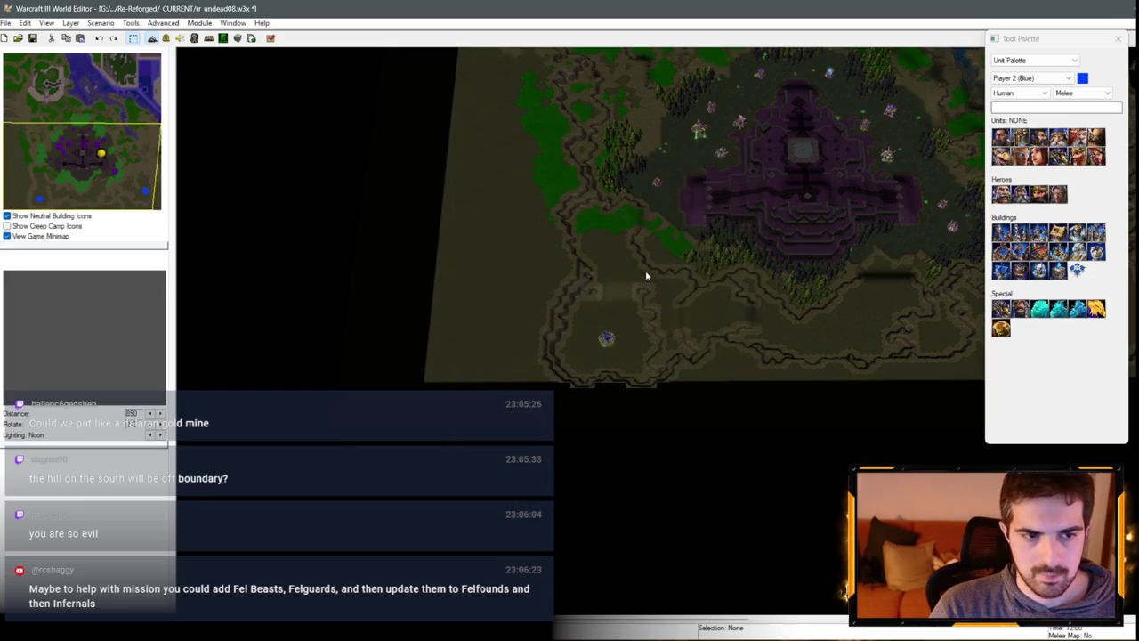
{"action": "scroll", "coordinate": [647, 276], "scroll_direction": "up", "scroll_amount": 5}
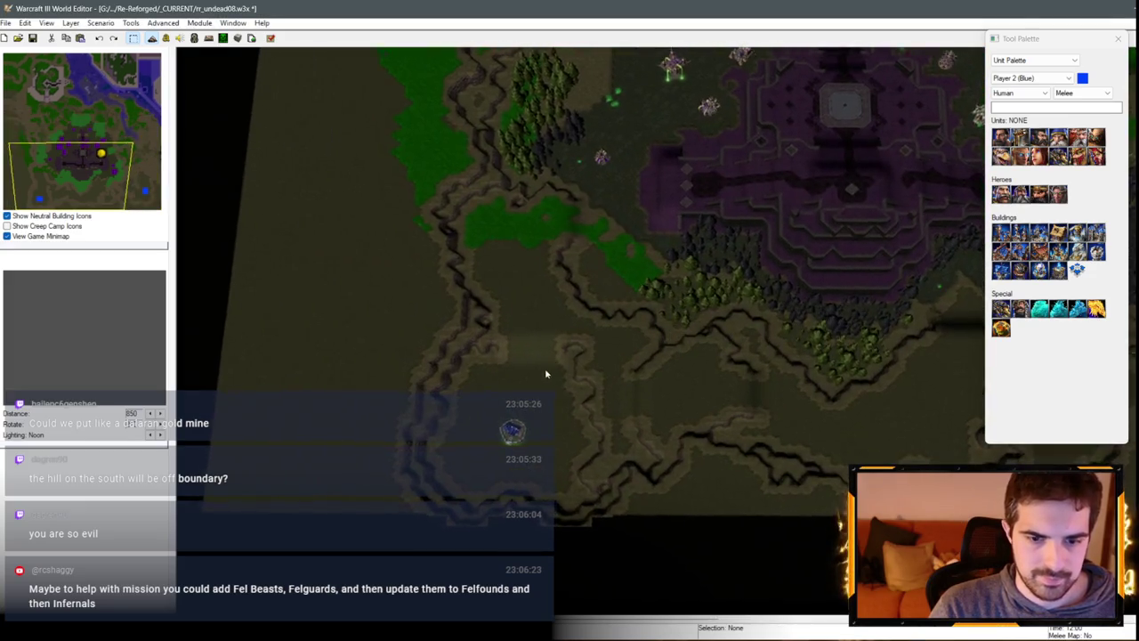
Step: Select the southern Town Hall and paste a copy into the northern fort
{"action": "scroll", "coordinate": [547, 374], "scroll_direction": "up", "scroll_amount": 2}
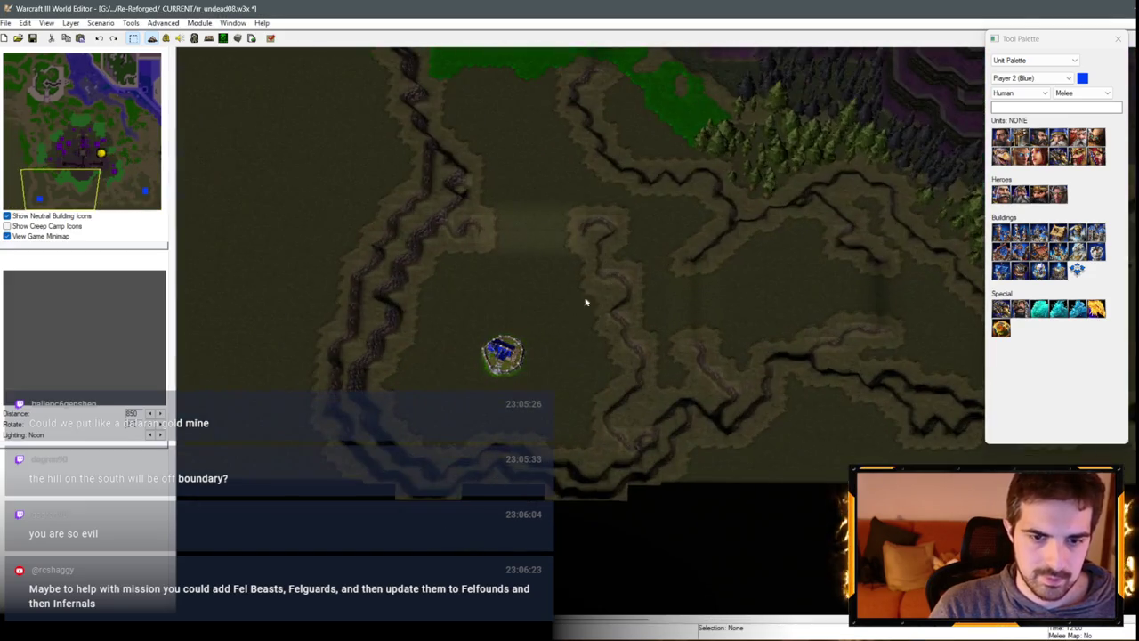
{"action": "left_click", "coordinate": [499, 350]}
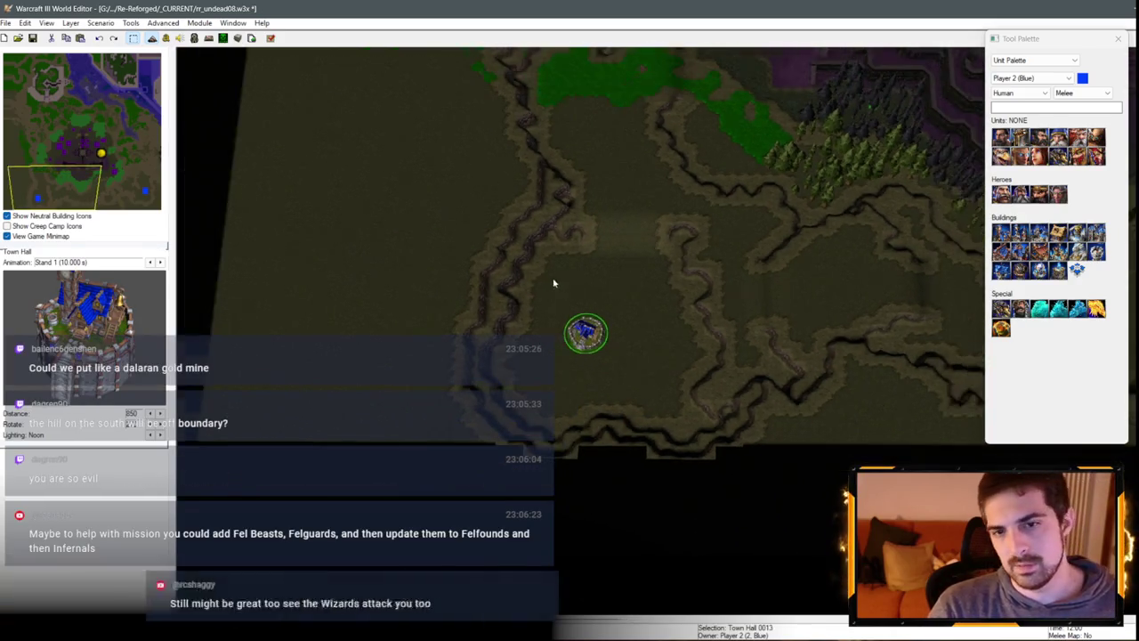
{"action": "left_click", "coordinate": [126, 185]}
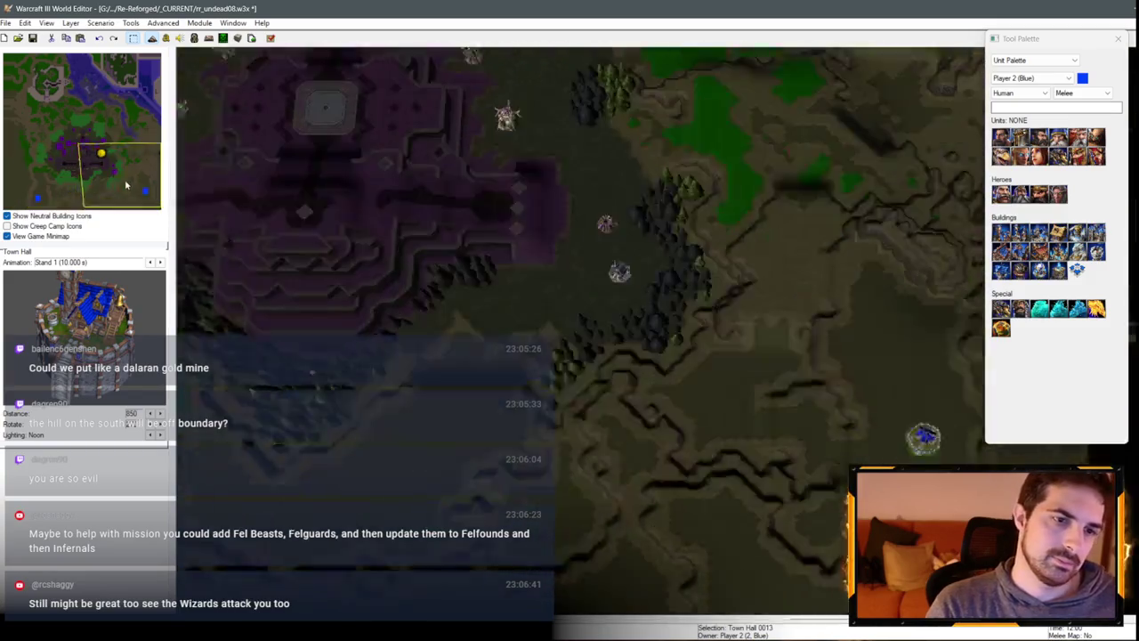
{"action": "left_click_drag", "start_coordinate": [126, 186], "coordinate": [235, 192]}
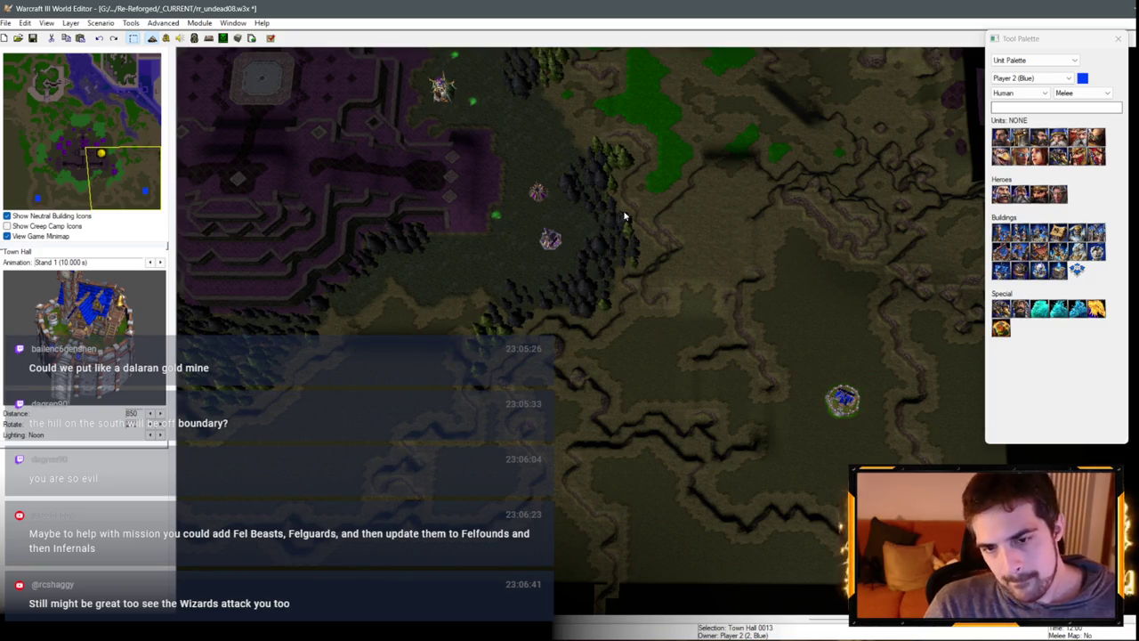
{"action": "key", "text": "Left"}
{"action": "key", "text": "Up"}
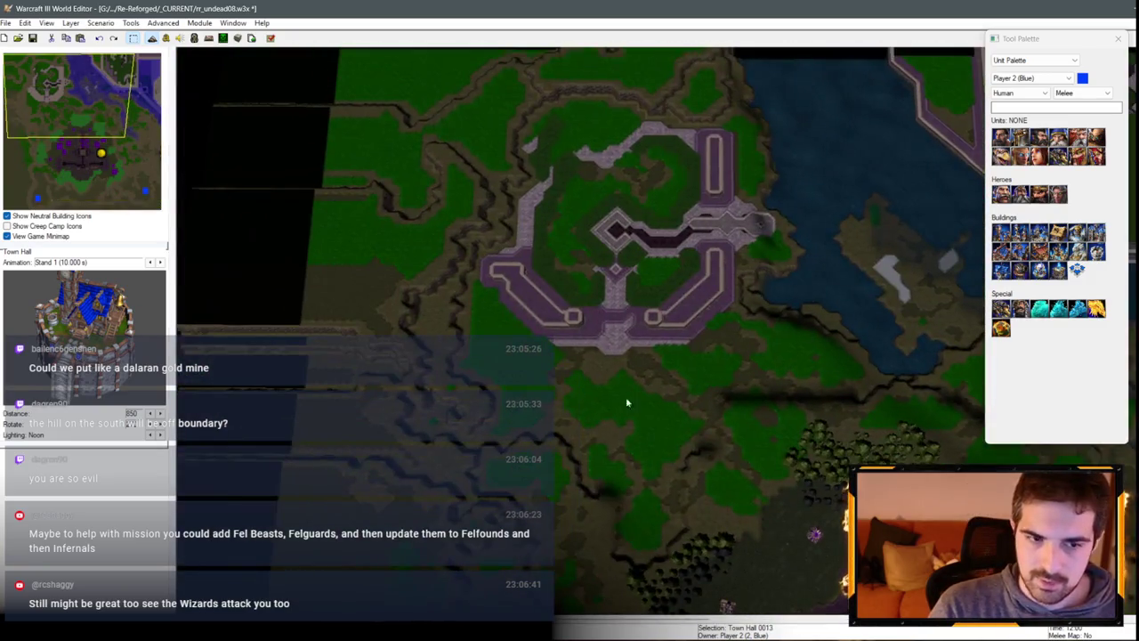
{"action": "key", "text": "Down"}
{"action": "key", "text": "Up"}
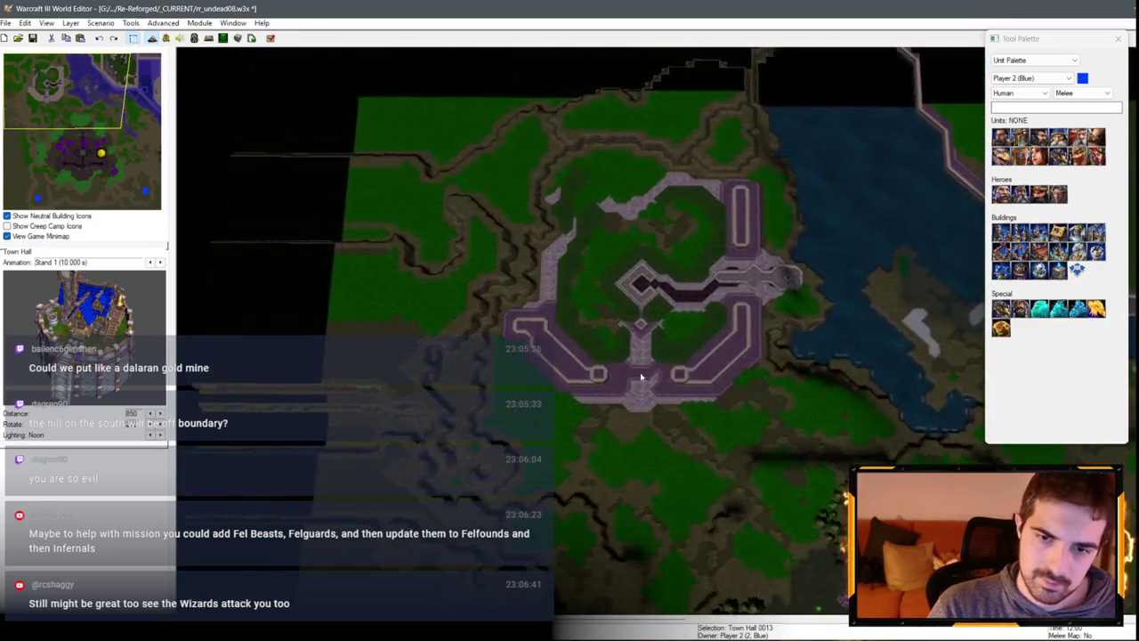
{"action": "scroll", "coordinate": [641, 376], "scroll_direction": "up", "scroll_amount": 2}
{"action": "key", "text": "ctrl+v"}
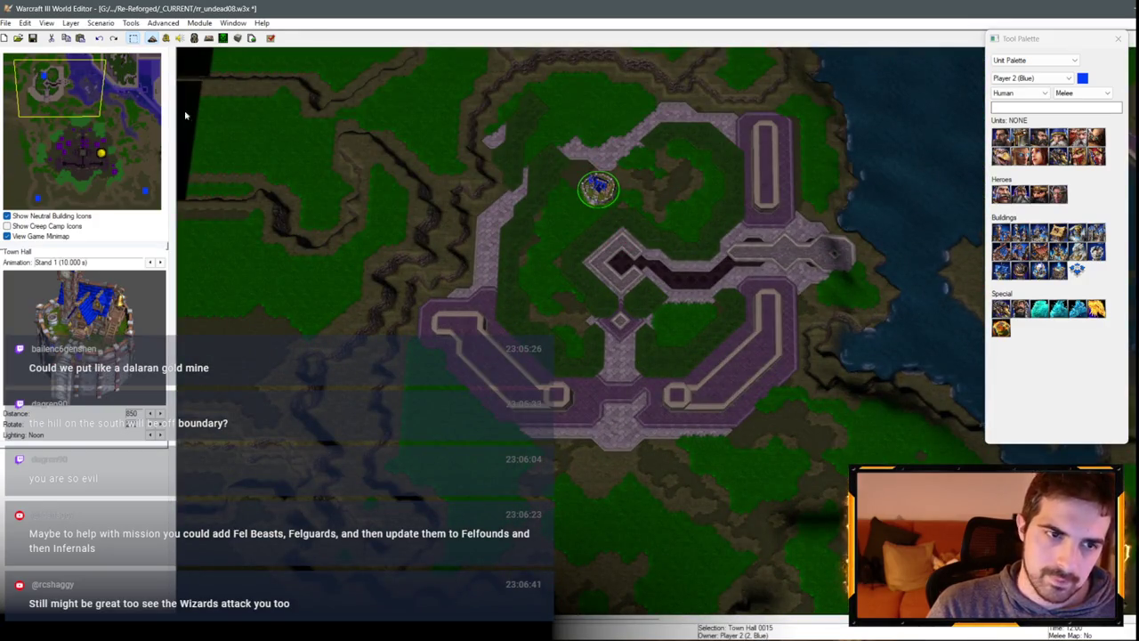
{"action": "left_click", "coordinate": [124, 68]}
{"action": "scroll", "coordinate": [639, 305], "scroll_direction": "down", "scroll_amount": 2}
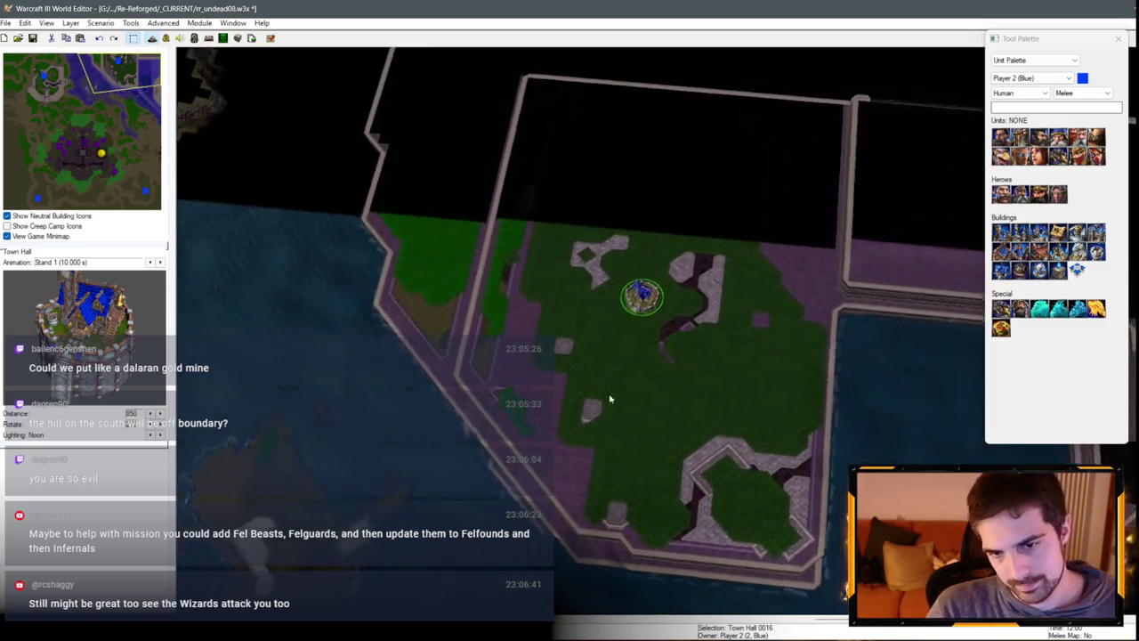
Step: Survey the blighted base, north-west base and south-west area via the minimap
{"action": "left_click", "coordinate": [72, 155]}
{"action": "mouse_move", "coordinate": [73, 155]}
{"action": "left_mouse_down"}
{"action": "mouse_move", "coordinate": [123, 183]}
{"action": "mouse_move", "coordinate": [44, 193]}
{"action": "mouse_move", "coordinate": [125, 193]}
{"action": "left_mouse_up"}
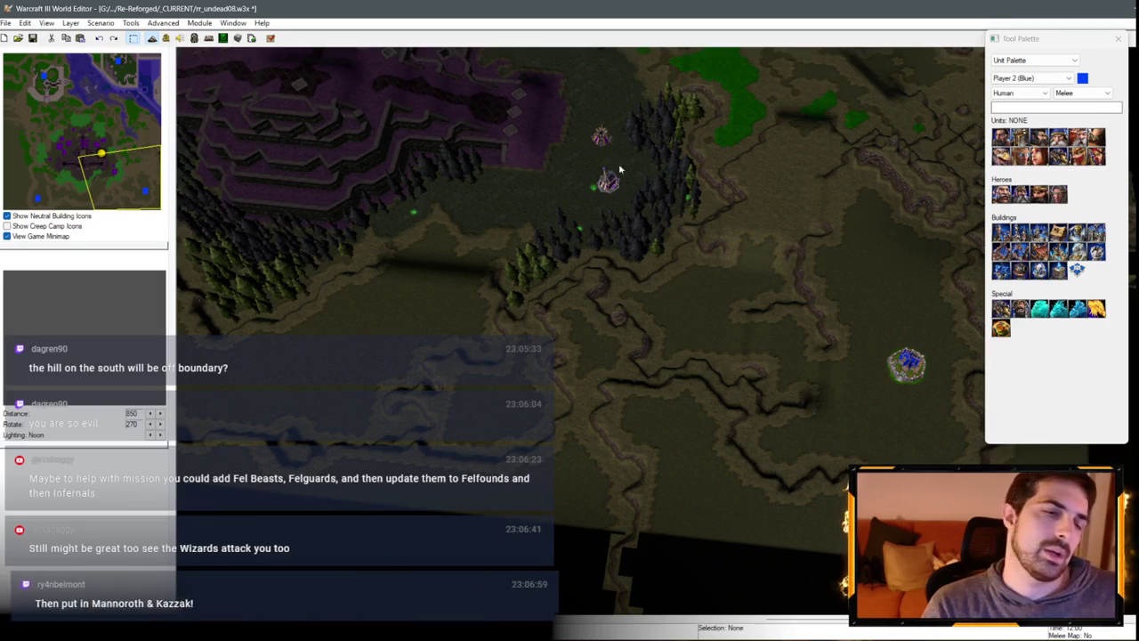
{"action": "key", "text": "Right"}
{"action": "key", "text": "Up"}
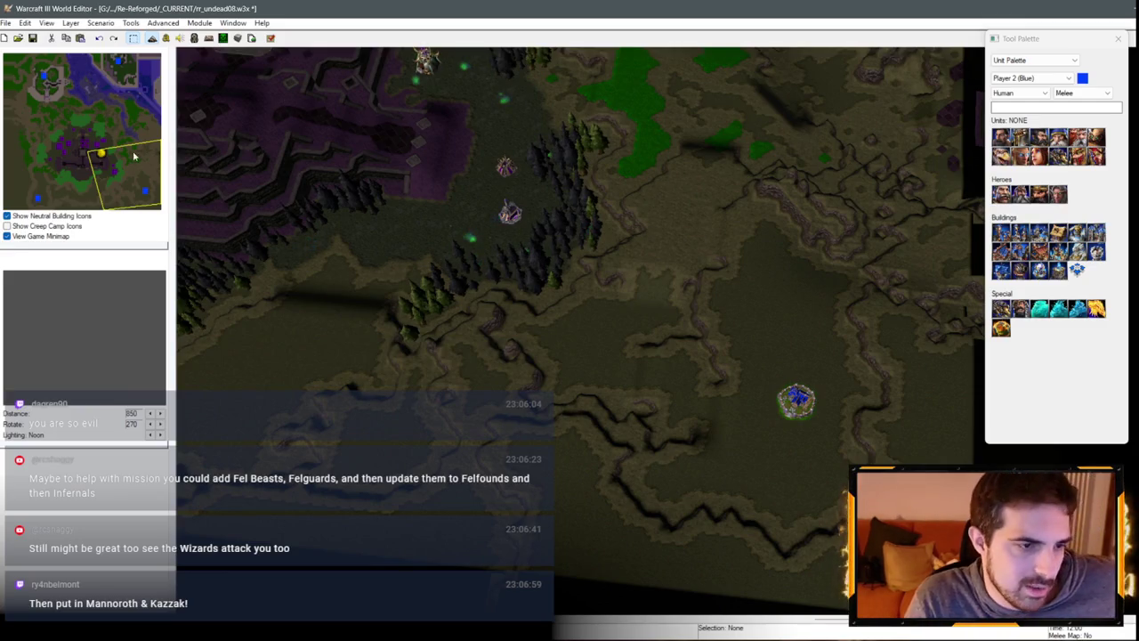
{"action": "left_click", "coordinate": [67, 103]}
{"action": "left_click", "coordinate": [89, 138]}
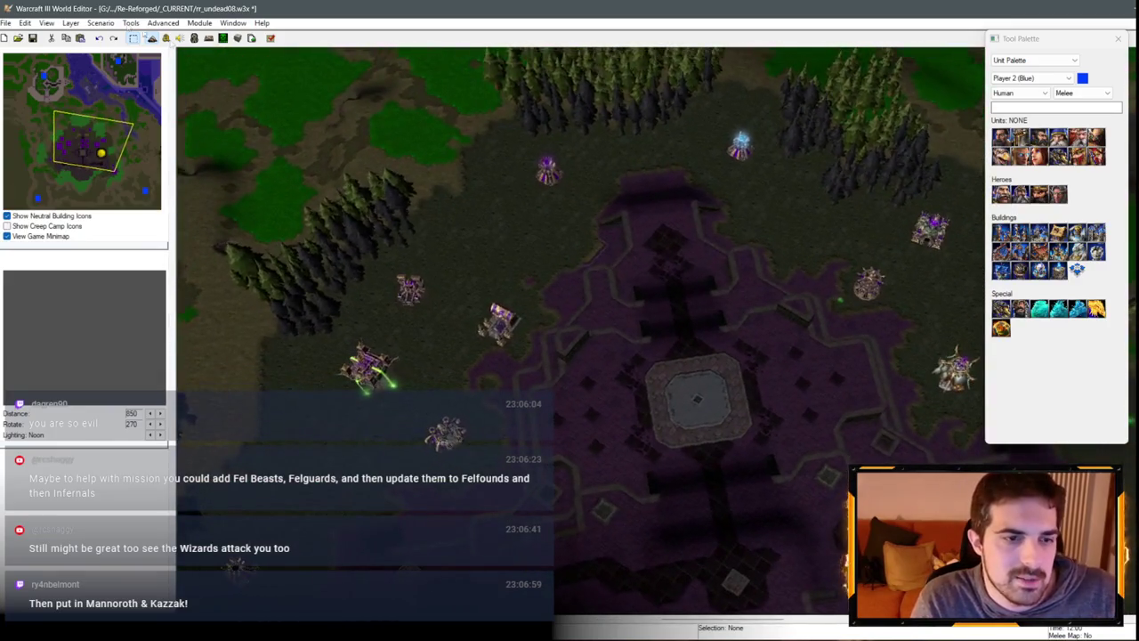
{"action": "mouse_move", "coordinate": [108, 144]}
{"action": "left_mouse_down"}
{"action": "mouse_move", "coordinate": [64, 191]}
{"action": "mouse_move", "coordinate": [39, 192]}
{"action": "left_mouse_up"}
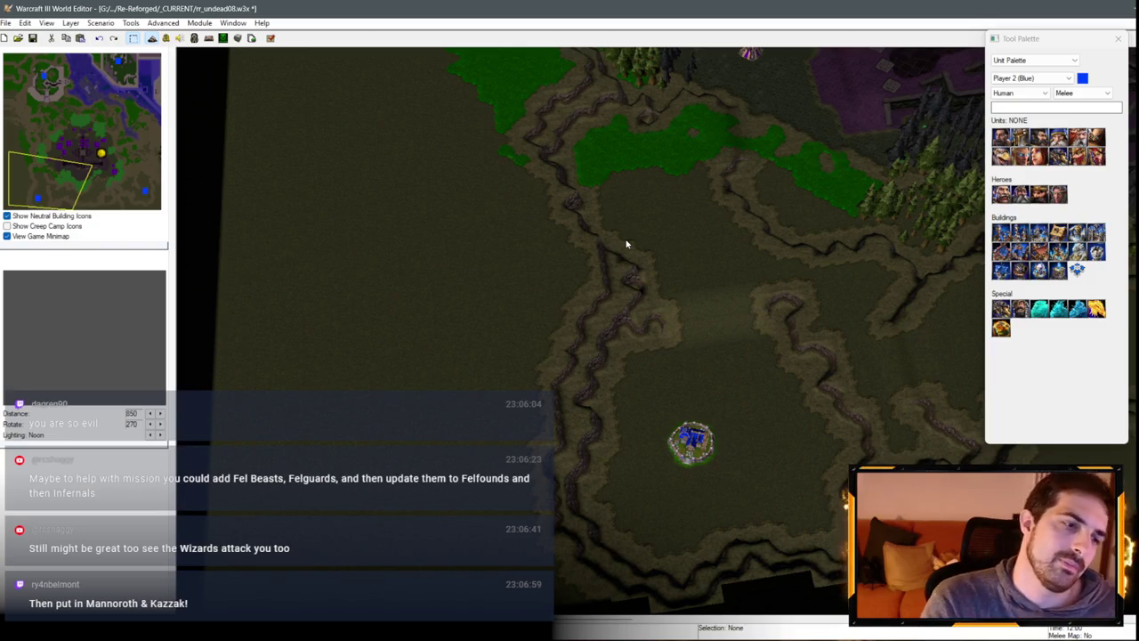
{"action": "left_click", "coordinate": [51, 120]}
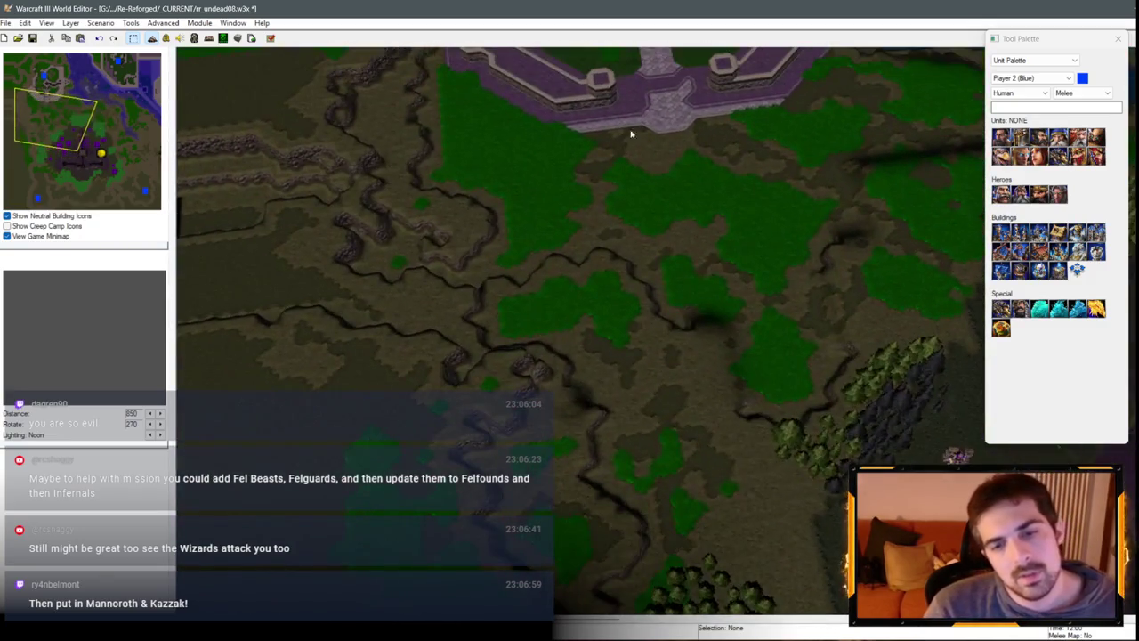
{"action": "scroll", "coordinate": [712, 145], "scroll_direction": "down", "scroll_amount": 3}
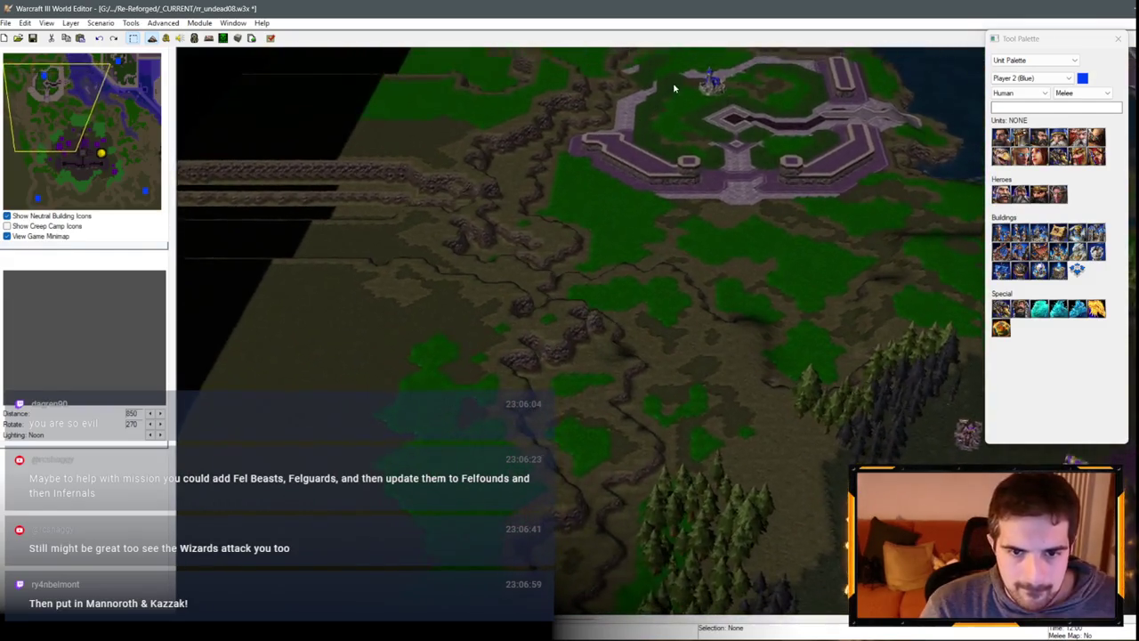
{"action": "scroll", "coordinate": [676, 87], "scroll_direction": "up", "scroll_amount": 3}
Step: Pan around the Undead base, then jump to the northern walled grassland
{"action": "left_click", "coordinate": [79, 155]}
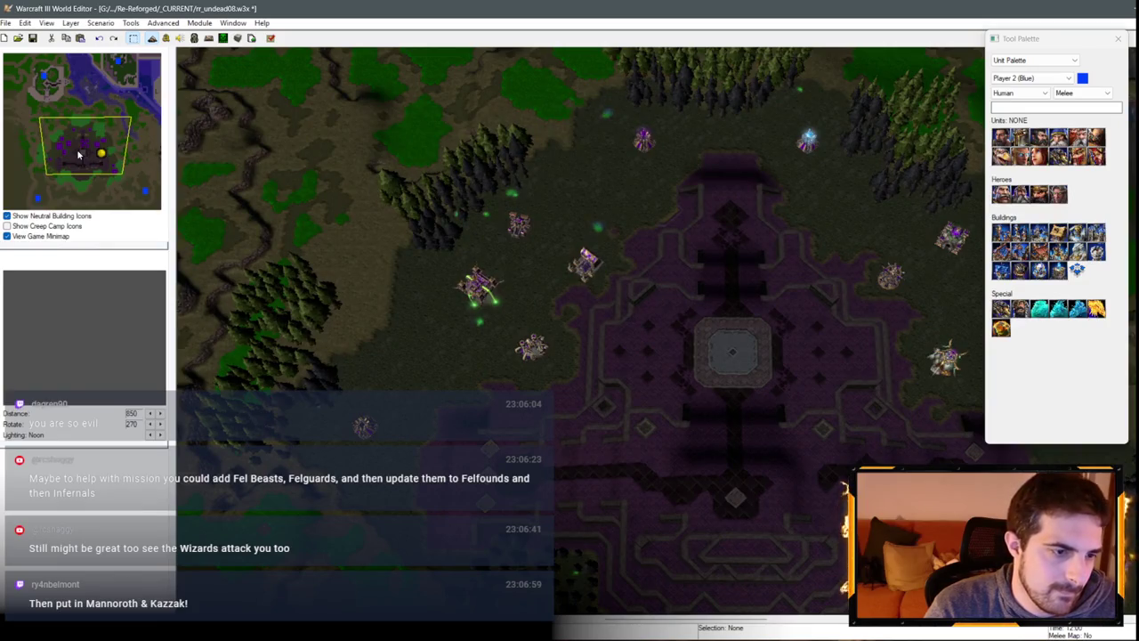
{"action": "left_click", "coordinate": [80, 147]}
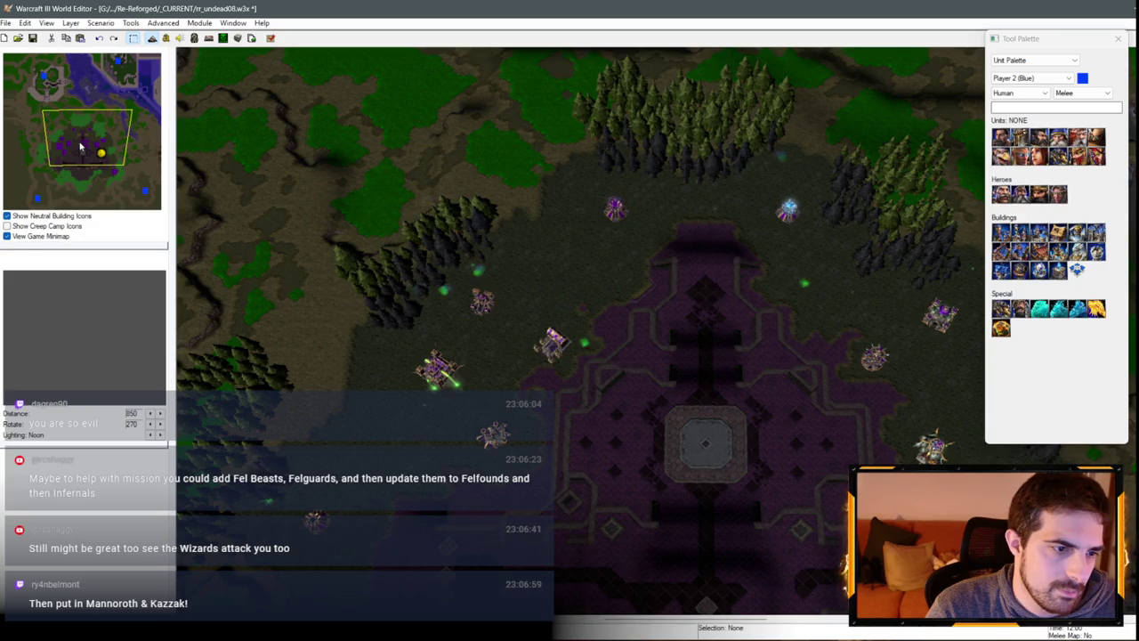
{"action": "left_click_drag", "start_coordinate": [80, 148], "coordinate": [91, 152]}
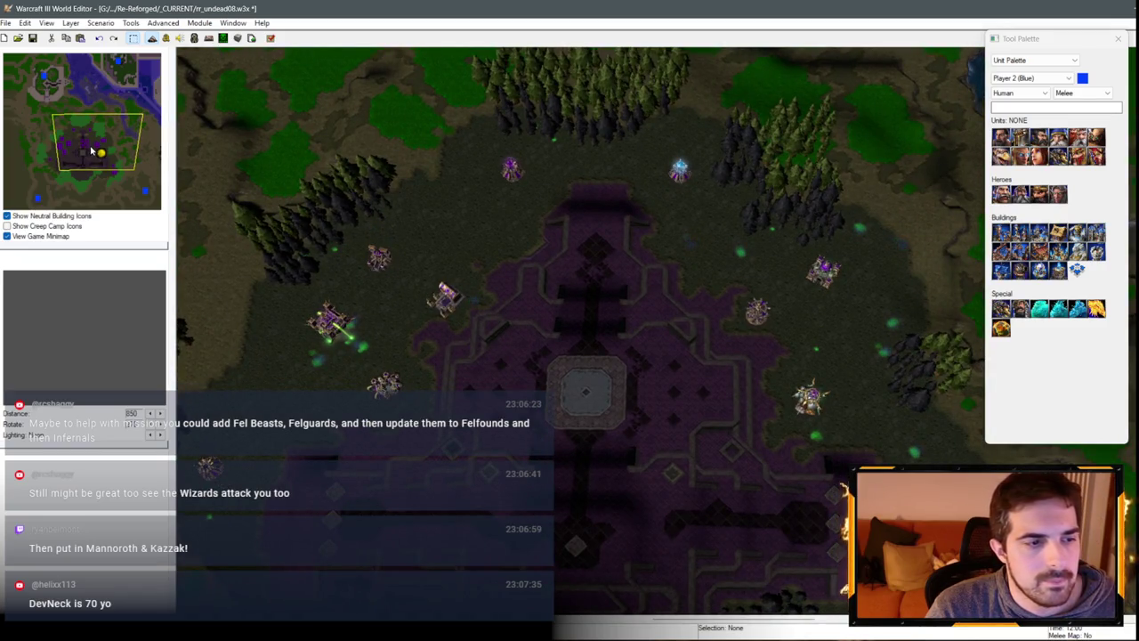
{"action": "left_click_drag", "start_coordinate": [91, 151], "coordinate": [86, 167]}
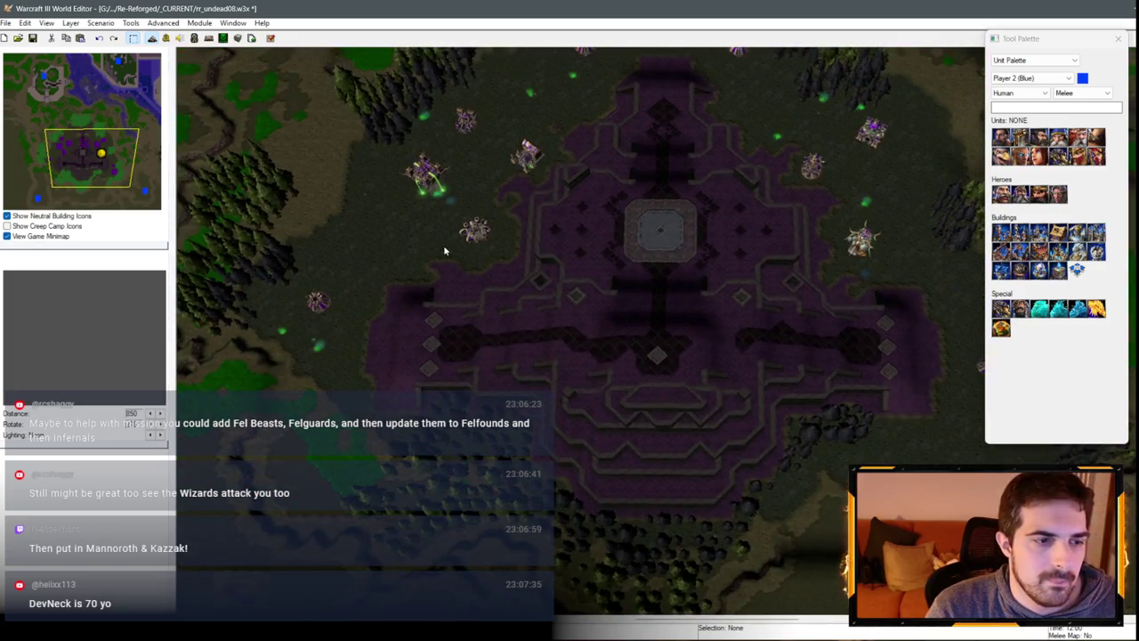
{"action": "key", "text": "Down"}
{"action": "key", "text": "Left"}
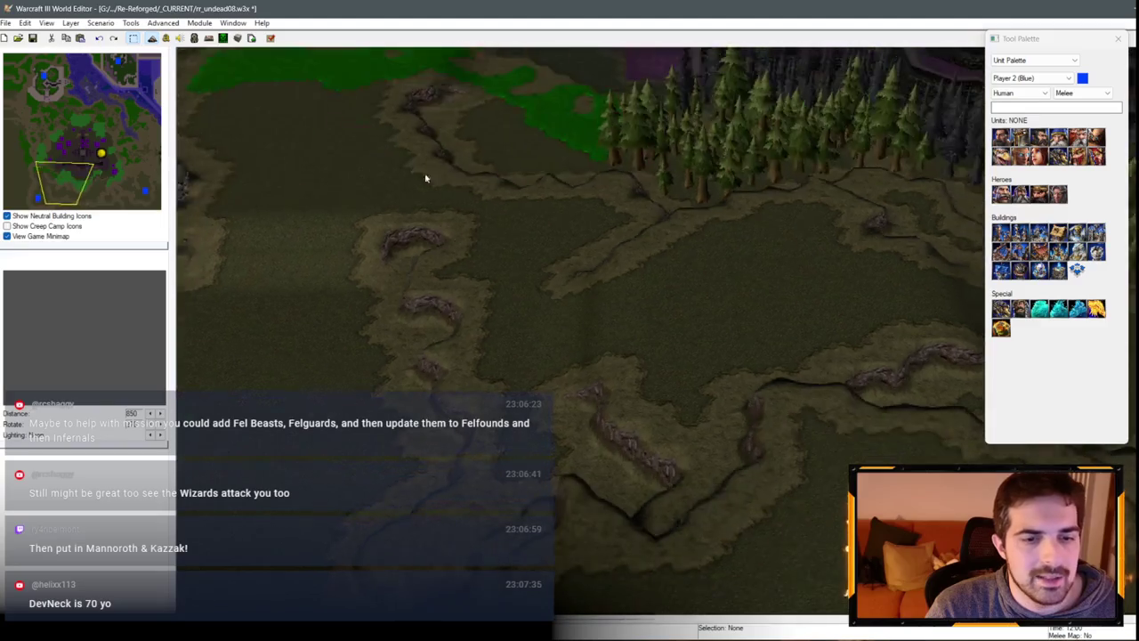
{"action": "key", "text": "Right"}
{"action": "key", "text": "Up"}
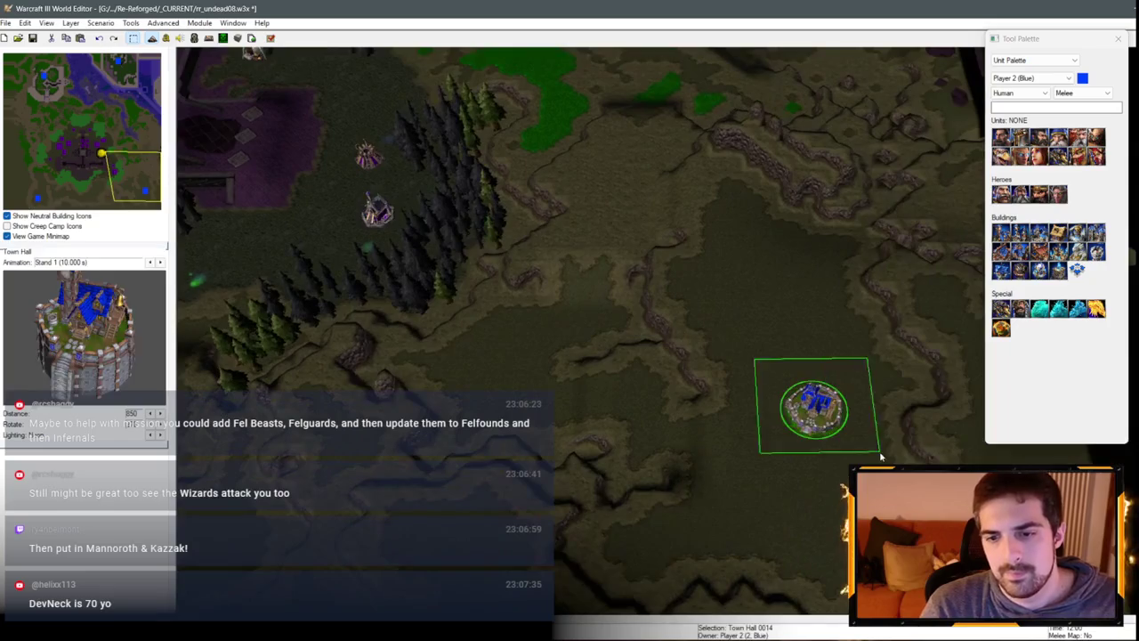
{"action": "left_click", "coordinate": [82, 205]}
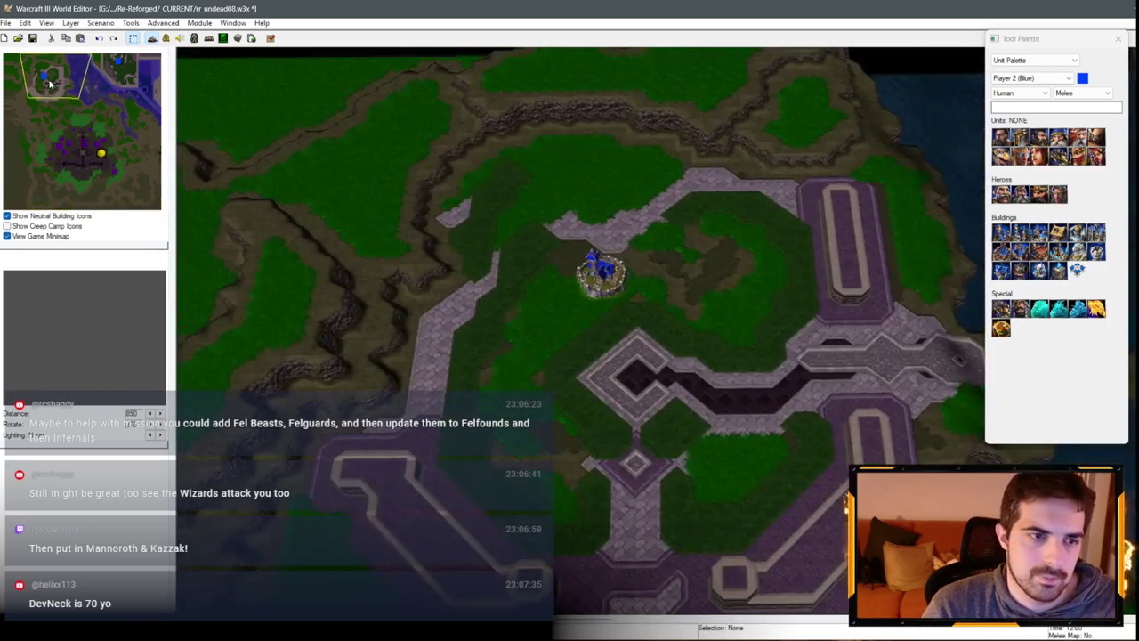
{"action": "left_click", "coordinate": [123, 67]}
Step: Box-select and delete the northern grassland Town Hall, then move to the north-west base
{"action": "mouse_move", "coordinate": [514, 267]}
{"action": "left_mouse_down"}
{"action": "mouse_move", "coordinate": [702, 445]}
{"action": "mouse_move", "coordinate": [685, 418]}
{"action": "mouse_move", "coordinate": [667, 427]}
{"action": "left_mouse_up"}
{"action": "key", "text": "Down"}
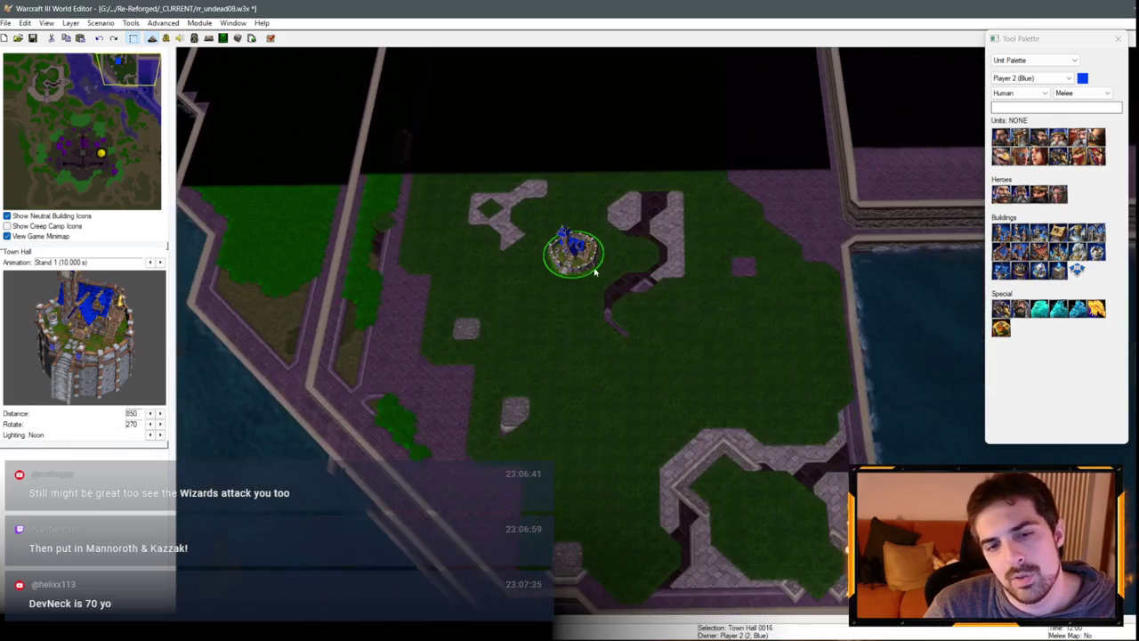
{"action": "key", "text": "Delete"}
{"action": "left_click", "coordinate": [101, 143]}
{"action": "left_click", "coordinate": [125, 71]}
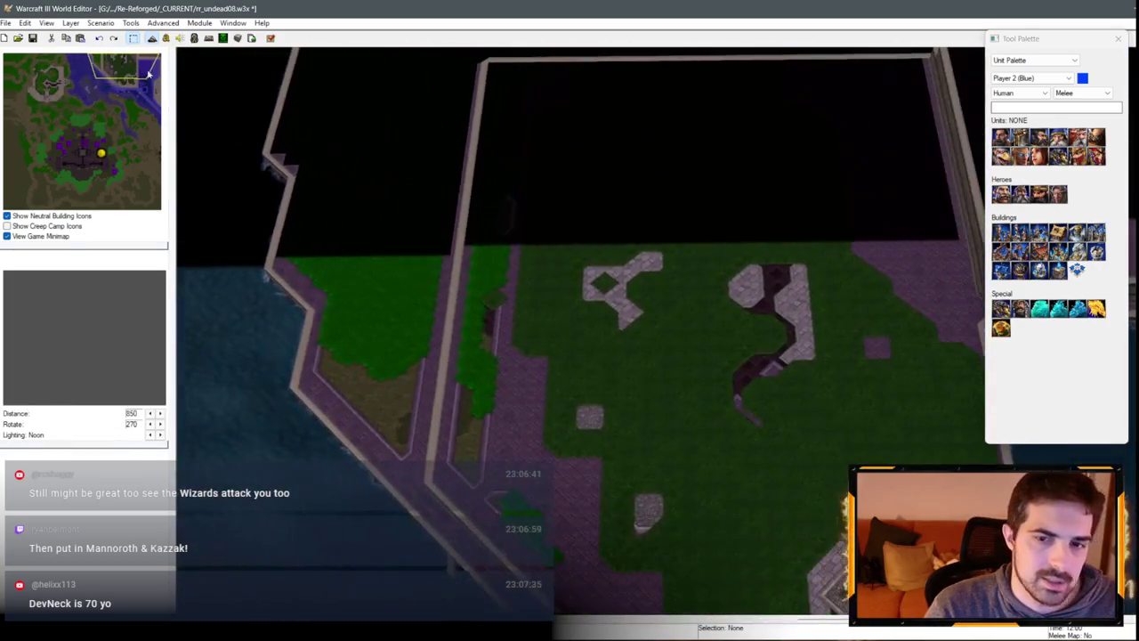
{"action": "scroll", "coordinate": [550, 330], "scroll_direction": "down", "scroll_amount": 5}
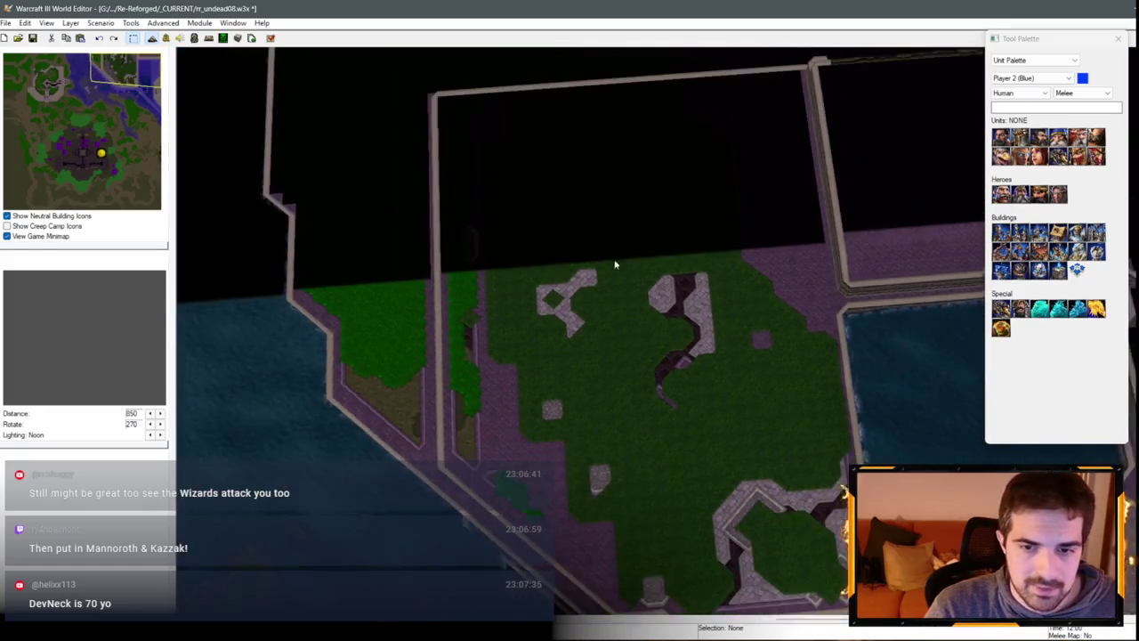
{"action": "key", "text": "Down"}
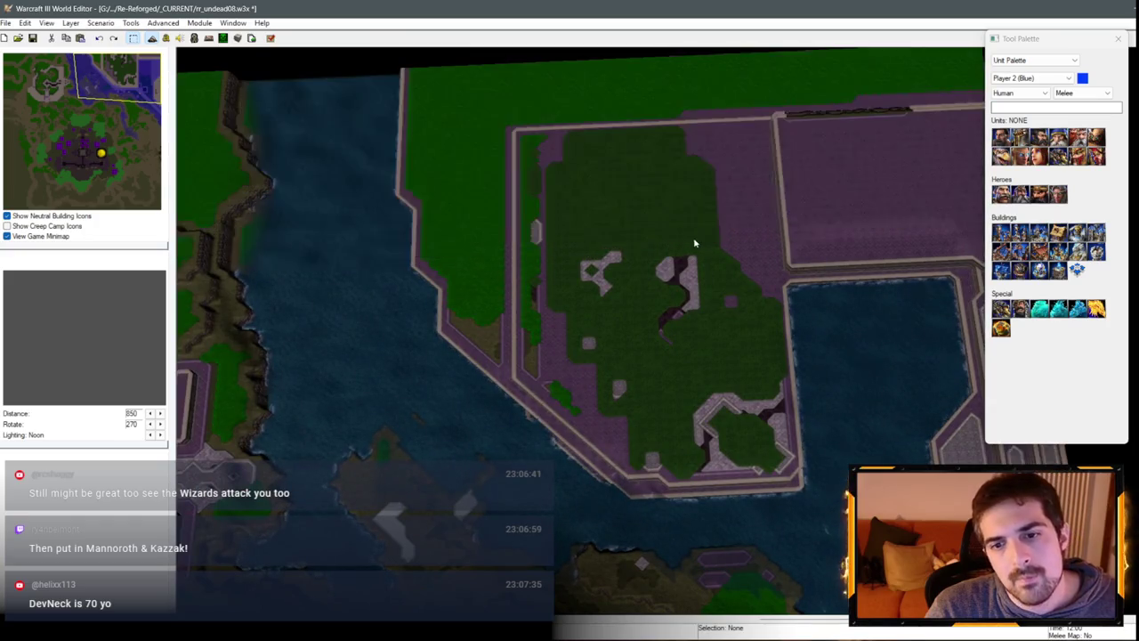
{"action": "left_click", "coordinate": [79, 121]}
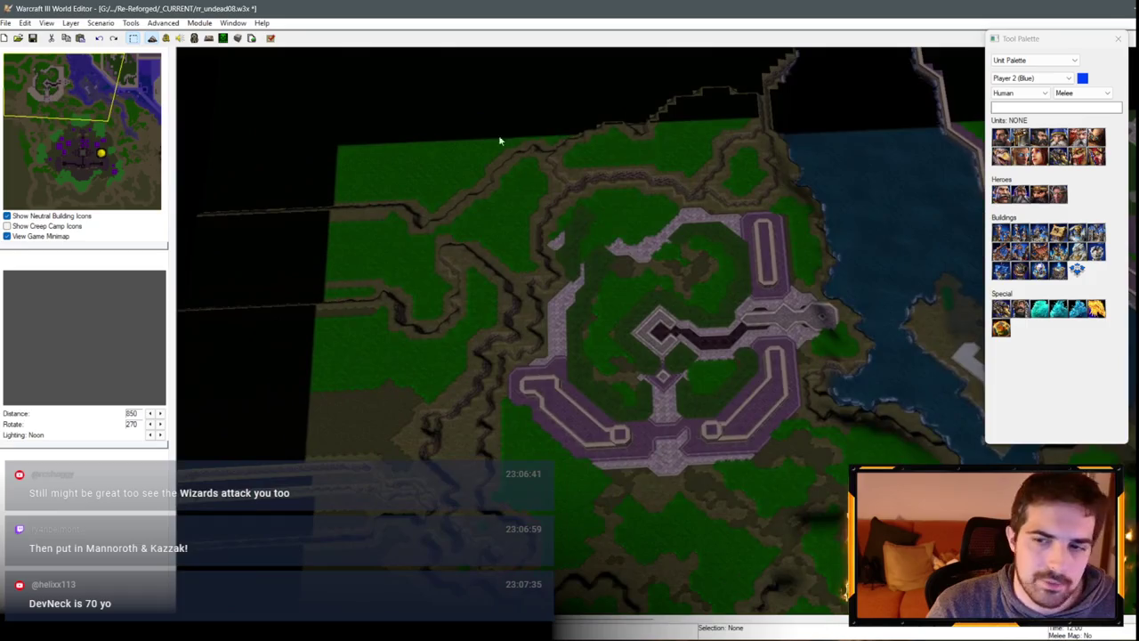
{"action": "left_click", "coordinate": [1023, 79]}
Step: Place a Neutral Passive Dalaran Gold Mine at the north-west circular base
{"action": "left_click", "coordinate": [1023, 281]}
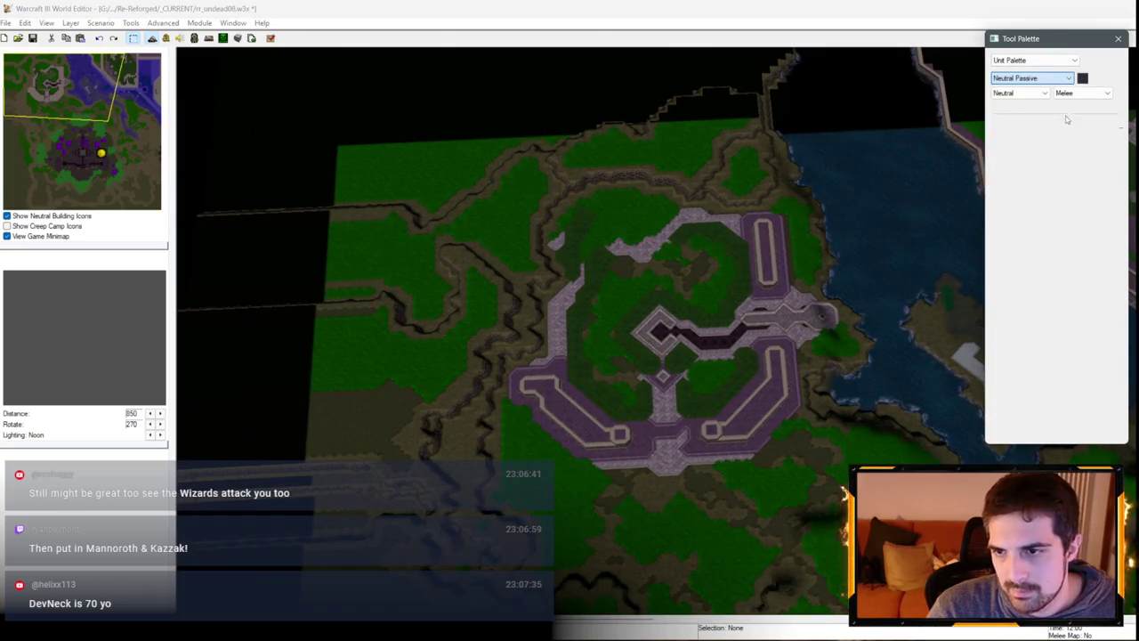
{"action": "left_click", "coordinate": [1008, 255]}
{"action": "scroll", "coordinate": [682, 293], "scroll_direction": "up", "scroll_amount": 5}
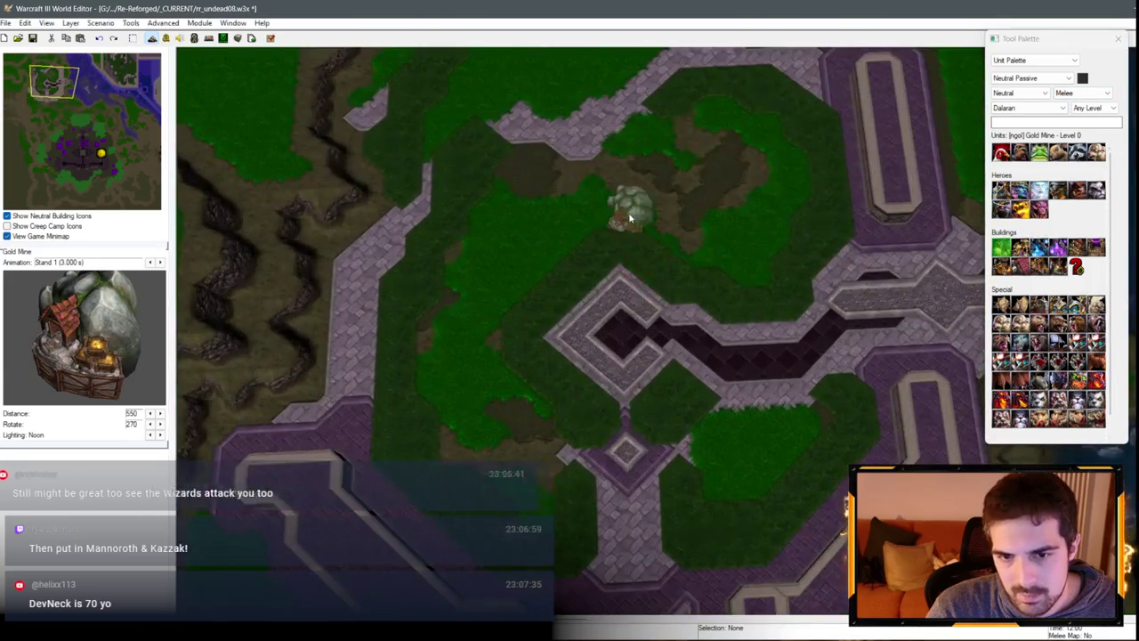
{"action": "left_click", "coordinate": [27, 197]}
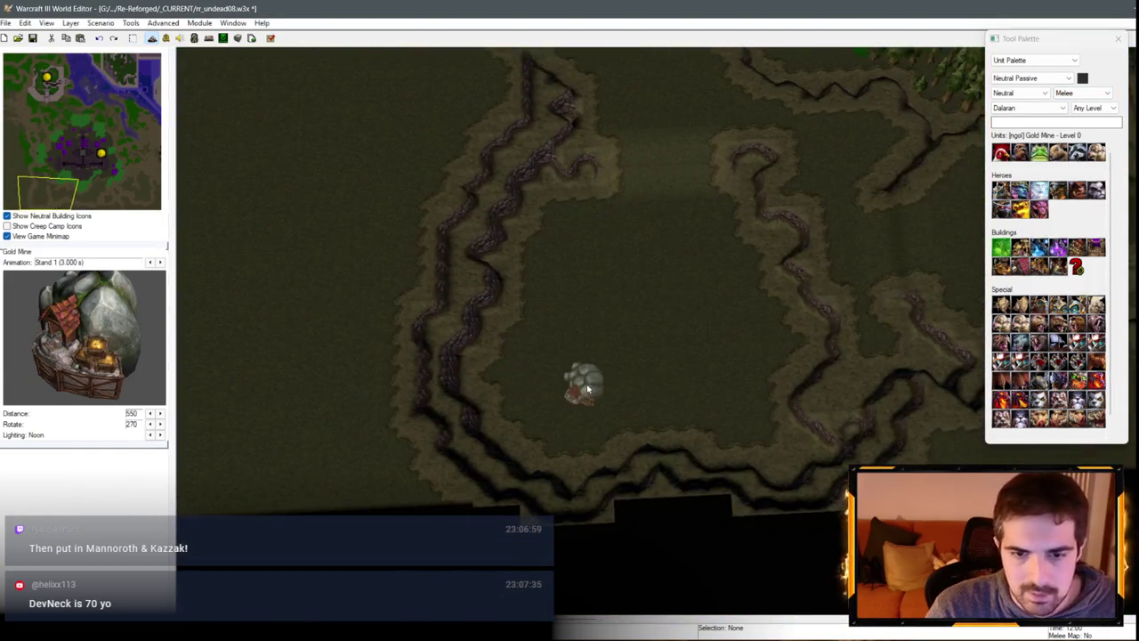
{"action": "scroll", "coordinate": [325, 237], "scroll_direction": "down", "scroll_amount": 3}
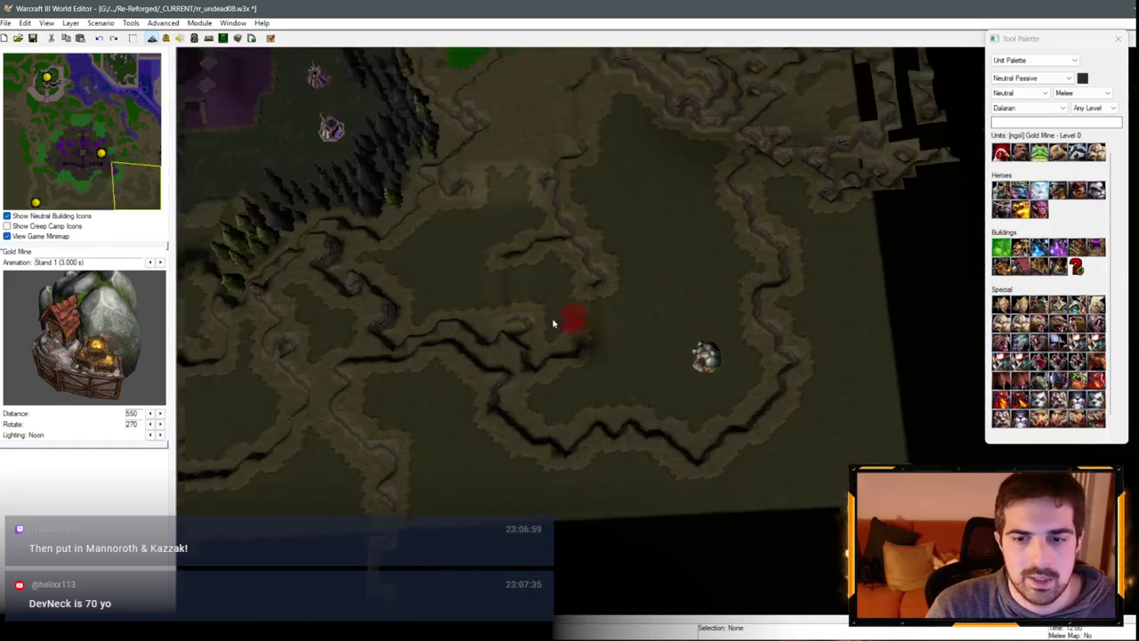
{"action": "key", "text": "Escape"}
Step: Check the mines by jumping to the central, north-west, north-east and south-west areas
{"action": "left_click", "coordinate": [98, 152]}
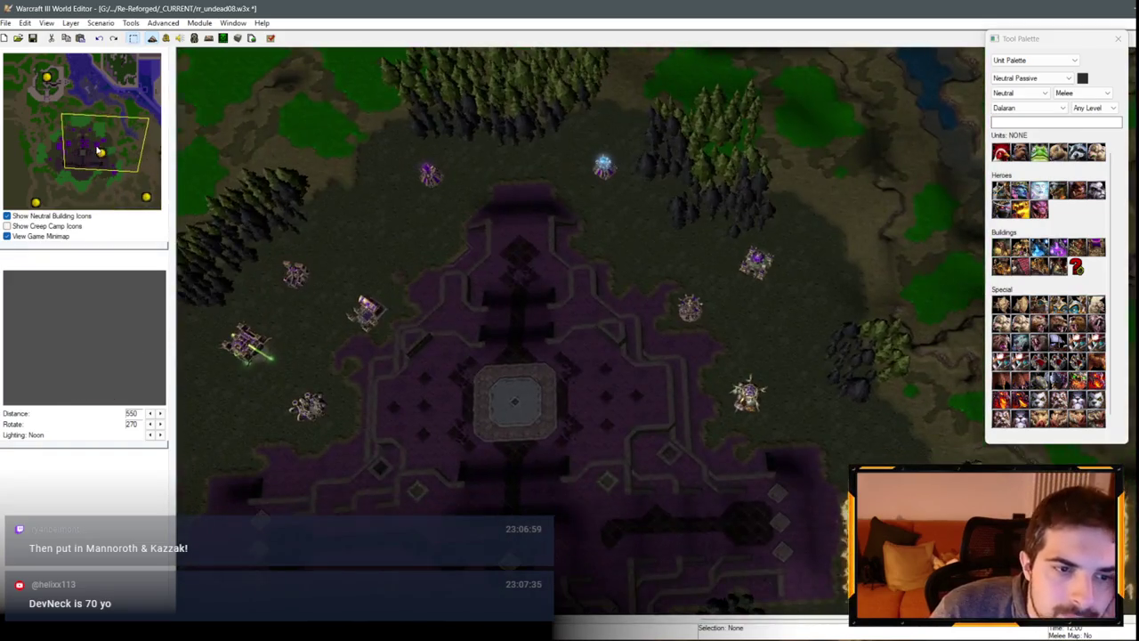
{"action": "left_click", "coordinate": [64, 89]}
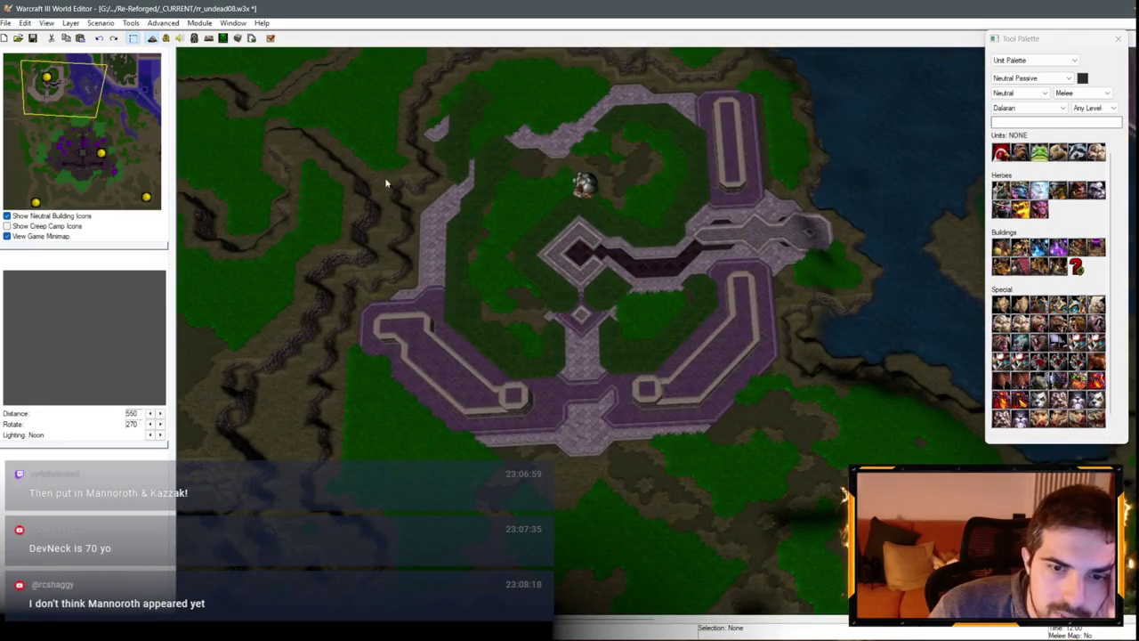
{"action": "left_click", "coordinate": [124, 76]}
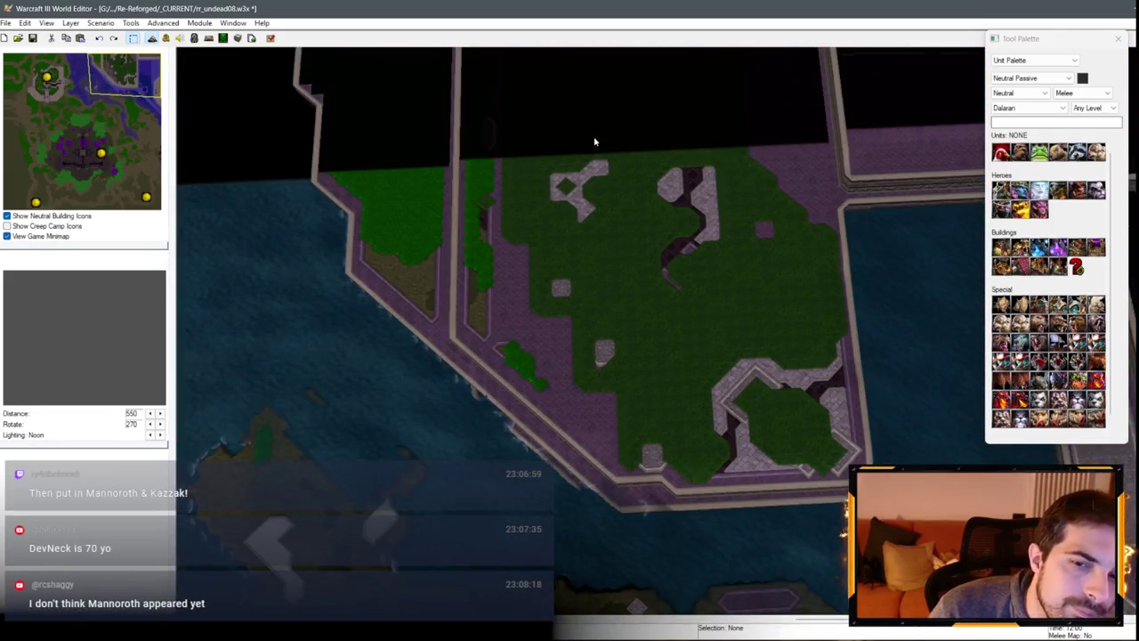
{"action": "left_click", "coordinate": [56, 178]}
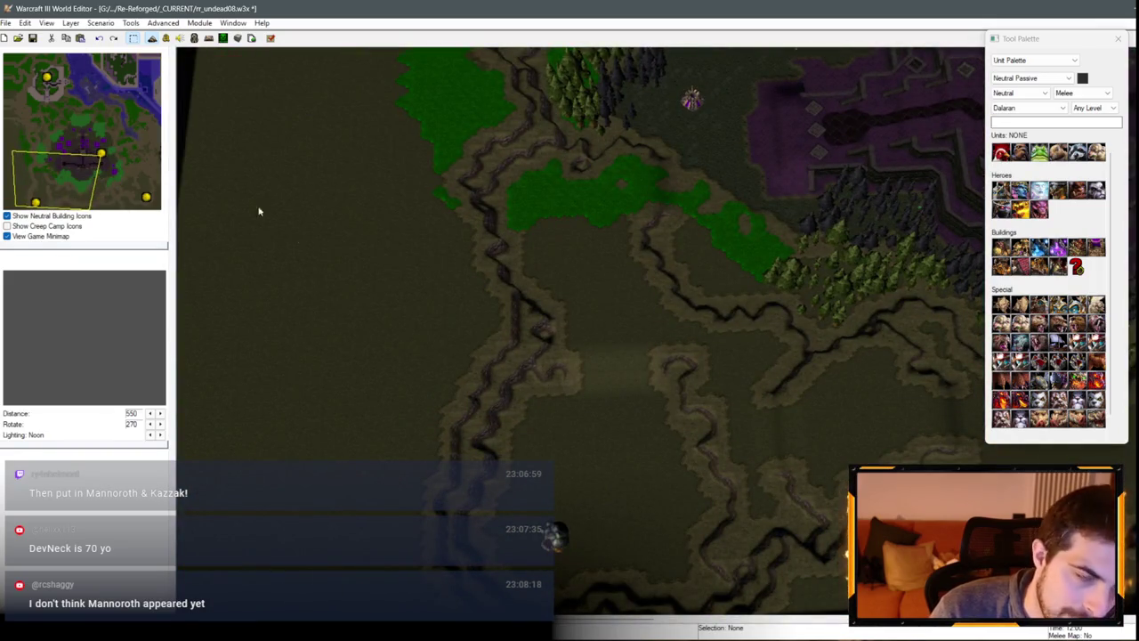
Step: Review the central Undead base and its surroundings, out to the east edge and south
{"action": "left_click_drag", "start_coordinate": [120, 156], "coordinate": [97, 161]}
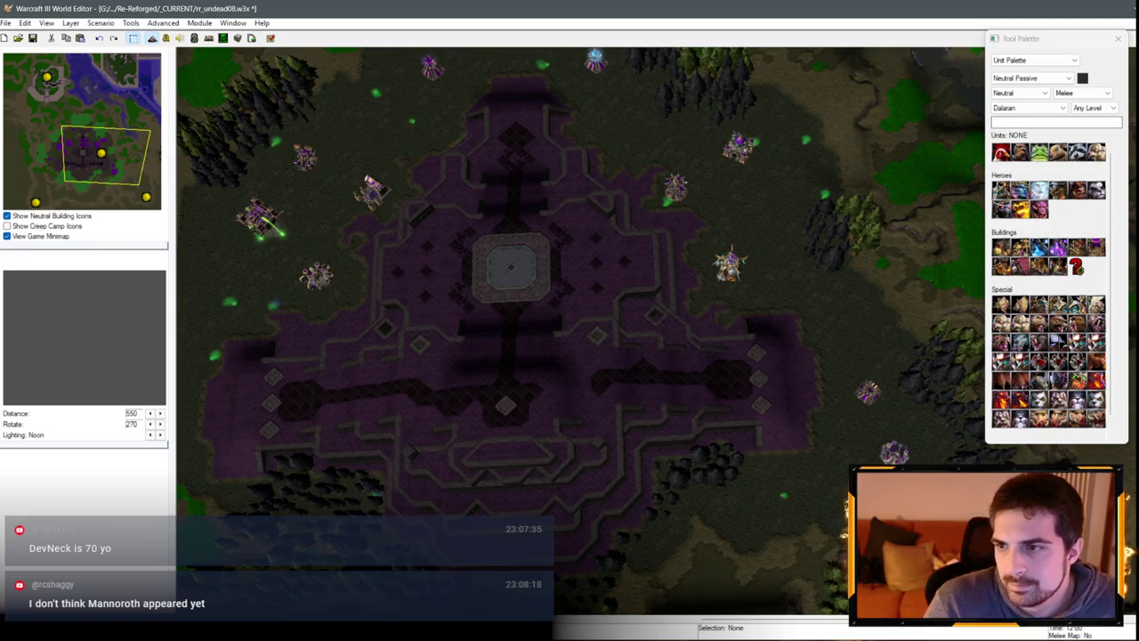
{"action": "scroll", "coordinate": [555, 299], "scroll_direction": "down", "scroll_amount": 3}
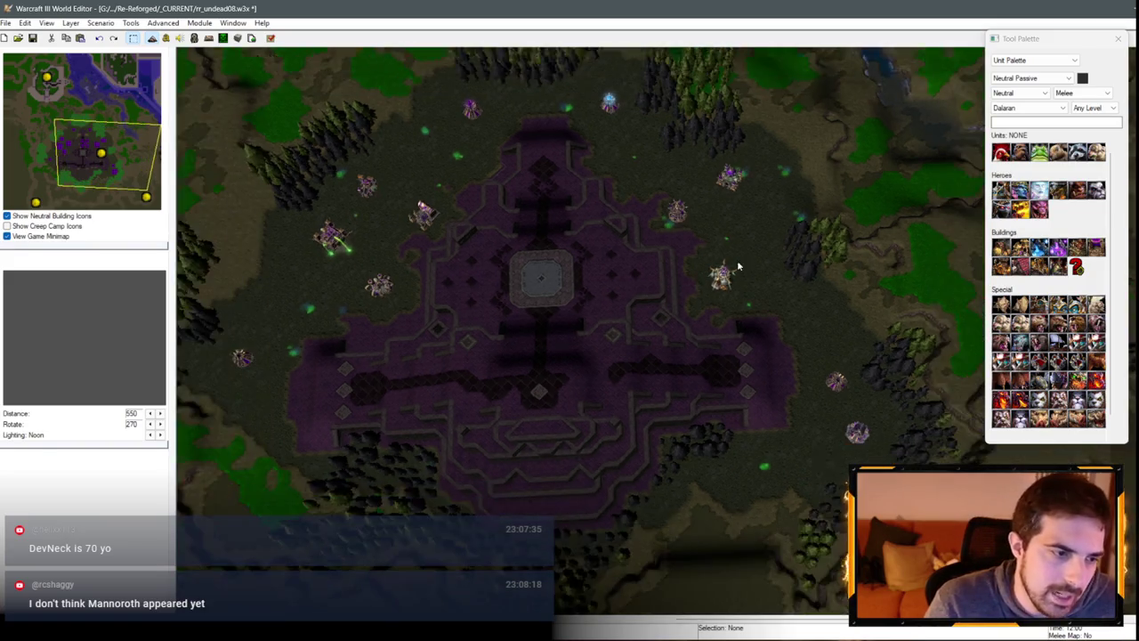
{"action": "key", "text": "Down"}
{"action": "key", "text": "Right"}
{"action": "key", "text": "Up"}
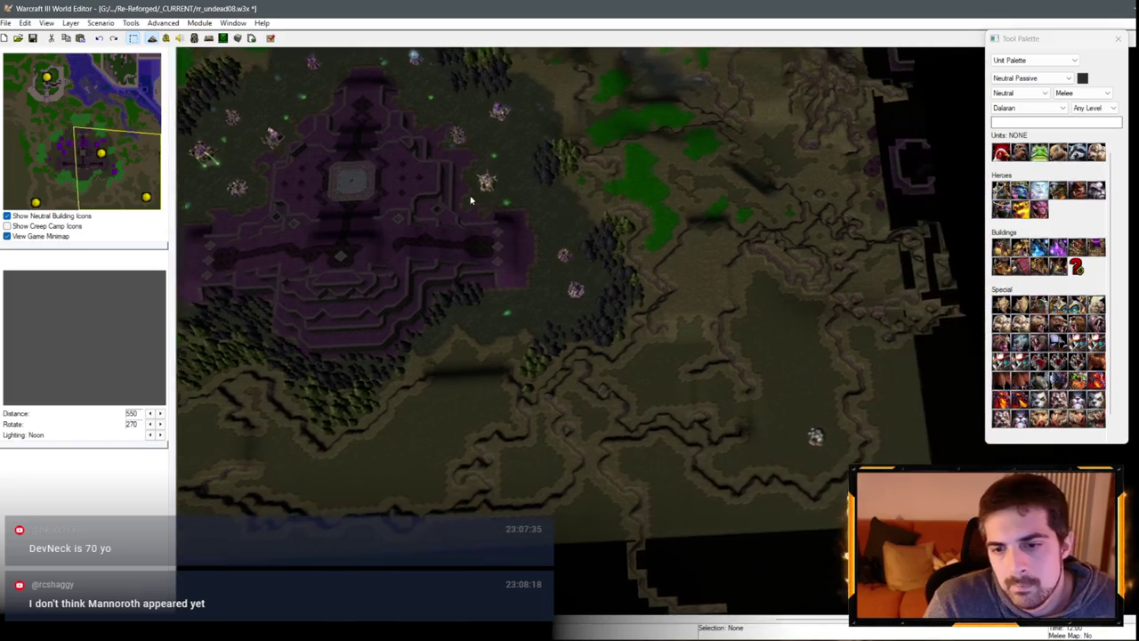
{"action": "key", "text": "Down"}
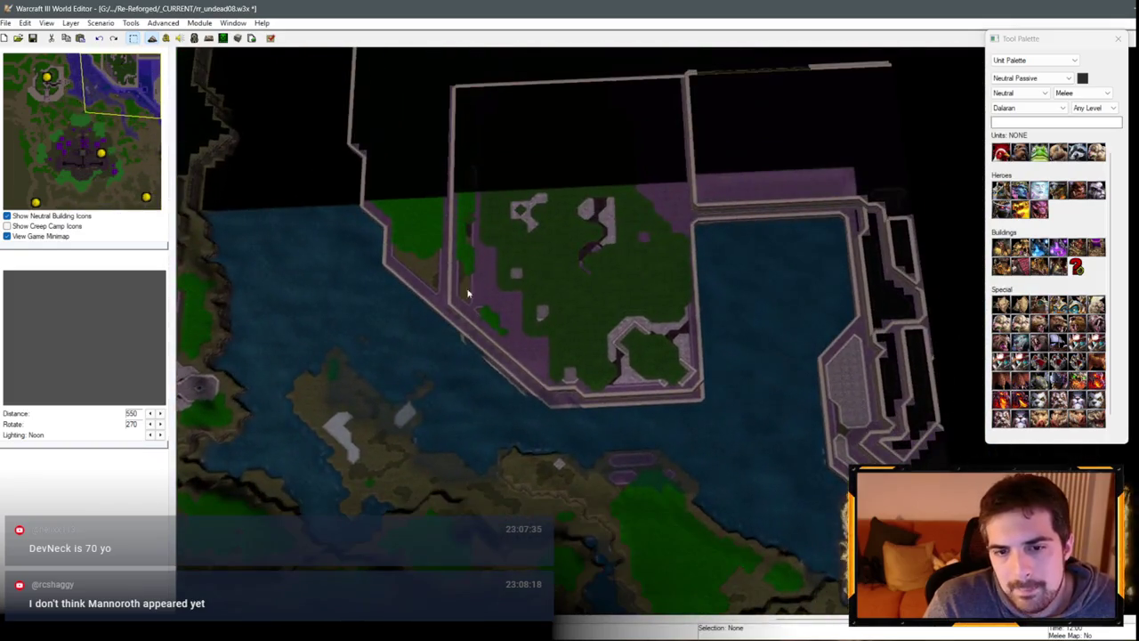
{"action": "key", "text": "Right"}
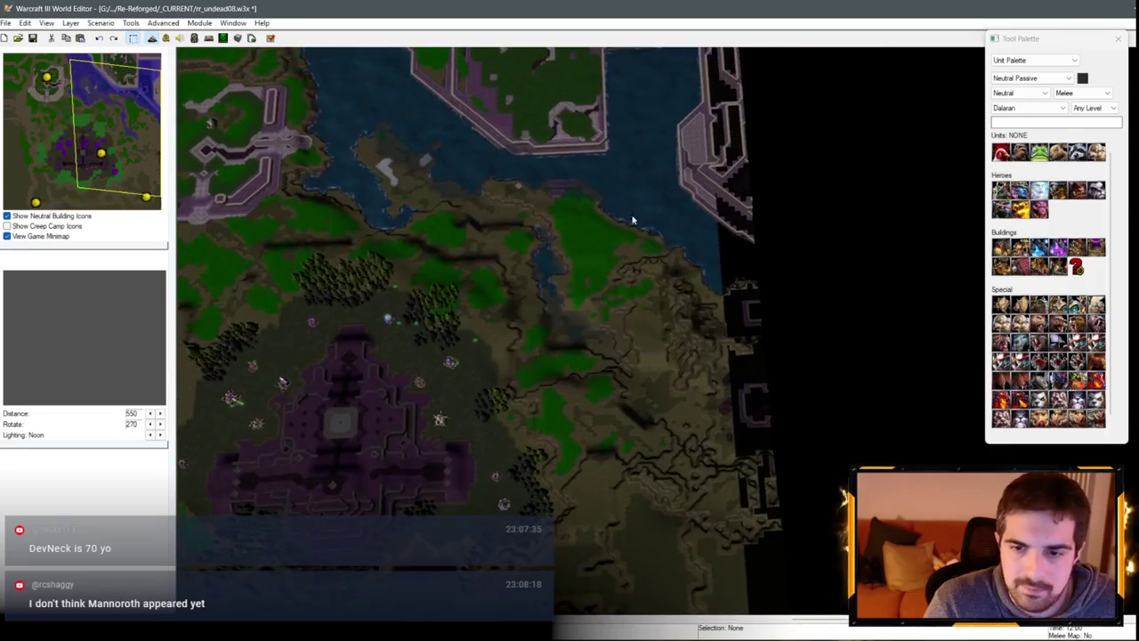
{"action": "key", "text": "Down"}
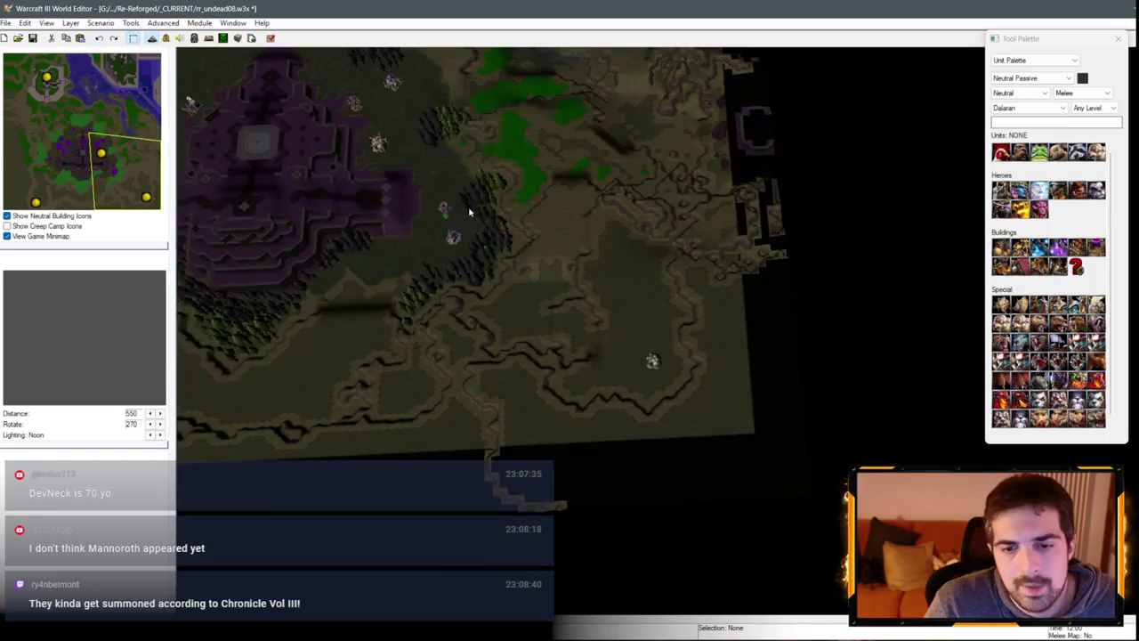
{"action": "key", "text": "Up"}
{"action": "key", "text": "Right"}
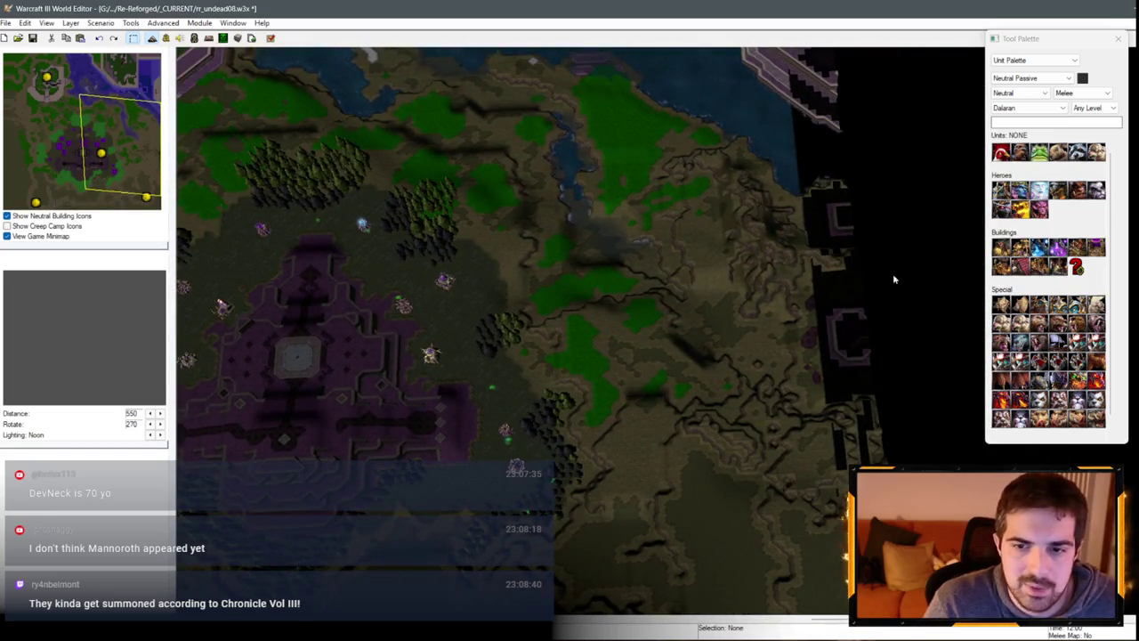
{"action": "key", "text": "Up"}
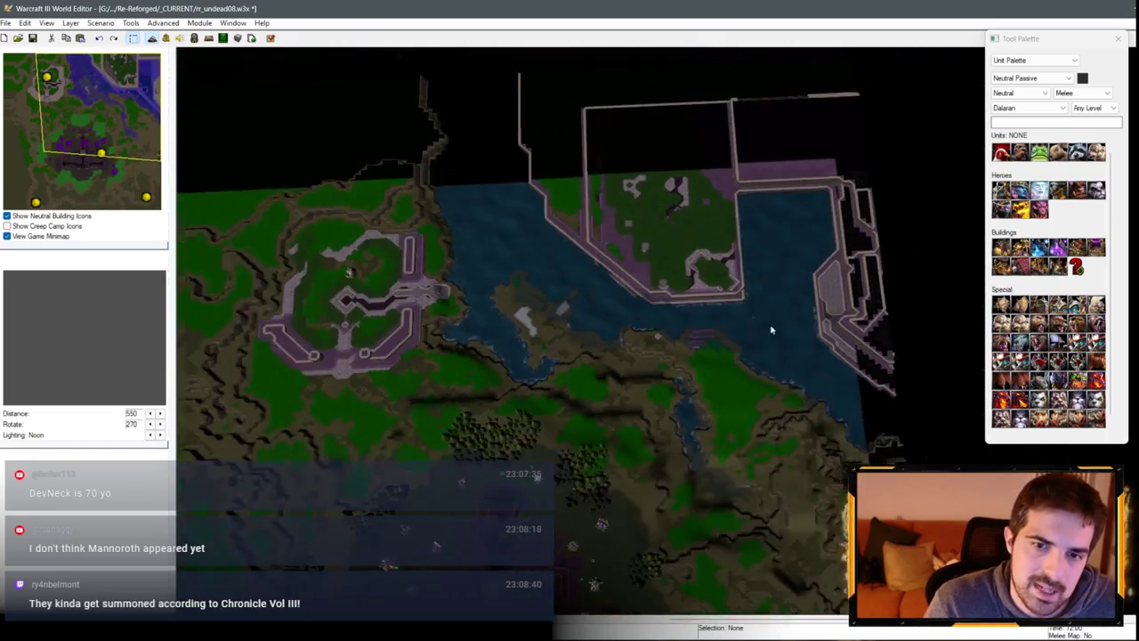
Step: Review the northern edge and north-west corner, then save the map with Ctrl+S
{"action": "scroll", "coordinate": [579, 295], "scroll_direction": "up", "scroll_amount": 3}
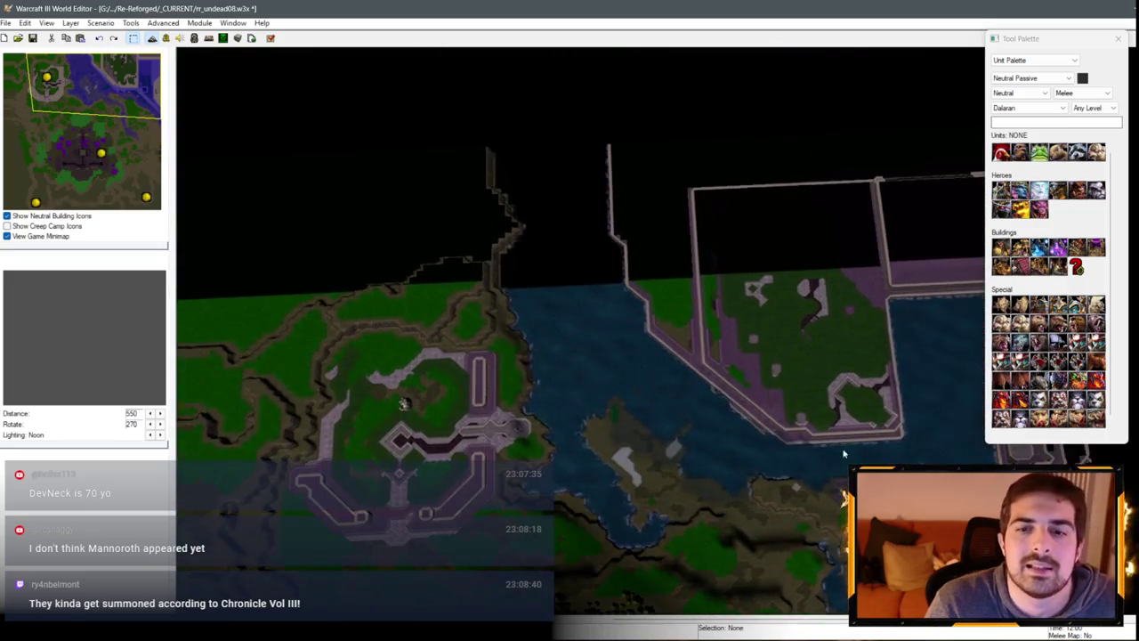
{"action": "key", "text": "Up"}
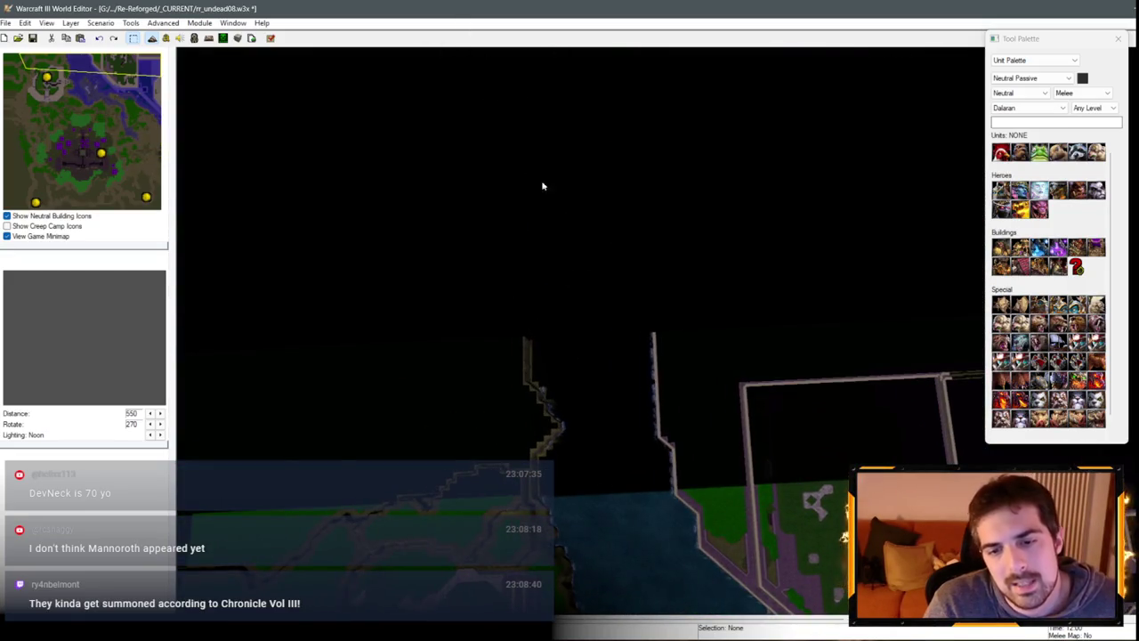
{"action": "left_click", "coordinate": [77, 98]}
{"action": "key", "text": "Down"}
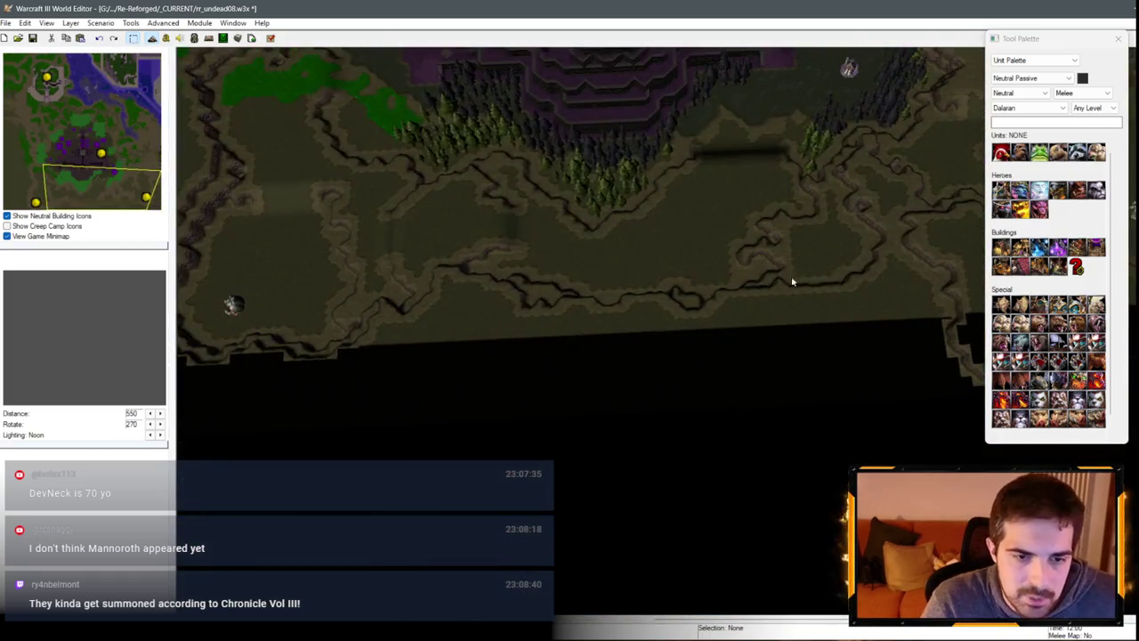
{"action": "key", "text": "Up"}
{"action": "key", "text": "Up"}
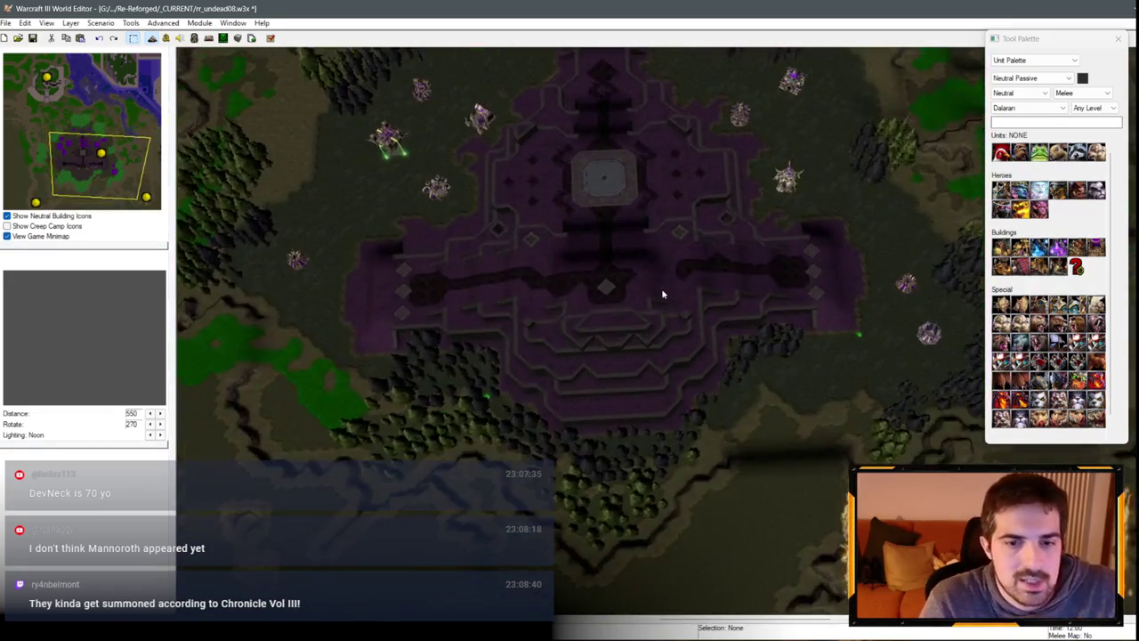
{"action": "key", "text": "Right"}
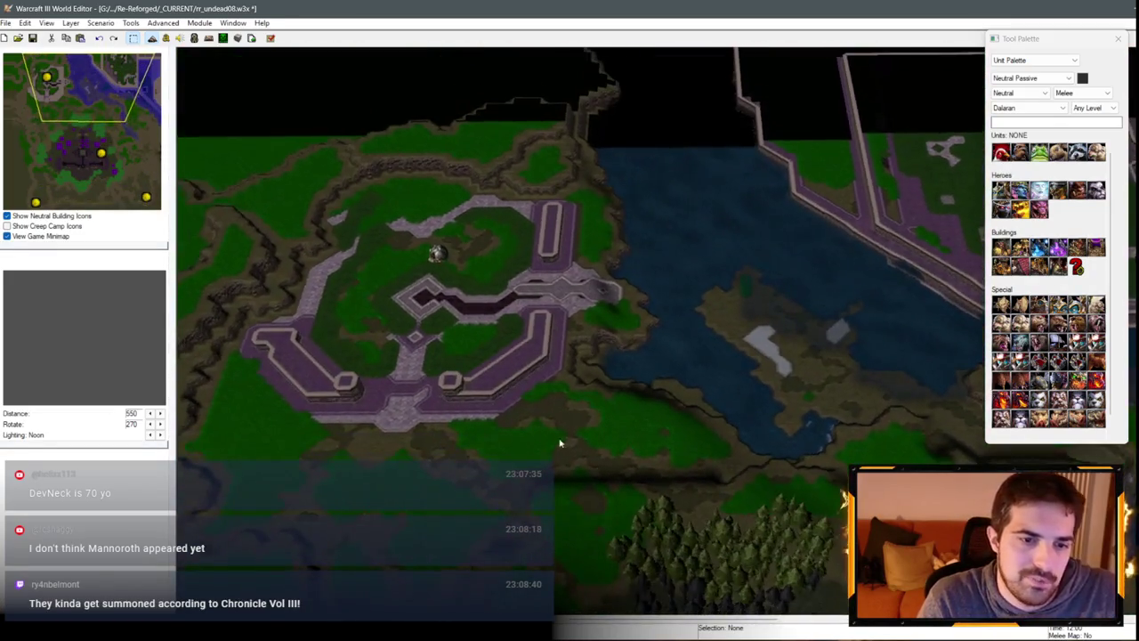
{"action": "key", "text": "Down"}
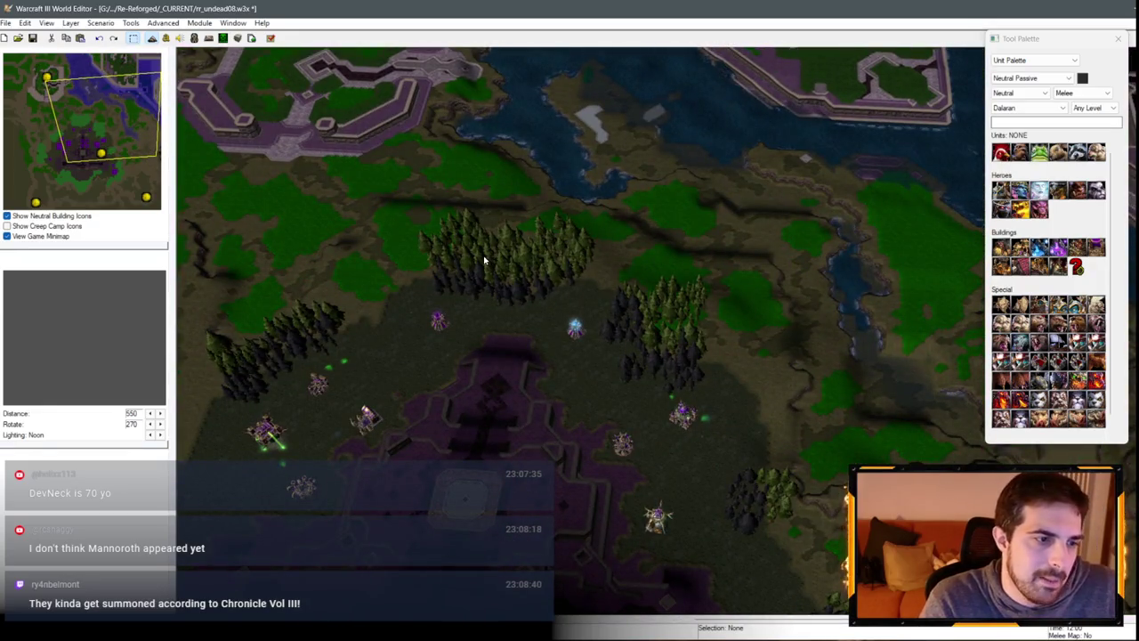
{"action": "key", "text": "ctrl+s"}
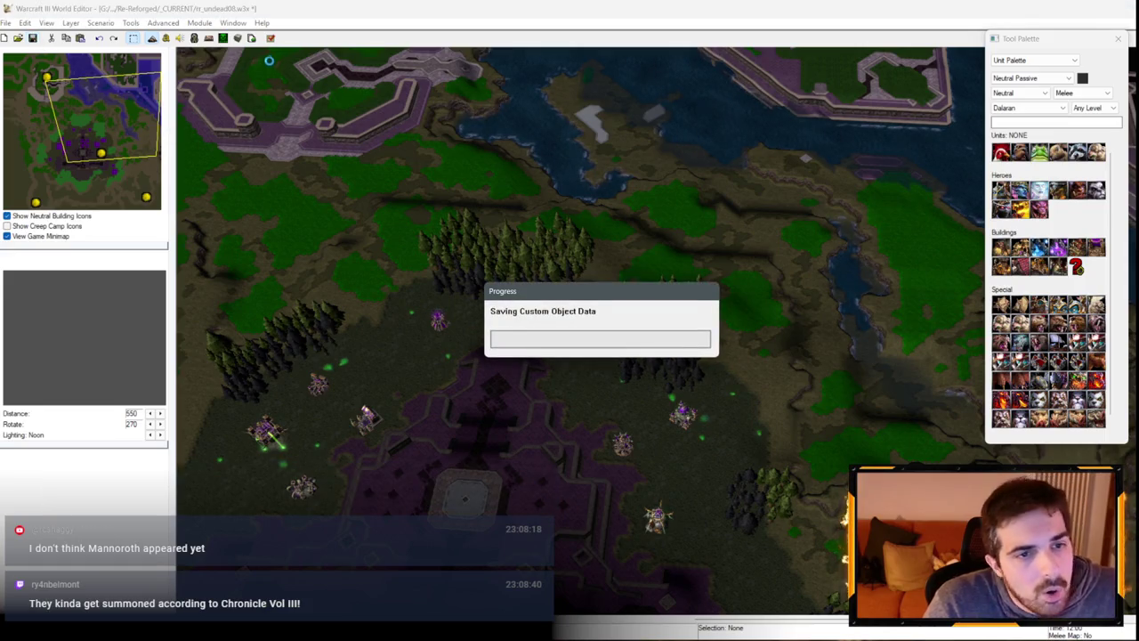